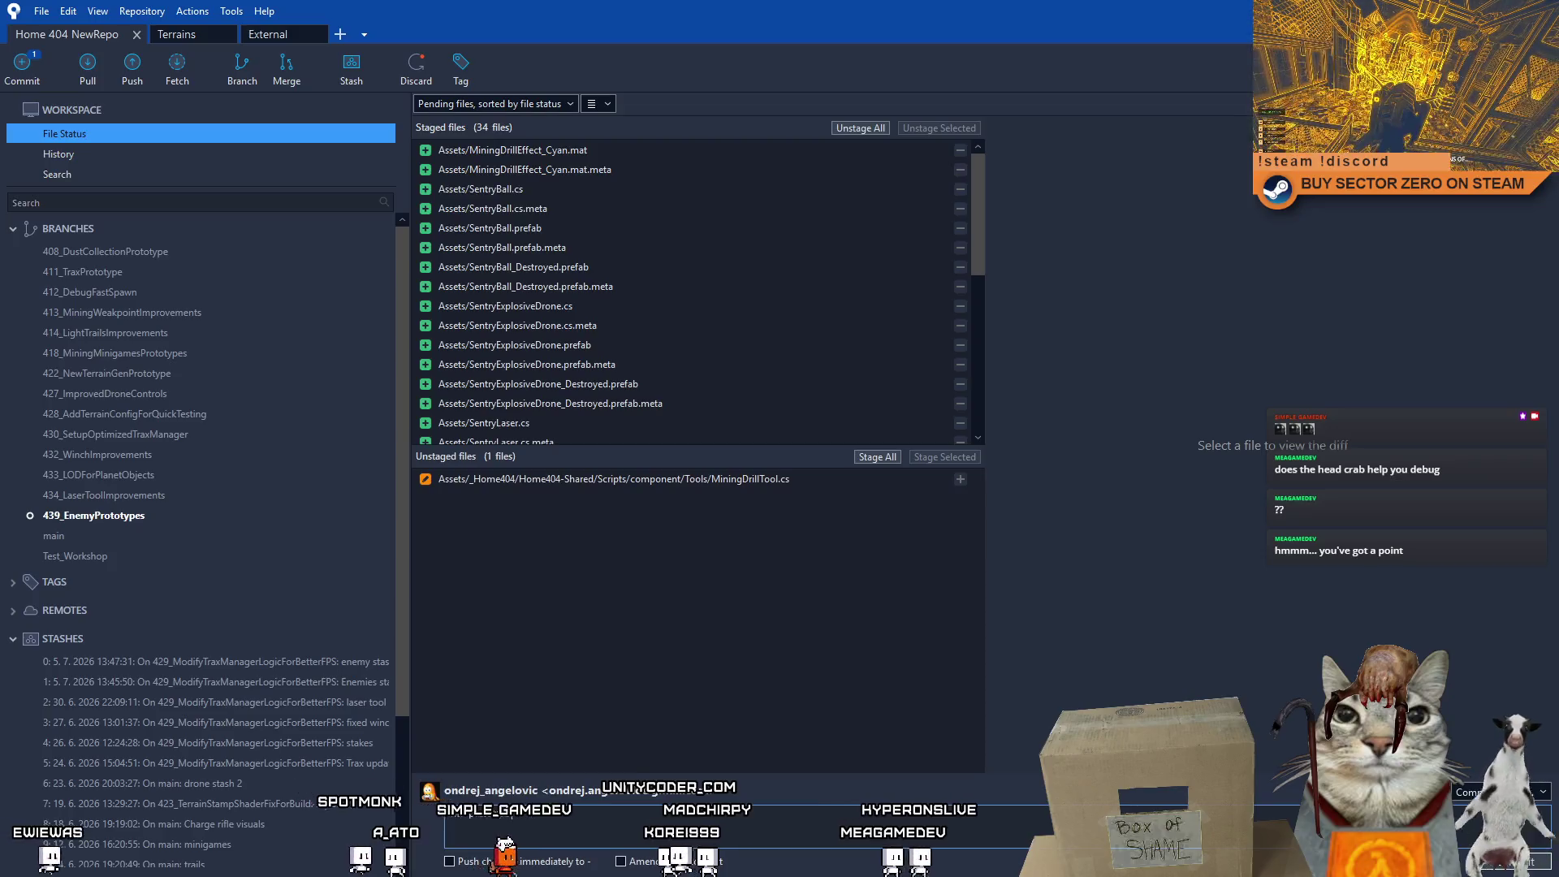
Complete the enemy variants commit message and commit it.
text(varian)
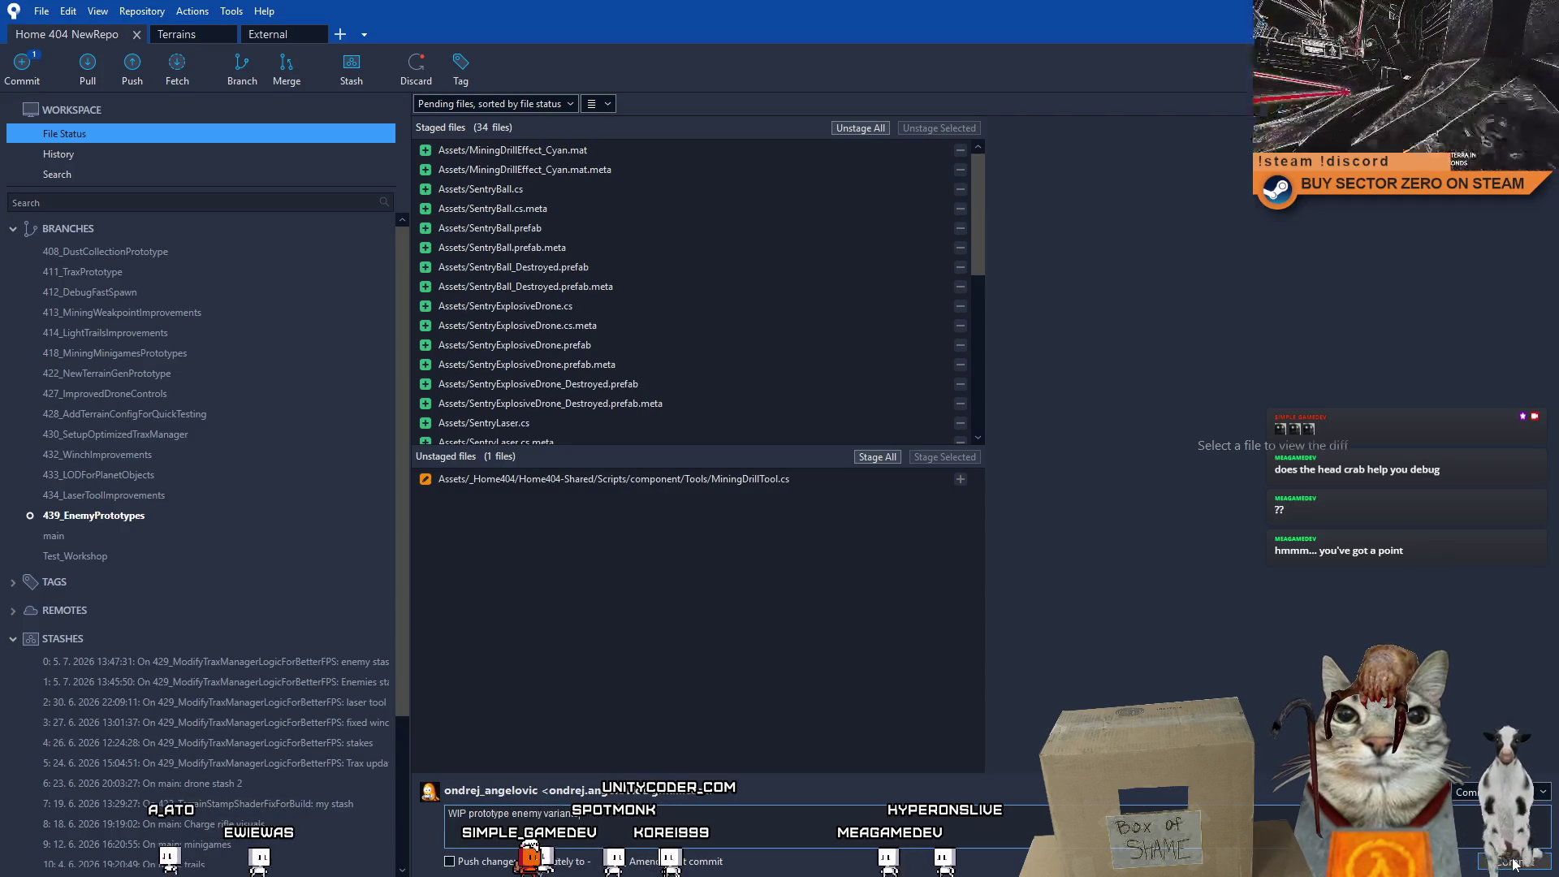
click(1525, 861)
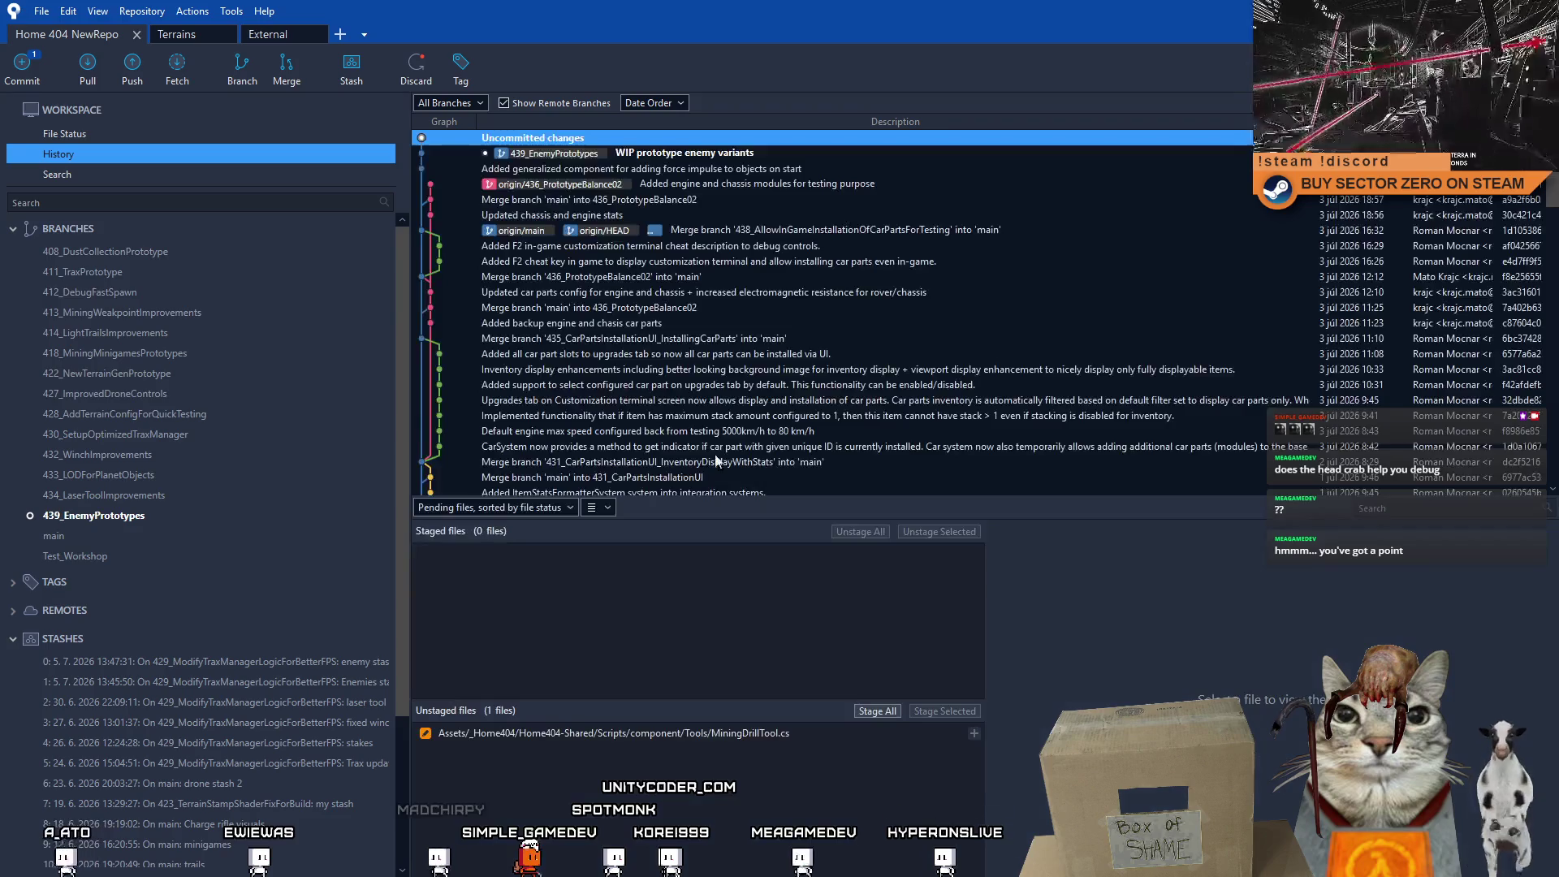
click(142, 138)
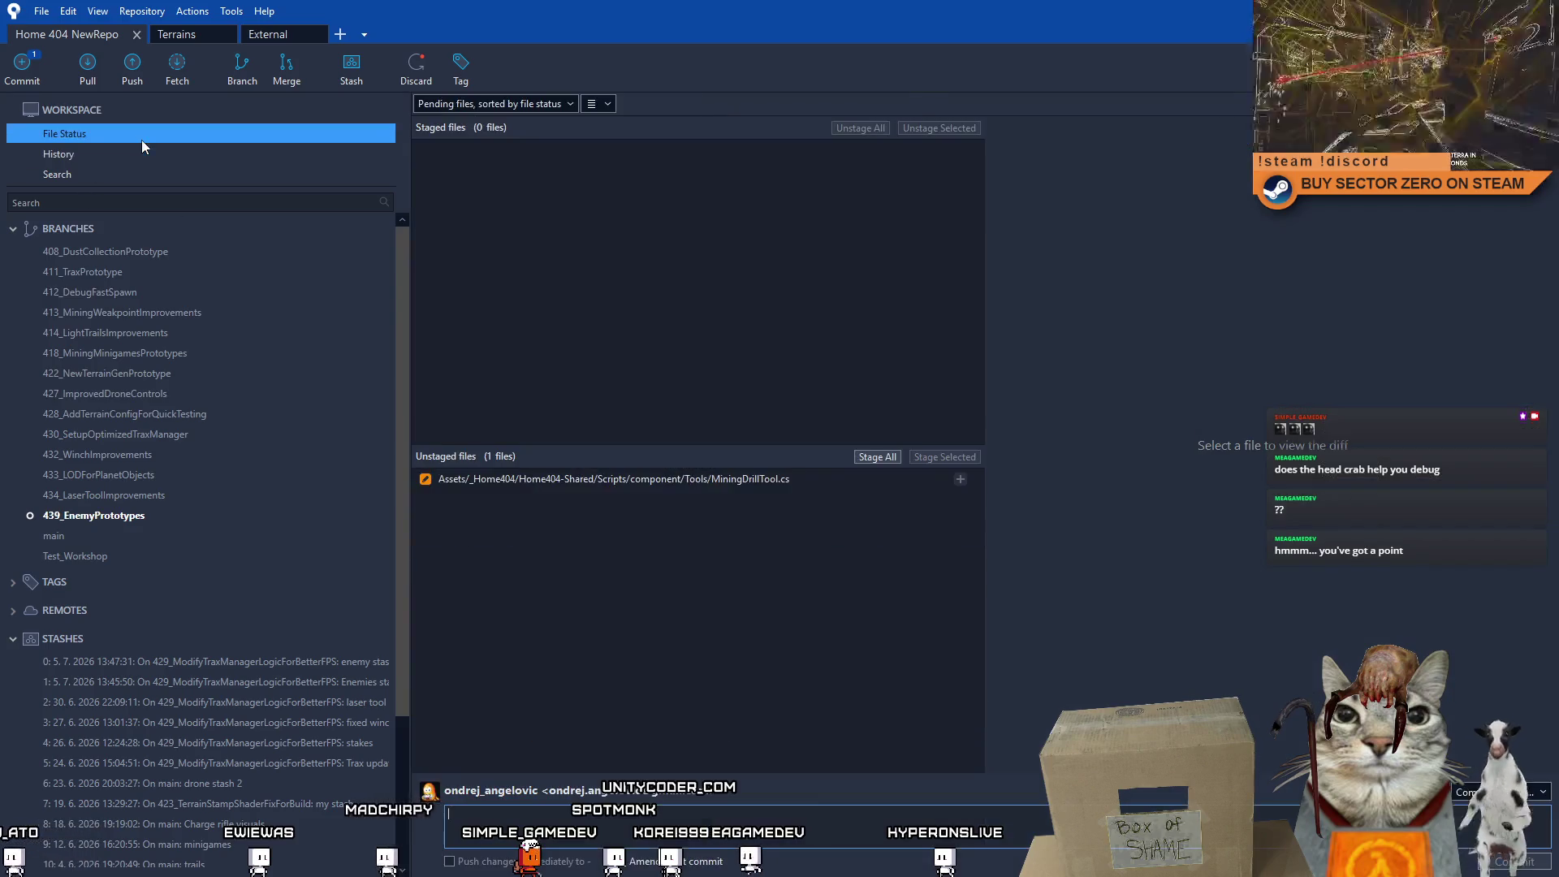
Stage MiningDrillTool.cs and begin the commit message 'WIP updated mining tool…'.
click(617, 479)
click(946, 456)
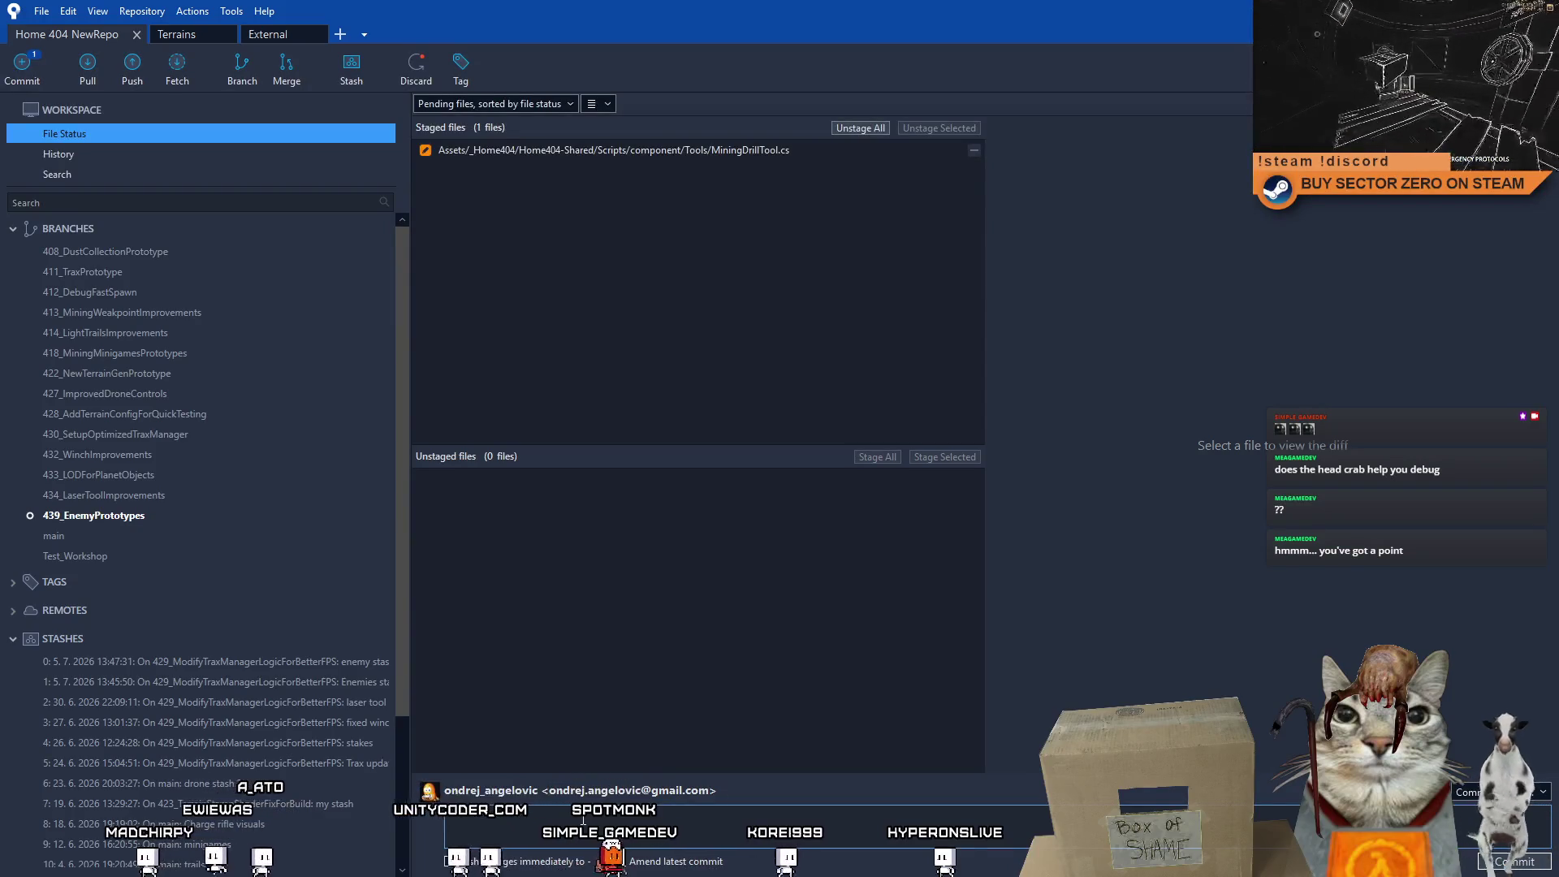
text(WIP u)
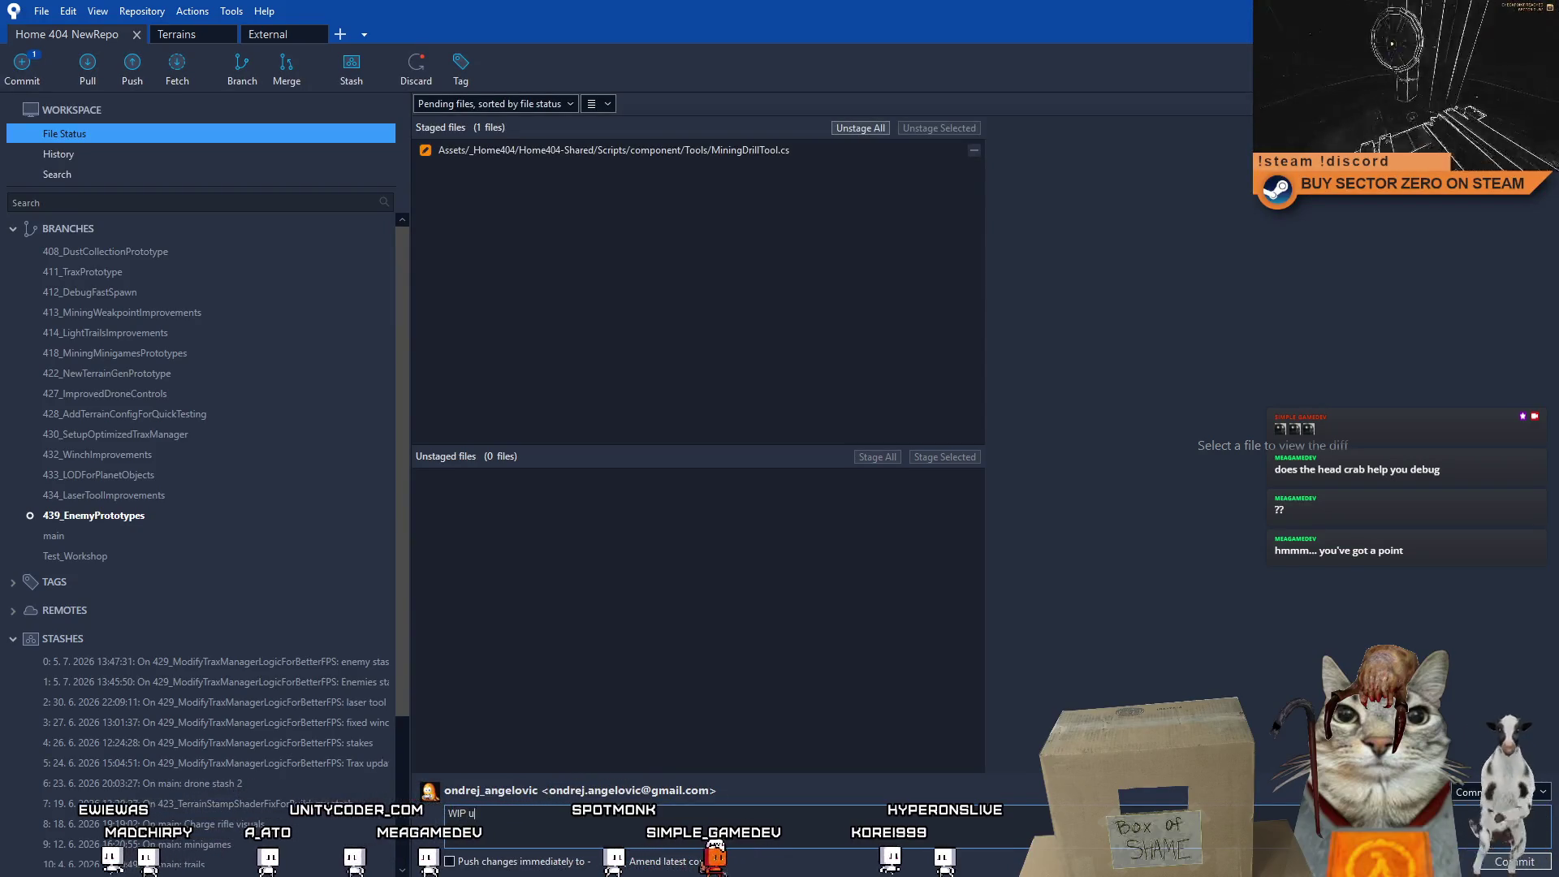
text(pdated)
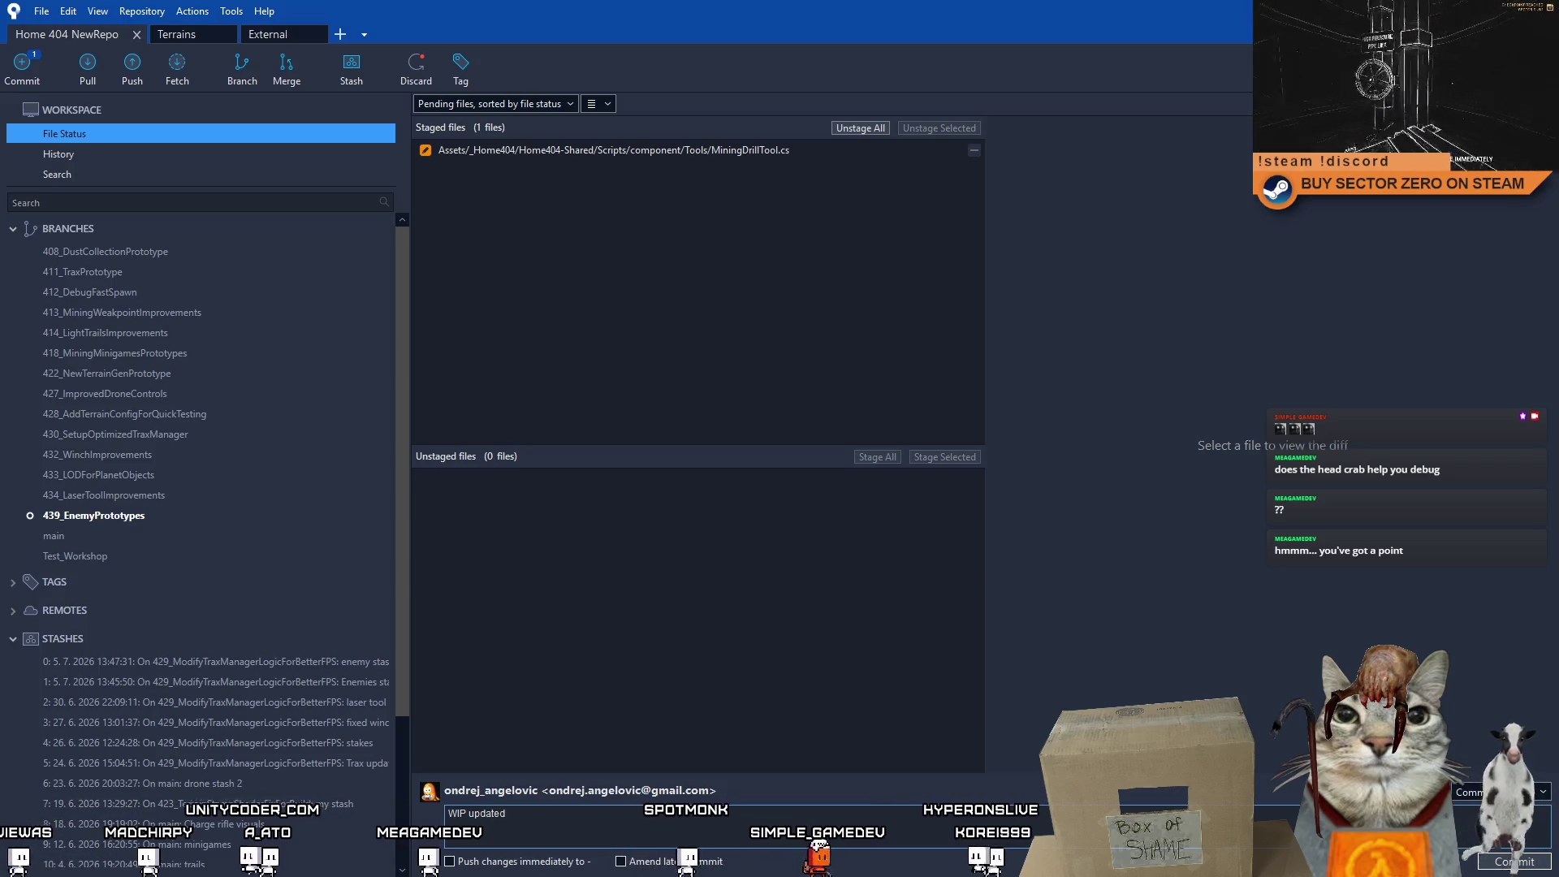
text( mining tool to)
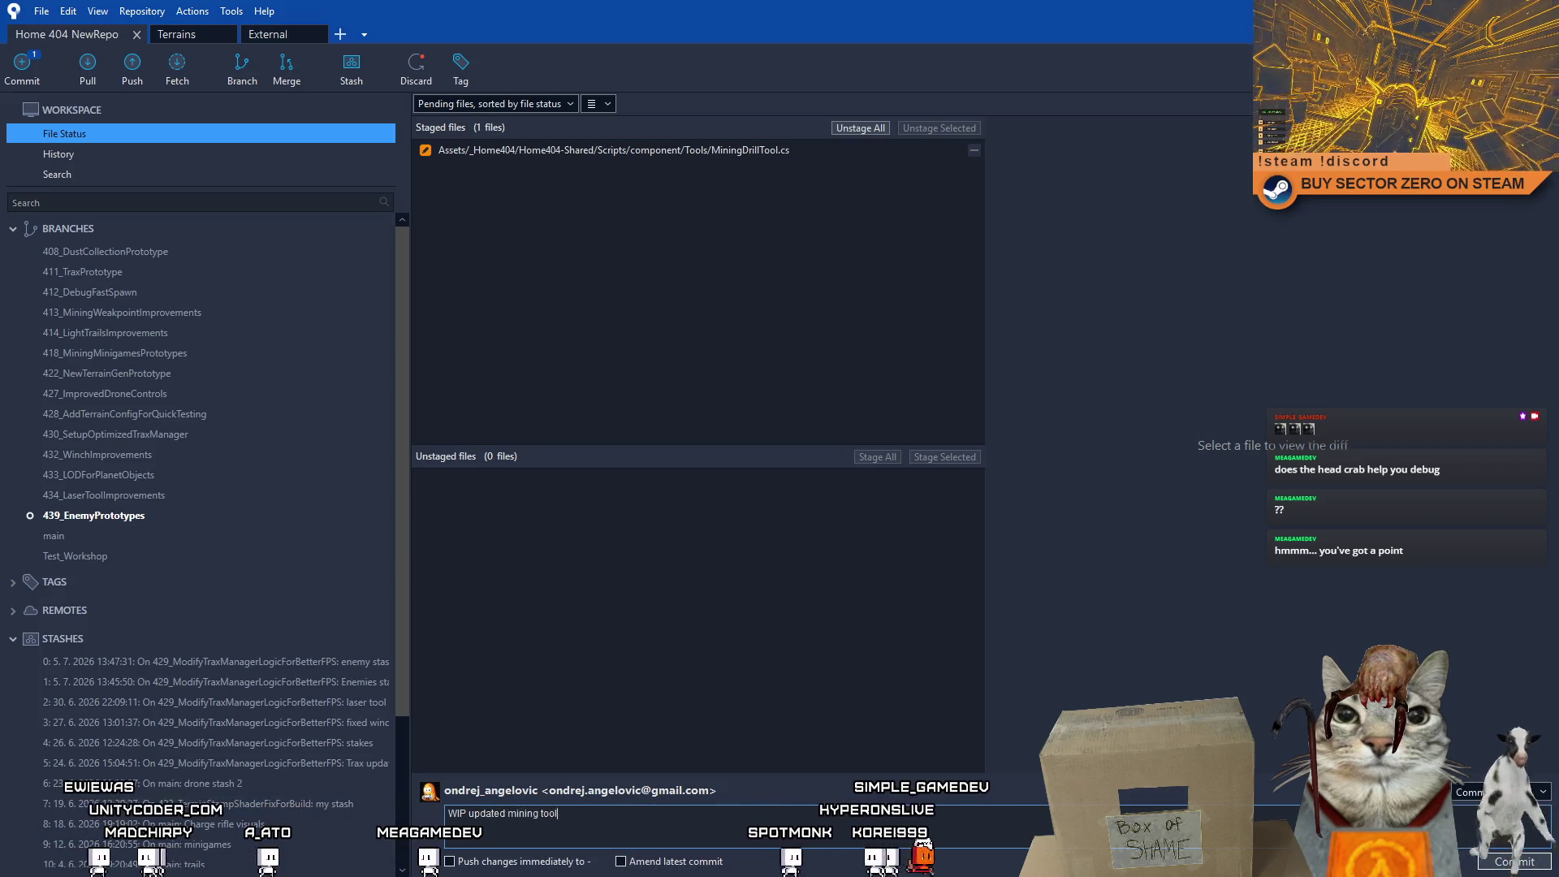
key(BackSpace)
key(BackSpace)
key(BackSpace)
text(so it can damage enemy variants)
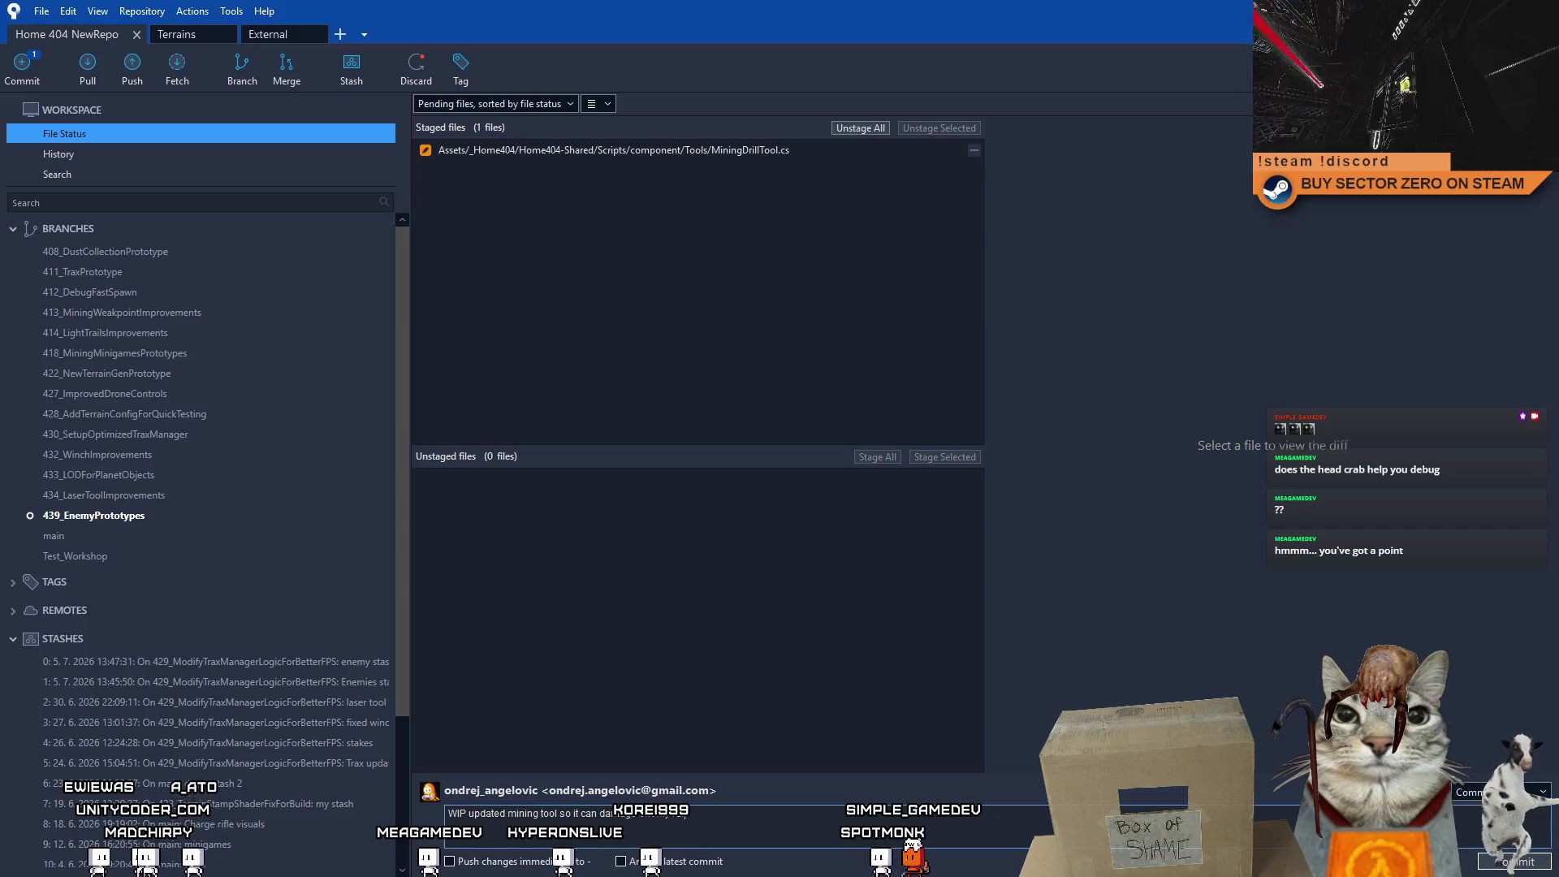
Commit the staged MiningDrillTool.cs change and push branch 439_EnemyPrototypes to origin.
click(1484, 861)
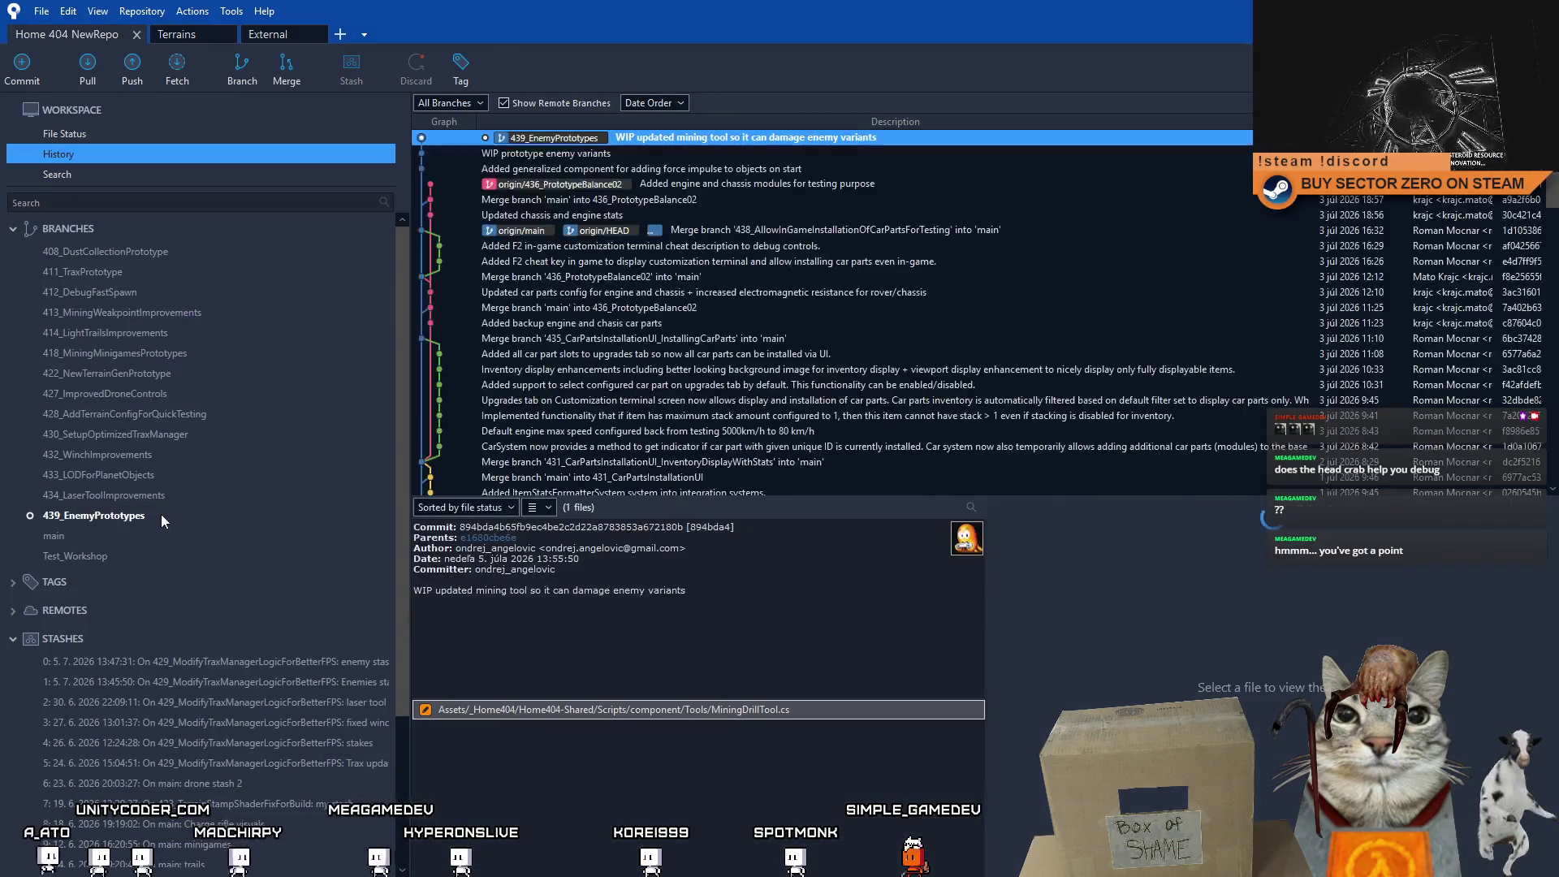
click(130, 81)
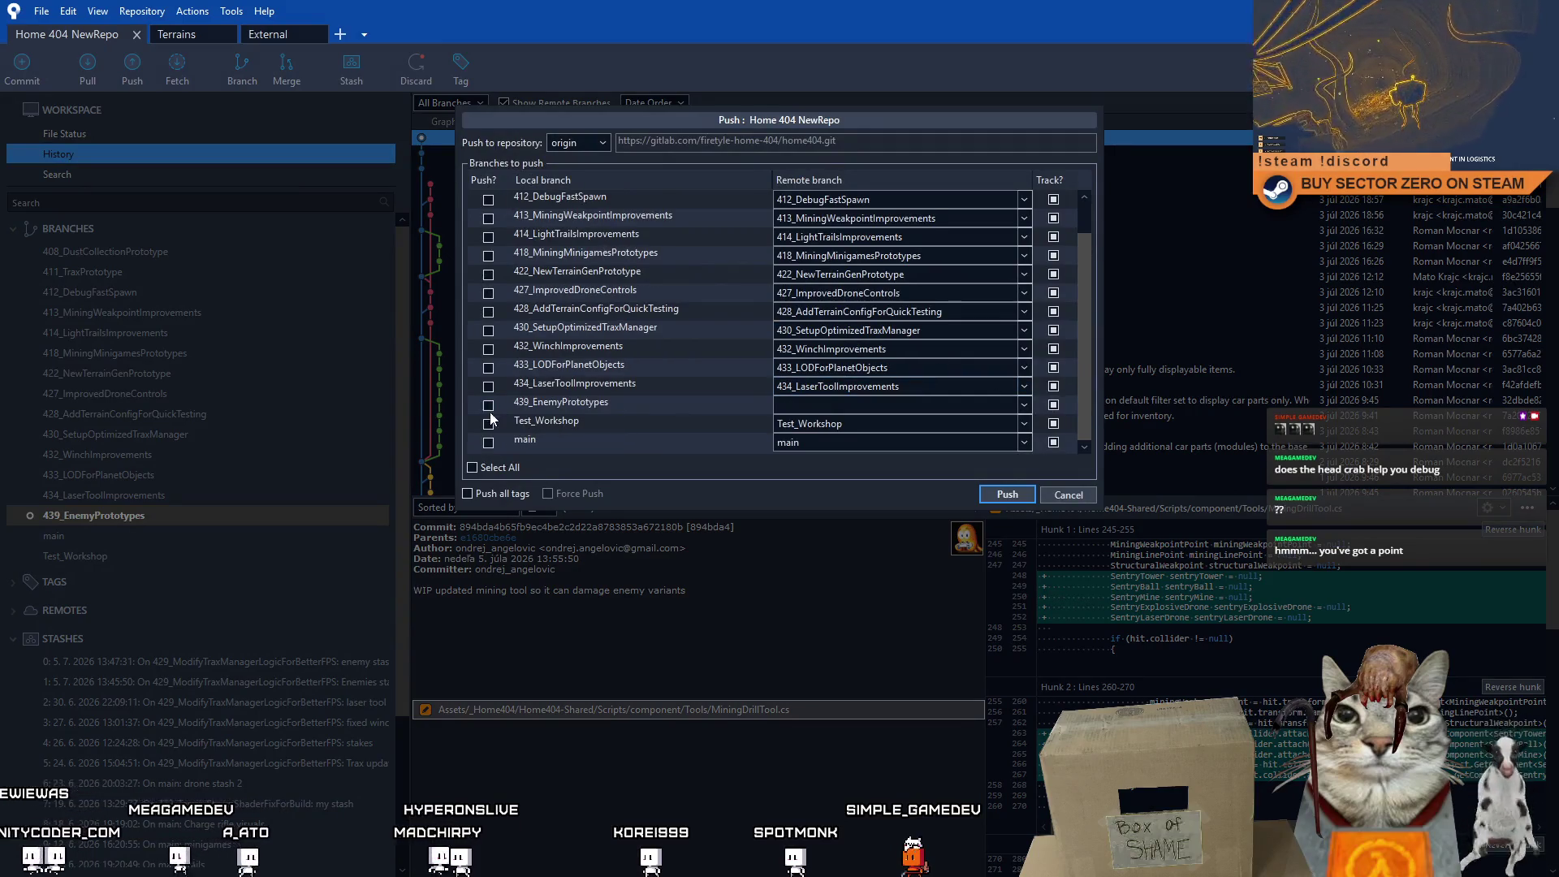
click(488, 405)
click(997, 493)
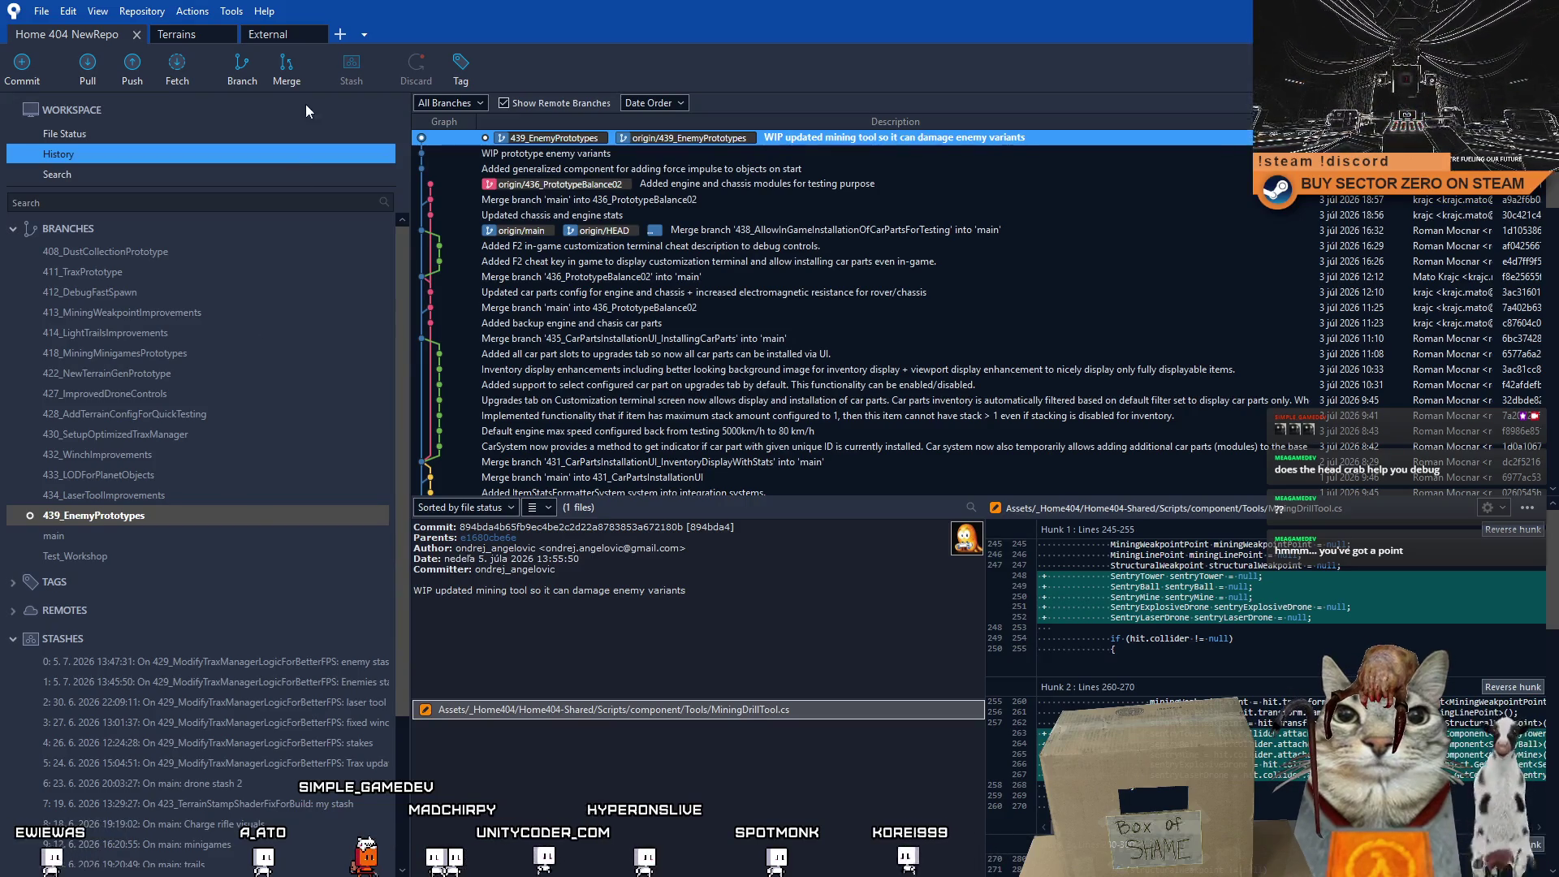
Check out main, then create and check out branch 440_ImprovedGateFuelSystem from it.
double_click(98, 536)
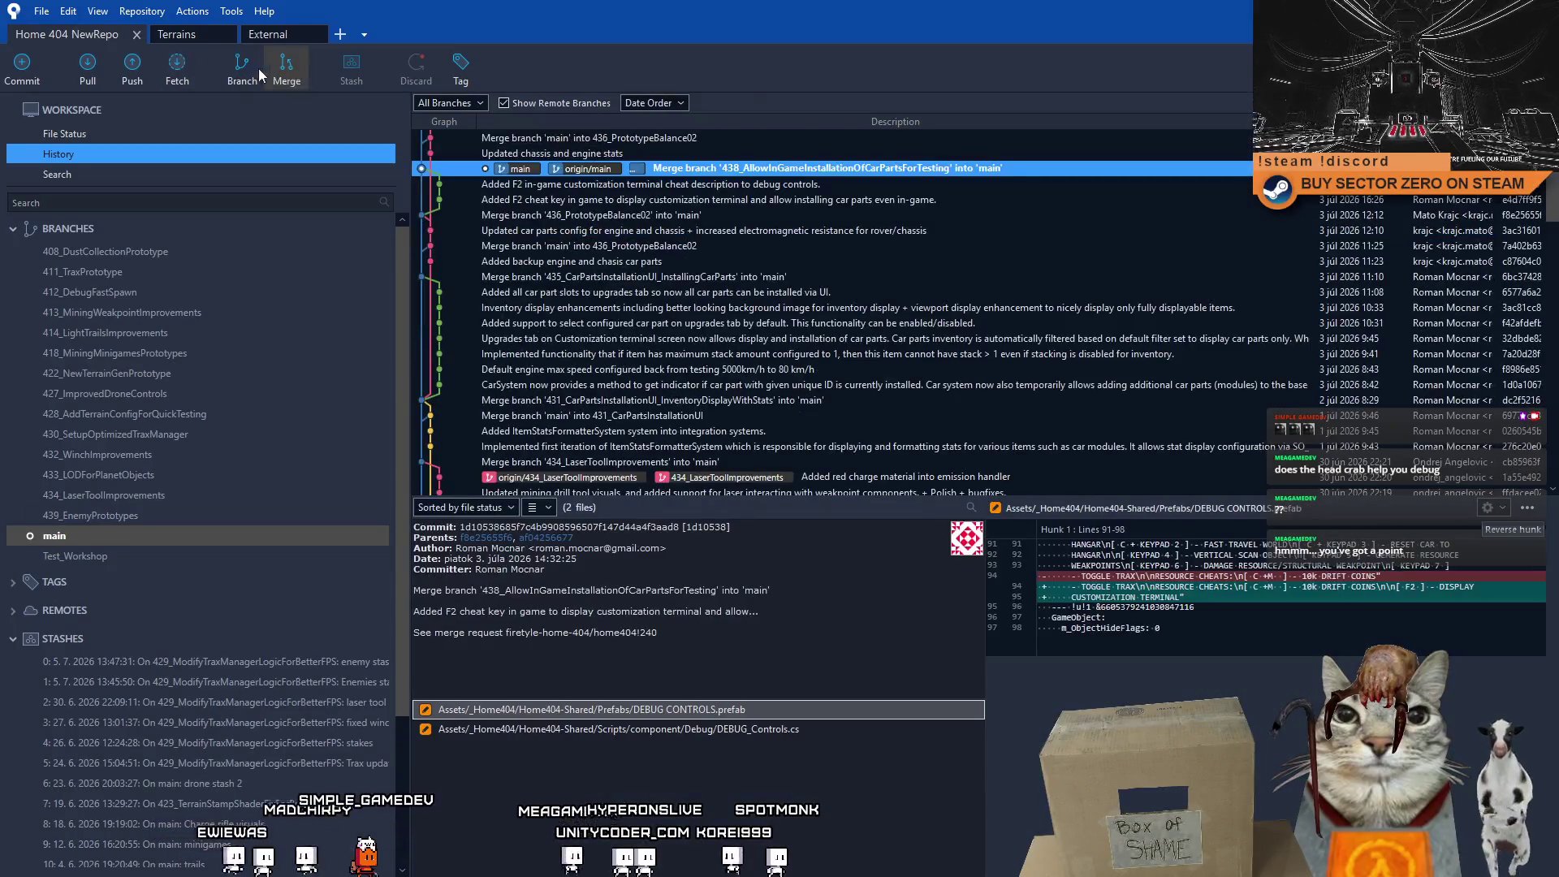
click(244, 71)
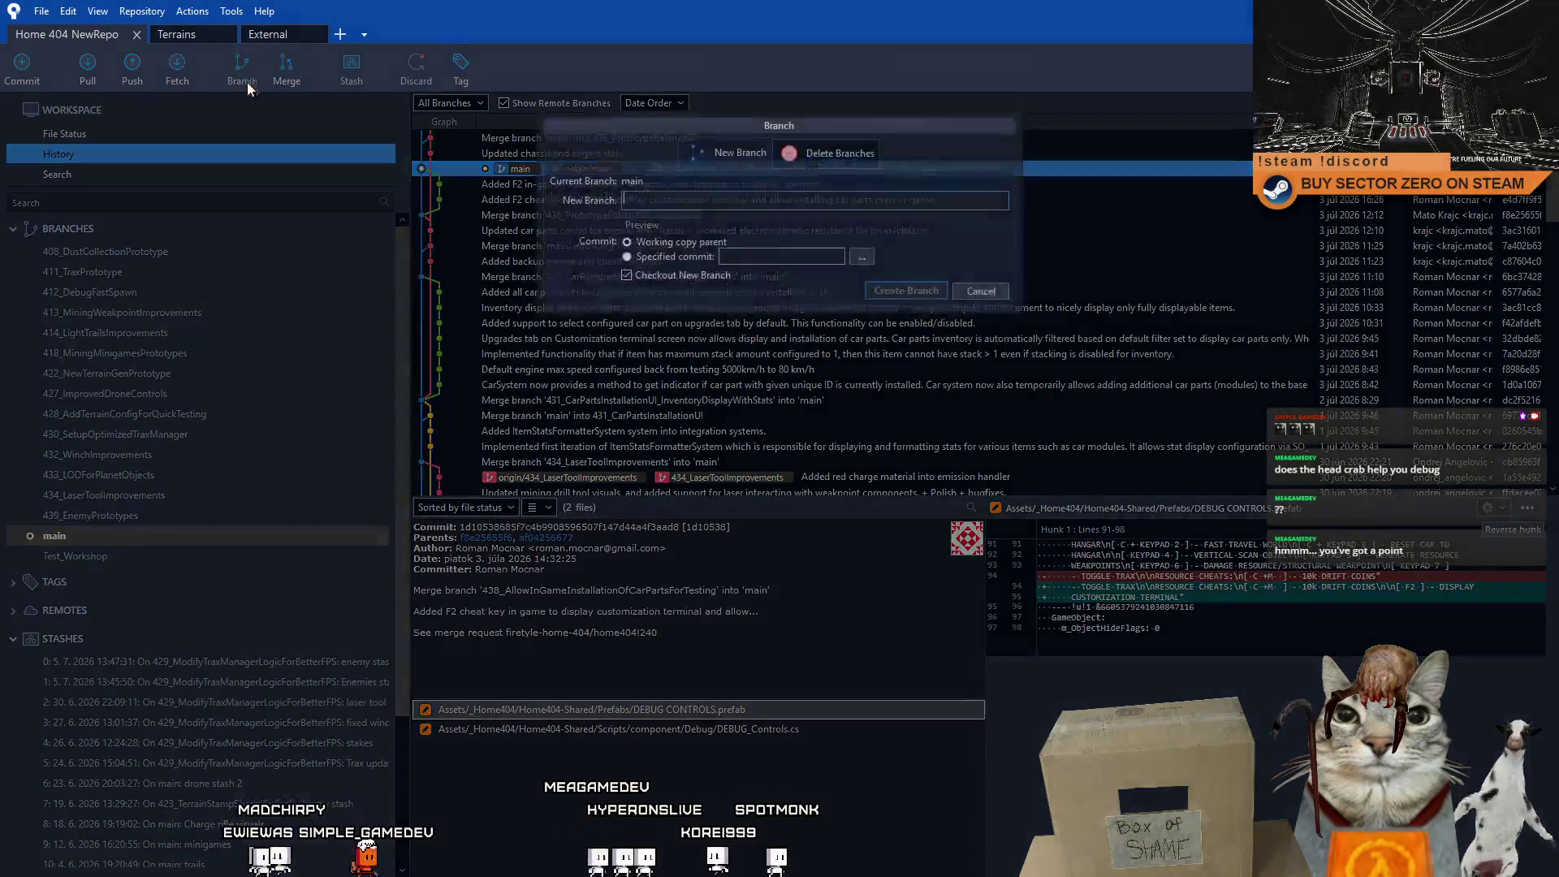
text(440_)
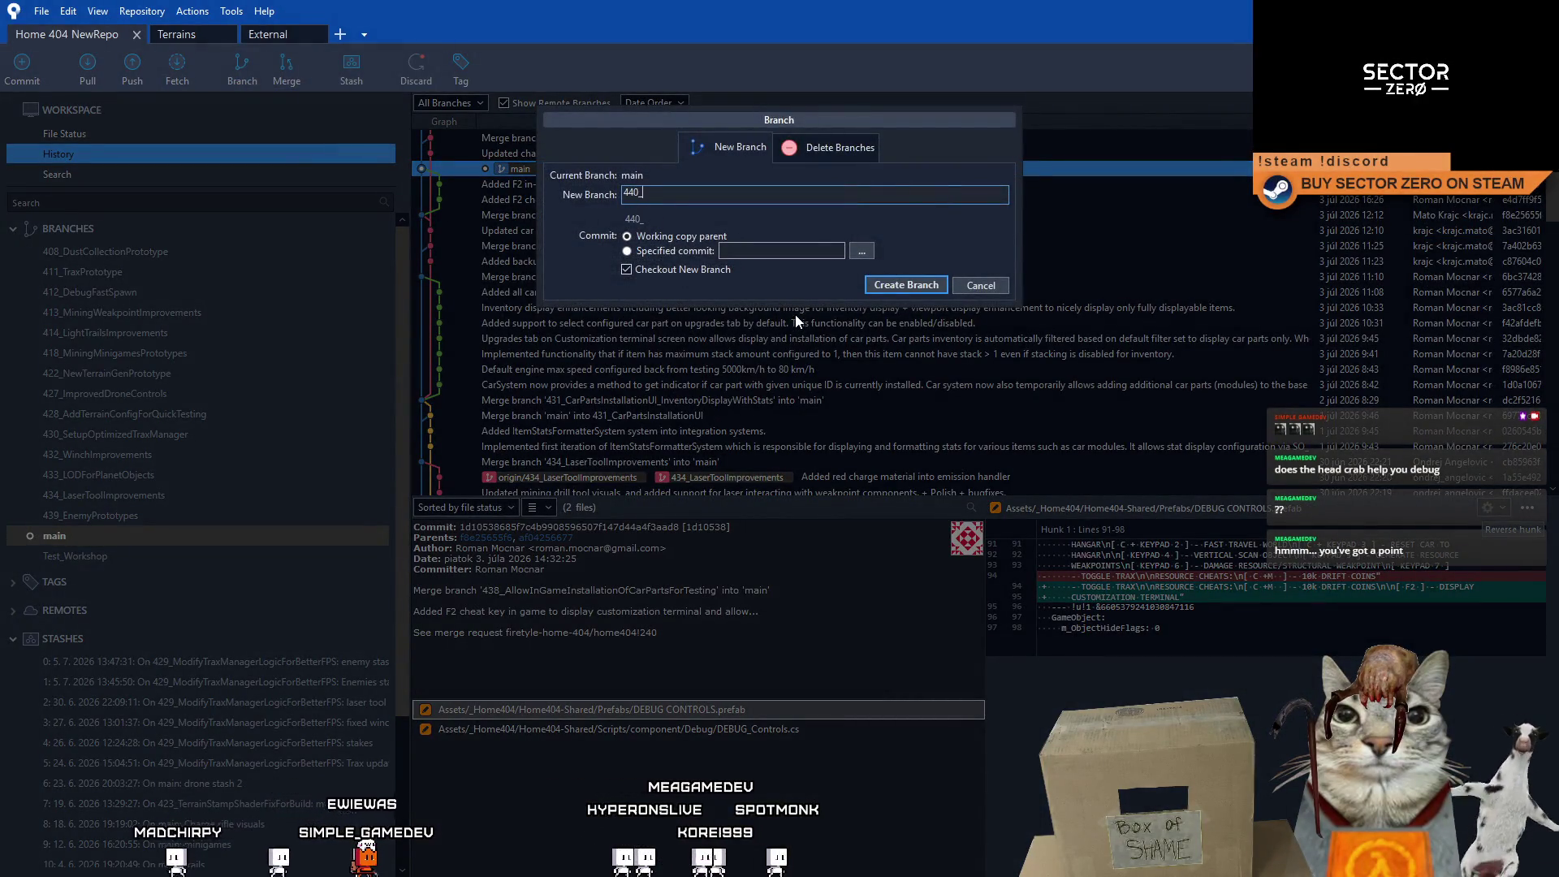
text(ImprovedGate)
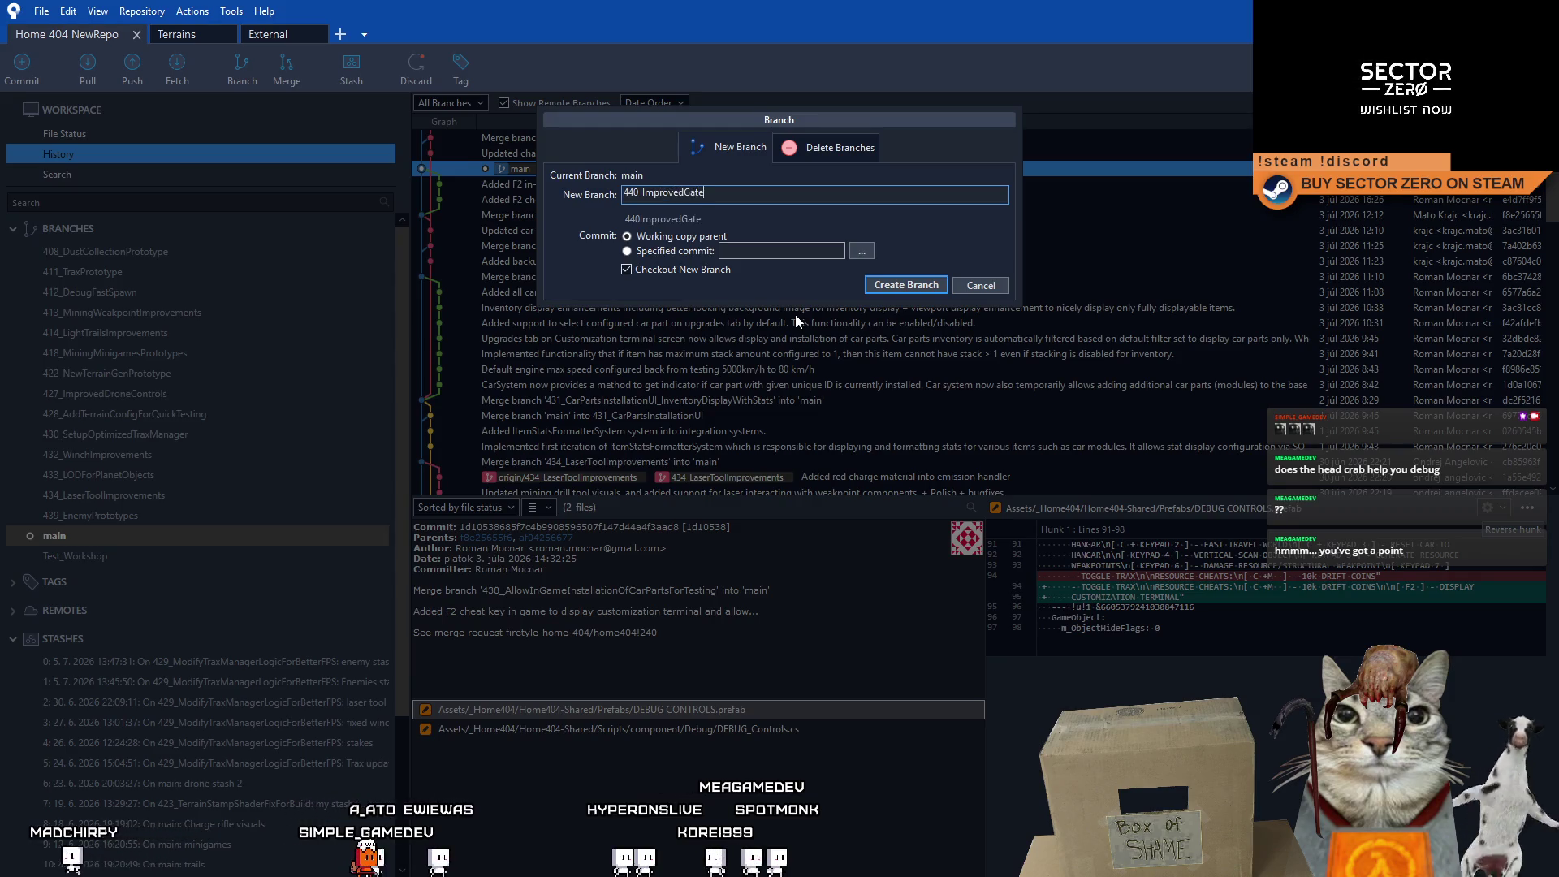
text(FuelSystem)
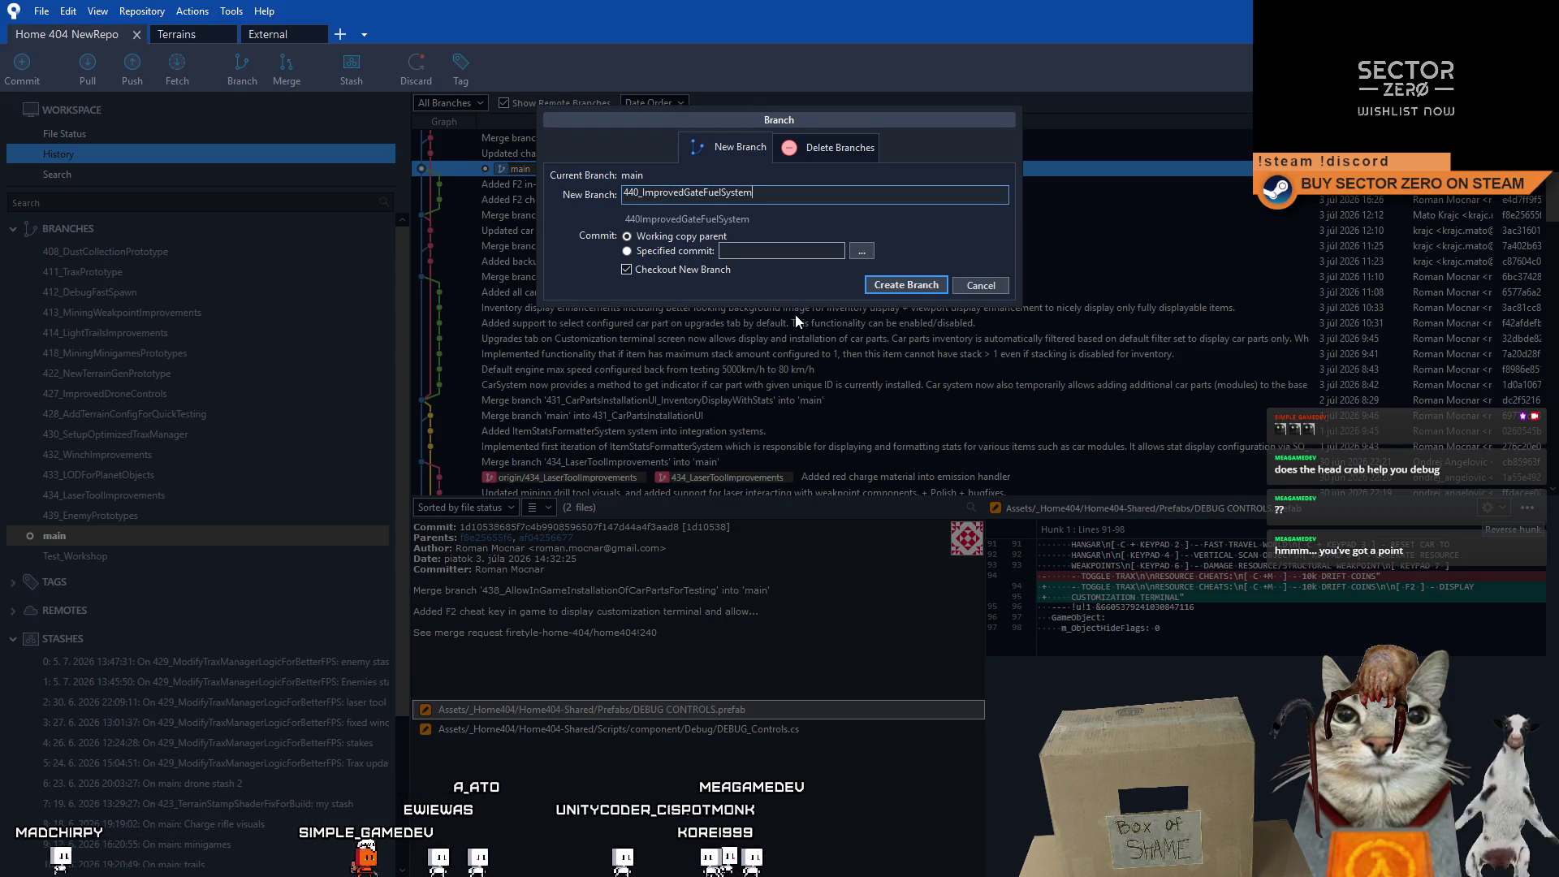
click(918, 284)
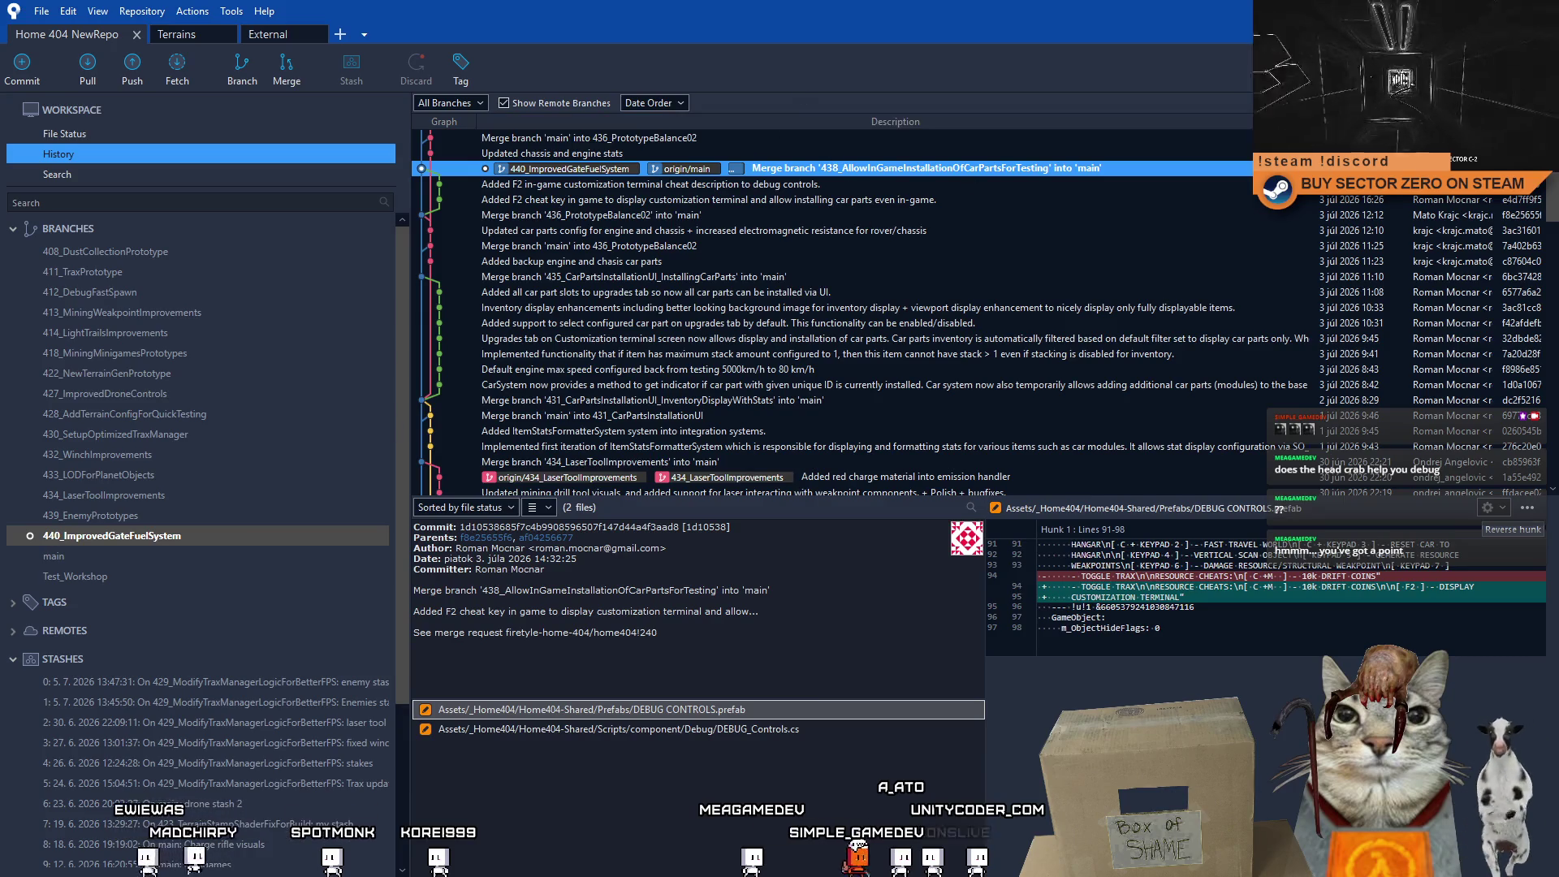
key(super+d)
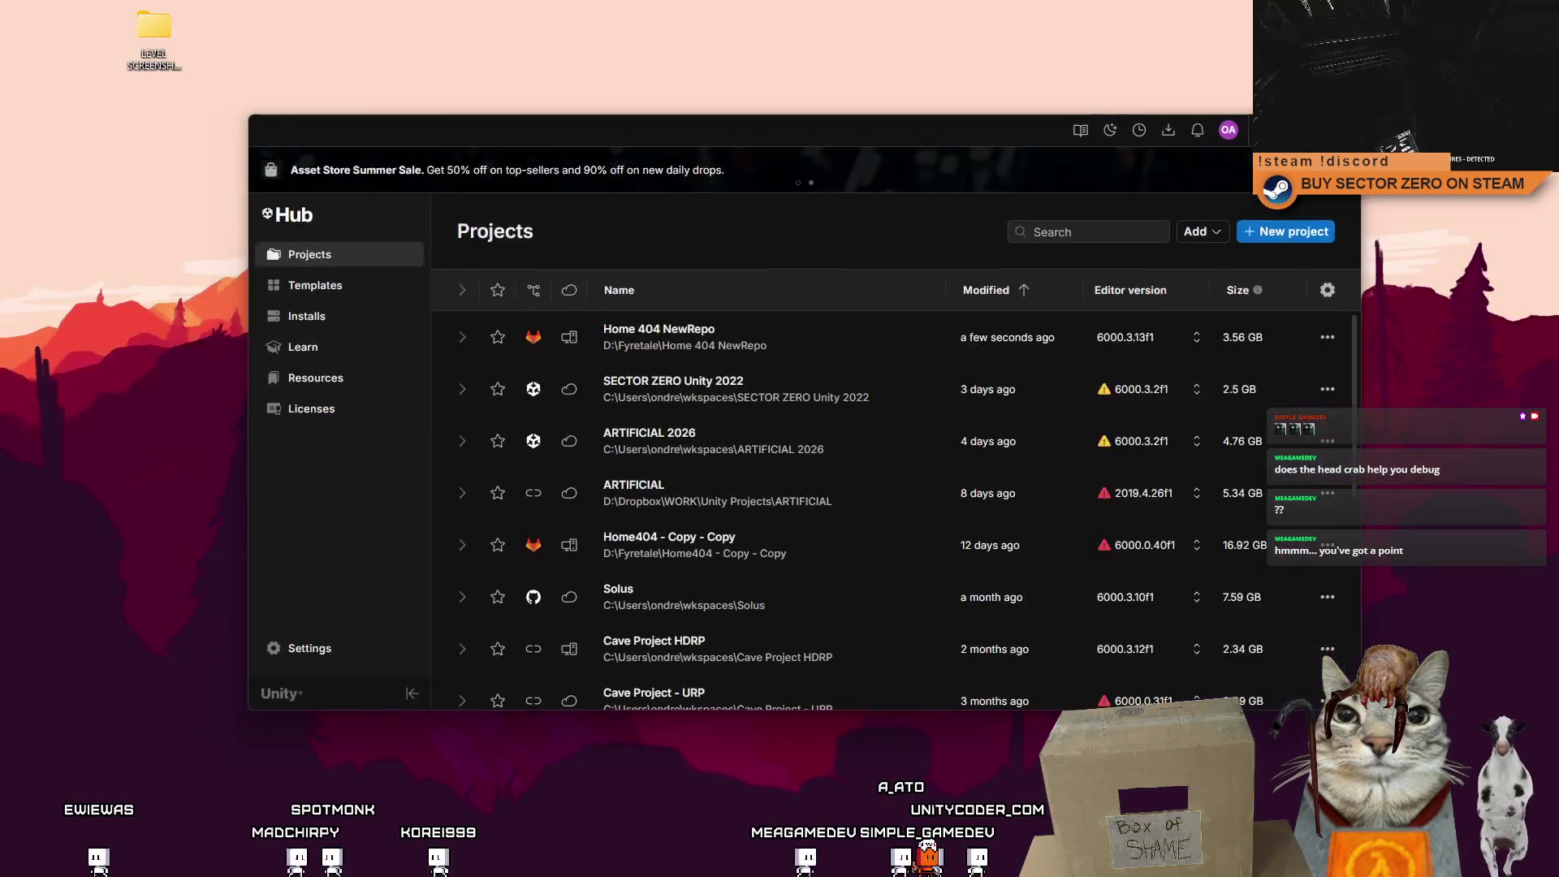
Minimize Unity Hub and bring the Notion browser window back up, maximized.
key(super+d)
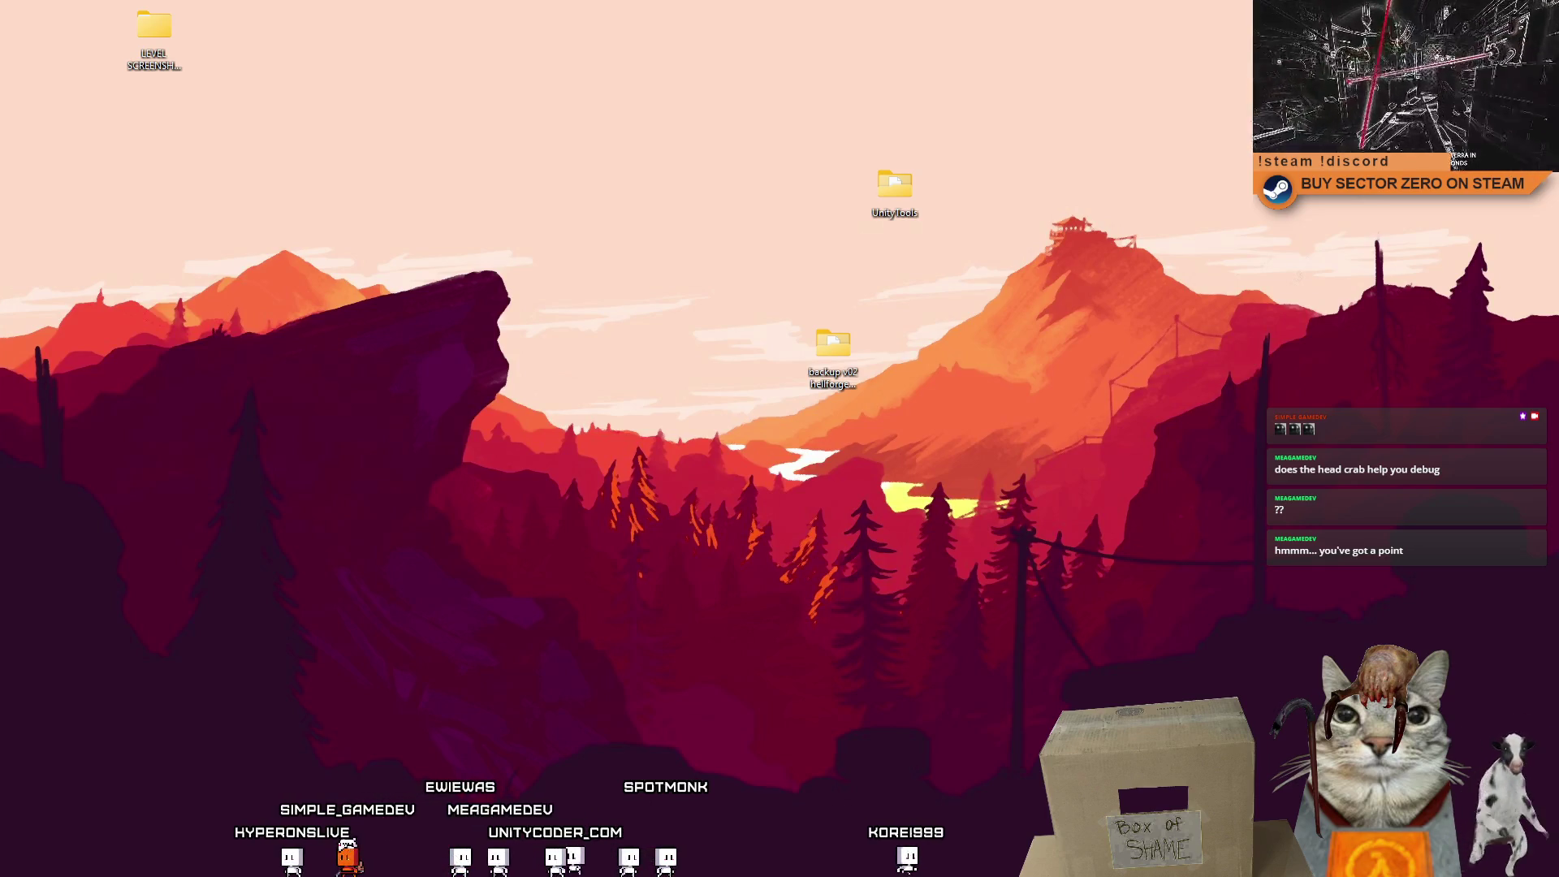
key(alt+Tab)
key(super+Up)
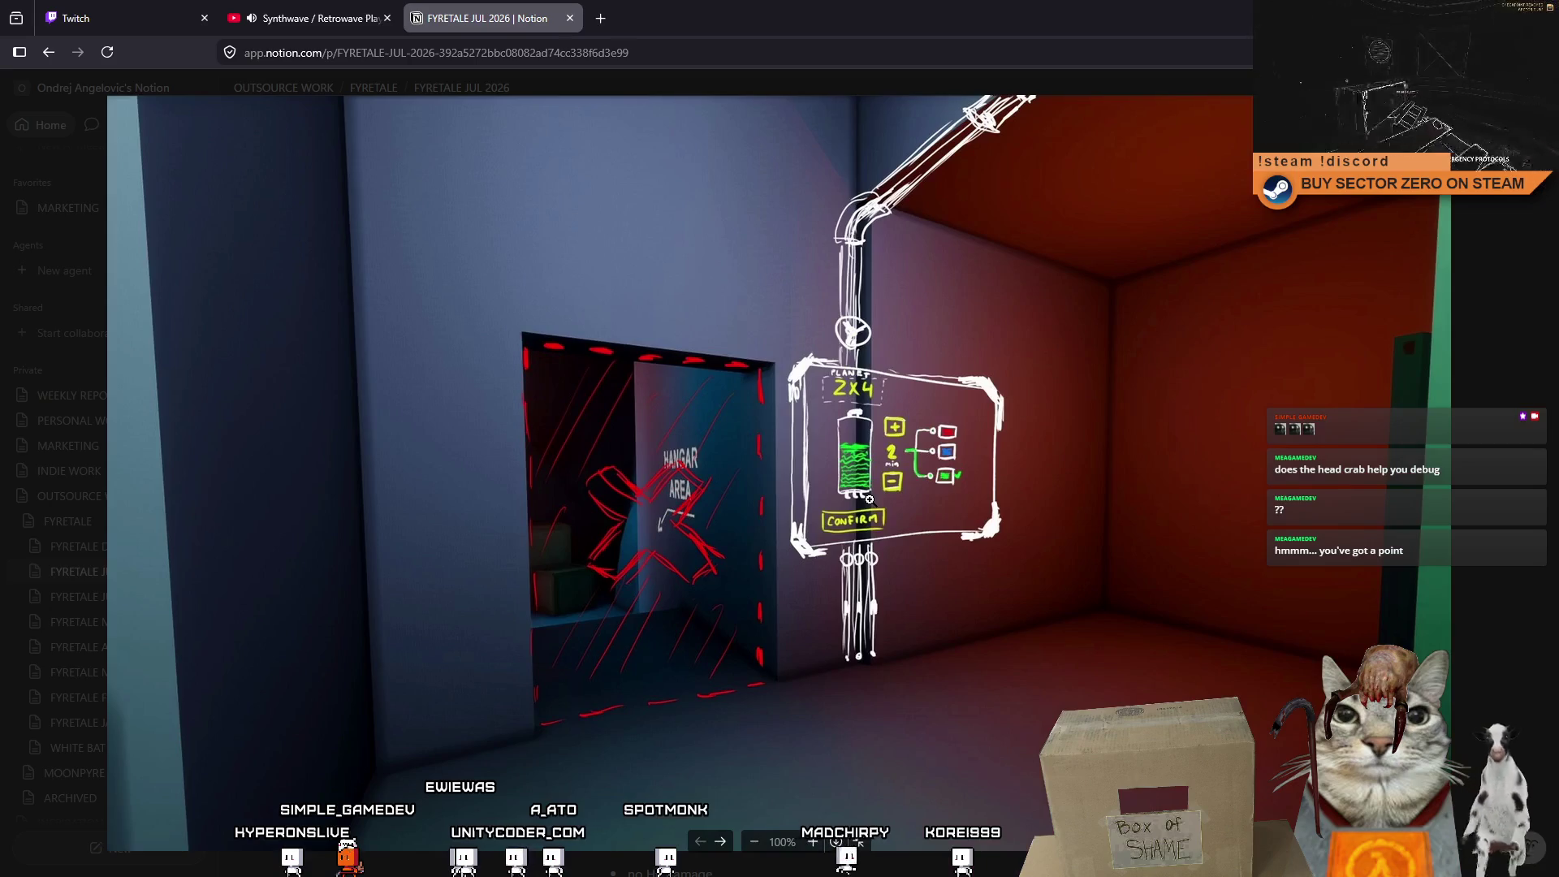
click(869, 499)
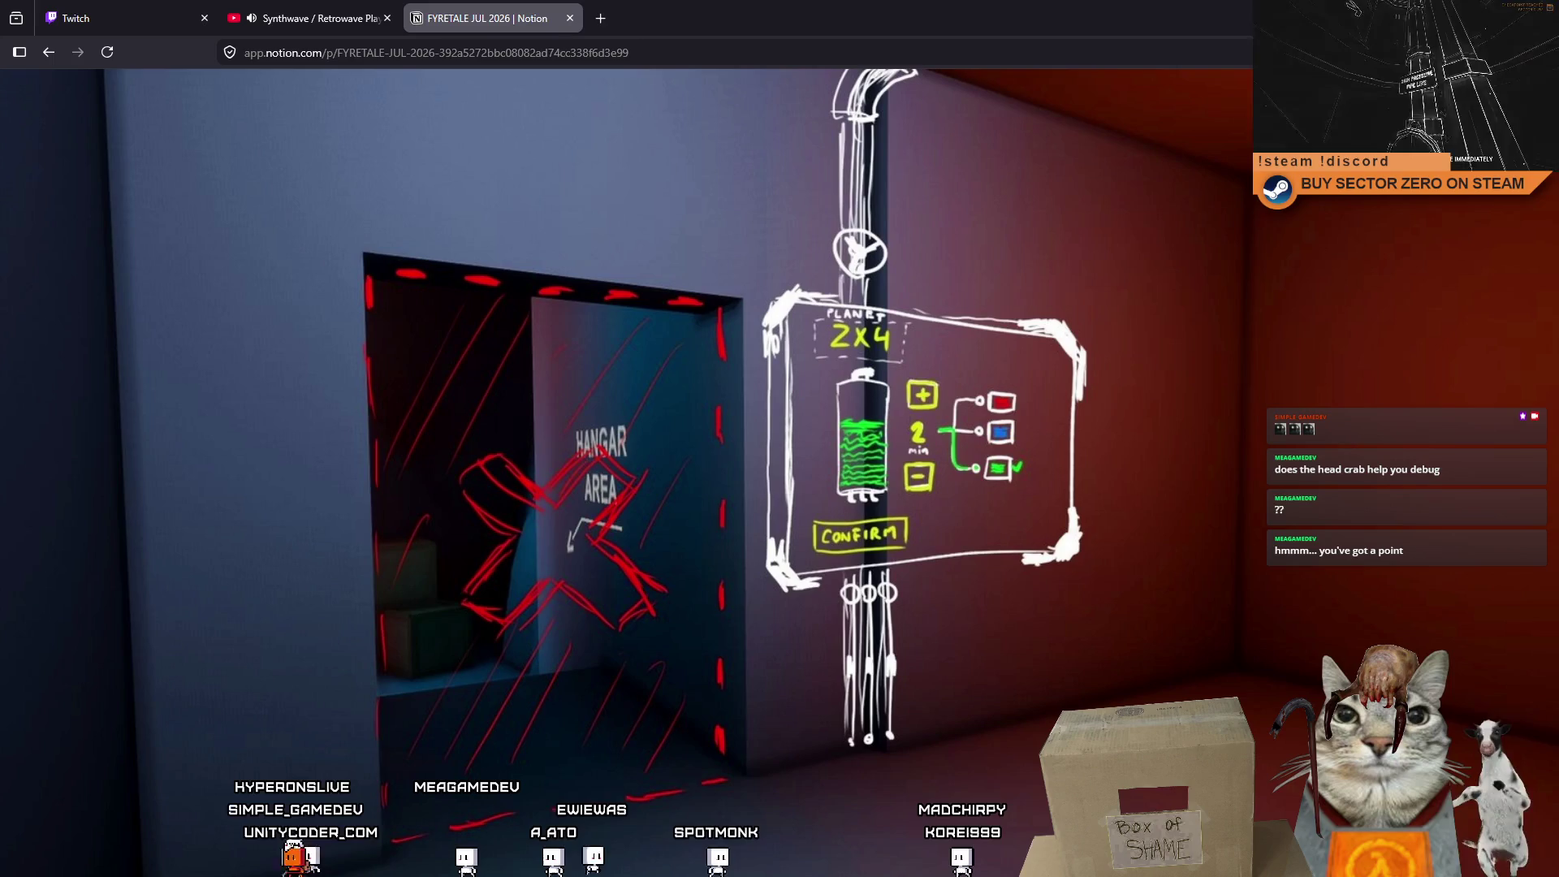
click(869, 498)
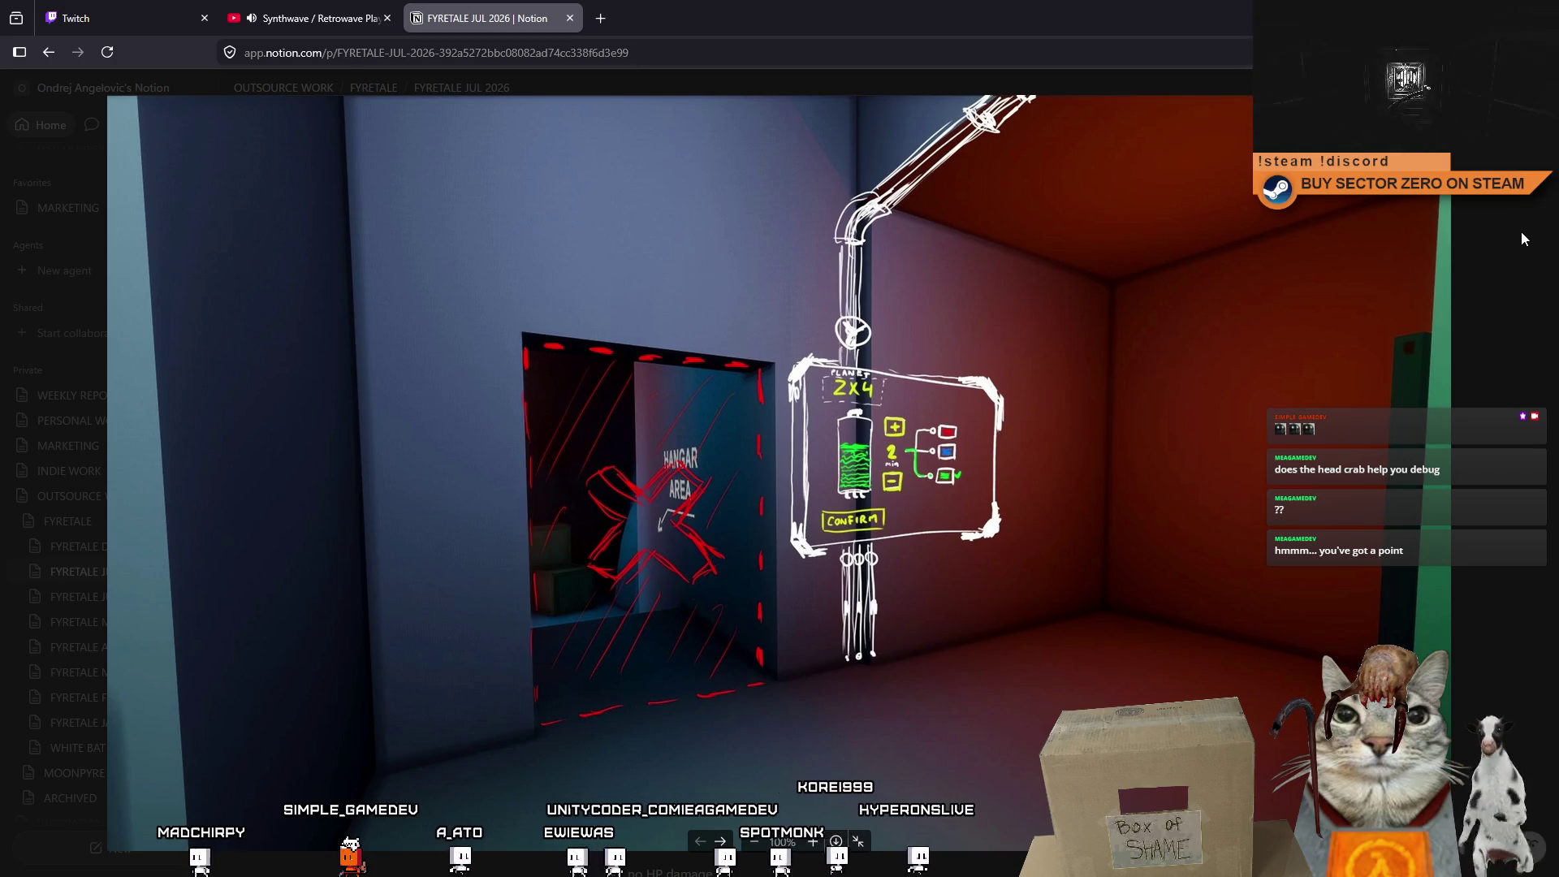
Close the full-size image and tick the towers to-do as done.
key(Escape)
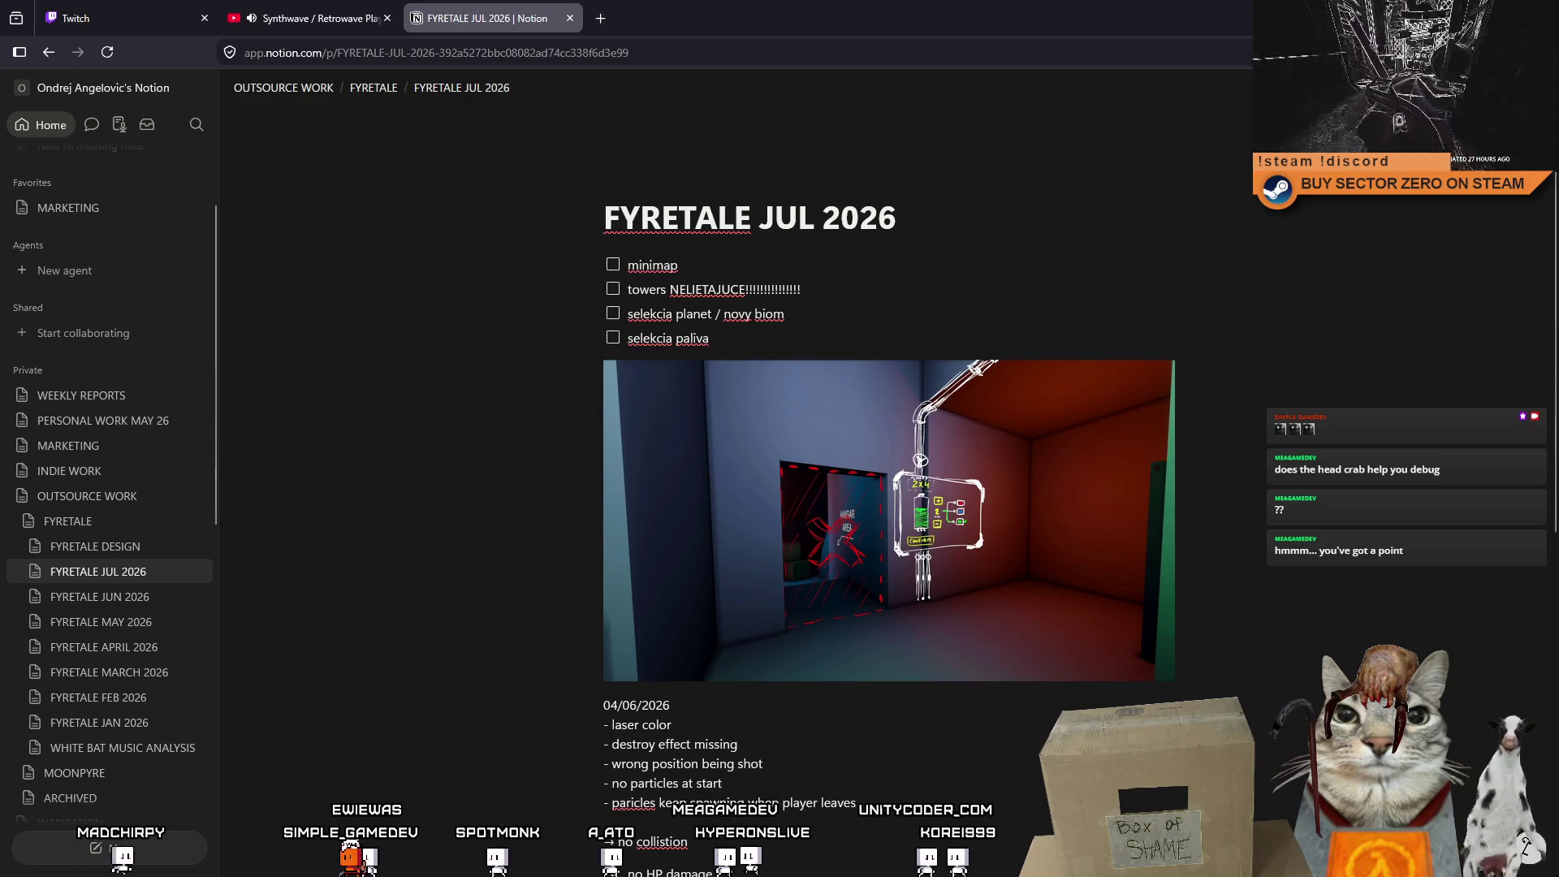
mouse_move(1002, 393)
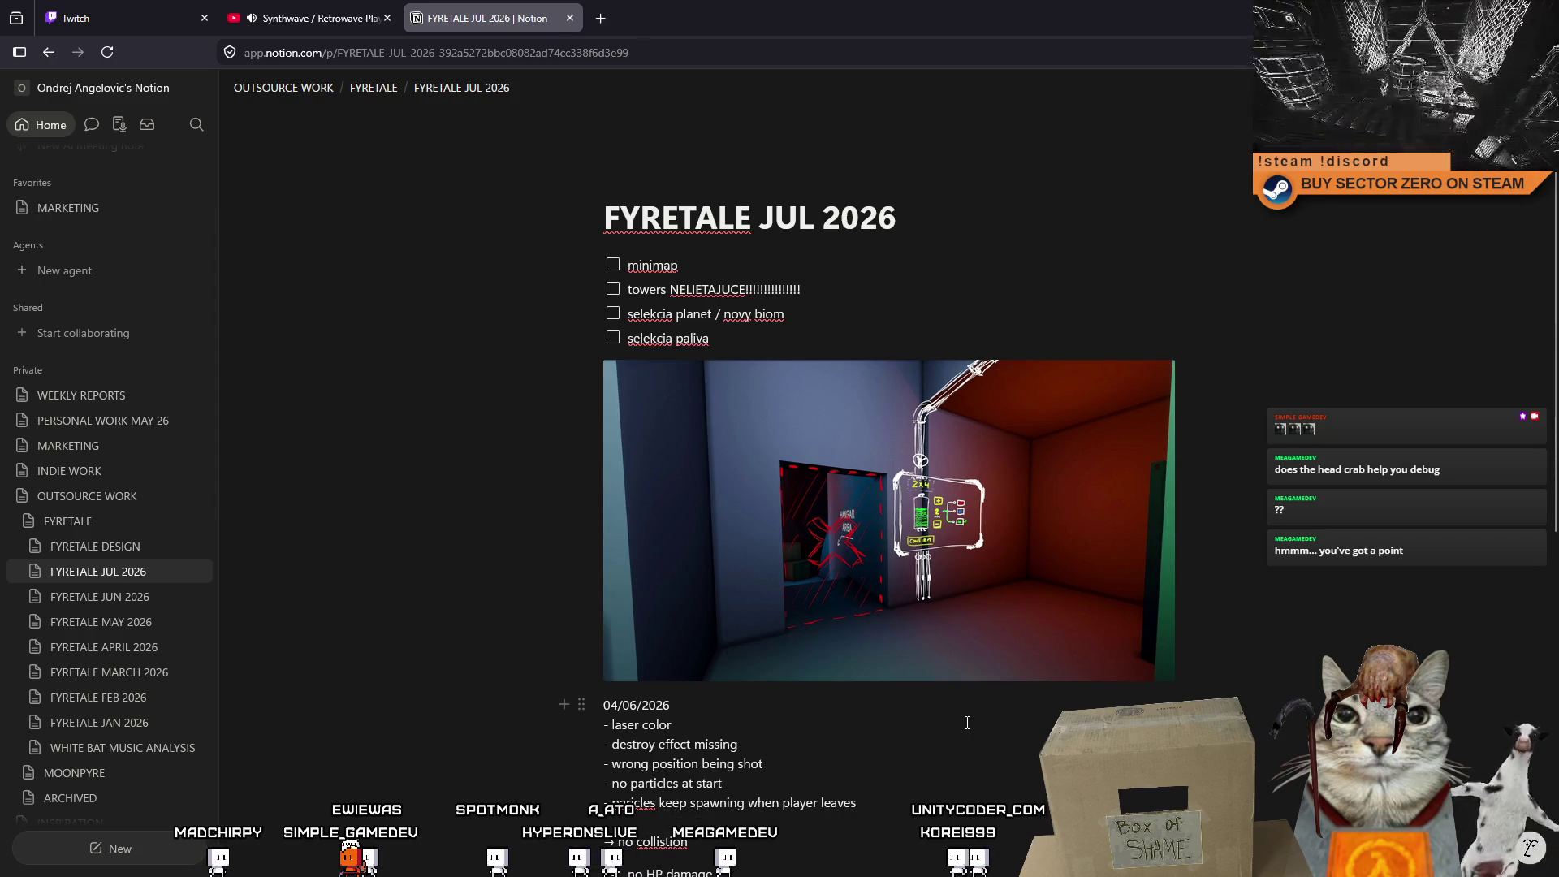
mouse_move(679, 404)
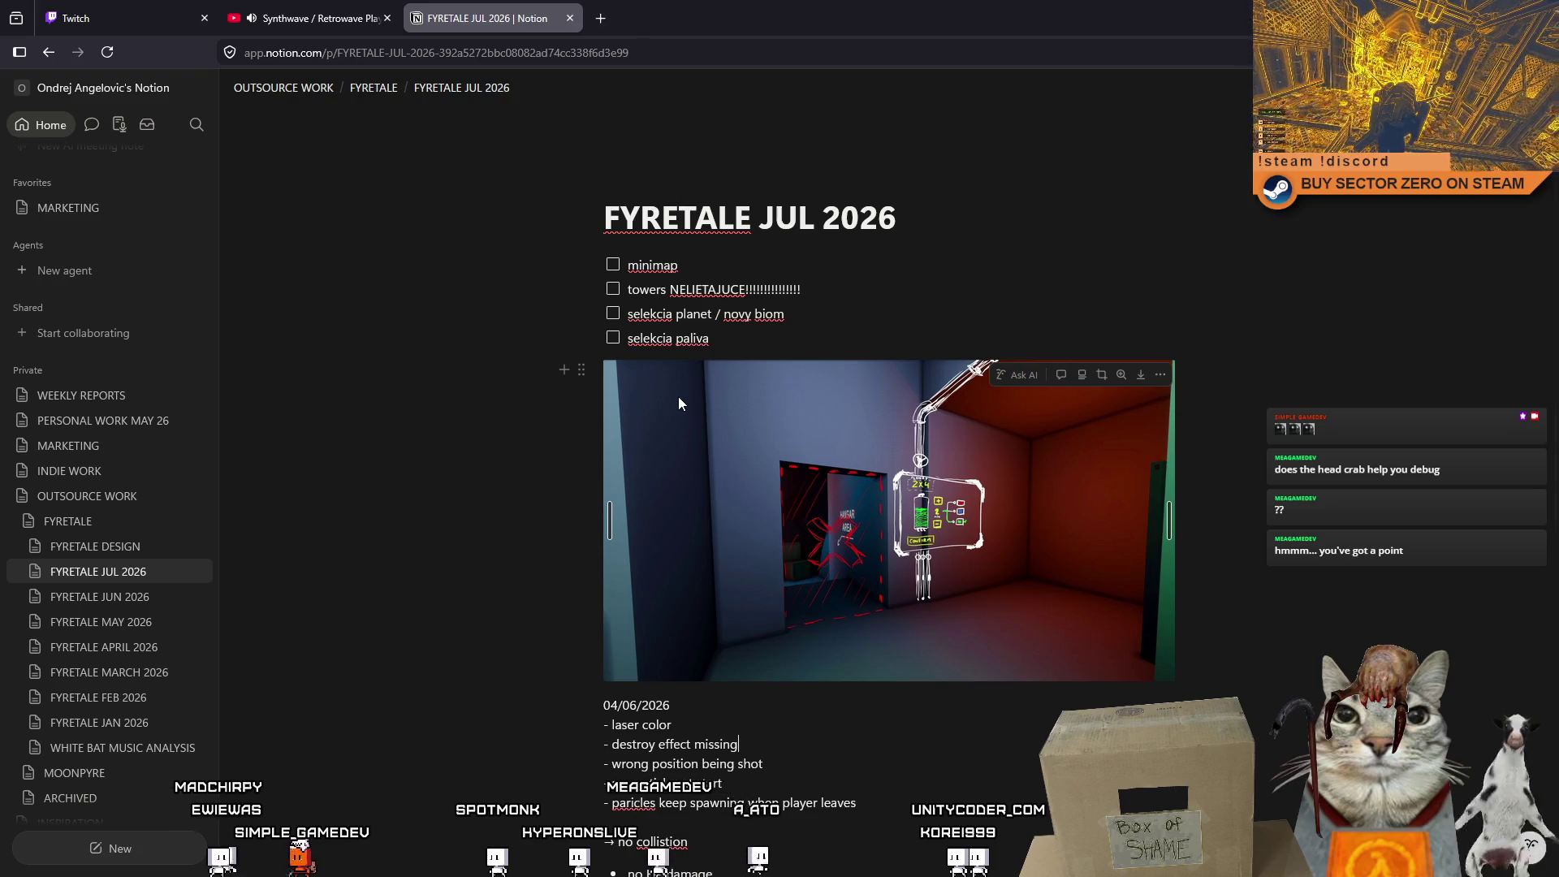
click(613, 289)
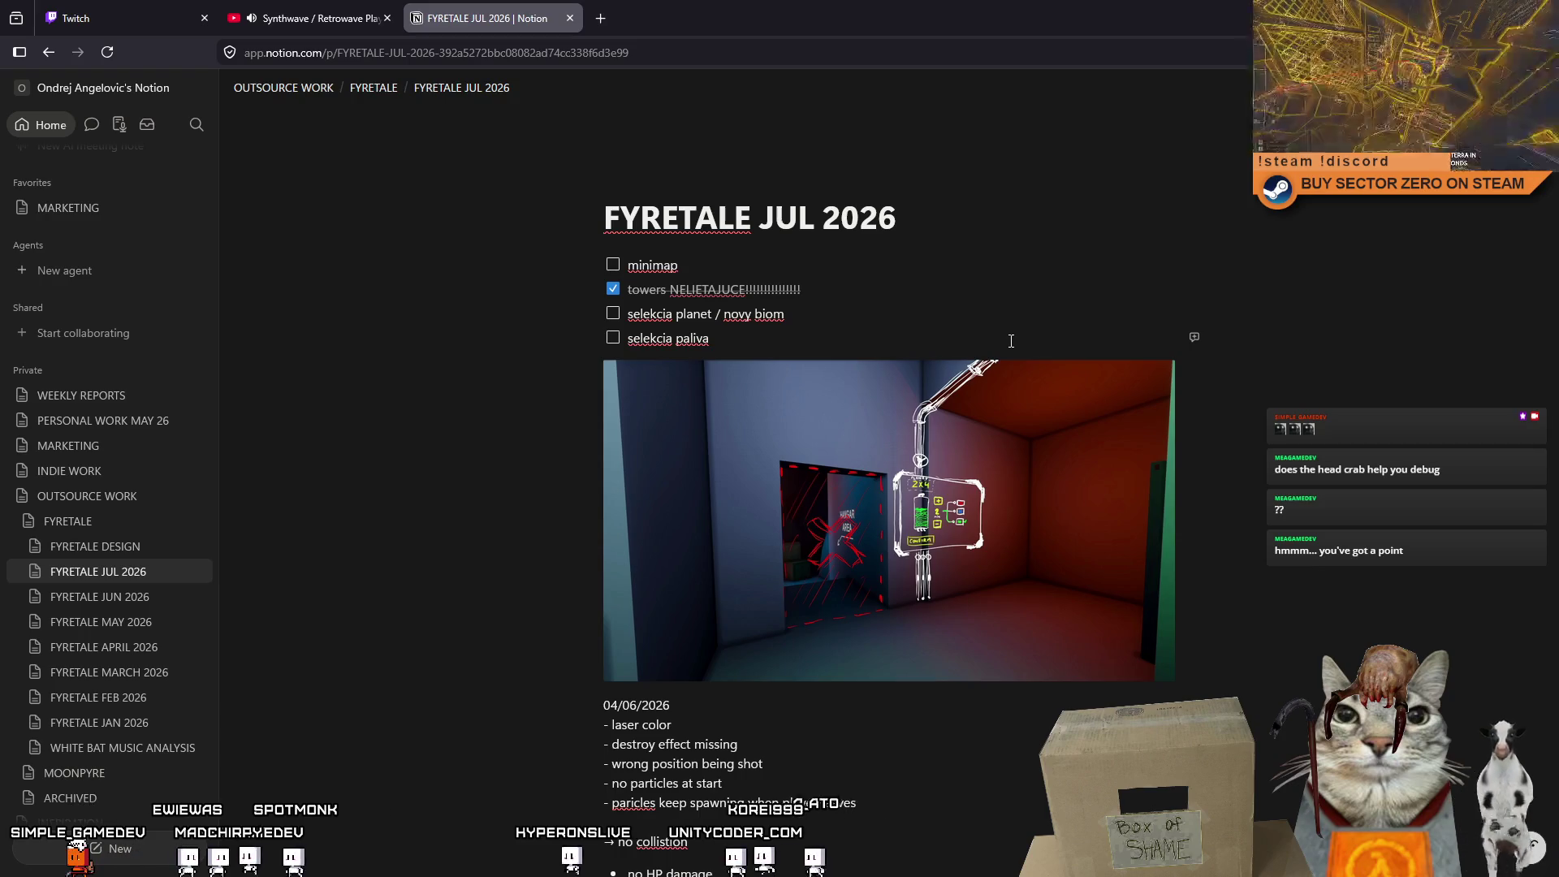
Return to the FYRETALE JUL 2026 tab and switch to the Unity editor.
click(316, 18)
click(458, 7)
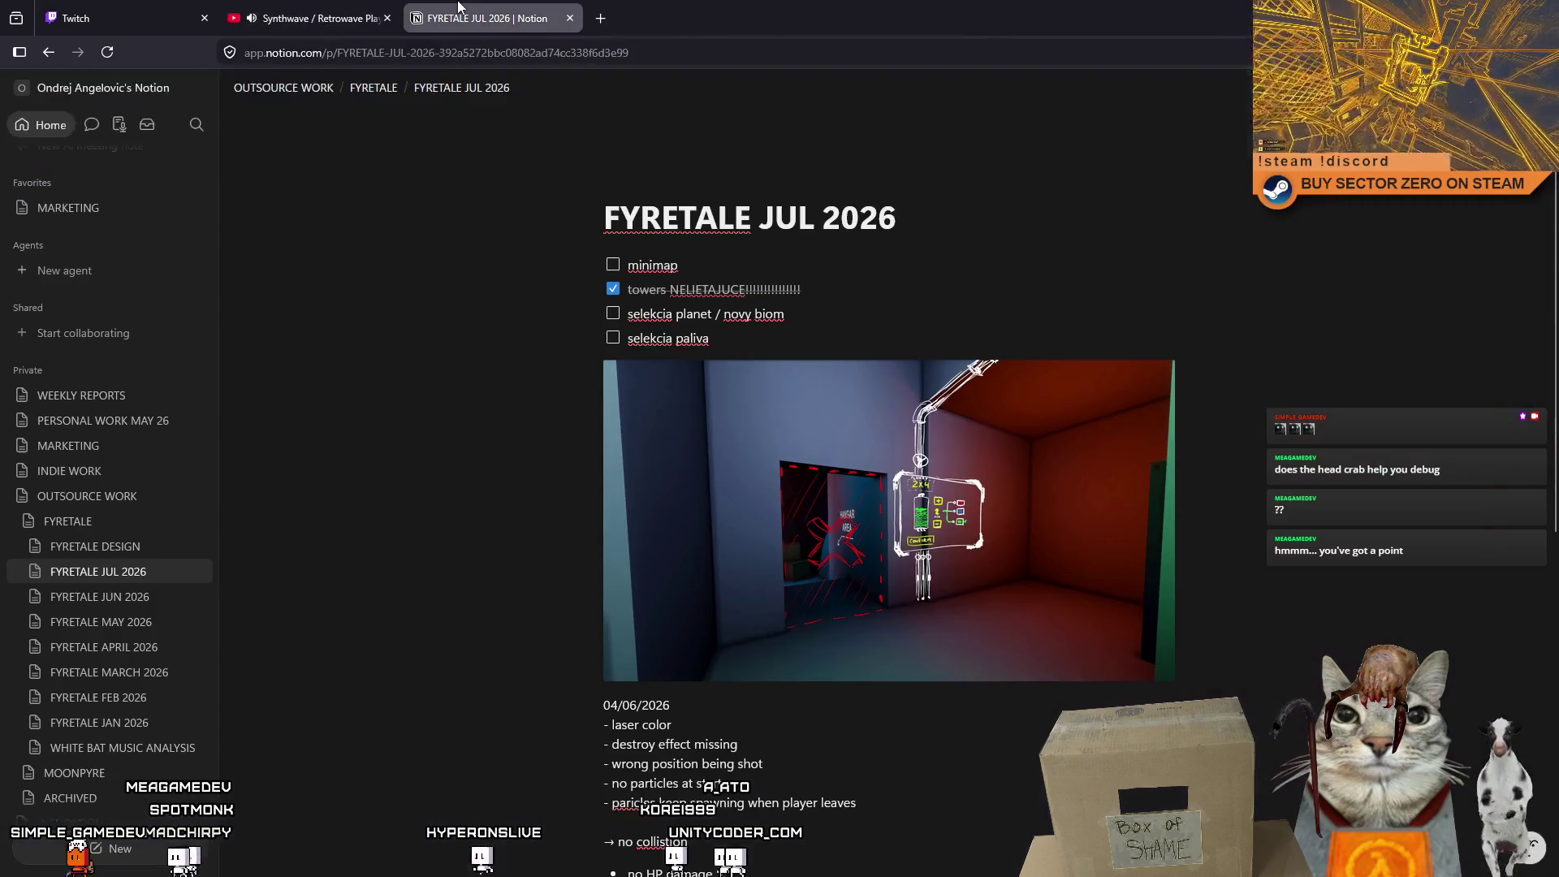
key(alt+Tab)
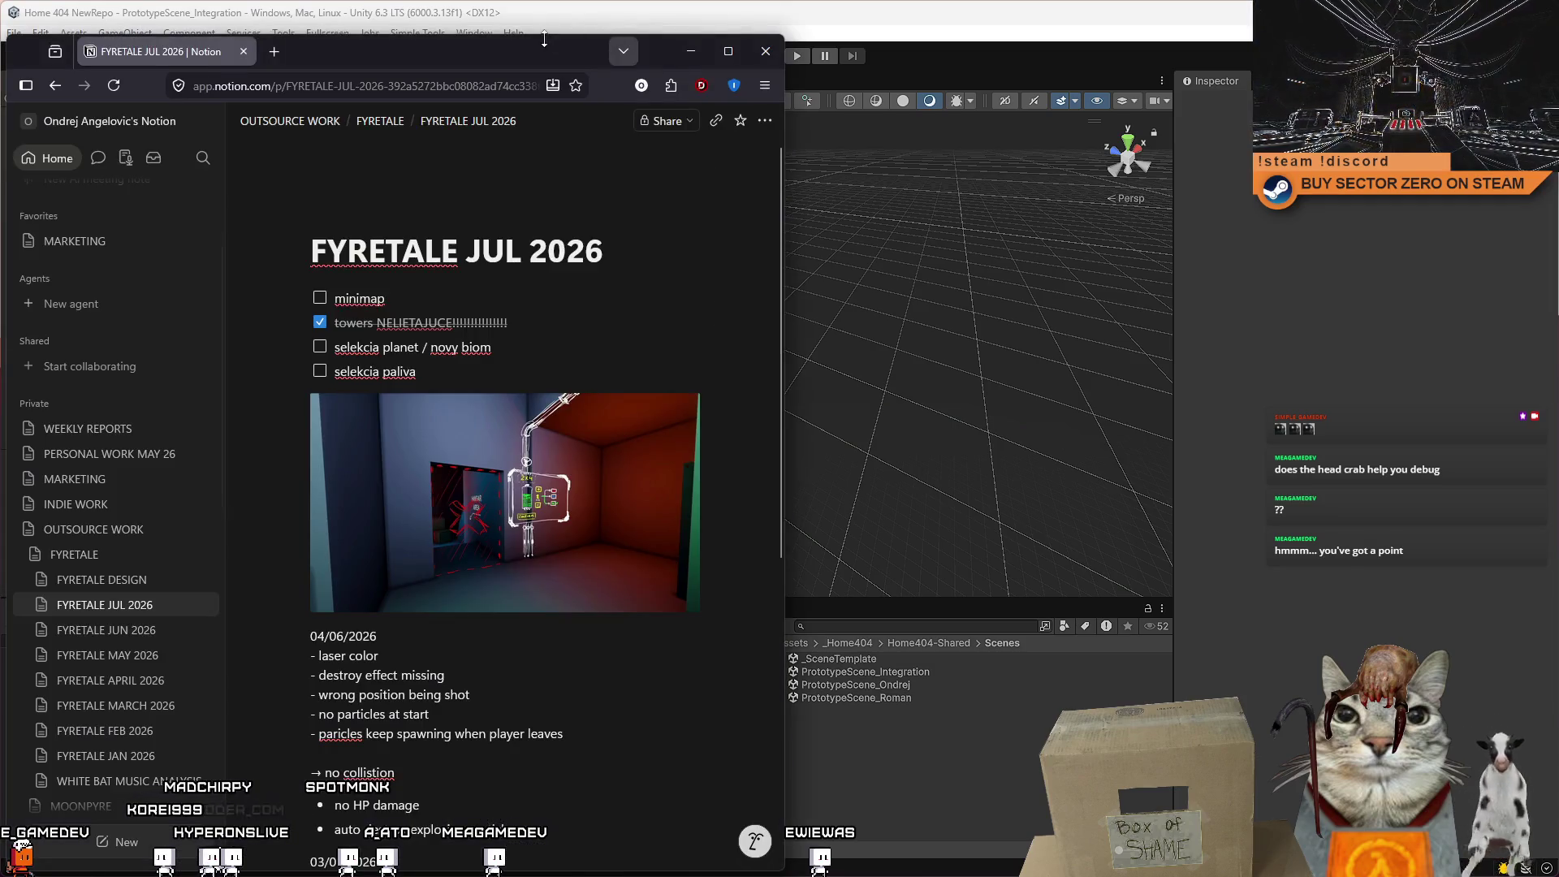
Maximize the FYRETALE JUL 2026 page and enlarge its gate fuel panel screenshot.
double_click(524, 46)
click(968, 449)
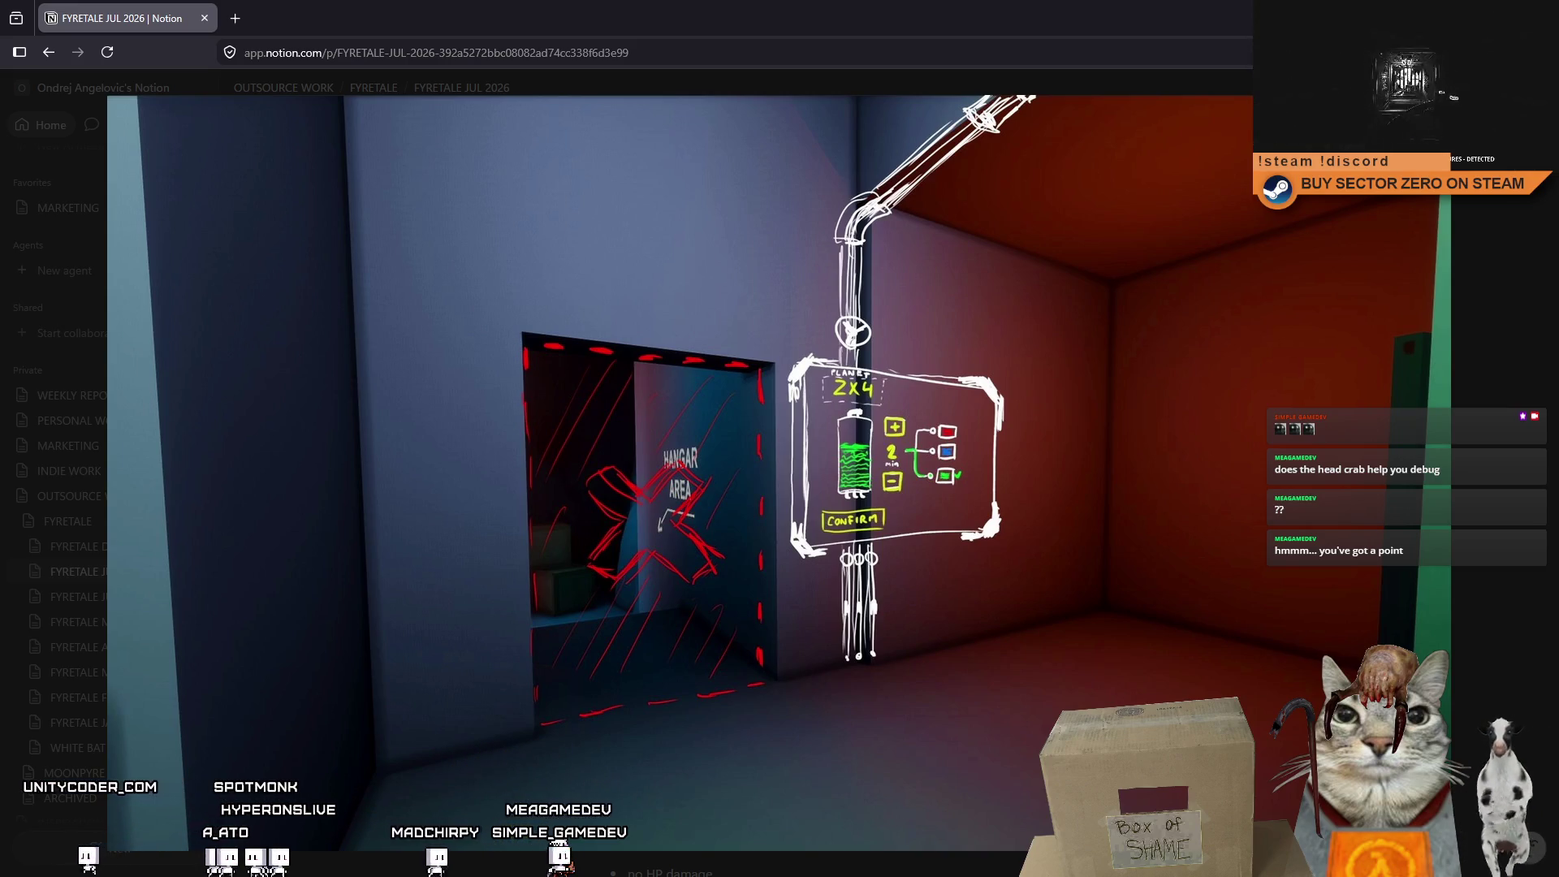
Examine the enlarged gate fuel panel concept art with its 2x4 gauge and Confirm.
mouse_move(839, 436)
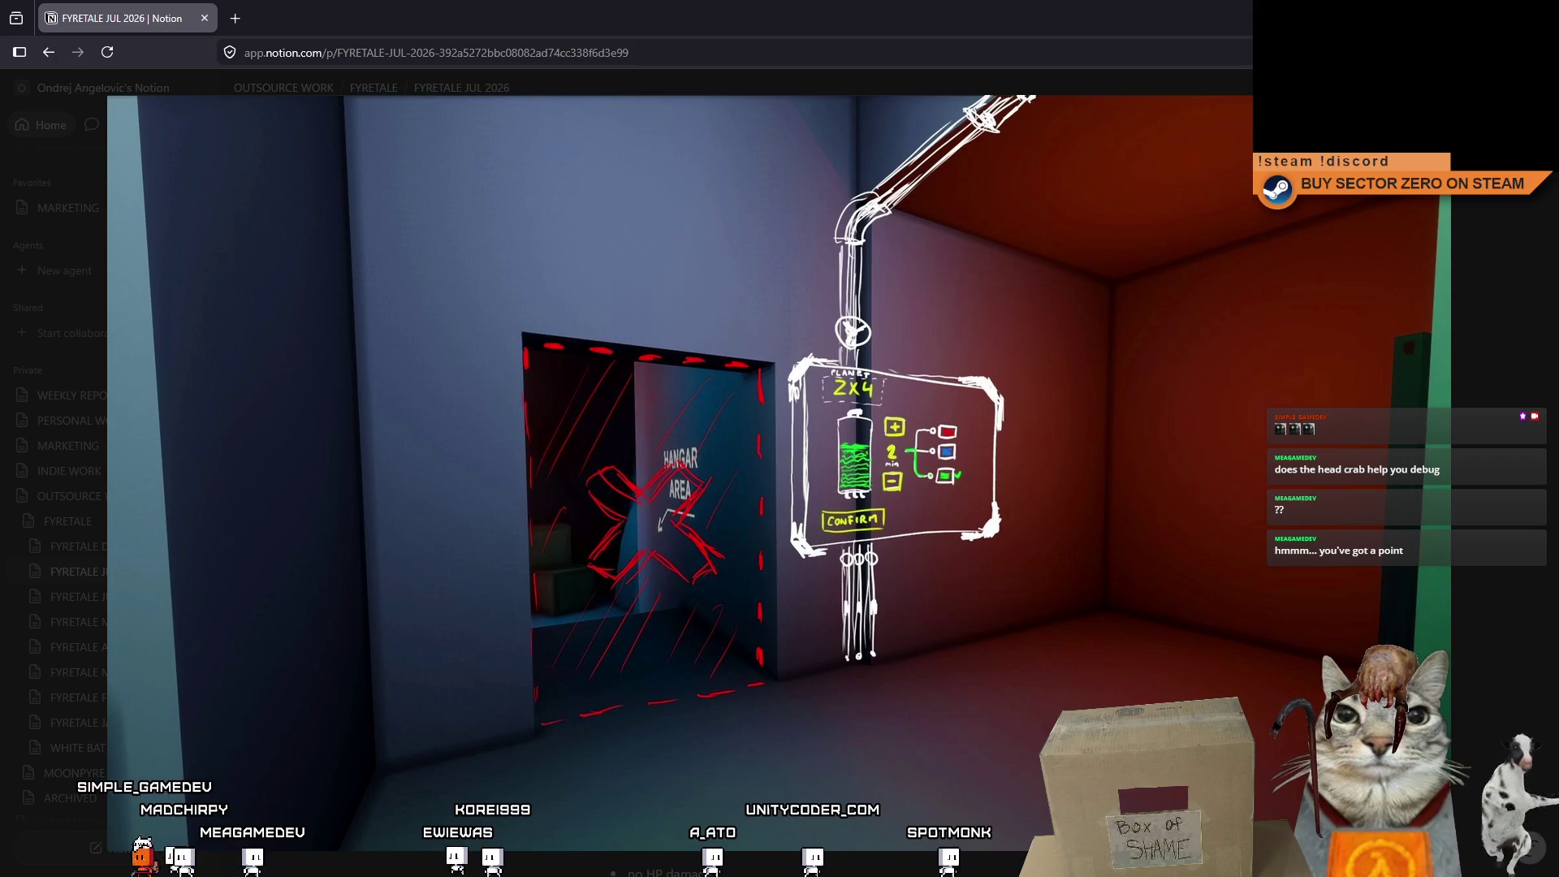
Restore the browser to a smaller window, then minimize it to reveal Unity.
key(super+Down)
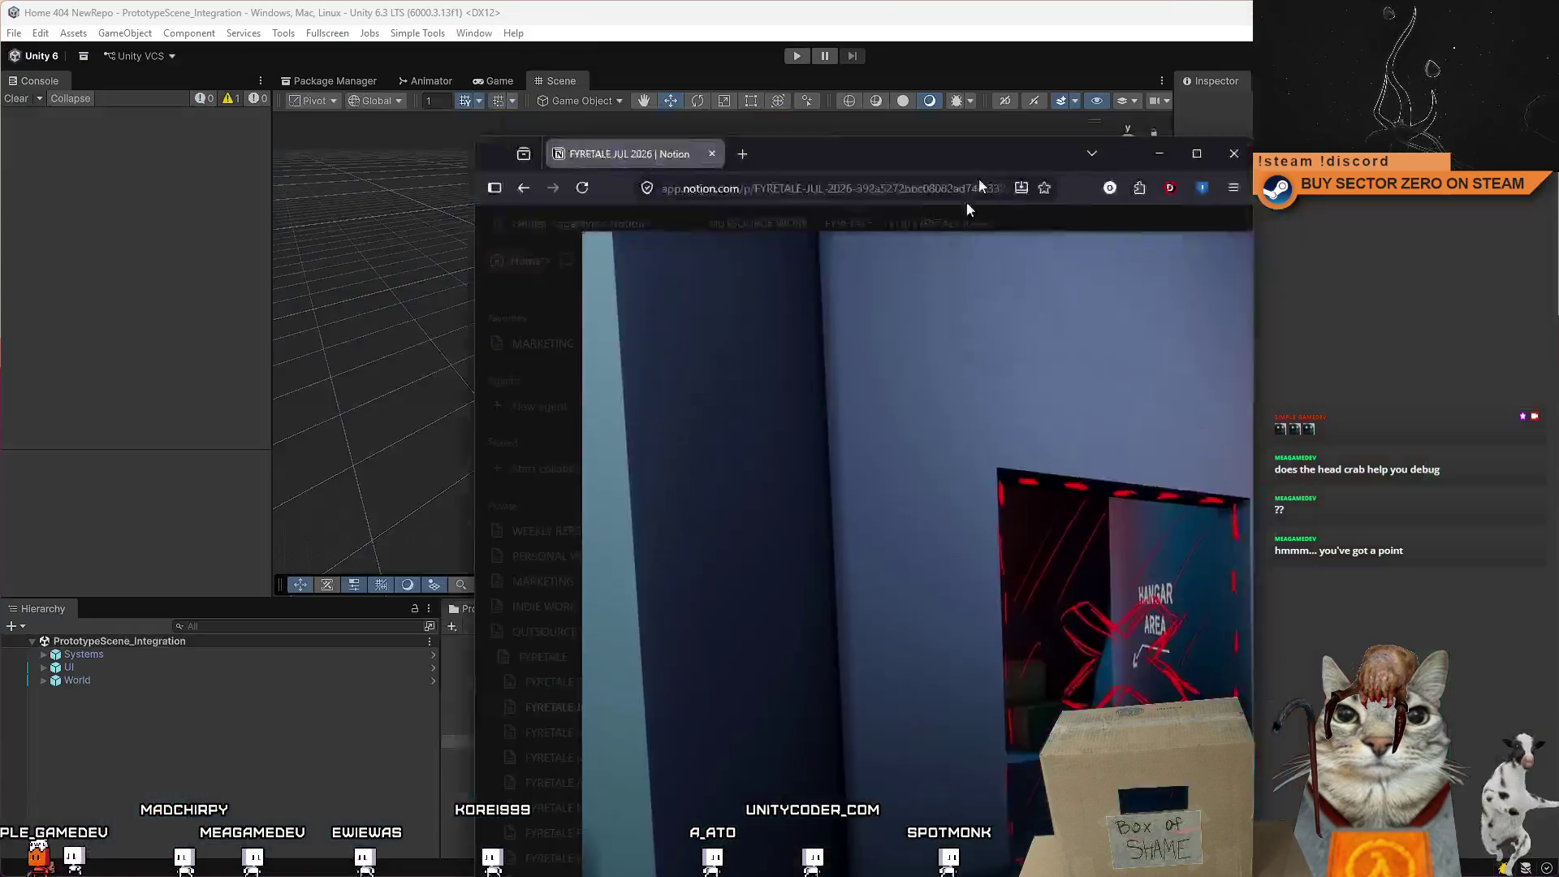
click(948, 203)
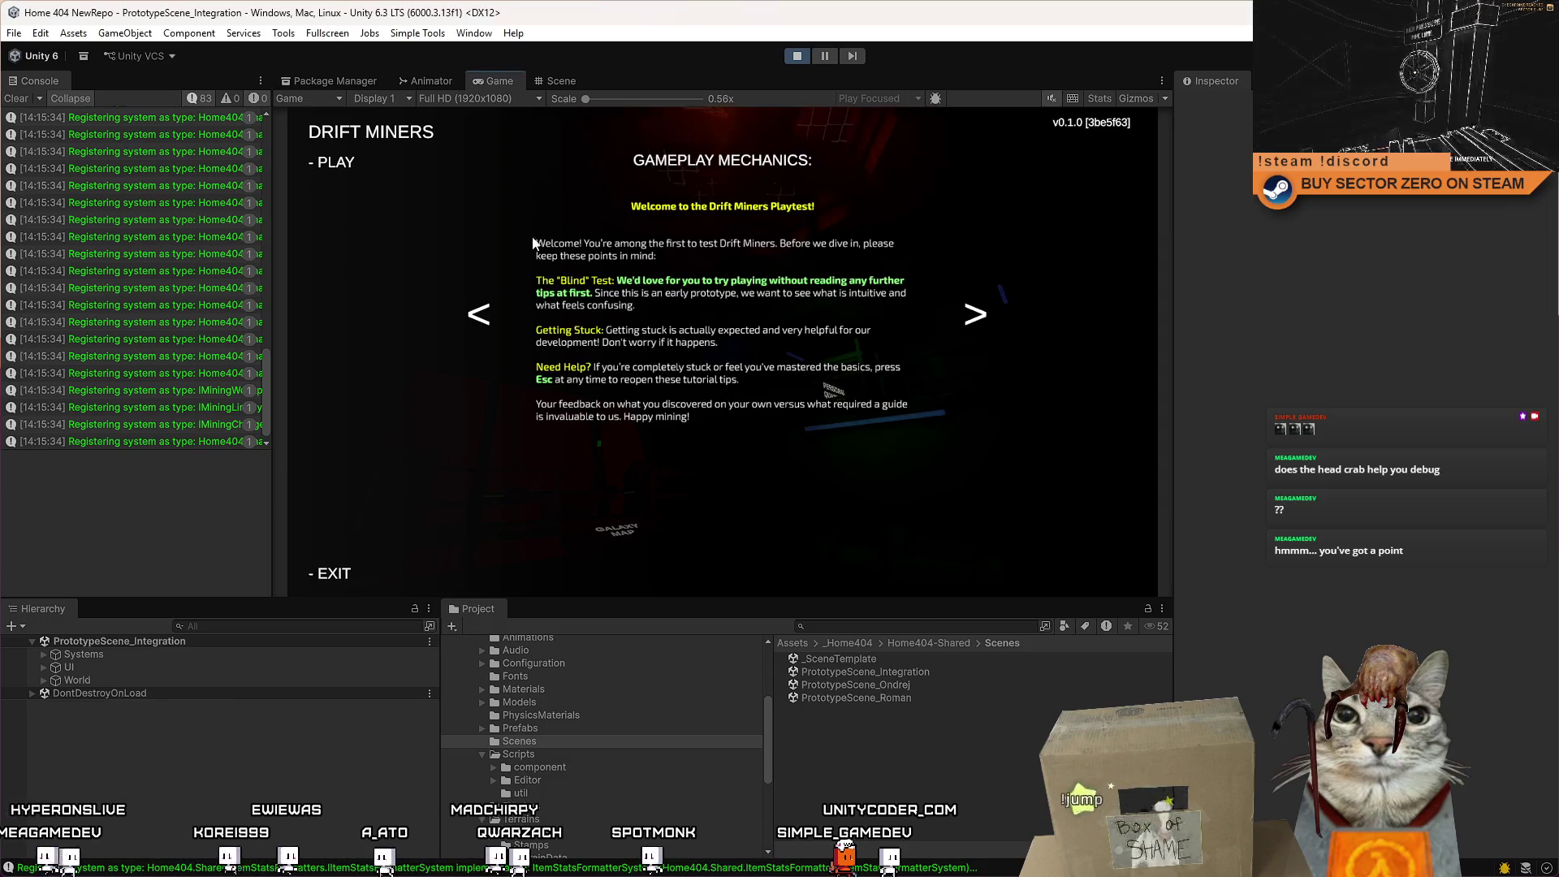
Dismiss the tutorial, walk toward the Contract Terminal, then pause play mode.
click(740, 405)
key(w)
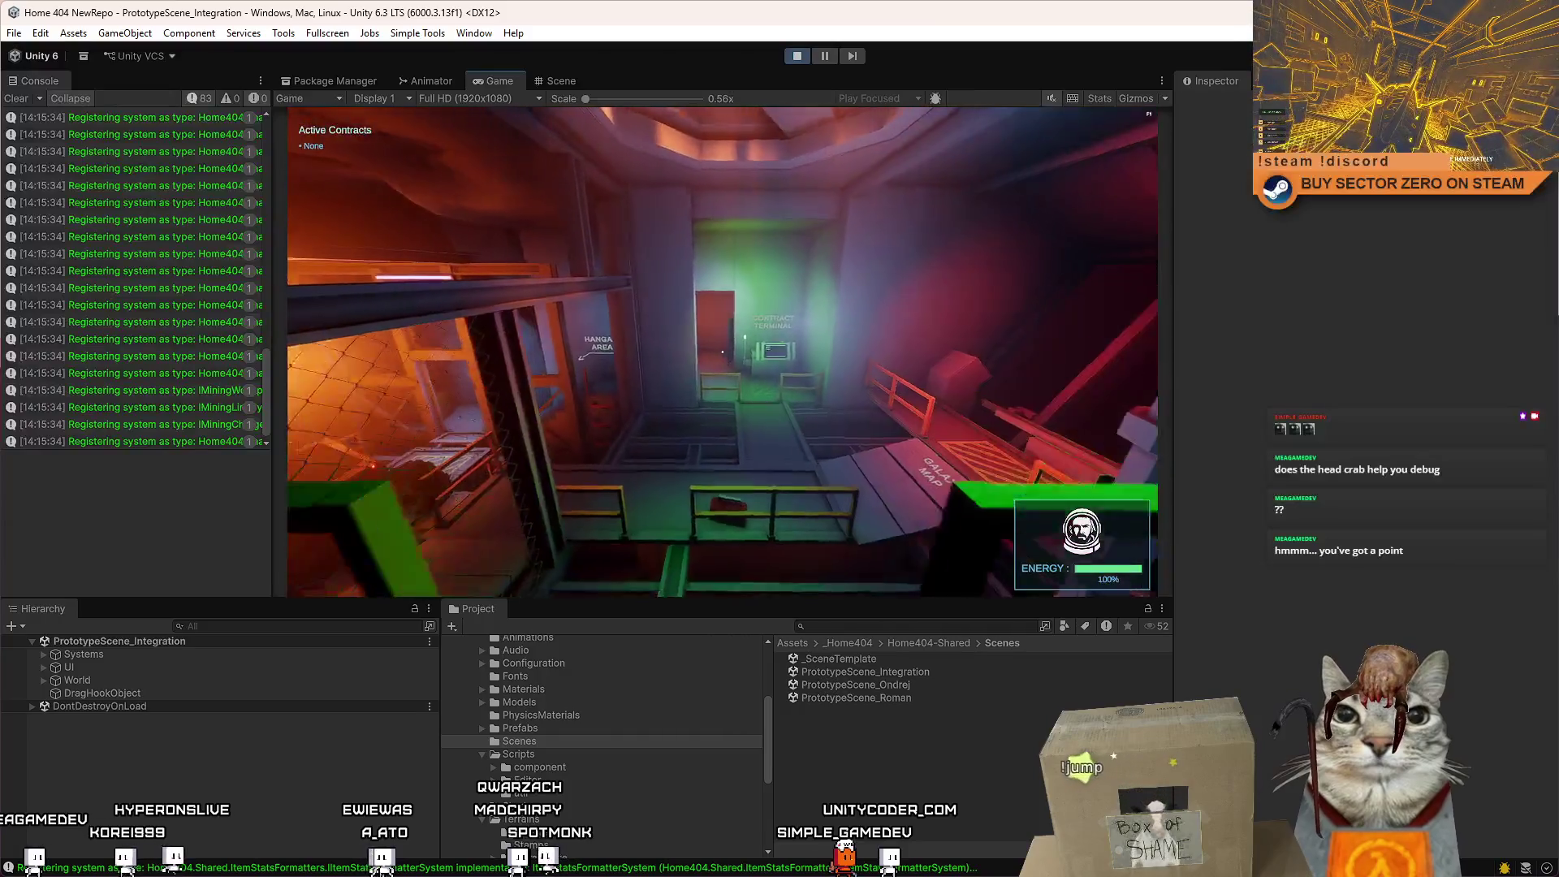
mouse_move(722, 351)
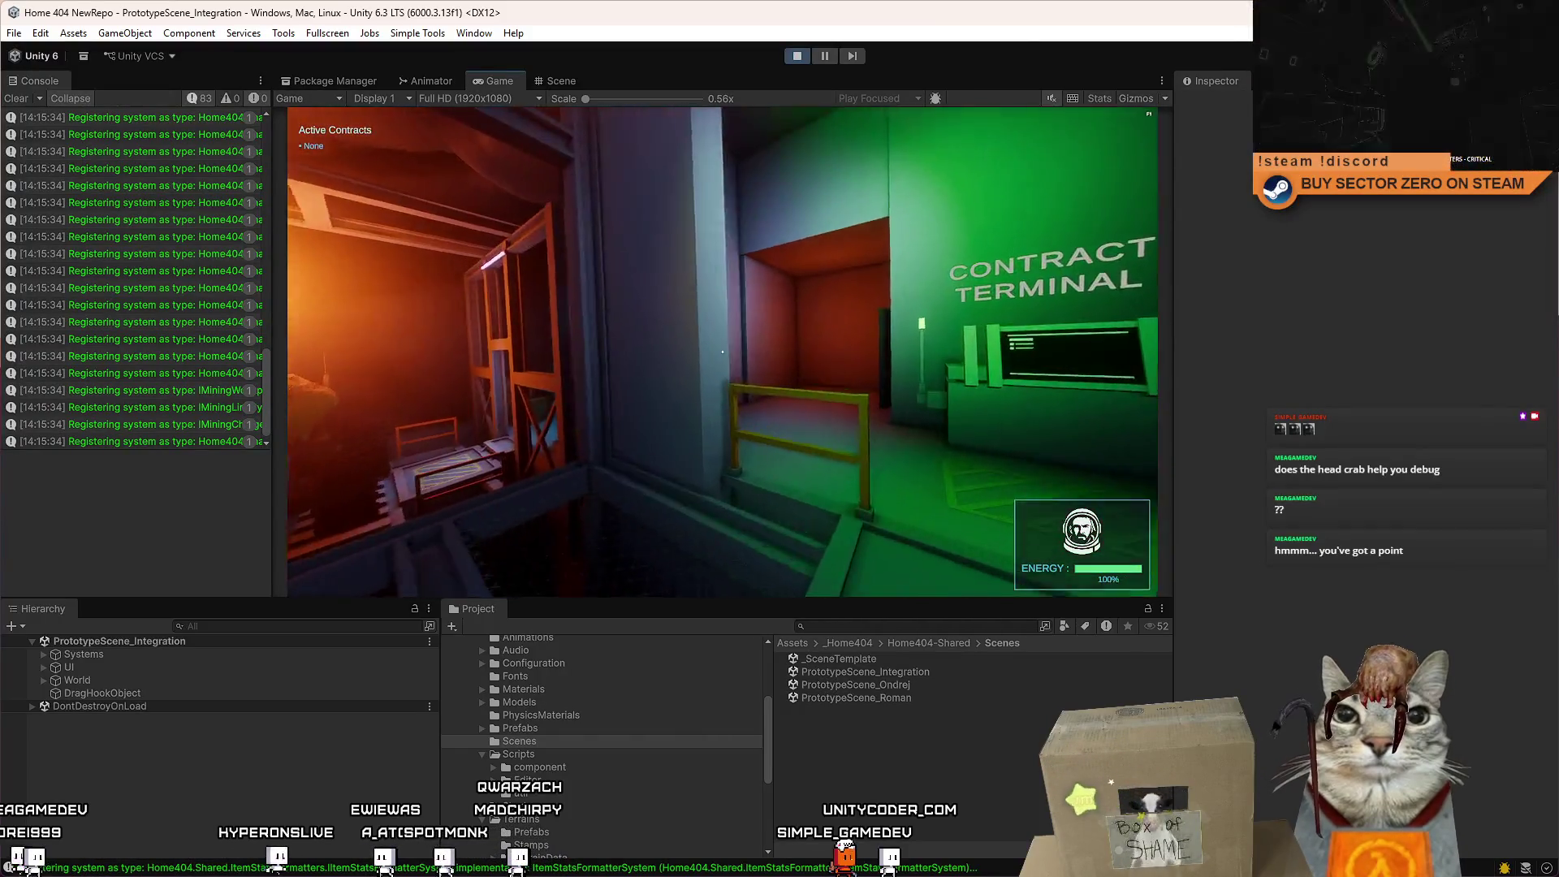
key(Escape)
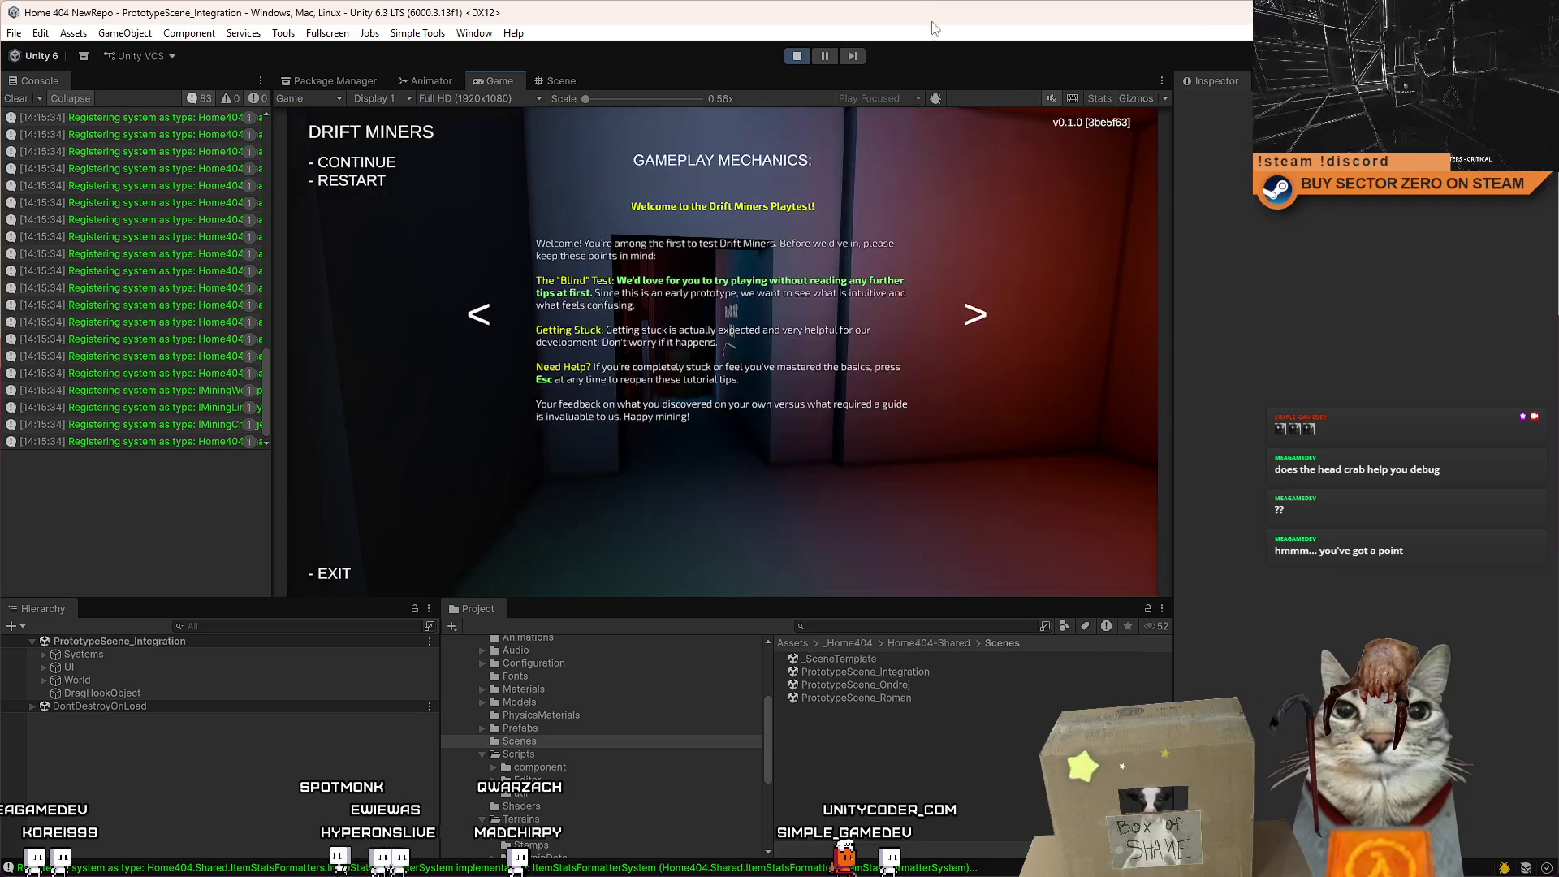
click(830, 57)
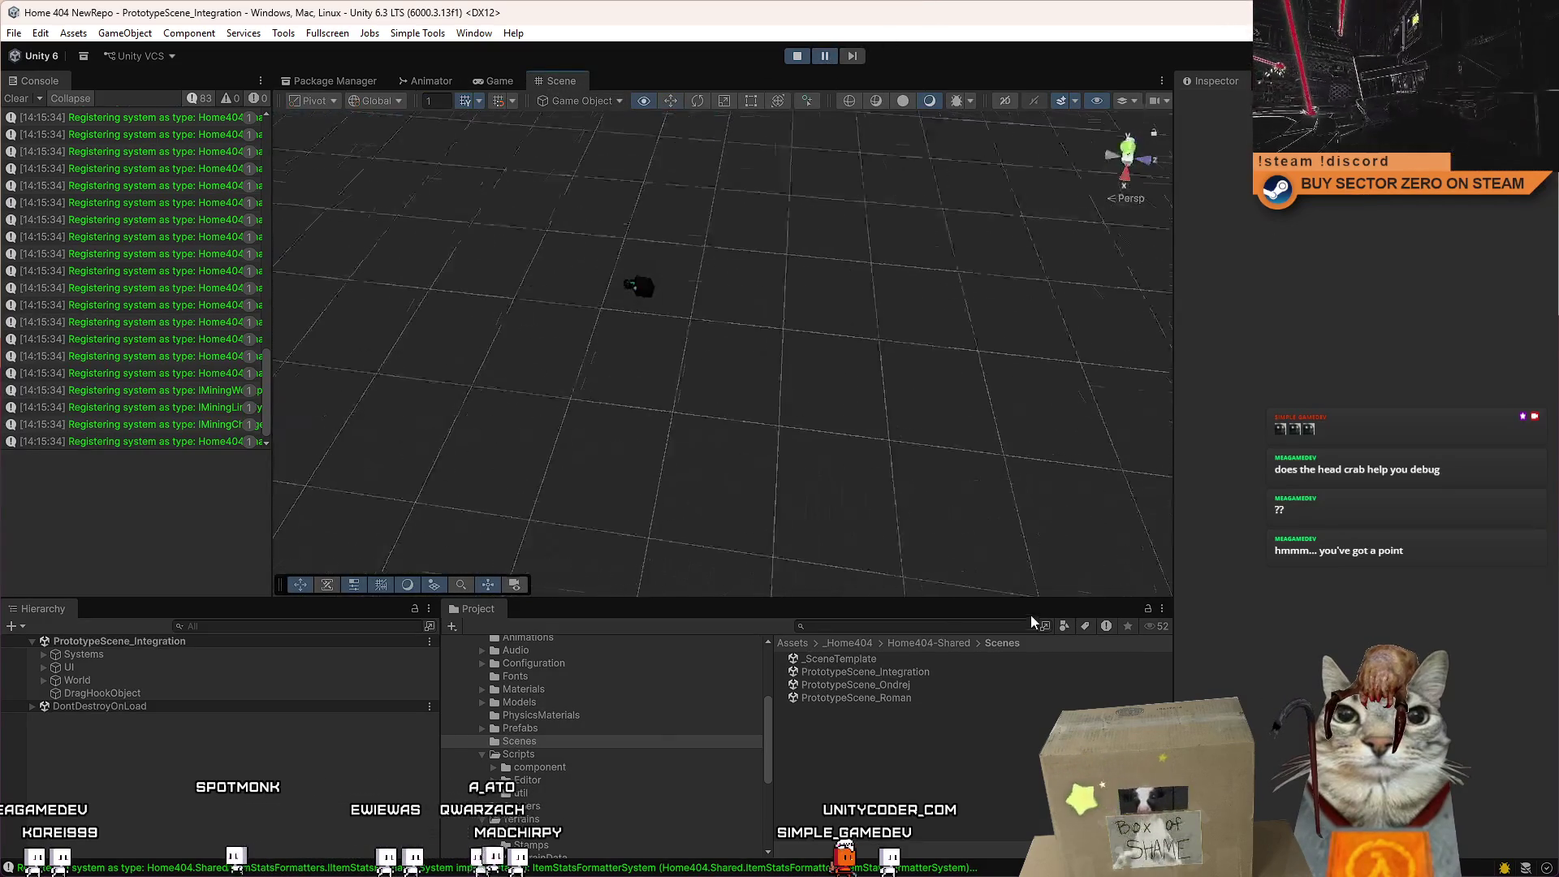
Frame CargoZone_Internal and add a Cube there, flattened to Z scale 0.25386.
click(644, 294)
key(f)
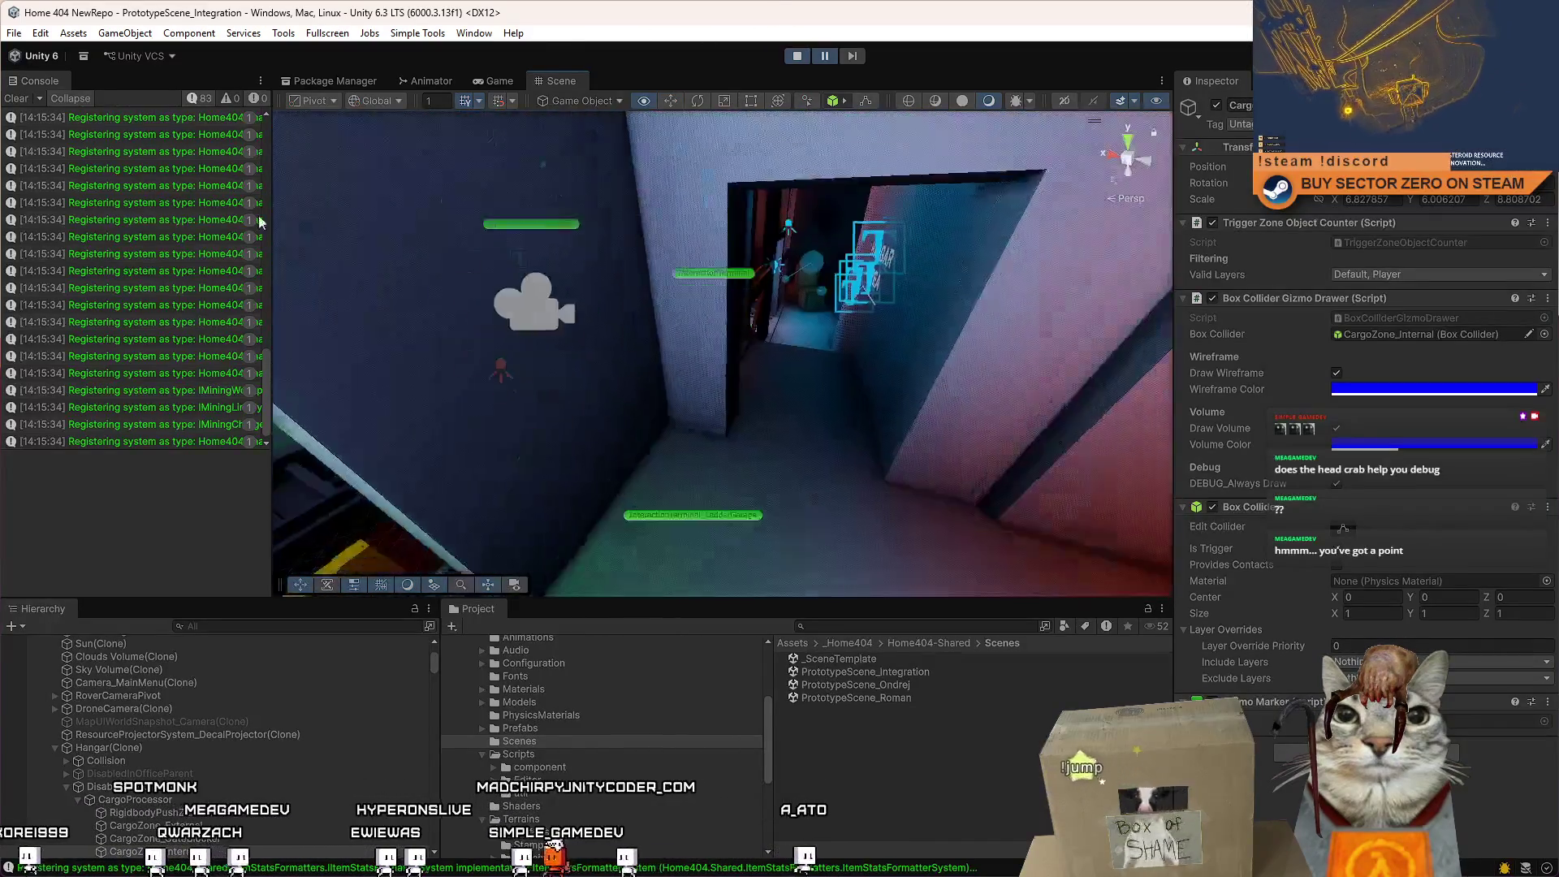
click(125, 33)
mouse_move(145, 123)
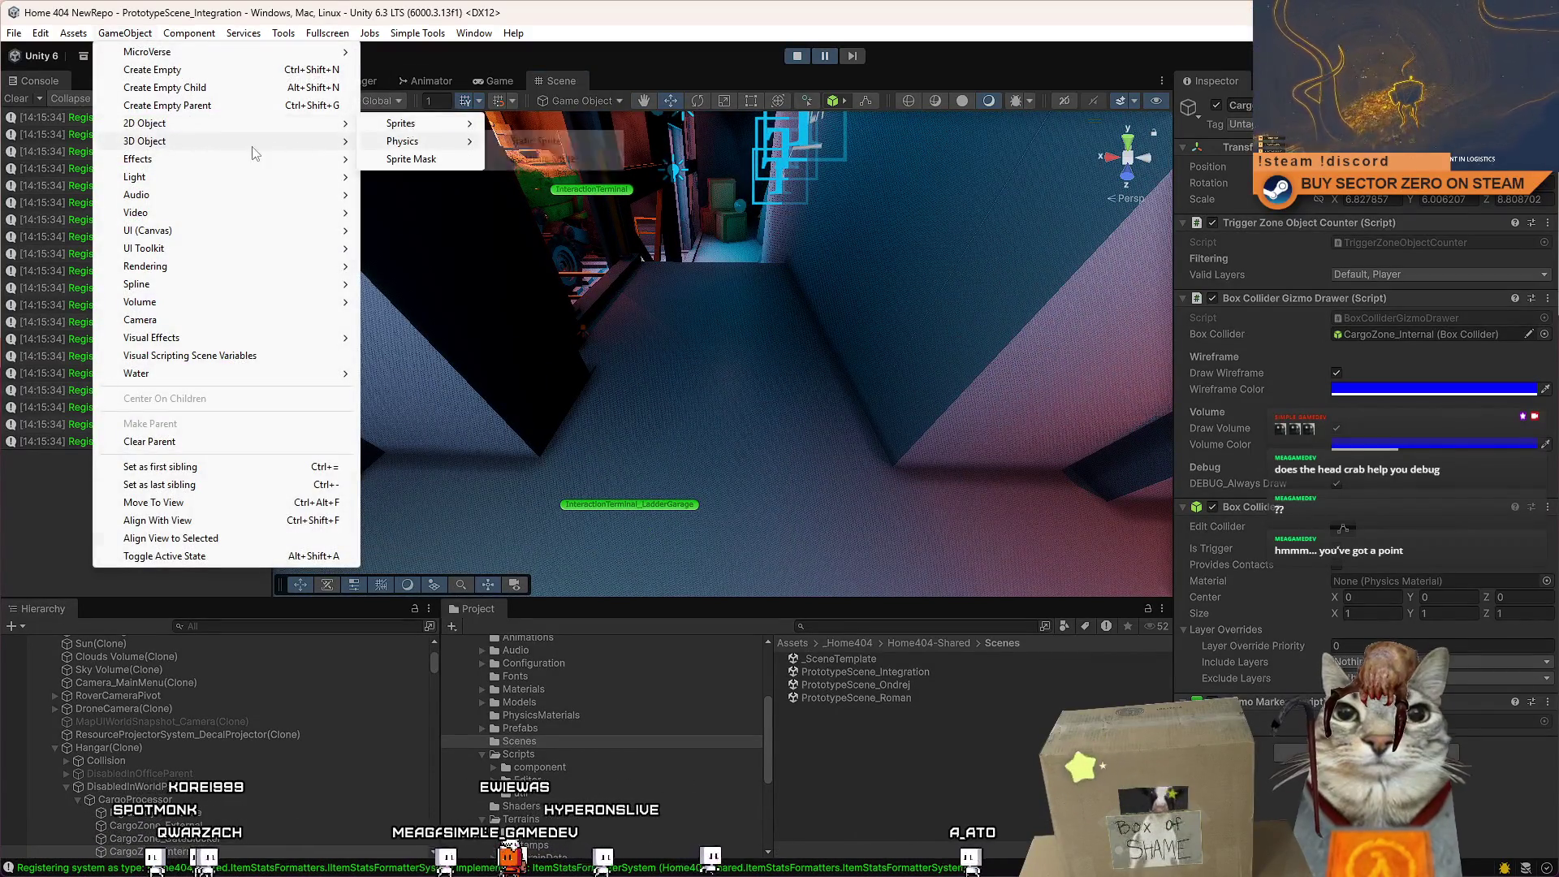
click(398, 140)
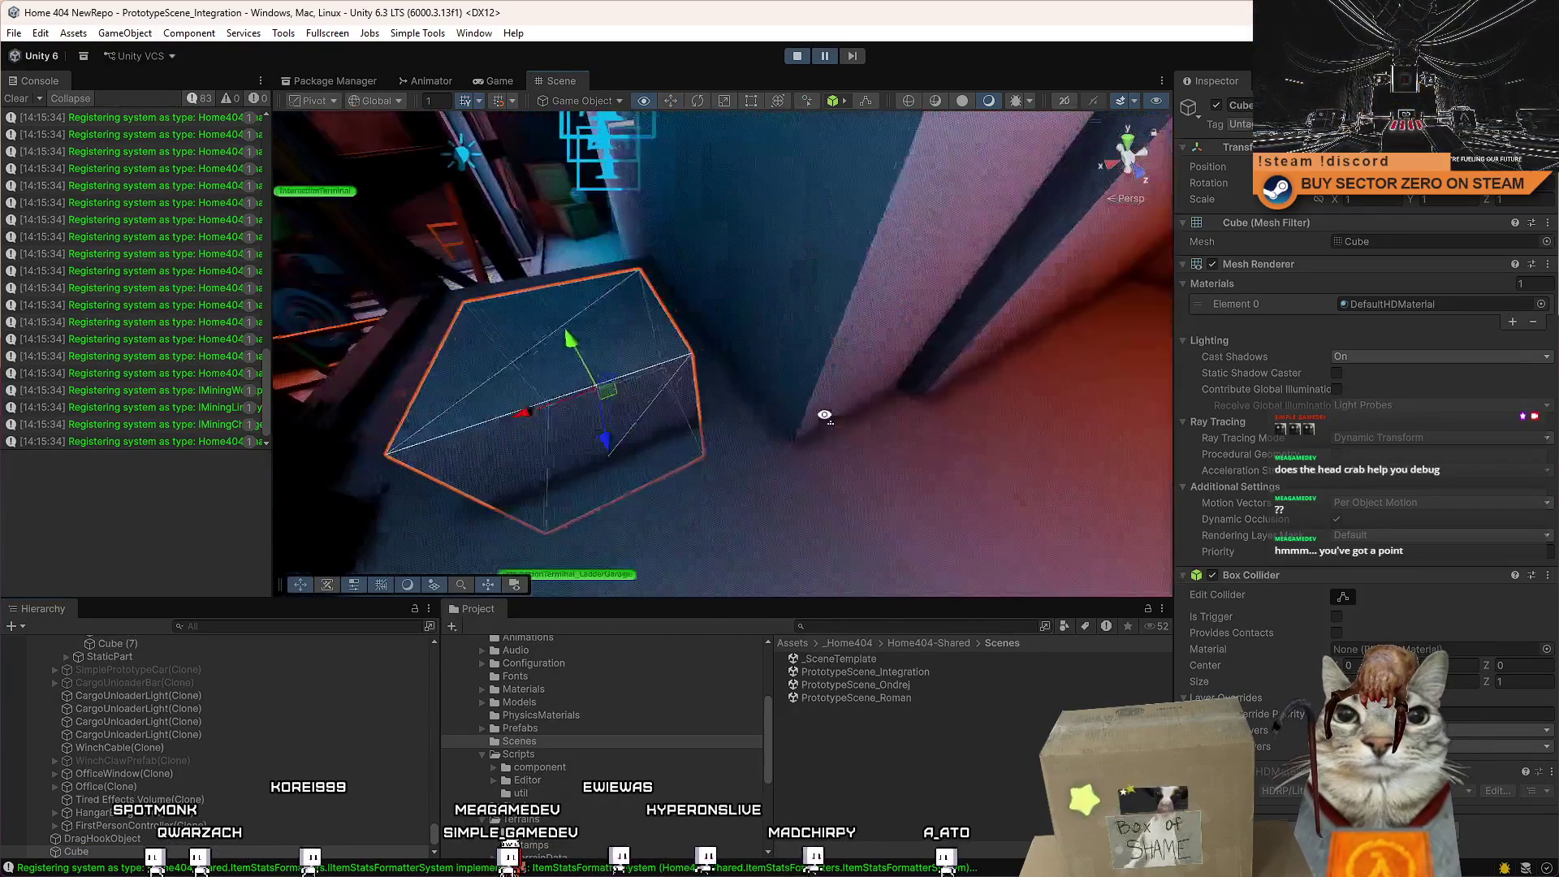
mouse_move(652, 464)
mouse_down()
mouse_move(536, 329)
mouse_move(560, 370)
mouse_move(727, 276)
mouse_move(998, 254)
mouse_move(821, 390)
mouse_move(755, 381)
mouse_move(686, 319)
mouse_move(670, 165)
mouse_up()
key(w)
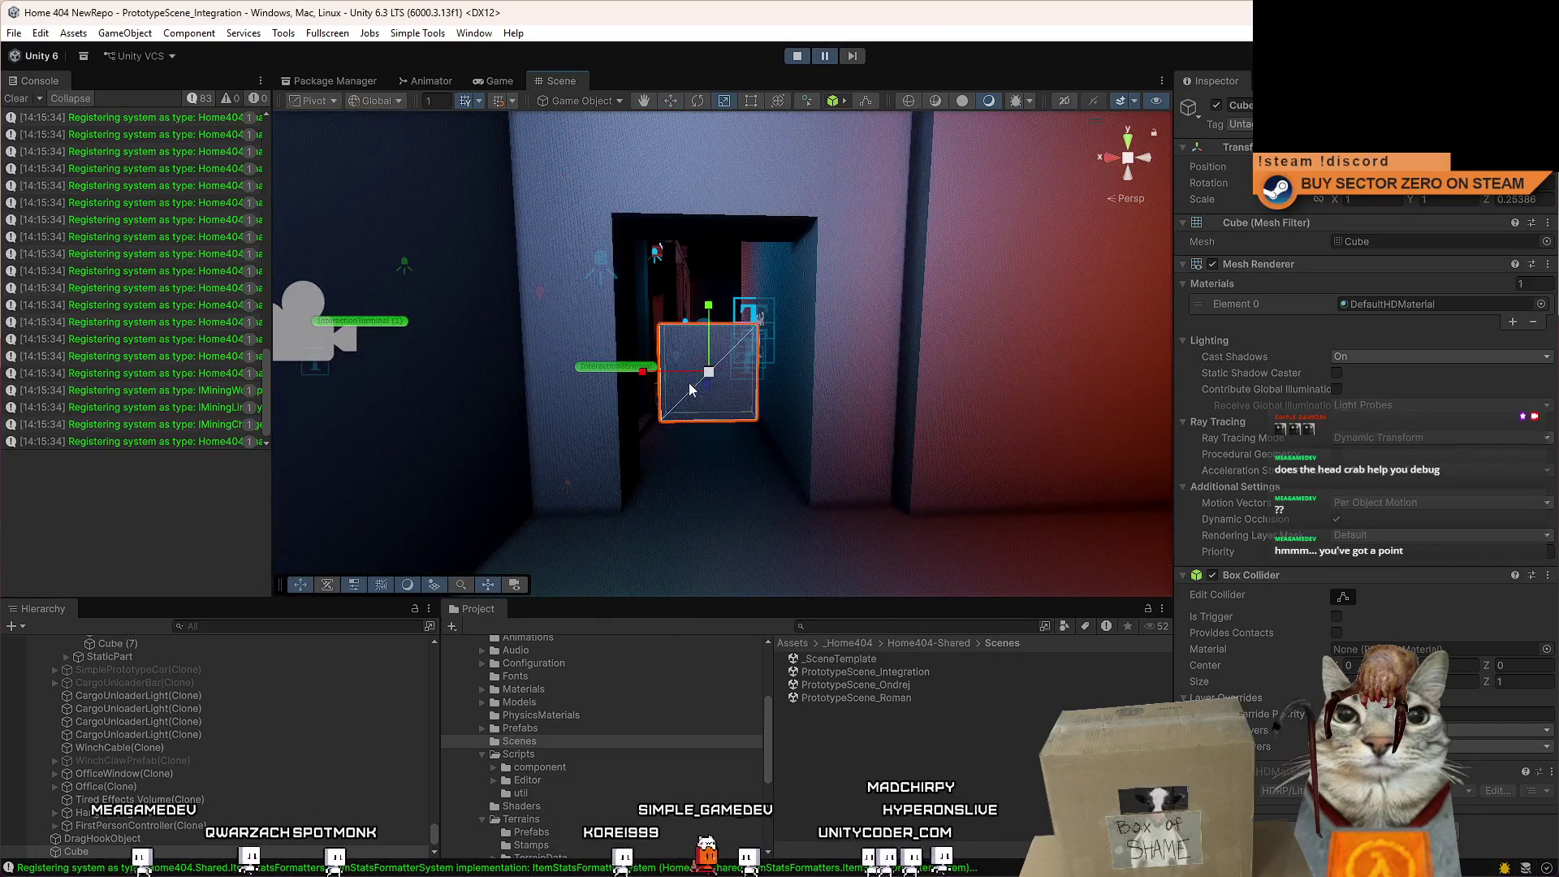
Stretch the cube wider with the Scale tool and trim its X scale to 1.8.
key(r)
mouse_move(645, 371)
mouse_down()
mouse_move(653, 385)
mouse_move(629, 378)
mouse_move(669, 372)
mouse_move(572, 299)
mouse_move(600, 439)
mouse_move(417, 514)
mouse_move(634, 445)
mouse_move(772, 355)
mouse_move(679, 348)
mouse_up()
key(w)
key(r)
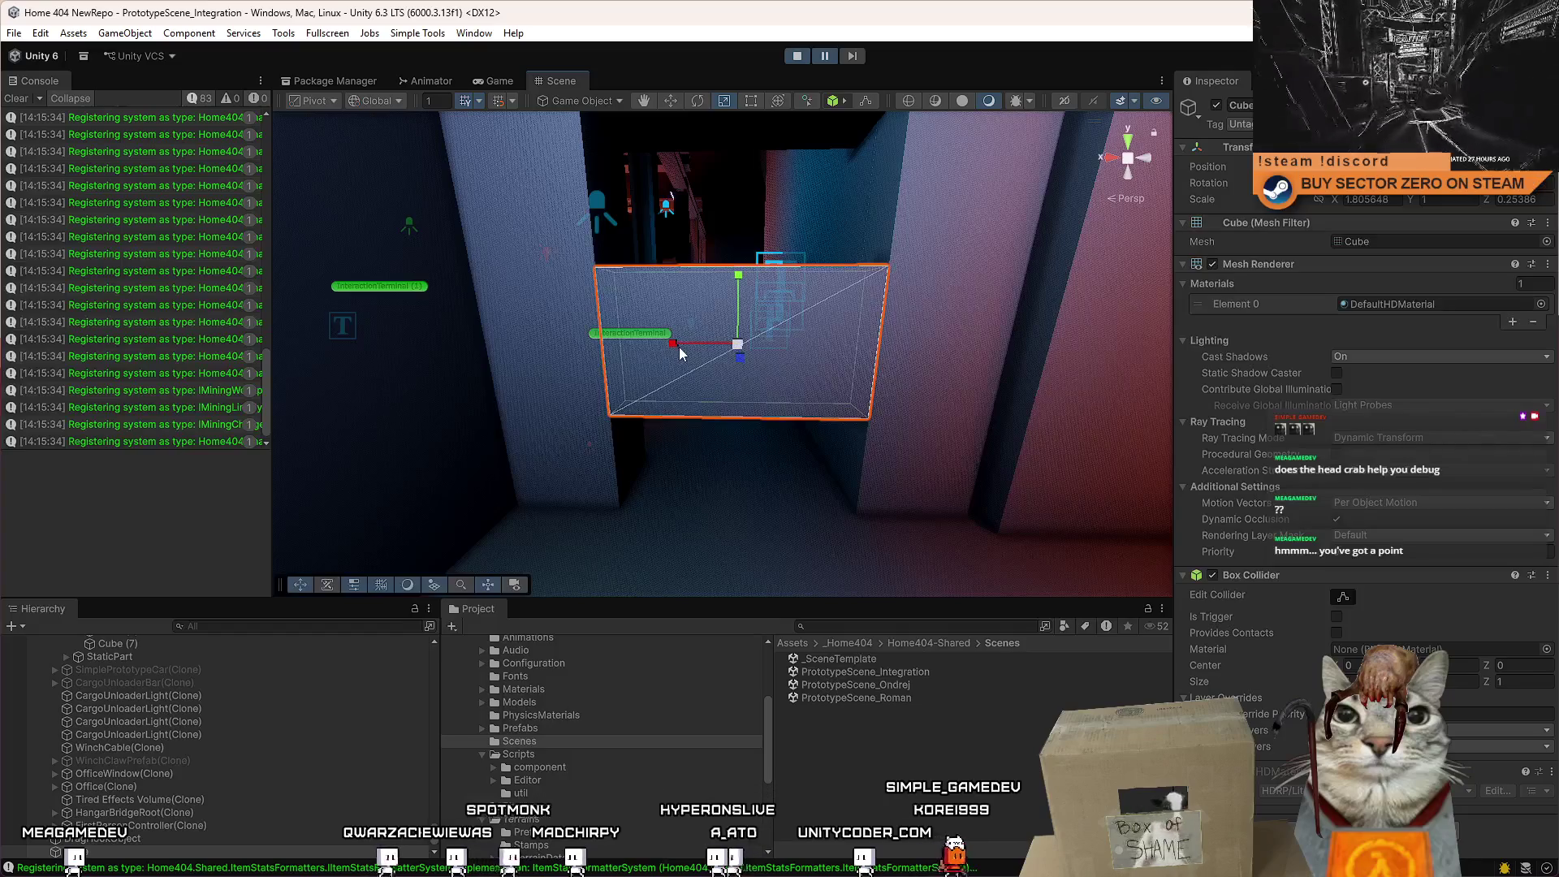
drag(1390, 202, 1365, 202)
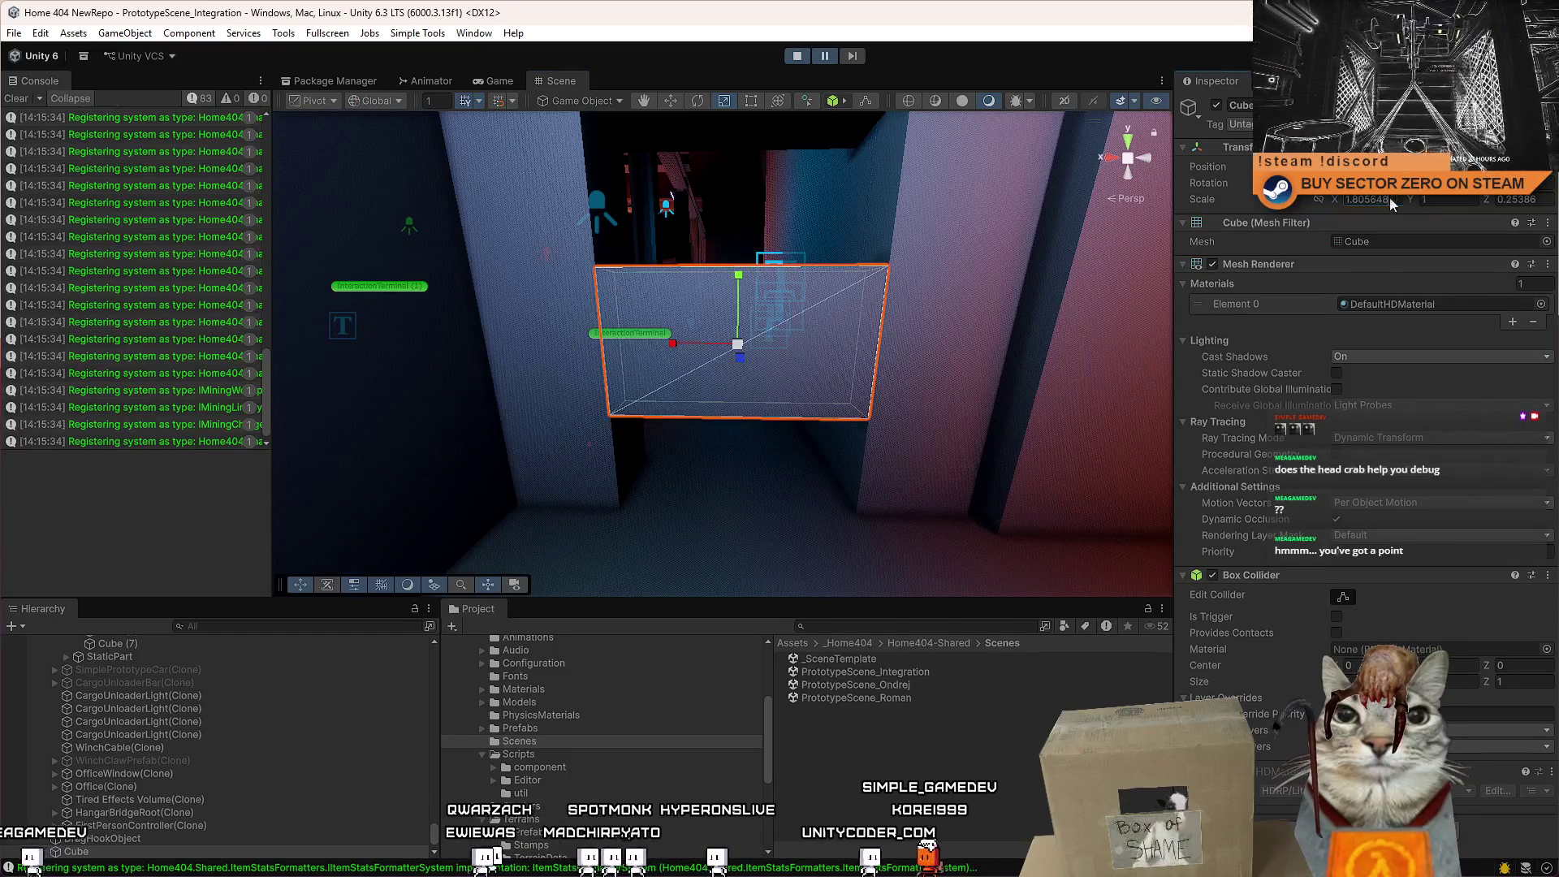
key(BackSpace)
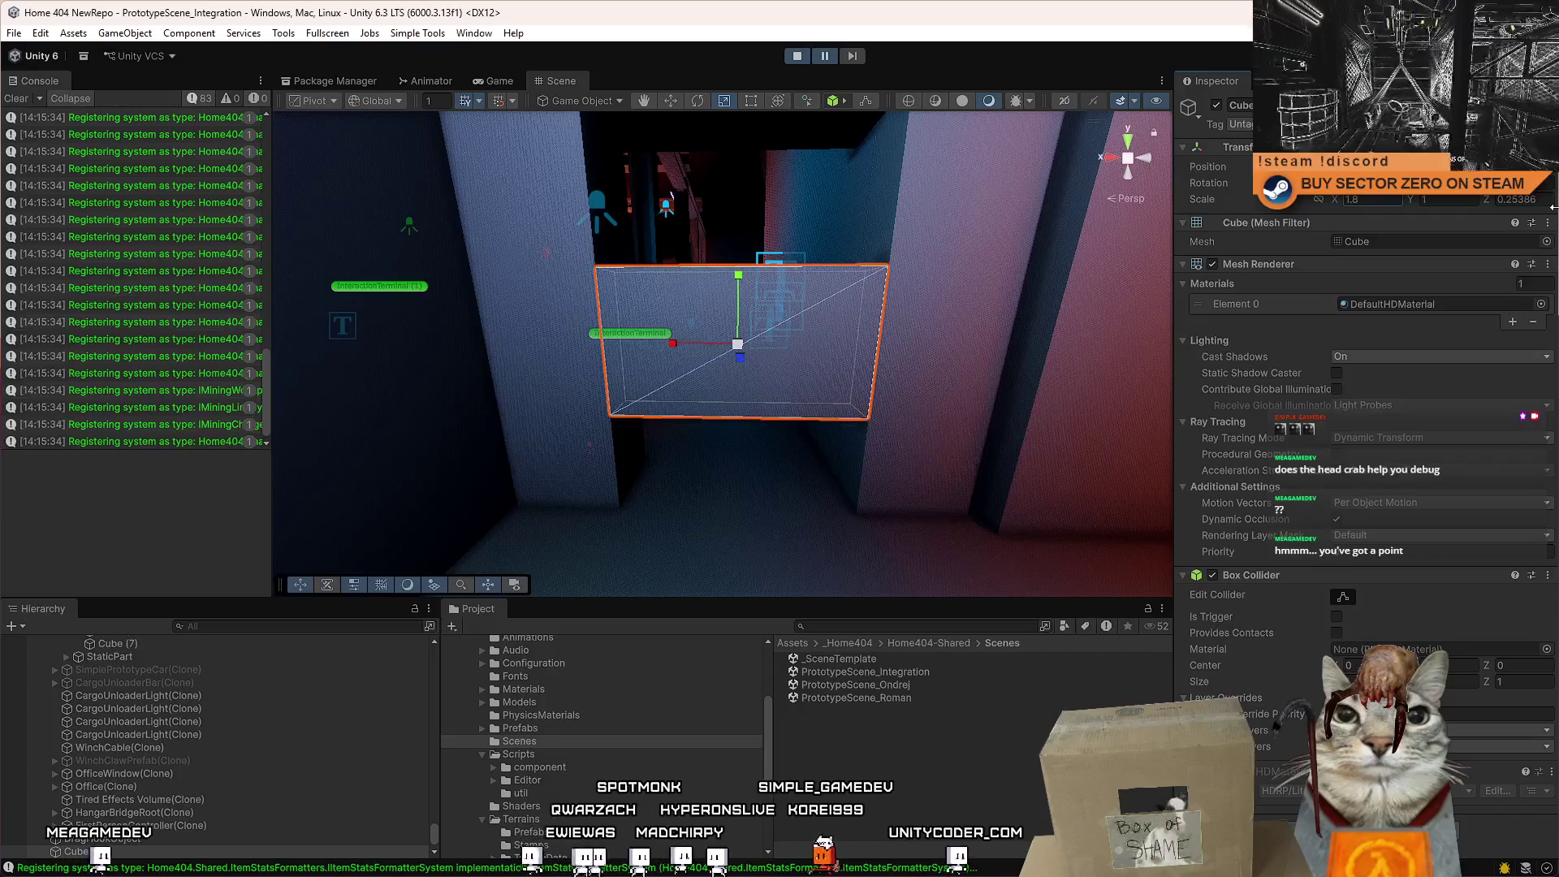
key(Return)
key(f)
Stretch the cube taller along Y and begin editing its Y scale value.
drag(722, 334, 727, 290)
scroll(730, 324, down, 3)
key(w)
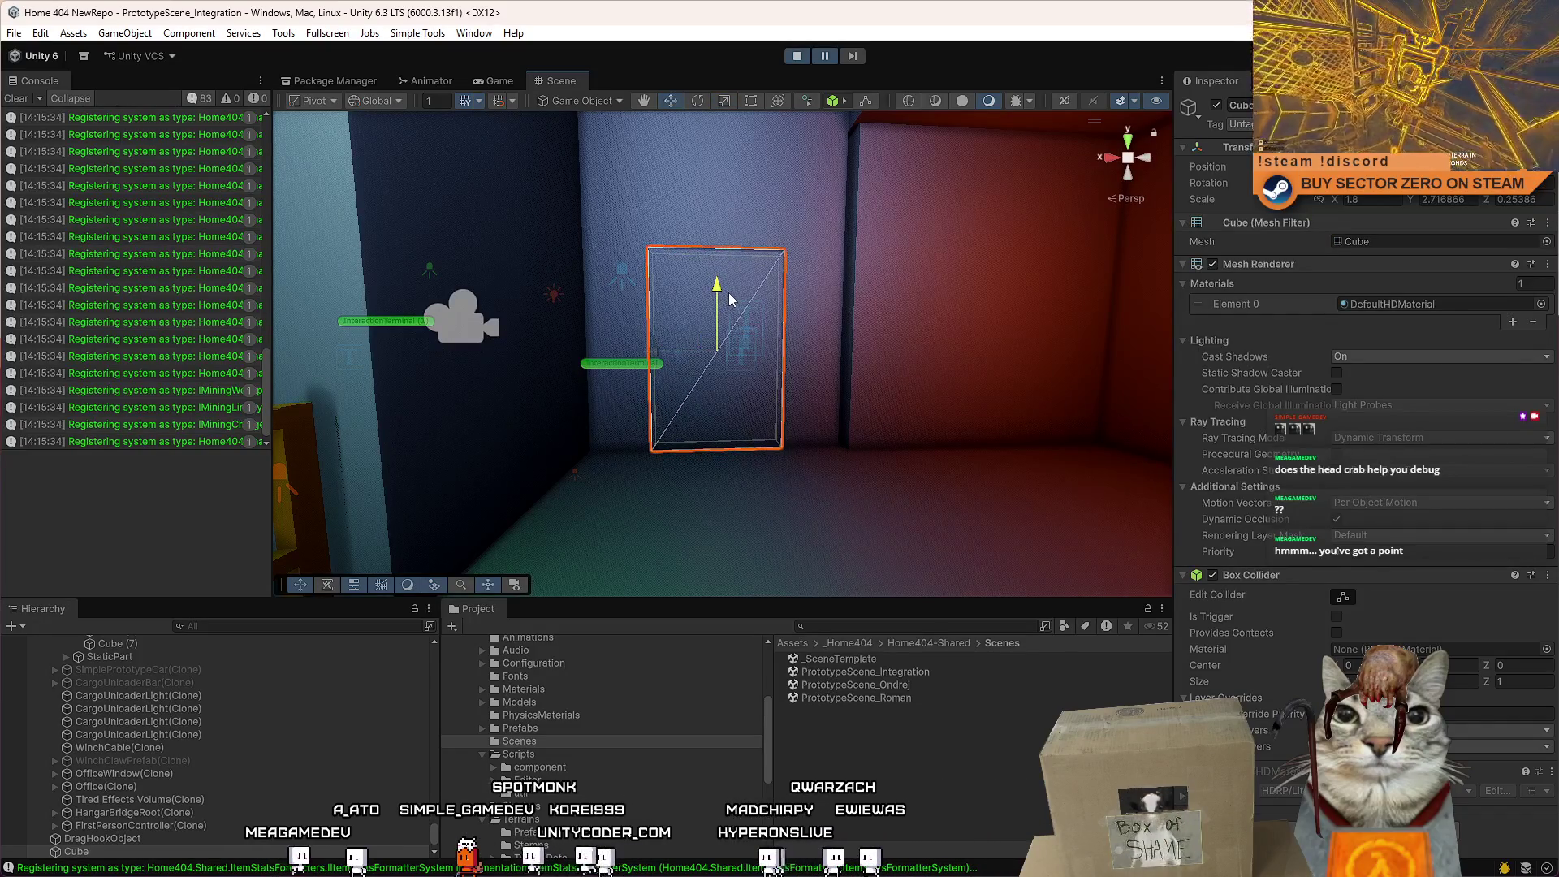
click(1455, 201)
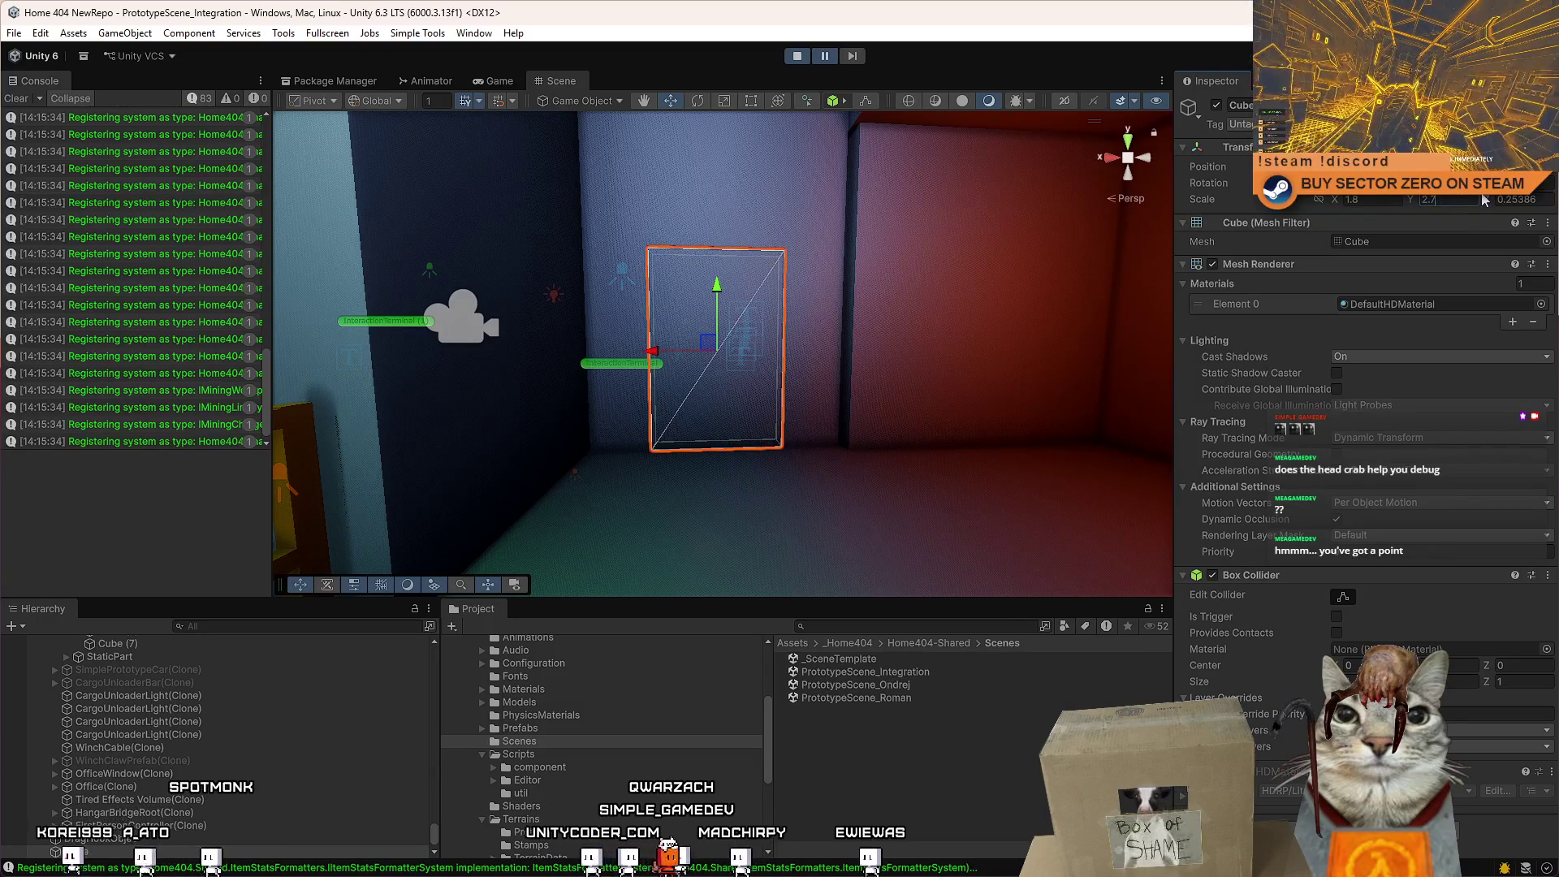
key(BackSpace)
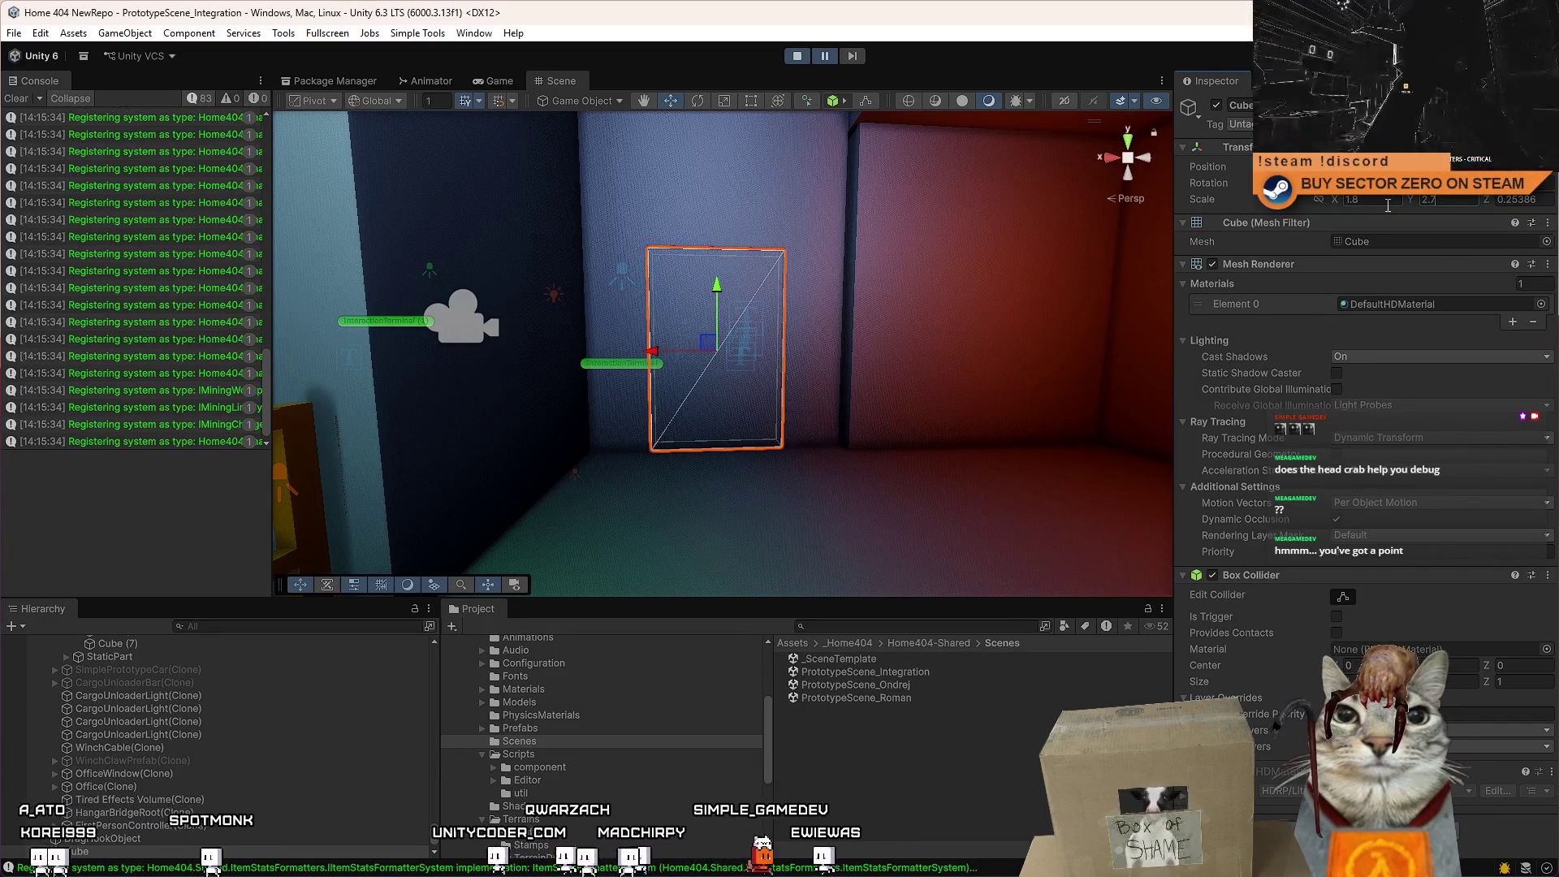
double_click(1457, 203)
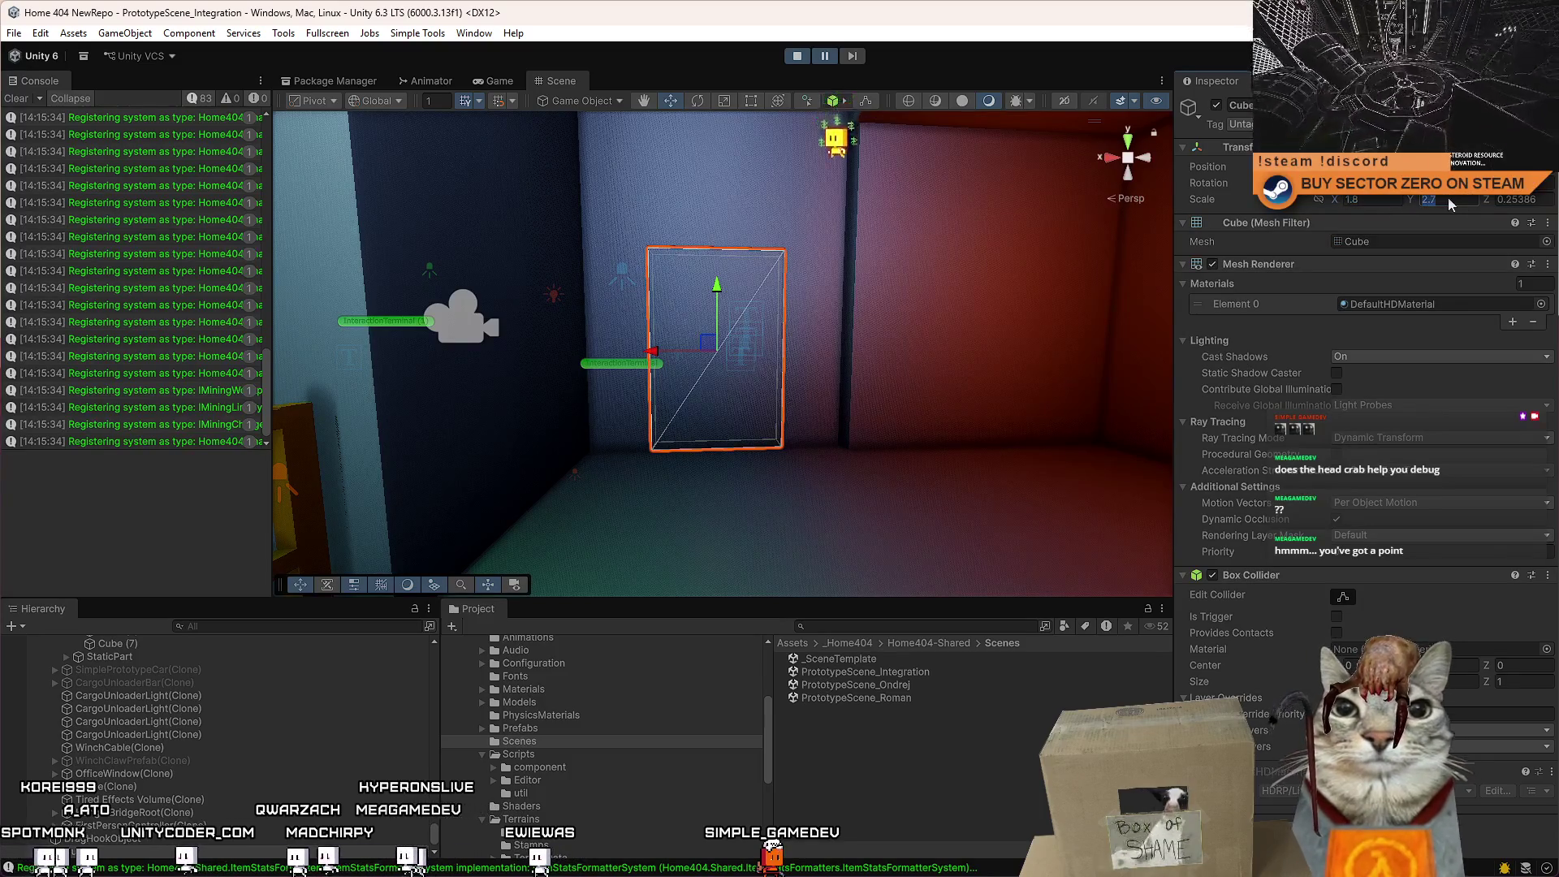
key(shift+Tab)
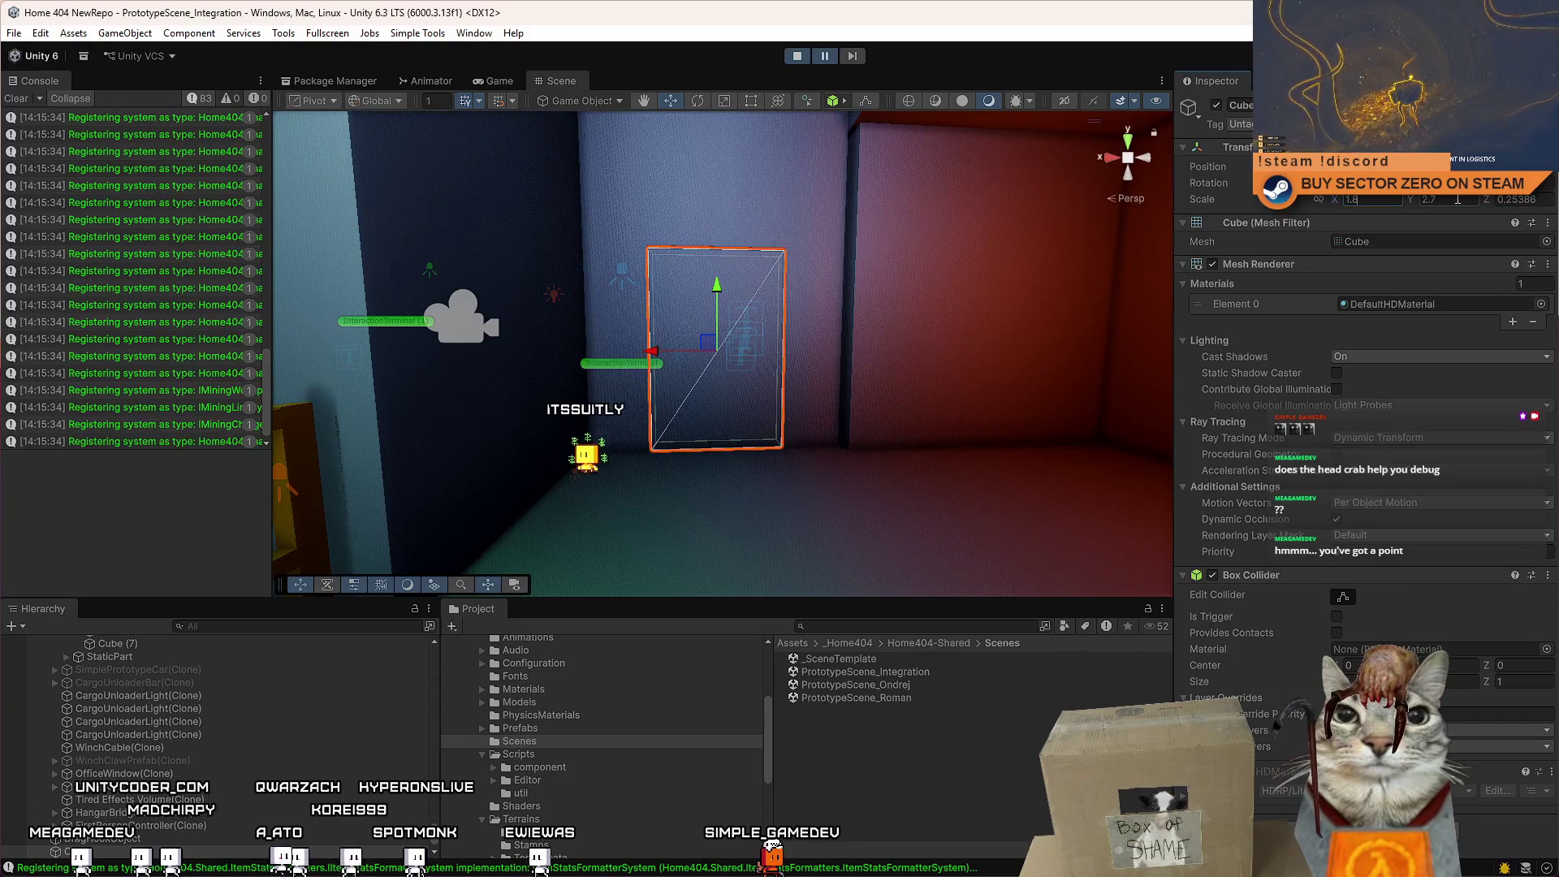
text(*100)
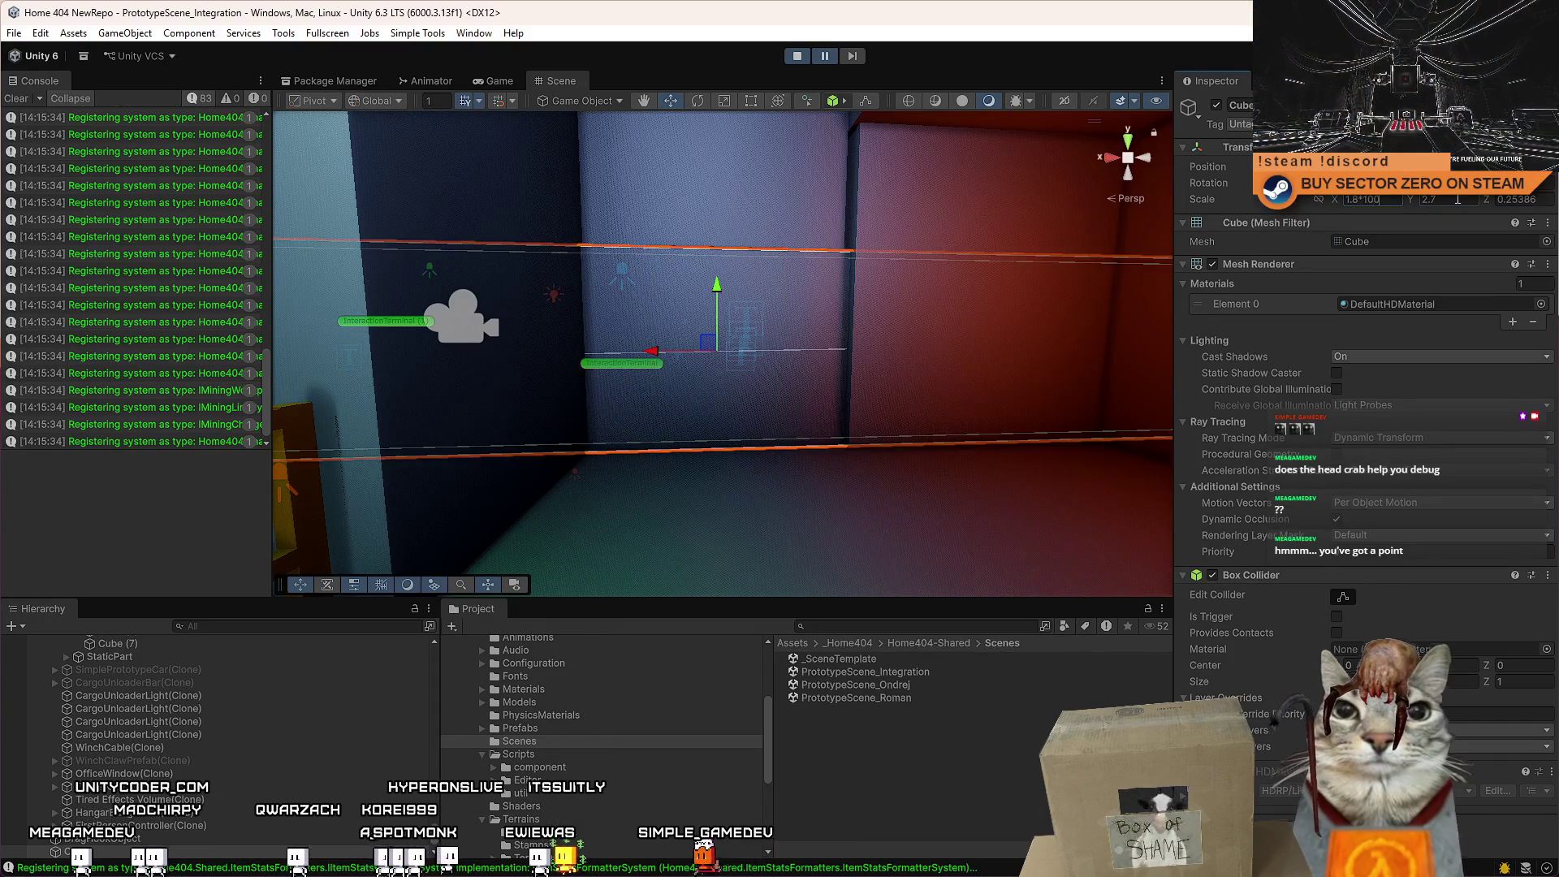
key(Tab)
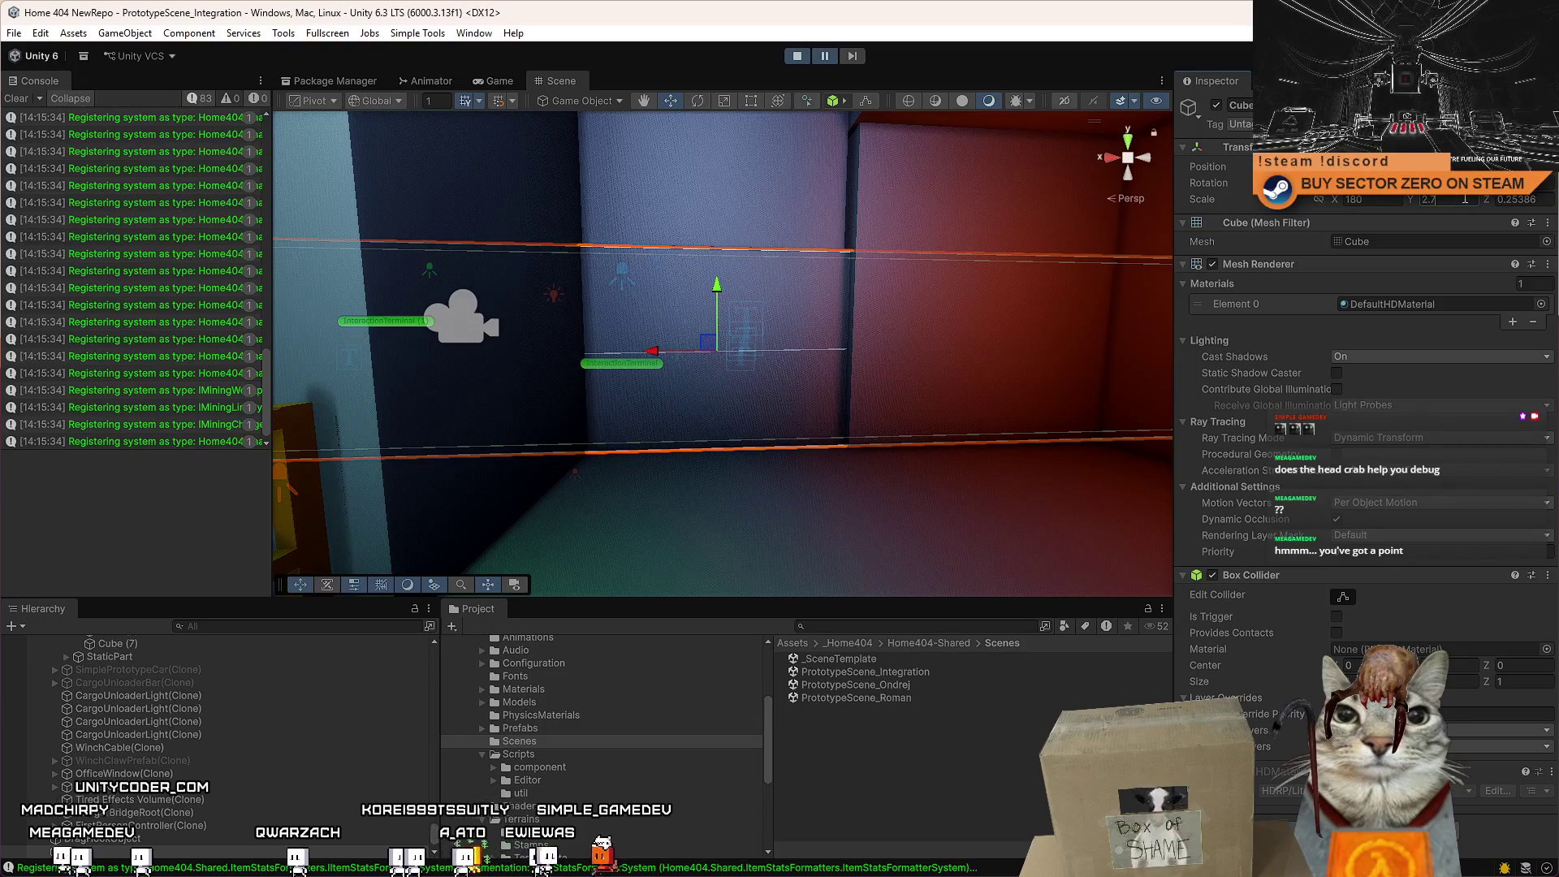
text(00)
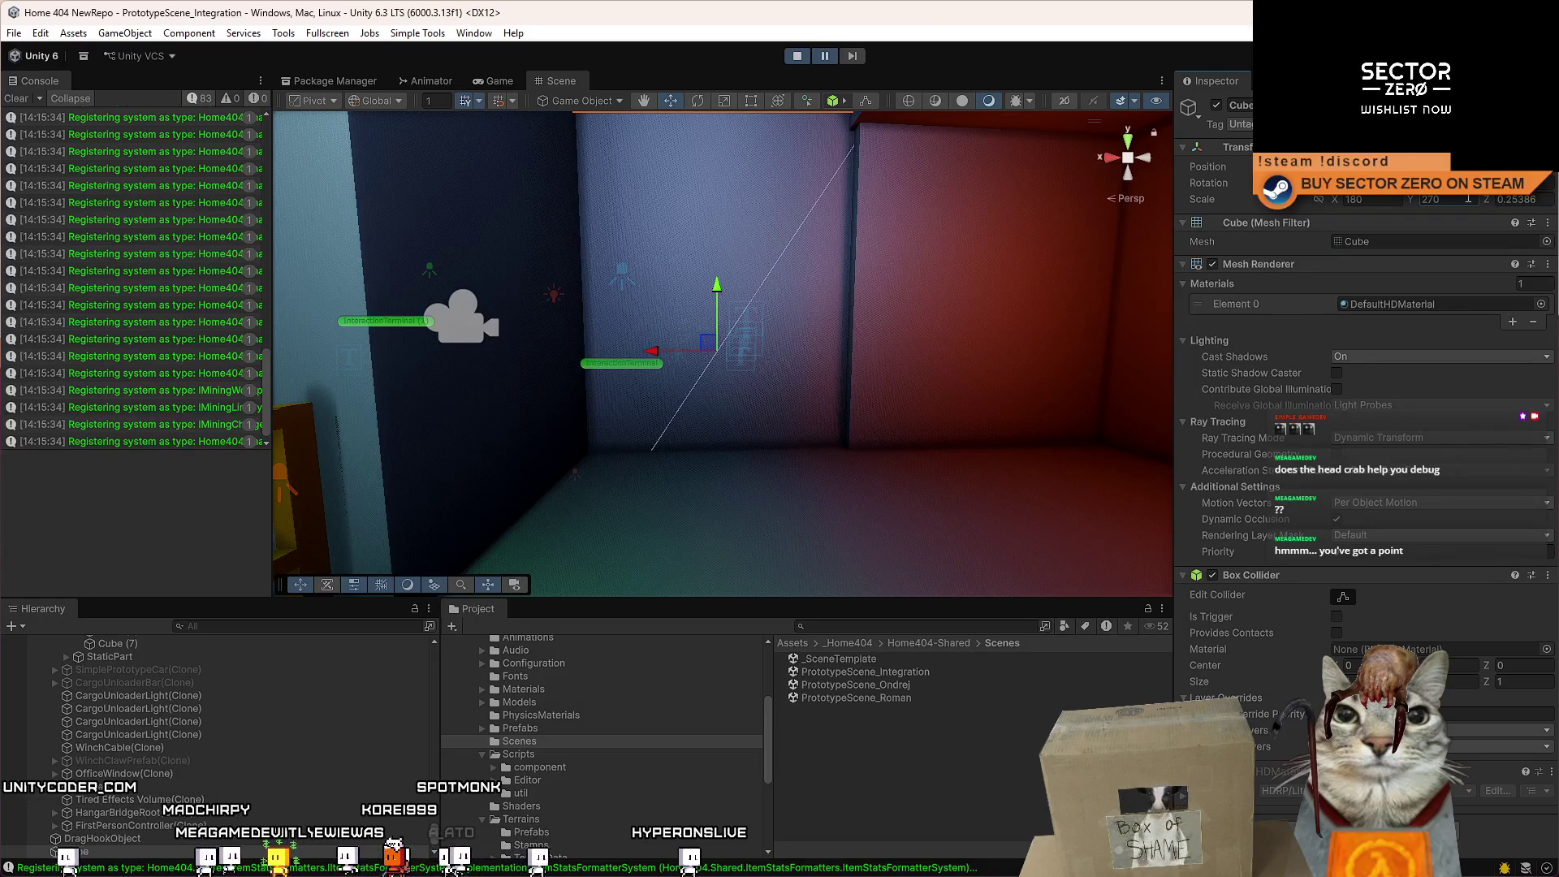
key(ctrl+z)
key(ctrl+z)
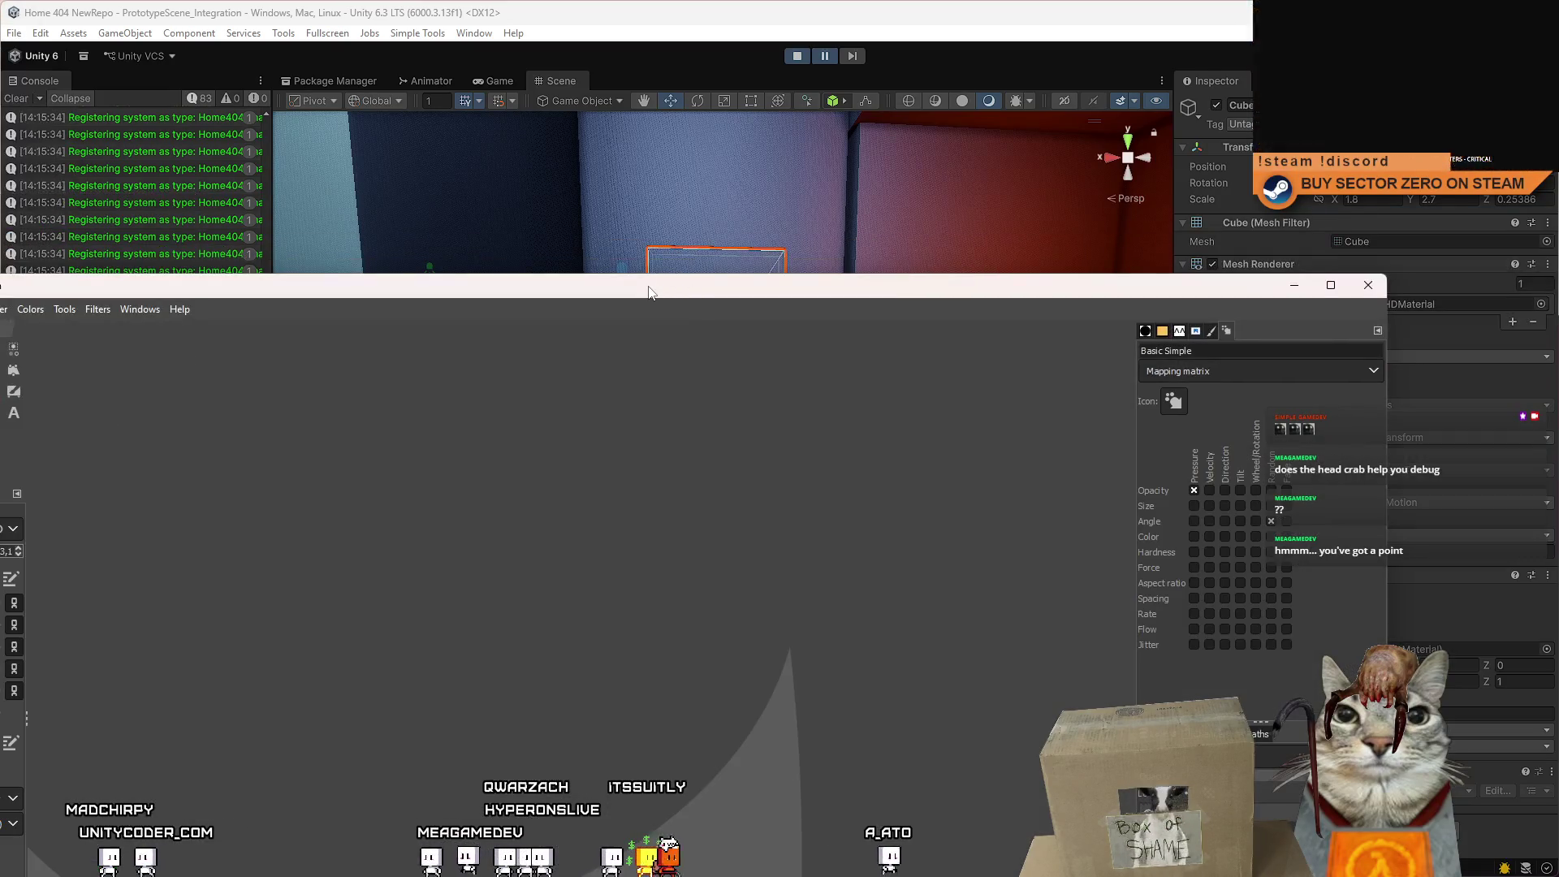
Maximize the GIMP window and open File > New, which proposes a 1920×1080 canvas.
double_click(650, 293)
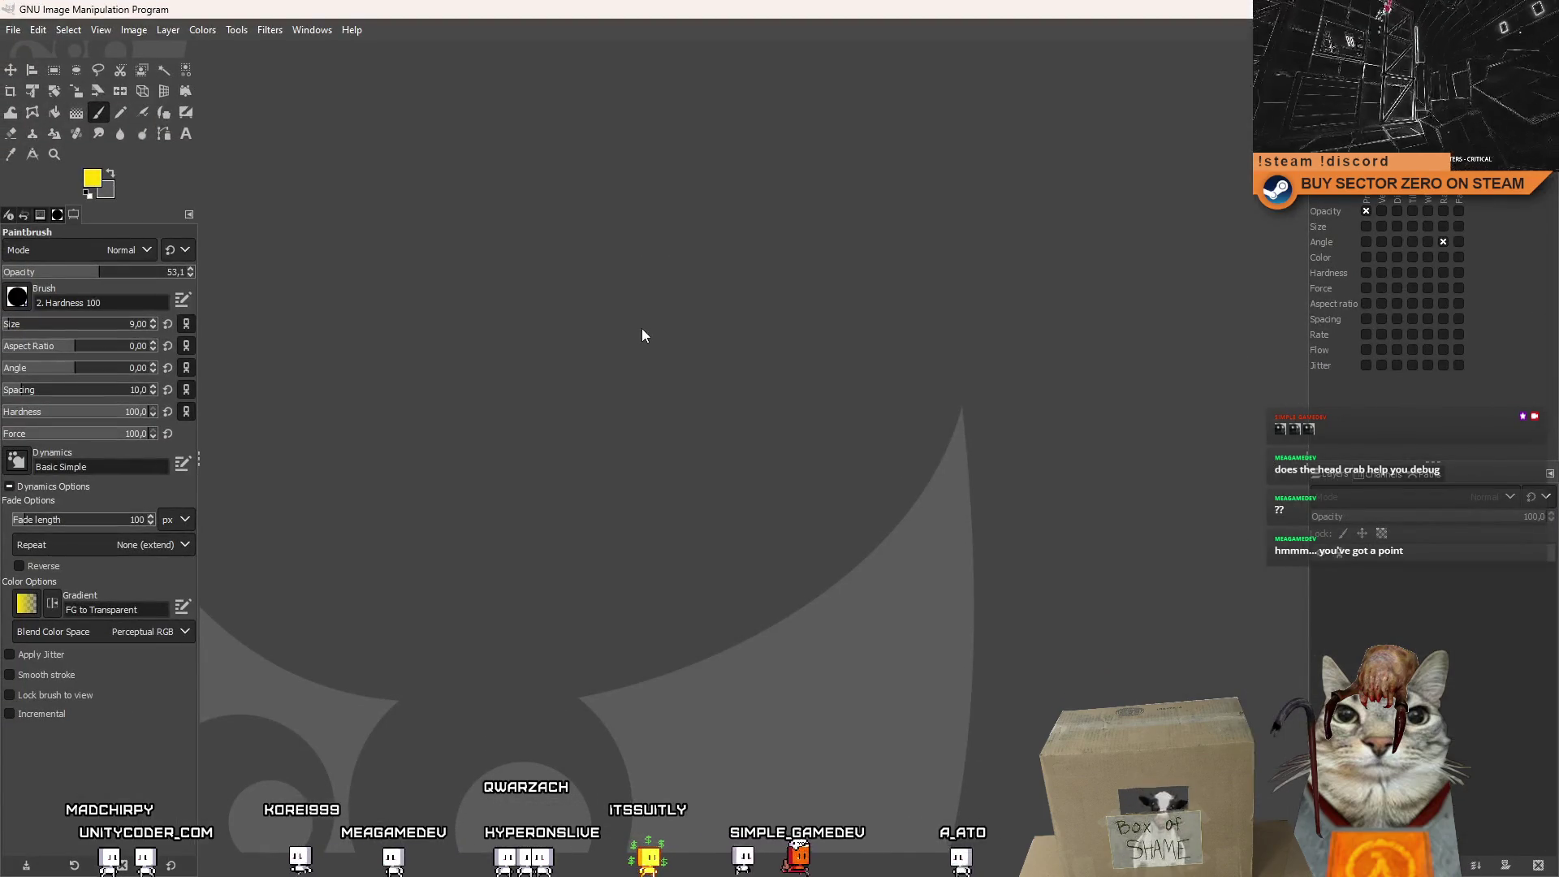
click(13, 30)
click(33, 45)
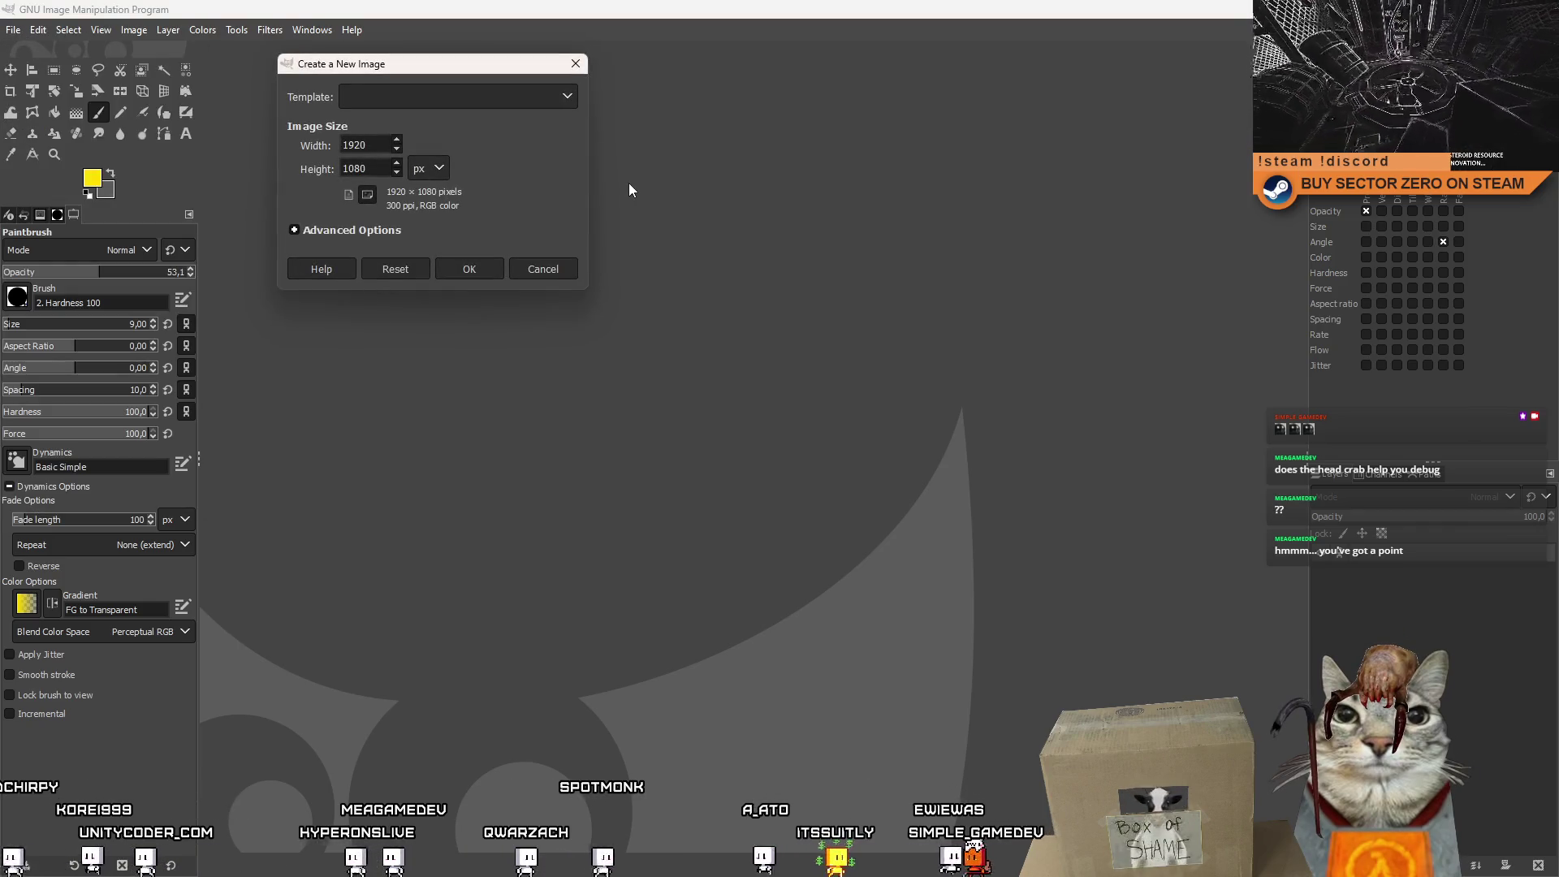
Create a landscape 1024 × 683 image.
text(1024)
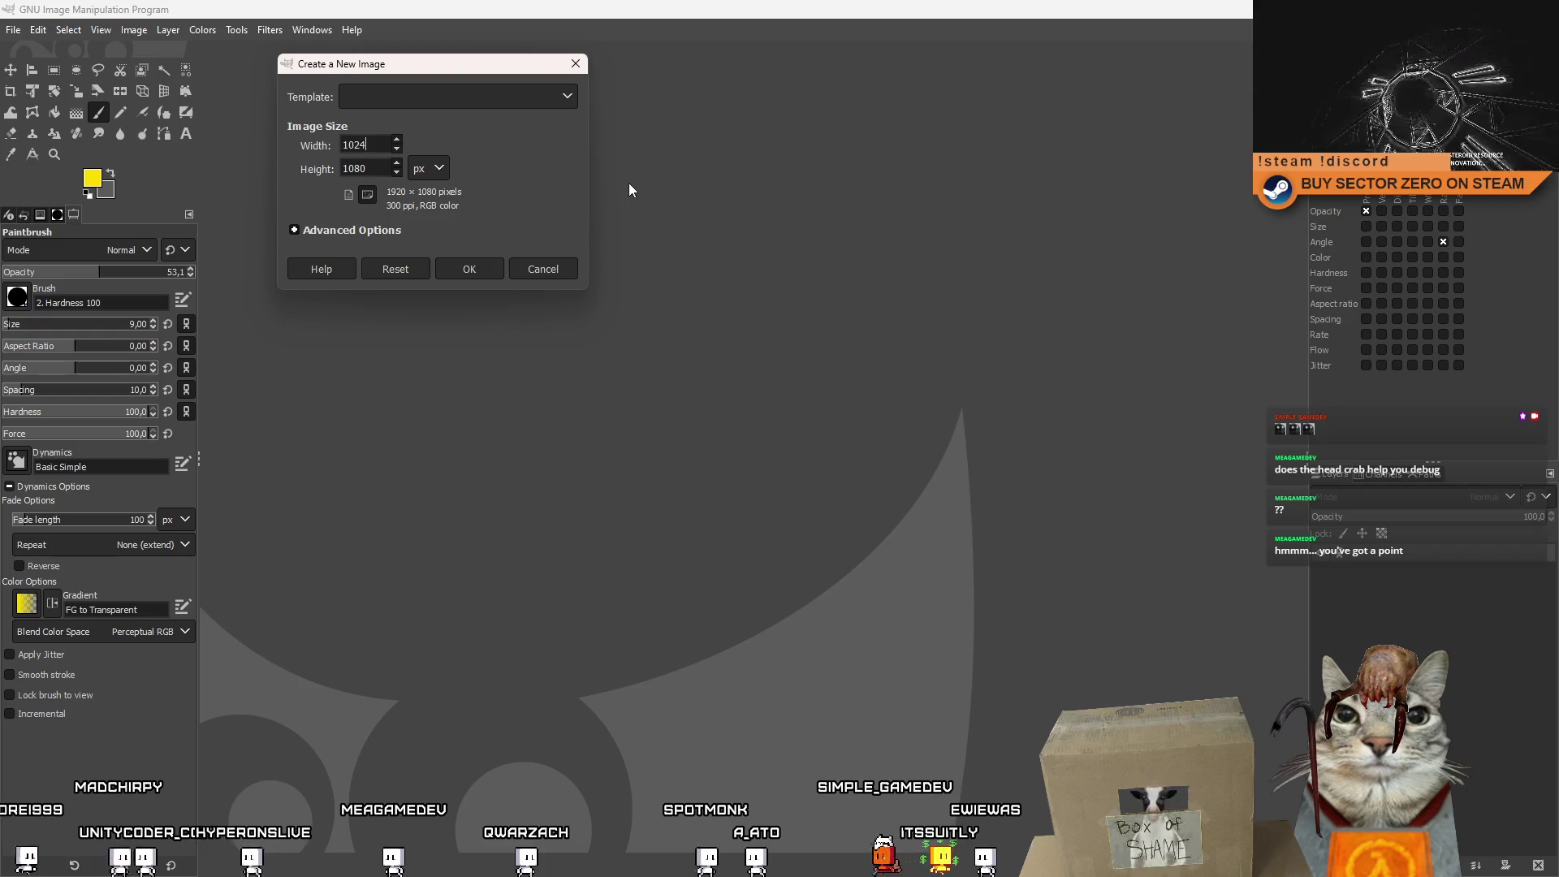
key(Tab)
text(683)
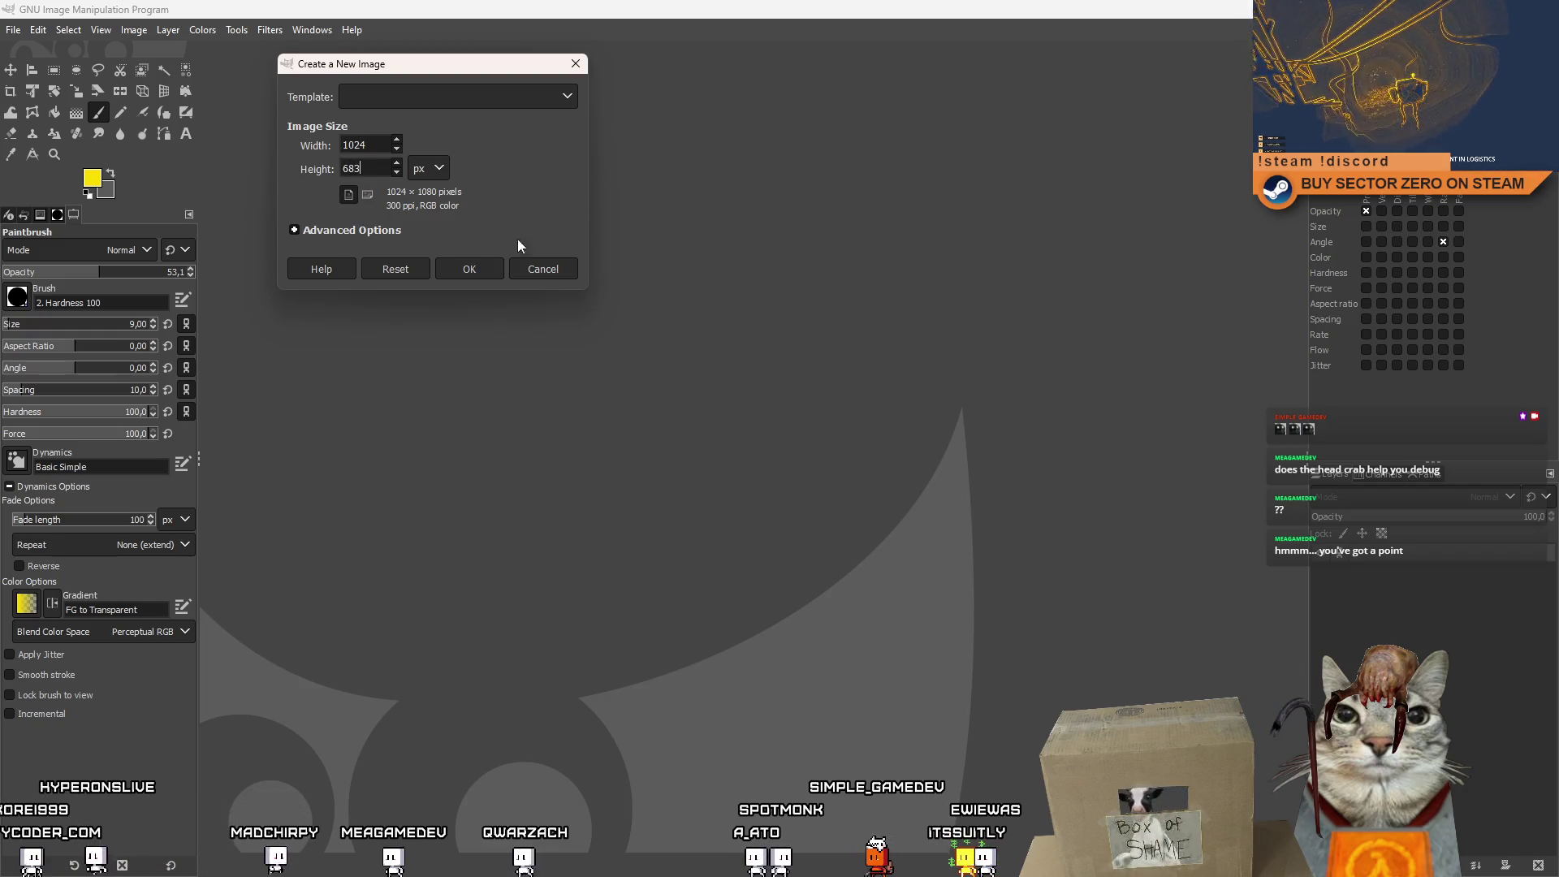
click(479, 269)
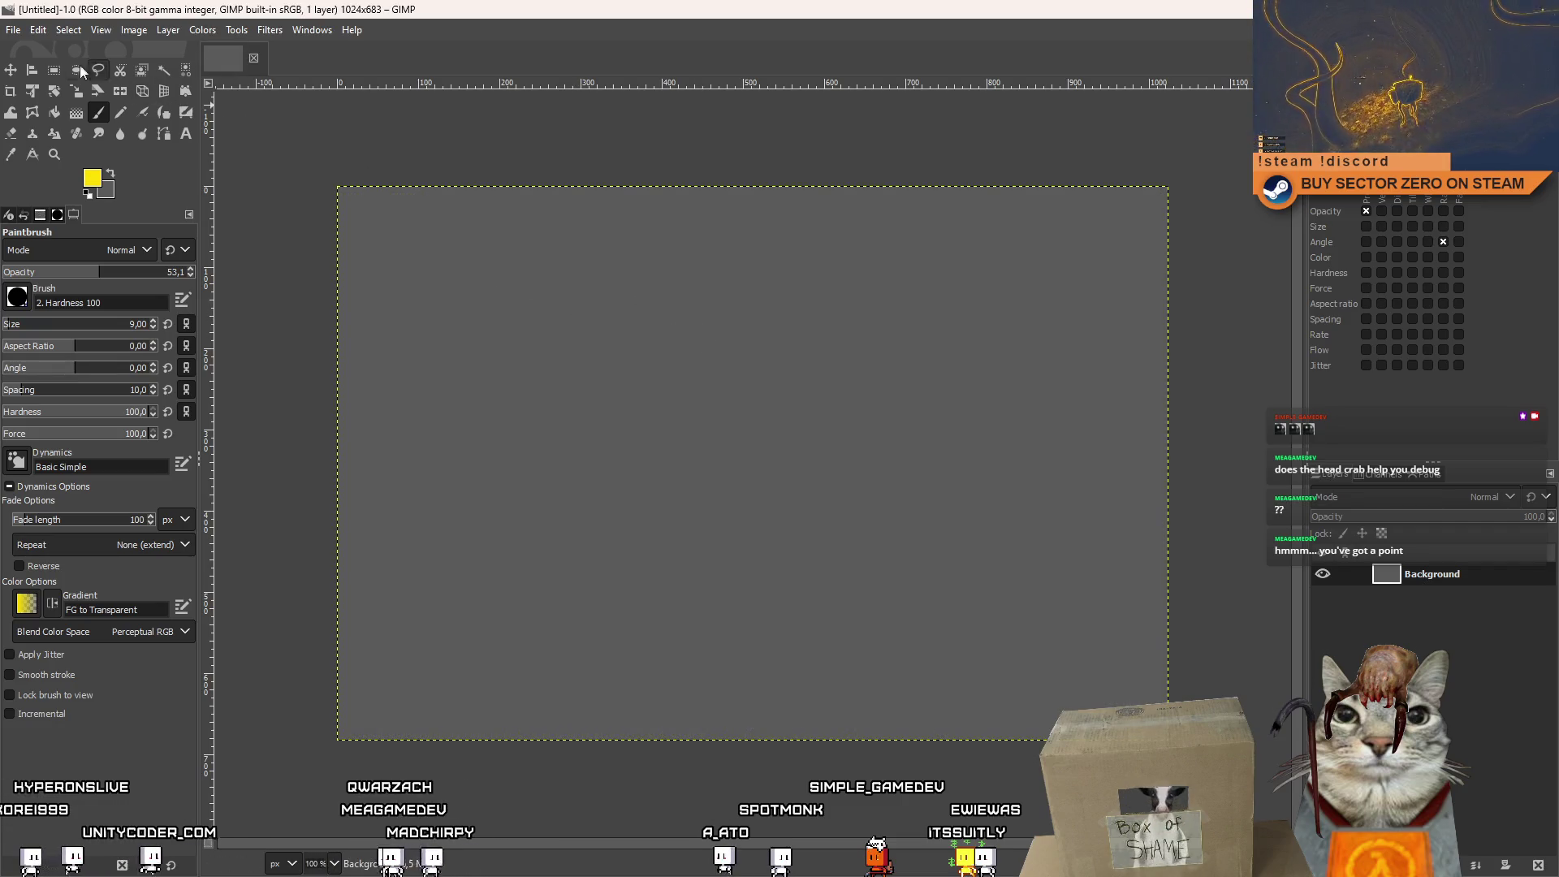
Create a 683 × 1024 portrait image and close the landscape one.
click(13, 30)
click(37, 54)
text(683)
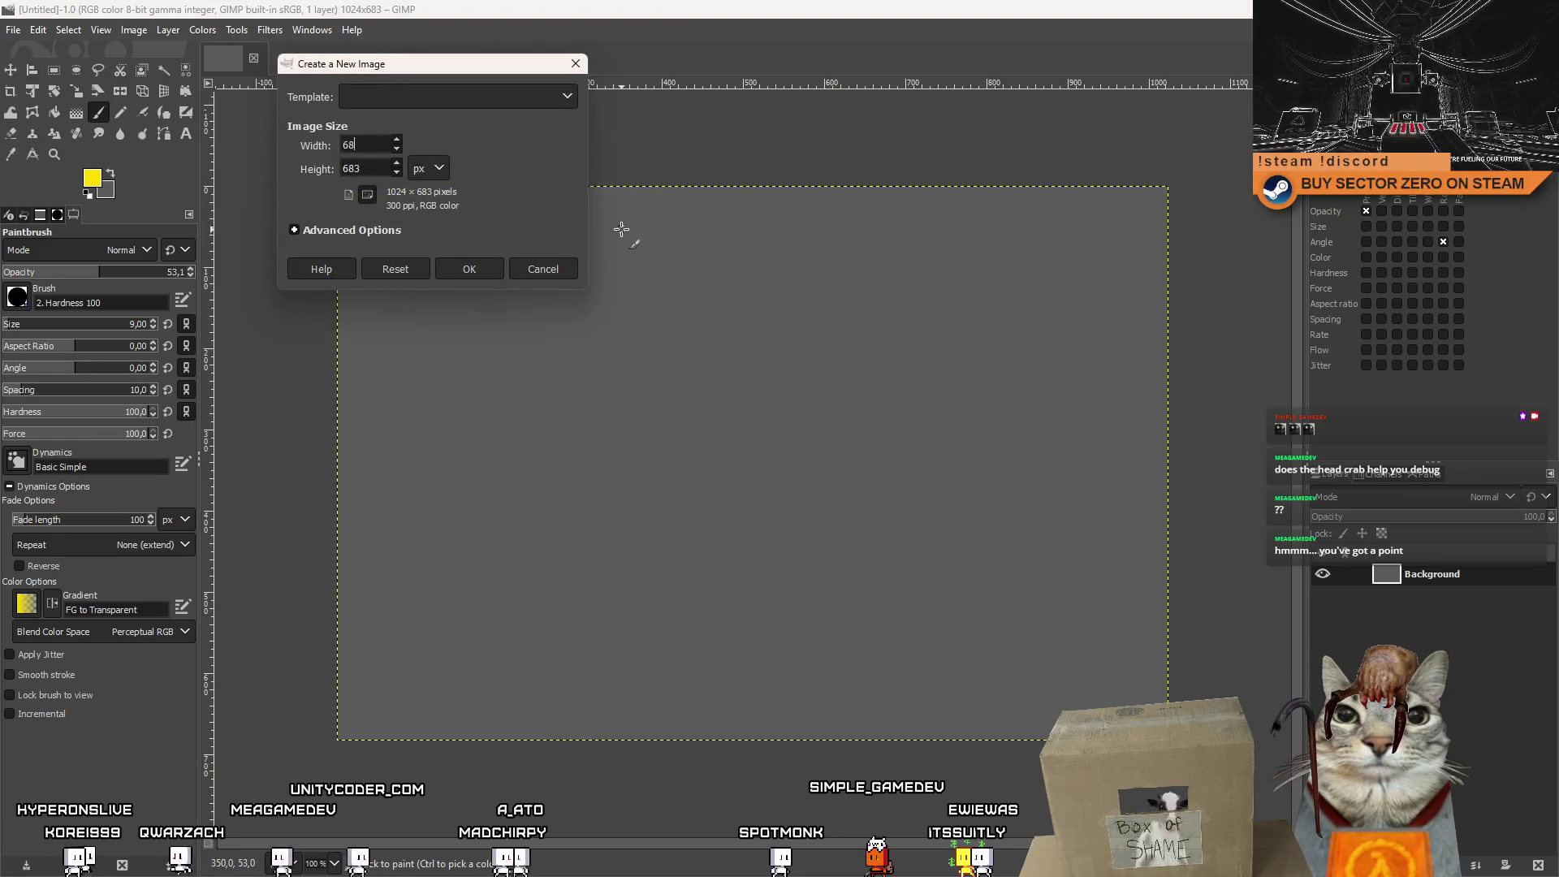
text(00)
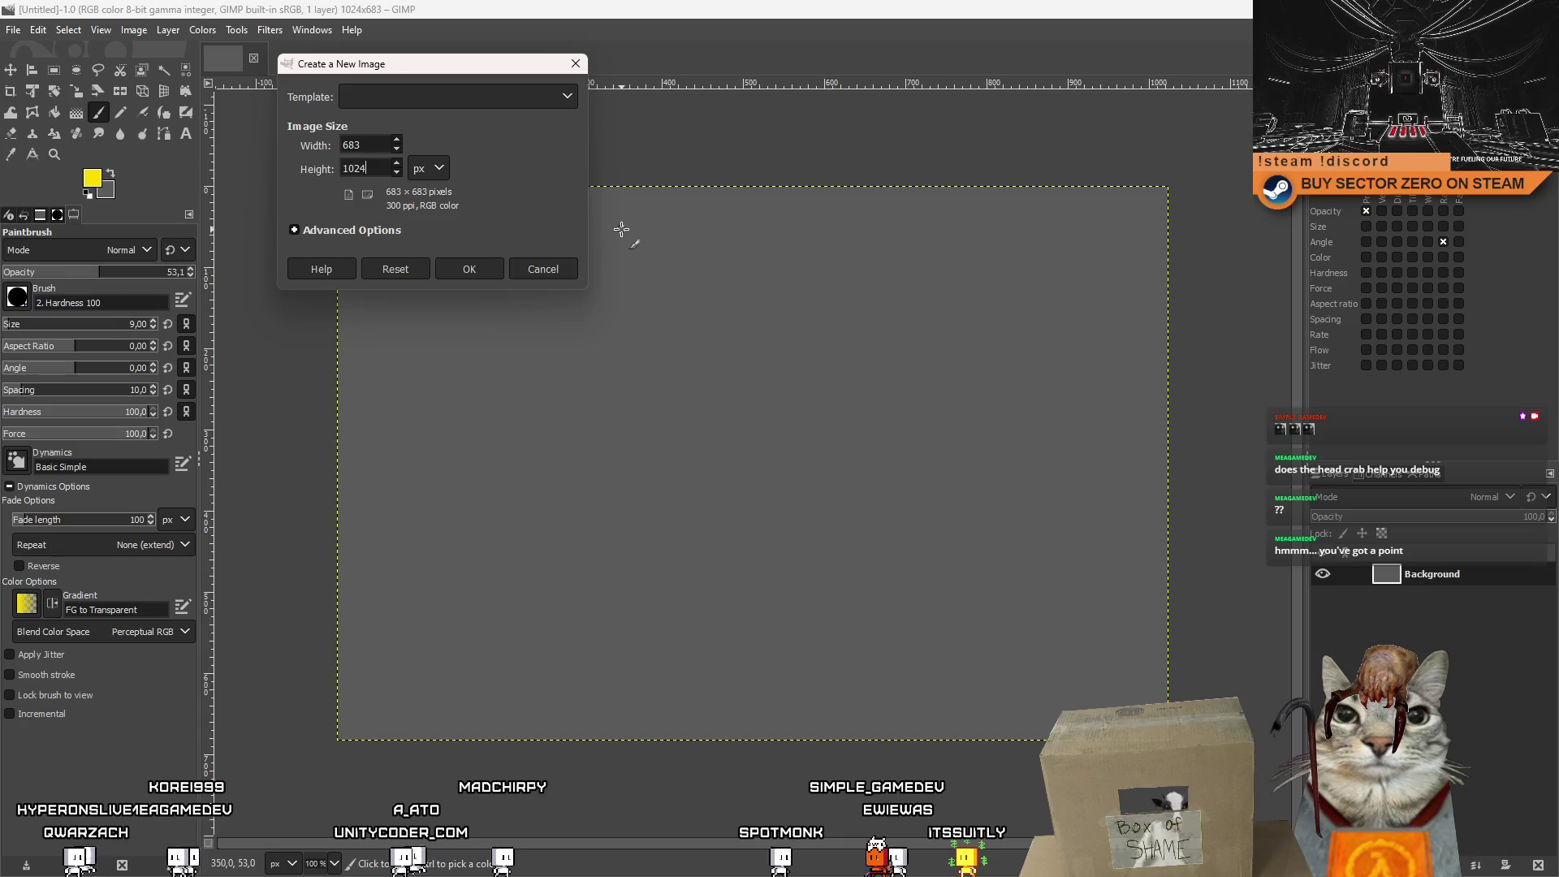
key(Return)
click(229, 73)
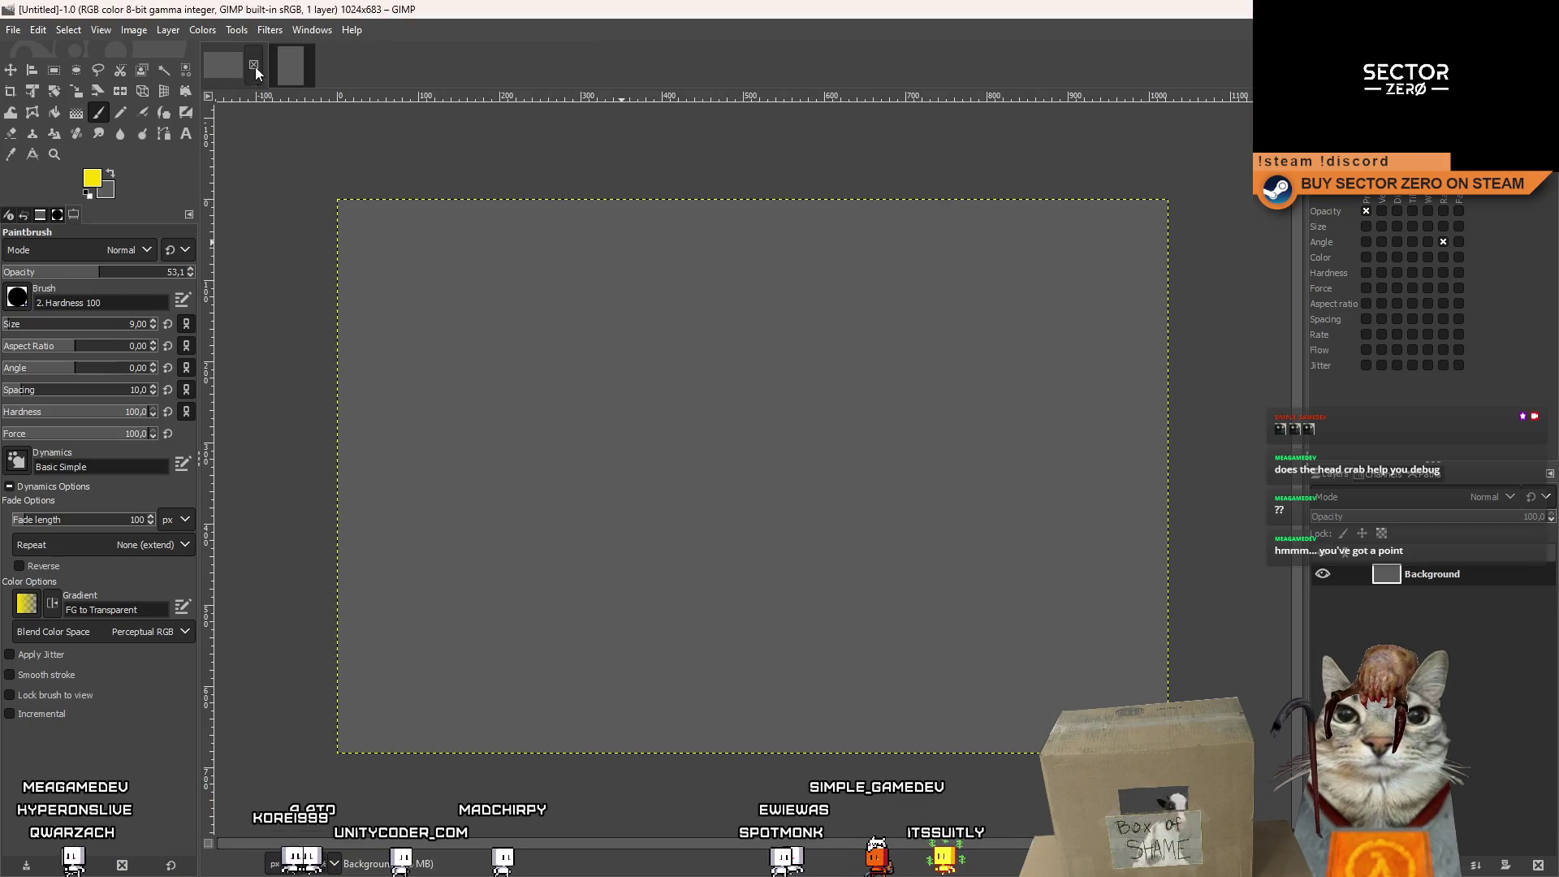
click(254, 65)
Add a transparent layer above Background, check its transparency, and select it.
right_click(1429, 625)
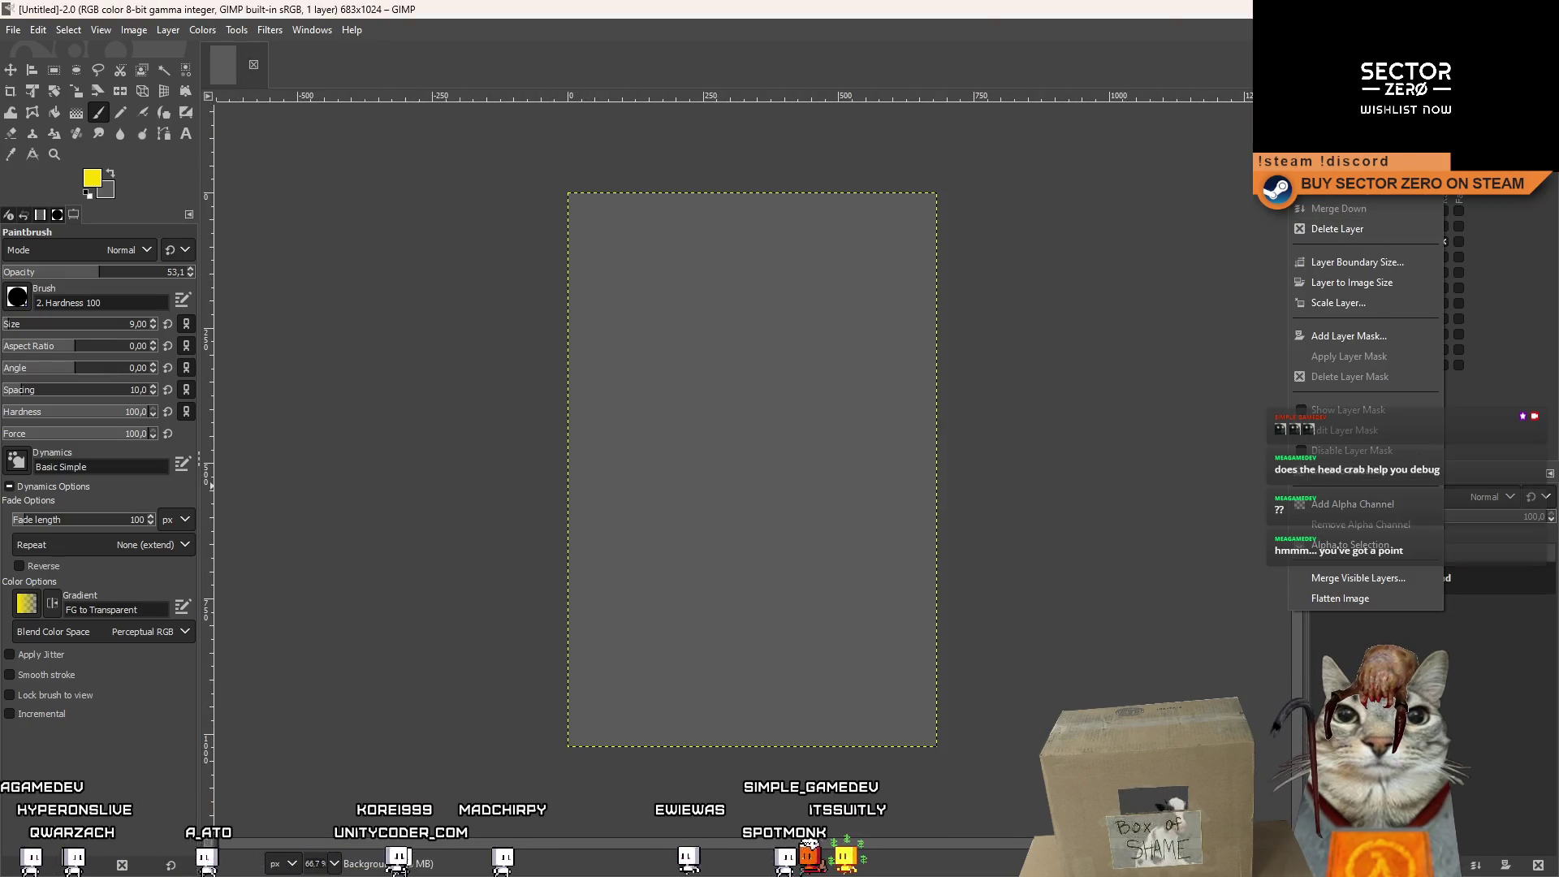
click(1340, 106)
key(Return)
click(1320, 612)
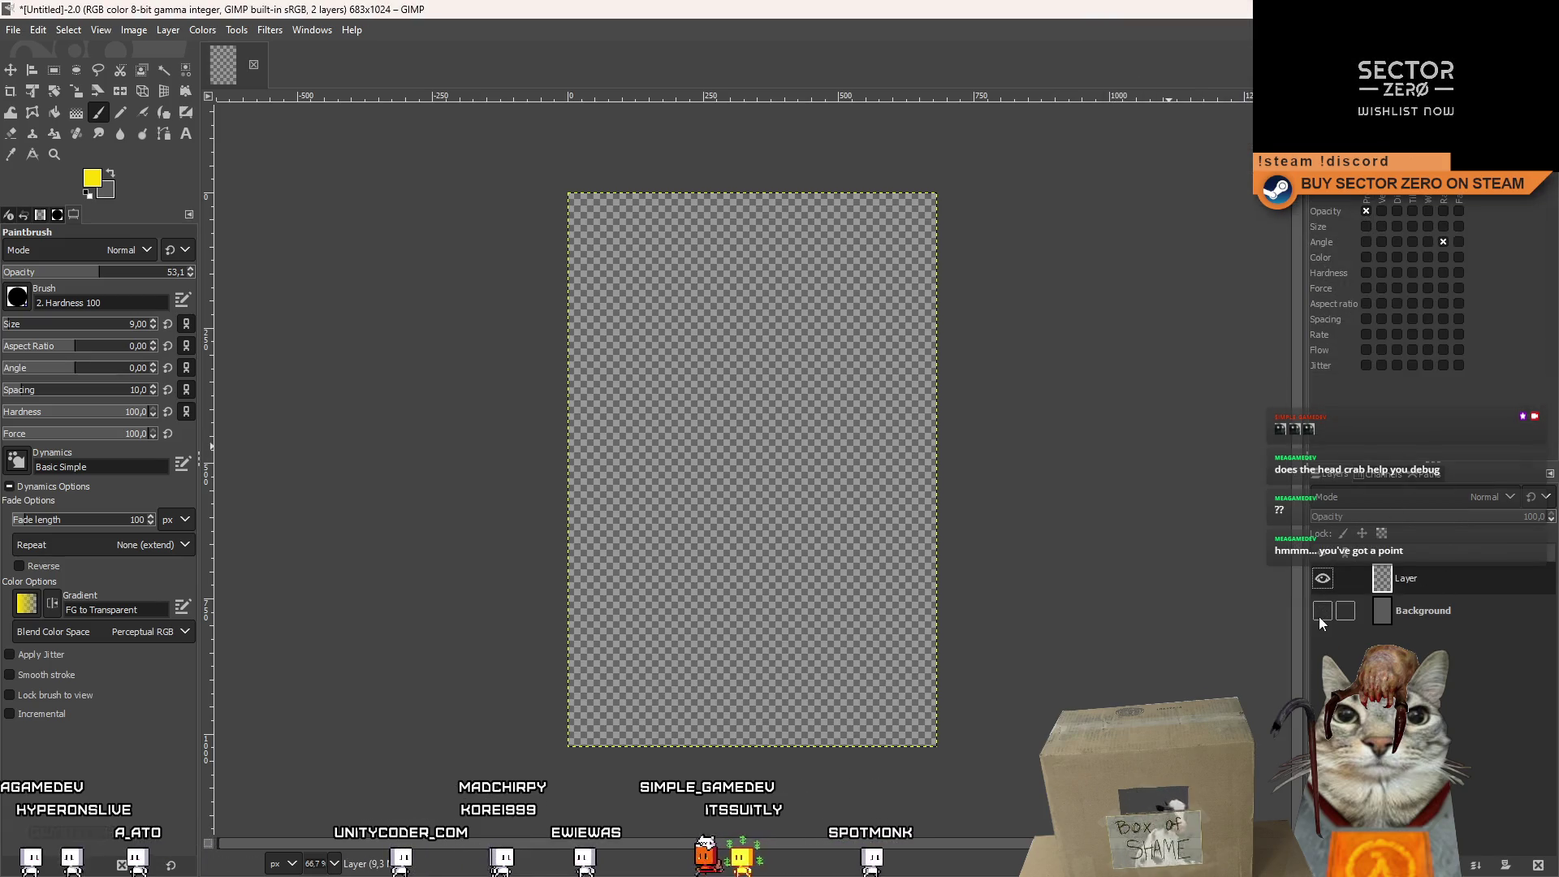
click(1436, 618)
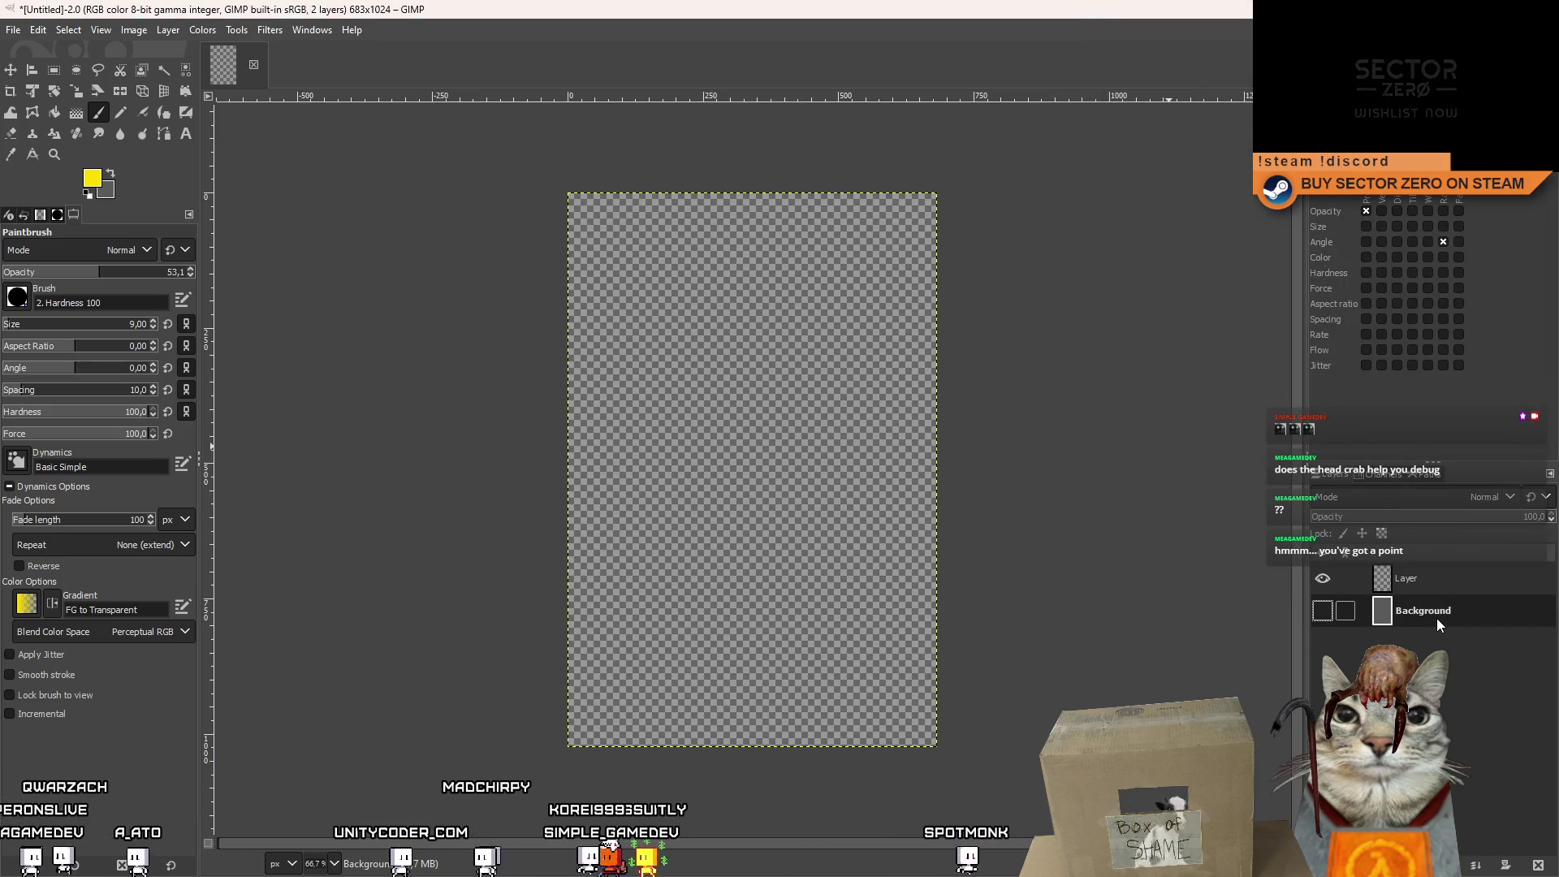
click(1321, 611)
click(1401, 583)
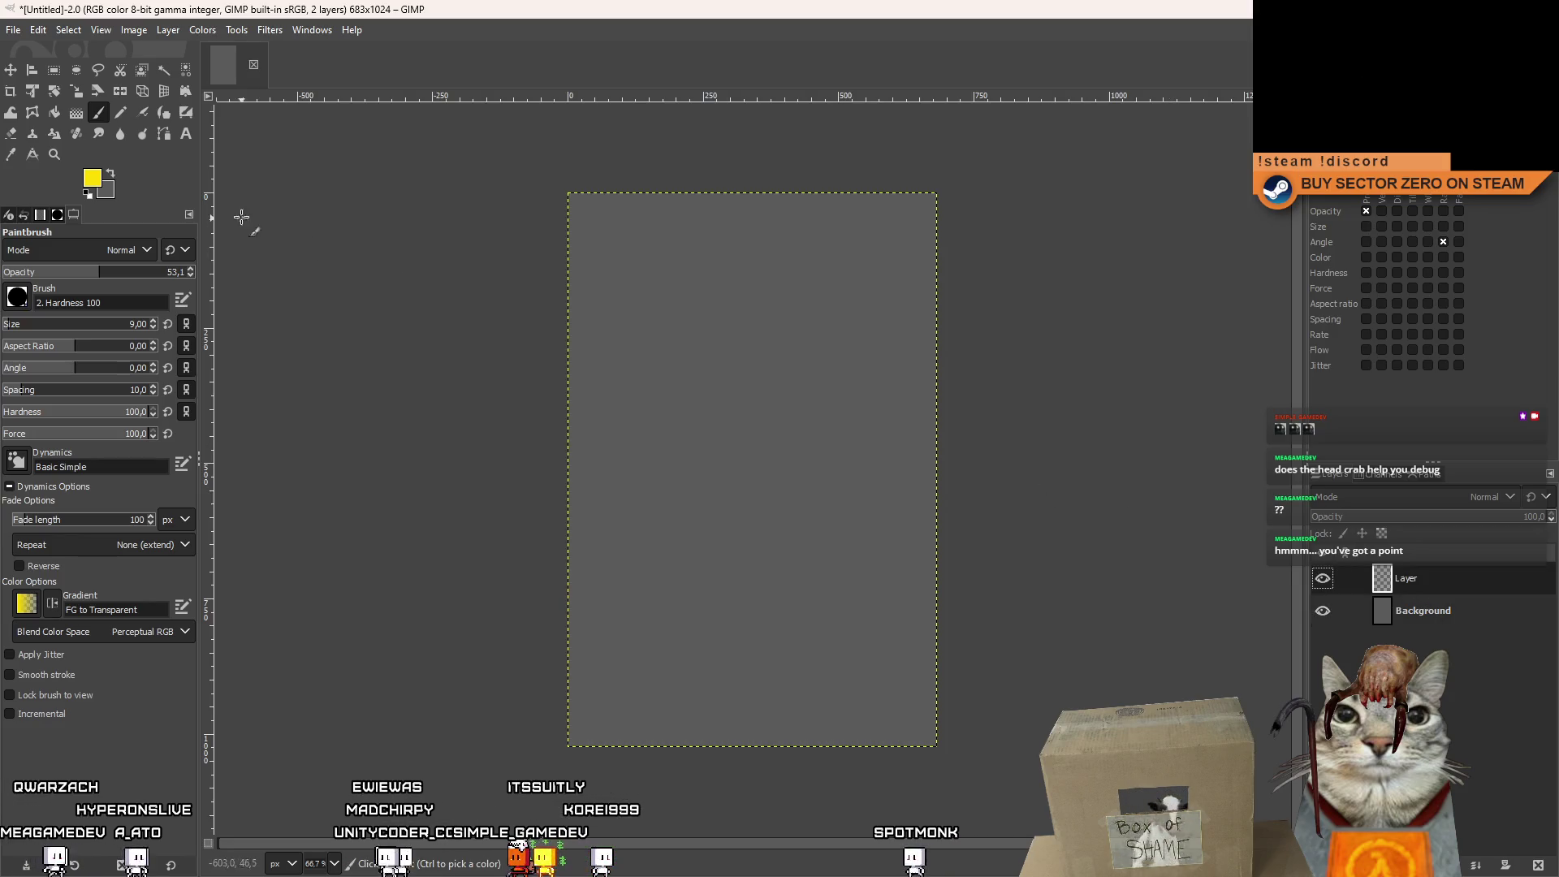
Set the foreground colour to white and the brush opacity to 100.
click(92, 178)
click(316, 304)
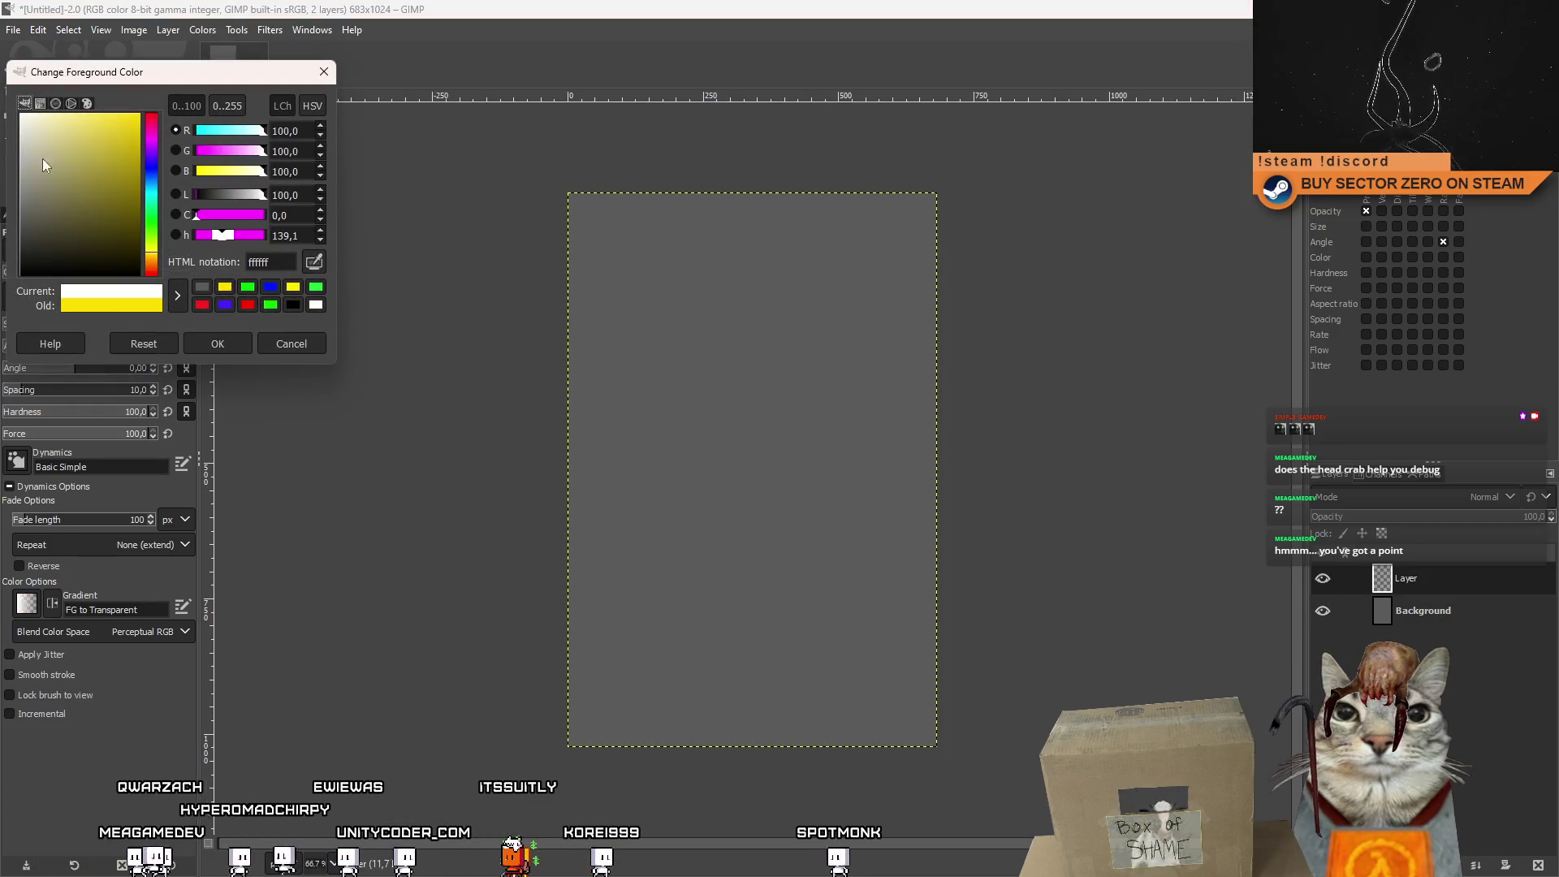
click(218, 344)
drag(674, 305, 674, 433)
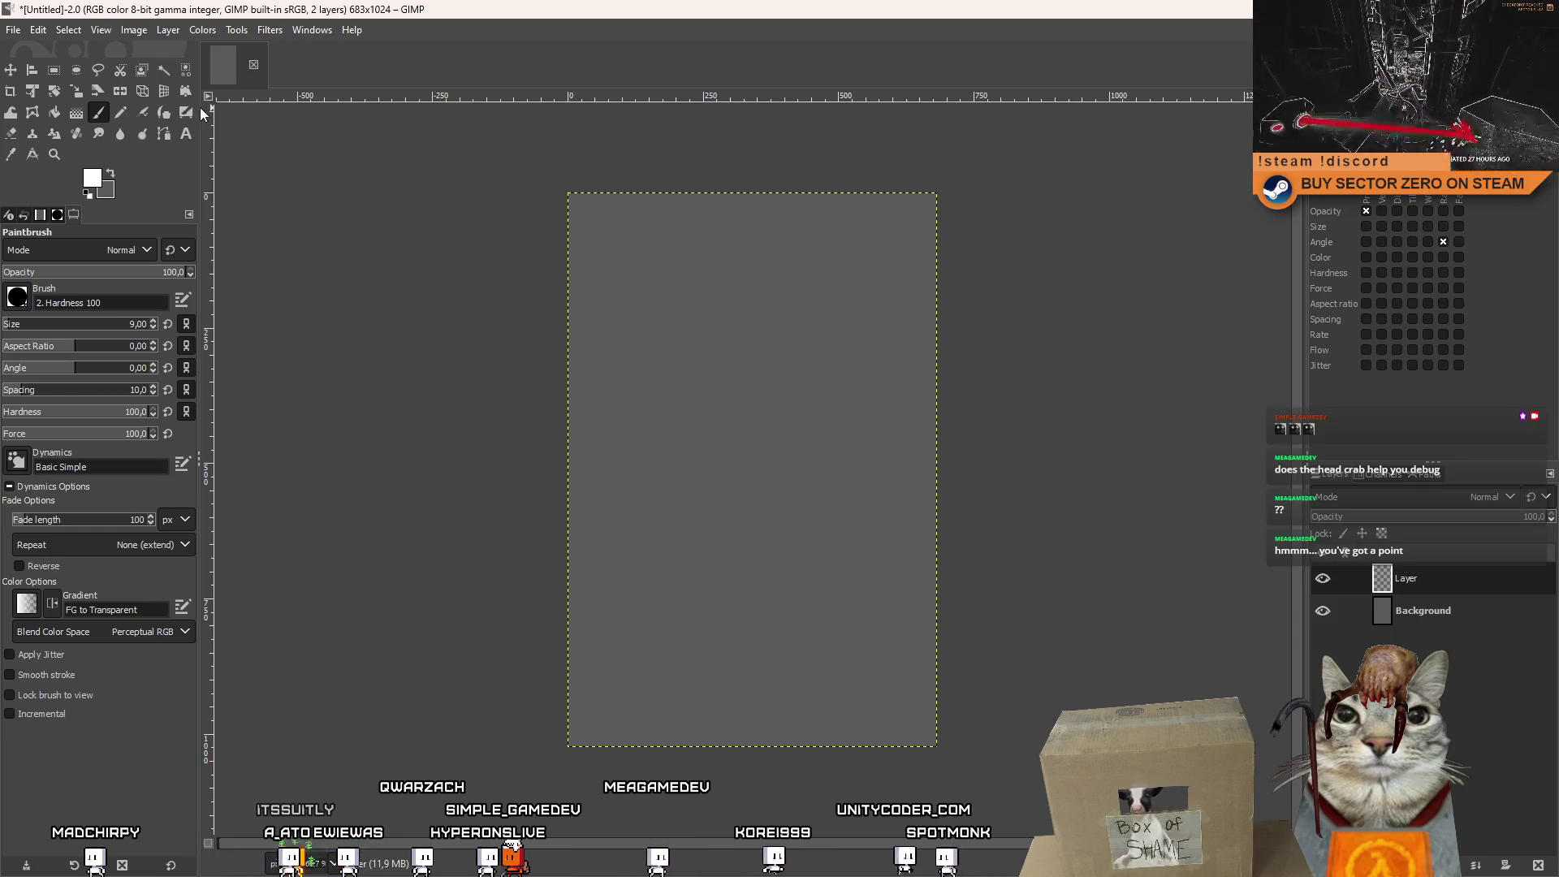
Fill the new layer with white using a 1213 px brush over the whole canvas.
click(56, 71)
drag(493, 167, 1064, 799)
click(925, 518)
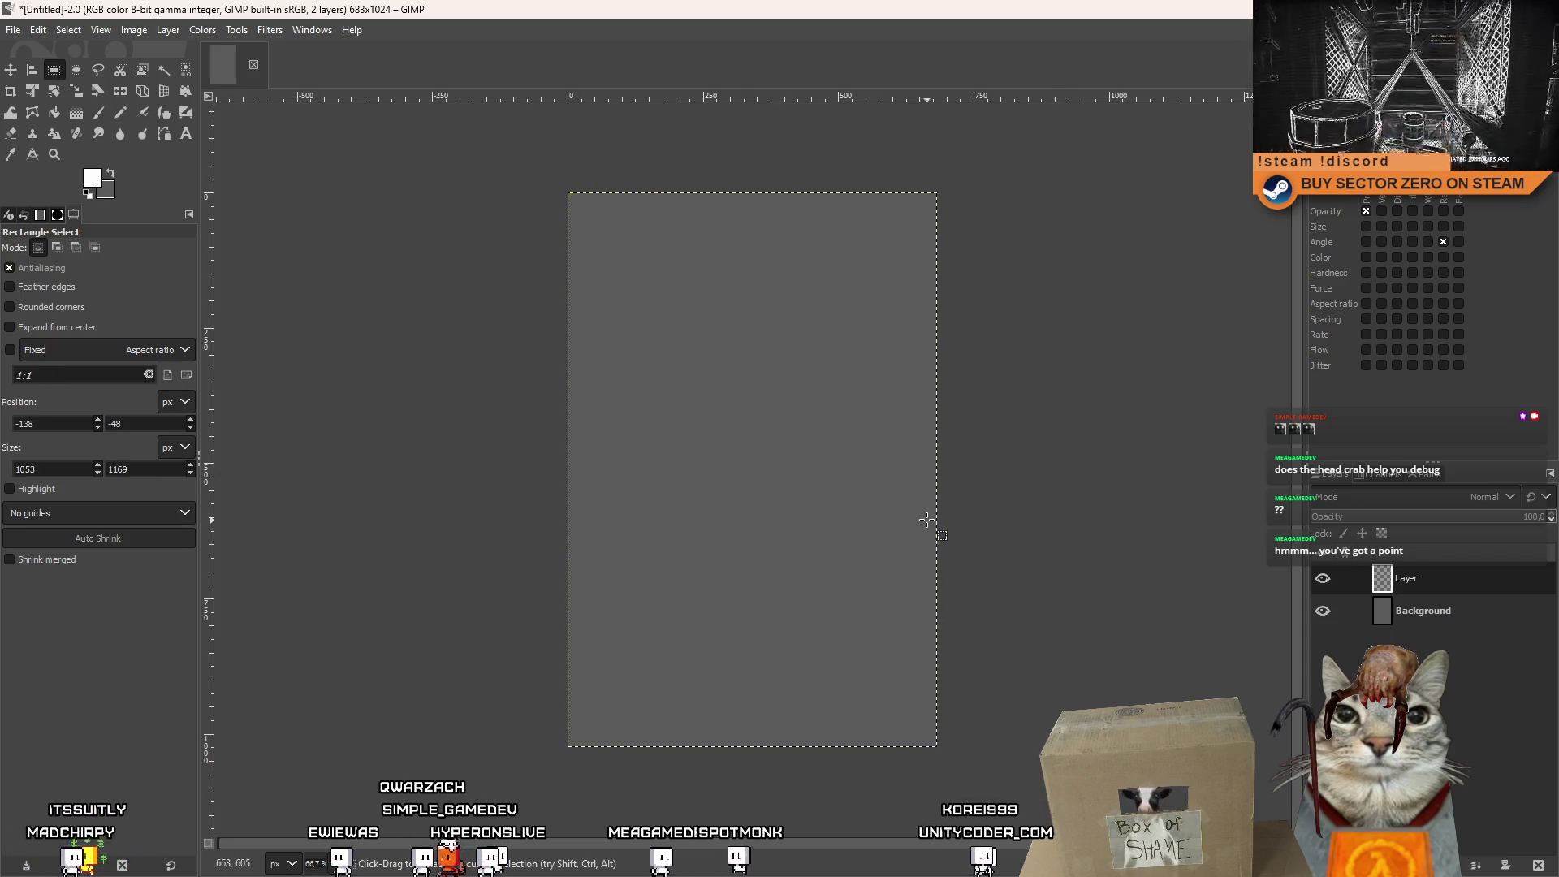
click(98, 112)
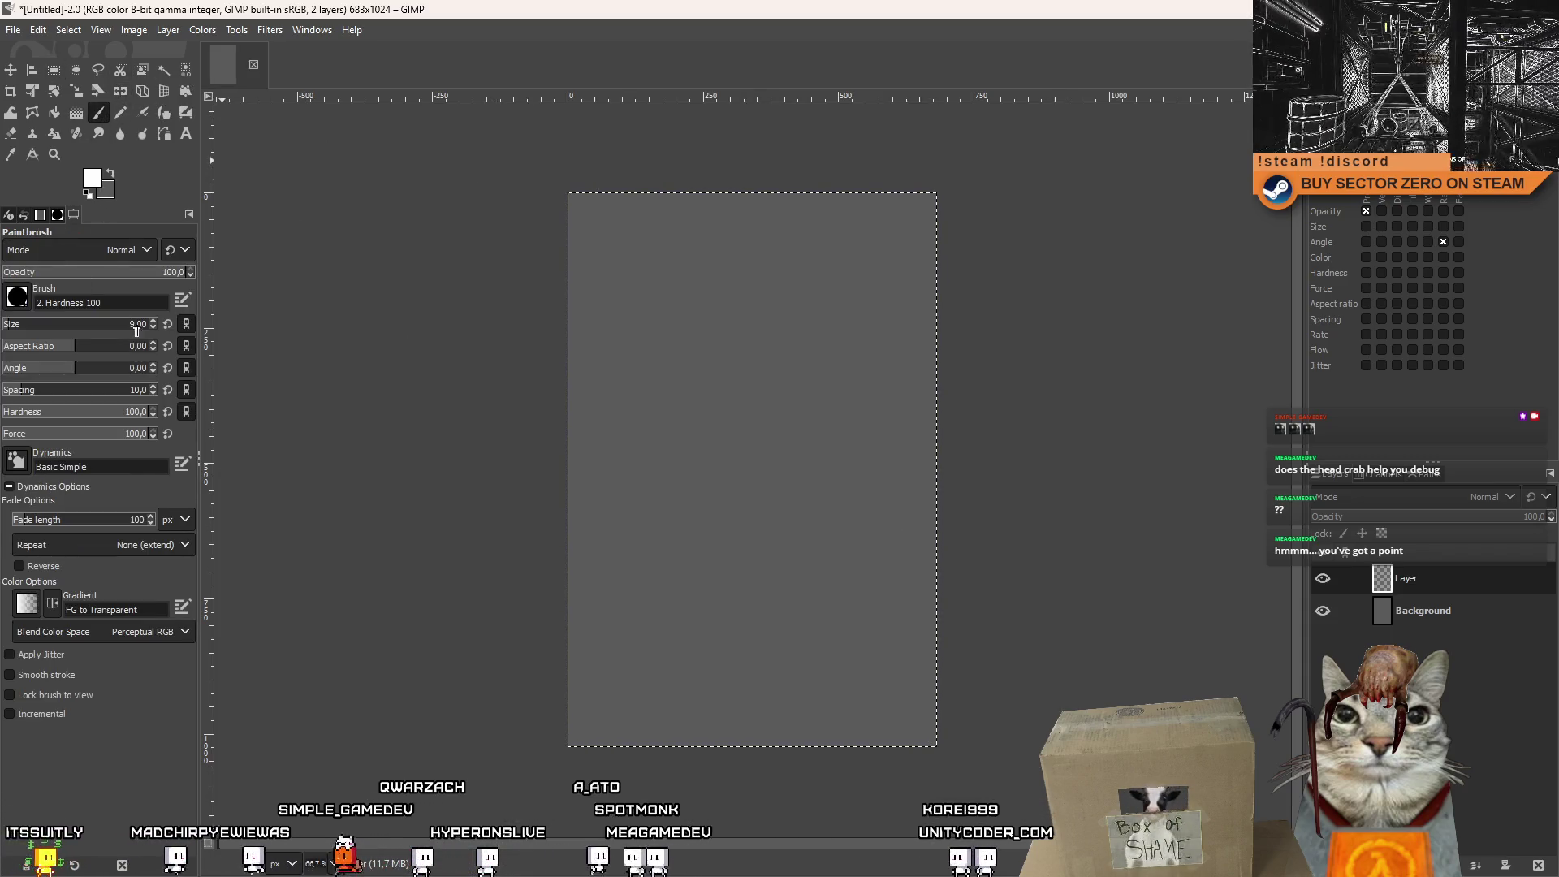
text(1213)
key(Return)
mouse_move(912, 227)
mouse_down()
mouse_move(841, 470)
mouse_move(988, 761)
mouse_up()
Draw a rectangle selection slightly inset from the image edges.
click(55, 71)
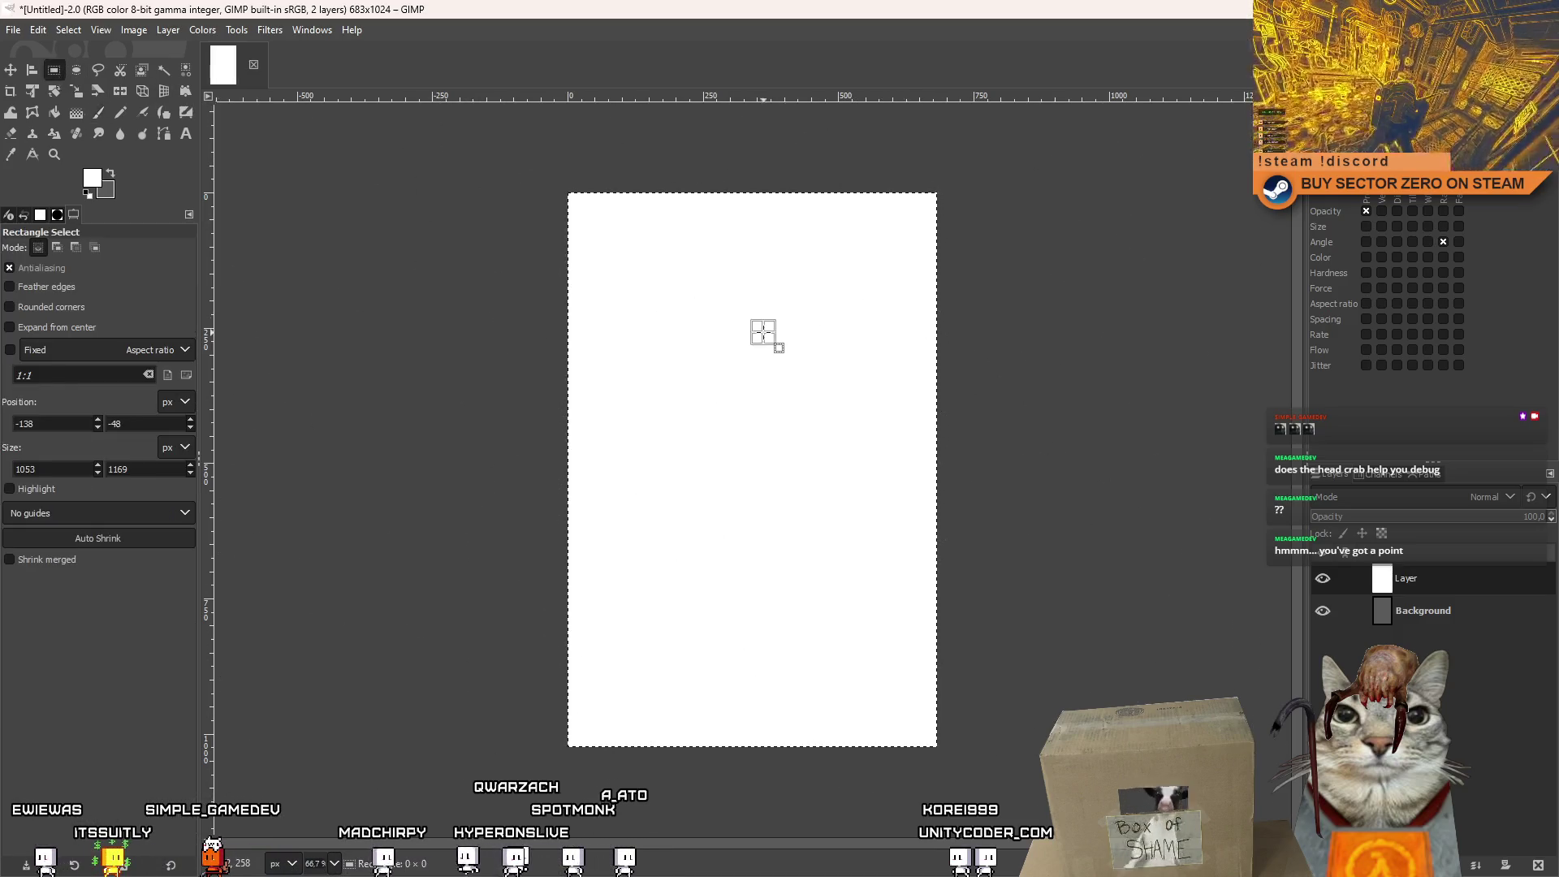
mouse_move(763, 333)
mouse_down()
mouse_move(911, 209)
mouse_move(849, 219)
mouse_up()
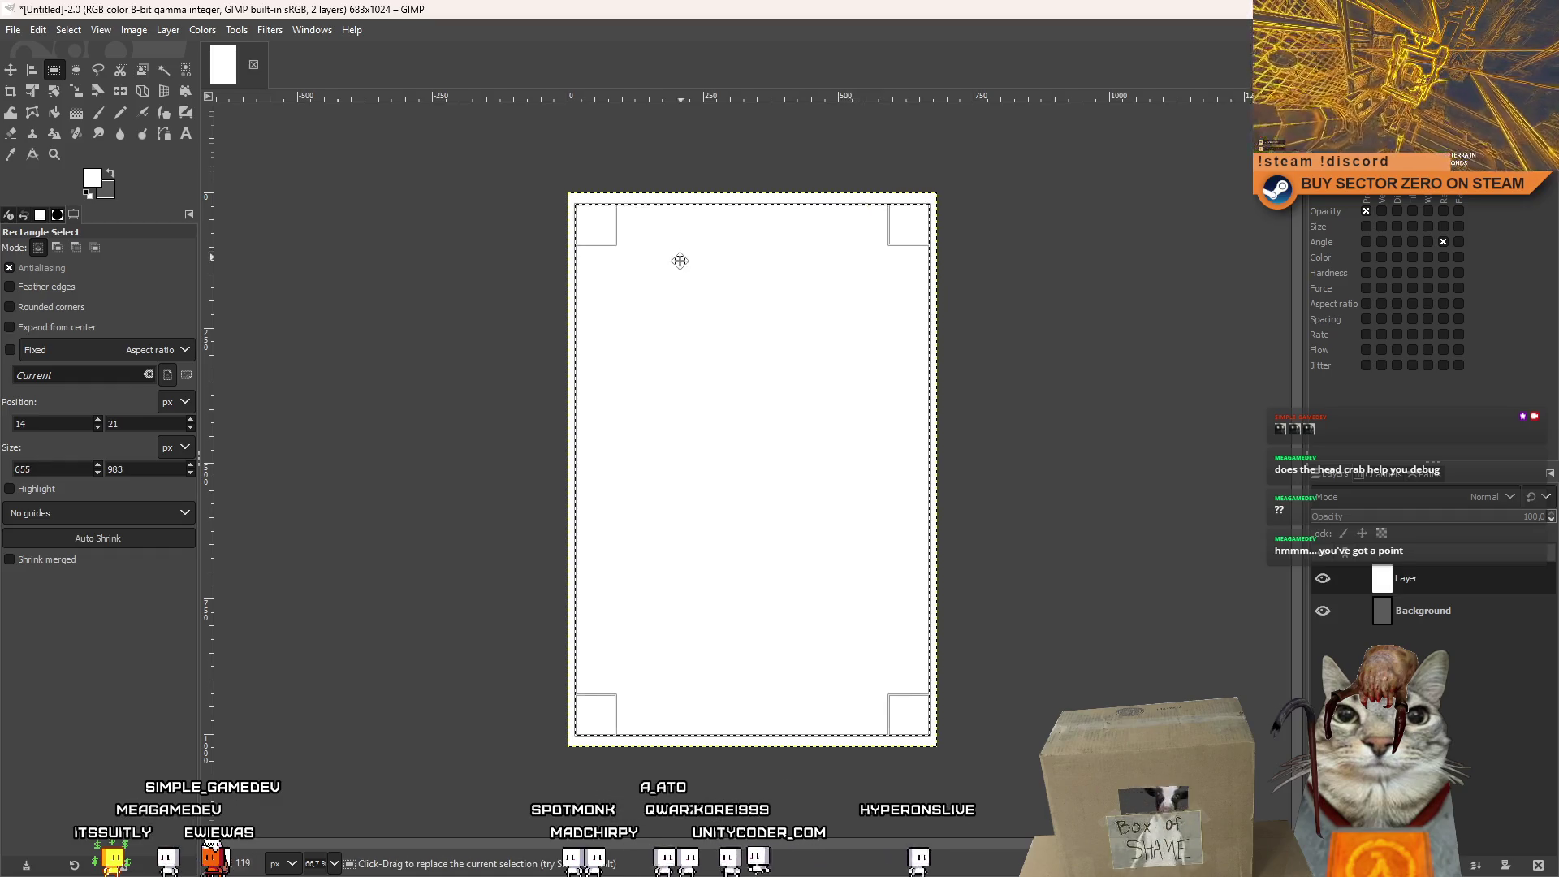
scroll(650, 303, up, 7)
Adjust and shrink the inset selection, then deselect it and zoom out to the whole canvas.
drag(579, 297, 490, 297)
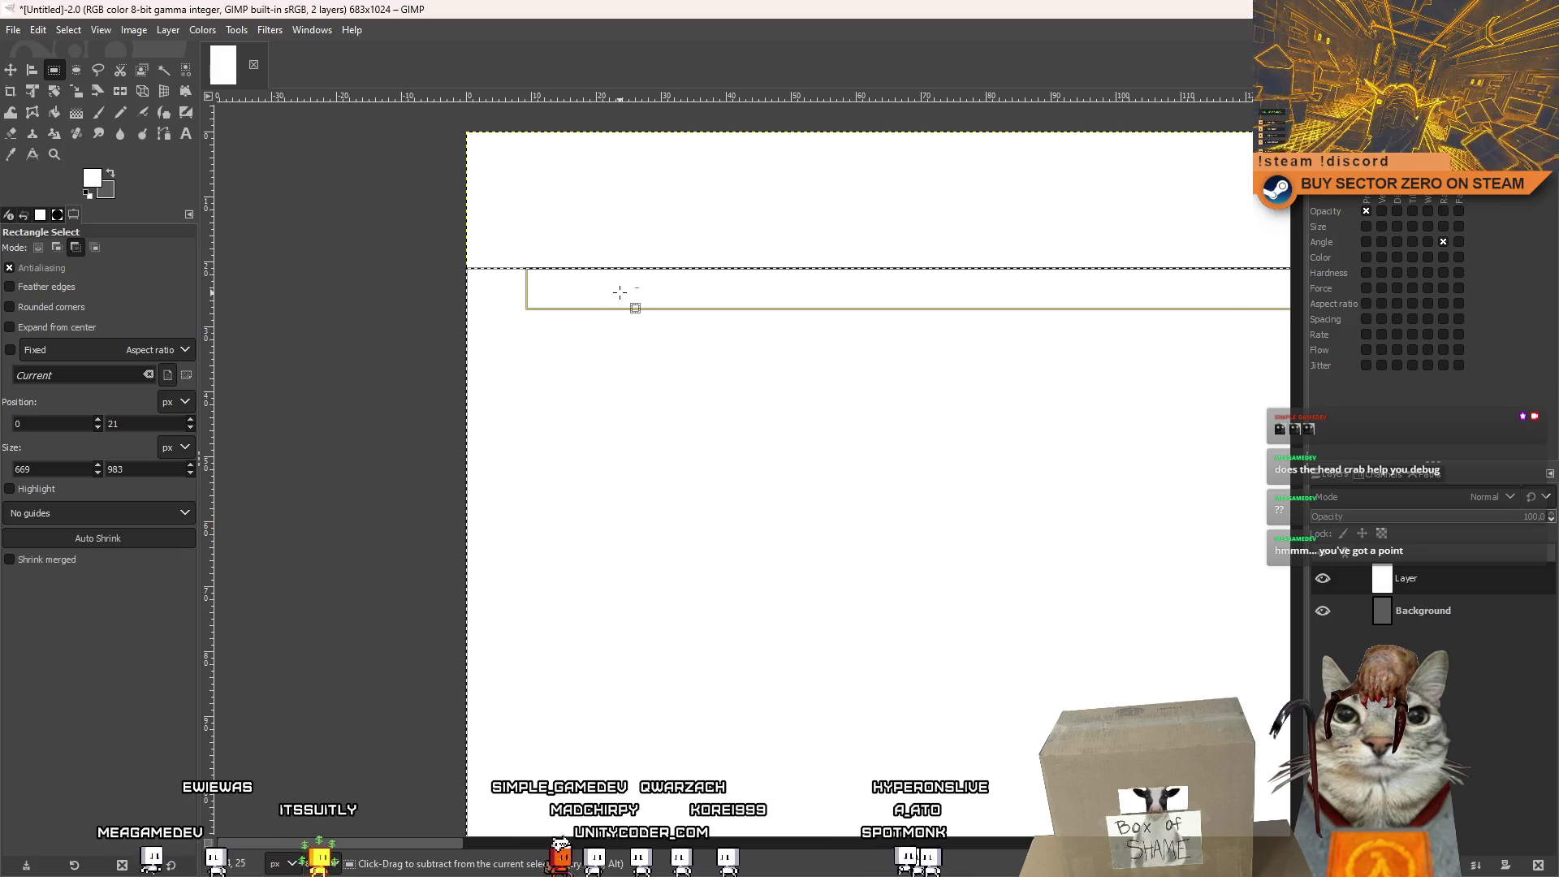
key(ctrl+a)
scroll(633, 276, down, 6)
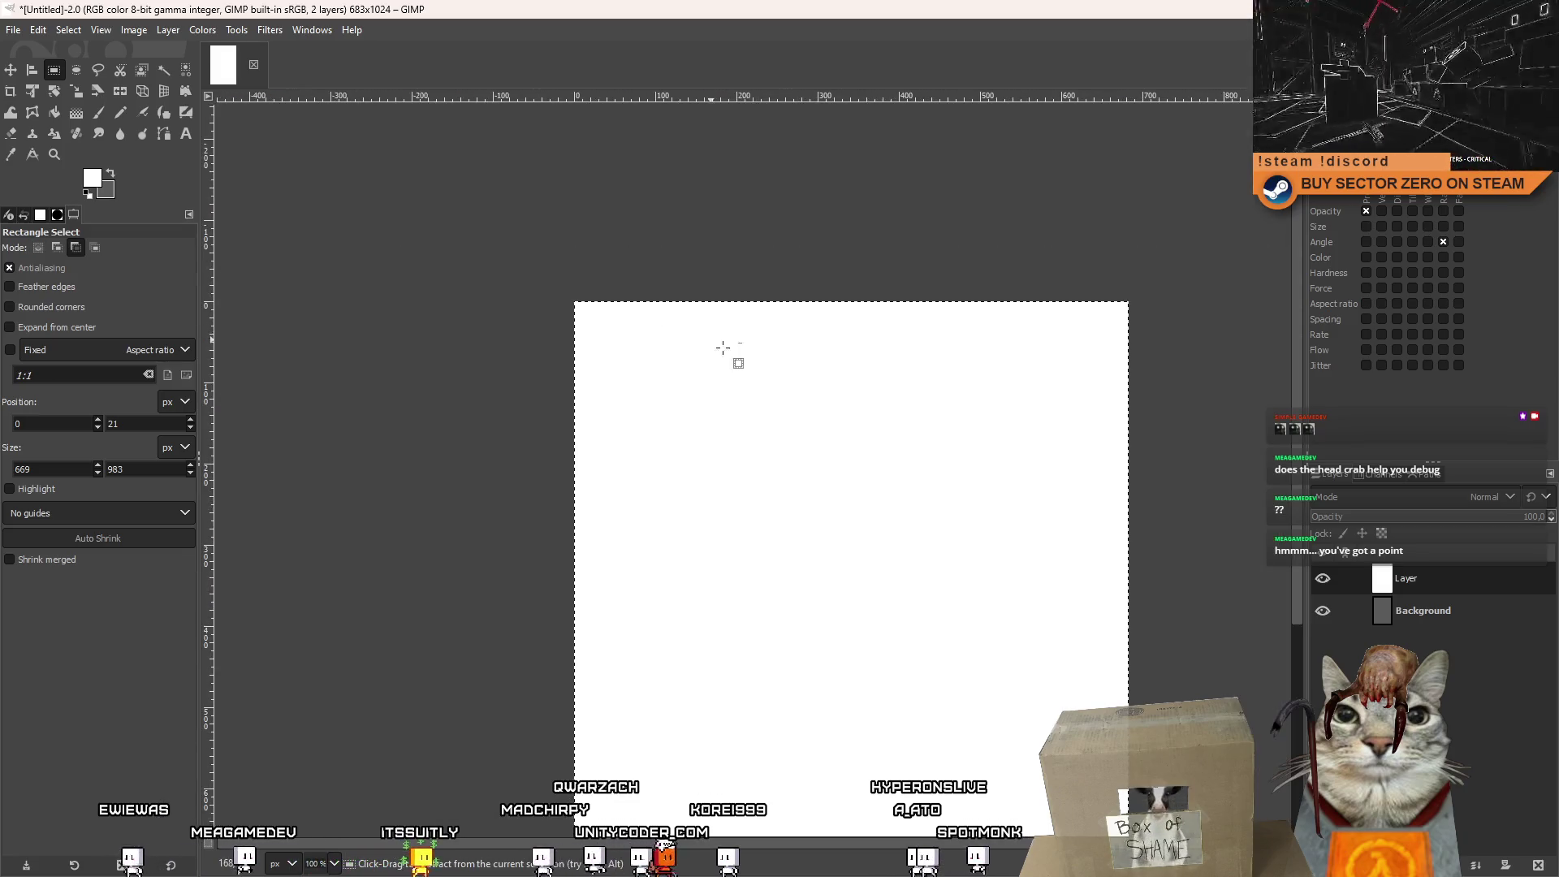
click(609, 254)
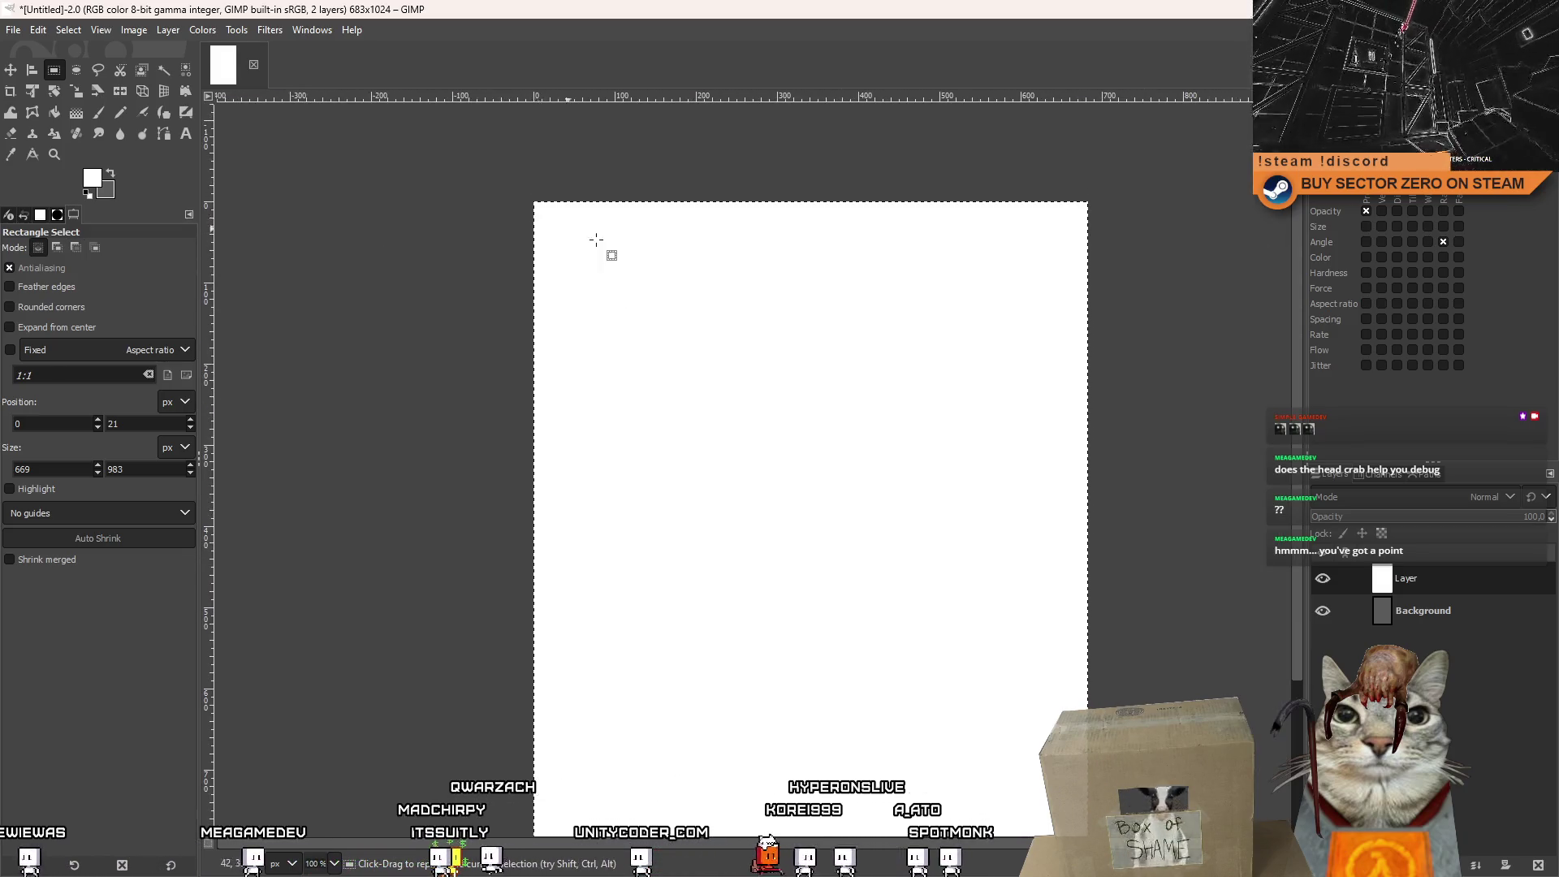
scroll(668, 289, down, 2)
mouse_move(497, 140)
mouse_down()
mouse_move(546, 165)
mouse_move(558, 194)
mouse_move(623, 188)
mouse_move(642, 213)
mouse_up()
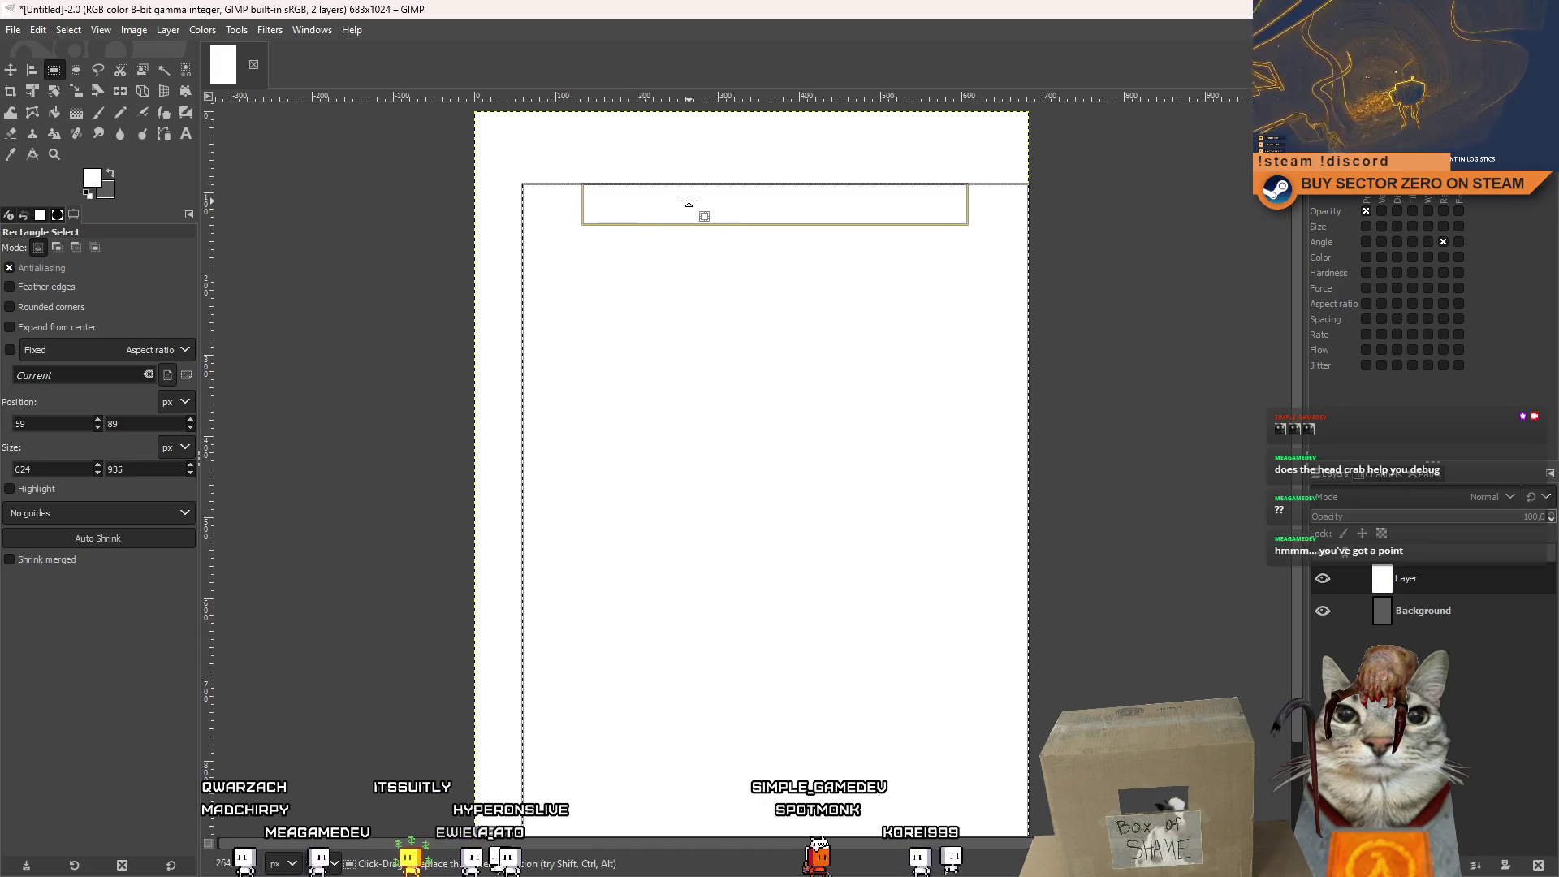
click(698, 161)
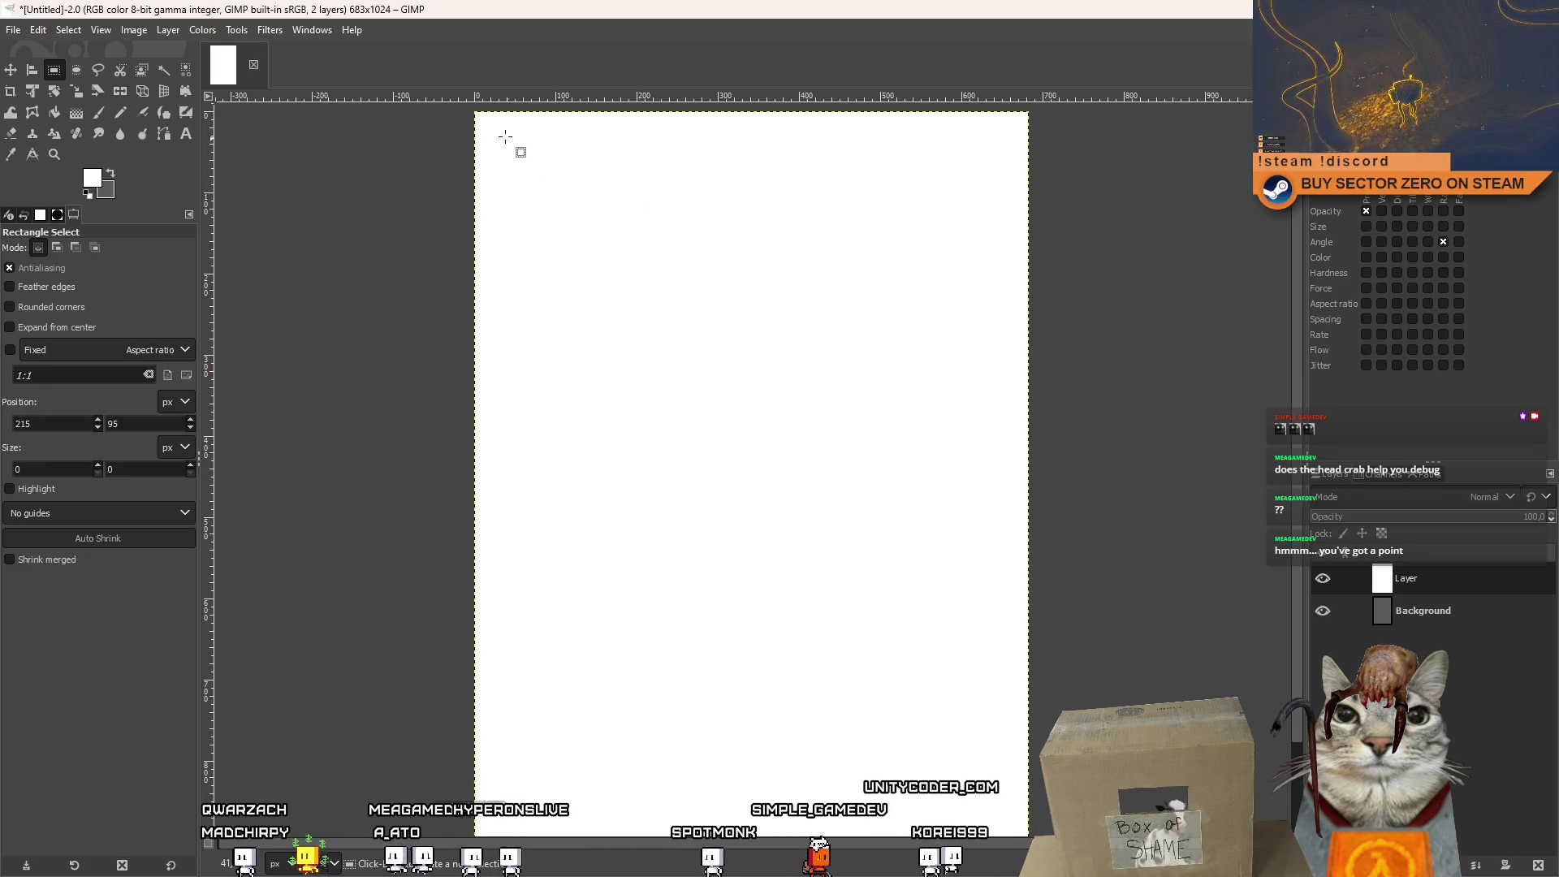
key(minus)
key(minus)
Select a centred rectangle just inside the image edges and delete it to transparency.
mouse_move(464, 147)
mouse_down()
mouse_move(772, 399)
mouse_move(985, 643)
mouse_up()
mouse_move(661, 381)
mouse_down()
mouse_move(780, 174)
mouse_move(767, 201)
mouse_up()
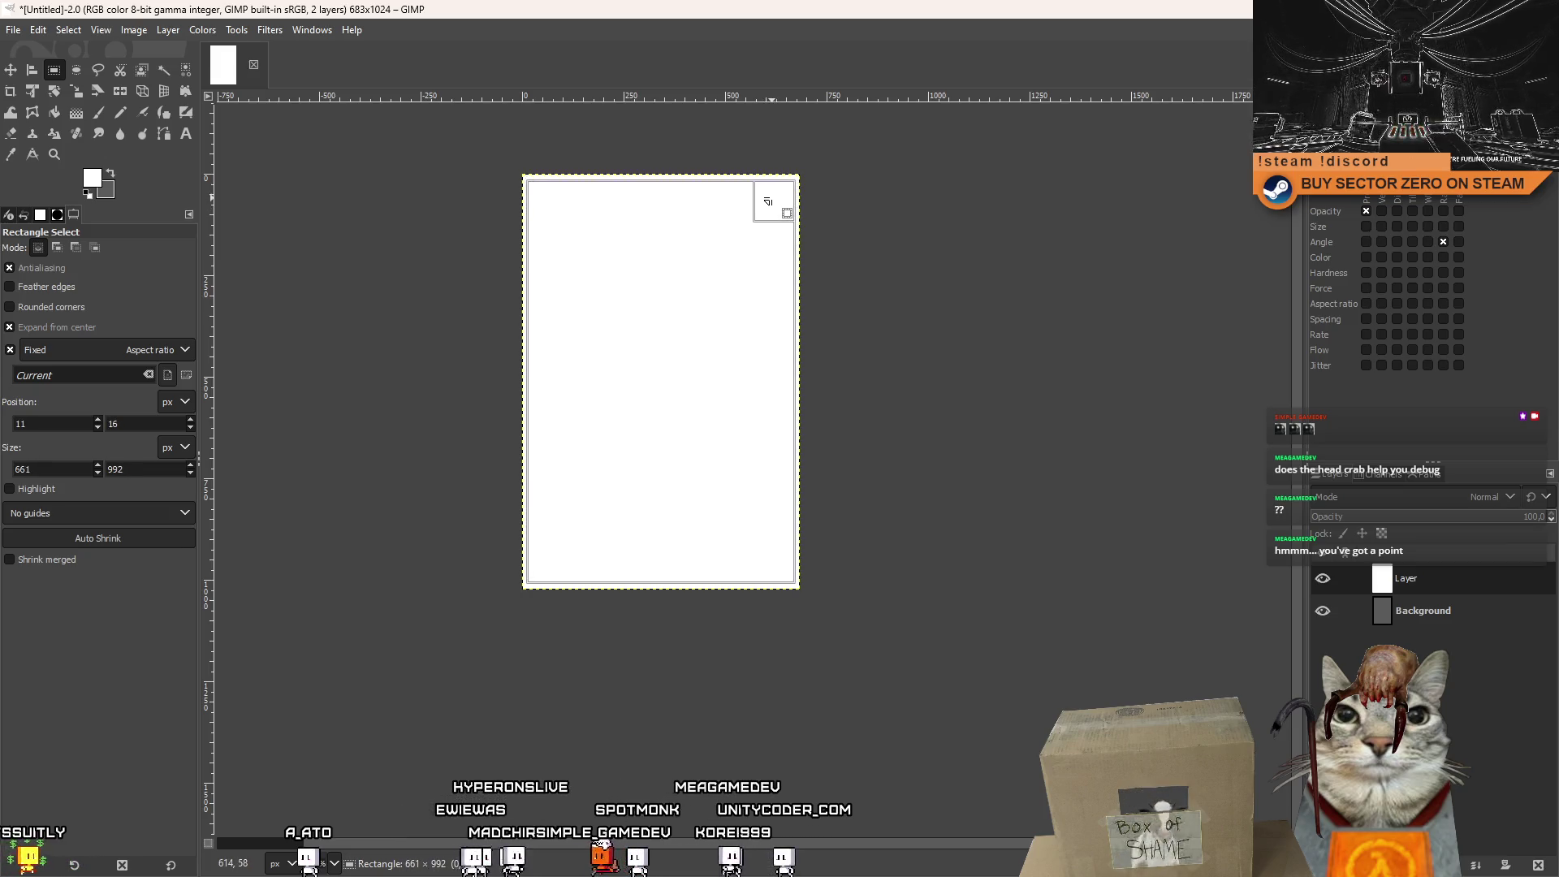
ctrl+scroll(693, 299, up, 4)
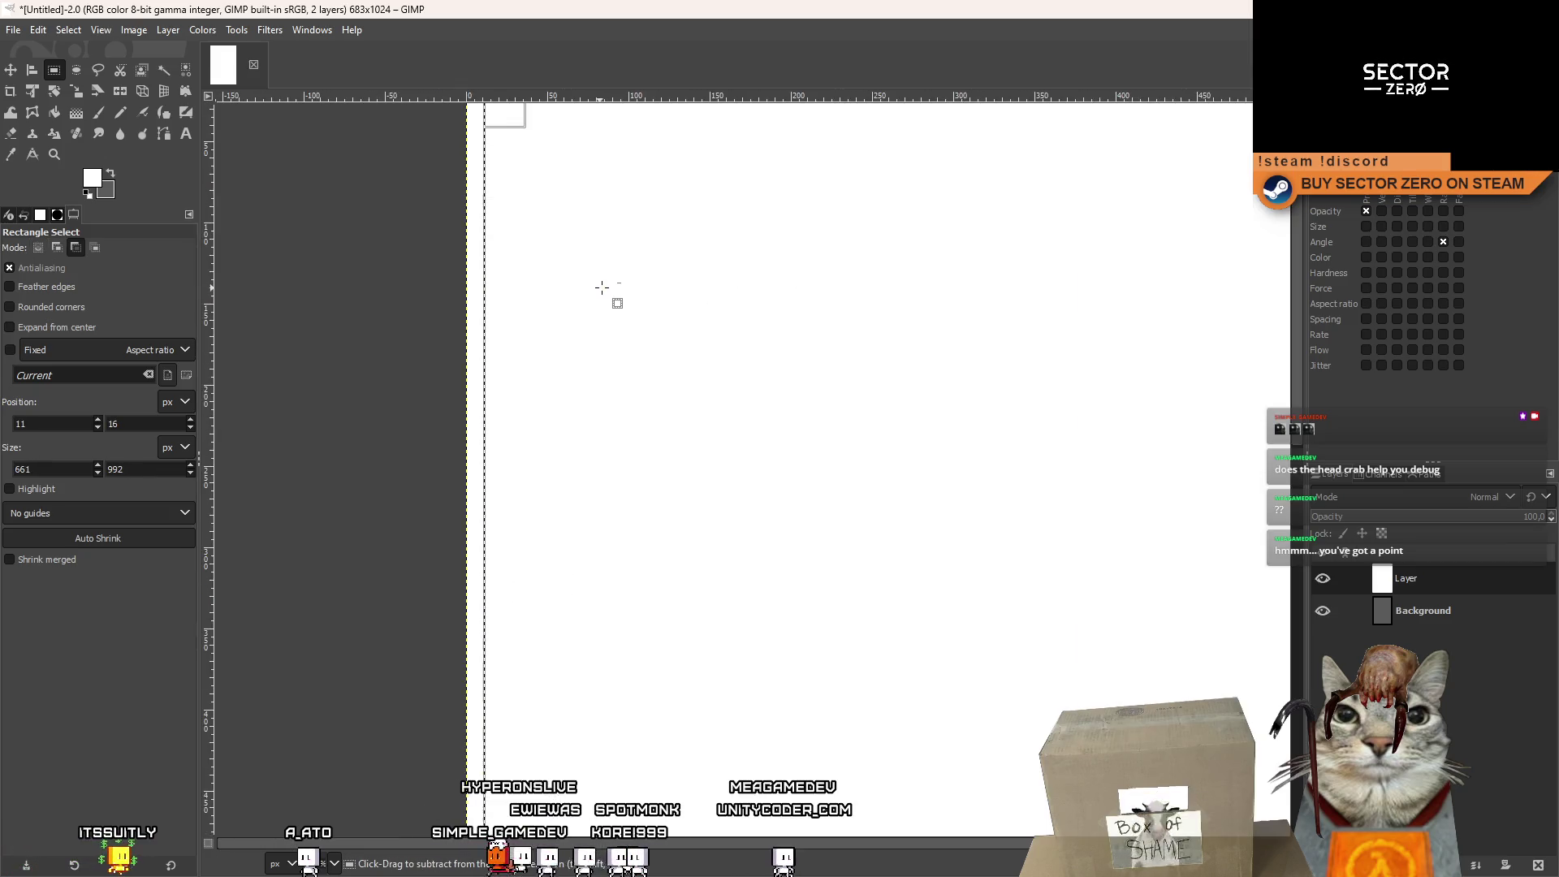
ctrl+scroll(675, 404, down, 4)
drag(757, 393, 659, 207)
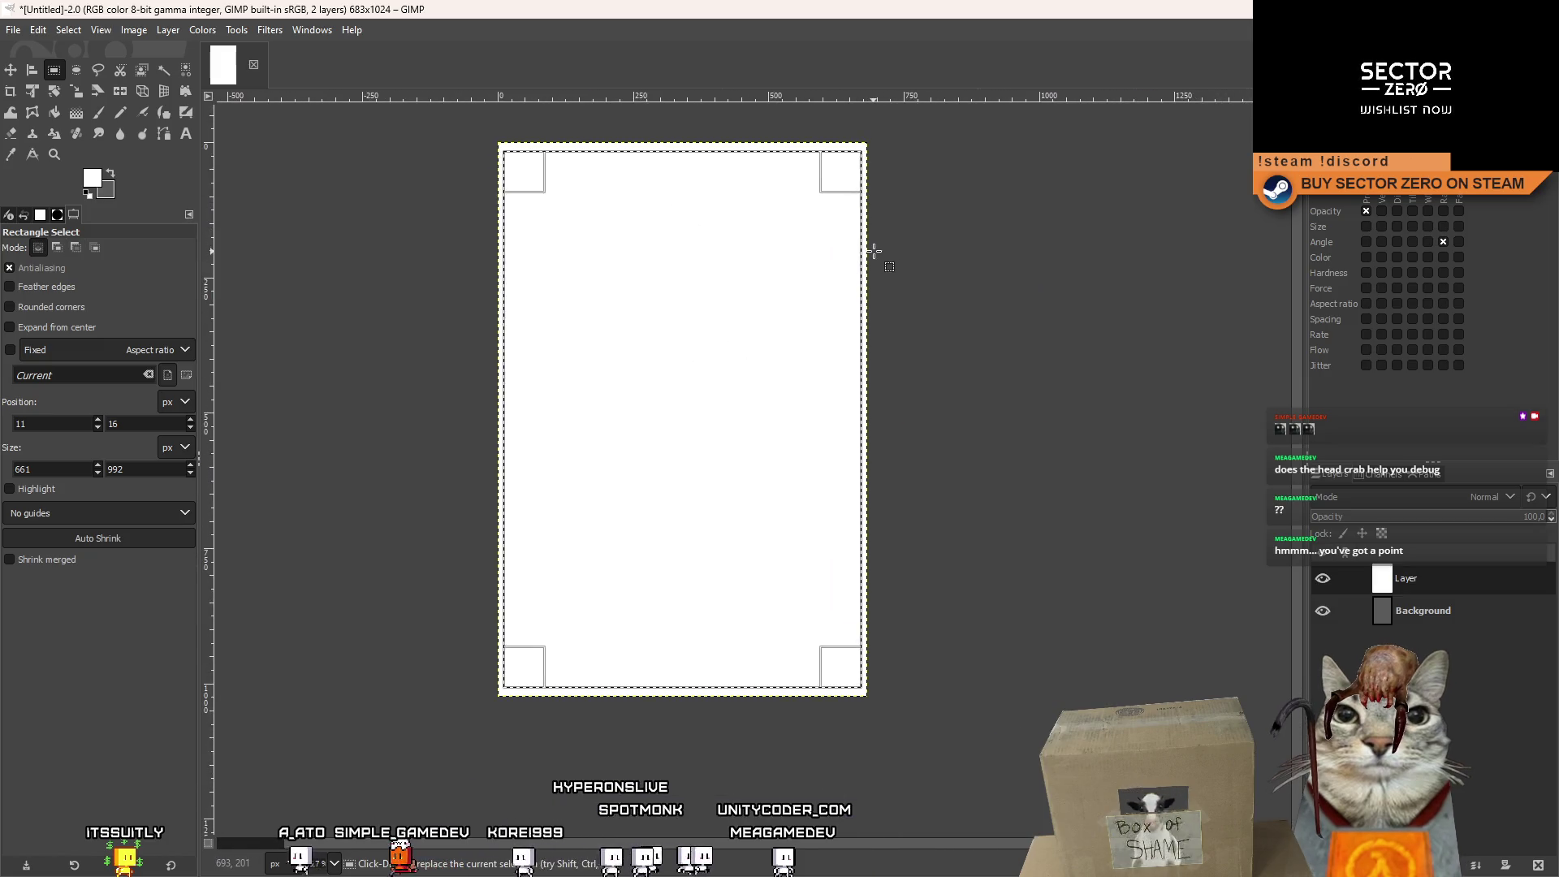
key(Delete)
Zoom in on the white frame's top-left corner.
ctrl+scroll(608, 233, up, 4)
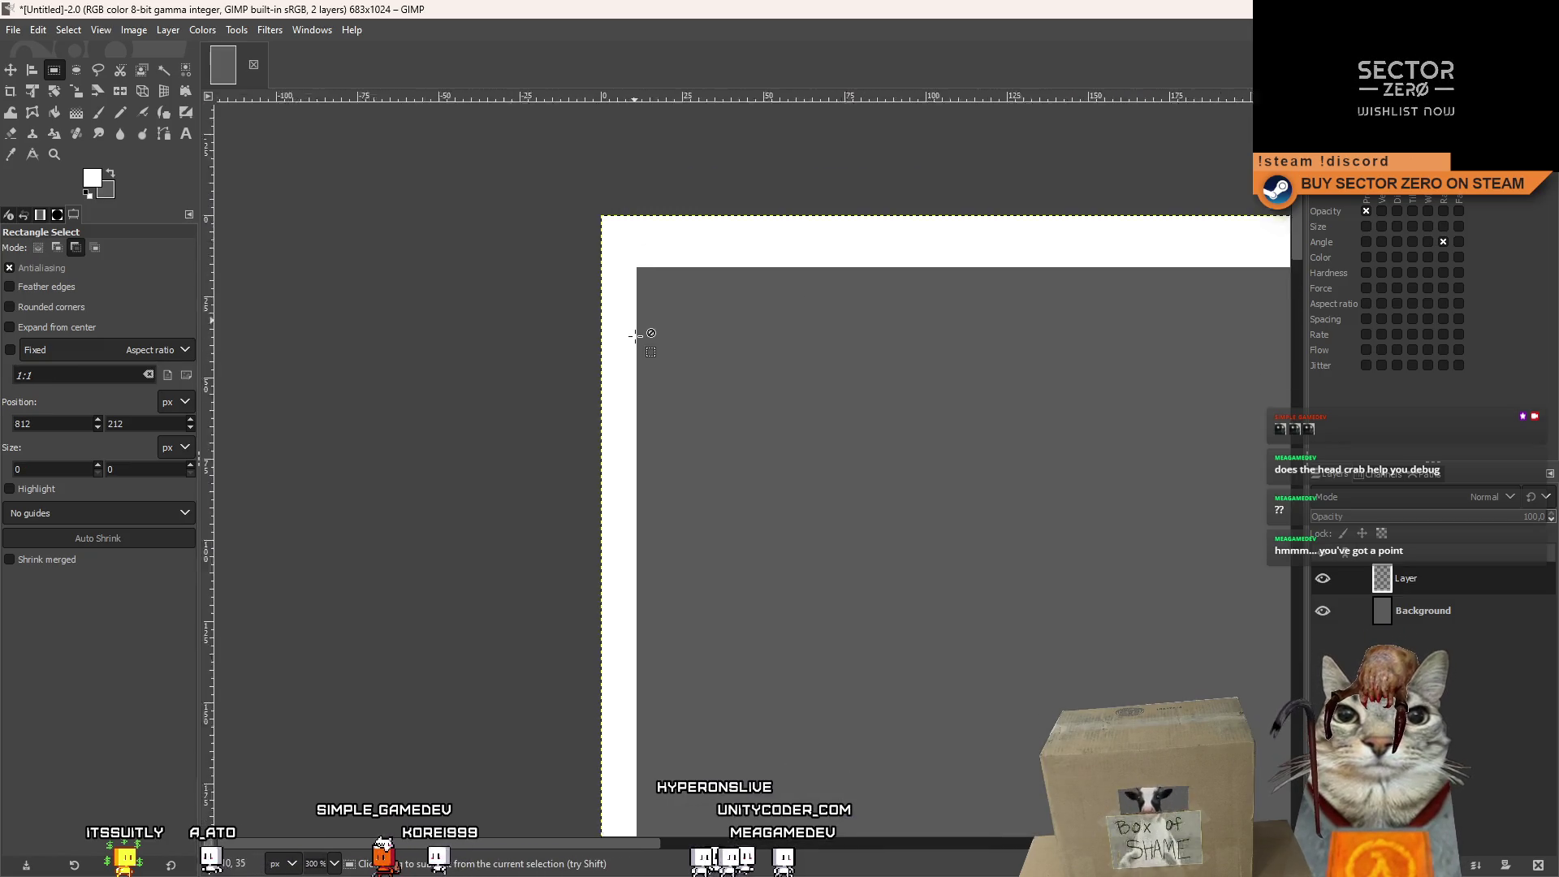
ctrl+scroll(636, 335, up, 4)
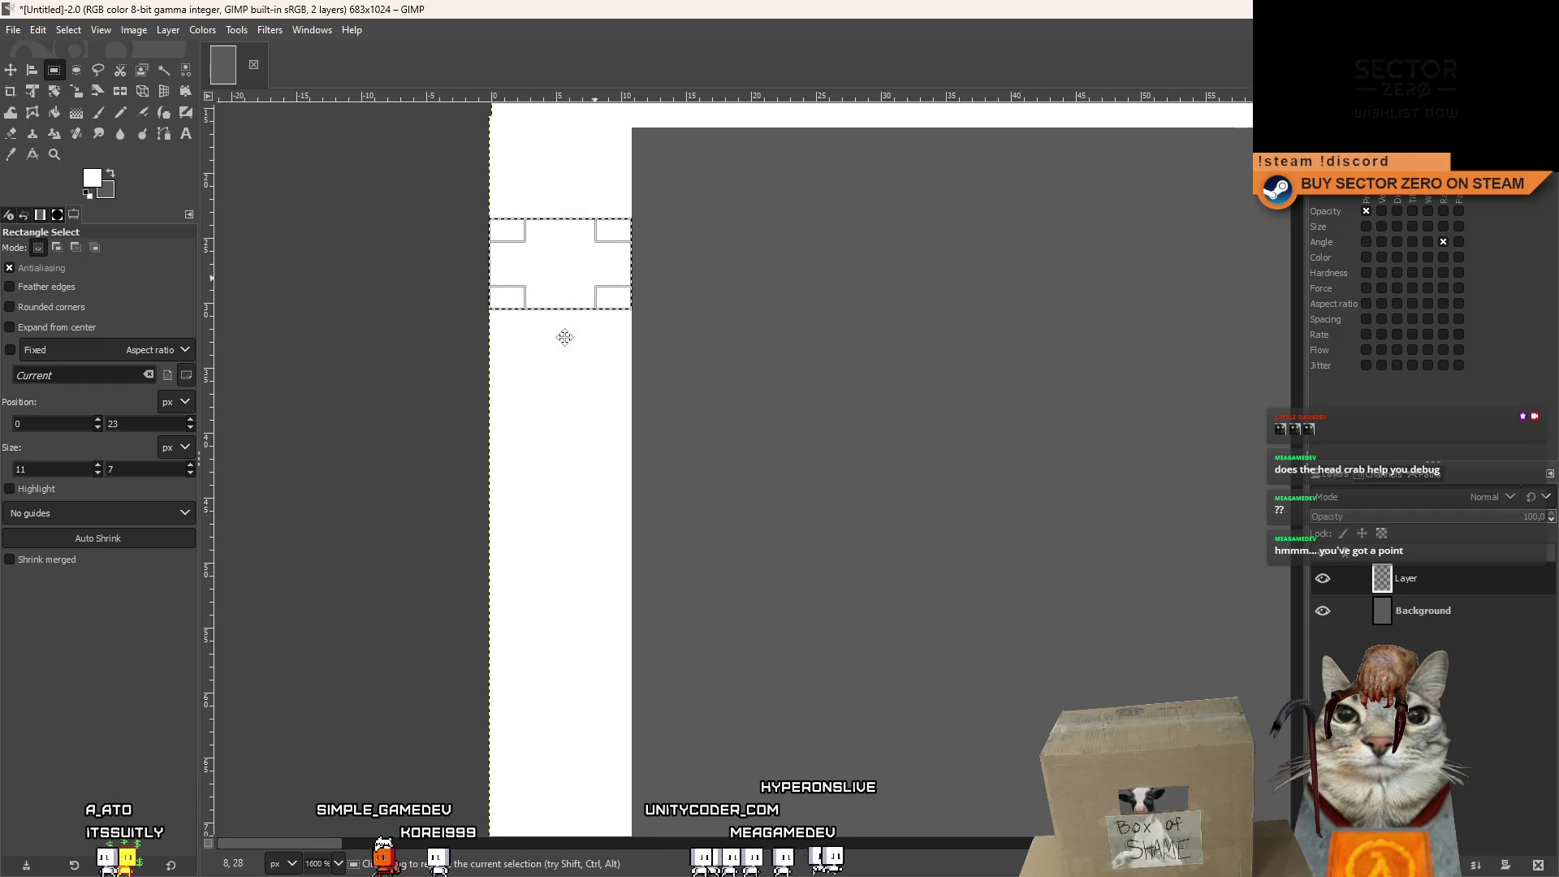
scroll(563, 334, up, 3)
scroll(564, 334, right, 2)
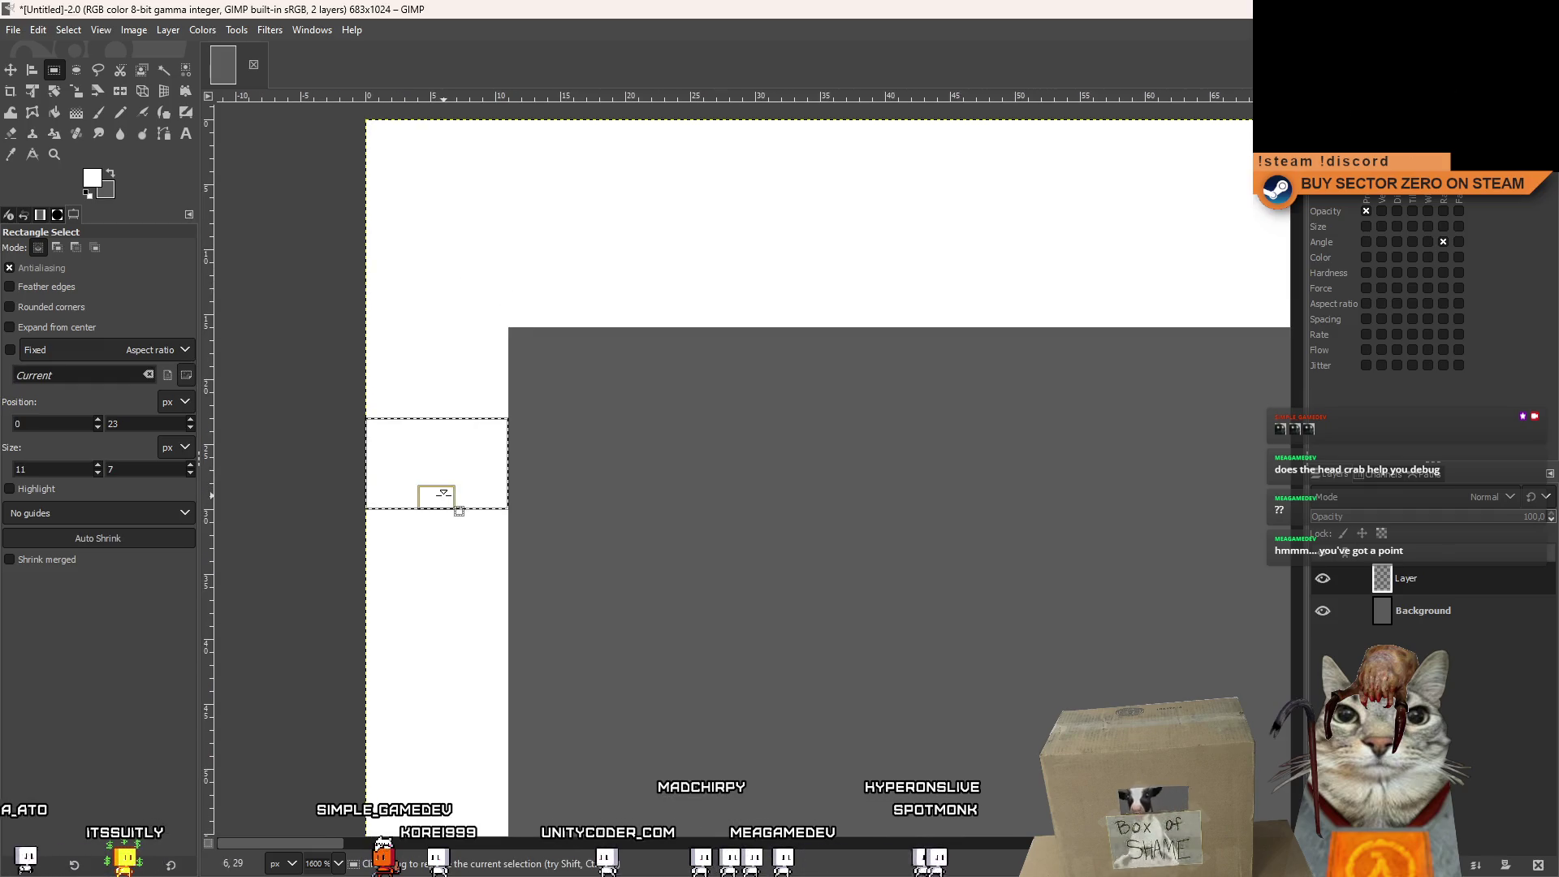
Redraw small selections until a 6×10 px rectangle sits at 11,11 near the corner.
drag(442, 465, 594, 243)
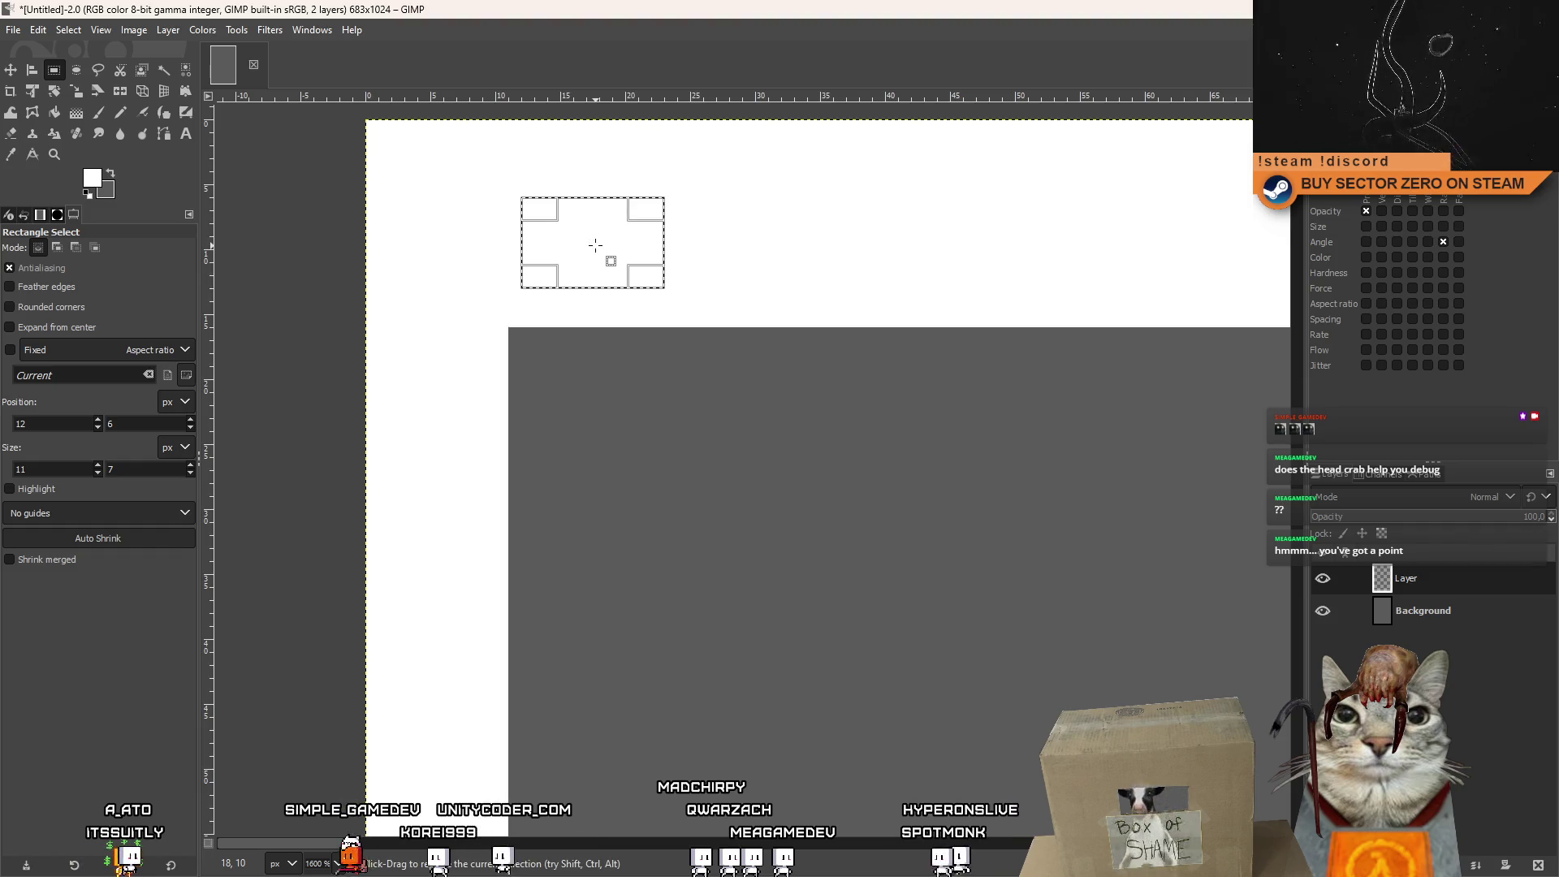
click(639, 368)
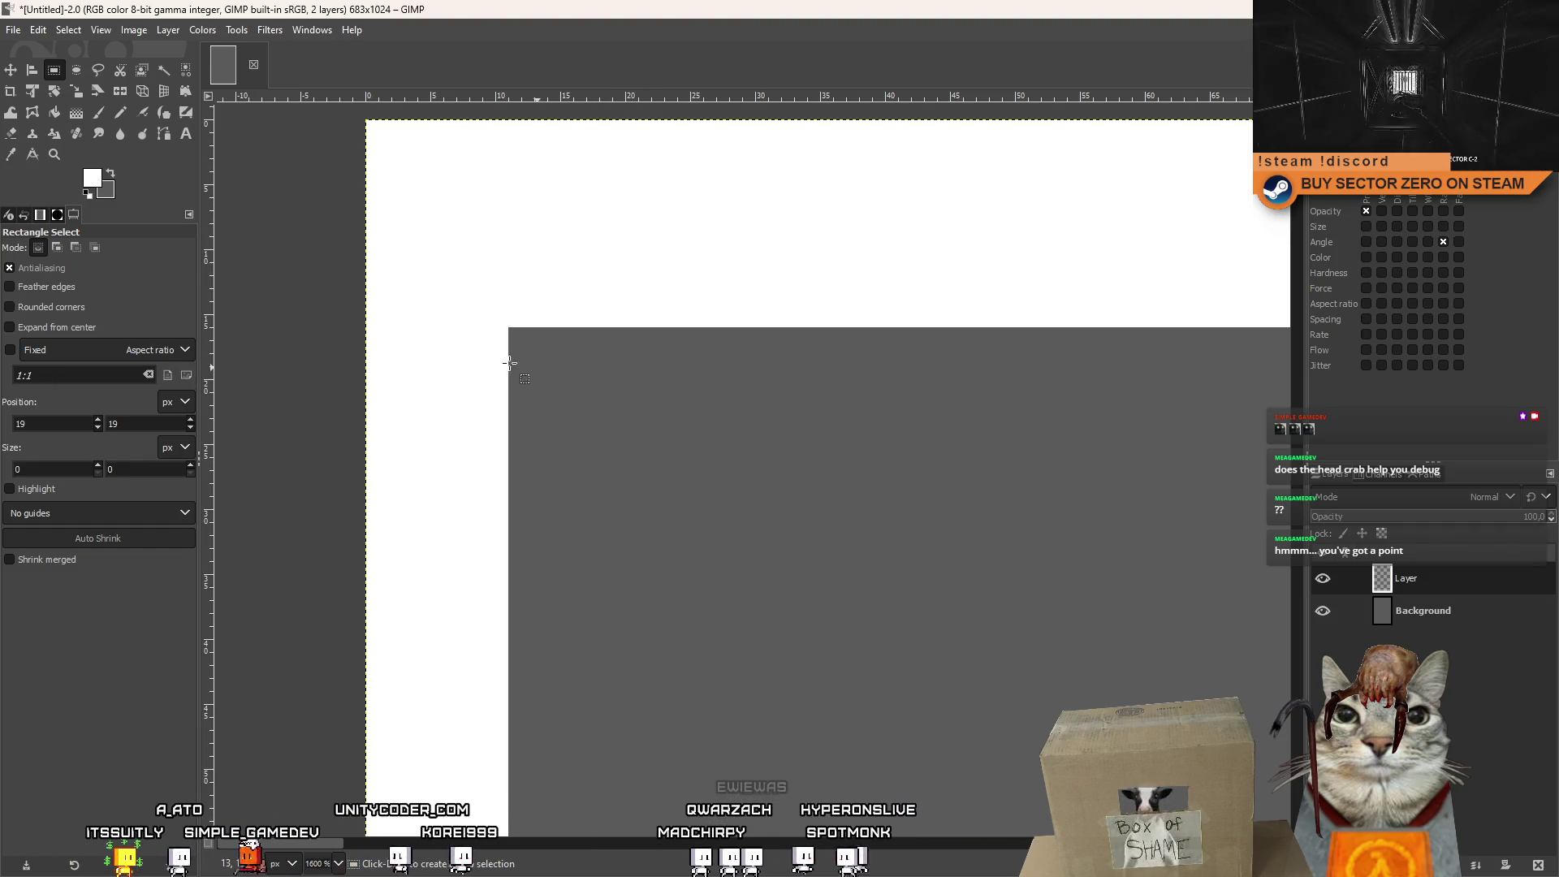
mouse_move(509, 369)
mouse_down()
mouse_move(493, 396)
mouse_move(360, 392)
mouse_up()
mouse_move(536, 121)
mouse_down()
mouse_move(586, 204)
mouse_move(589, 247)
mouse_up()
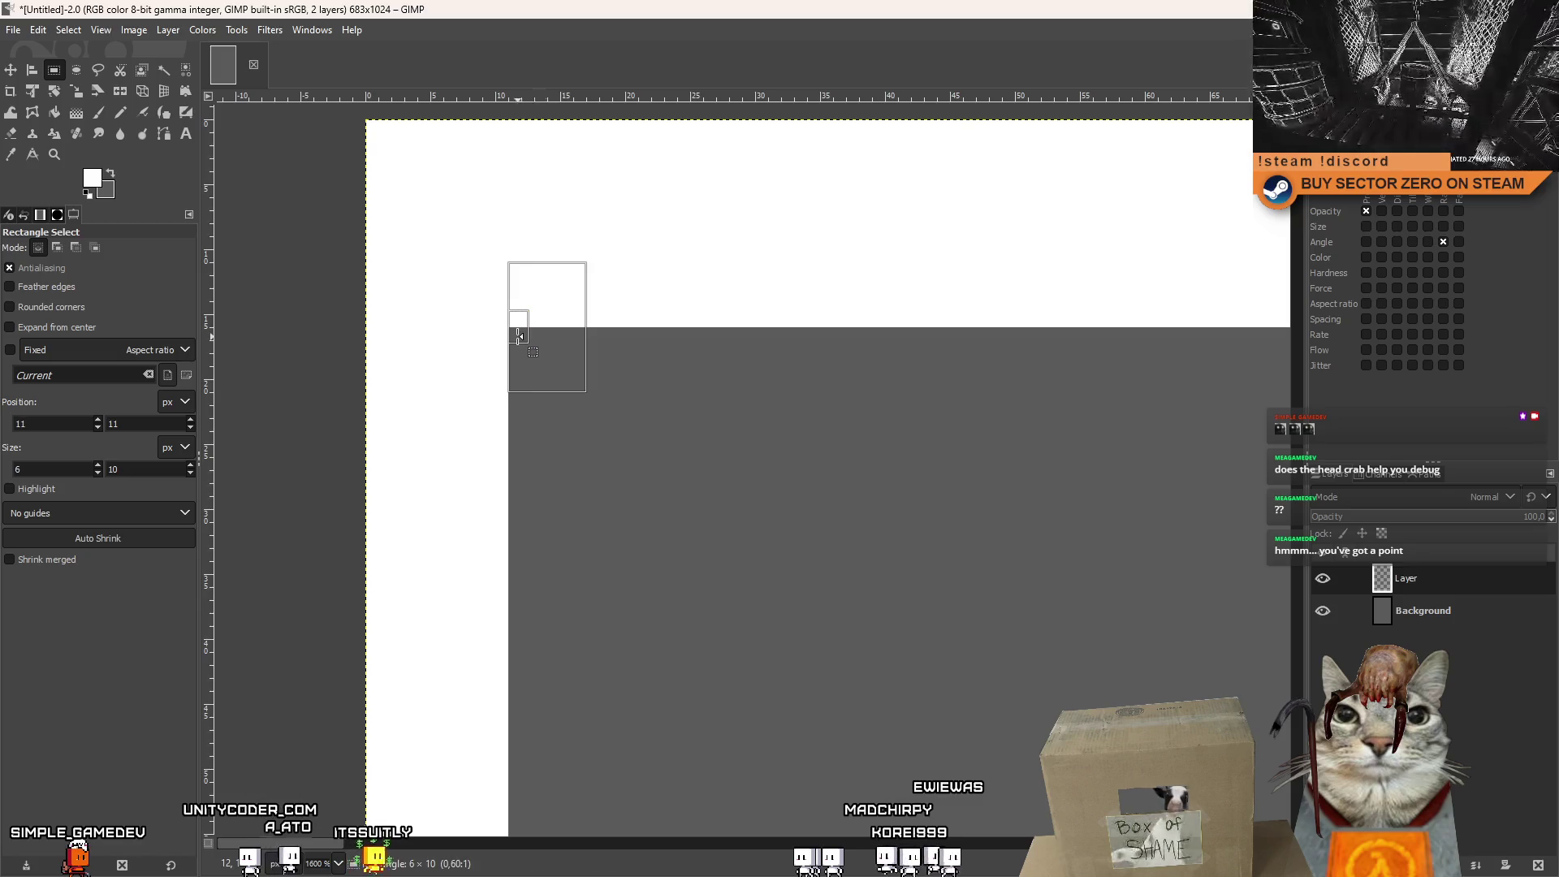
ctrl+scroll(633, 337, down, 4)
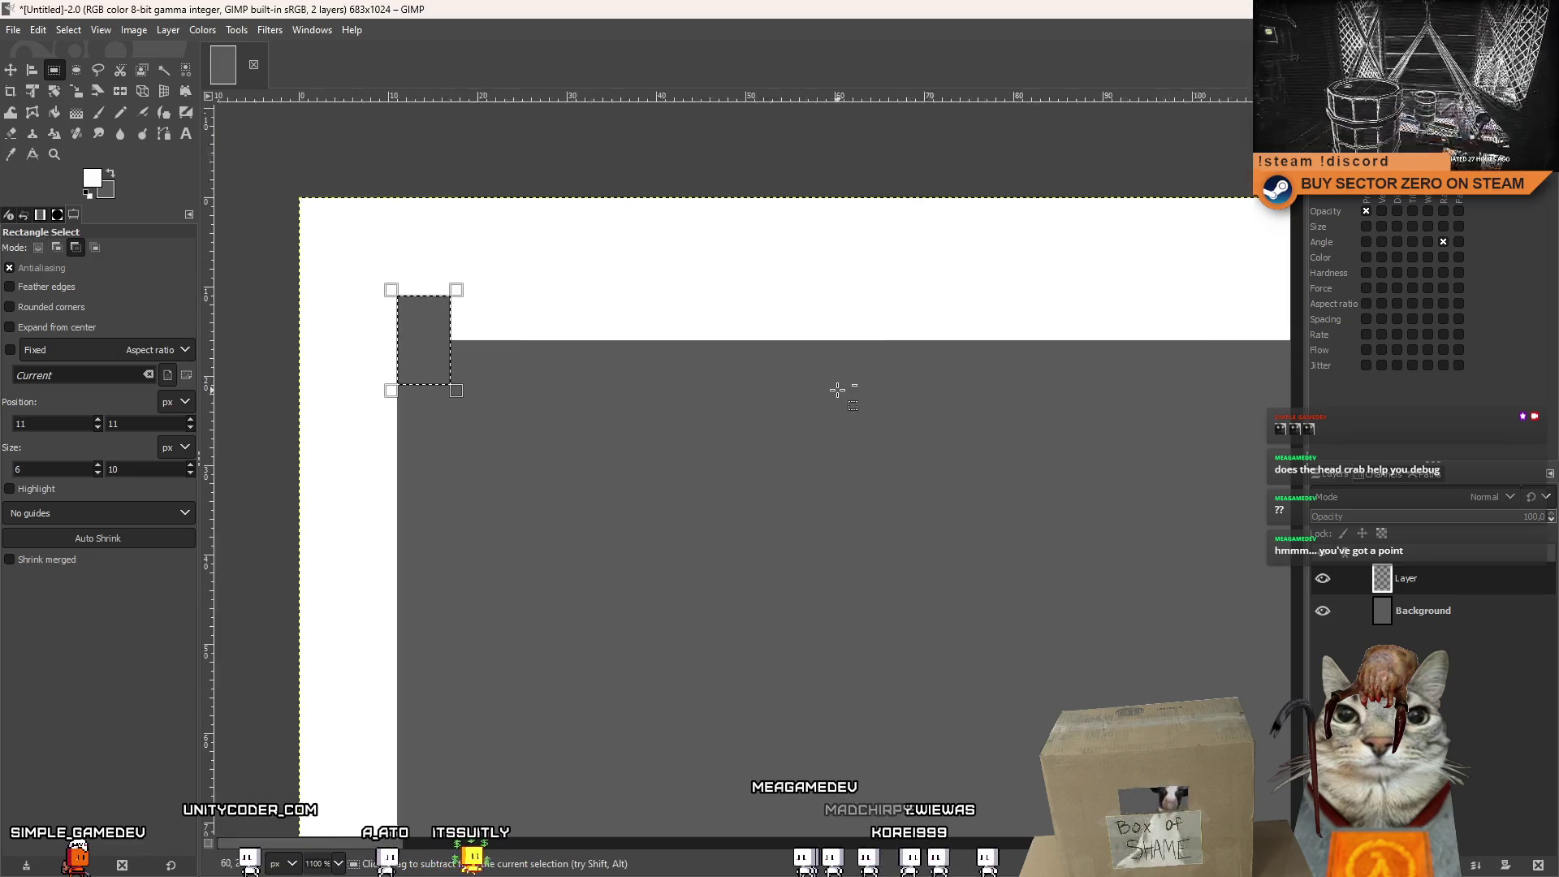
ctrl+scroll(825, 384, down, 3)
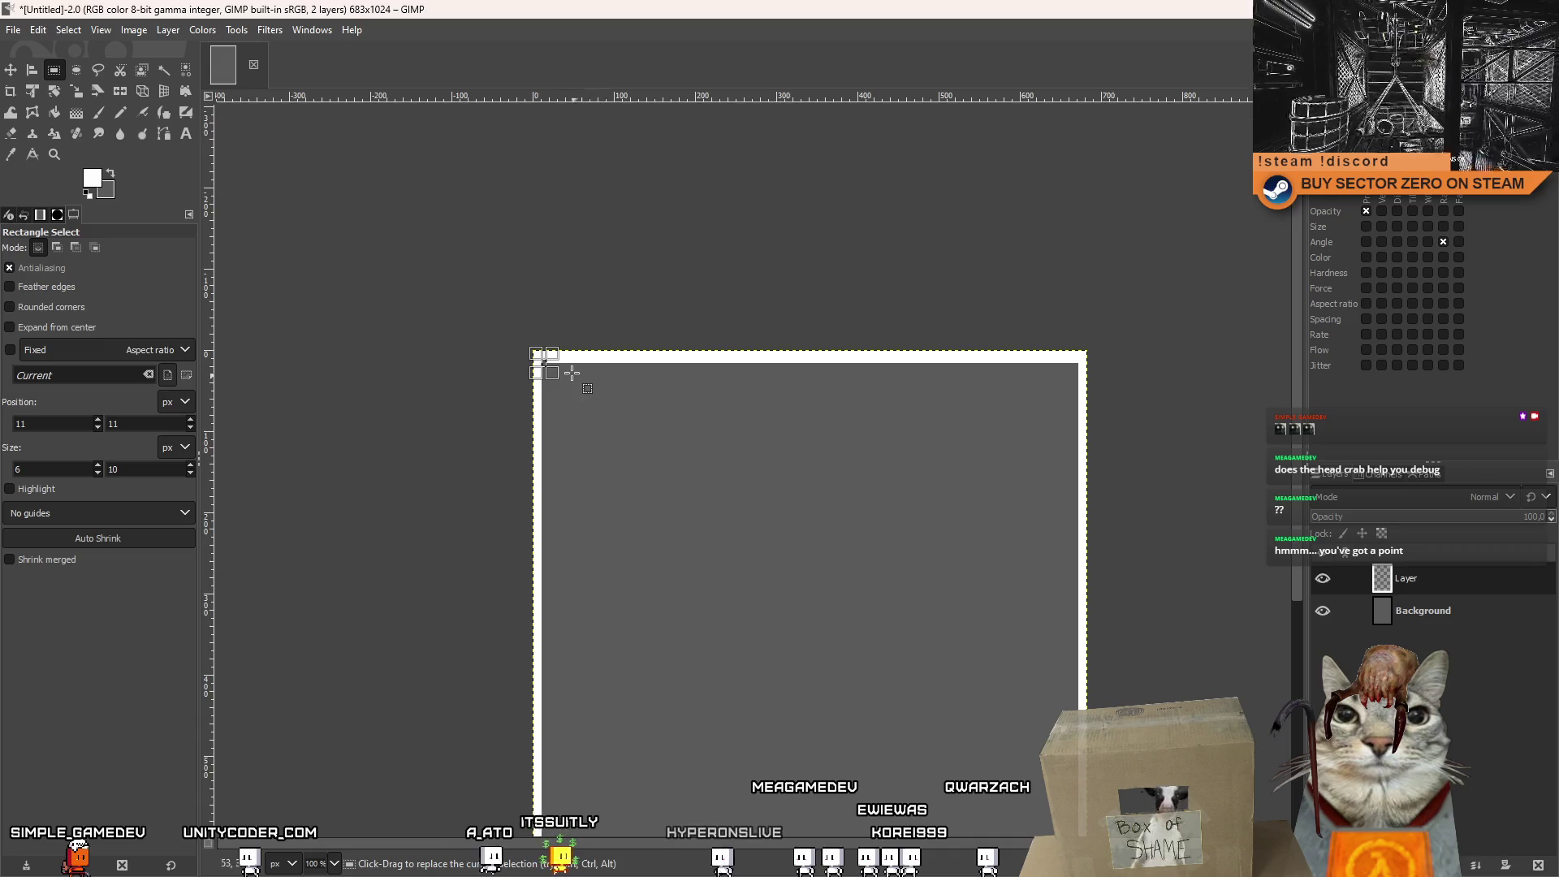
Clear the rectangle selections, pan to view the bordered image, and choose the Paintbrush.
ctrl+scroll(968, 453, up, 7)
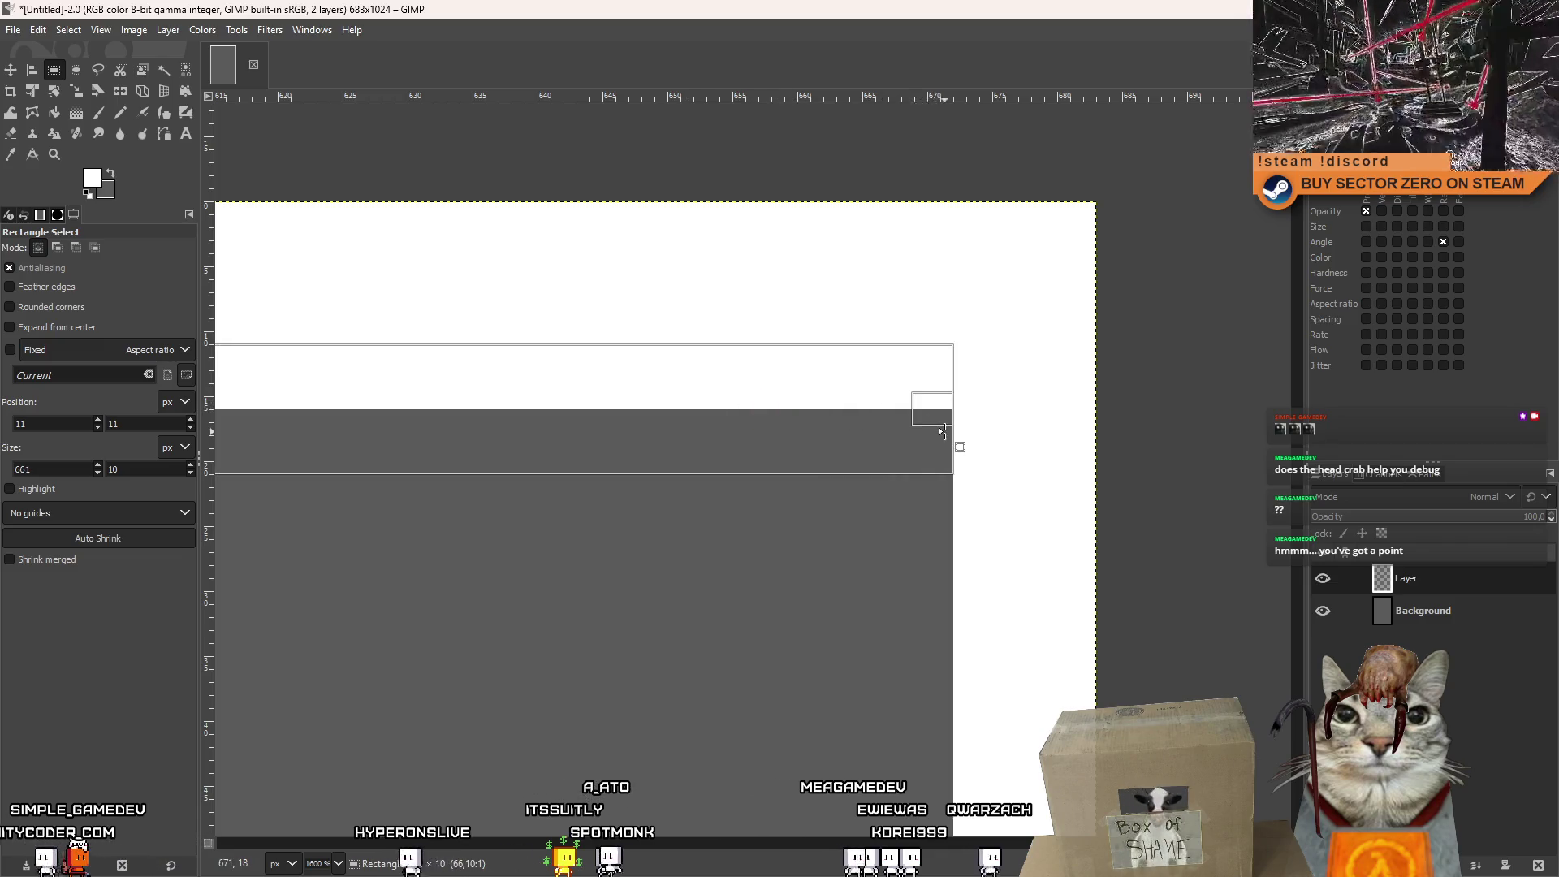
click(943, 431)
ctrl+scroll(946, 414, down, 7)
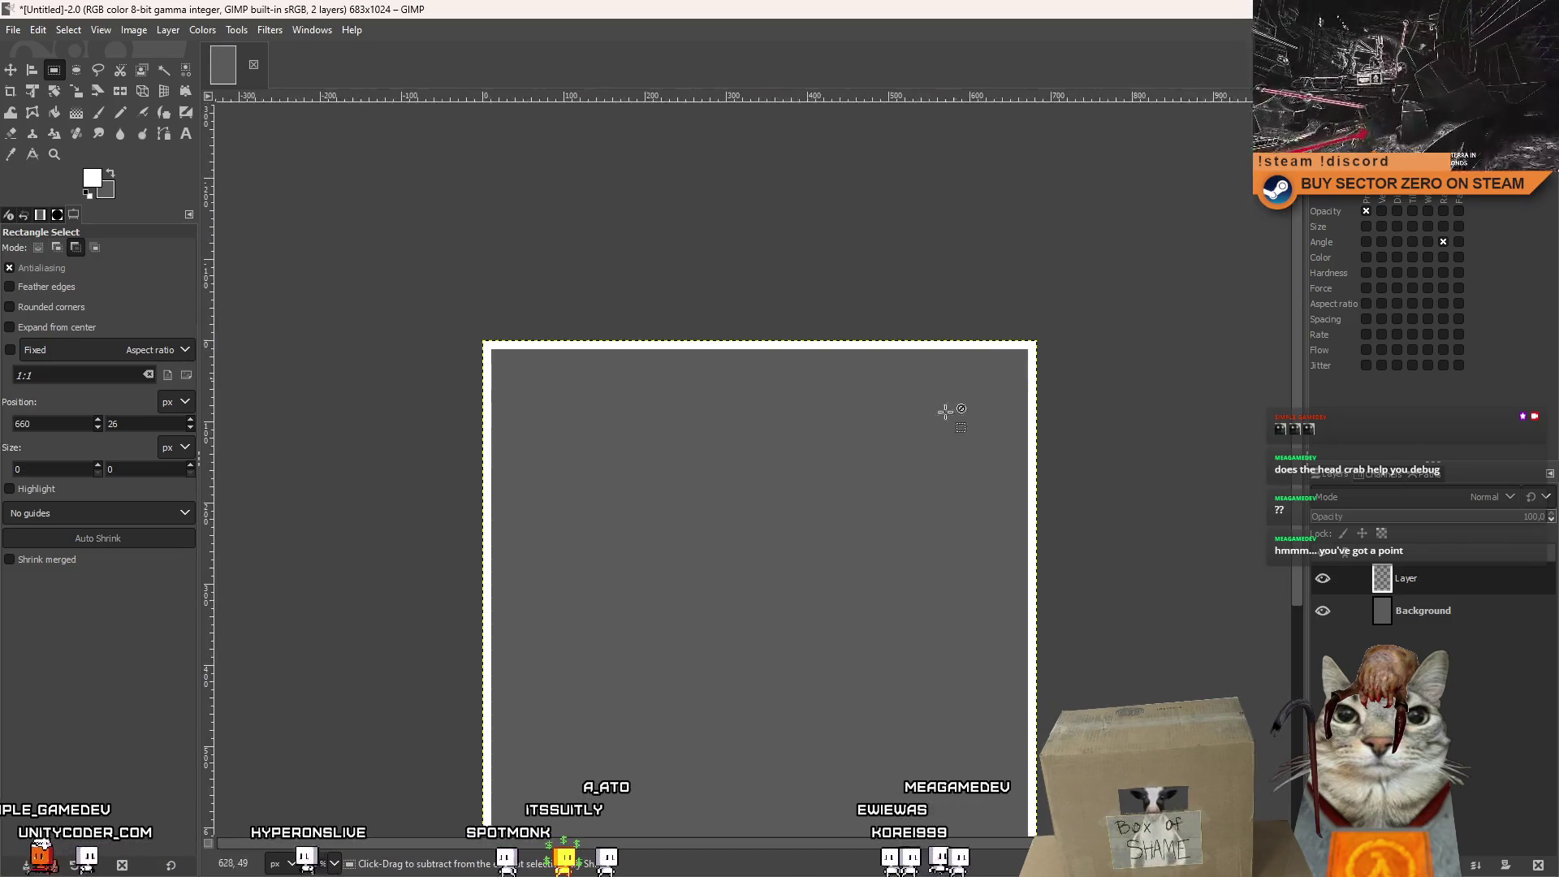
ctrl+scroll(893, 357, down, 1)
ctrl+scroll(845, 227, up, 5)
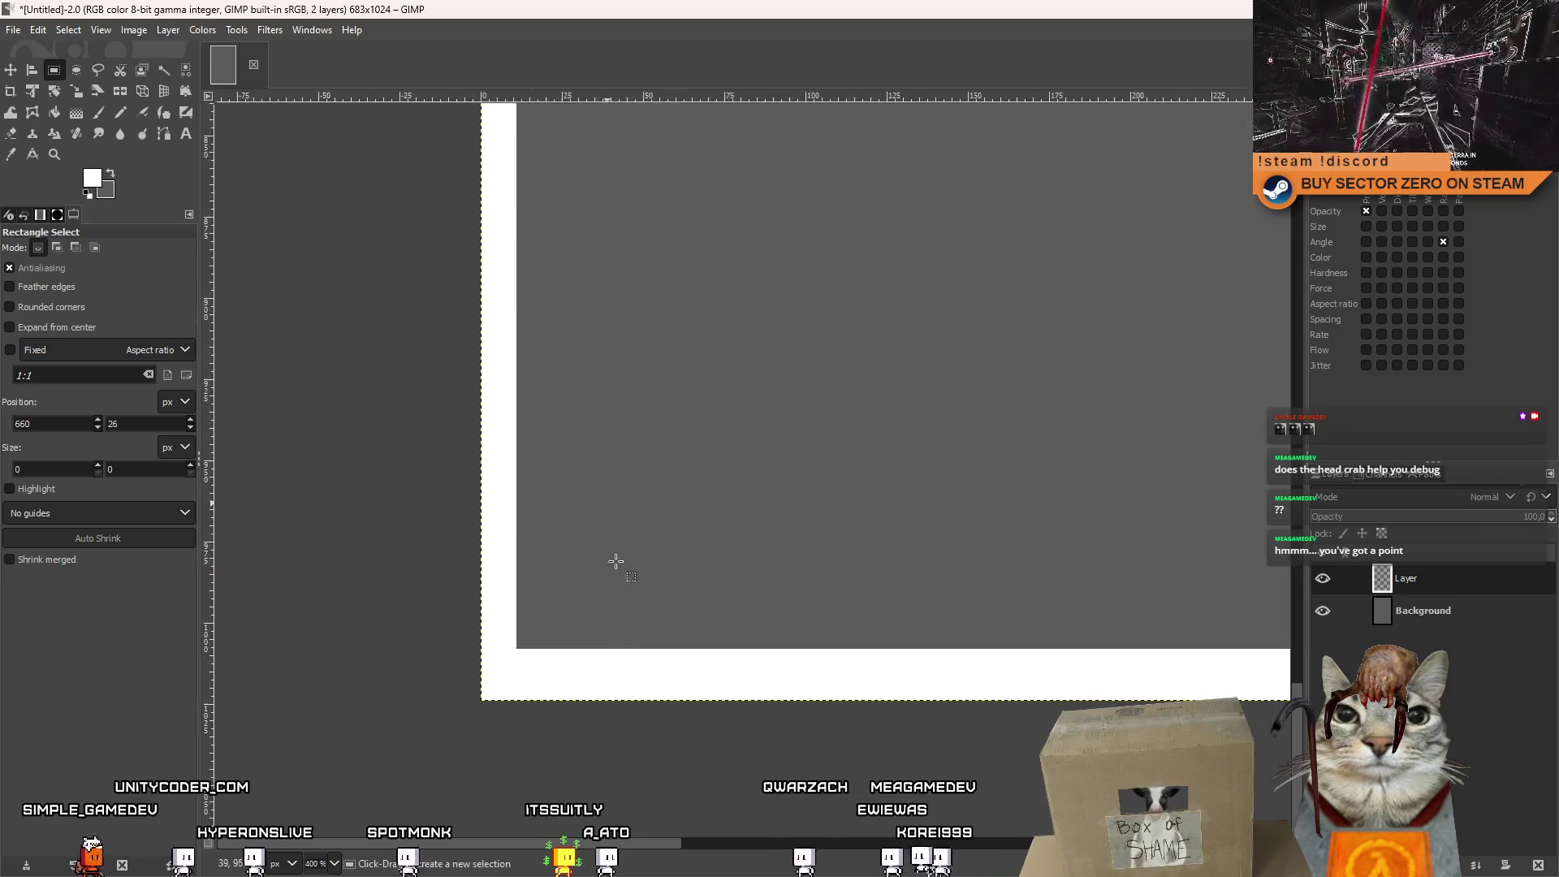
ctrl+scroll(615, 561, down, 9)
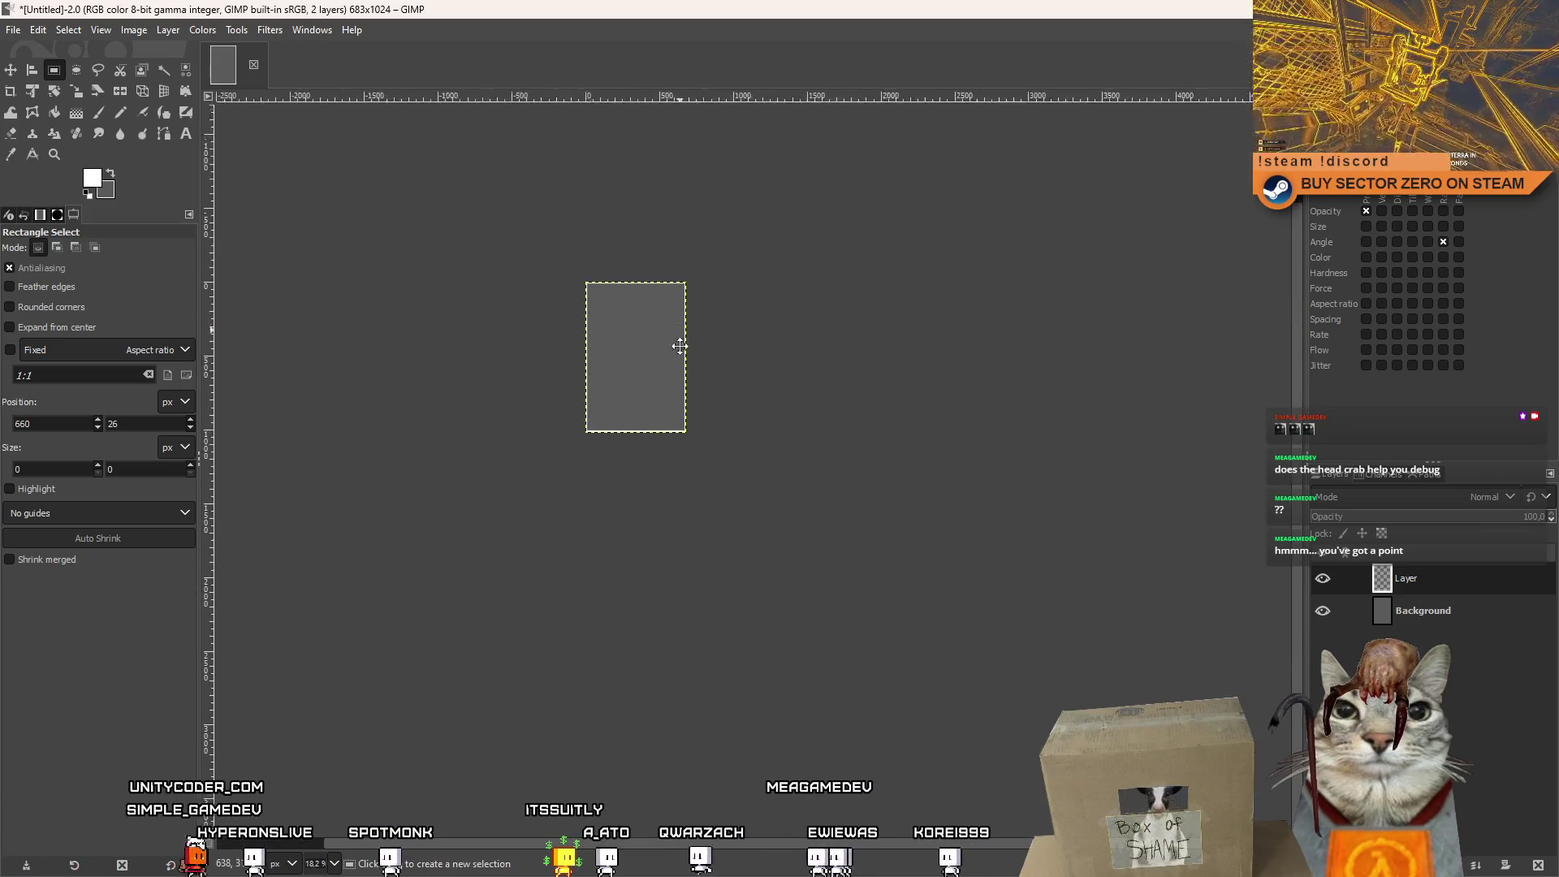
ctrl+scroll(679, 347, up, 4)
scroll(630, 251, down, 3)
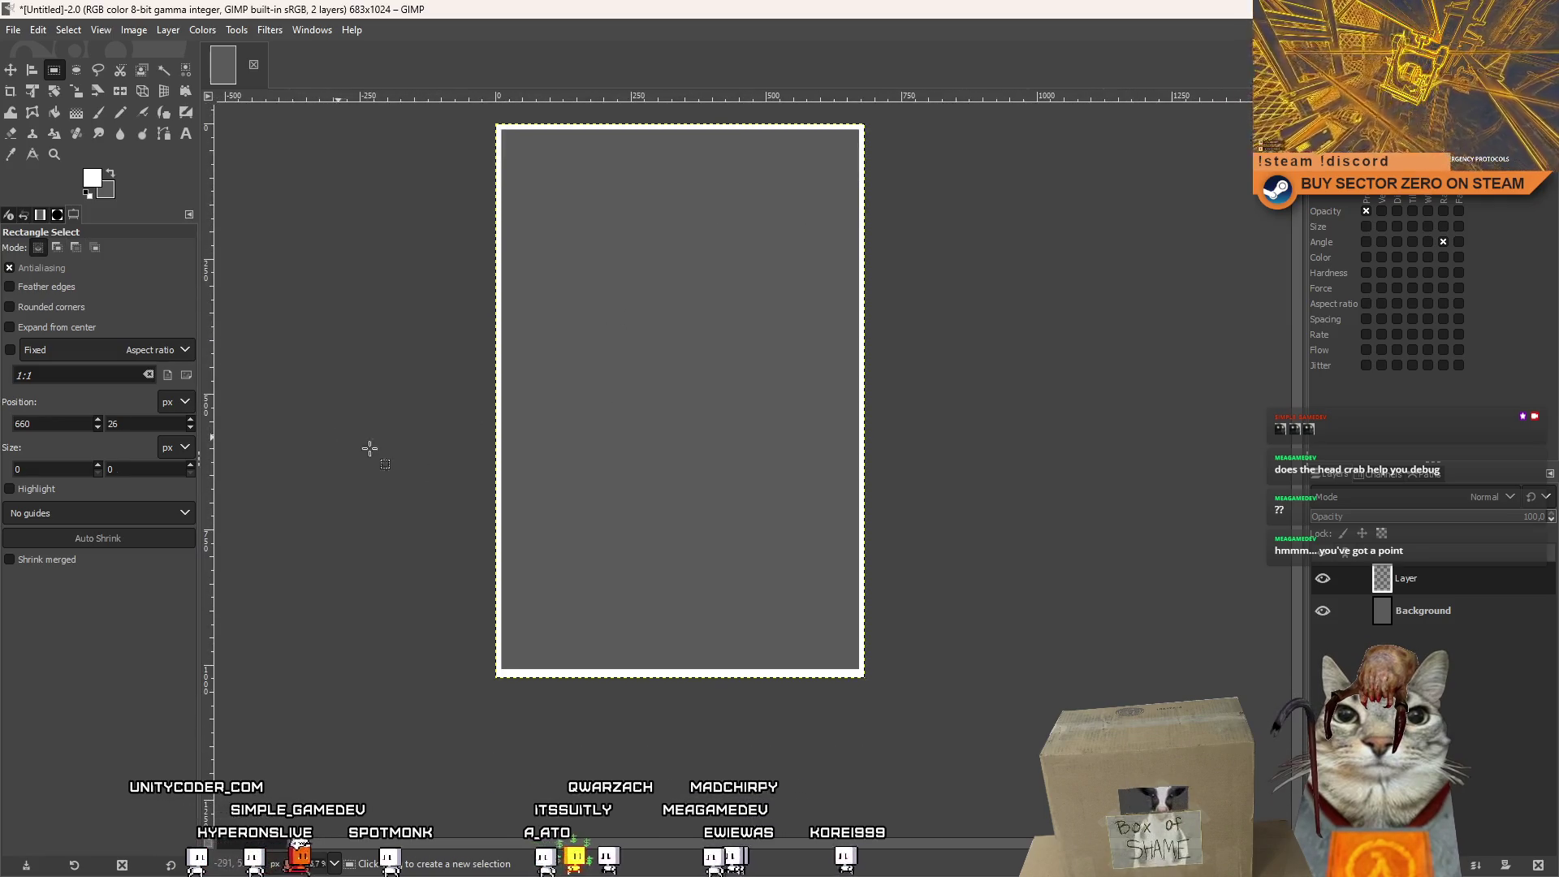
drag(338, 437, 1023, 762)
click(970, 378)
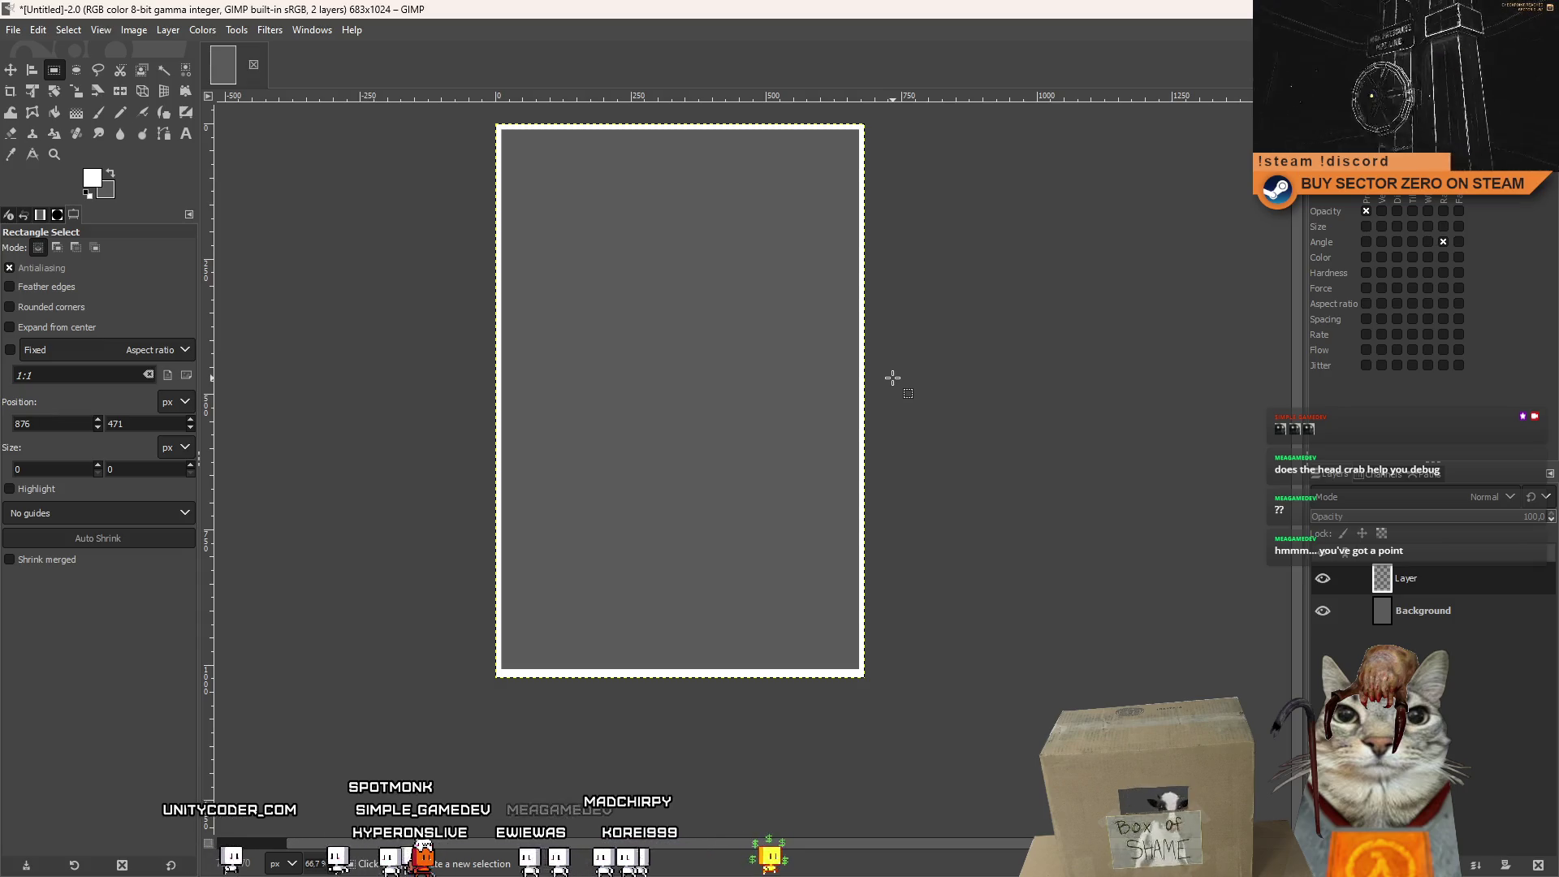
drag(731, 315, 735, 428)
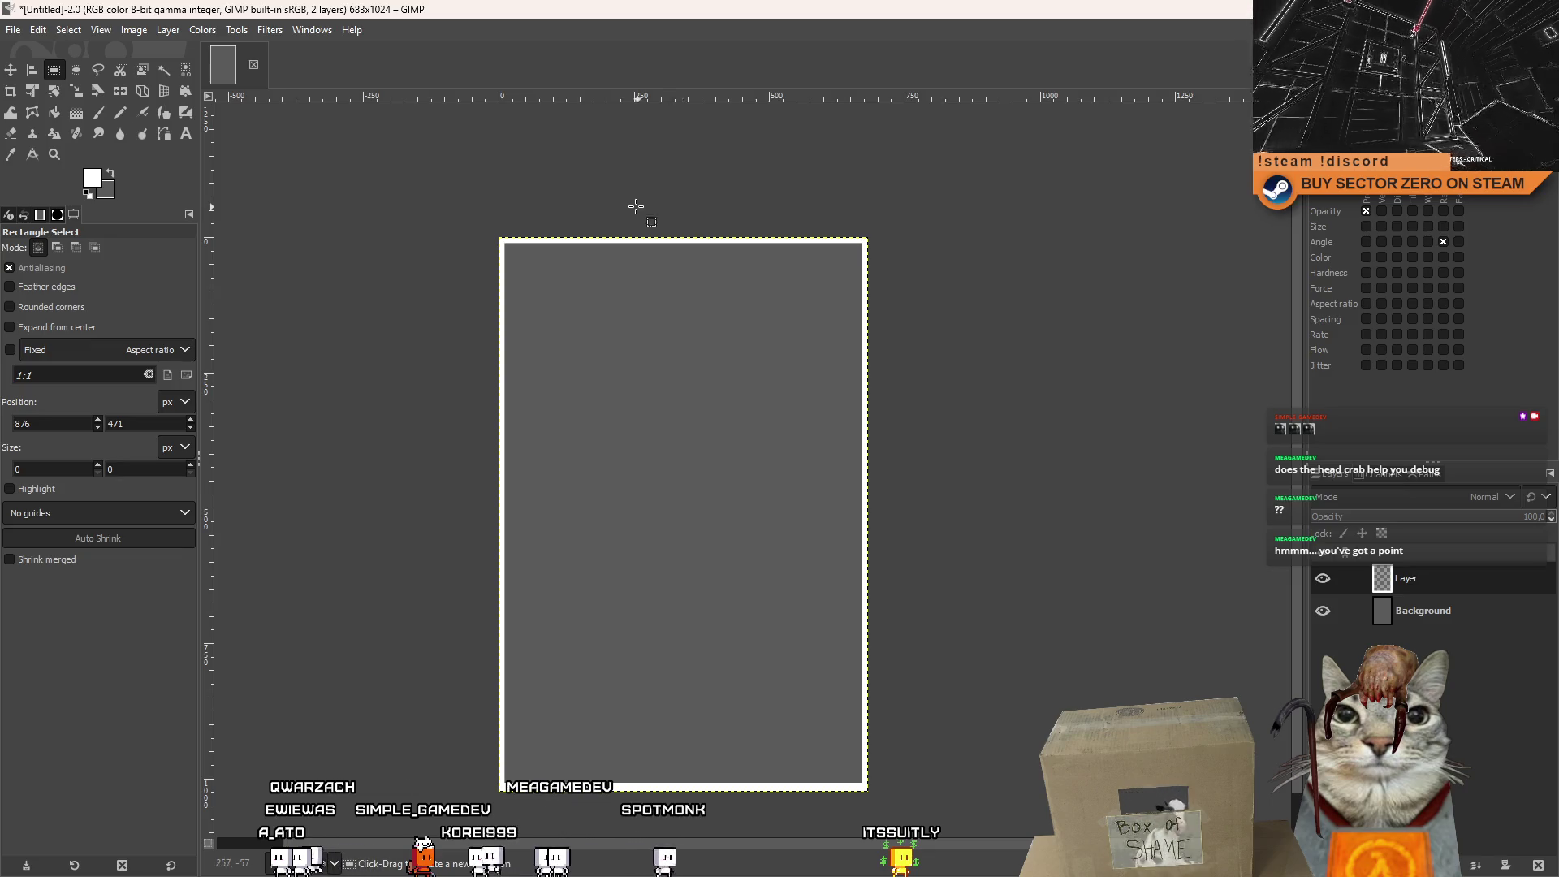
click(99, 113)
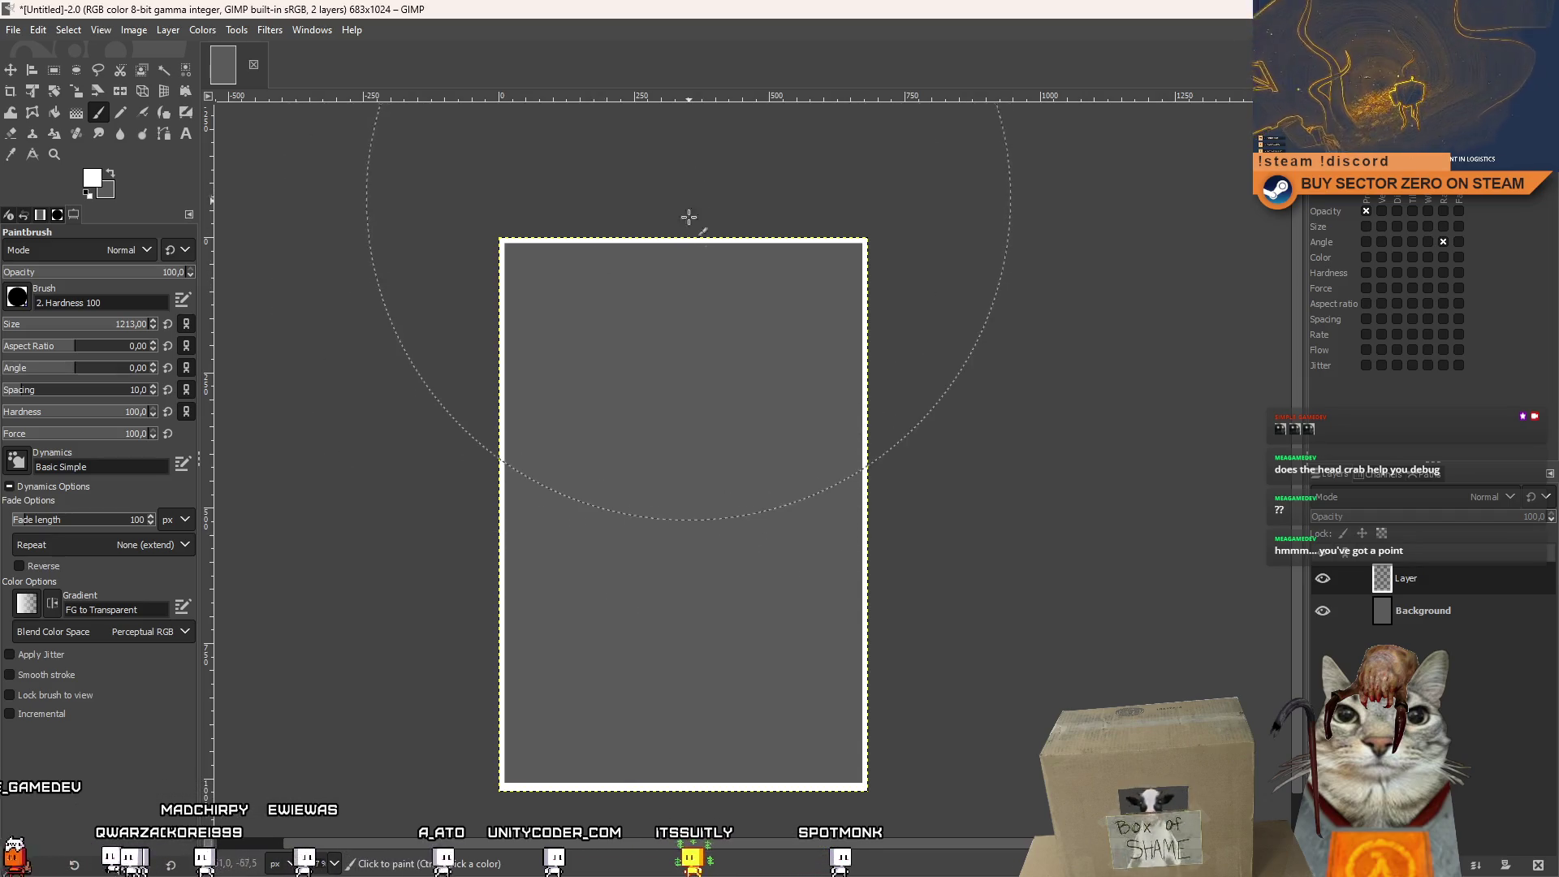
Select a wide strip across the image's top edge with Rectangle Select.
click(59, 75)
mouse_move(483, 220)
mouse_down()
mouse_move(921, 272)
mouse_move(915, 245)
mouse_up()
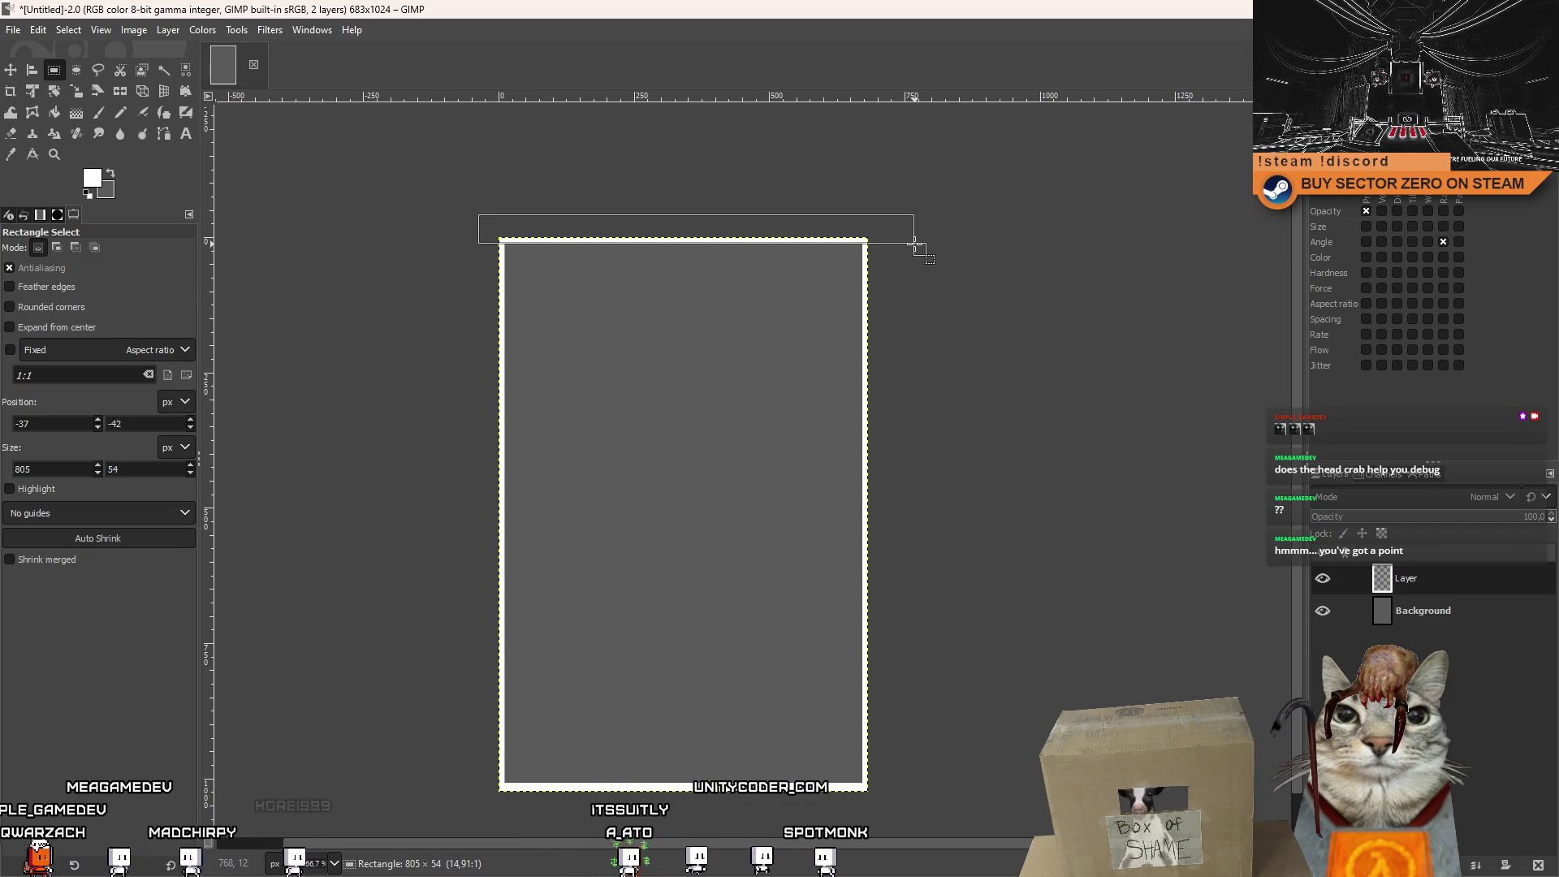
drag(913, 243, 915, 279)
click(950, 341)
scroll(489, 234, up, 8)
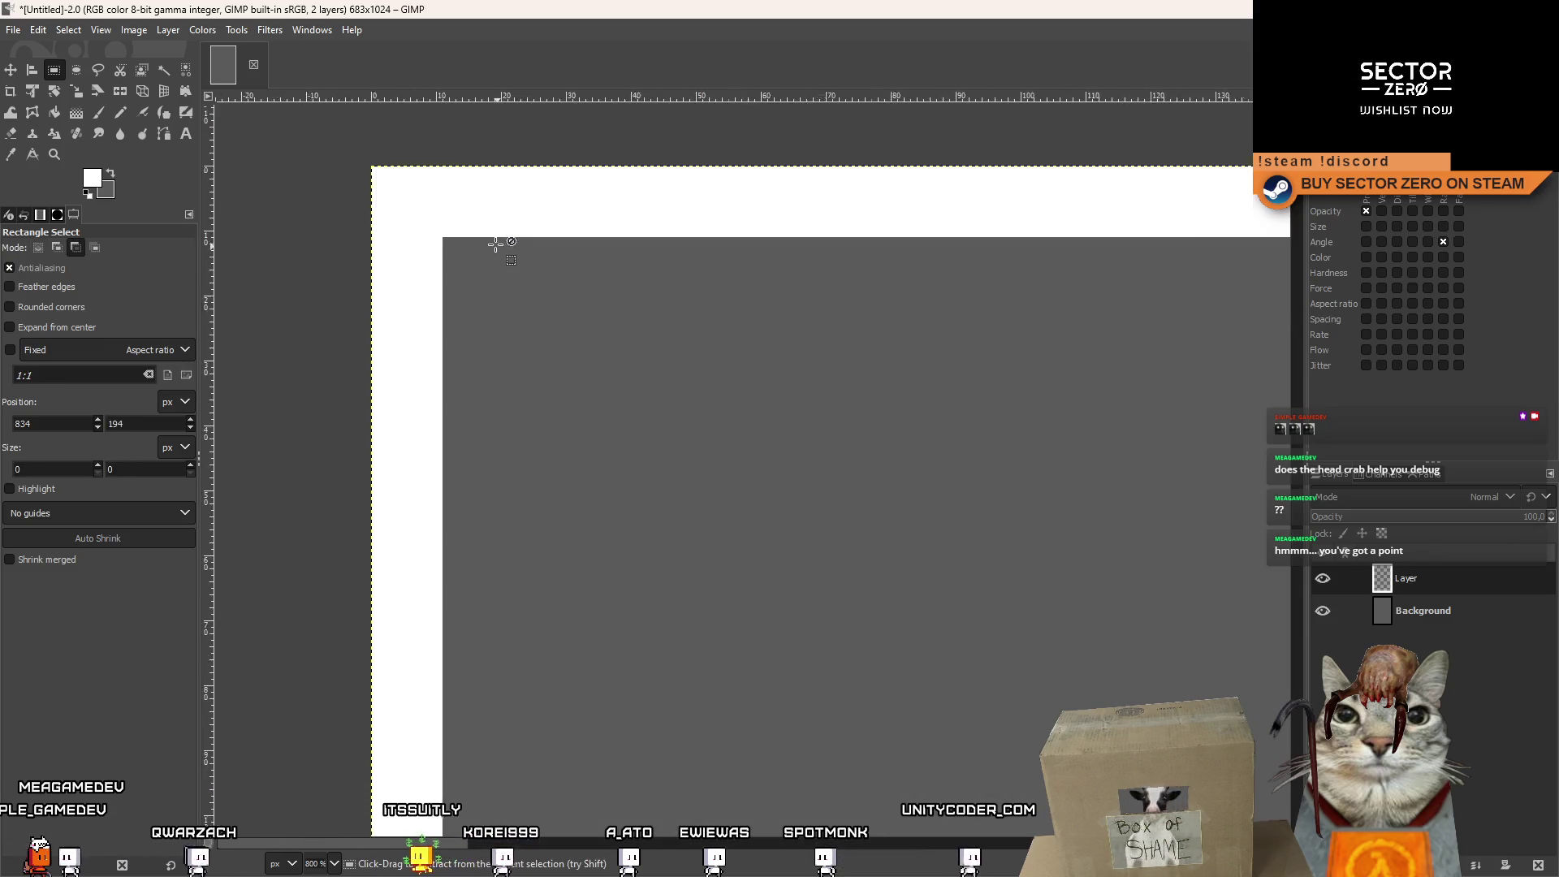
Redraw the selection at the top-left corner and narrow it to a 26 px strip.
drag(329, 143, 747, 487)
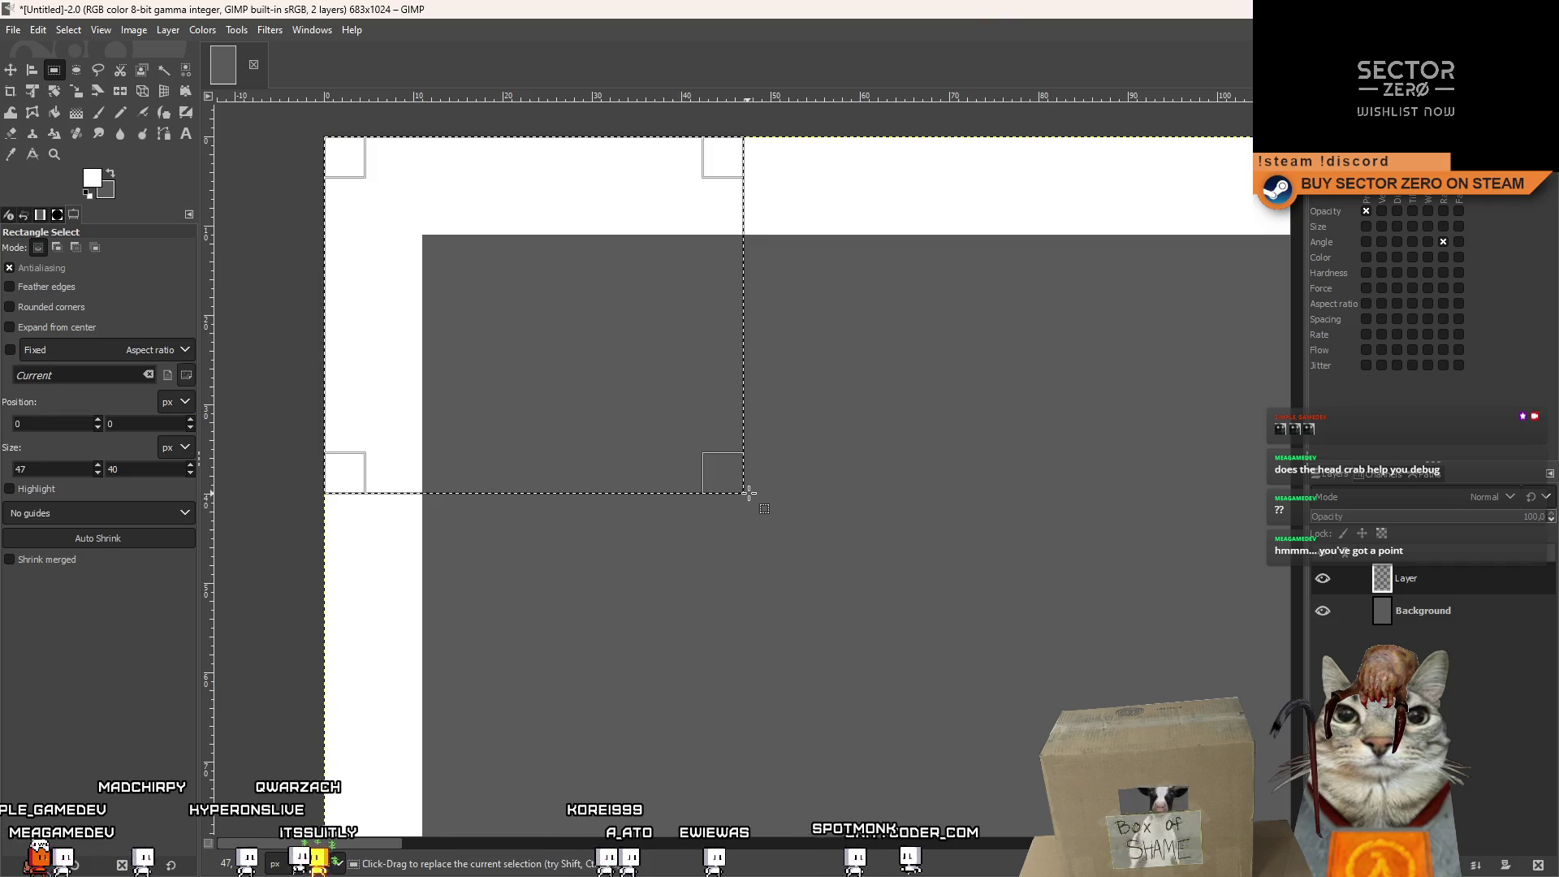
scroll(515, 400, down, 8)
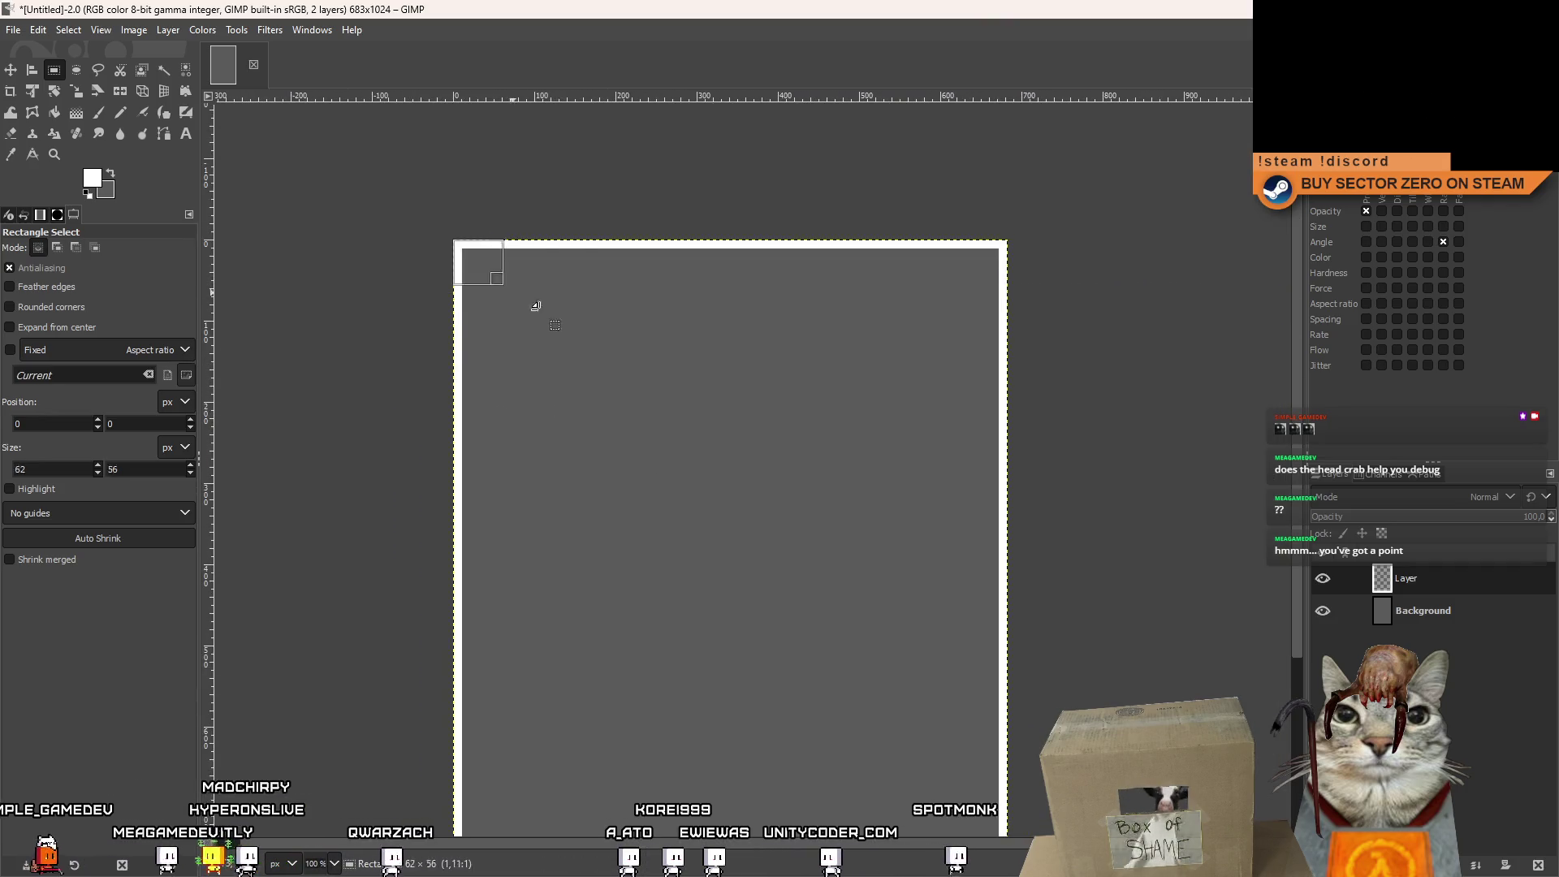
drag(572, 345, 499, 307)
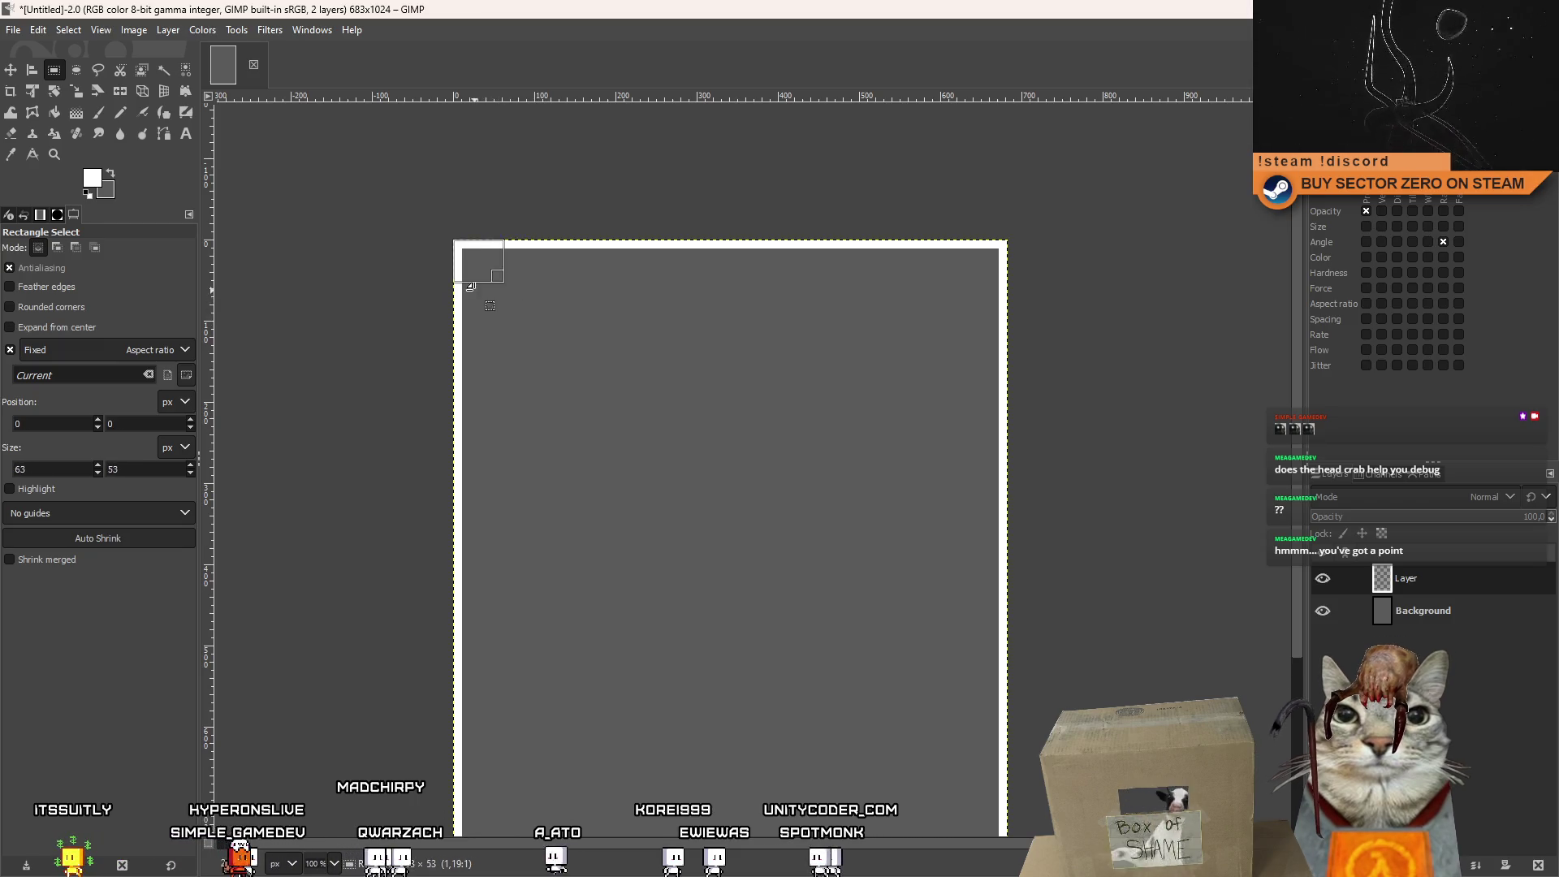
scroll(497, 271, up, 5)
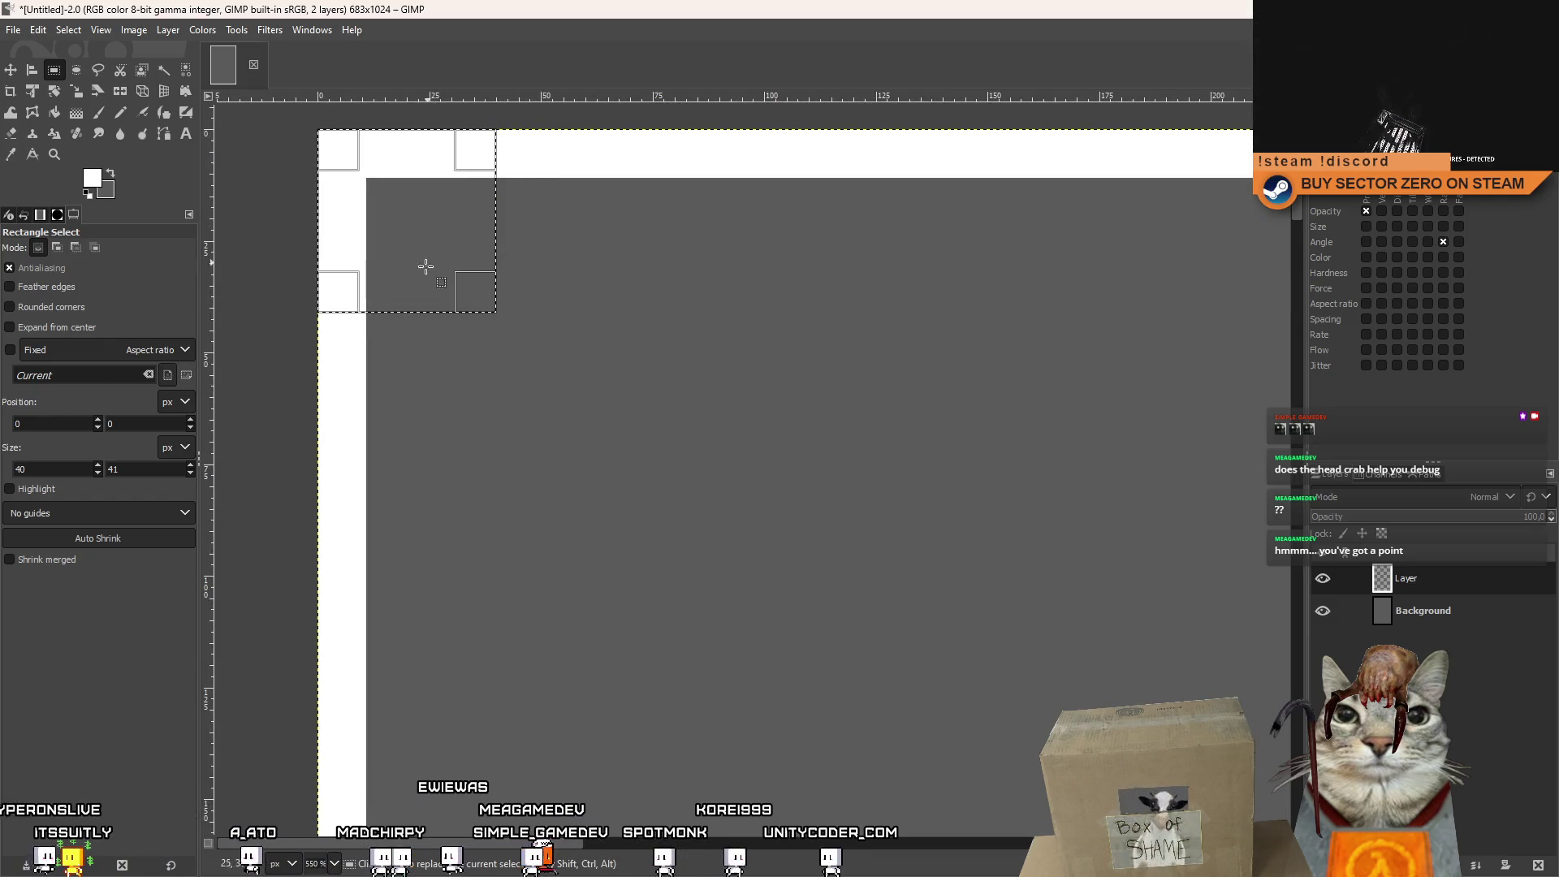
scroll(617, 328, down, 5)
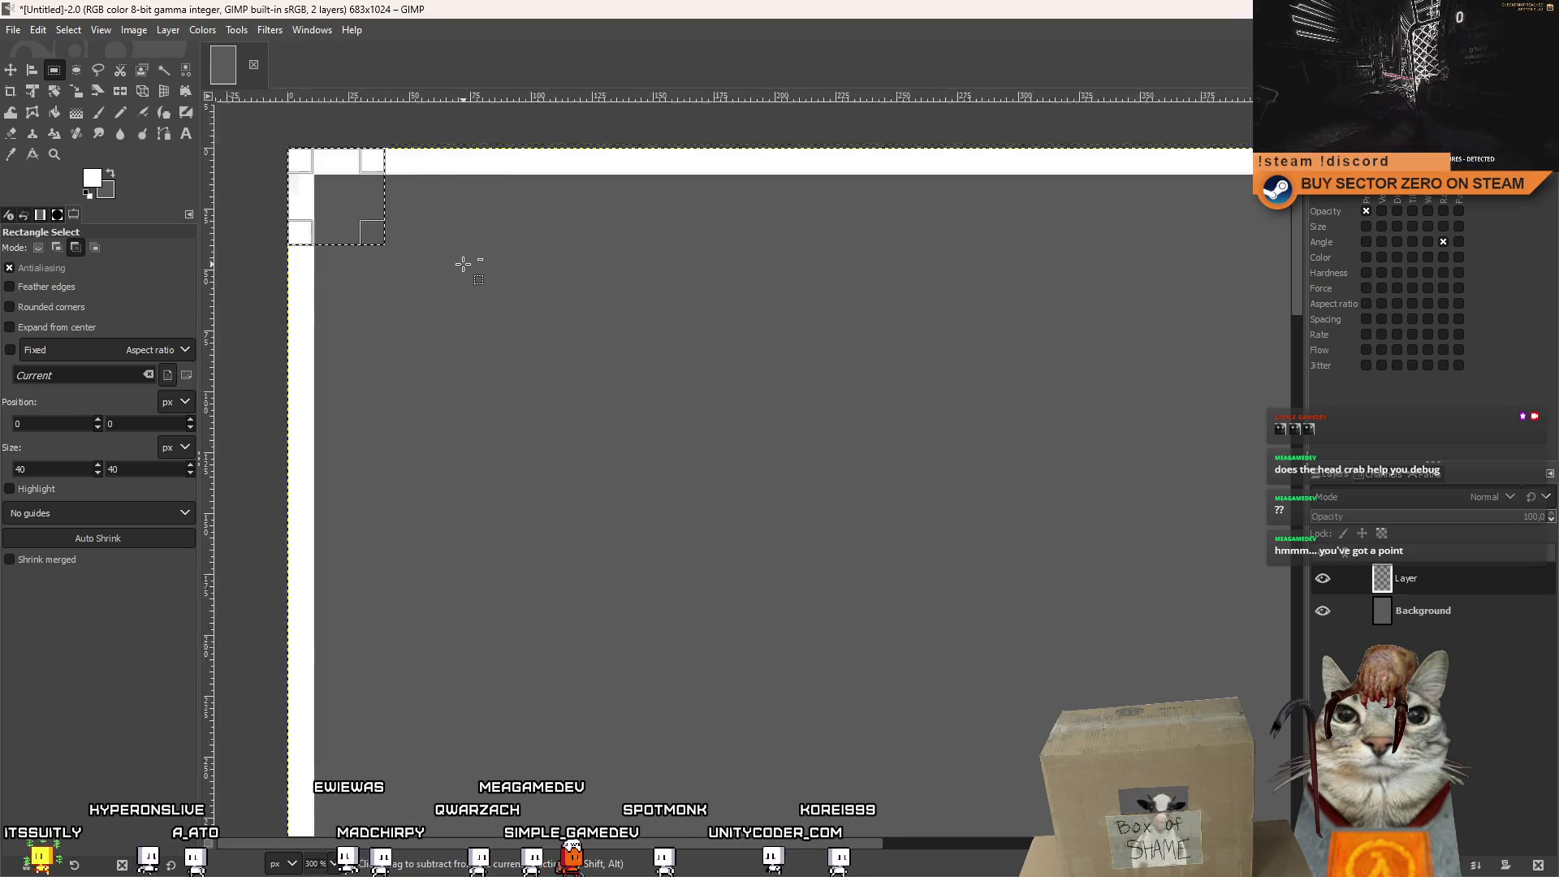
mouse_move(381, 221)
mouse_down()
mouse_move(478, 300)
mouse_move(423, 236)
mouse_up()
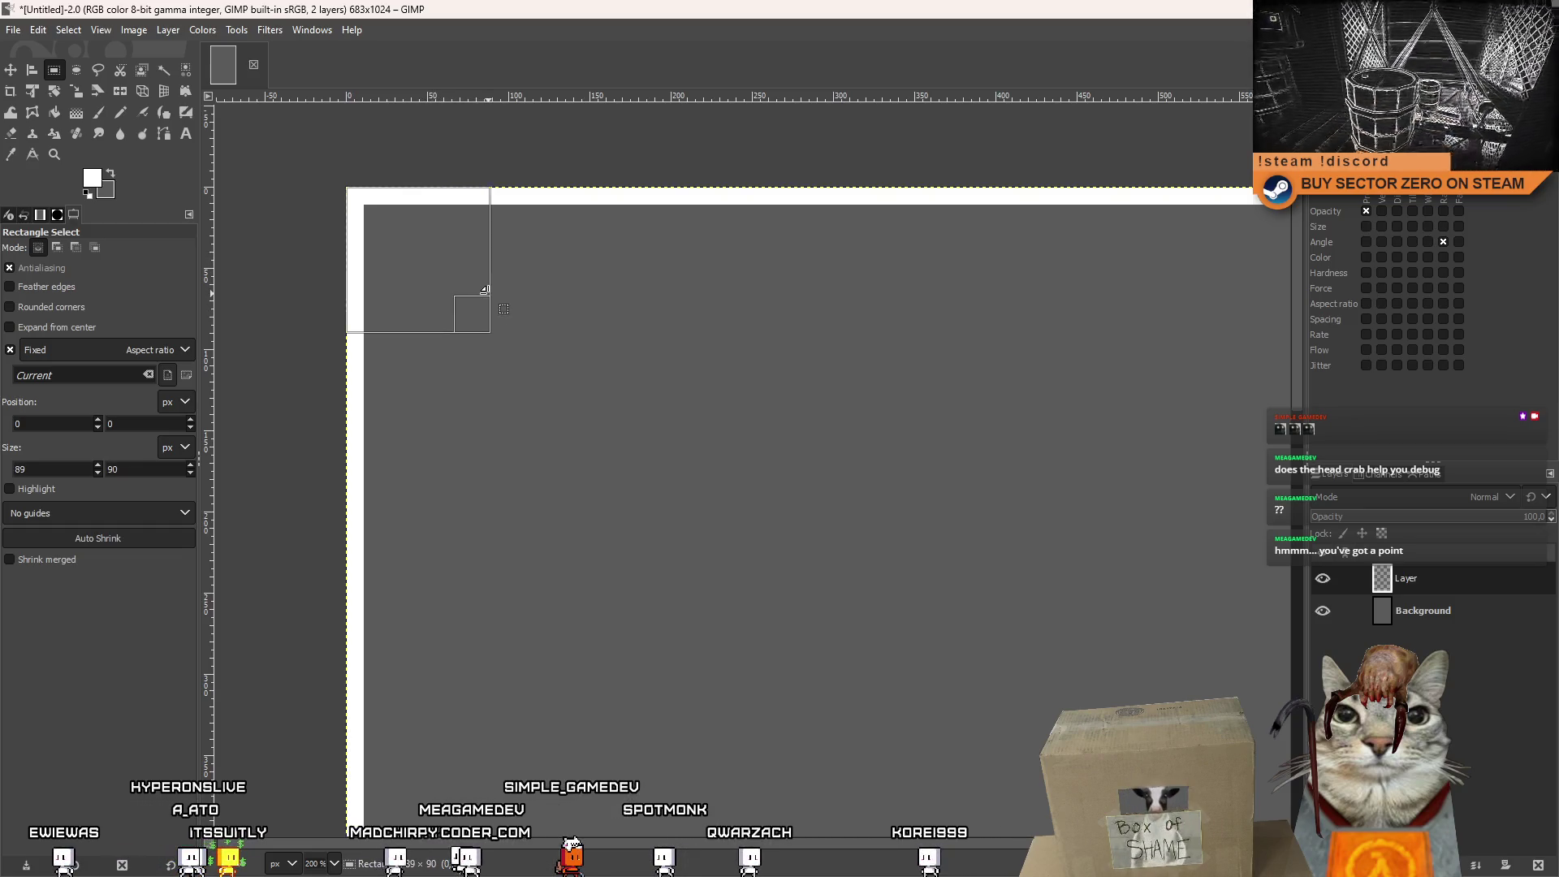
scroll(594, 298, down, 3)
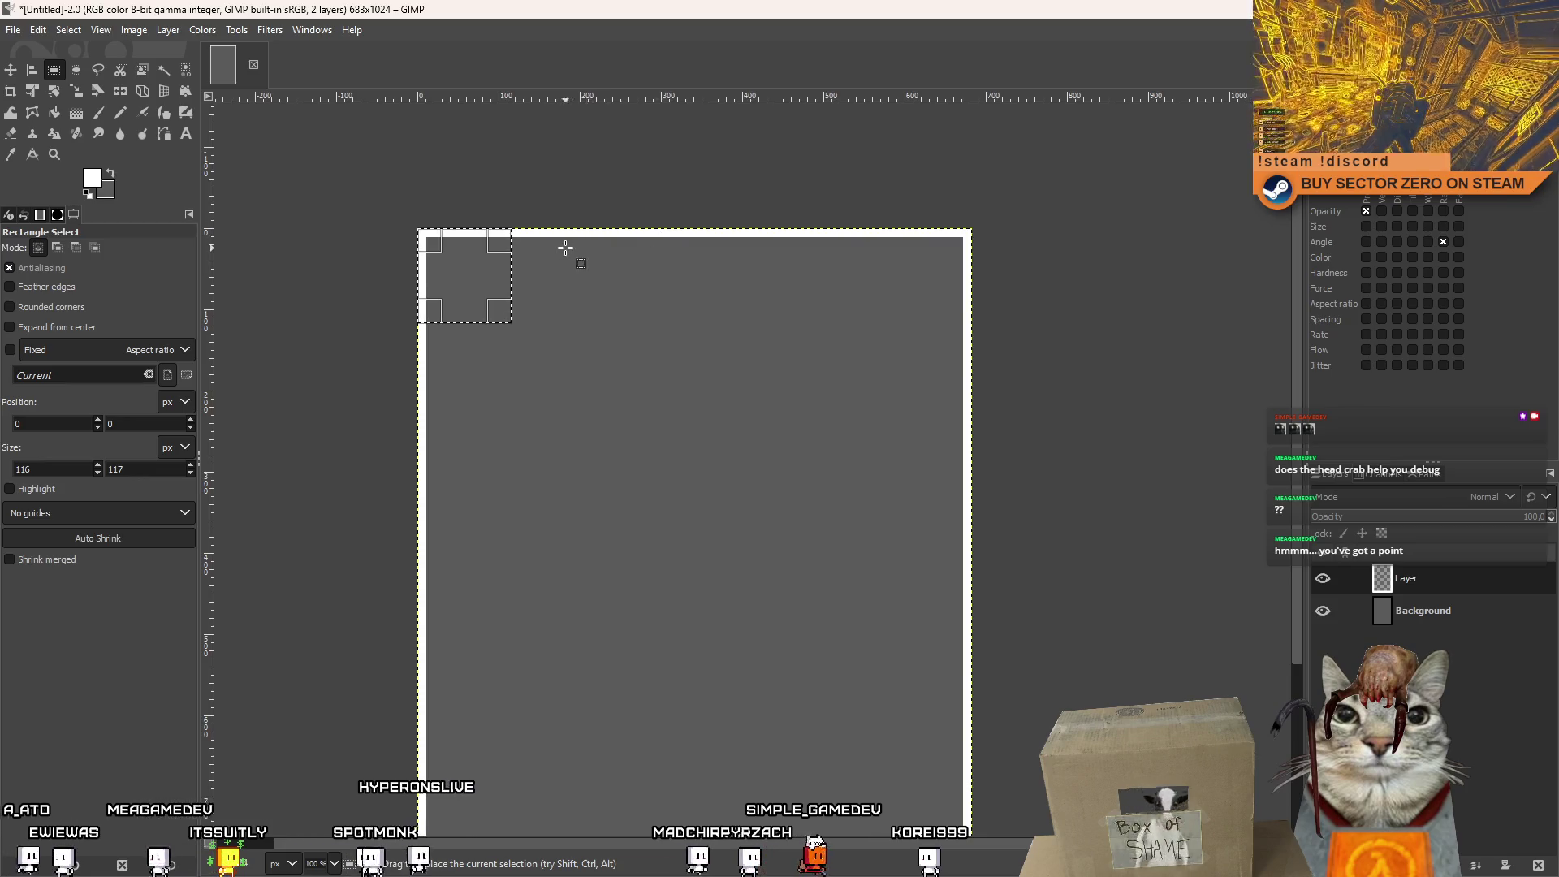
mouse_move(431, 277)
mouse_down()
mouse_move(584, 306)
mouse_move(557, 347)
mouse_up()
Cut a gap into the top border inside the 116×11 selection strip.
click(629, 356)
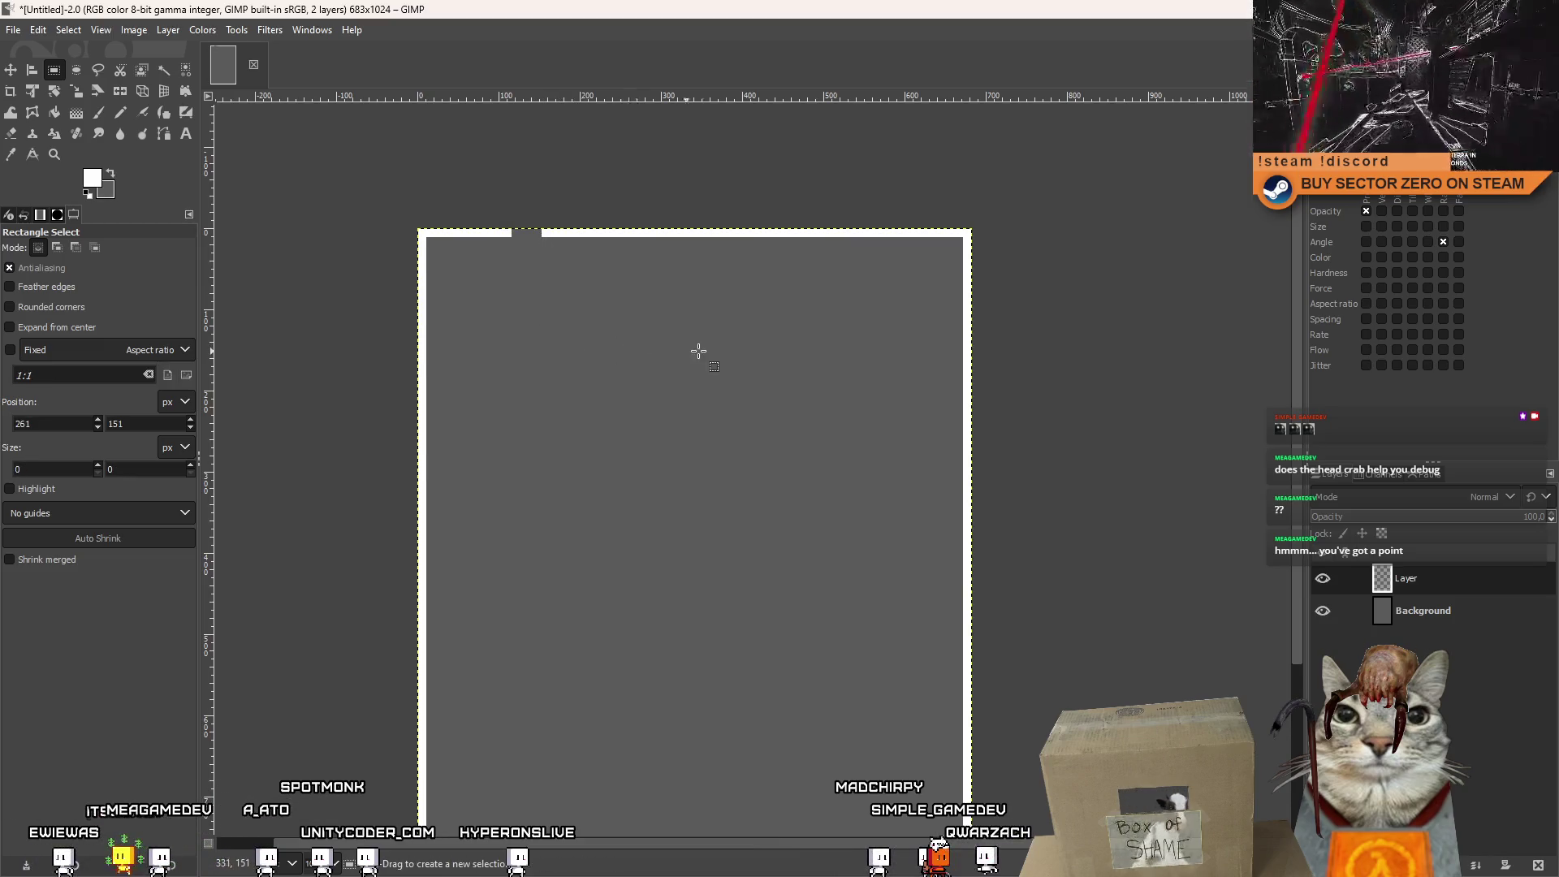
key(space)
key(space)
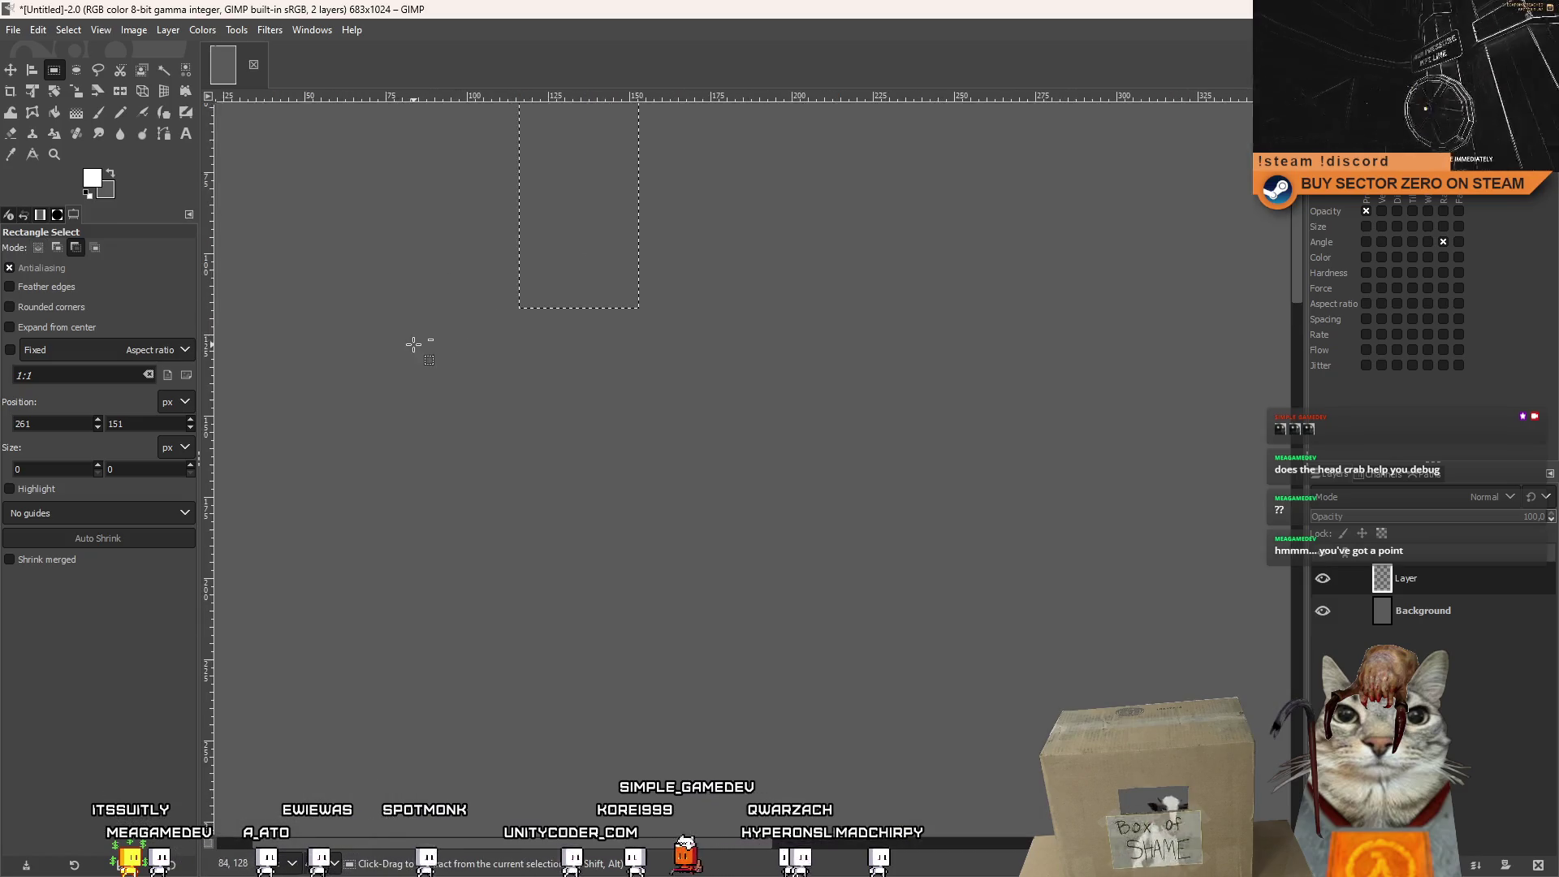
key(3)
key(minus)
key(minus)
key(minus)
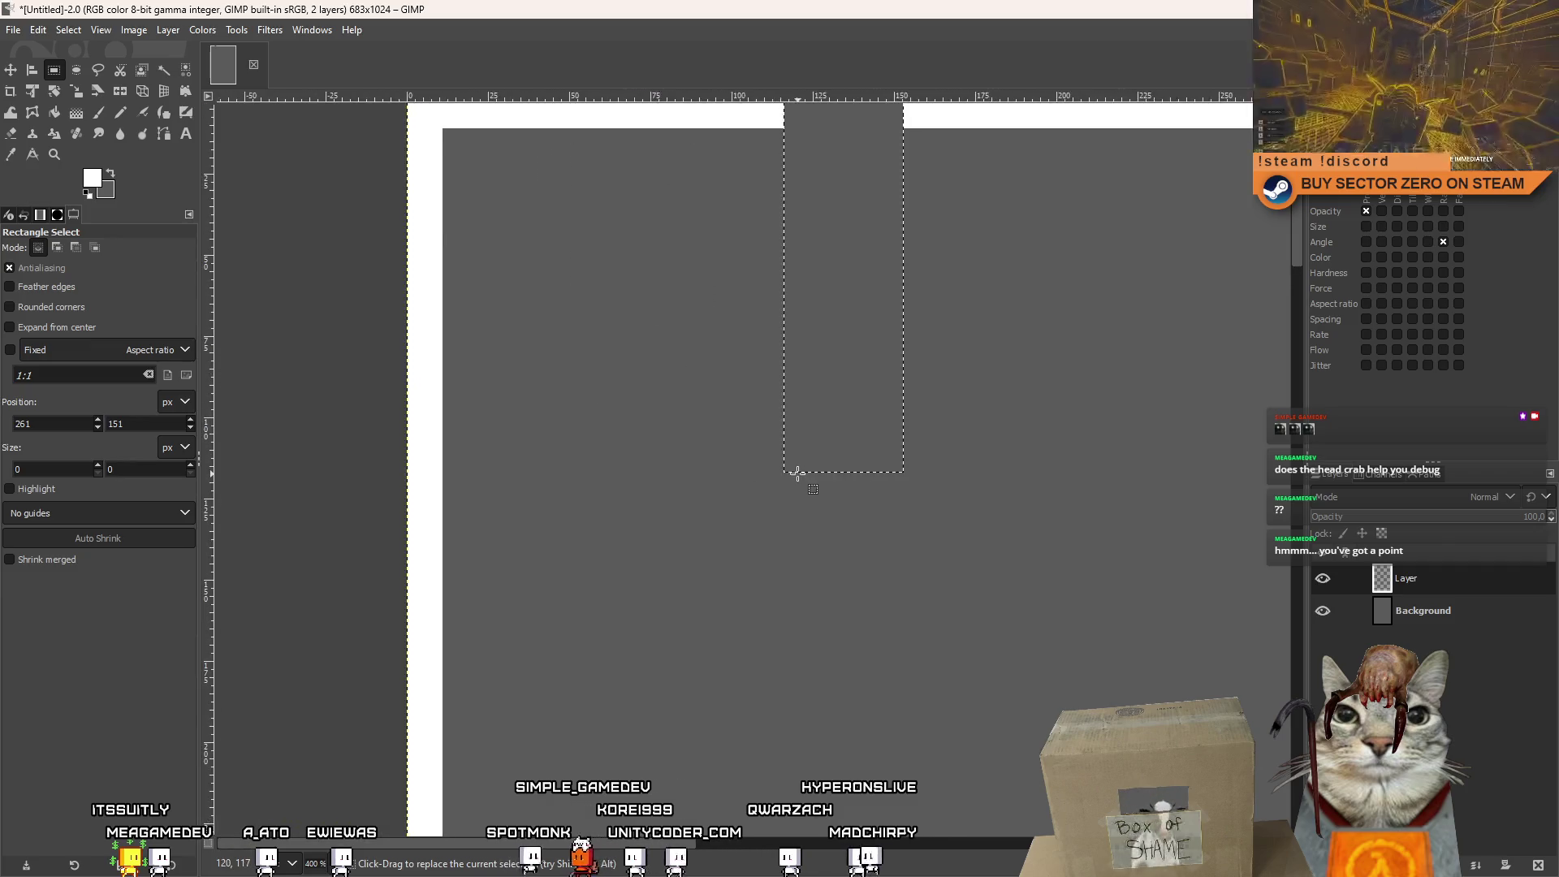
scroll(797, 466, up, 2)
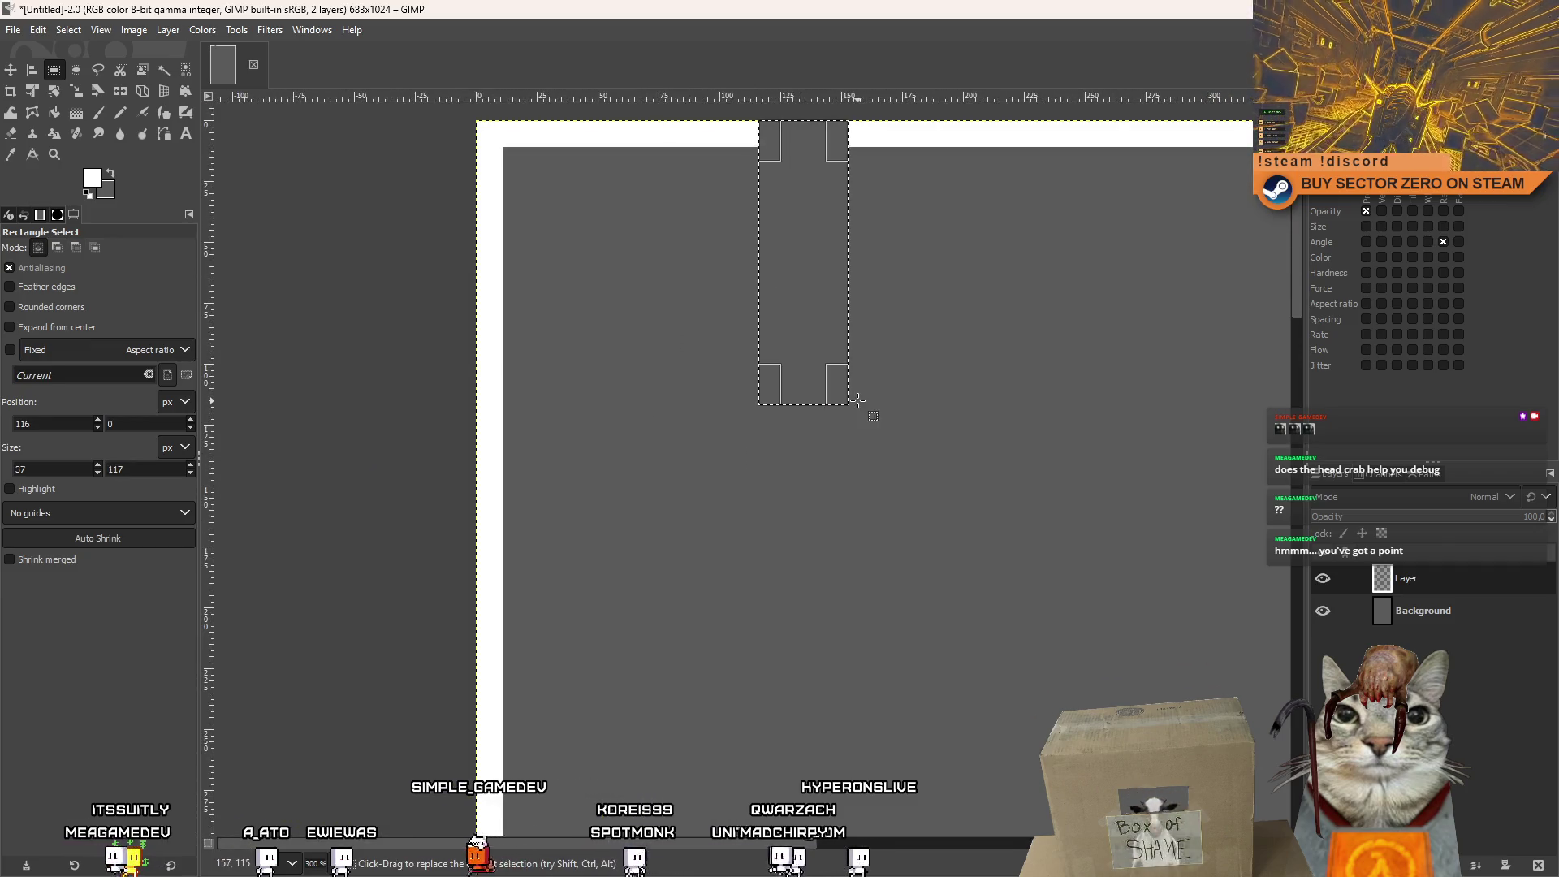
key(ctrl+z)
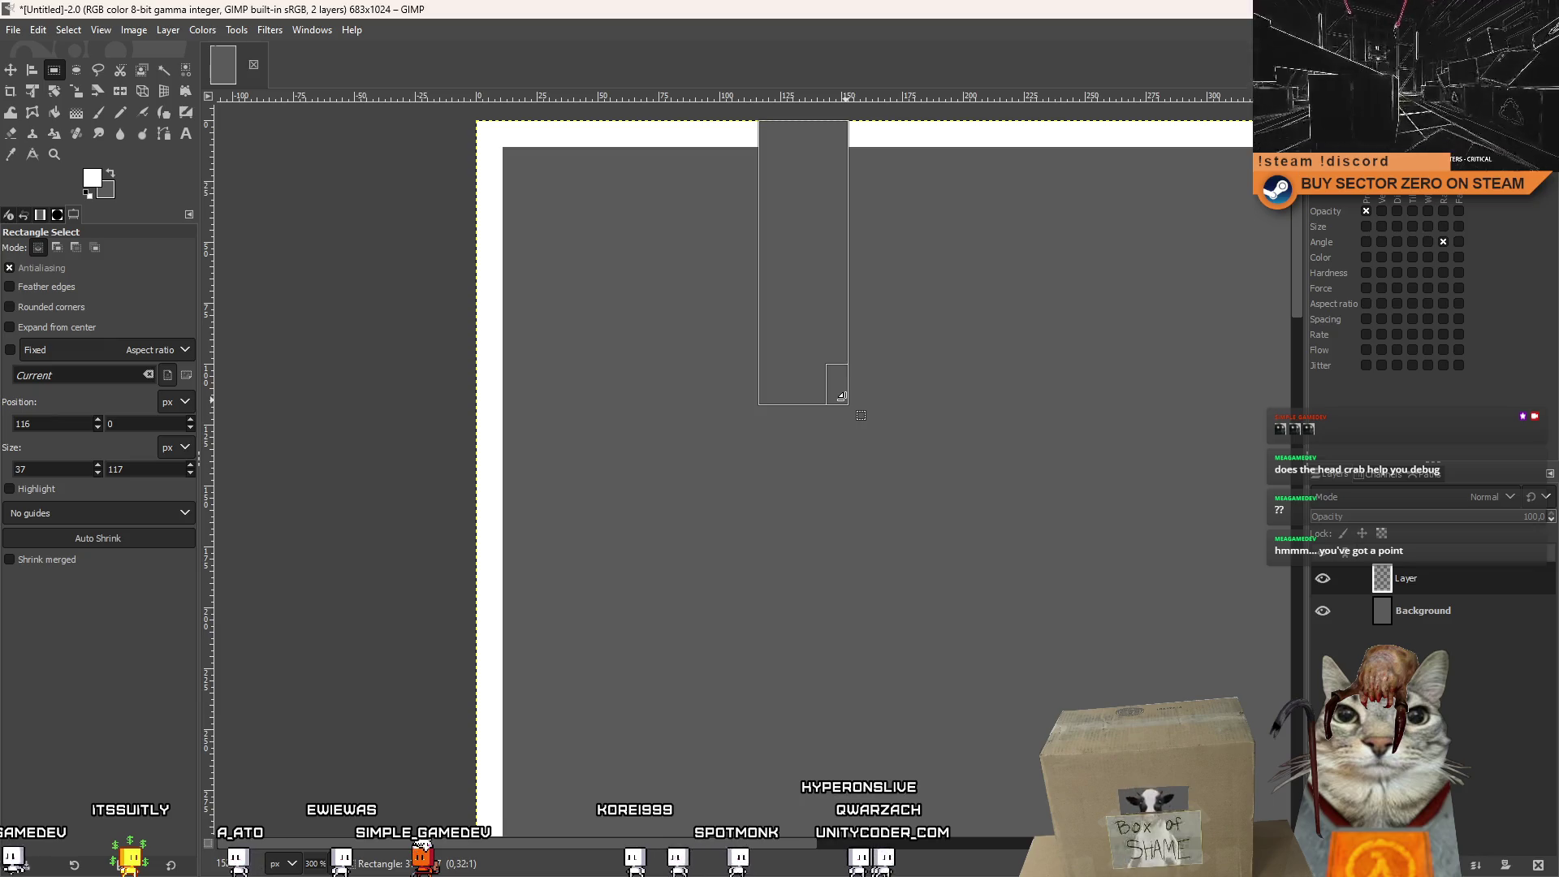
click(821, 260)
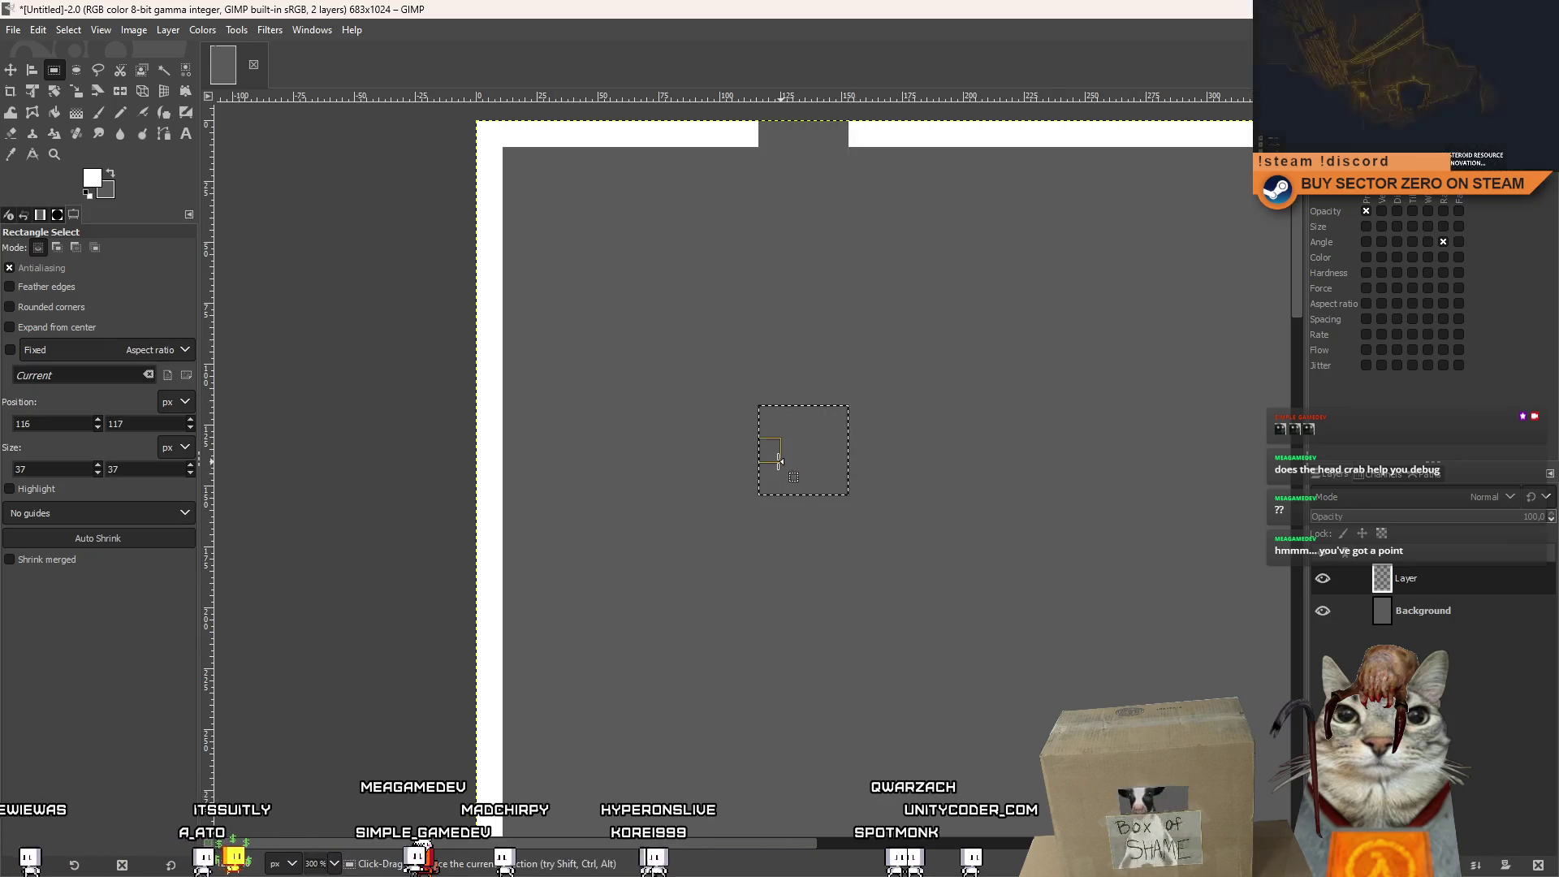
Redraw a 107-px-wide gap selection aligned flush with the image's top edge.
click(403, 308)
scroll(626, 419, down, 4)
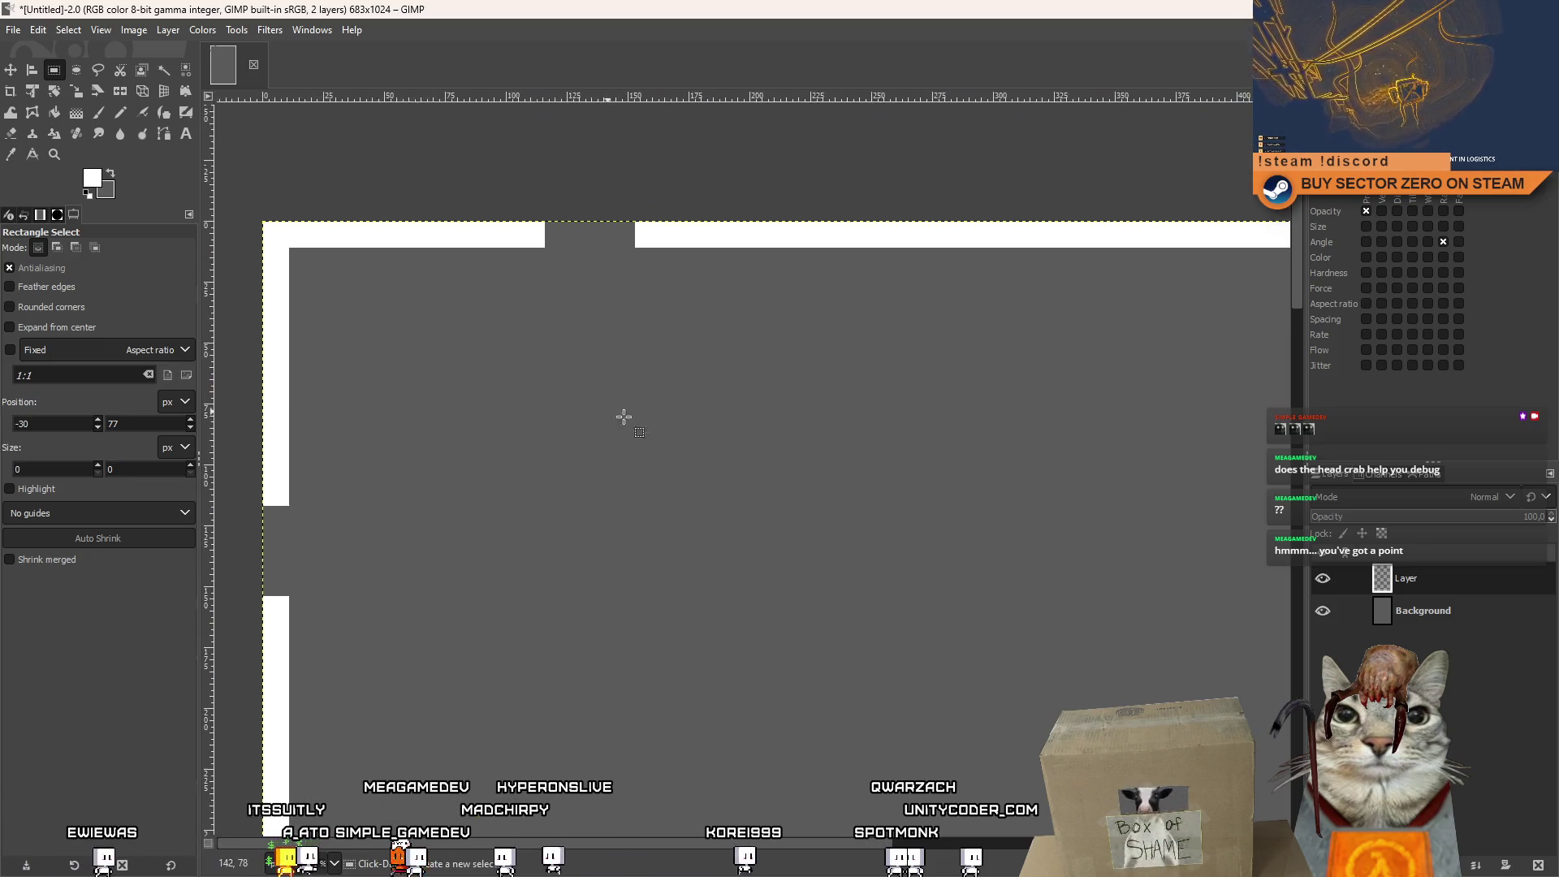
scroll(685, 428, up, 2)
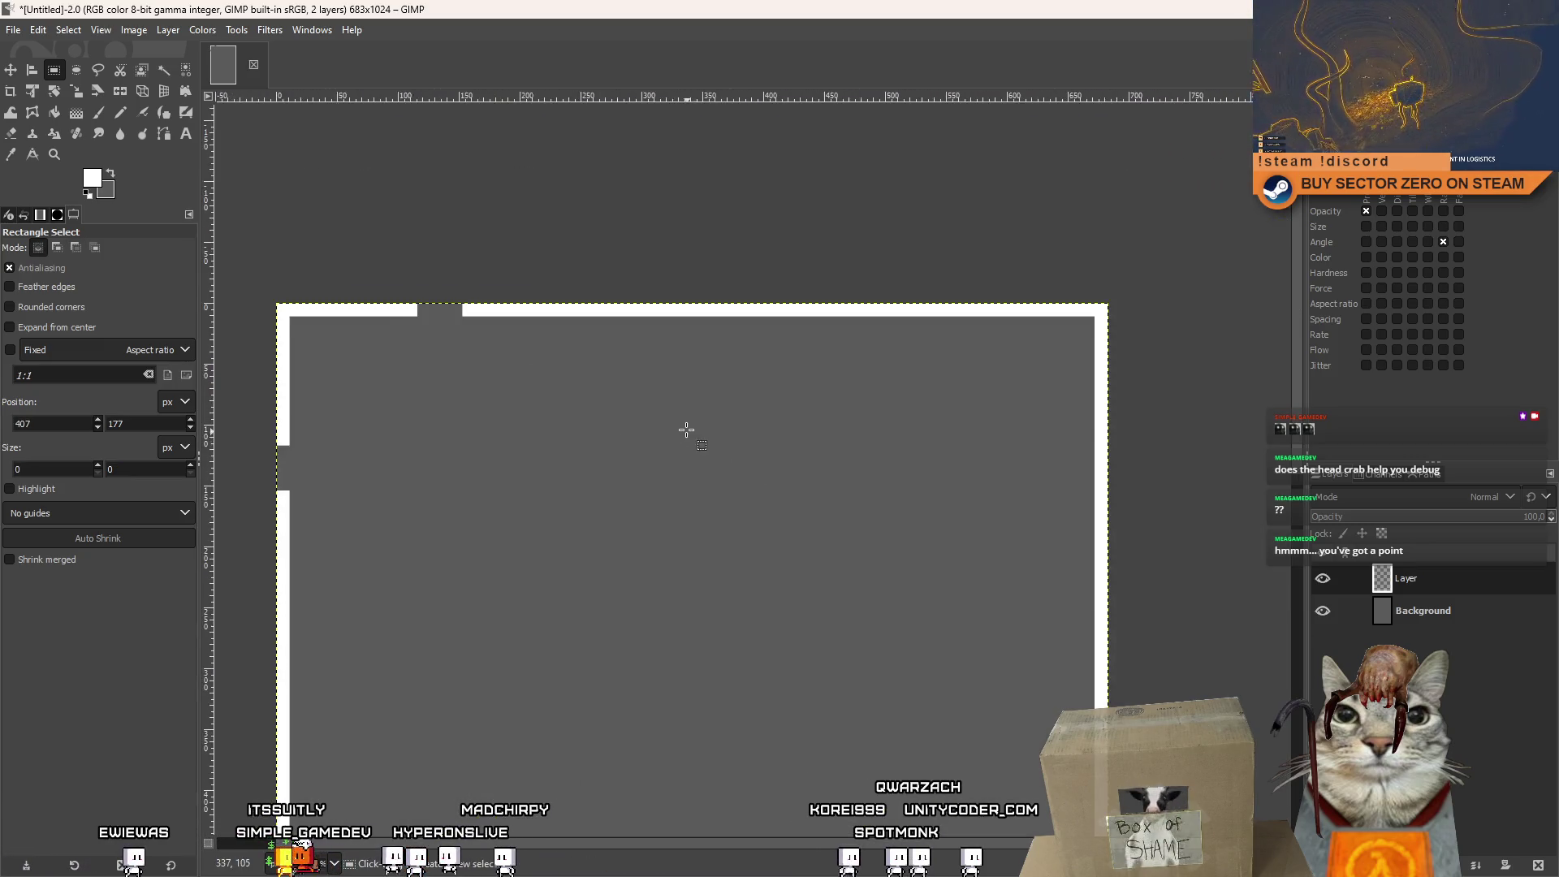
scroll(414, 295, up, 5)
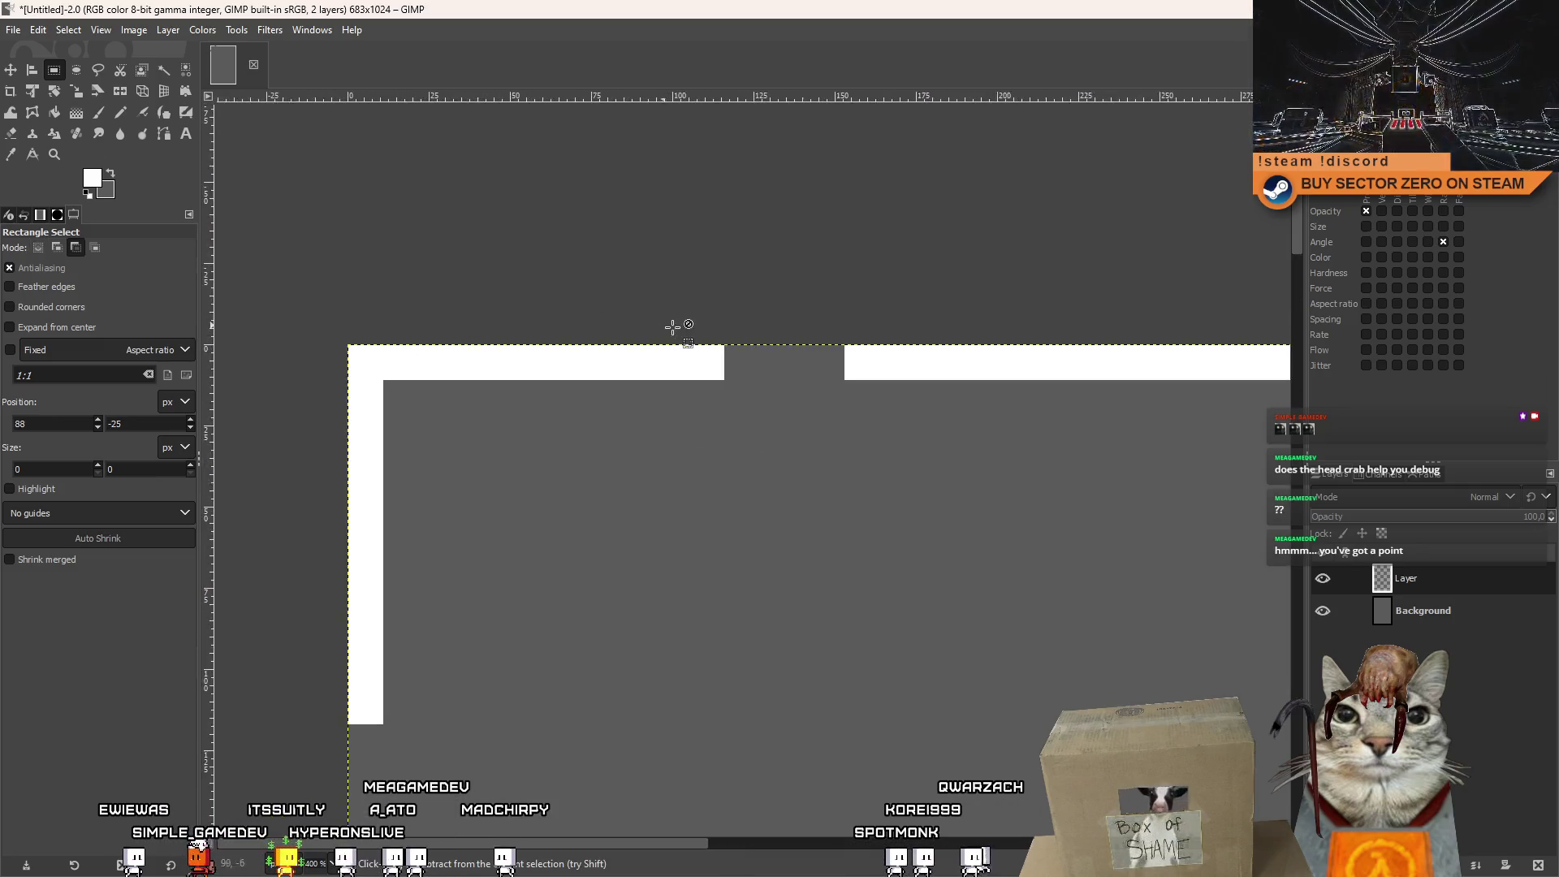
scroll(446, 247, left, 5)
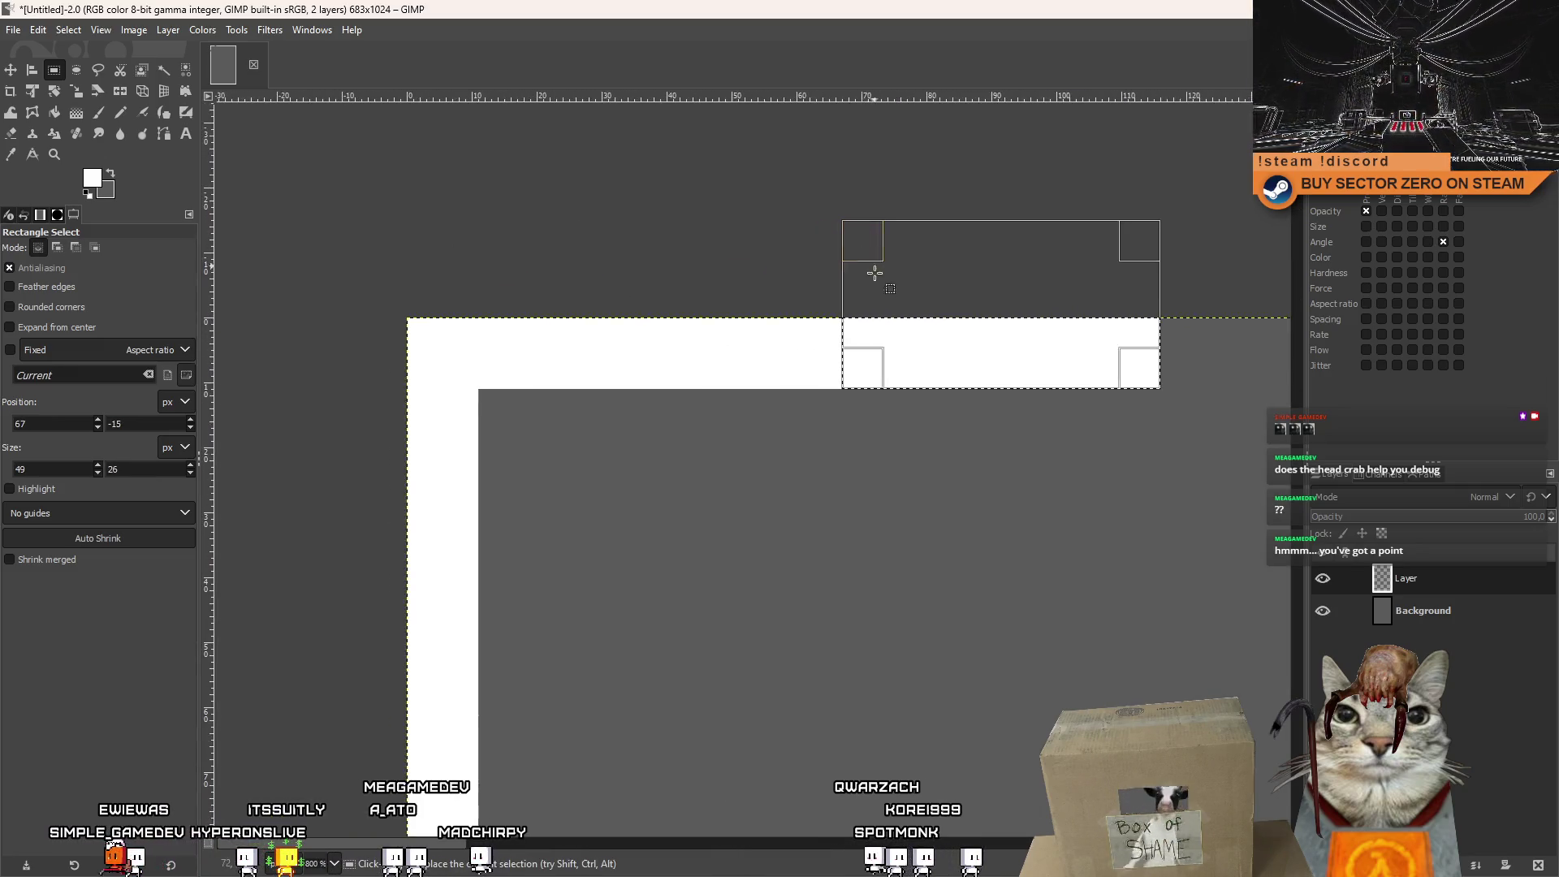
drag(859, 251, 476, 290)
drag(804, 223, 803, 320)
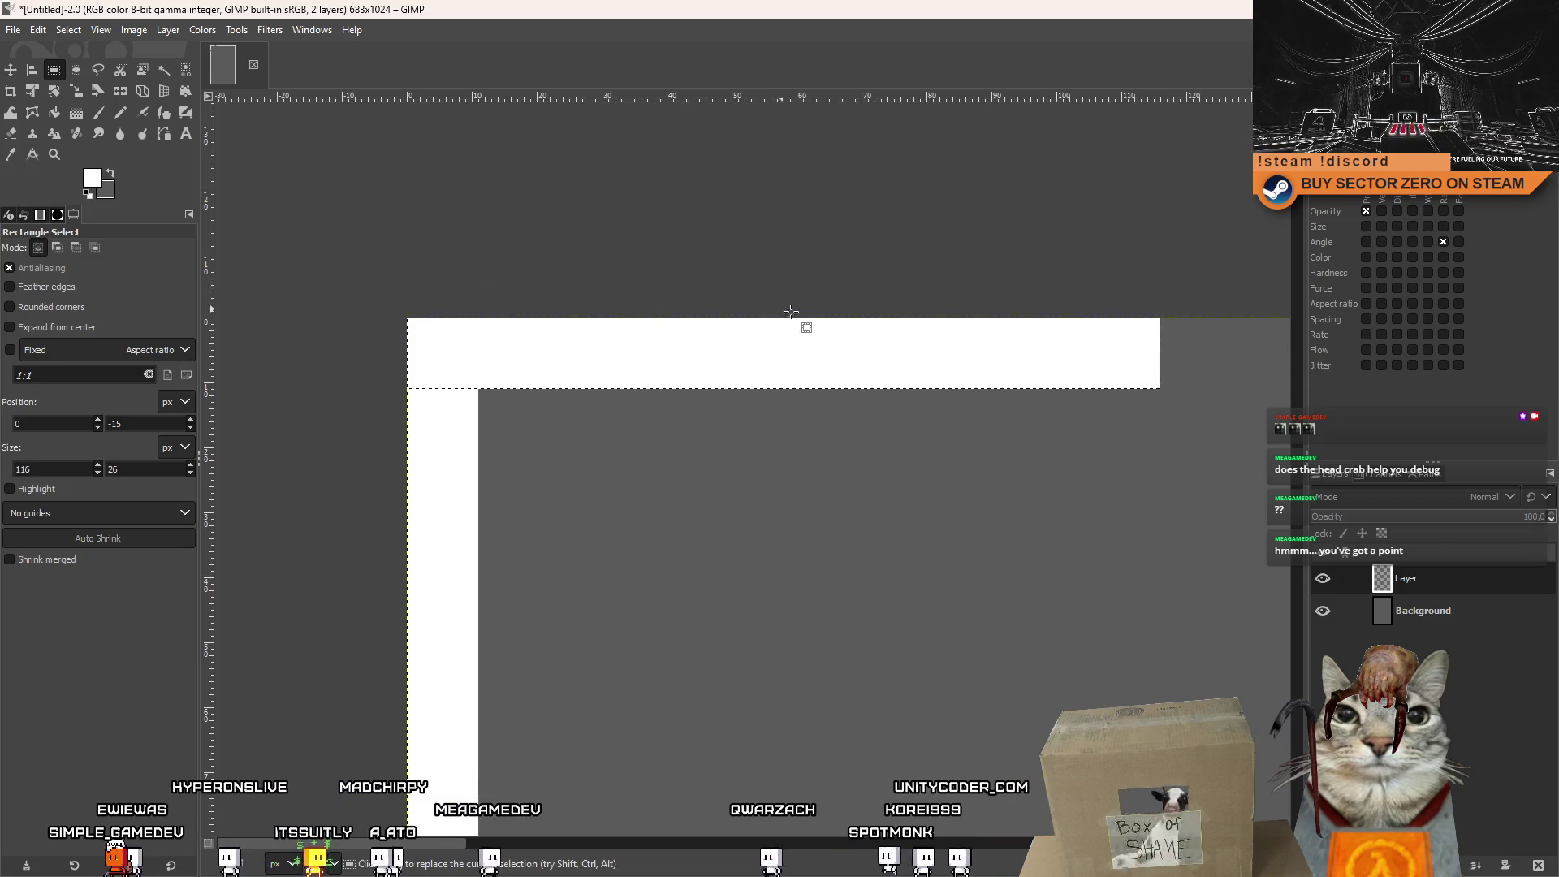
scroll(382, 289, right, 5)
scroll(393, 349, down, 3)
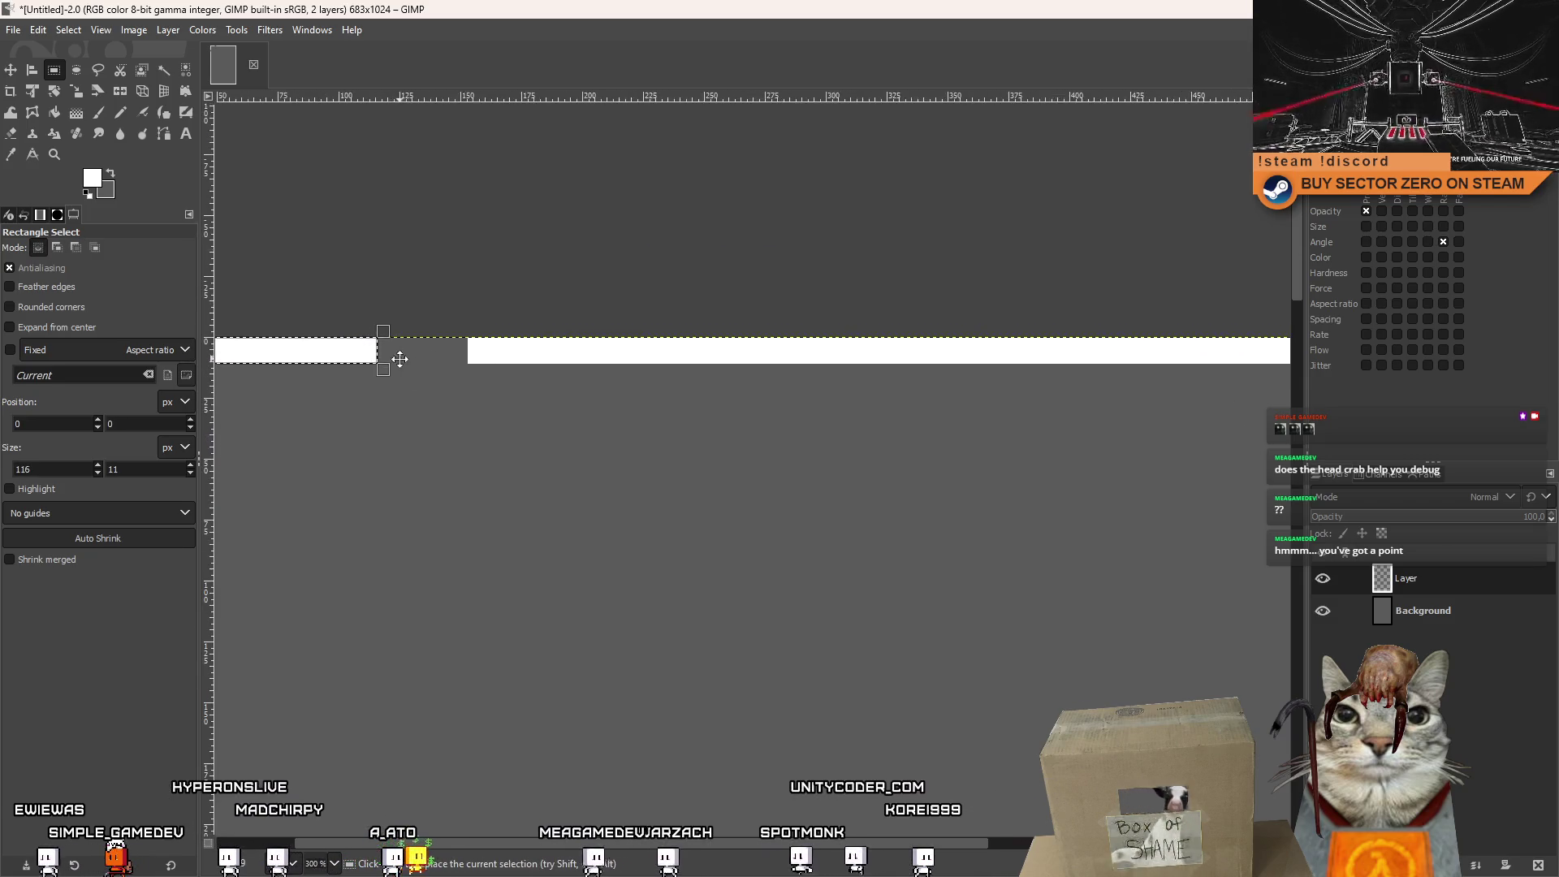
Move the gap selection further right along the top edge, flush with the image top.
mouse_move(485, 352)
mouse_down()
mouse_move(725, 422)
mouse_move(860, 354)
mouse_up()
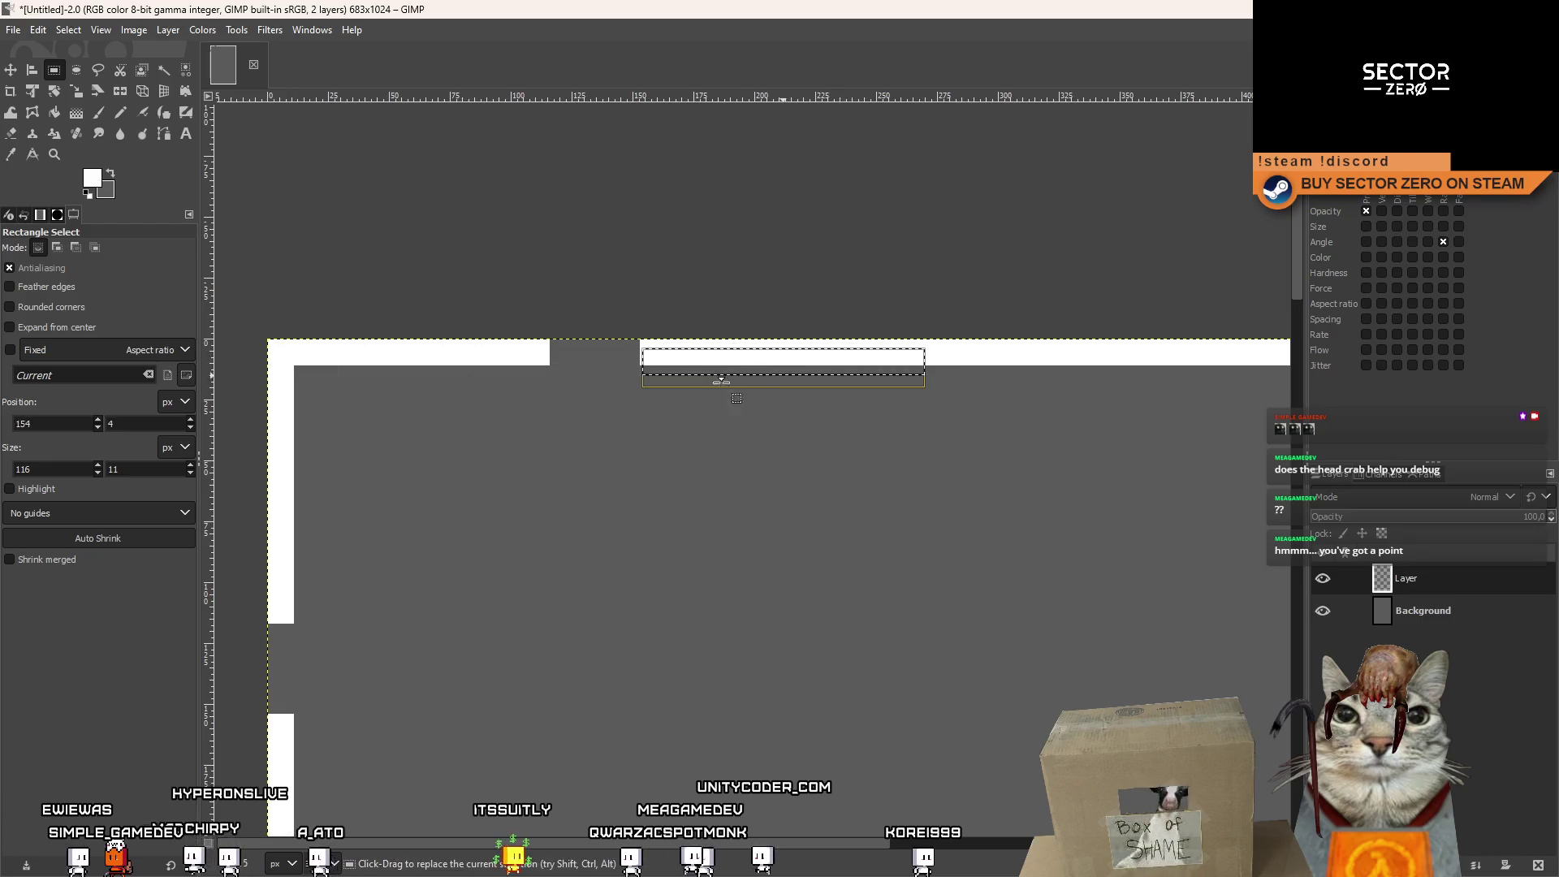
scroll(675, 352, up, 4)
drag(620, 279, 609, 271)
scroll(490, 341, down, 6)
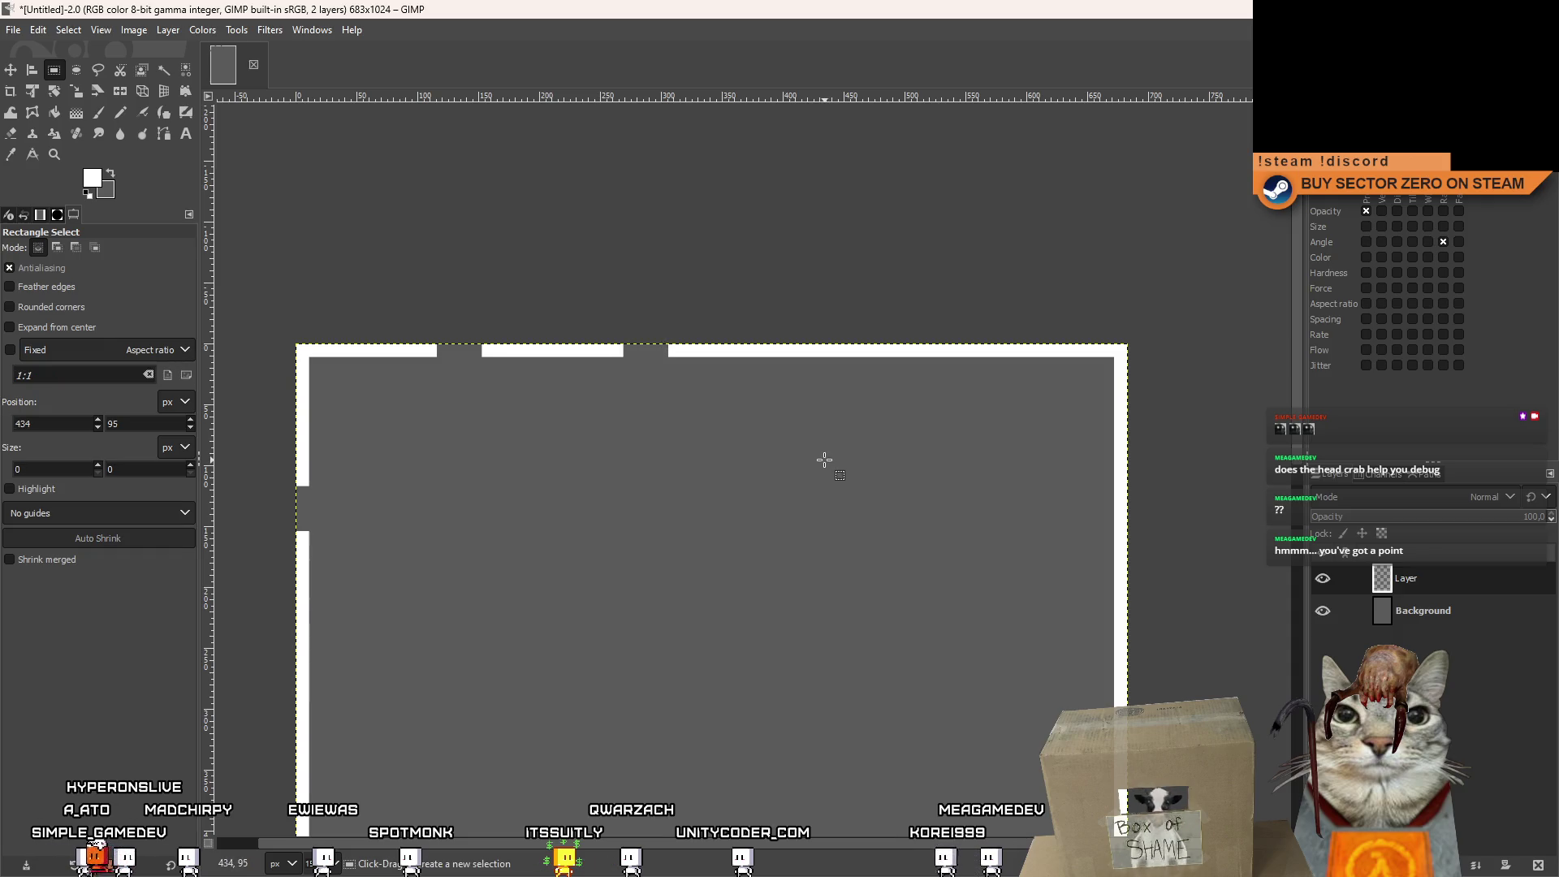
scroll(824, 460, down, 2)
Select an 11×117 strip over the left border edge.
drag(690, 342, 825, 262)
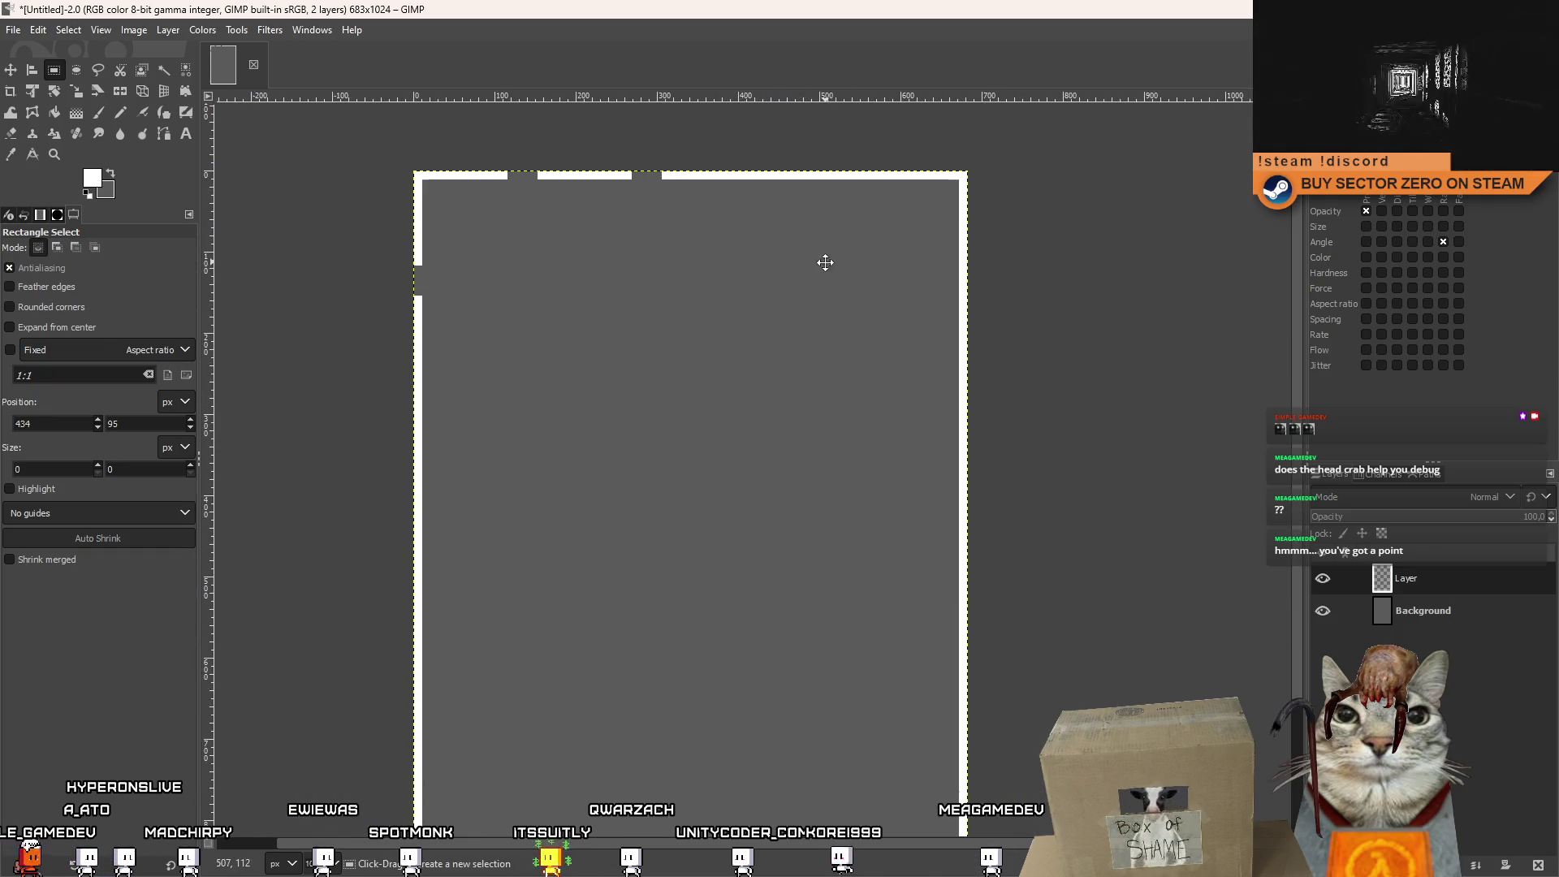
mouse_move(580, 288)
mouse_down()
mouse_move(609, 268)
mouse_move(685, 288)
mouse_move(641, 373)
mouse_move(689, 453)
mouse_up()
scroll(624, 262, up, 5)
scroll(592, 216, down, 3)
mouse_move(566, 193)
mouse_down()
mouse_move(681, 575)
mouse_move(629, 529)
mouse_up()
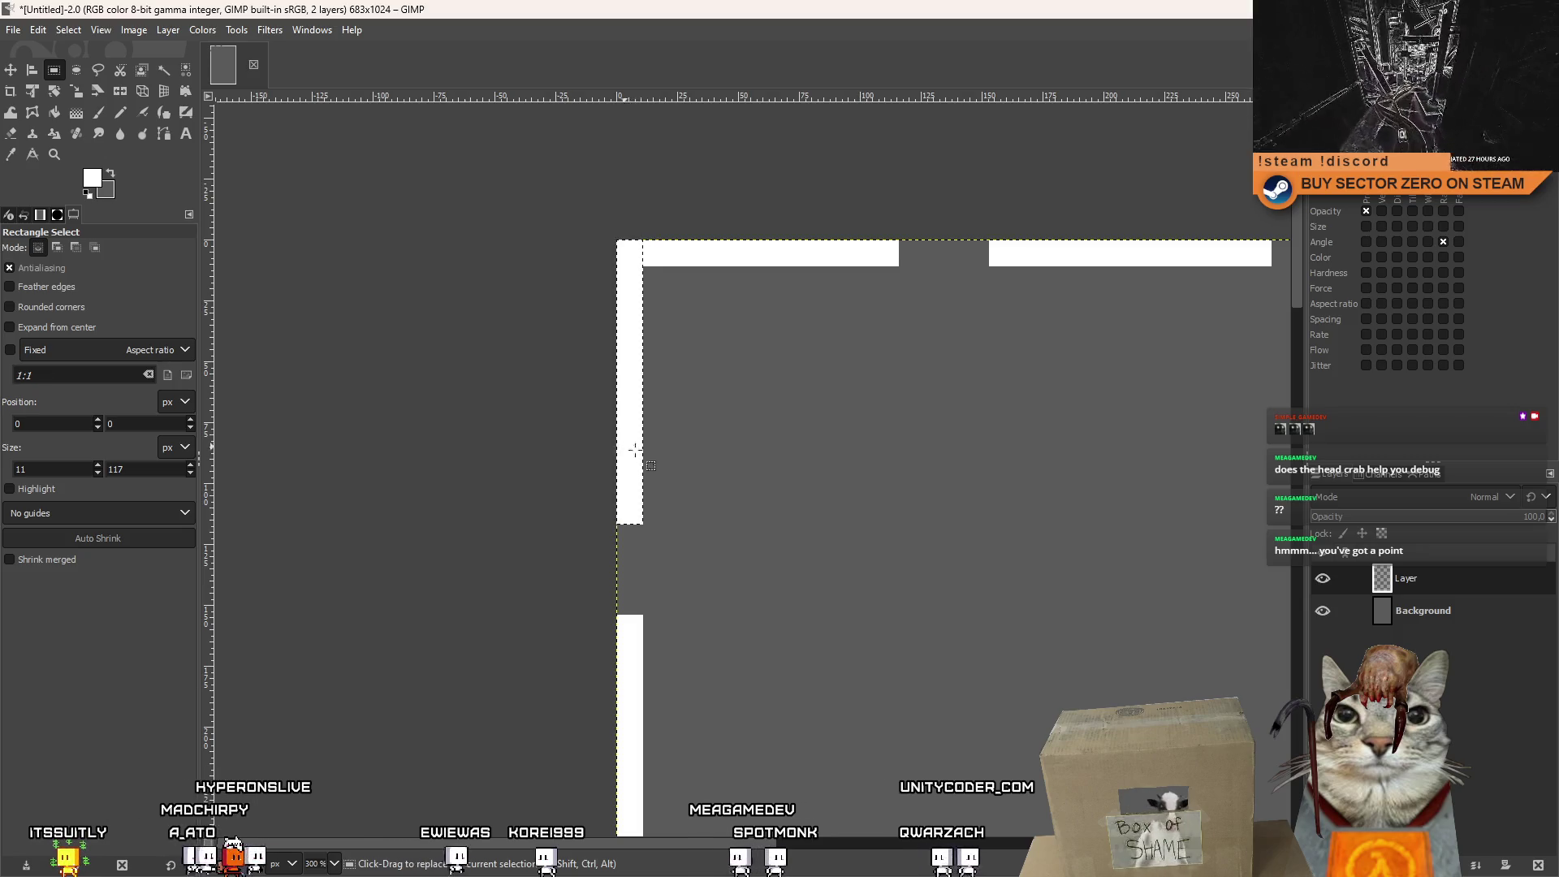
Move the 11-px-wide selection down the left border to the next gap position.
scroll(617, 382, down, 3)
key(1)
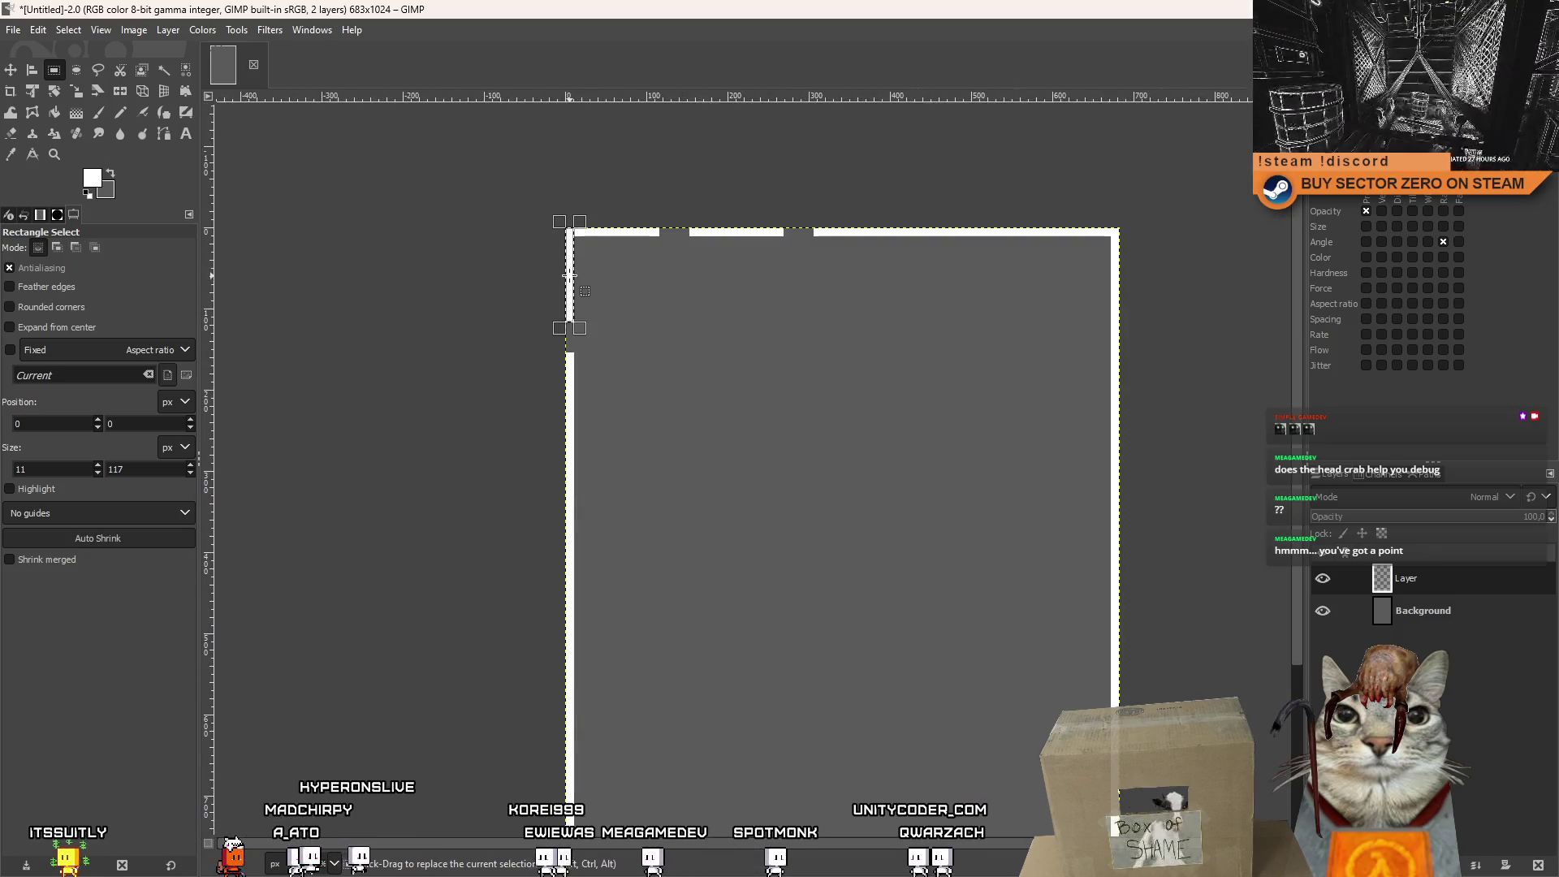
drag(569, 261, 570, 387)
scroll(571, 386, up, 5)
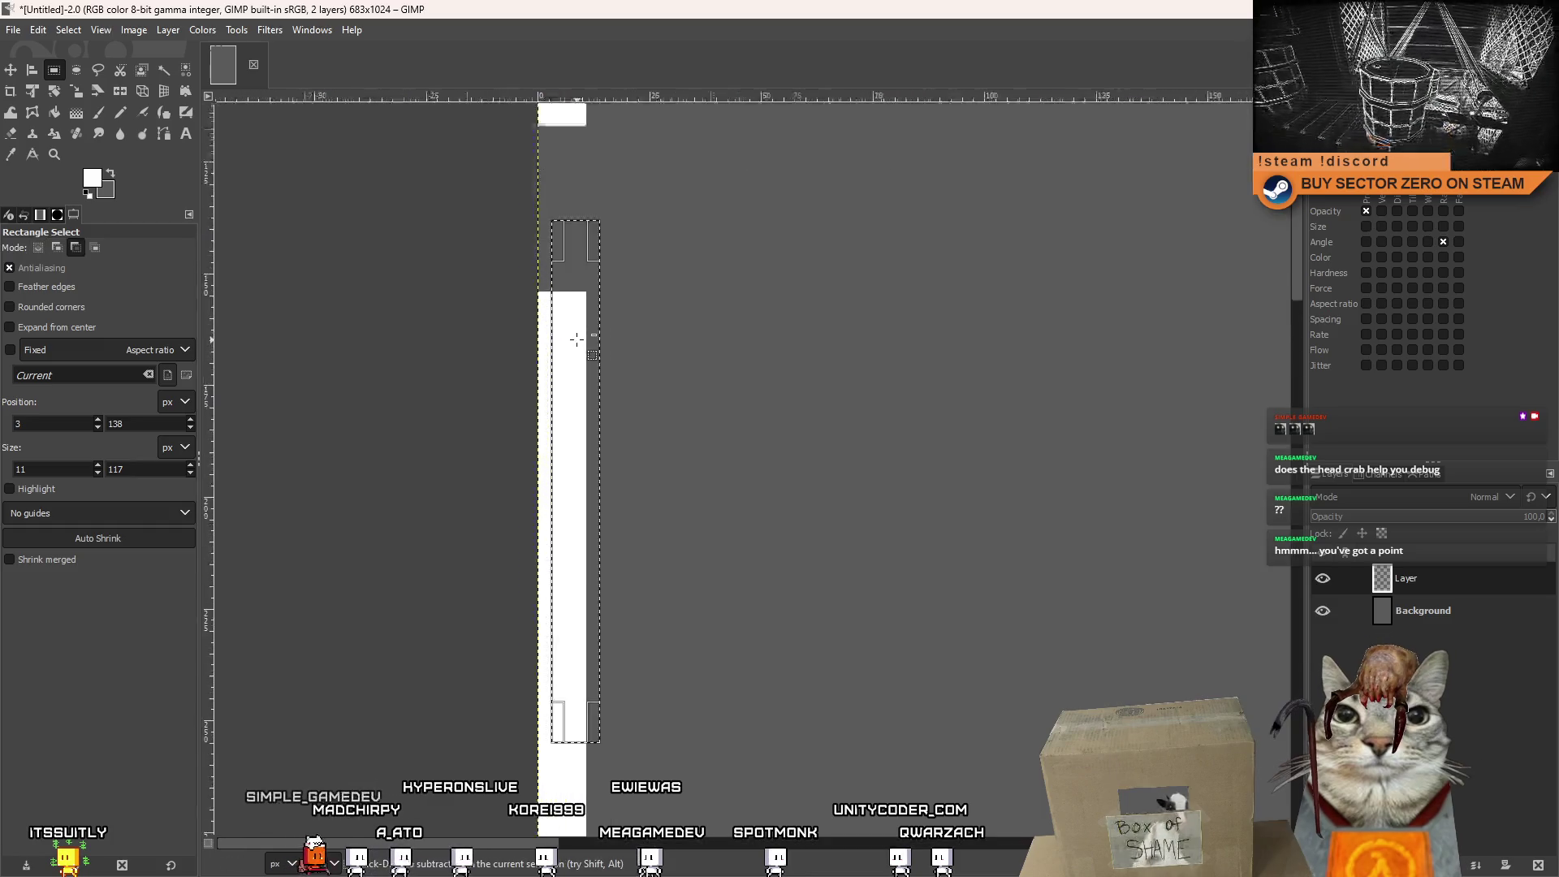
scroll(664, 289, down, 5)
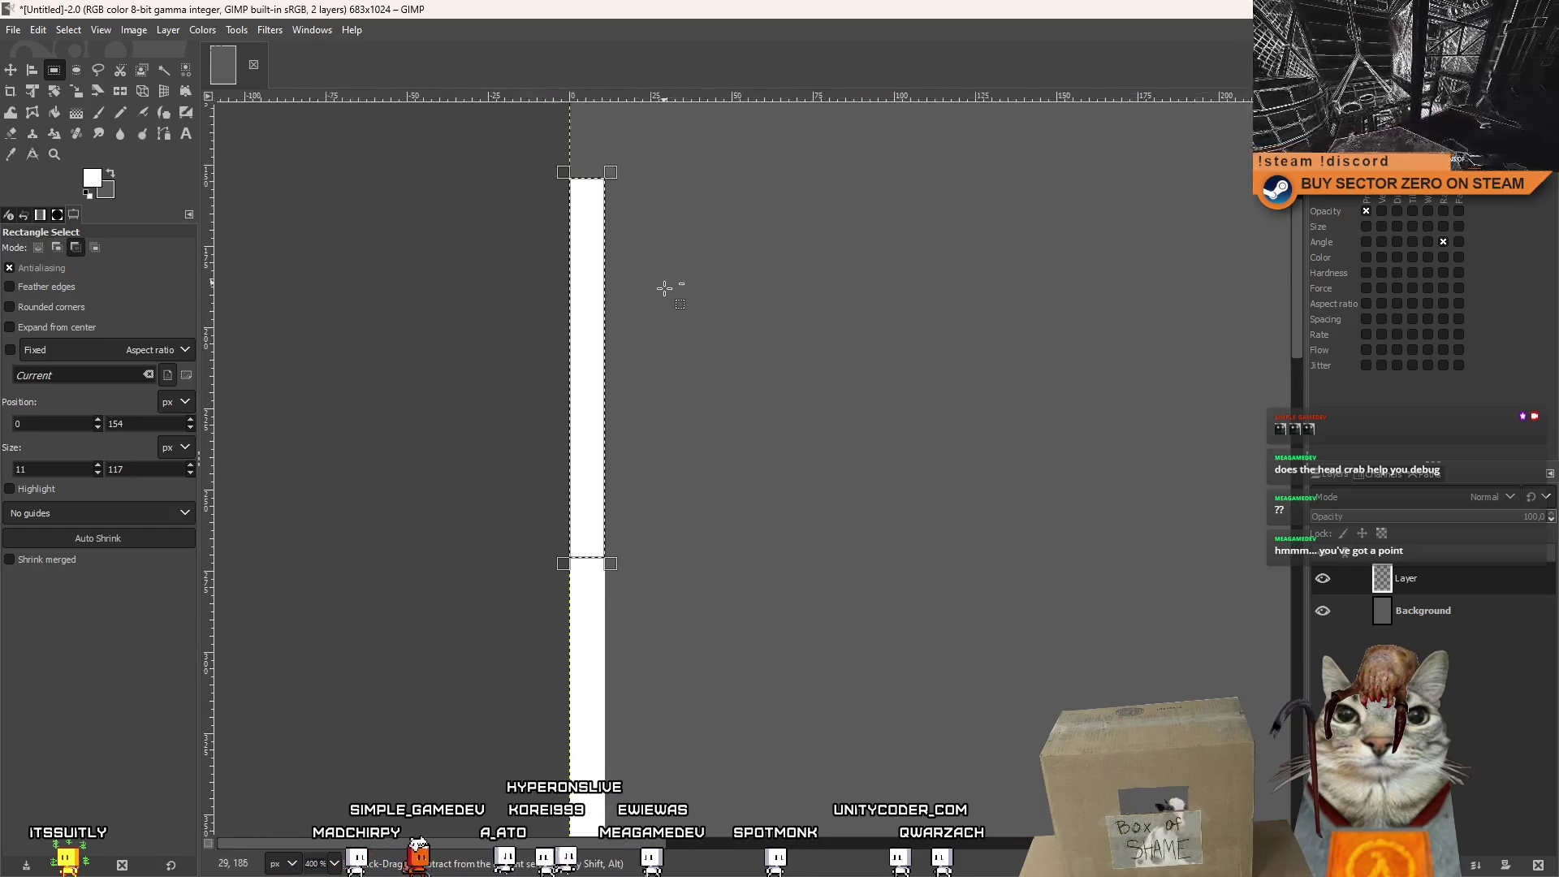
scroll(649, 227, right, 1)
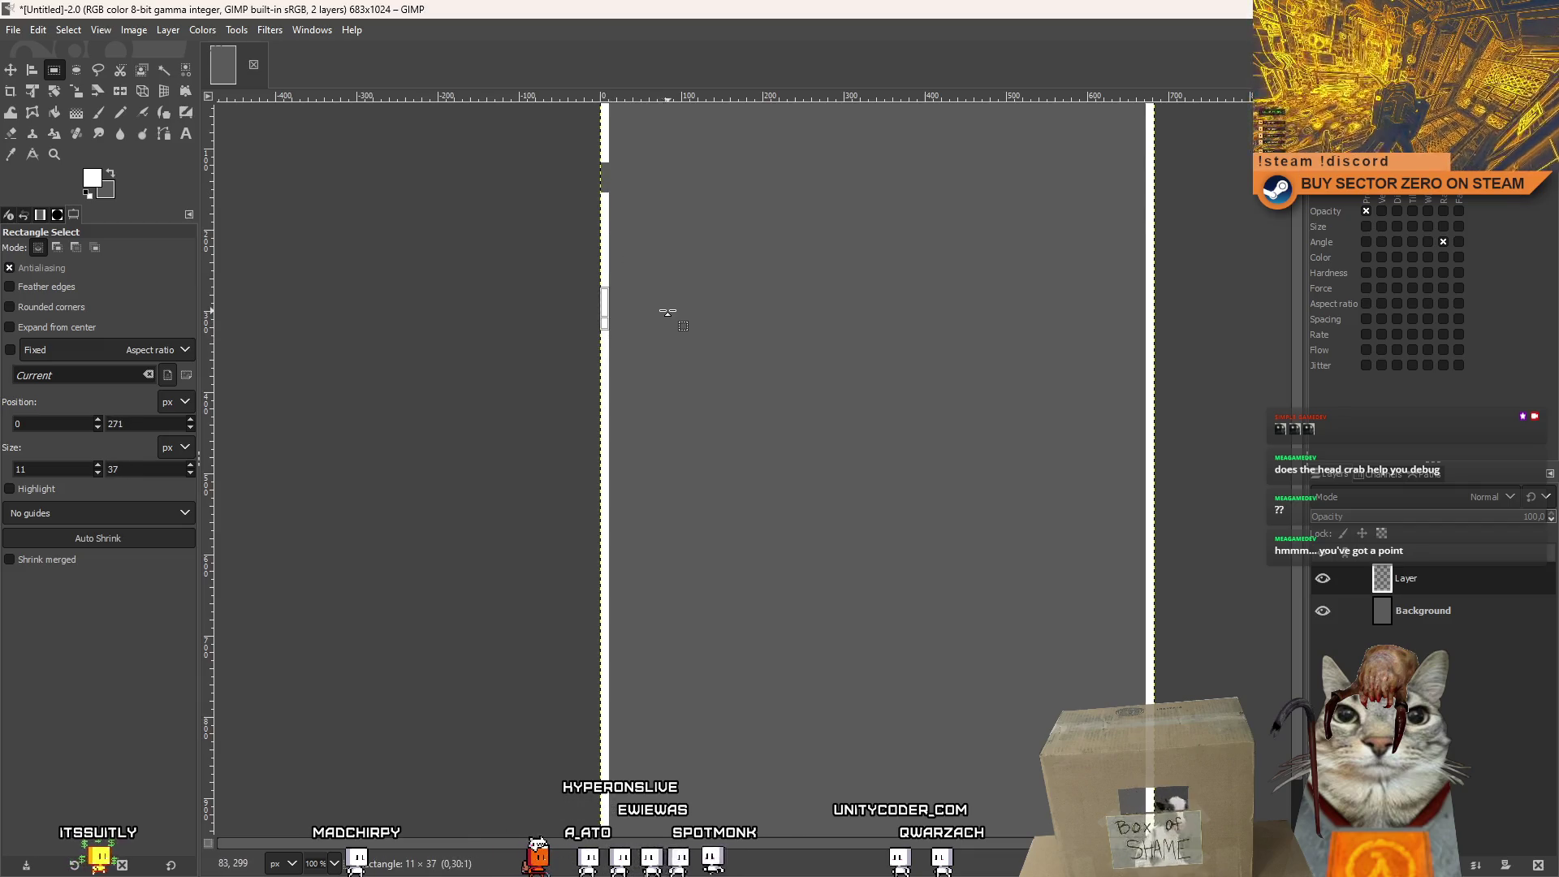
scroll(739, 314, down, 2)
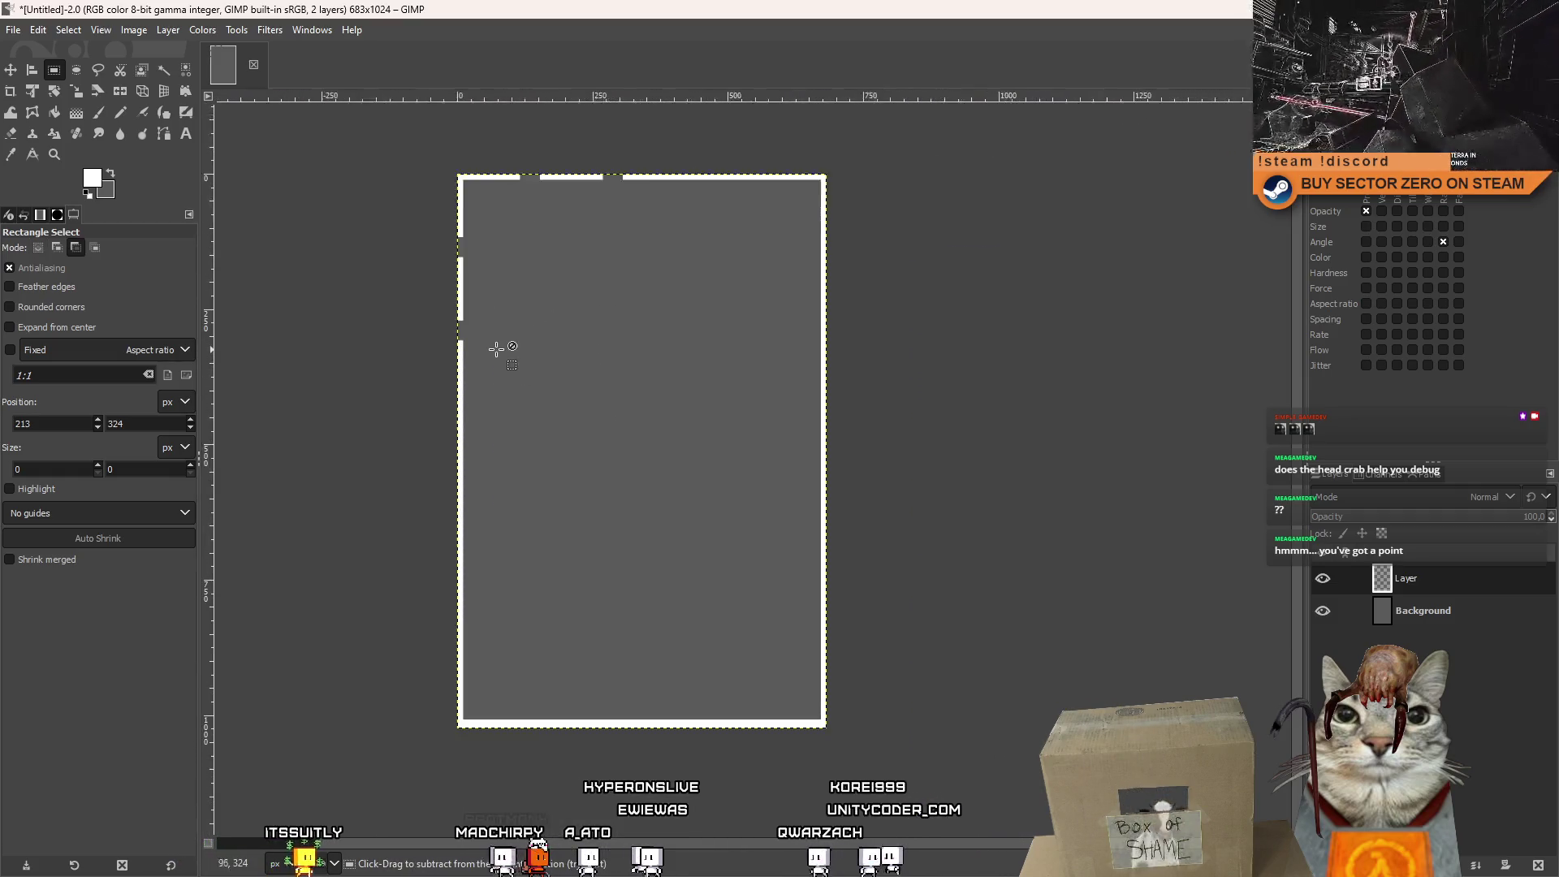
scroll(495, 345, down, 5)
scroll(496, 359, up, 10)
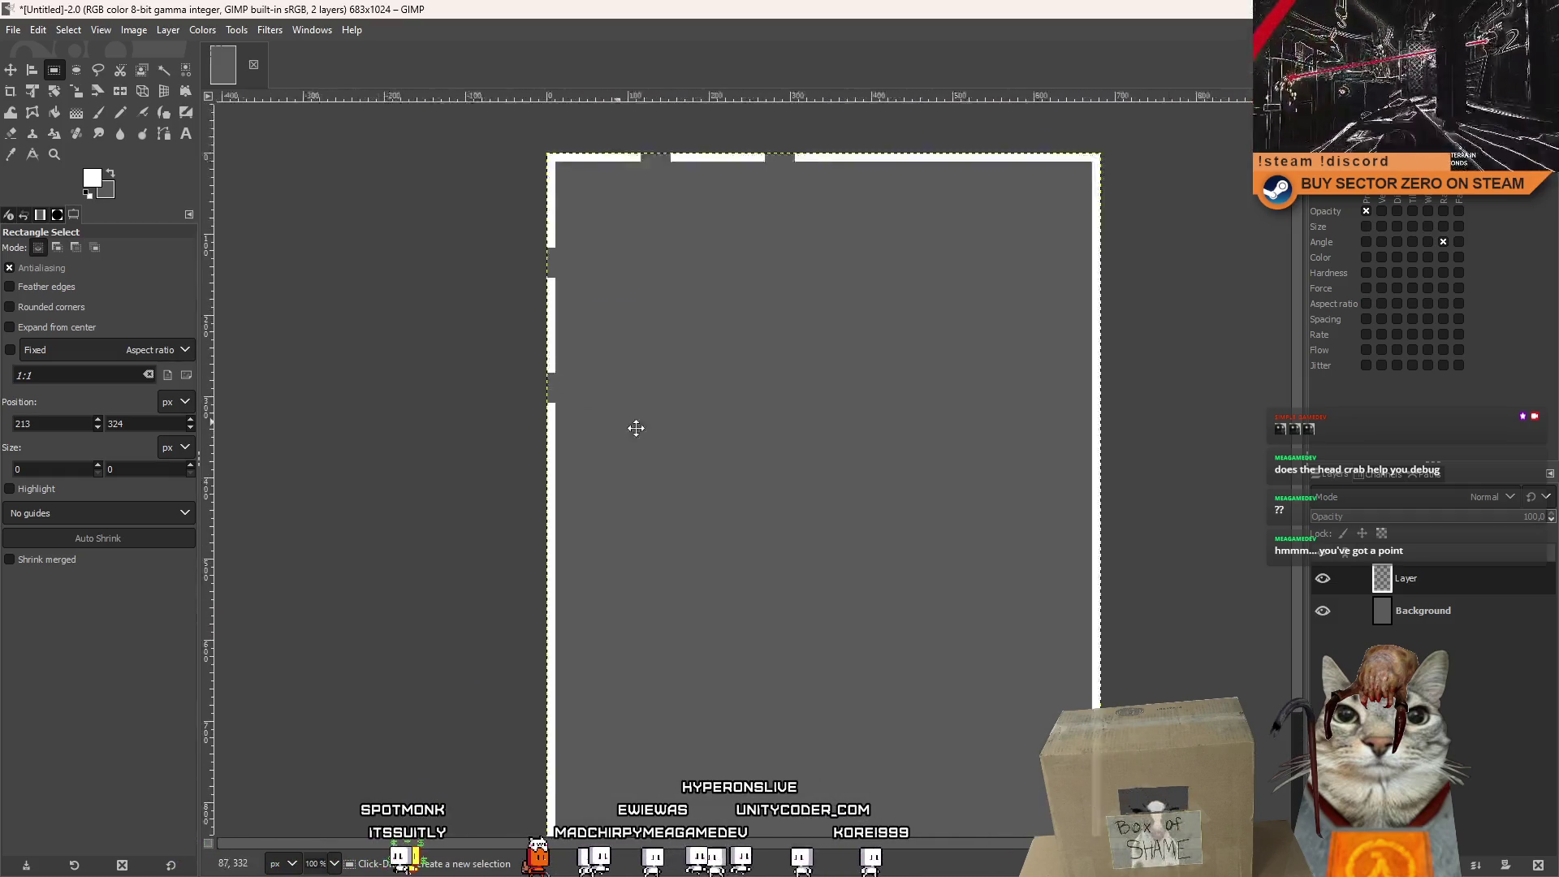
scroll(625, 374, up, 5)
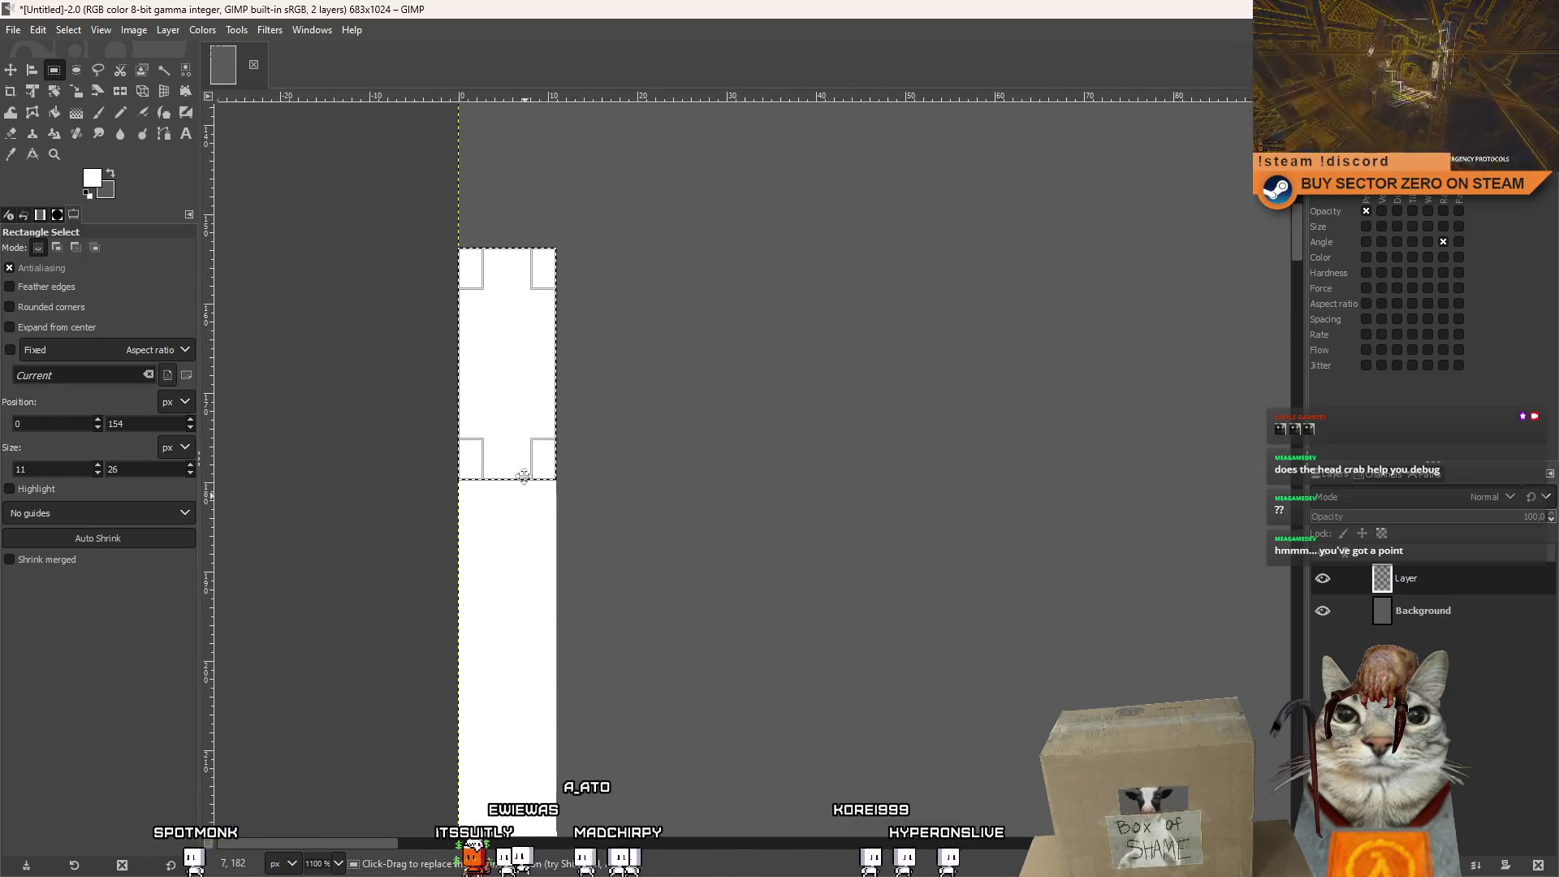
scroll(552, 246, down, 3)
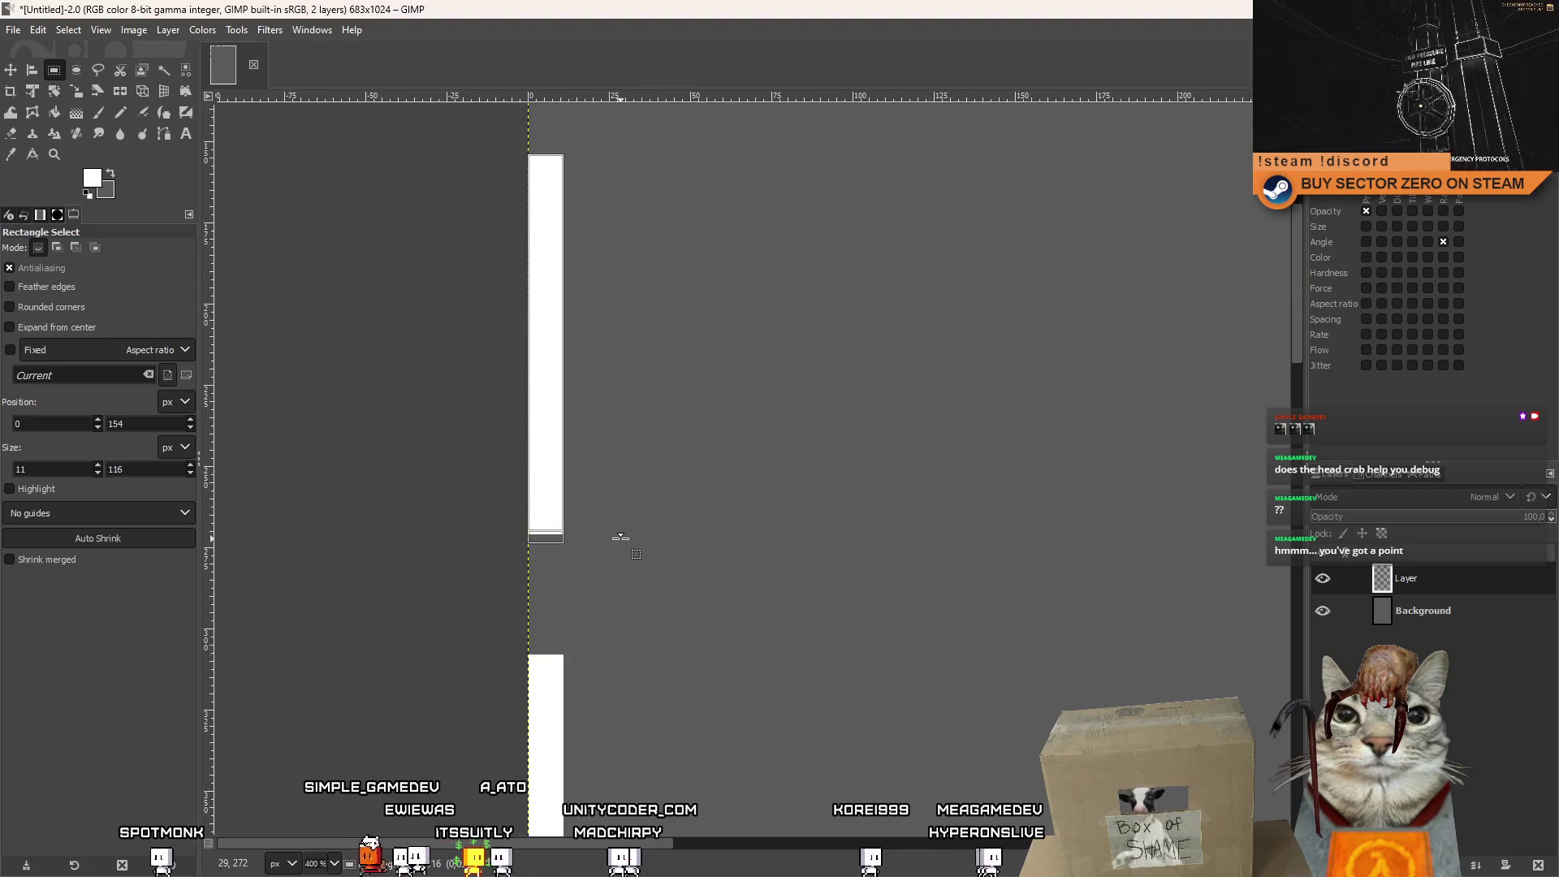
scroll(627, 540, down, 5)
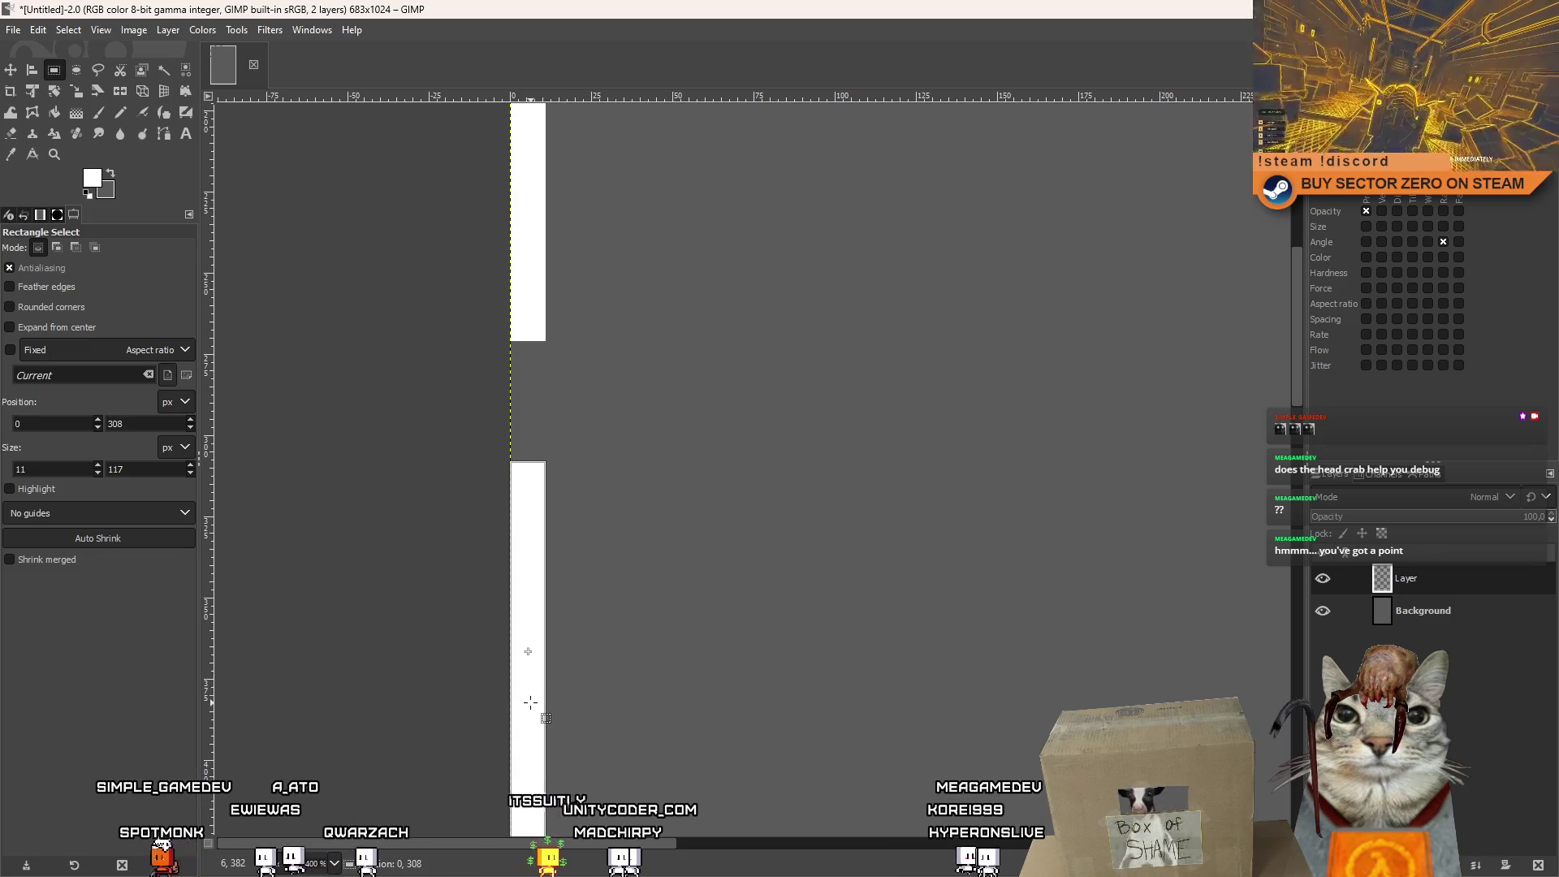
scroll(637, 679, down, 5)
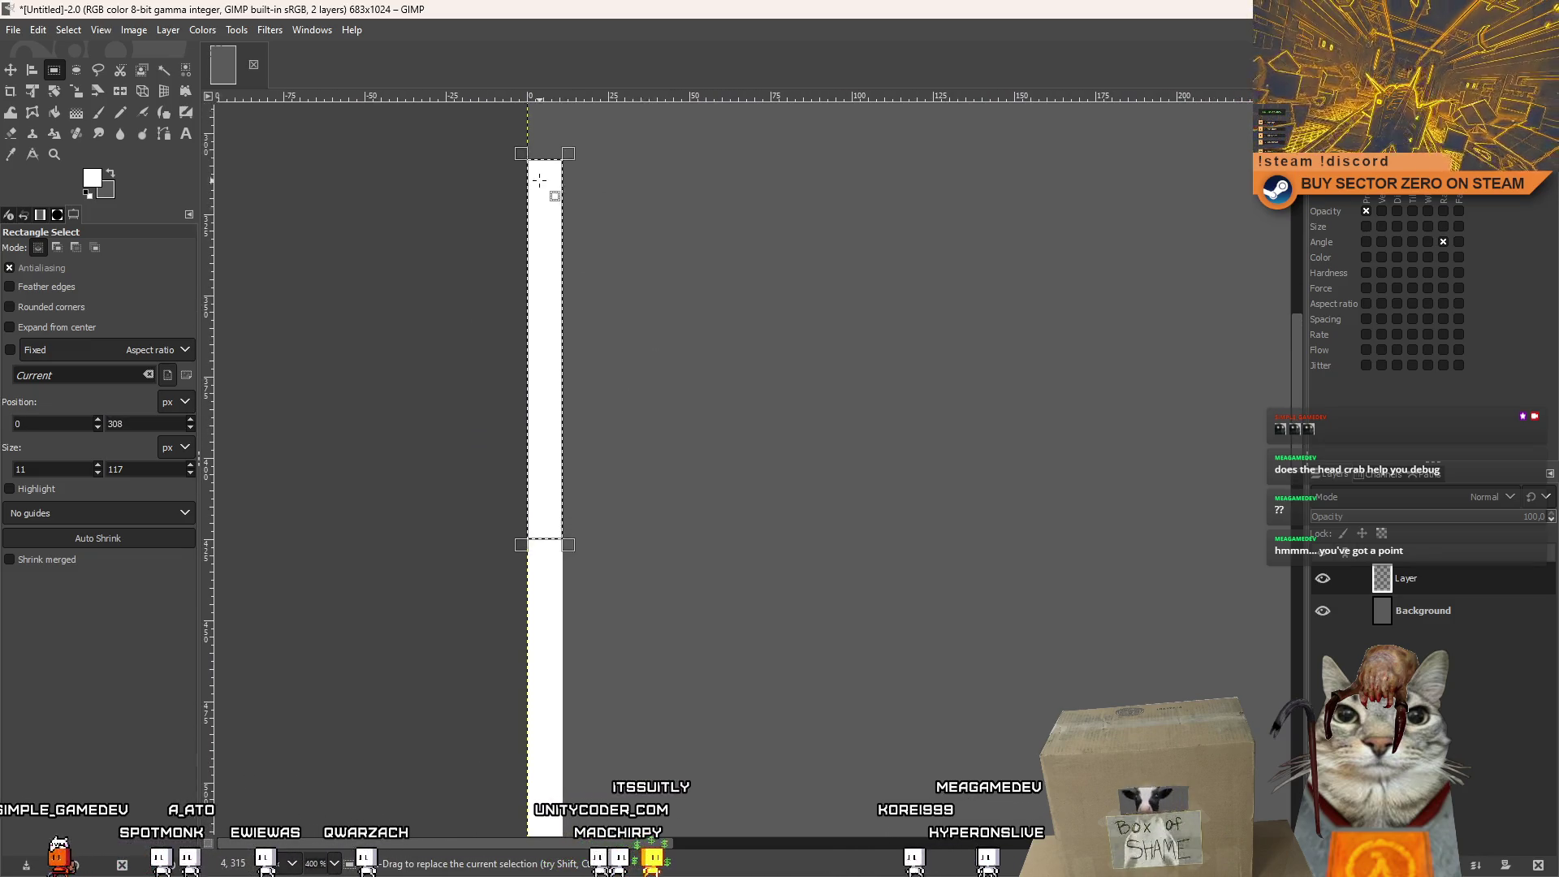
Select another full-height gap area lower on the left border edge.
mouse_move(545, 545)
mouse_down()
mouse_move(647, 592)
mouse_move(650, 626)
mouse_up()
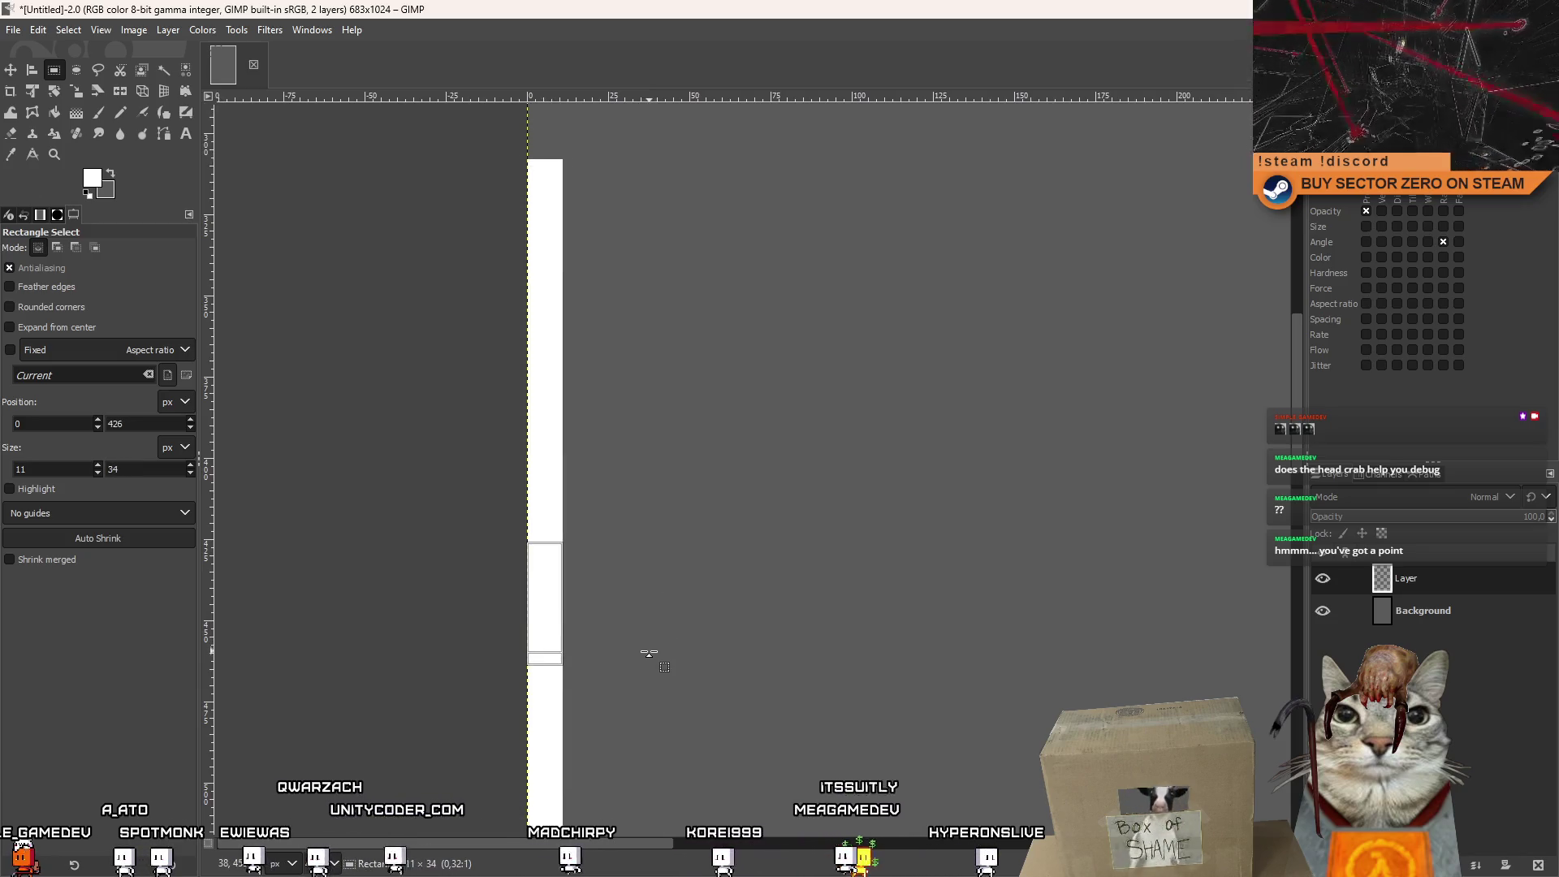
drag(649, 653, 646, 662)
scroll(714, 362, down, 5)
scroll(849, 430, down, 8)
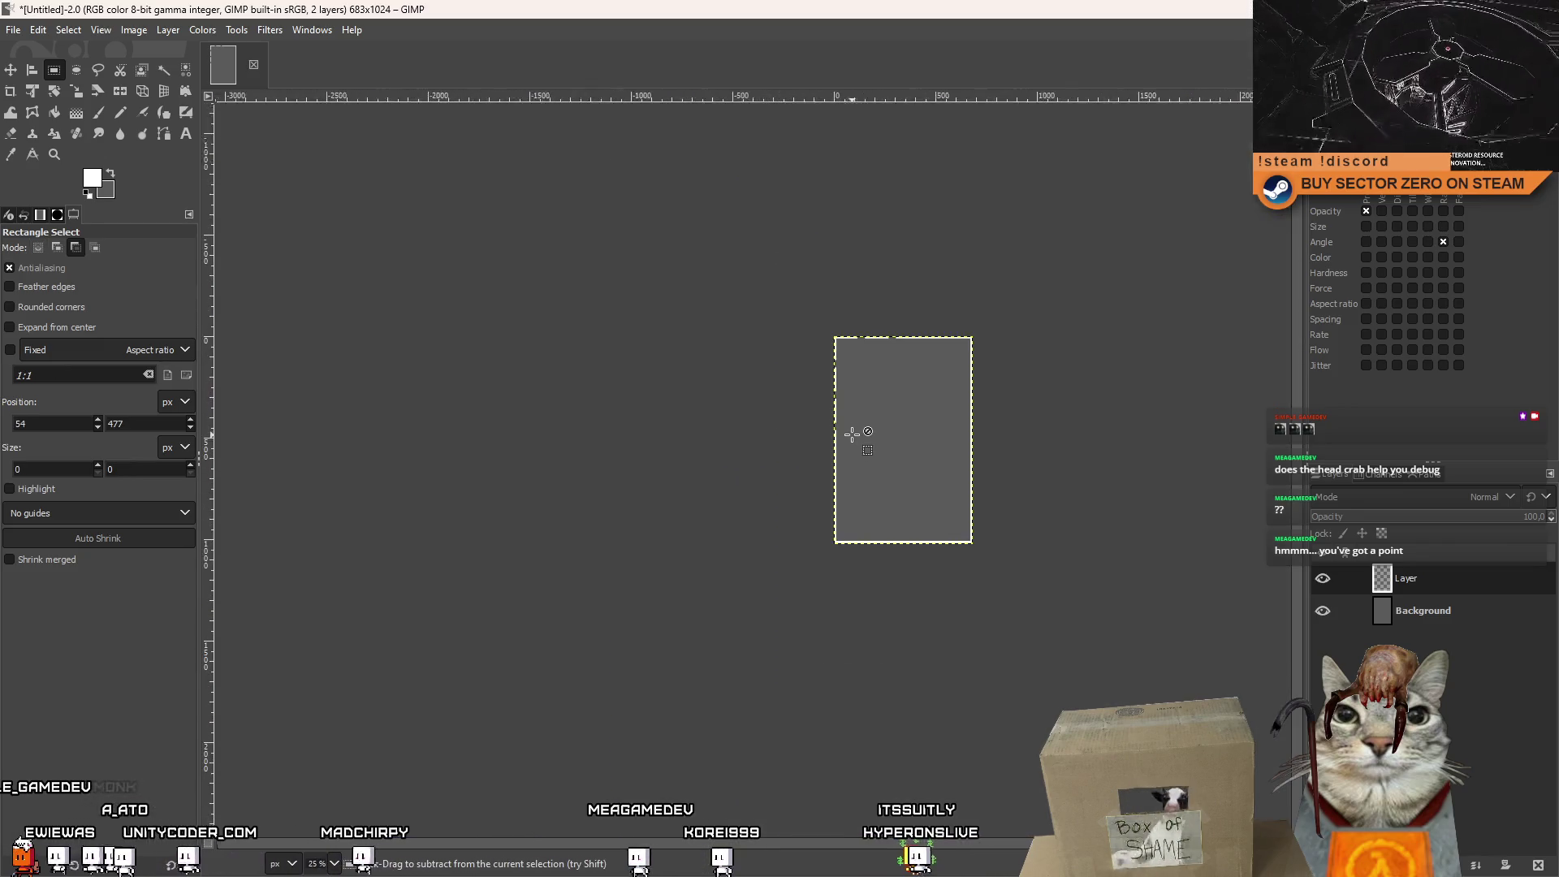
scroll(792, 438, up, 5)
scroll(559, 447, down, 3)
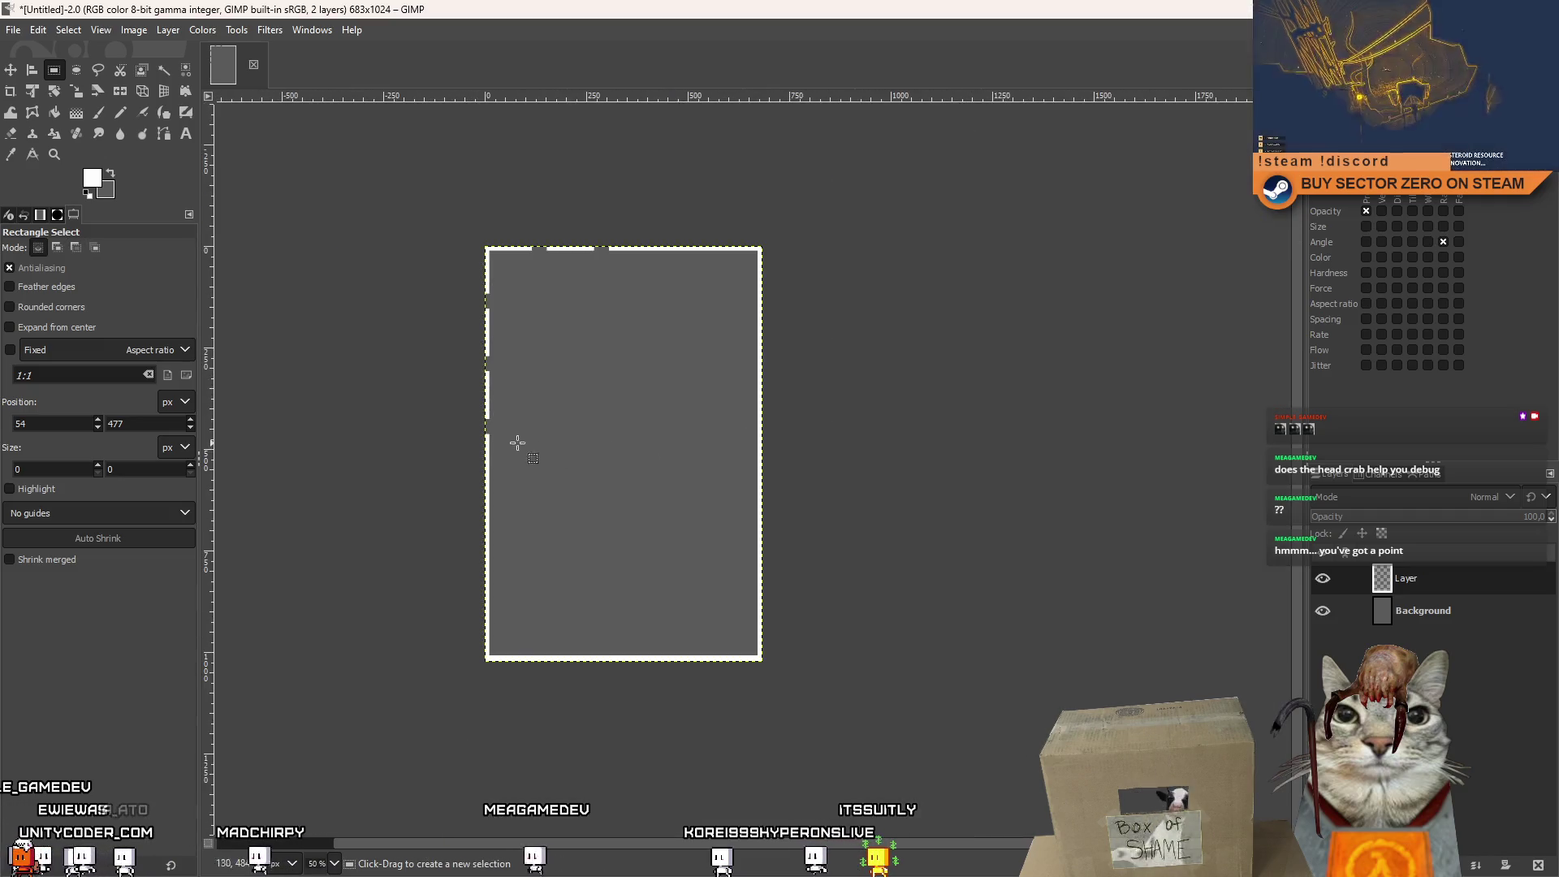
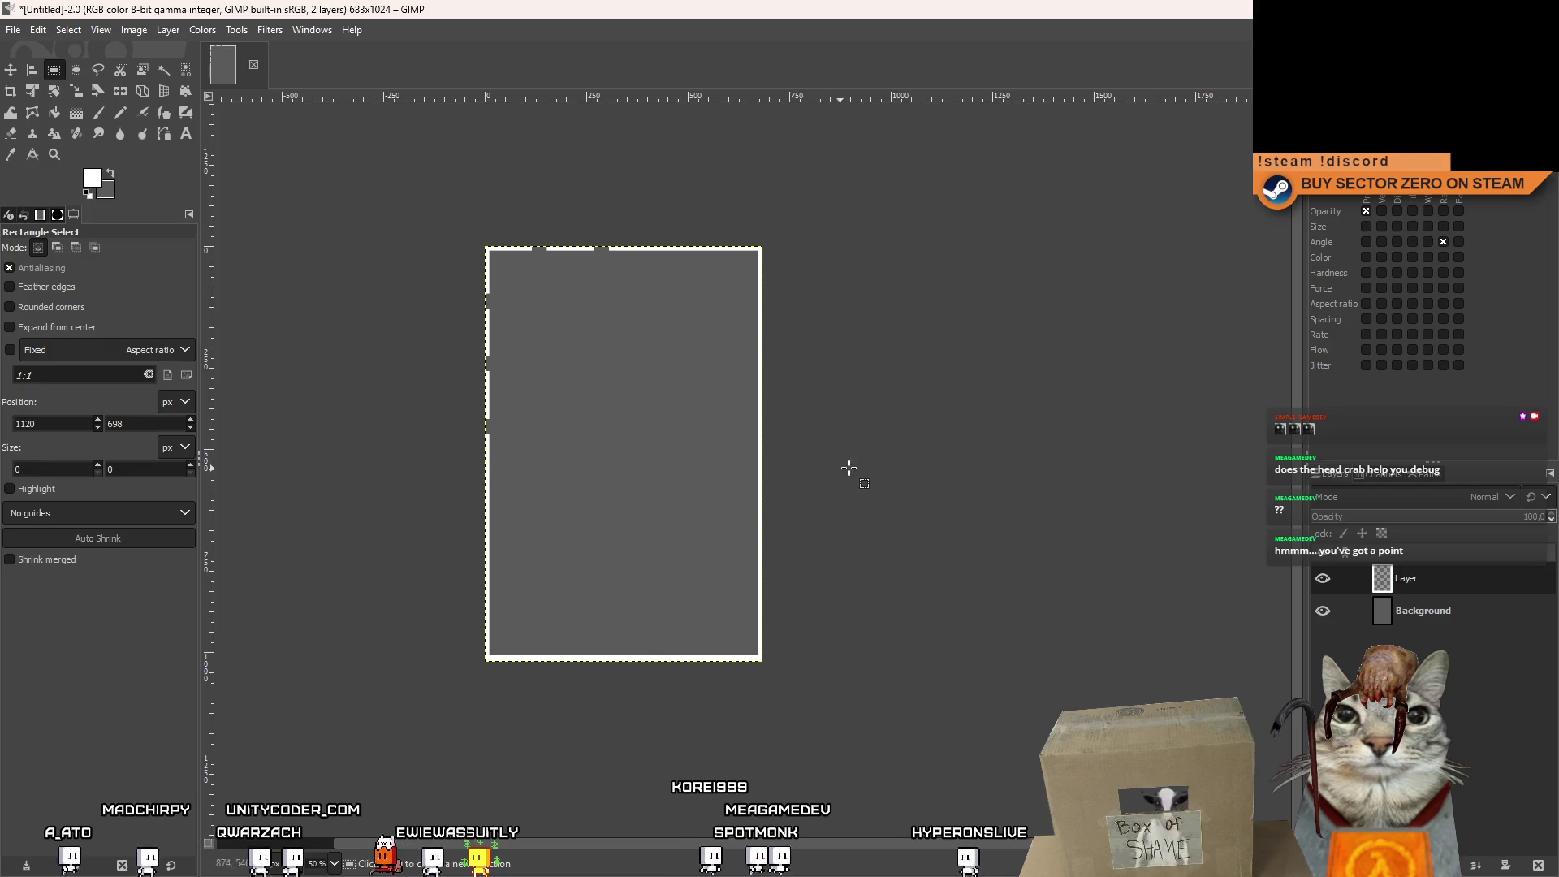
Erase the white border marks from the lower part of the image.
drag(463, 463, 836, 710)
key(Delete)
click(956, 539)
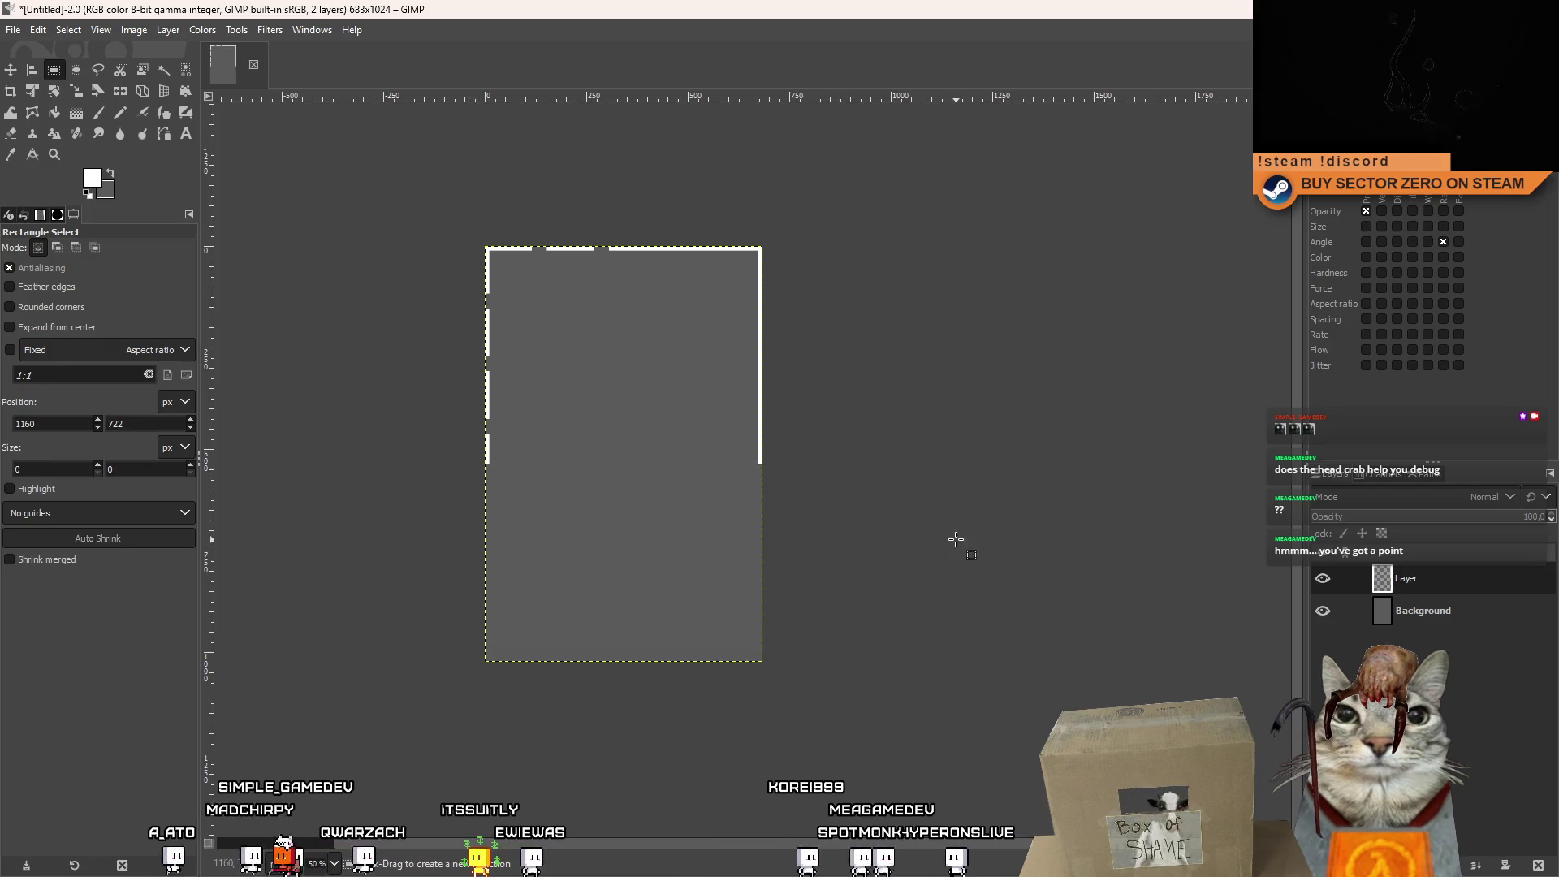
mouse_move(874, 195)
mouse_down()
mouse_move(664, 473)
mouse_move(623, 501)
mouse_up()
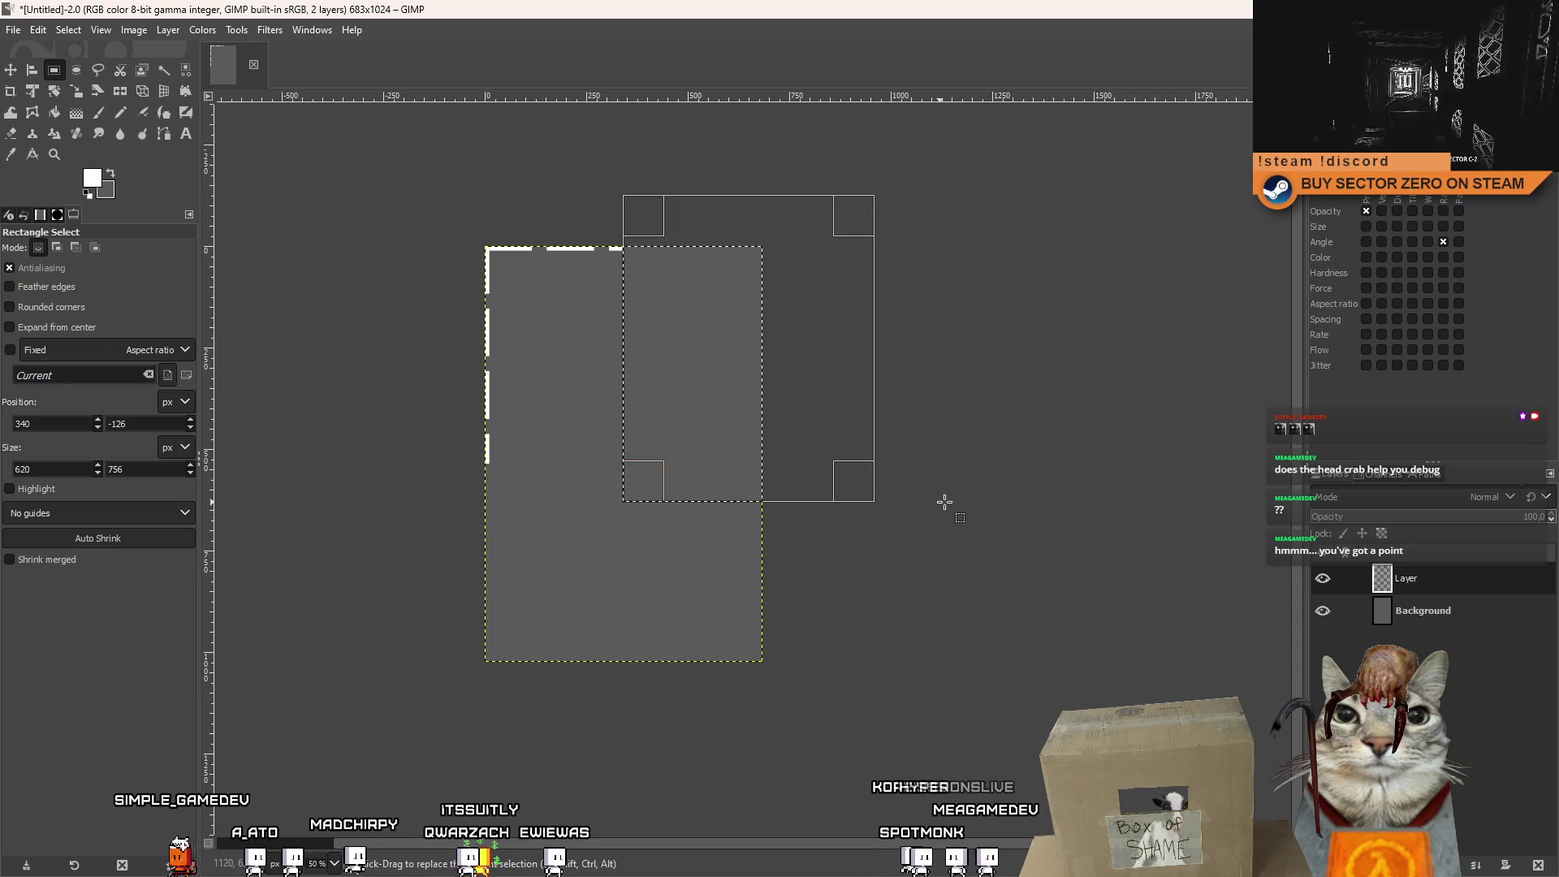
click(1004, 560)
Duplicate the edge-mark layer, flip the copy horizontally, and merge it down.
right_click(1433, 573)
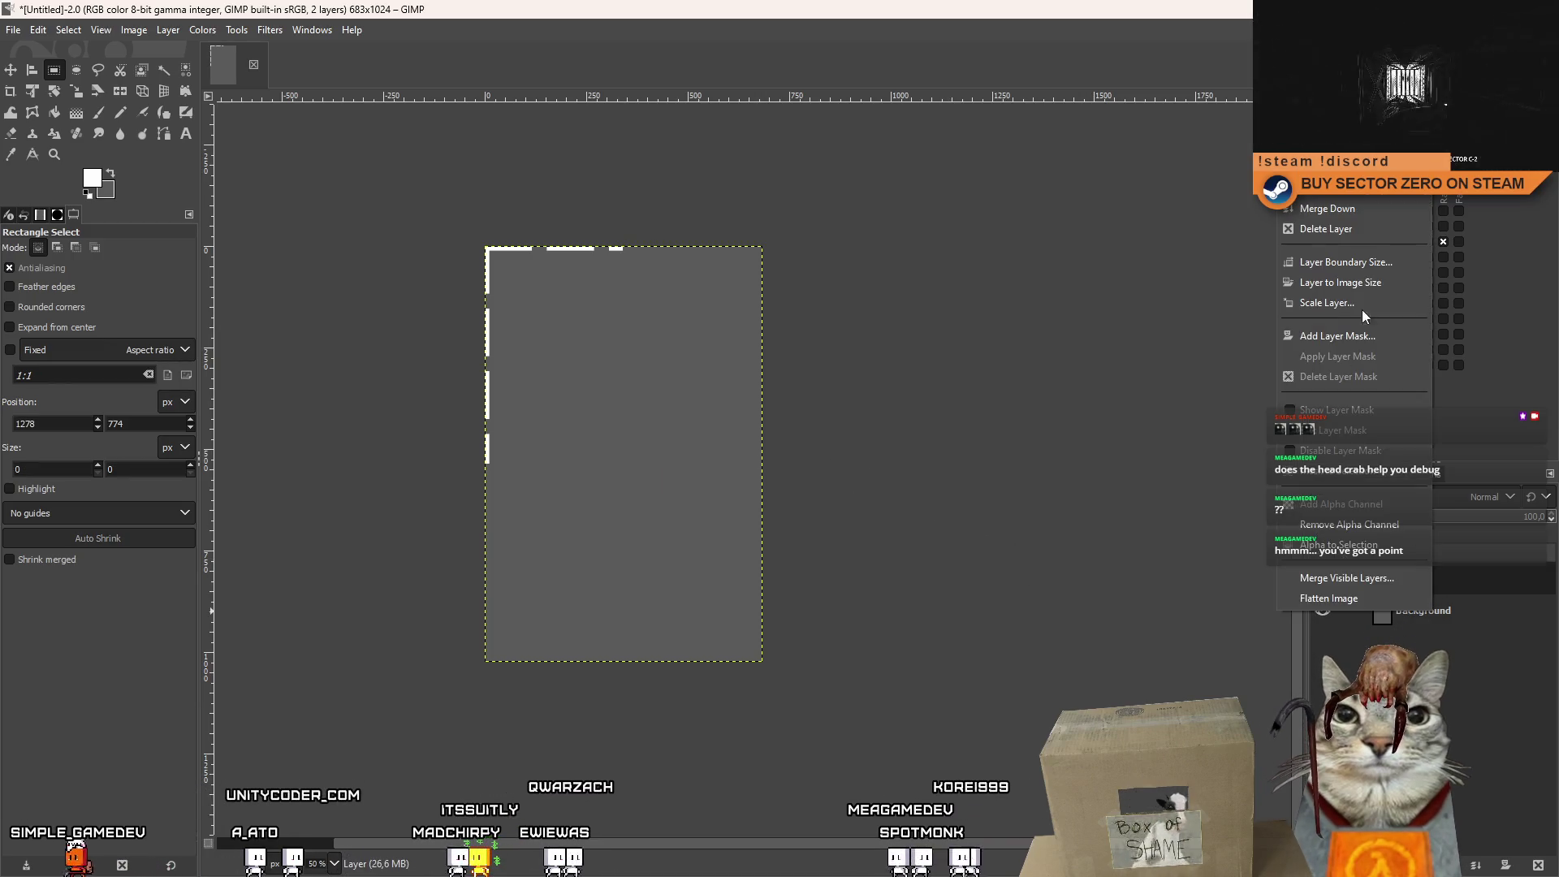
click(1344, 189)
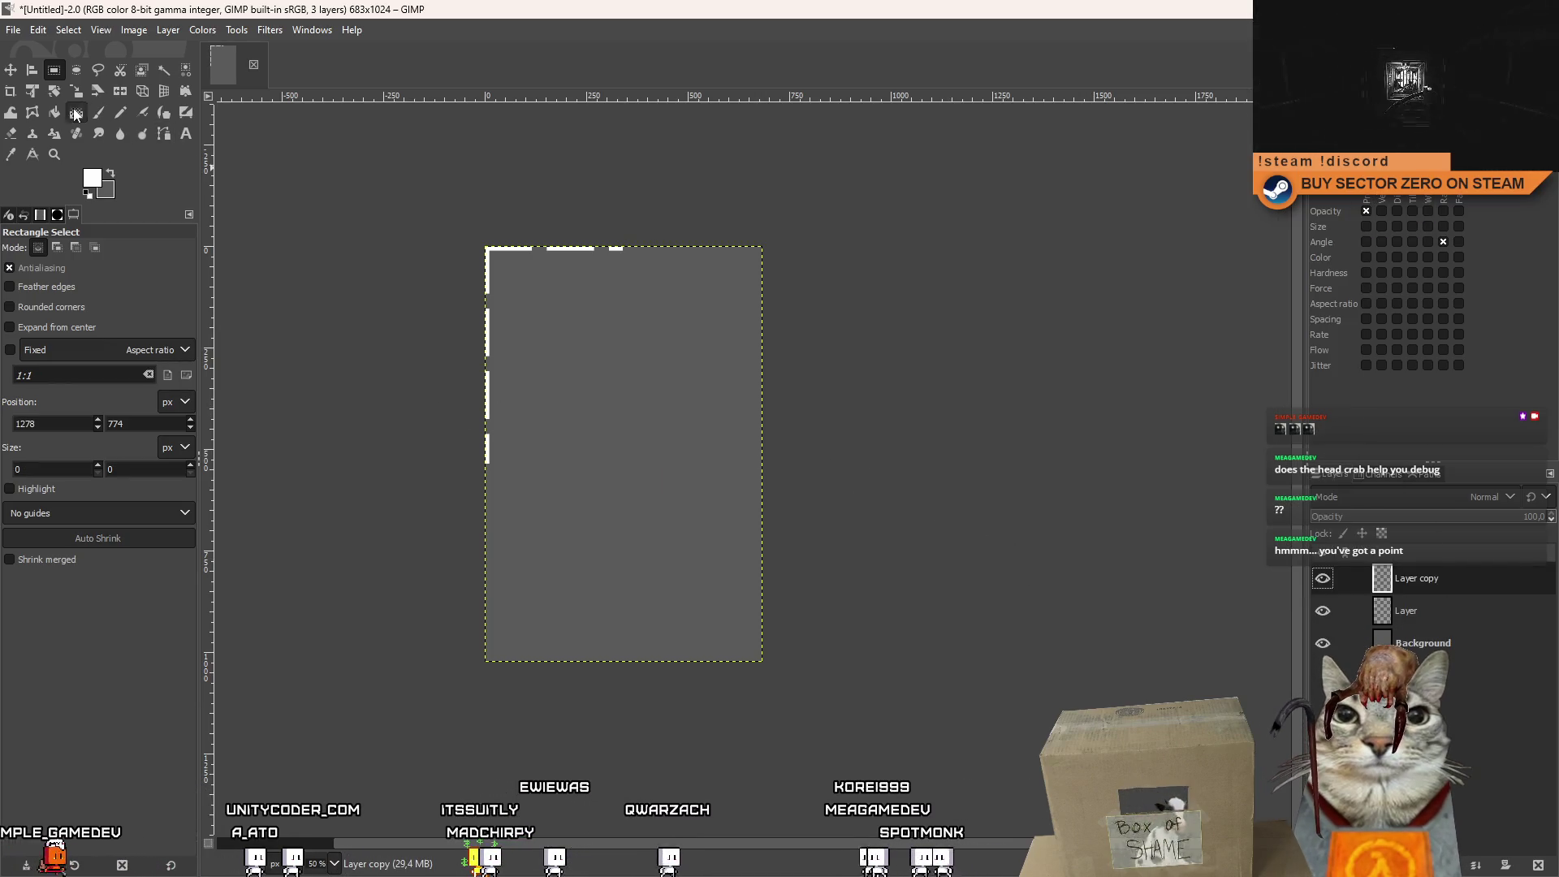
click(126, 95)
click(520, 335)
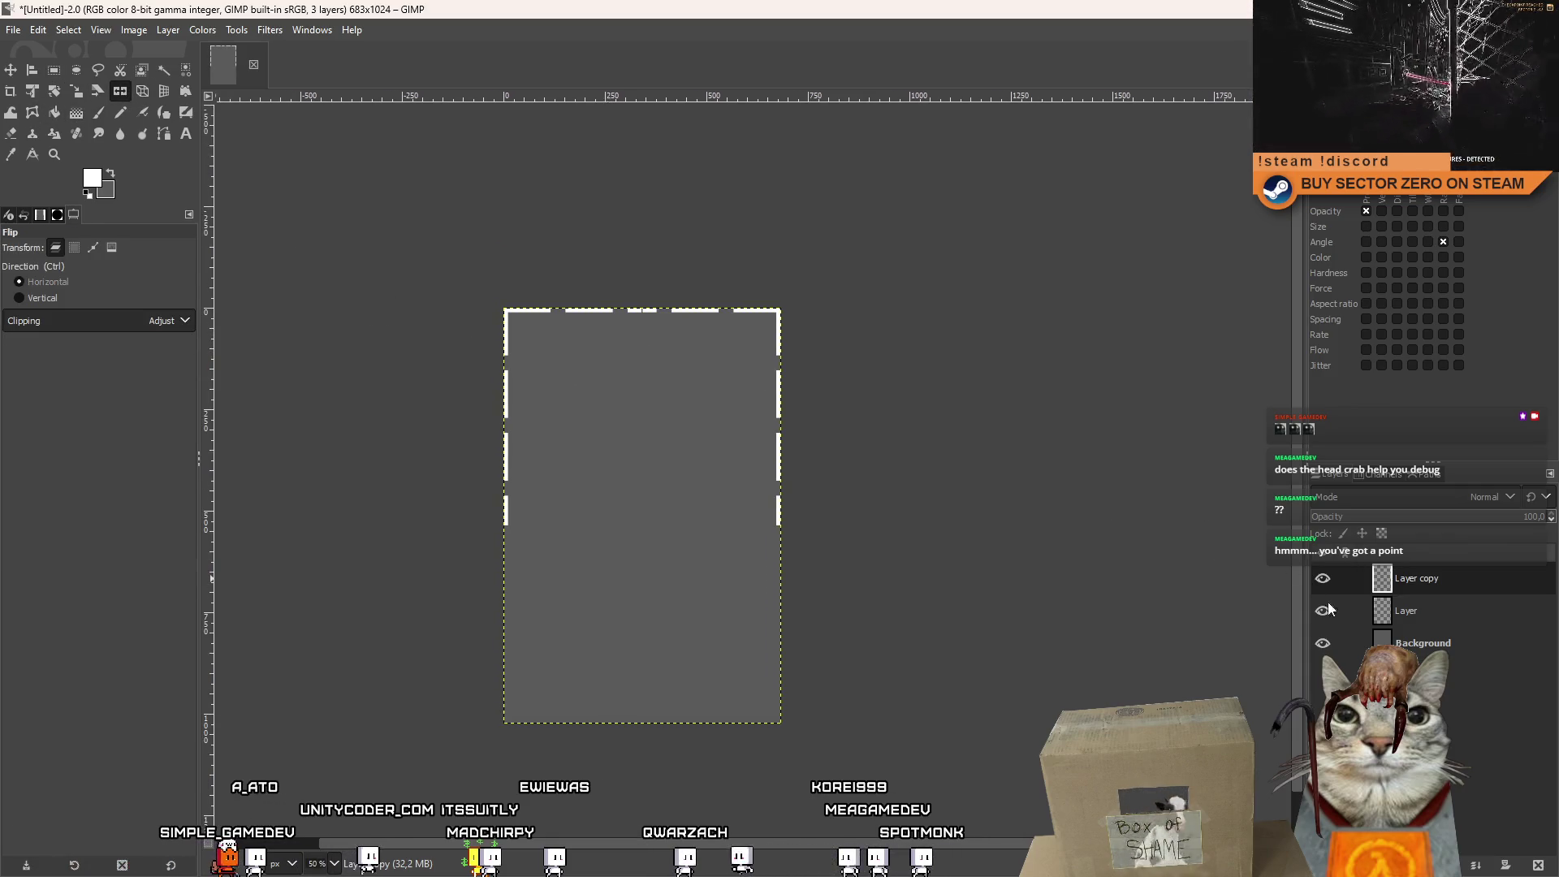
click(1408, 642)
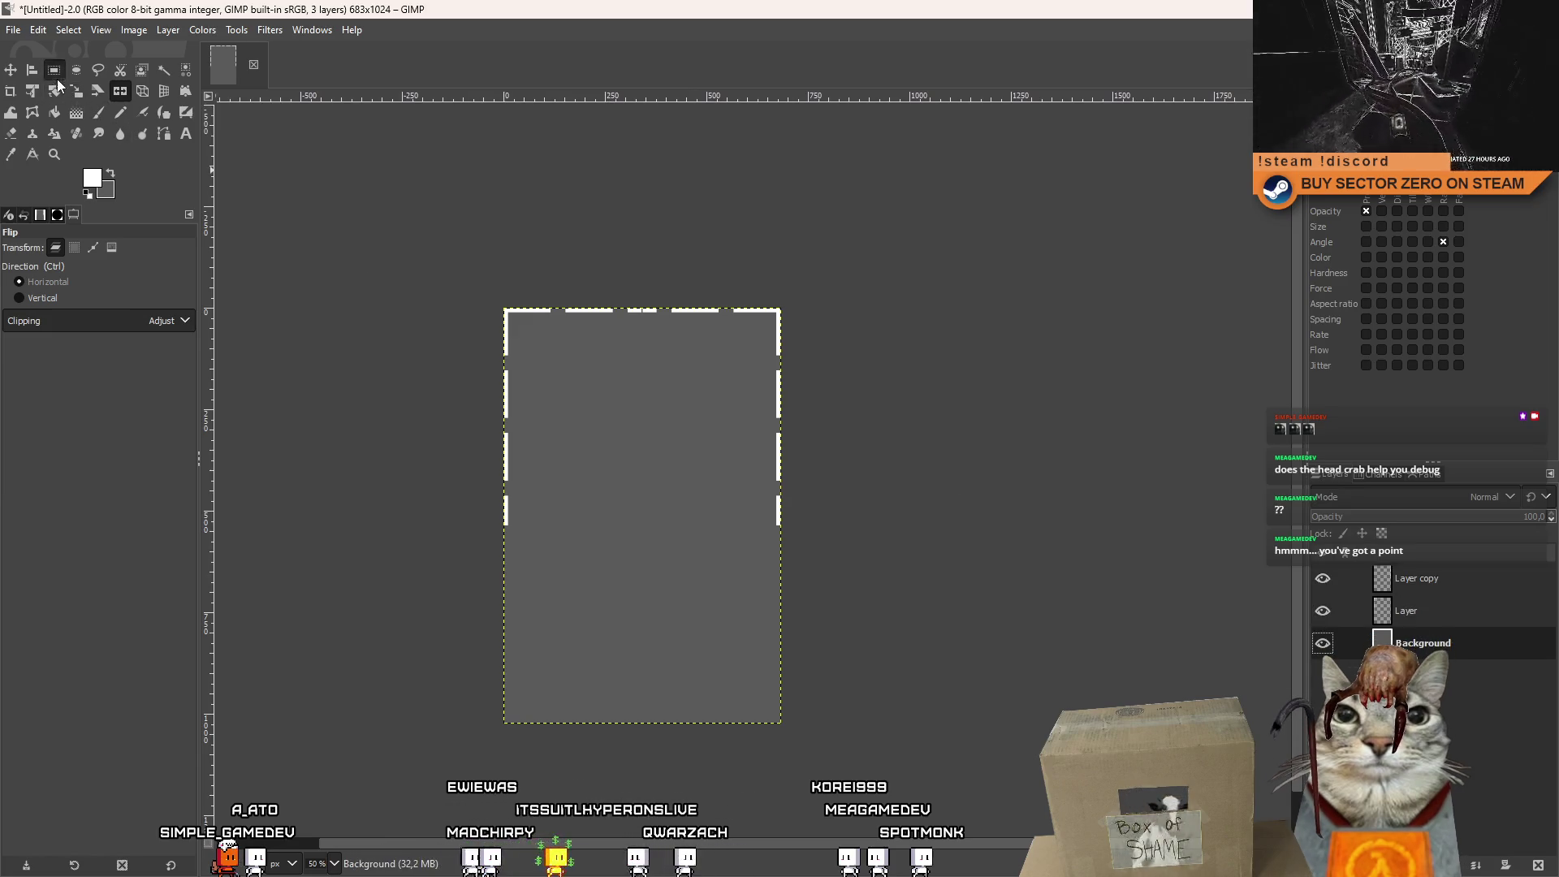
click(53, 71)
click(1426, 576)
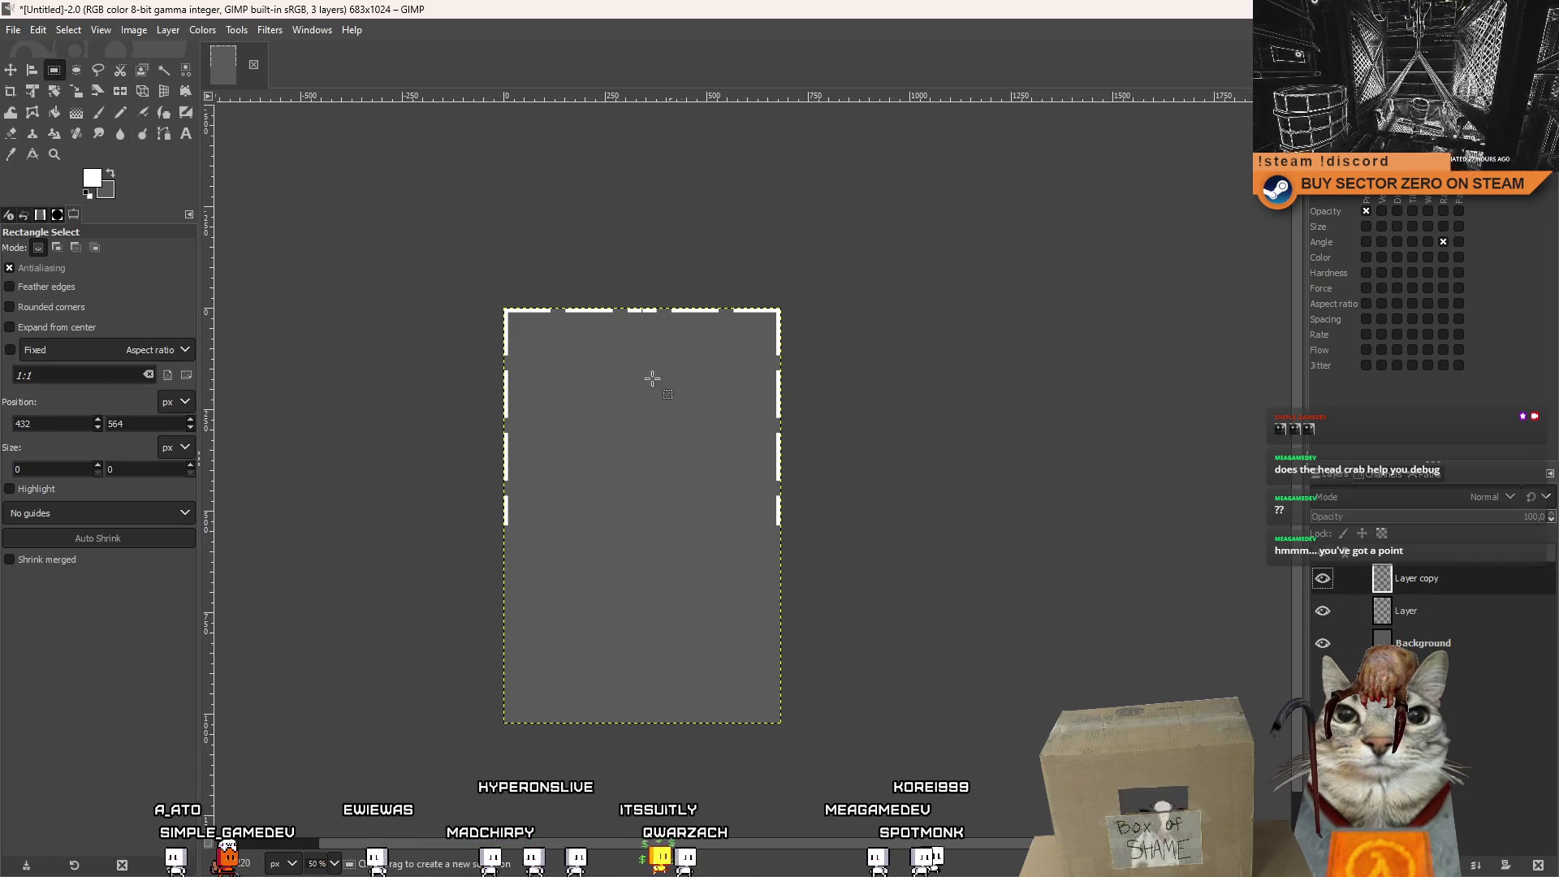
scroll(693, 396, up, 4)
scroll(692, 395, down, 1)
scroll(692, 395, down, 1)
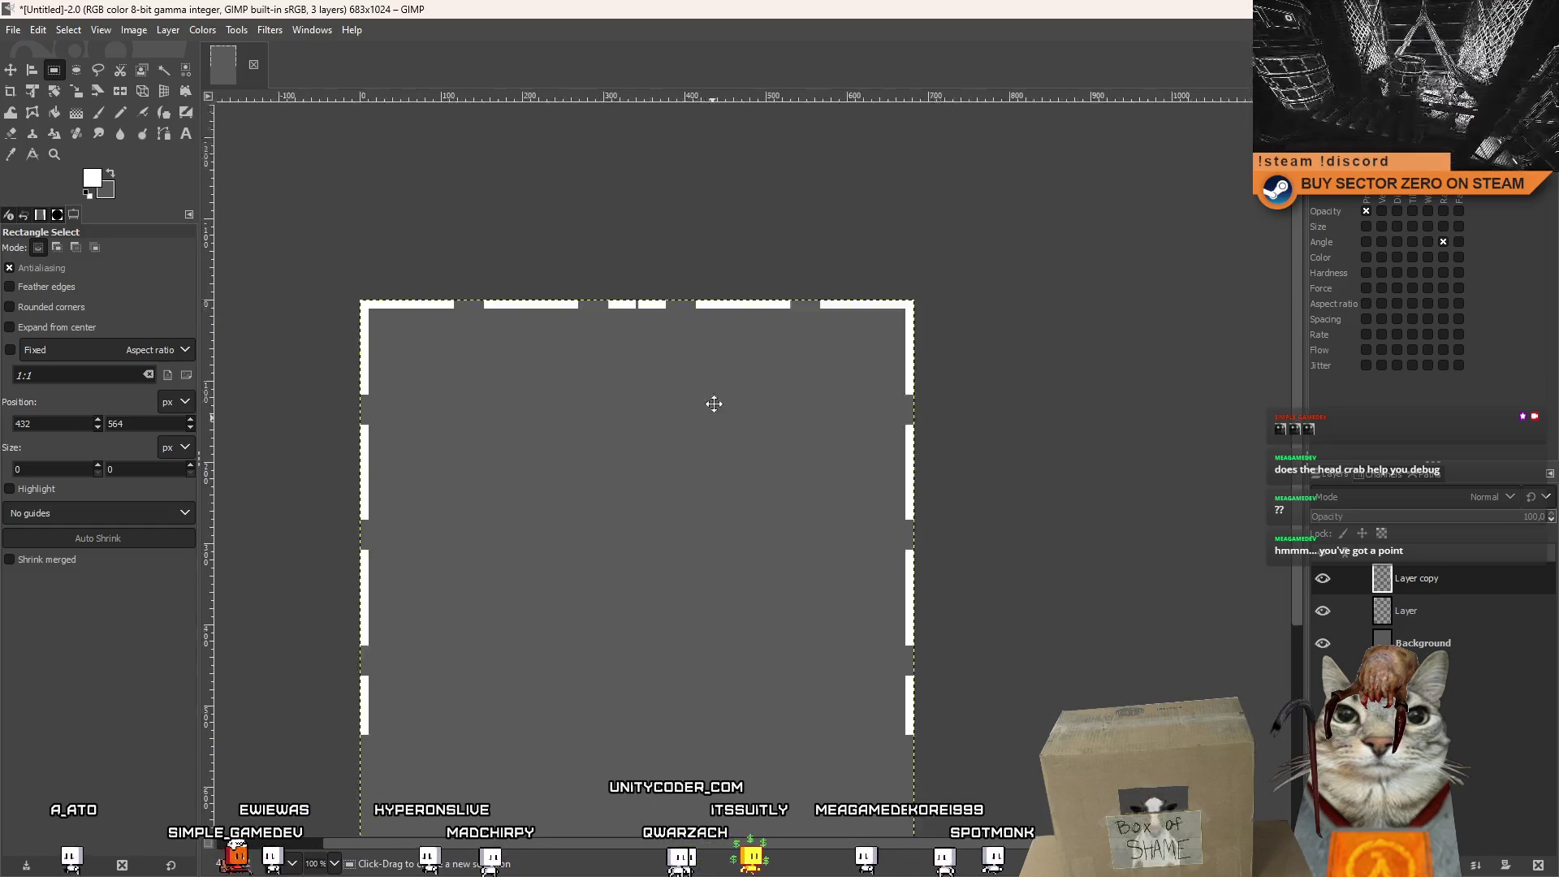
right_click(1422, 582)
click(1342, 204)
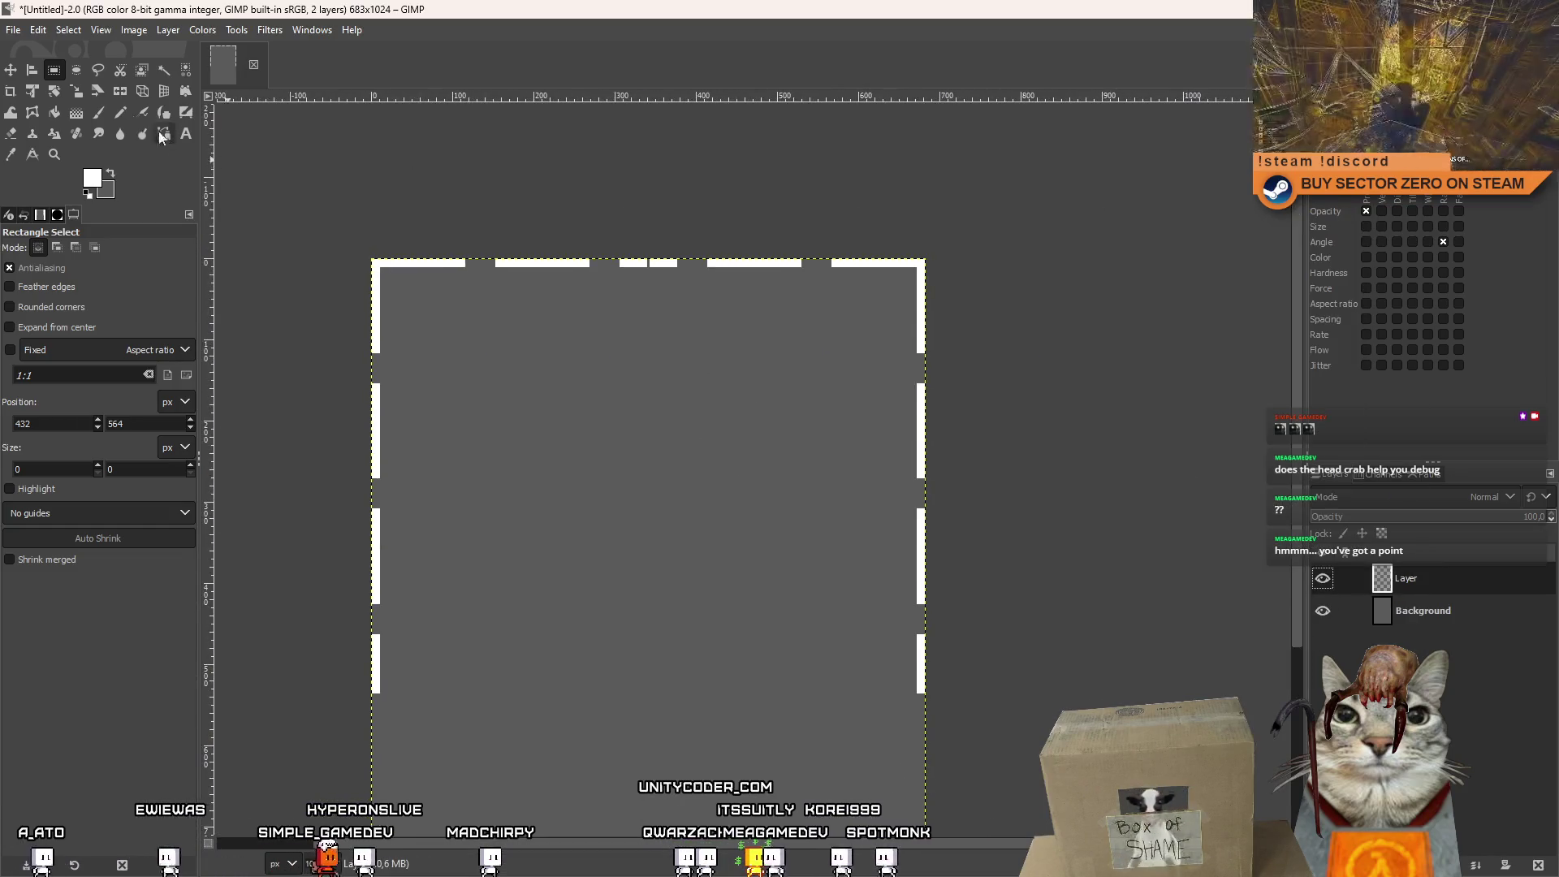
Paint the narrow gap in the top dashed border solid white.
key(p)
scroll(654, 258, up, 3)
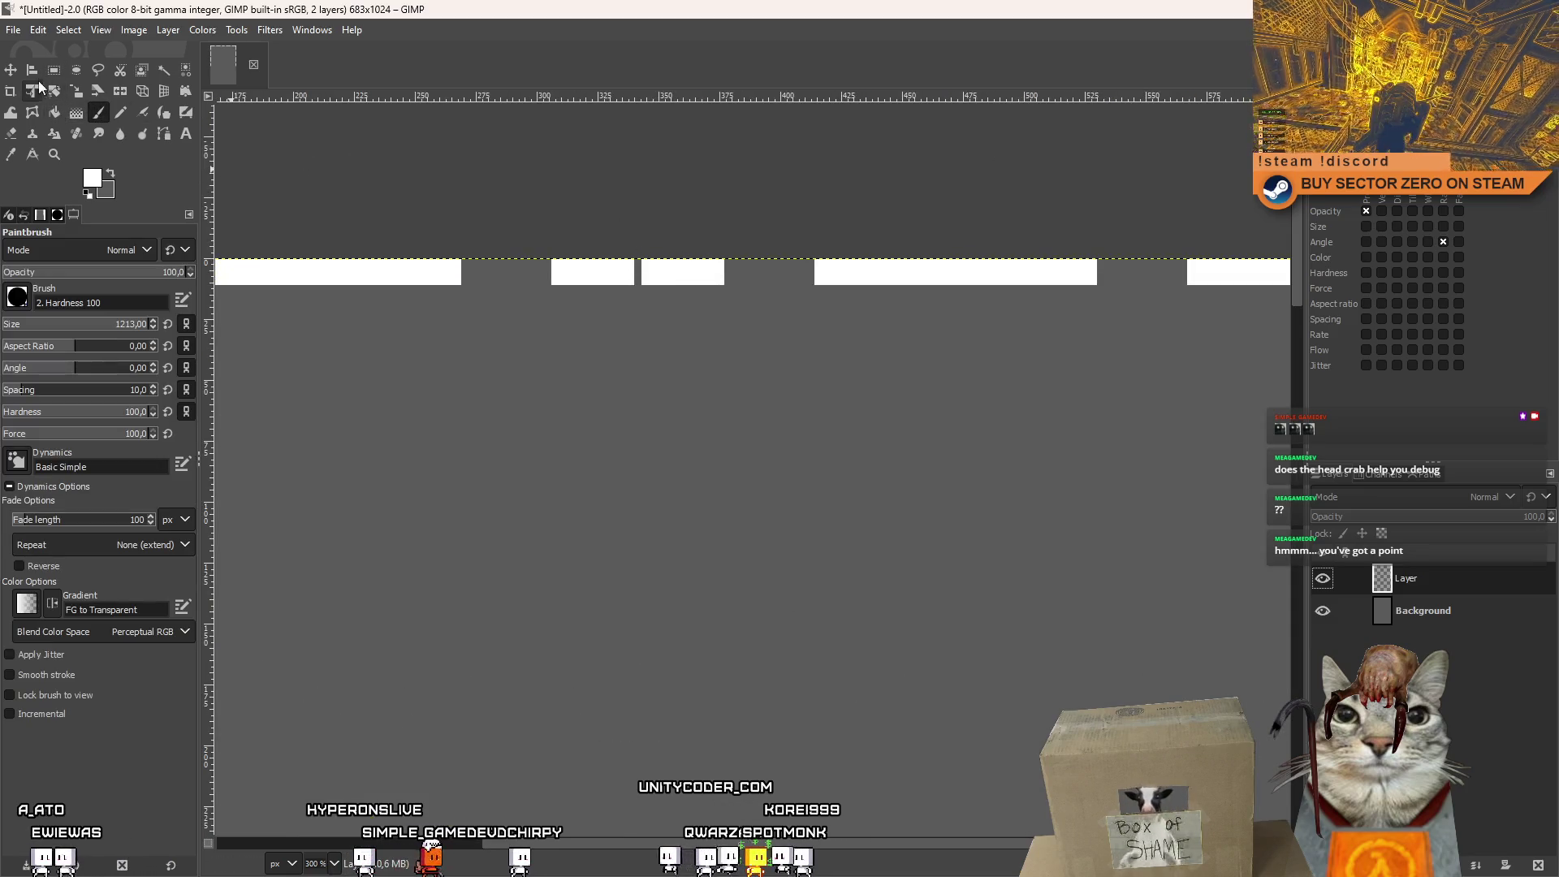
click(54, 70)
scroll(583, 203, up, 5)
mouse_move(583, 203)
mouse_down()
mouse_move(636, 316)
mouse_move(634, 352)
mouse_up()
key(p)
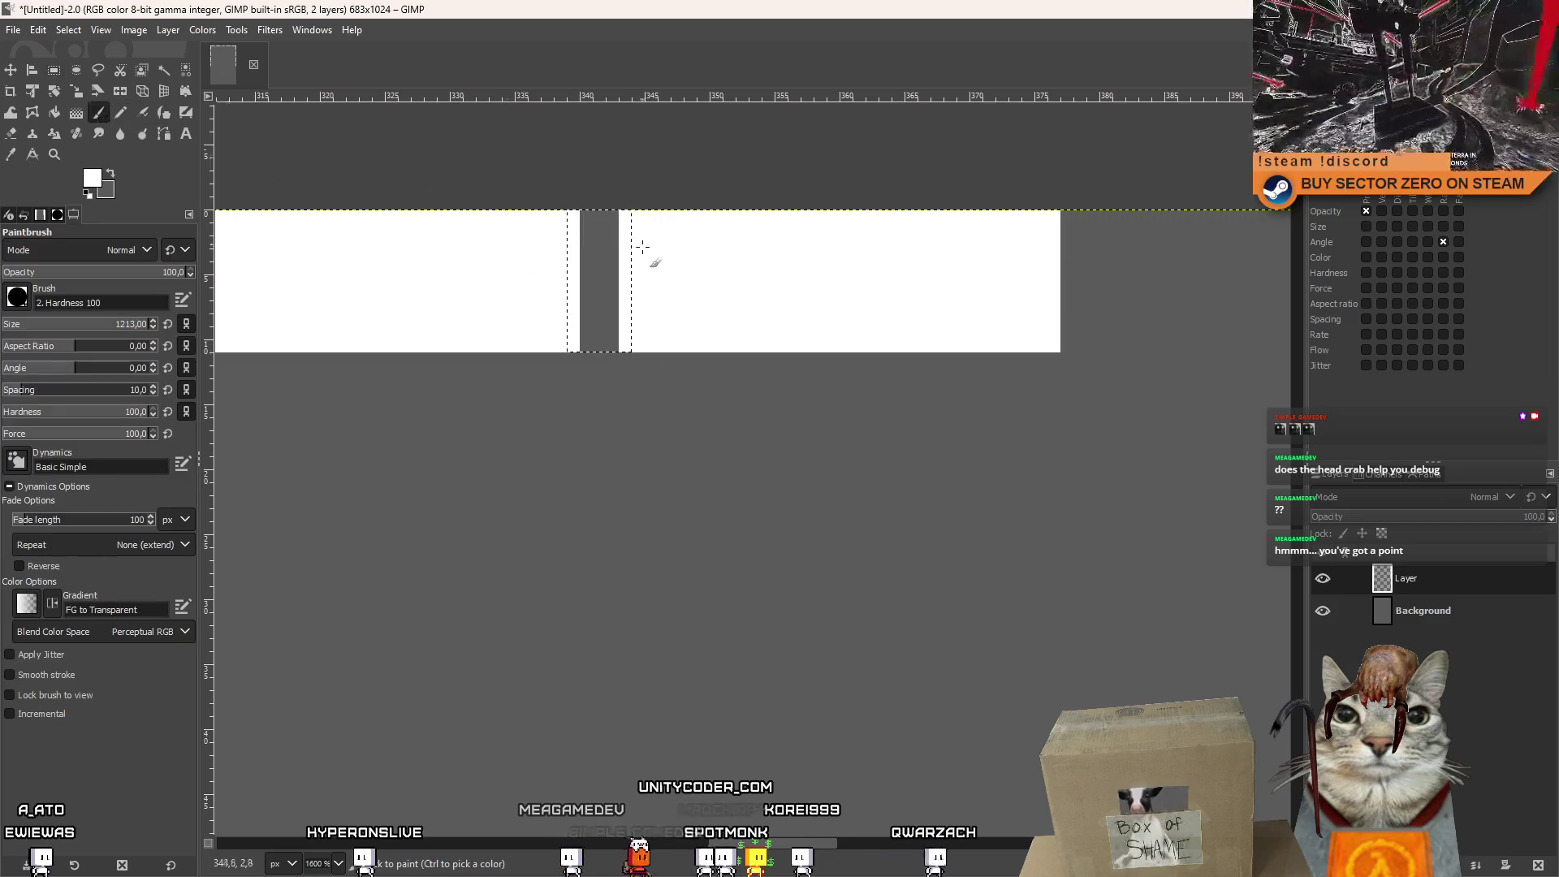
click(599, 267)
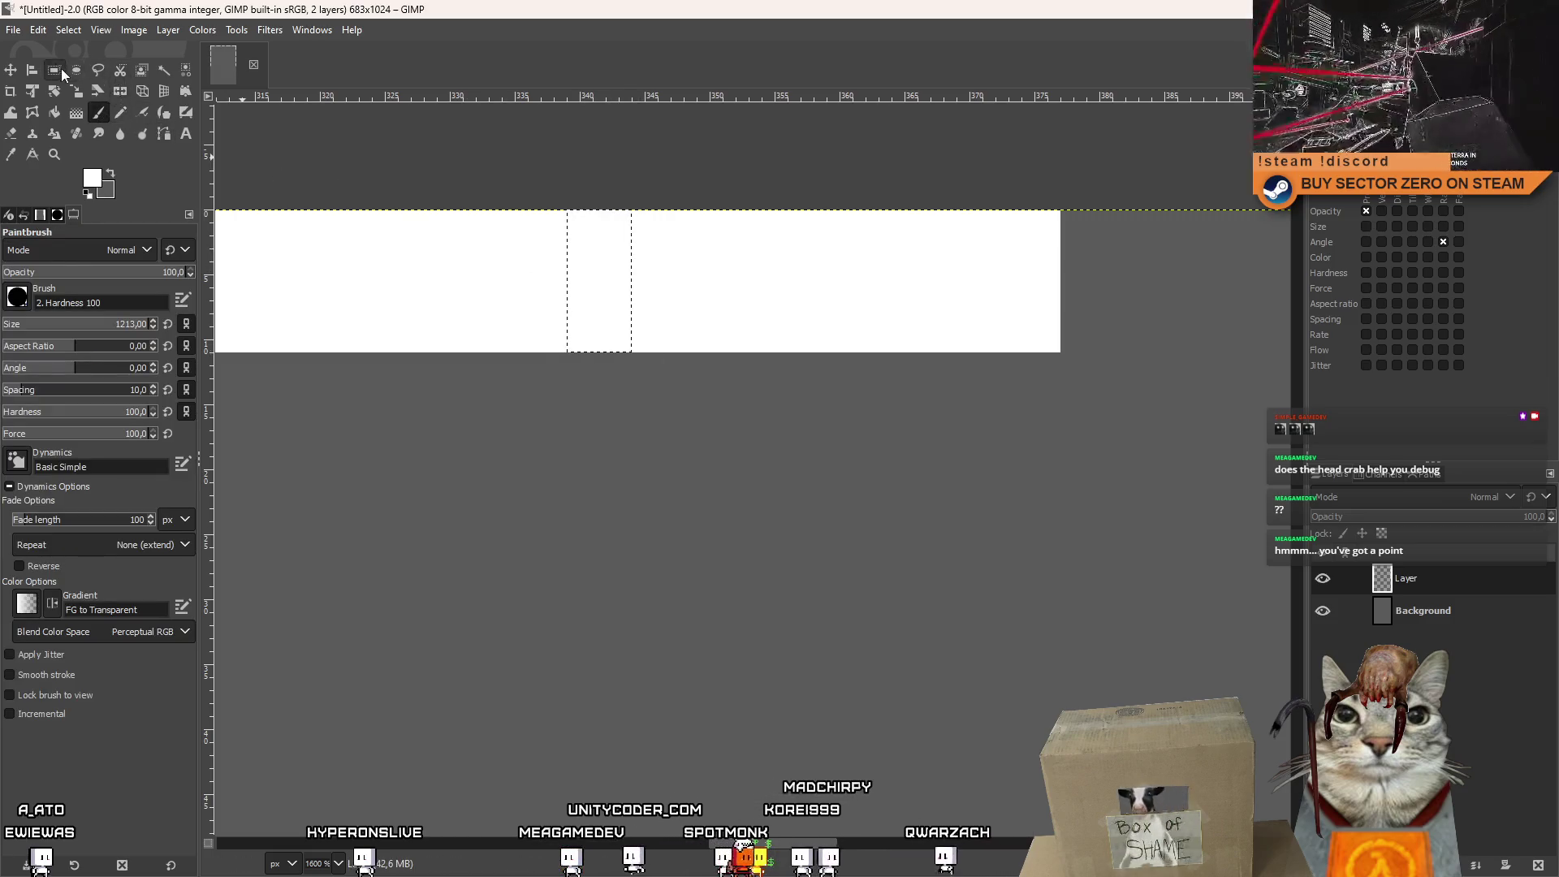
key(r)
click(712, 539)
ctrl+scroll(866, 330, down, 10)
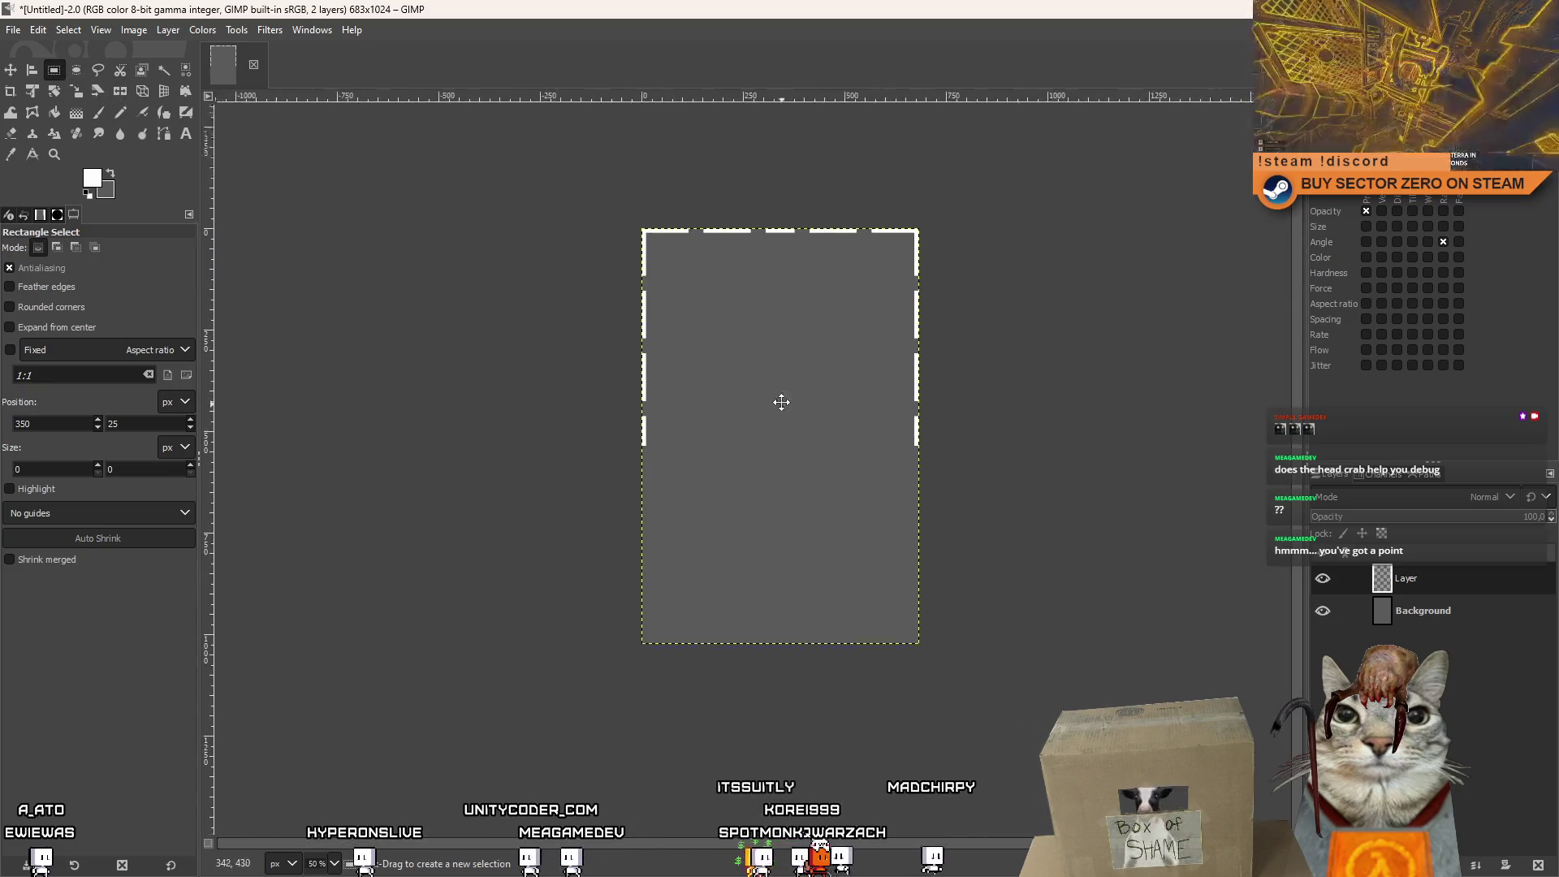
Flip a duplicate of the layer vertically, then delete that flipped copy.
right_click(1416, 577)
click(1331, 357)
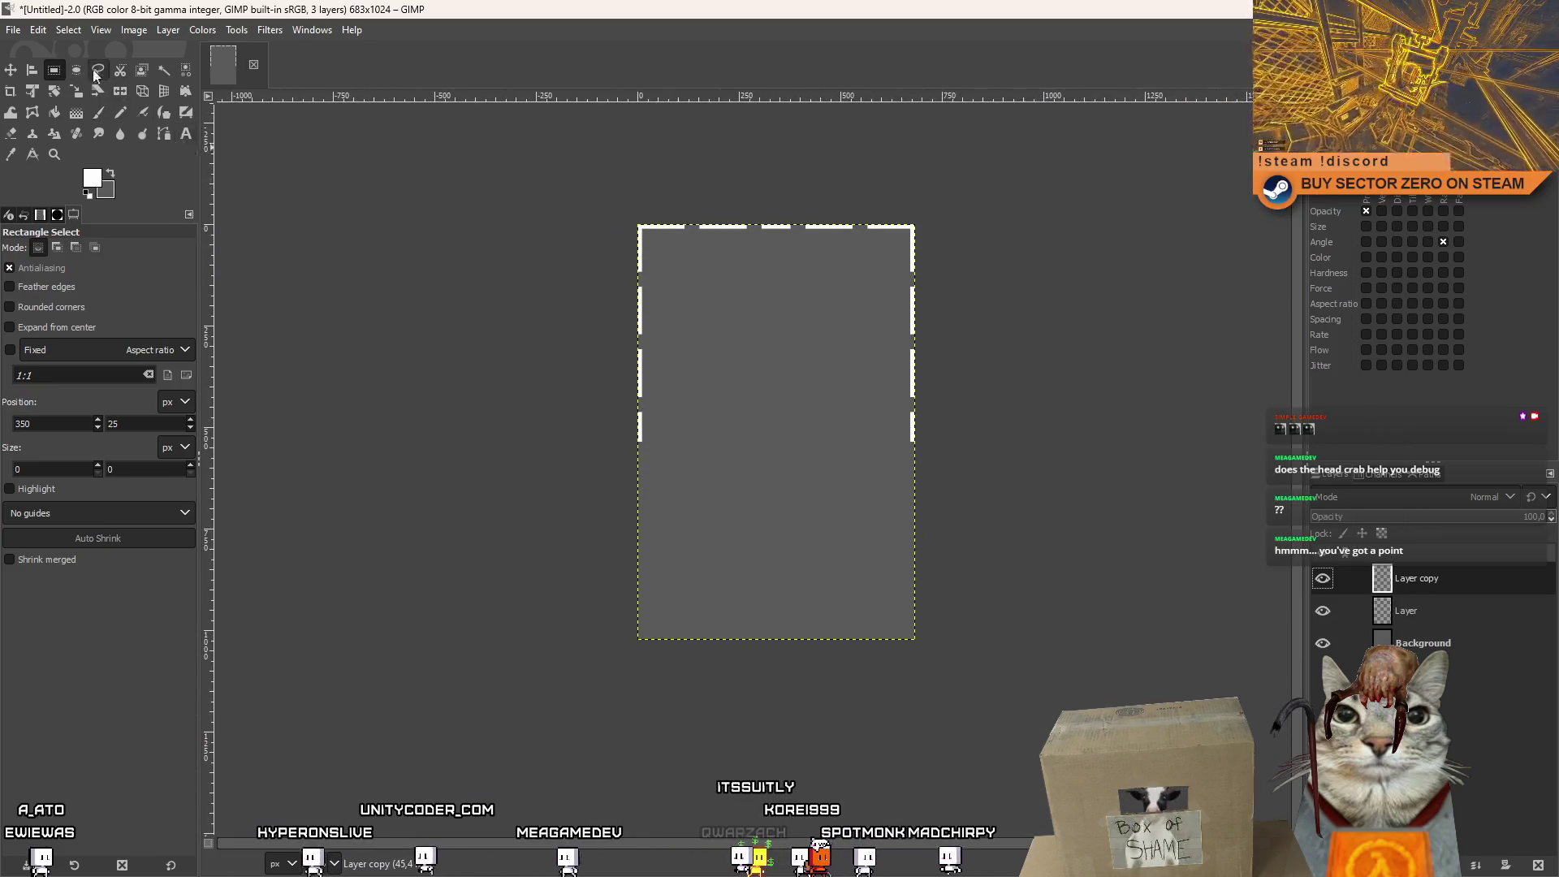
click(120, 91)
click(42, 297)
click(845, 362)
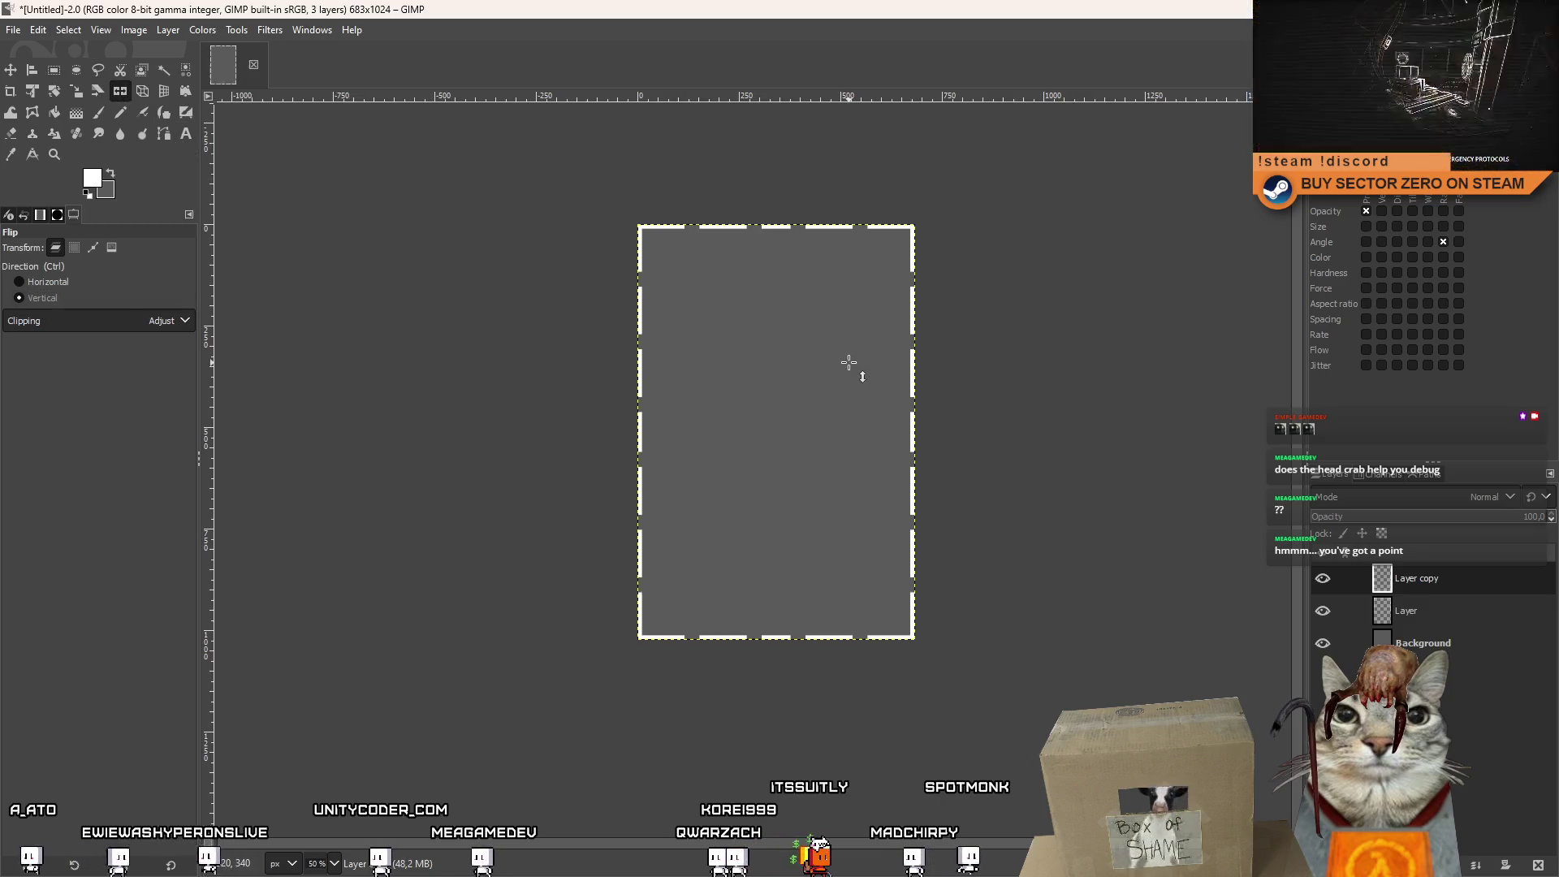
key(r)
right_click(1476, 585)
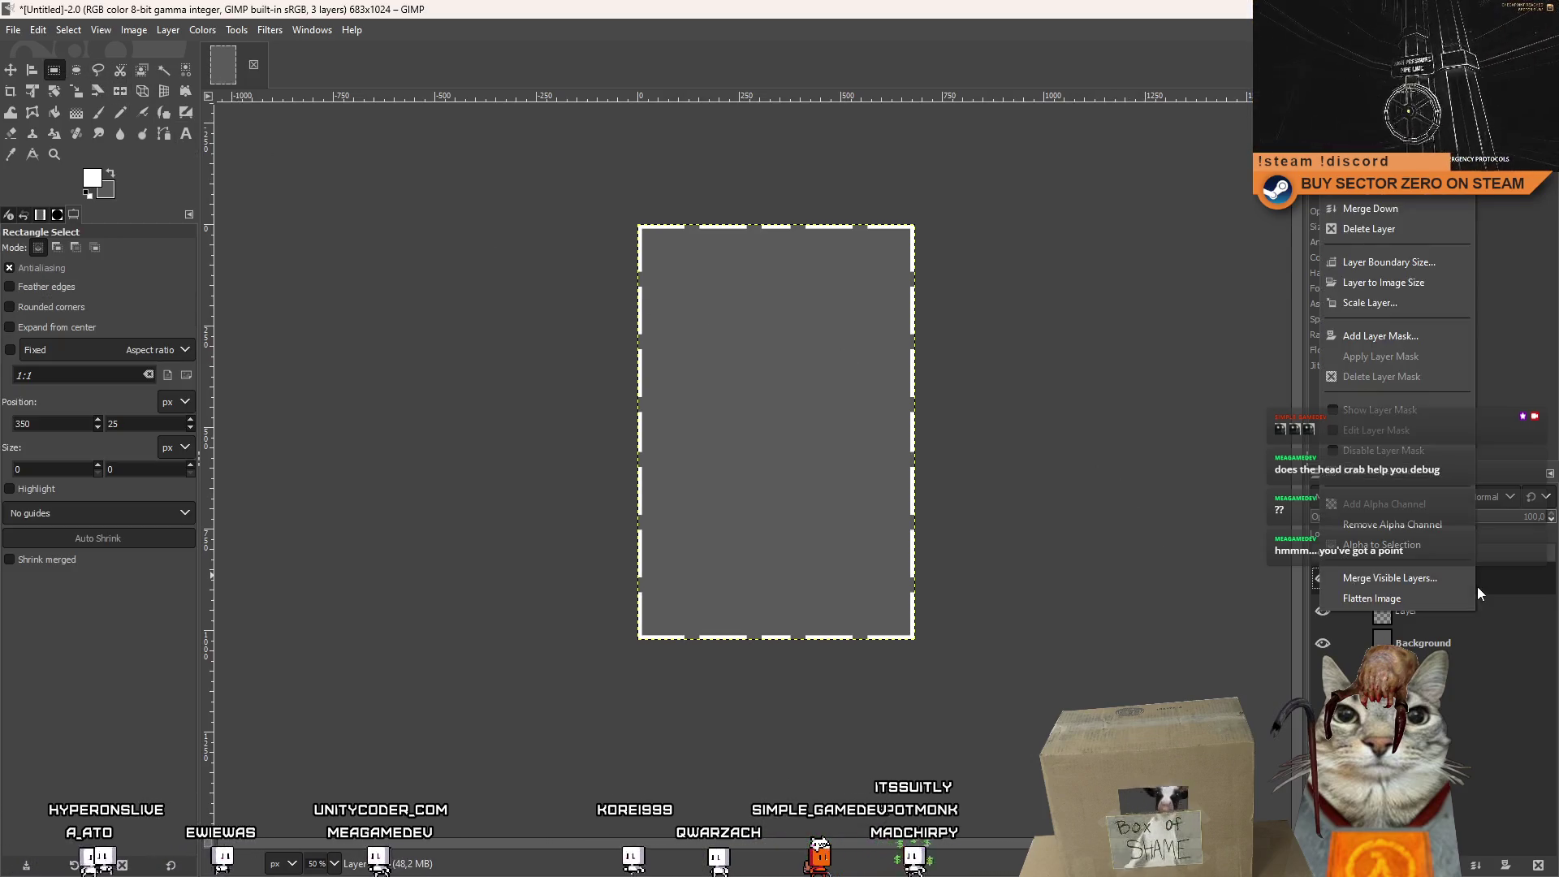
click(1386, 229)
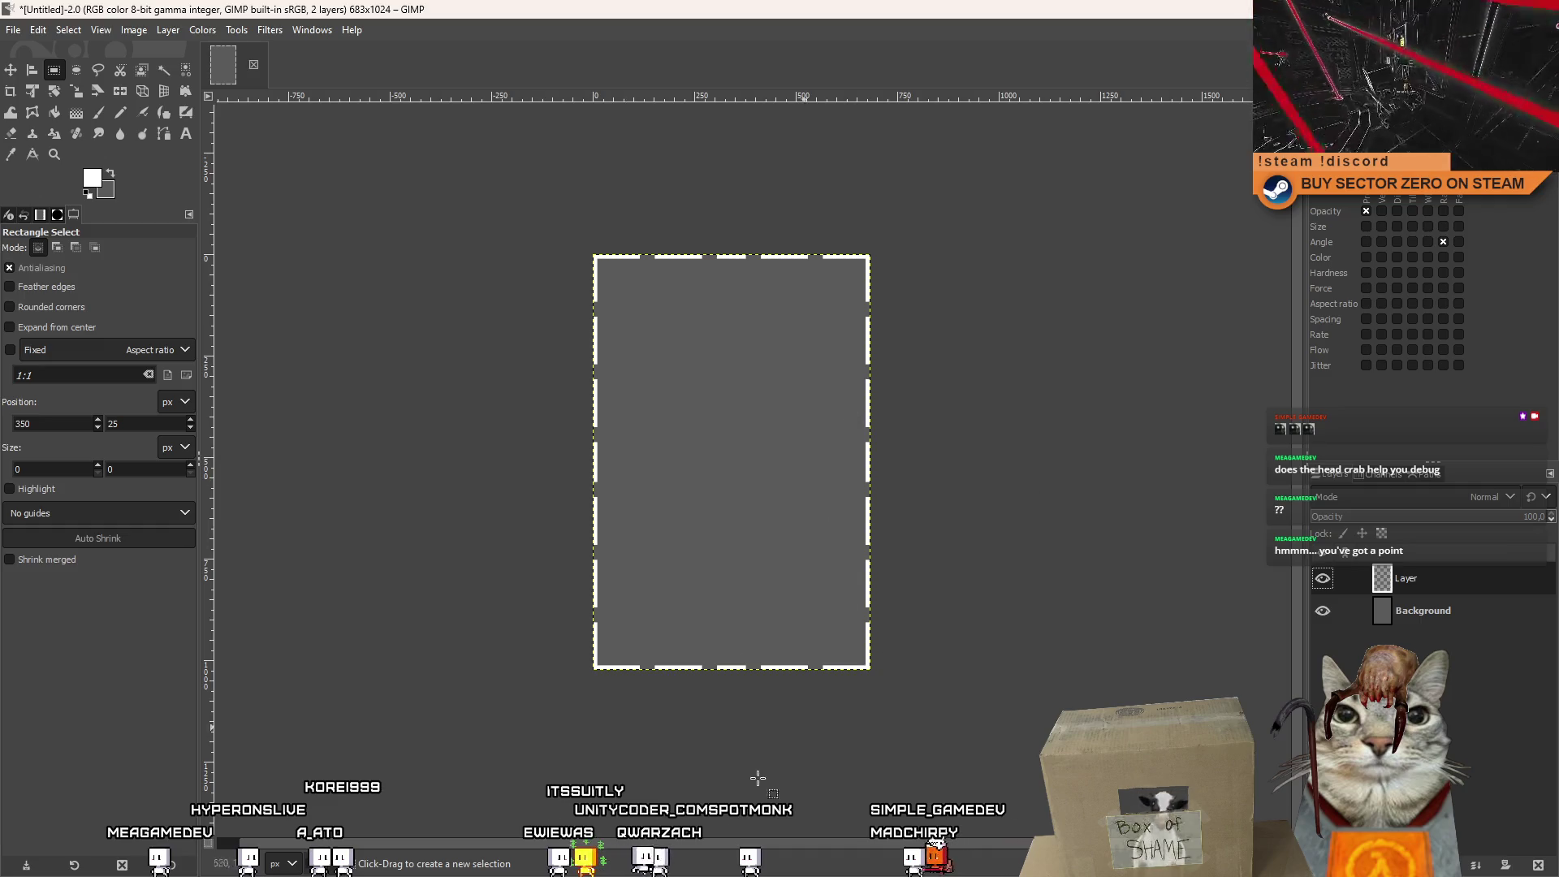
Cancel a New Layer dialog and open the Create a New Image dialog via File > New.
mouse_move(825, 668)
mouse_down()
mouse_move(751, 729)
mouse_move(769, 682)
mouse_up()
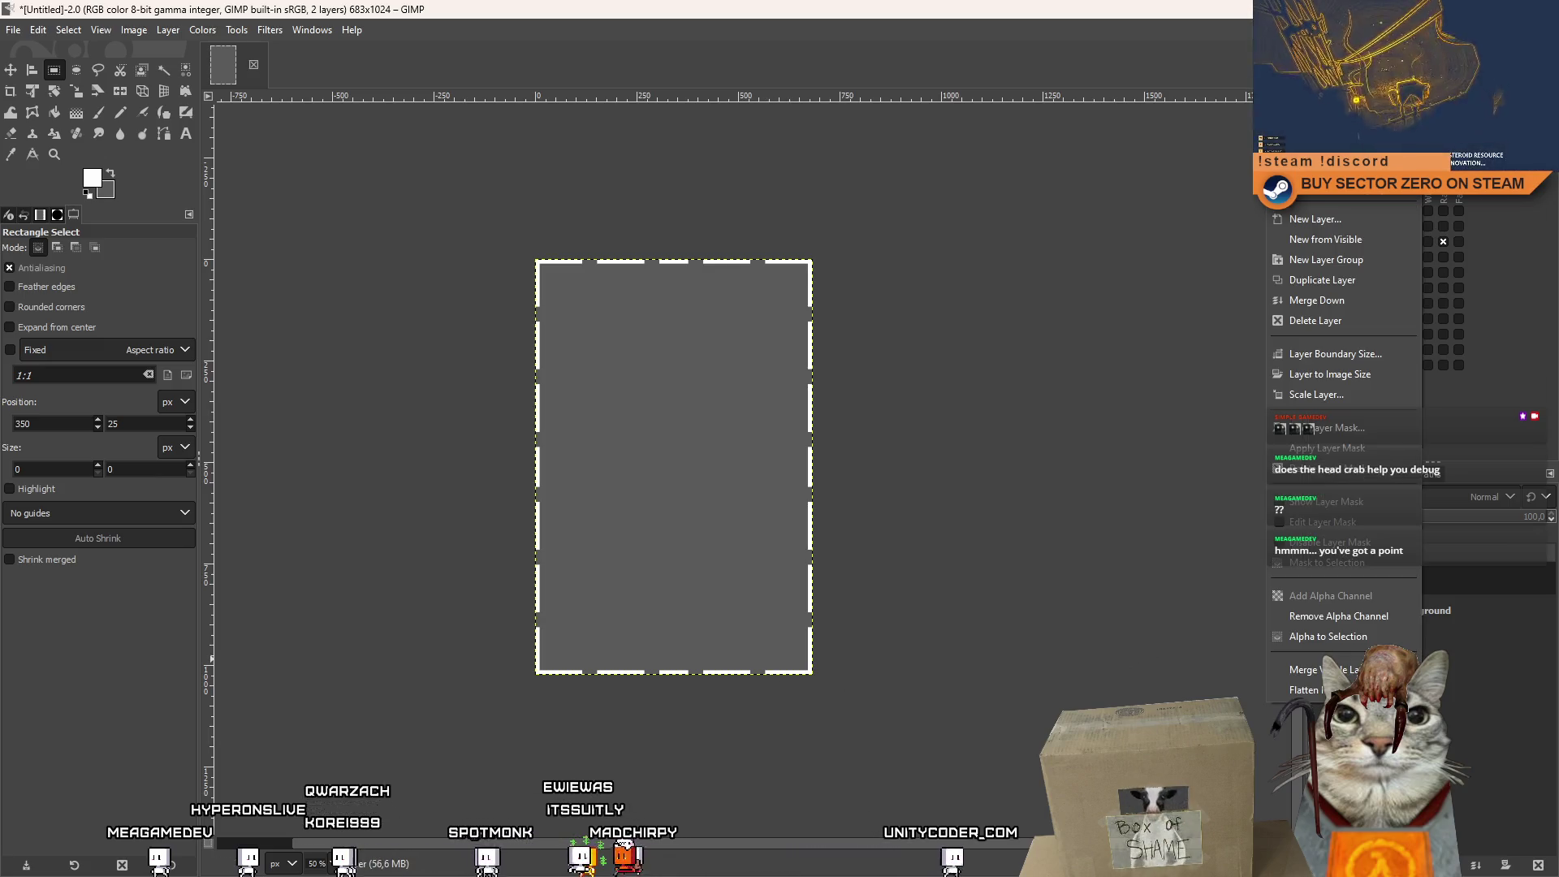
right_click(1421, 578)
click(1337, 216)
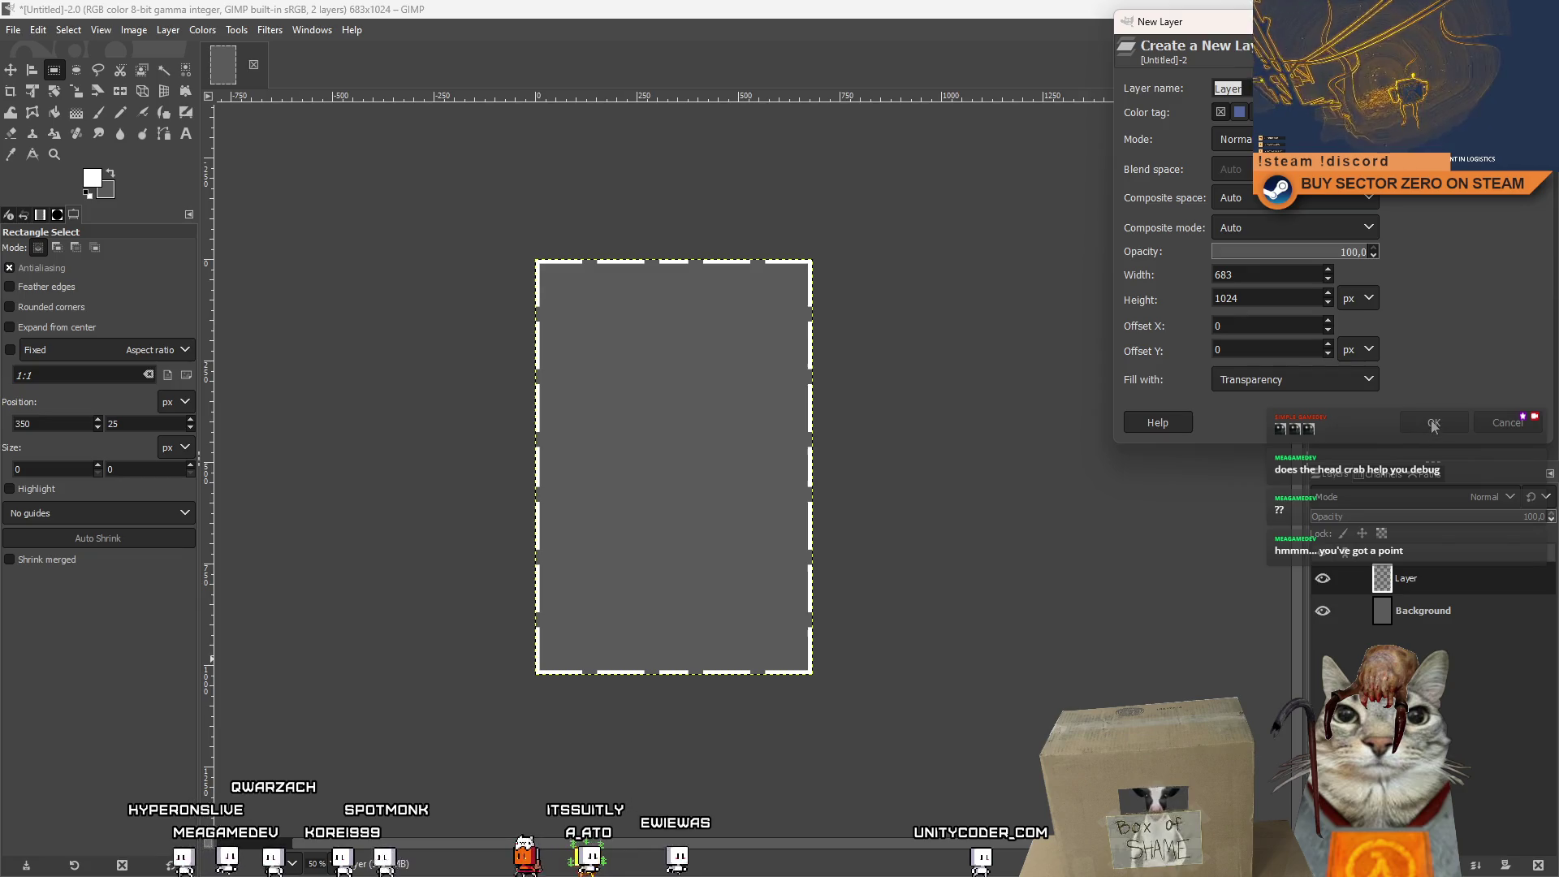
click(1522, 419)
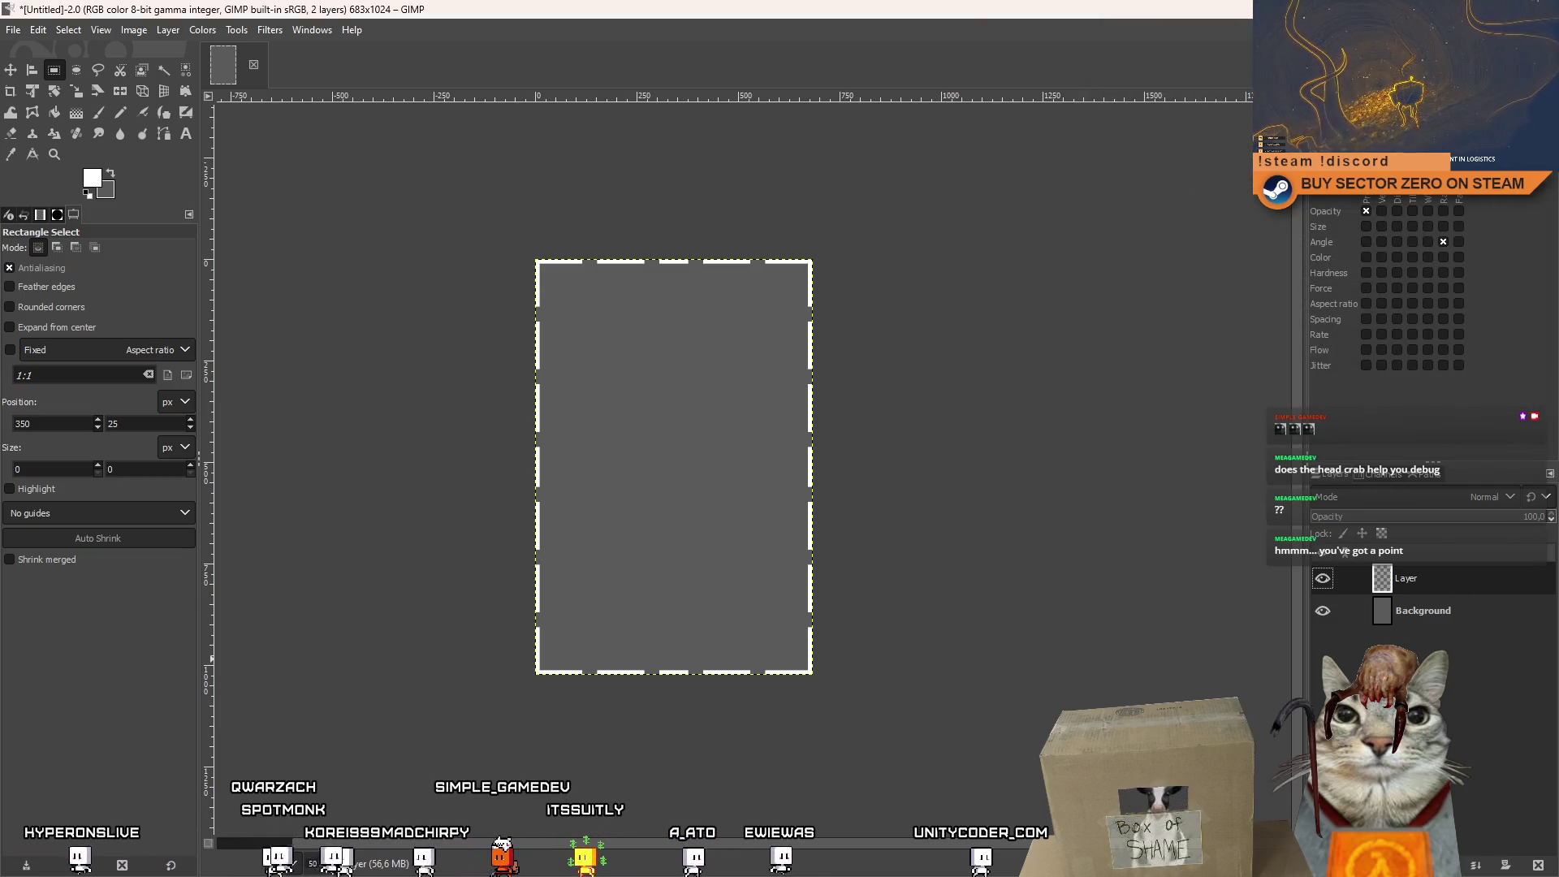
click(13, 29)
click(32, 51)
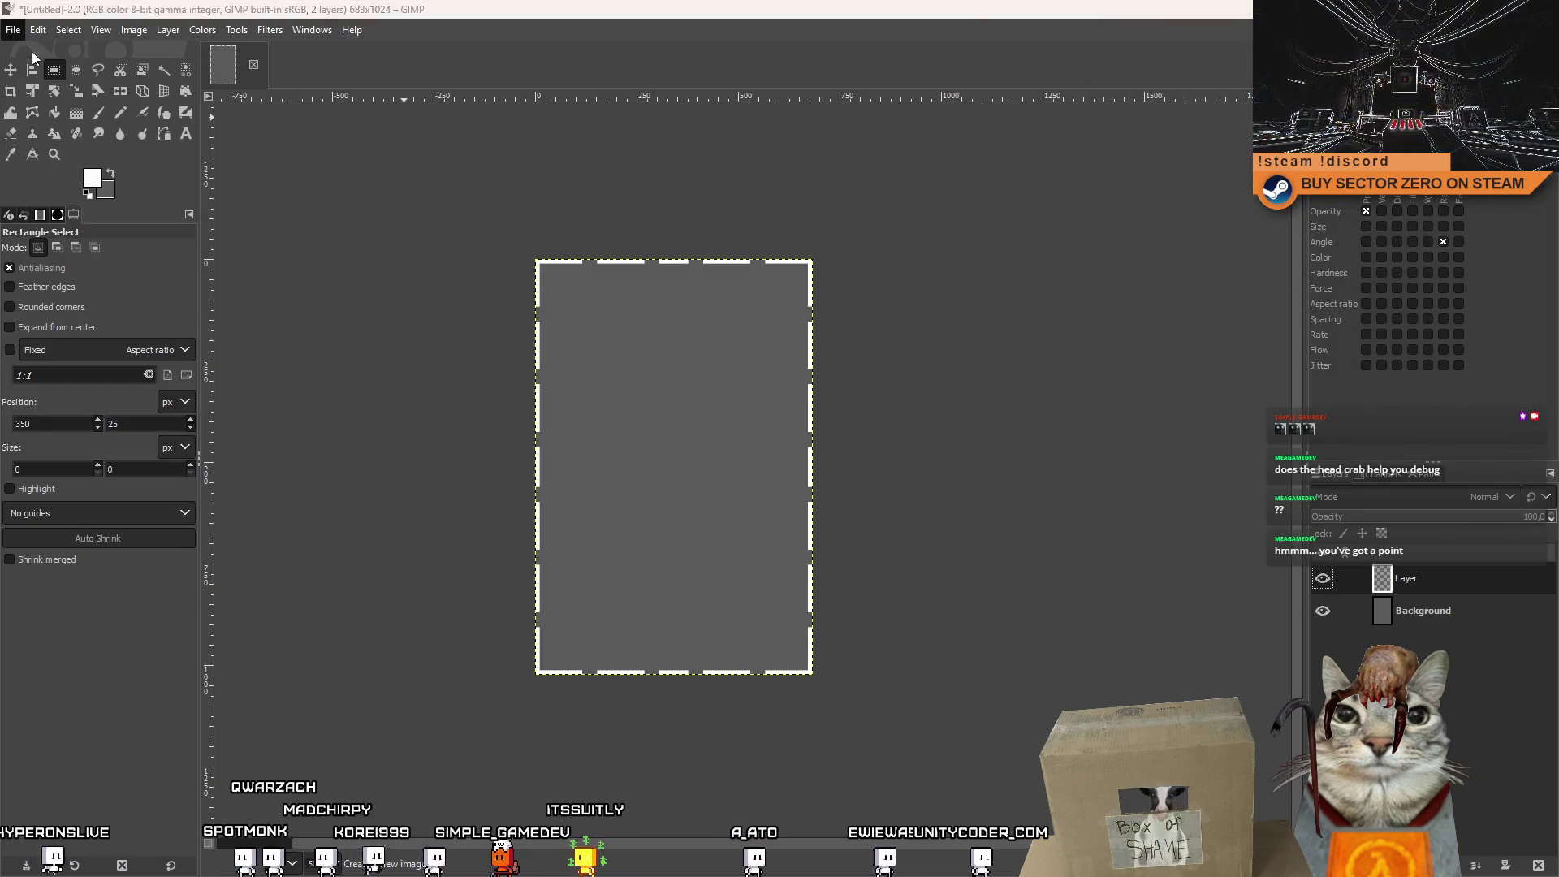
Create a 1024 x 1024 image and test-paint a white line, then undo it.
text(1024)
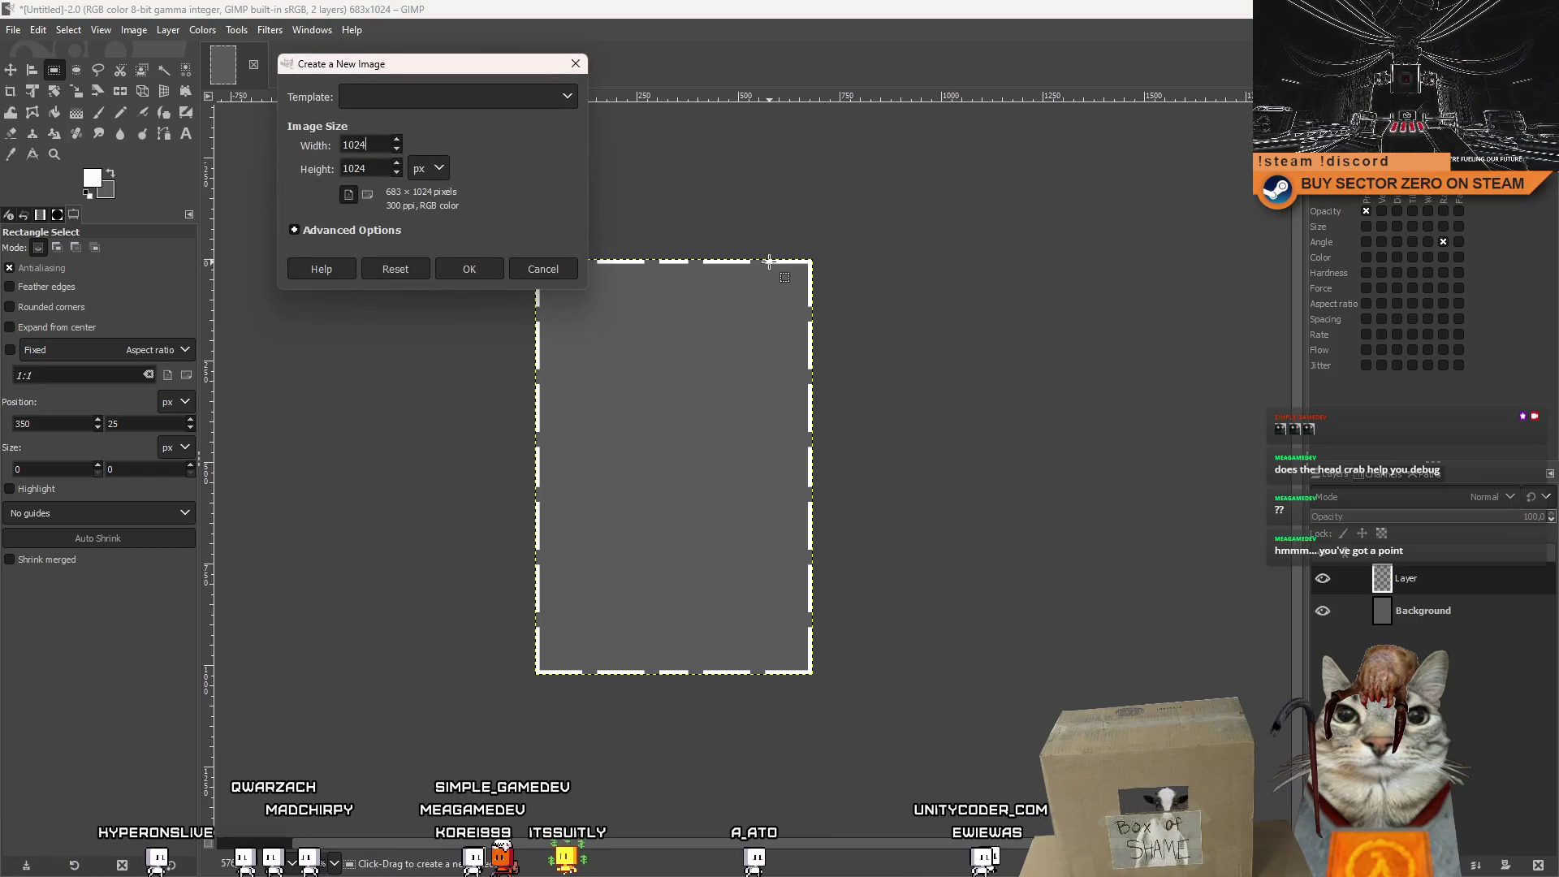
click(492, 275)
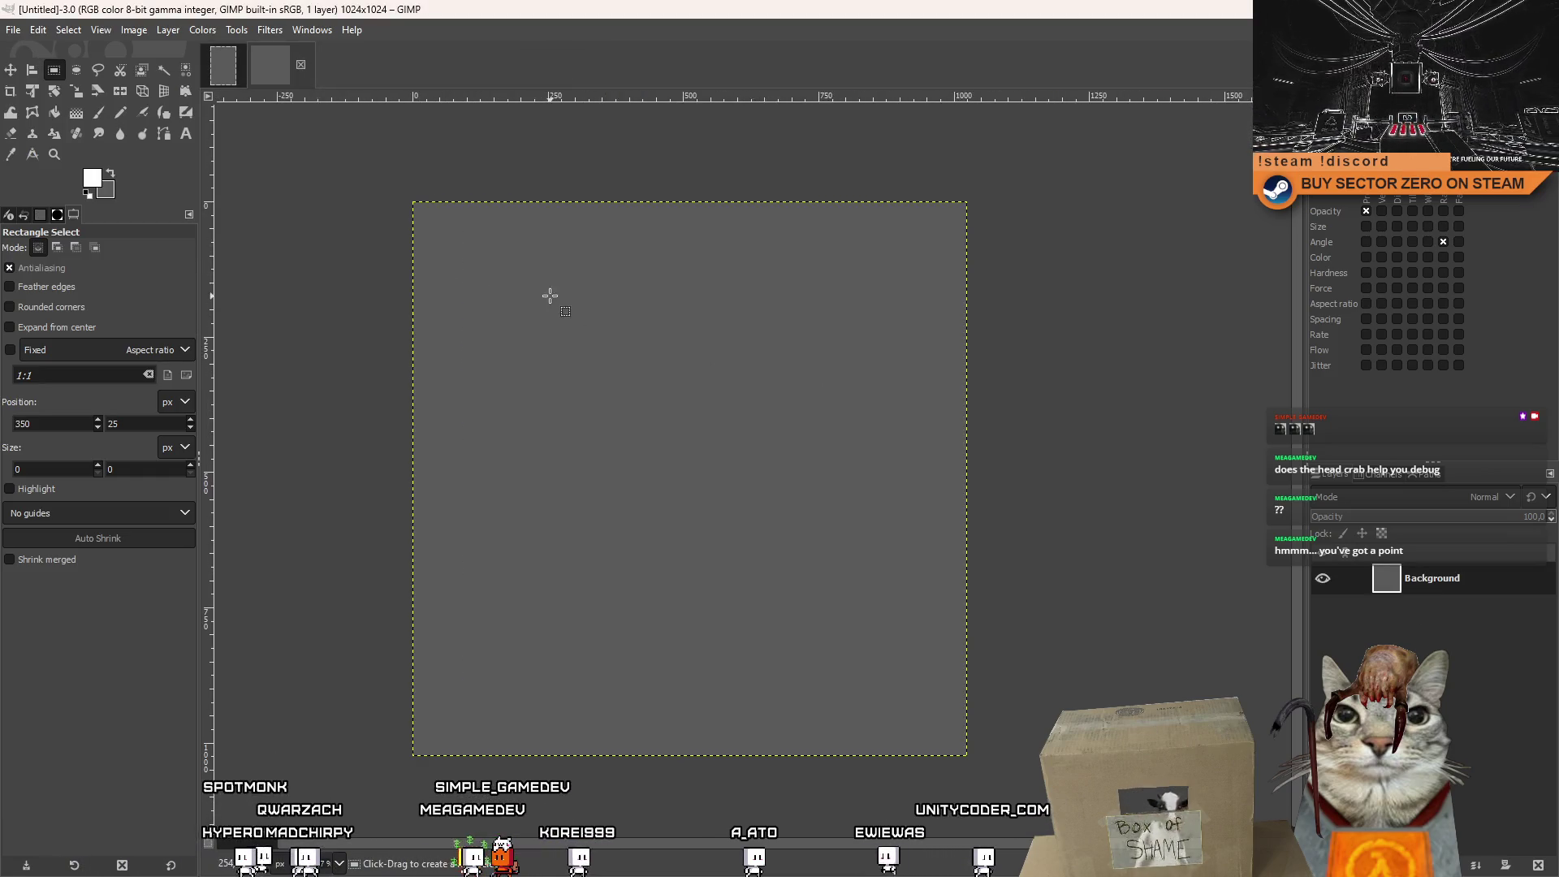
click(97, 111)
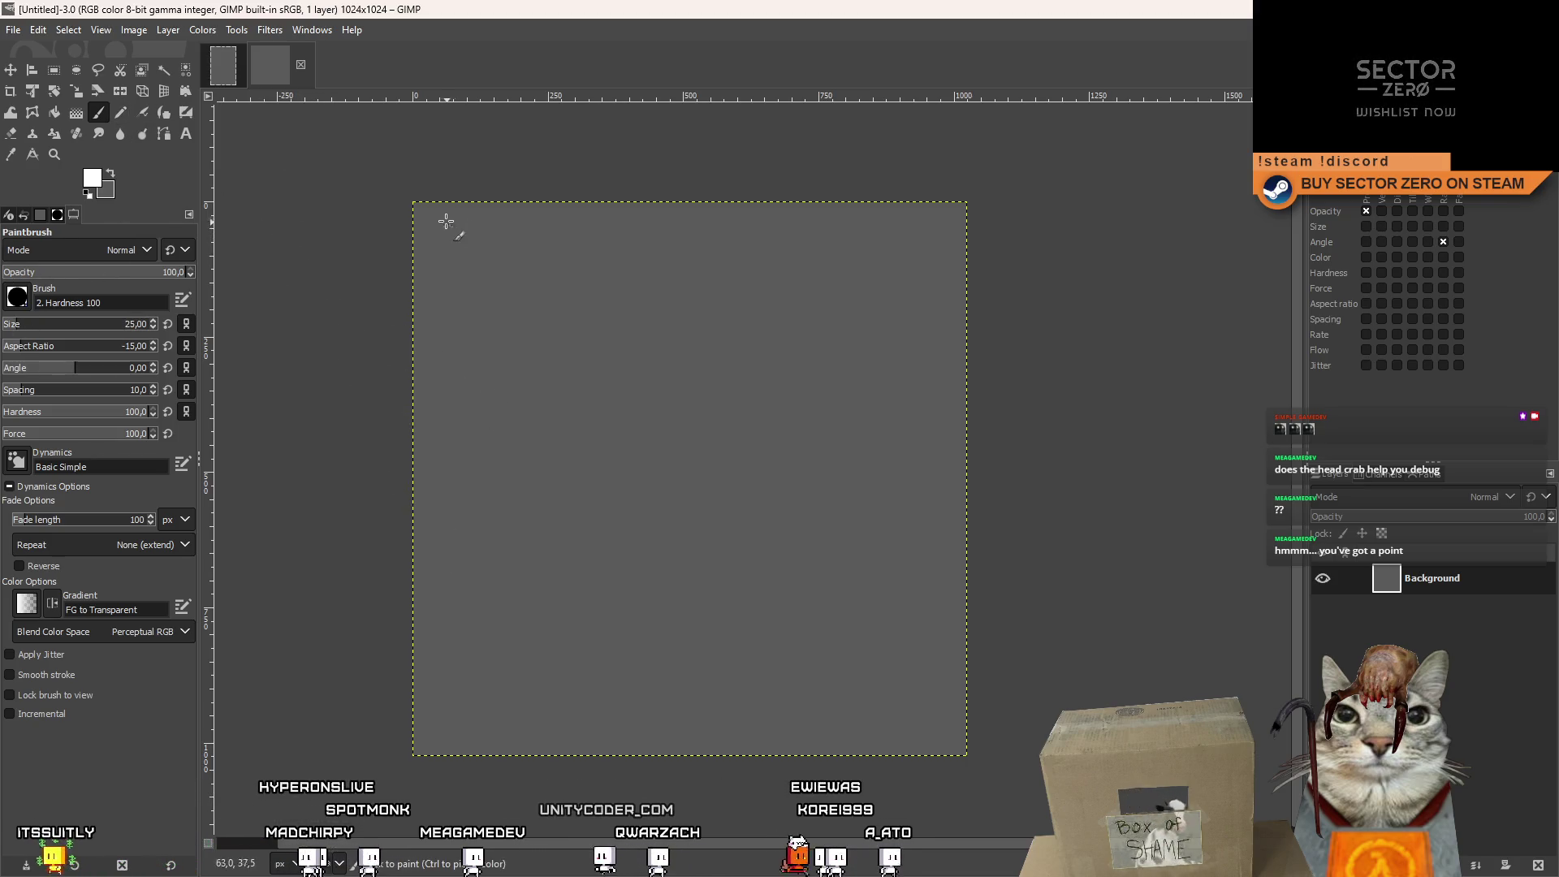
ctrl+shift+click(482, 735)
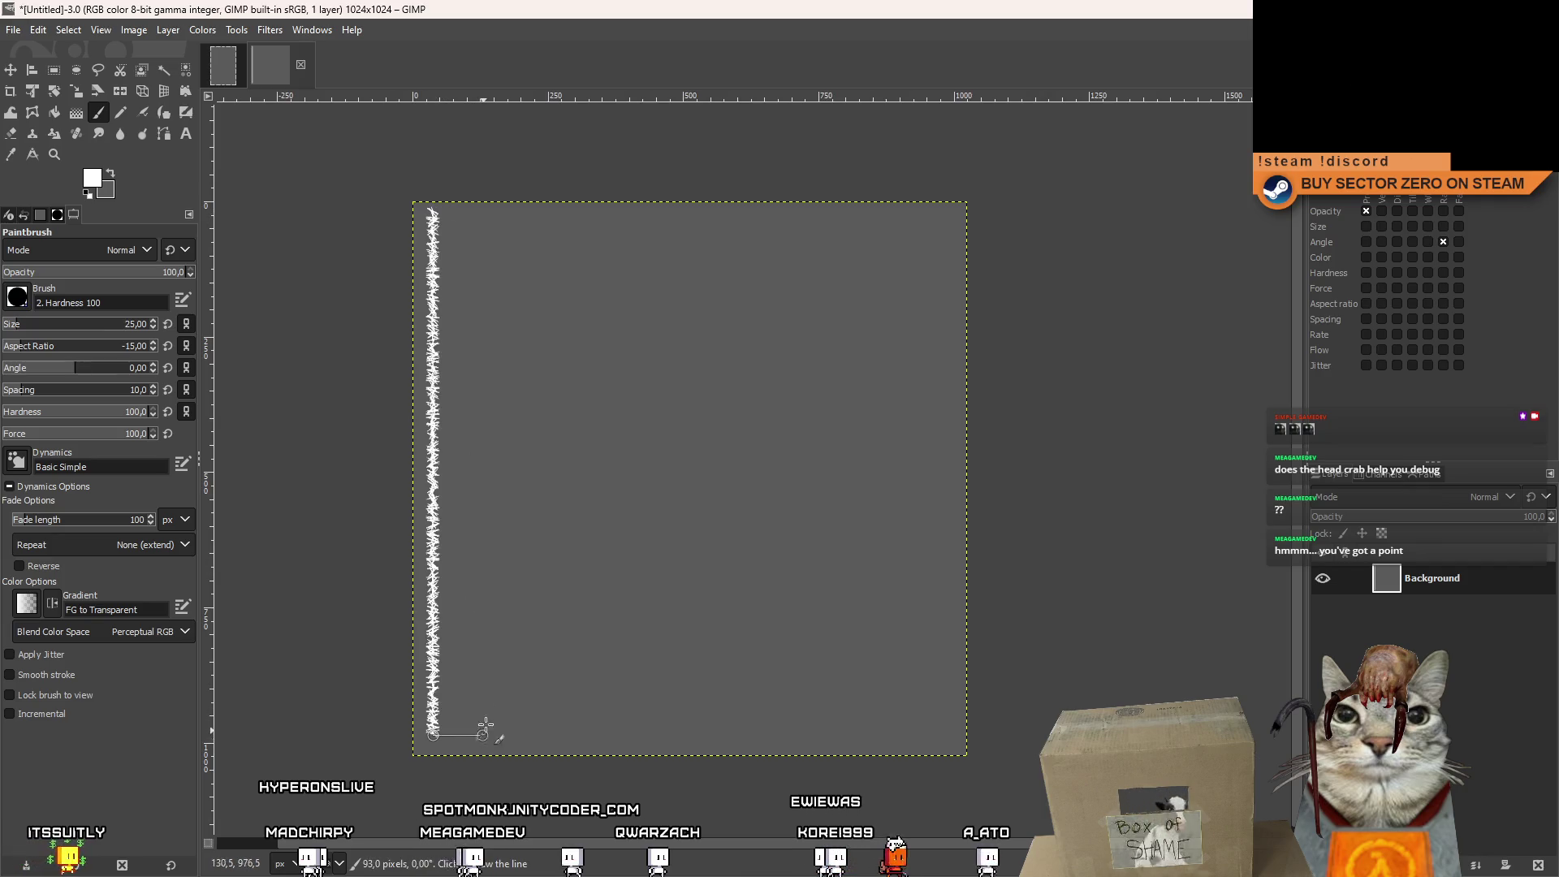
key(ctrl+z)
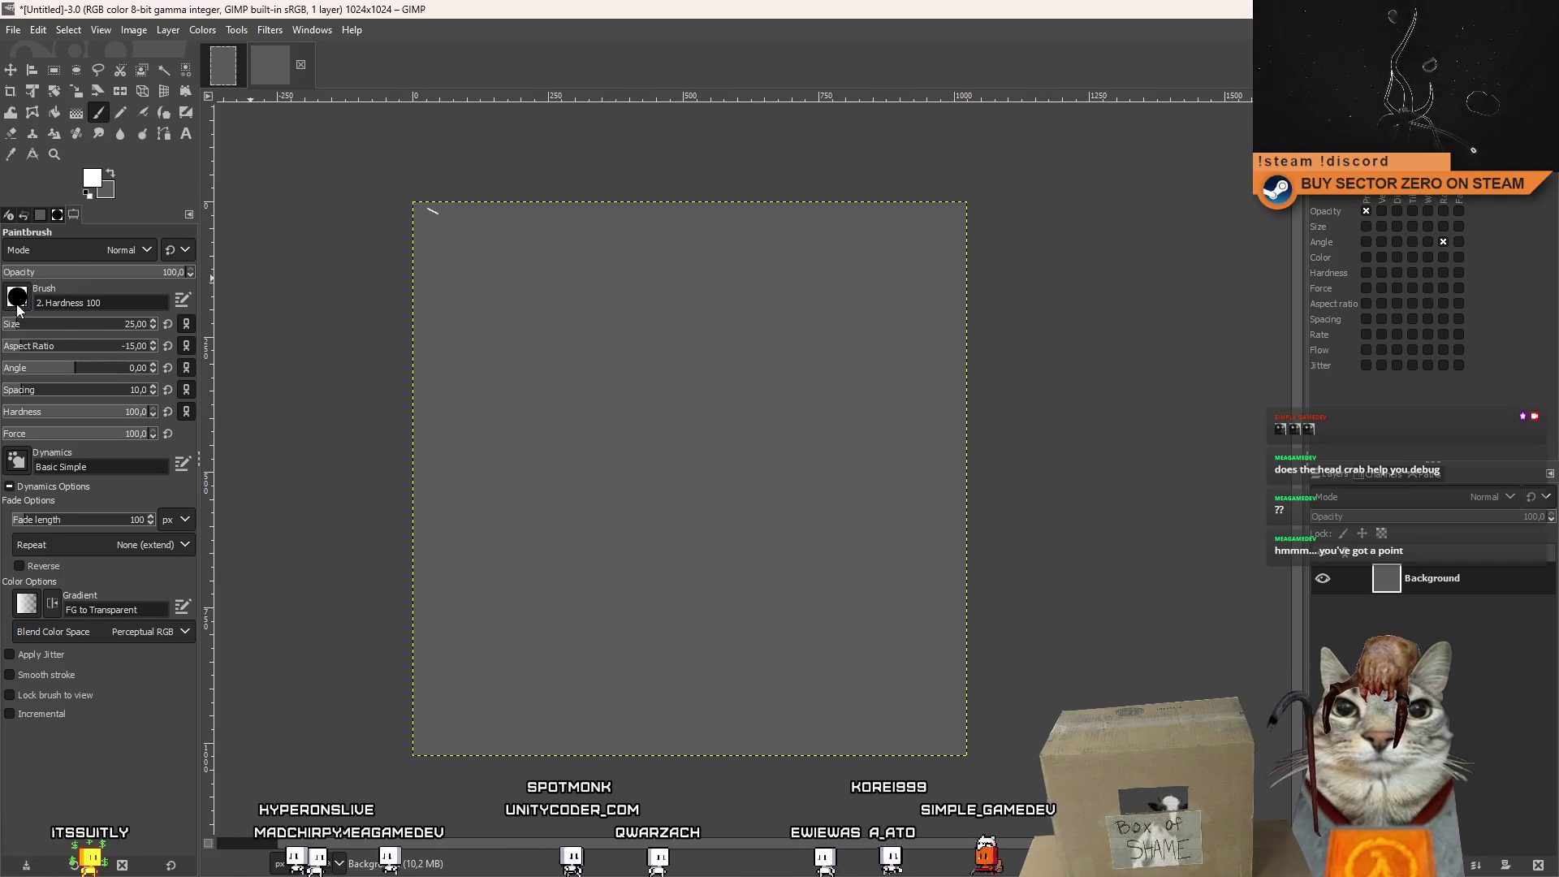
Set the paintbrush Dynamics to Dynamics Off and undo the test stroke.
click(18, 298)
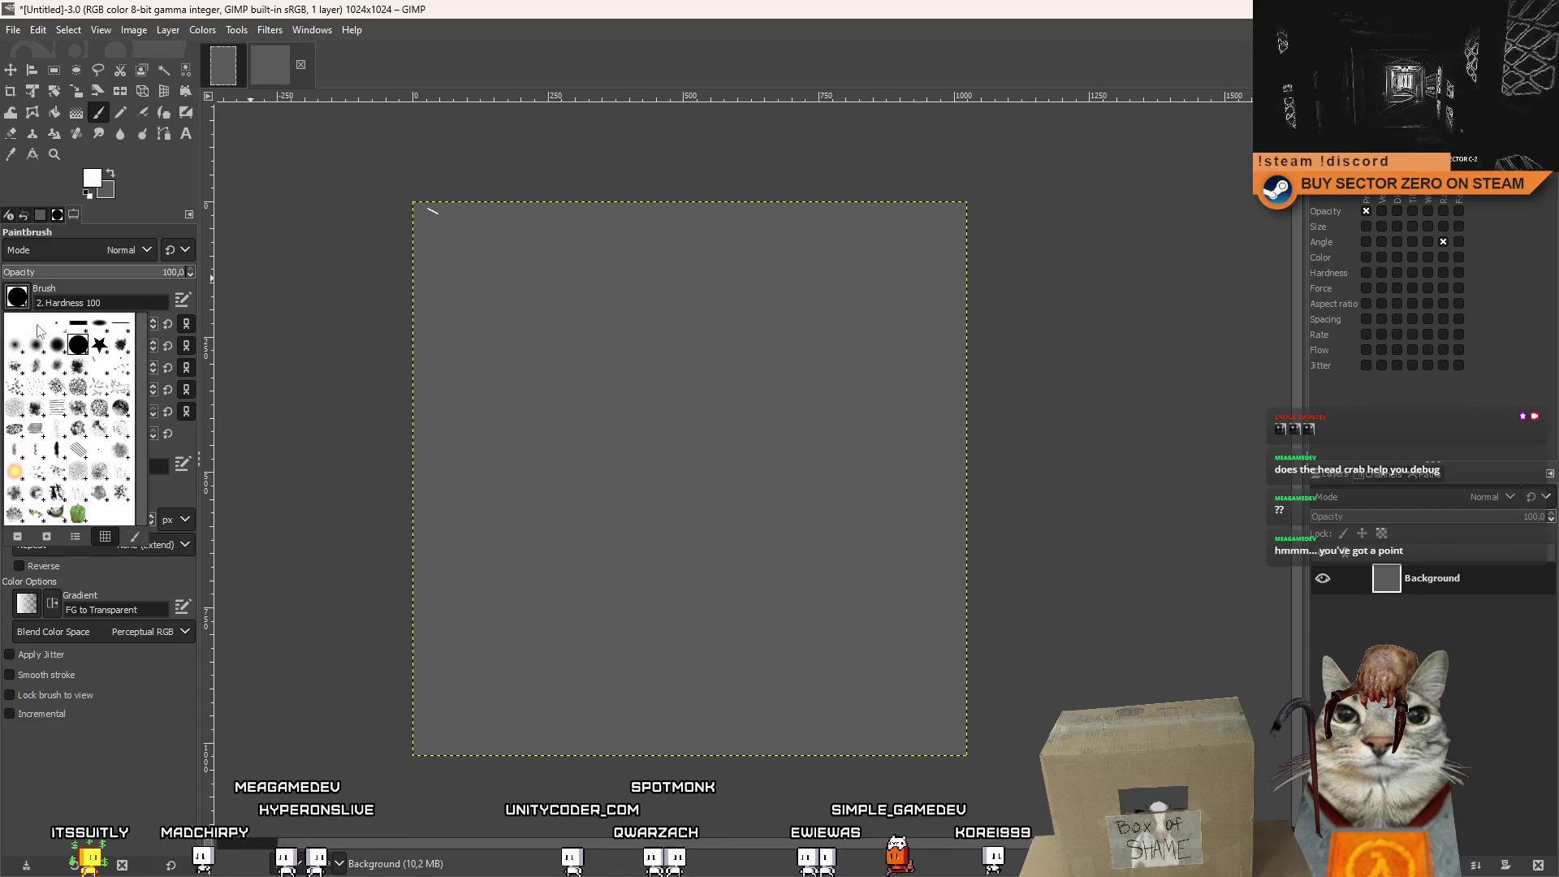
click(109, 286)
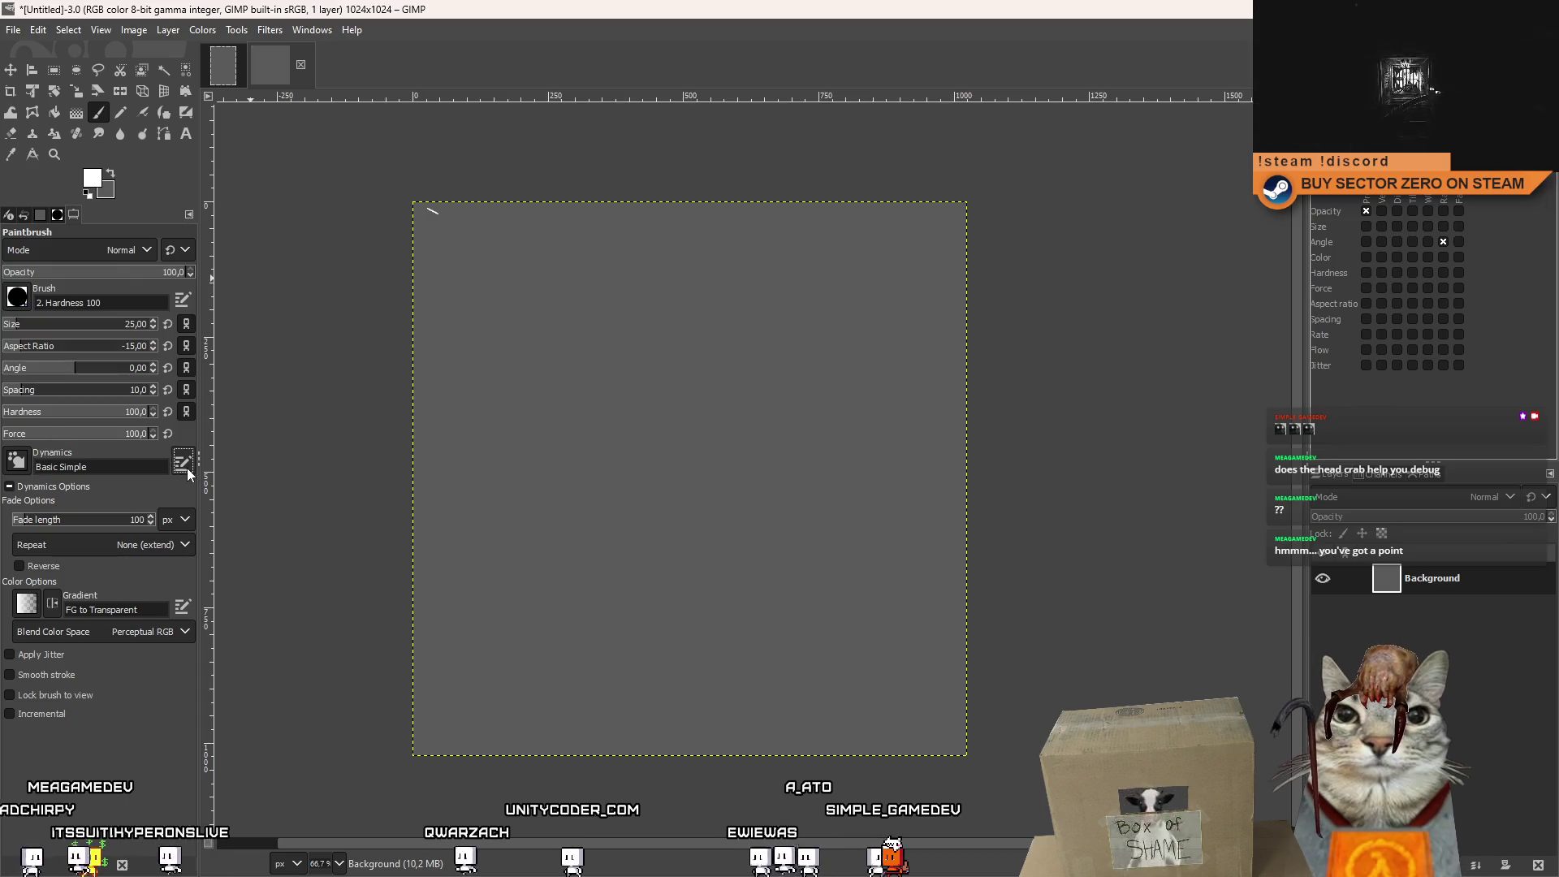
click(18, 461)
scroll(148, 513, down, 2)
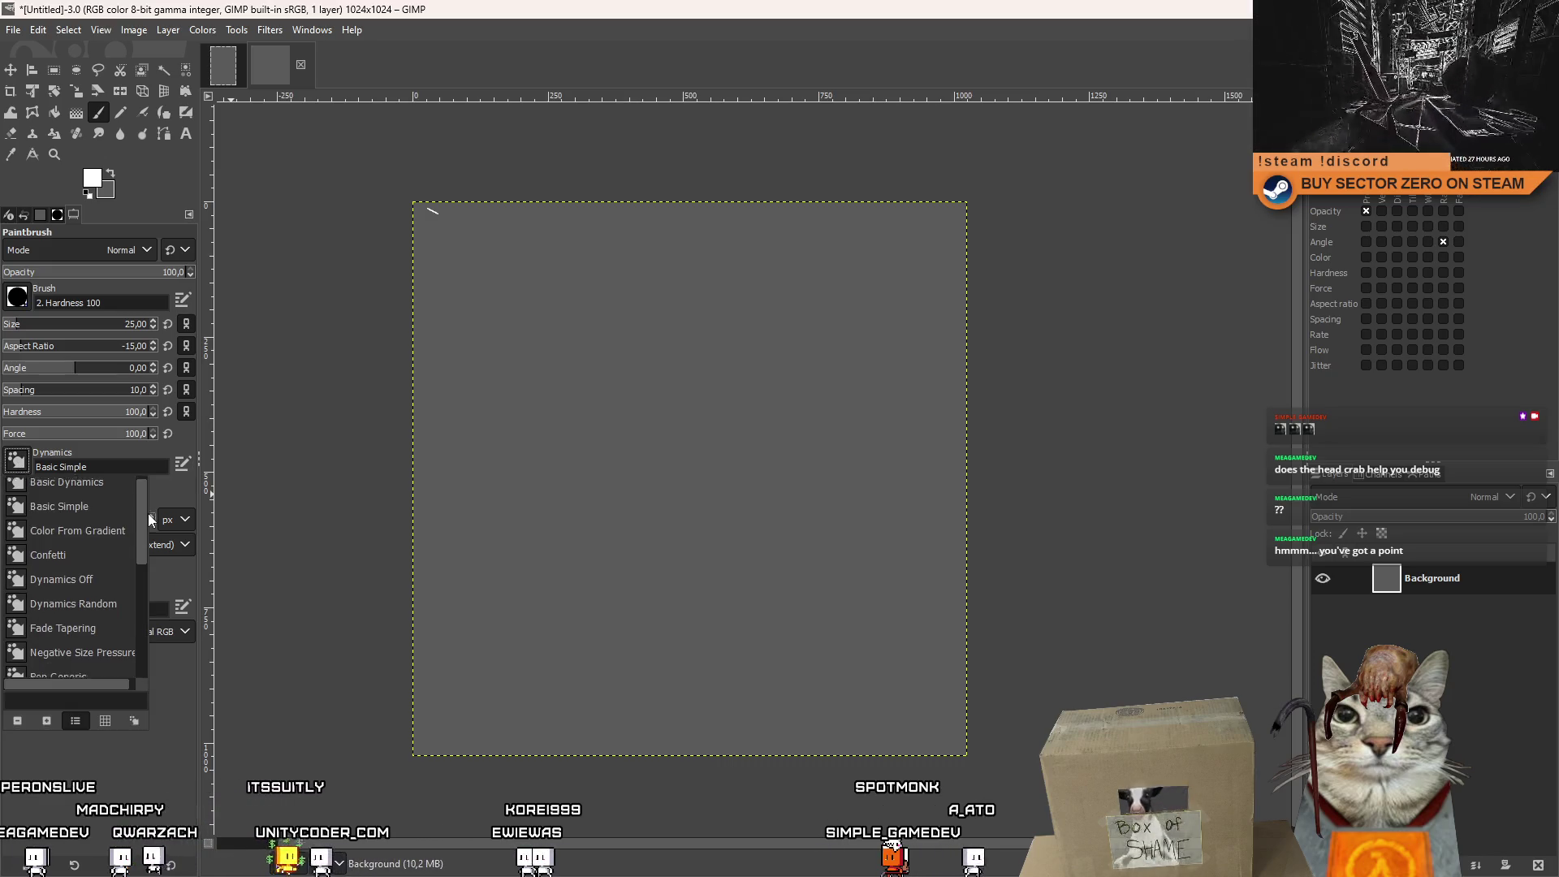
click(105, 534)
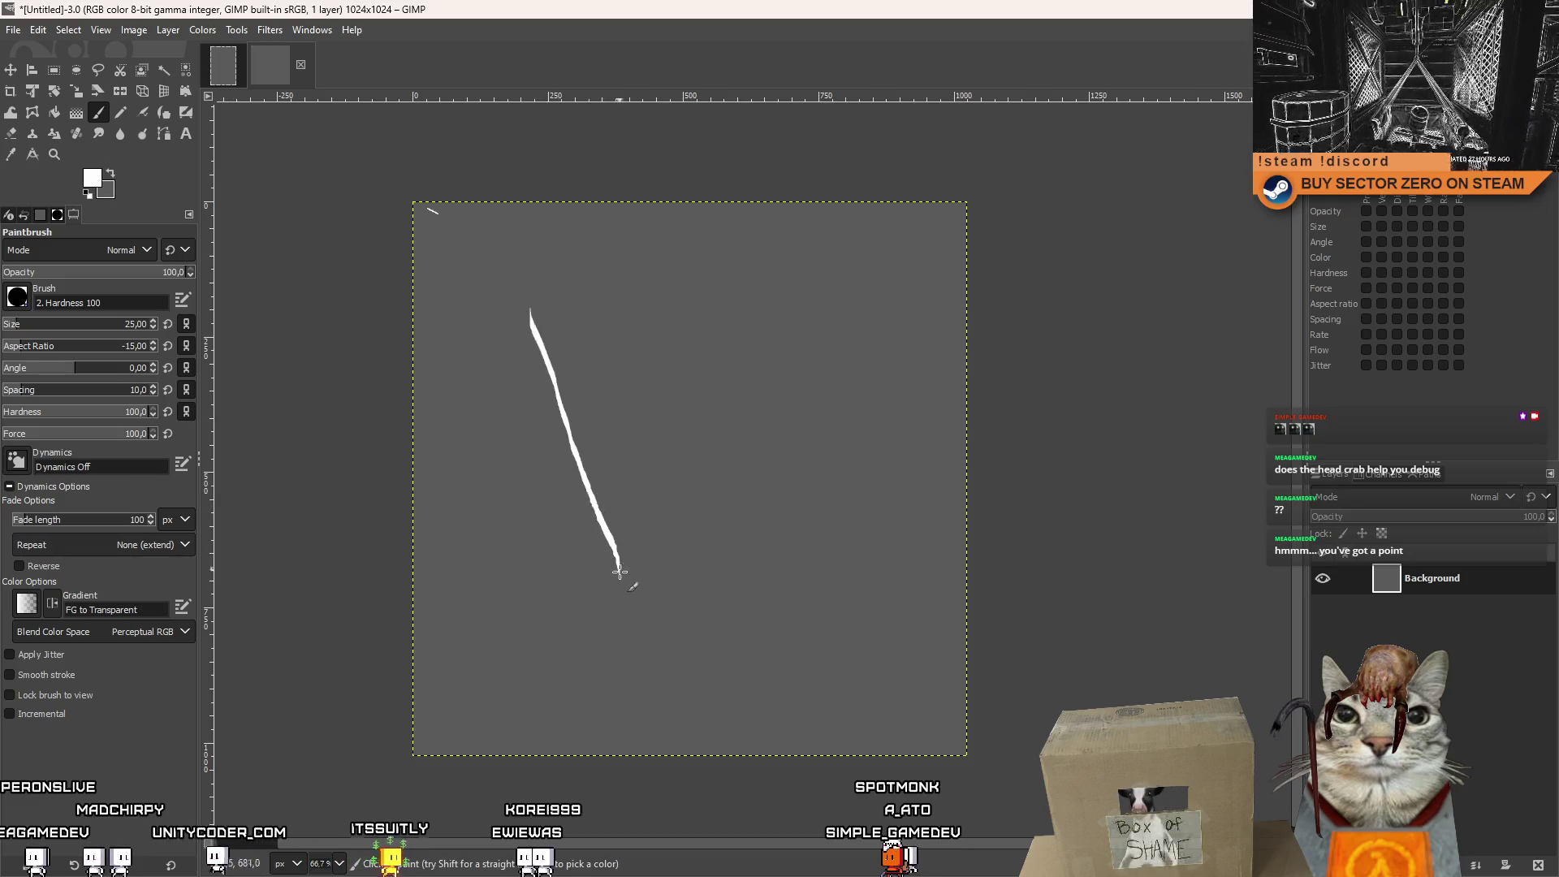
shift+click(816, 540)
key(ctrl+z)
key(ctrl+z)
key(ctrl+z)
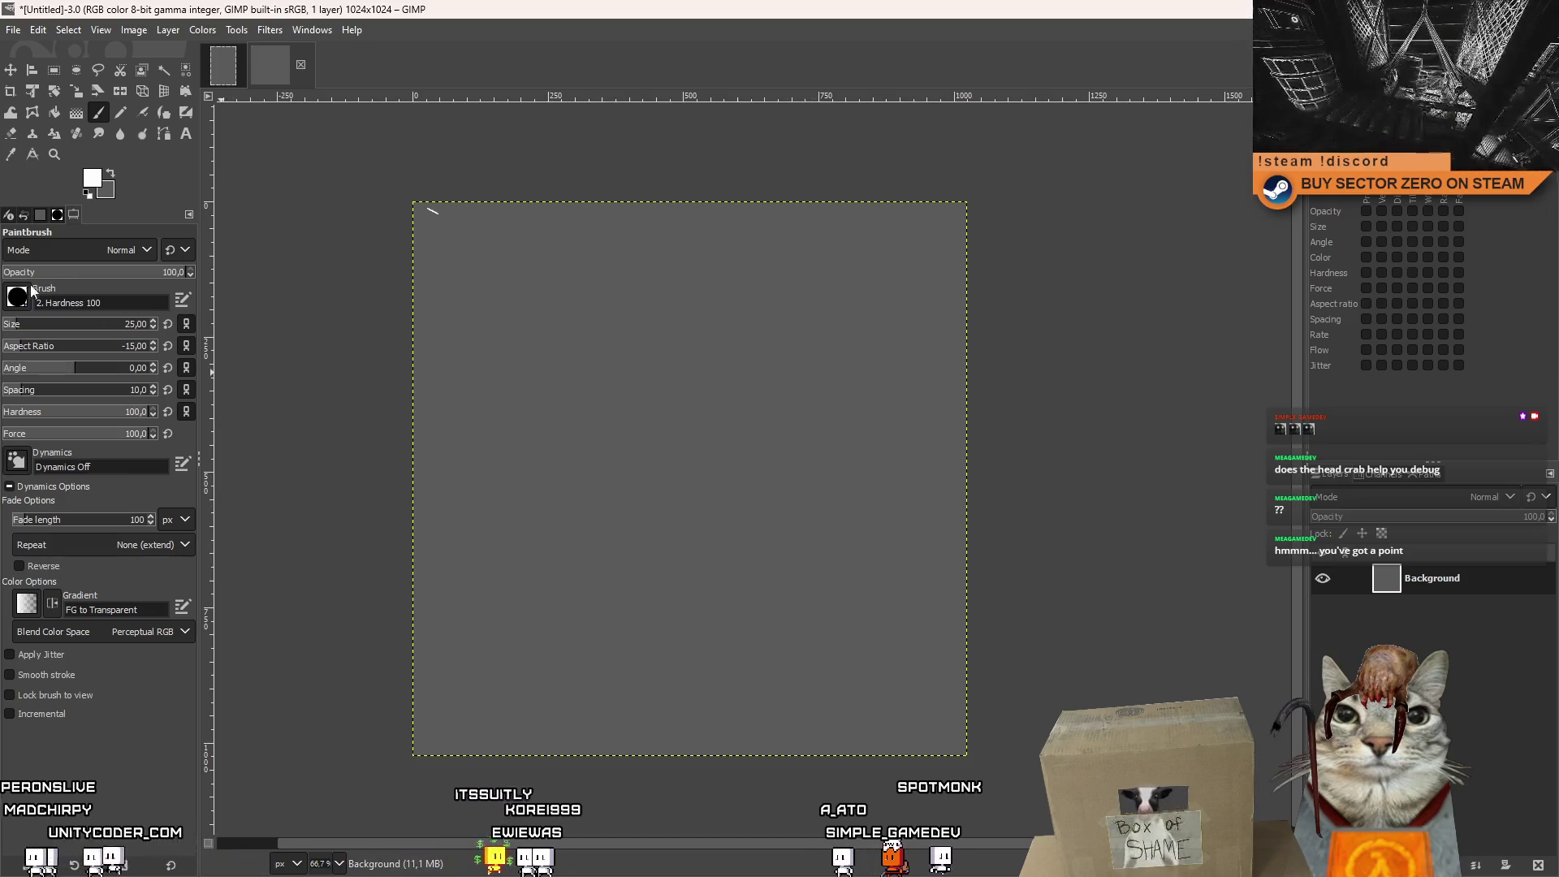
click(17, 297)
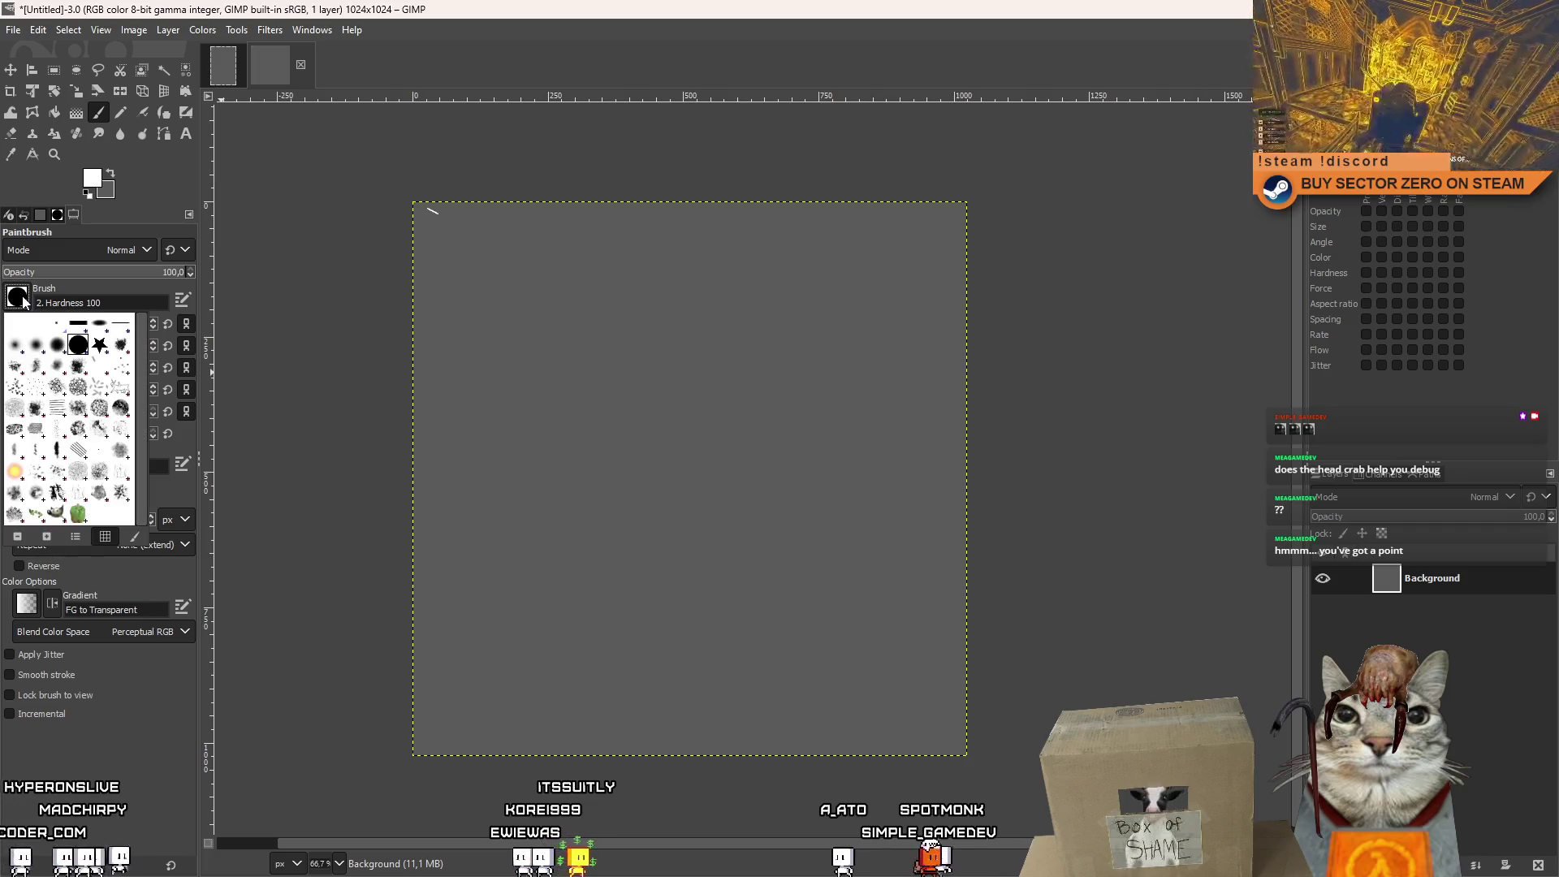
Try the Hardness 075 brush with test strokes, then pick the hard-edged Hardness 100 brush.
click(56, 345)
drag(566, 348, 669, 597)
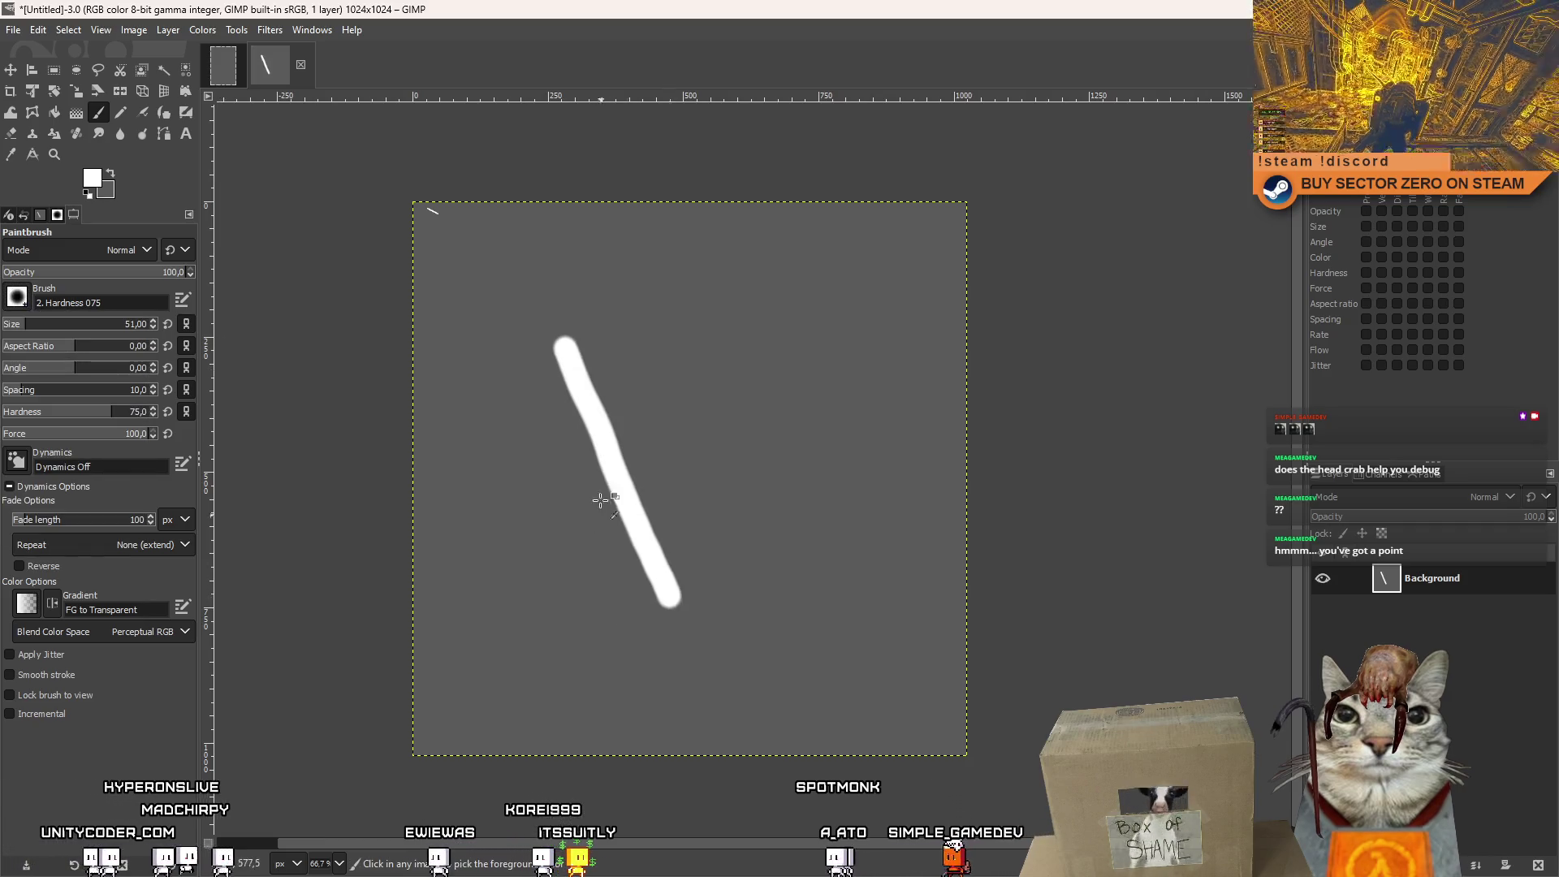
key(ctrl+z)
mouse_move(566, 463)
mouse_down()
mouse_move(731, 376)
mouse_move(591, 452)
mouse_up()
key(ctrl+z)
key(ctrl+z)
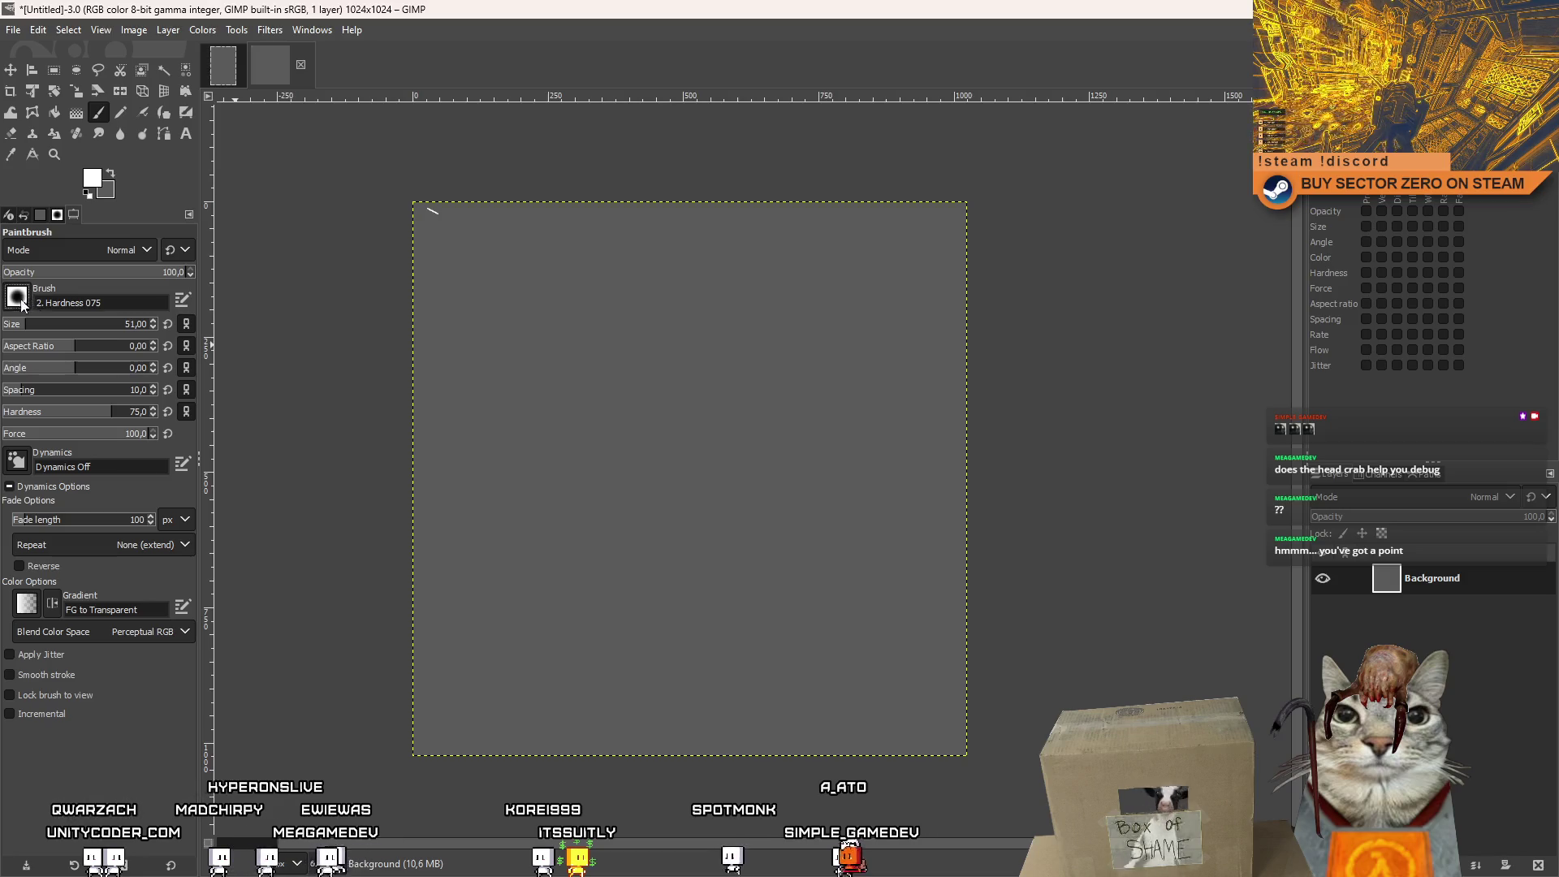
click(17, 297)
click(17, 297)
click(17, 297)
click(75, 345)
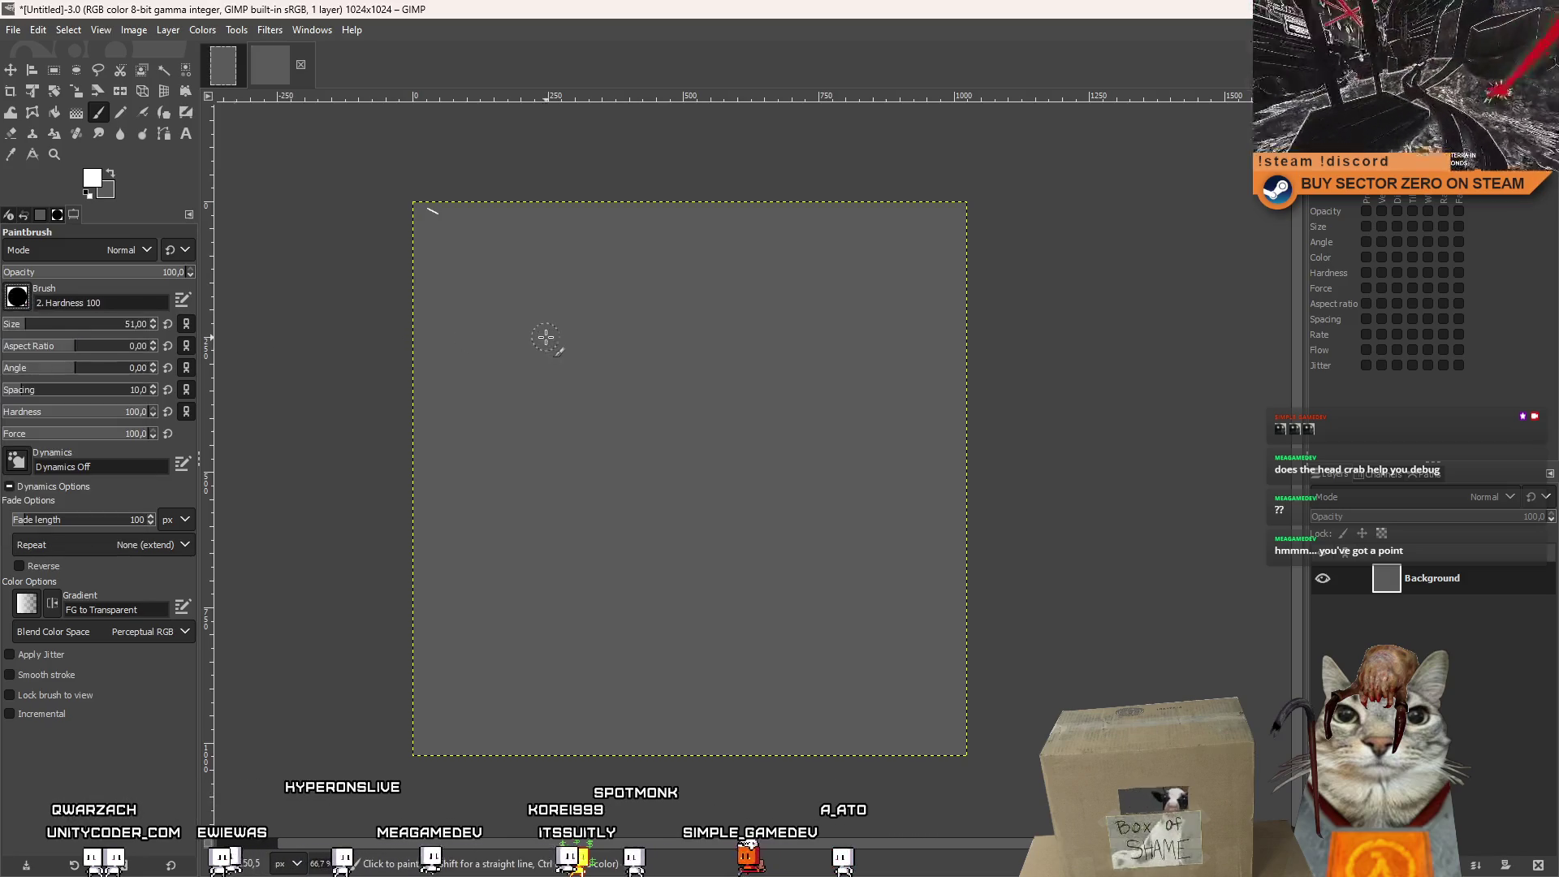
After several test strokes, draw a thin straight white vertical line down the left edge.
drag(546, 336, 543, 532)
key(ctrl+z)
drag(562, 339, 562, 389)
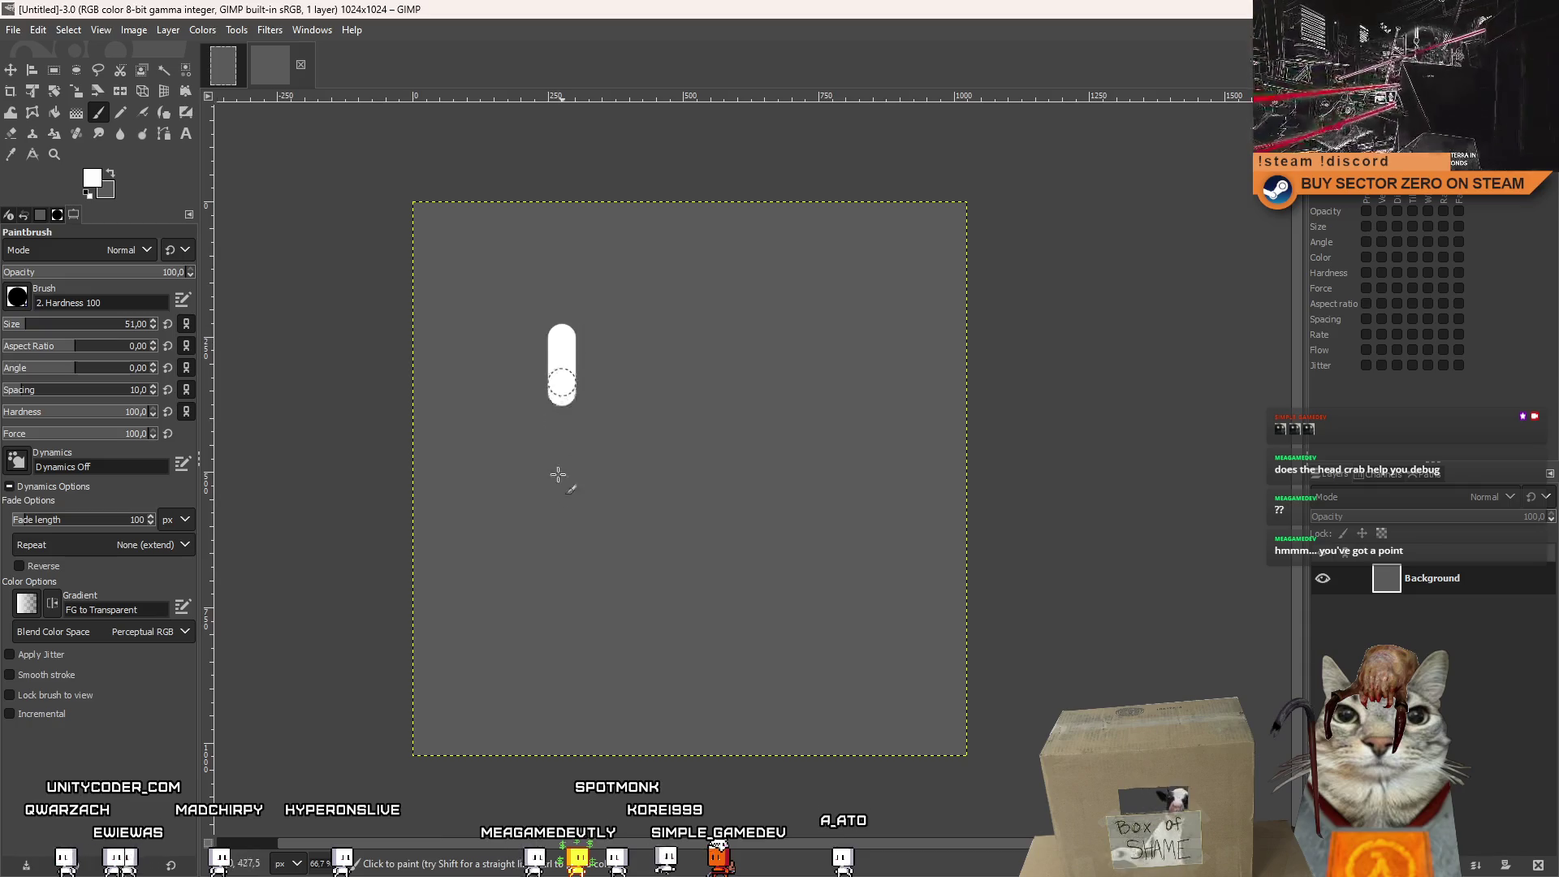
drag(558, 474, 558, 589)
key(ctrl+z)
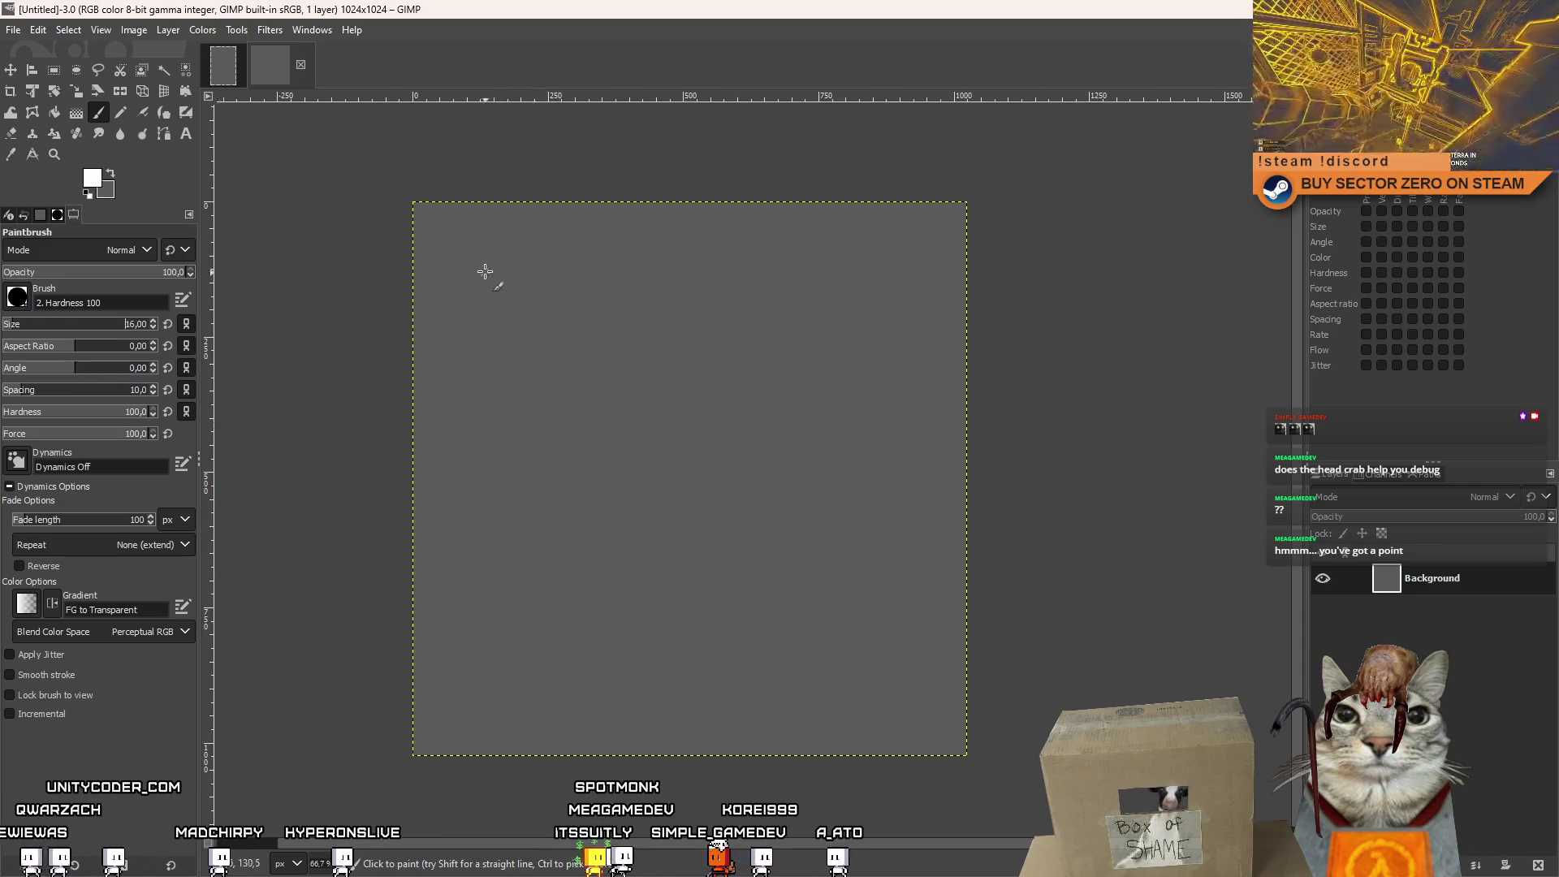
drag(485, 271, 488, 583)
key(ctrl+z)
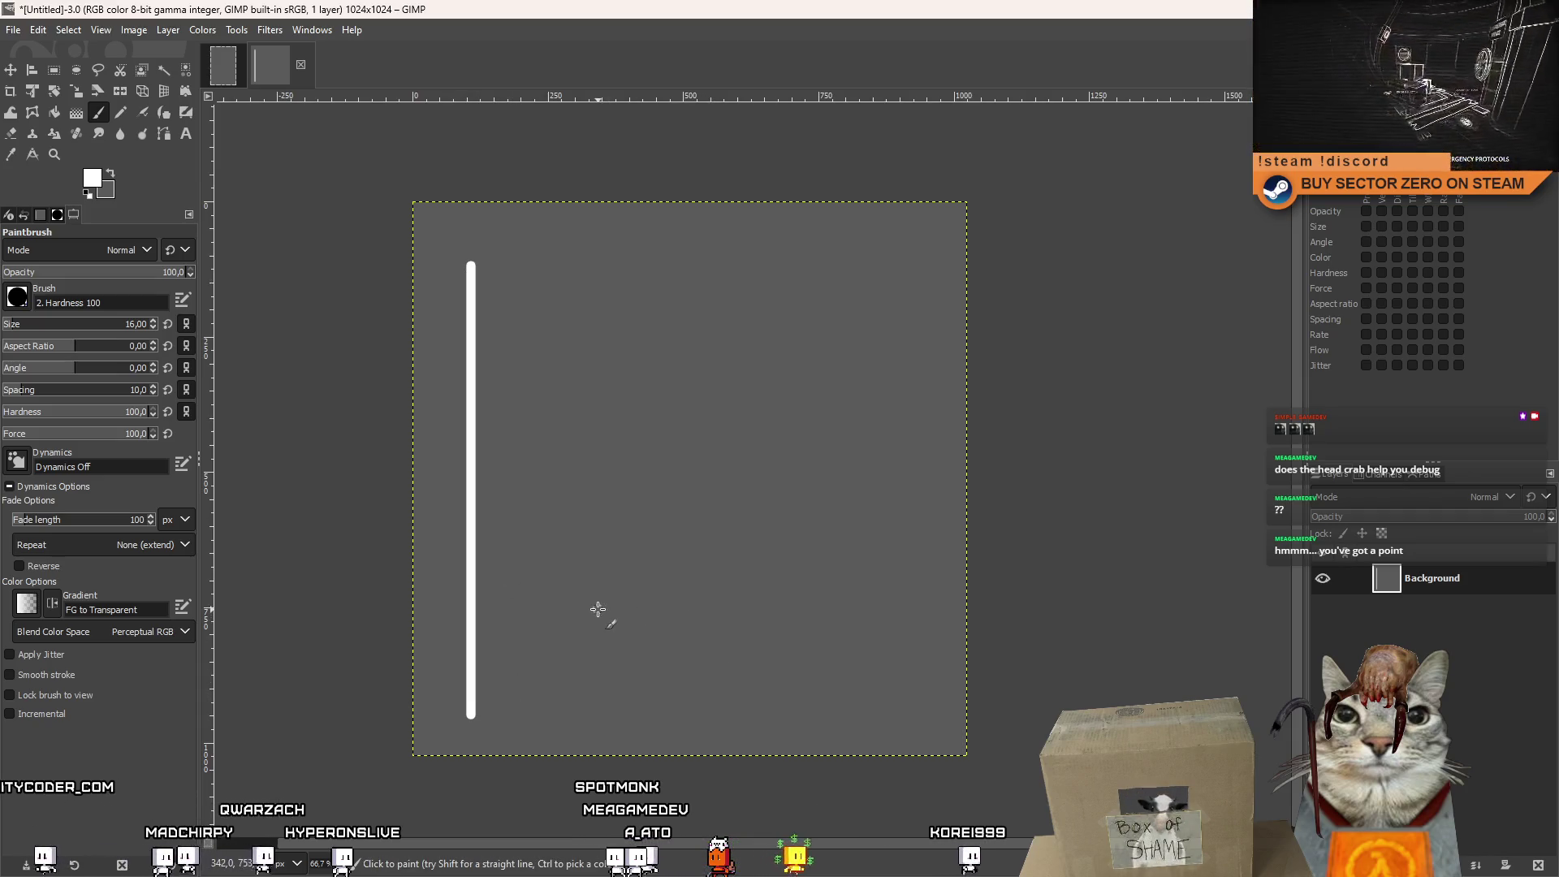
mouse_move(597, 609)
mouse_down()
mouse_move(550, 539)
mouse_move(515, 650)
mouse_move(612, 609)
mouse_move(693, 598)
mouse_up()
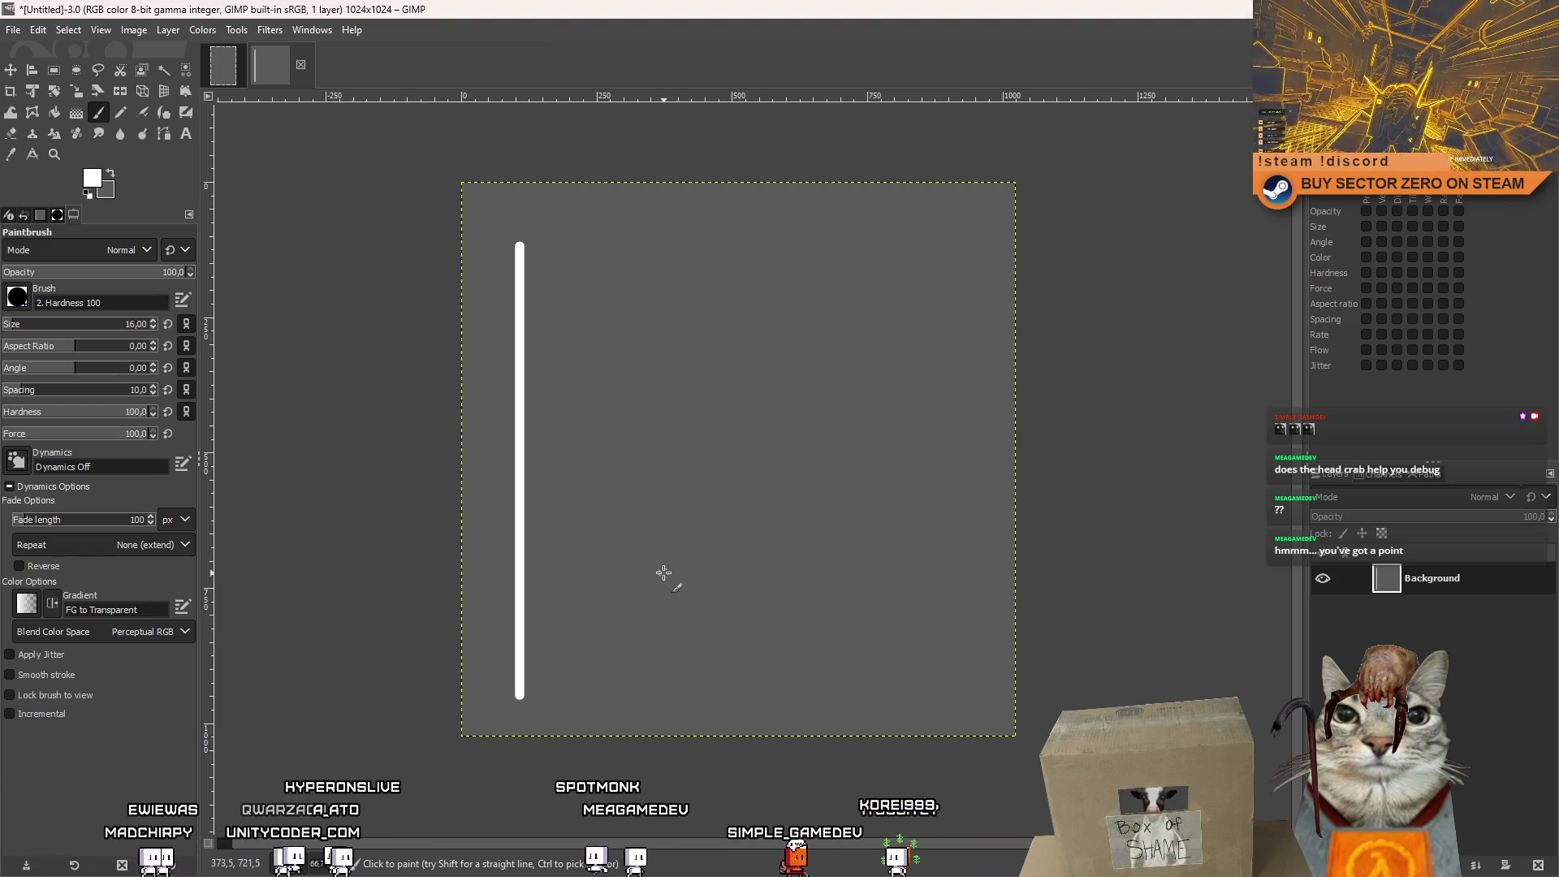
key(ctrl+z)
key(ctrl+z)
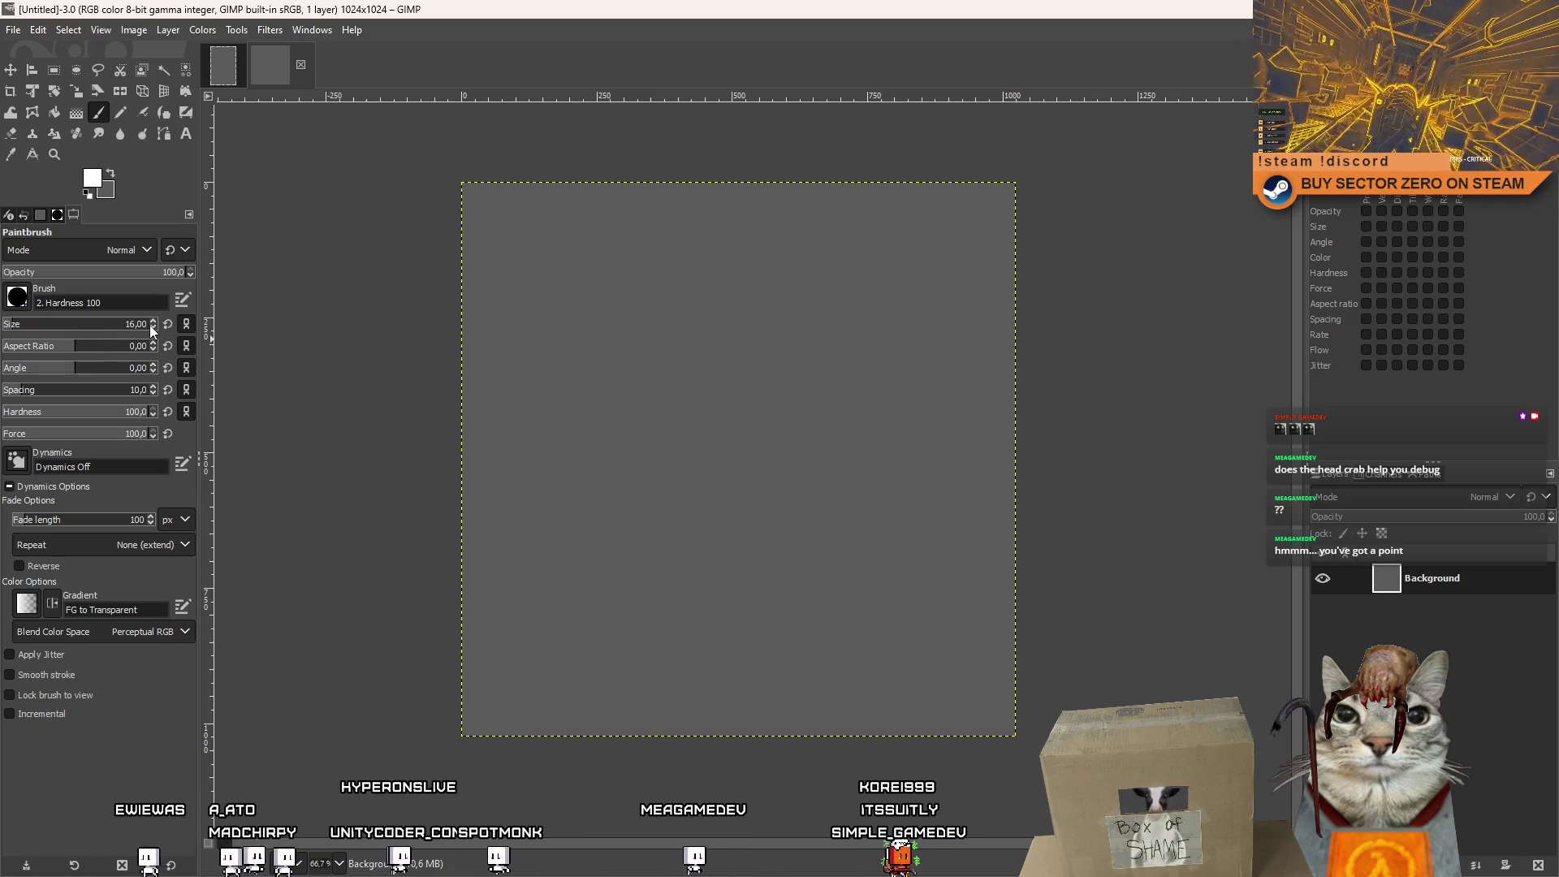
scroll(149, 325, down, 3)
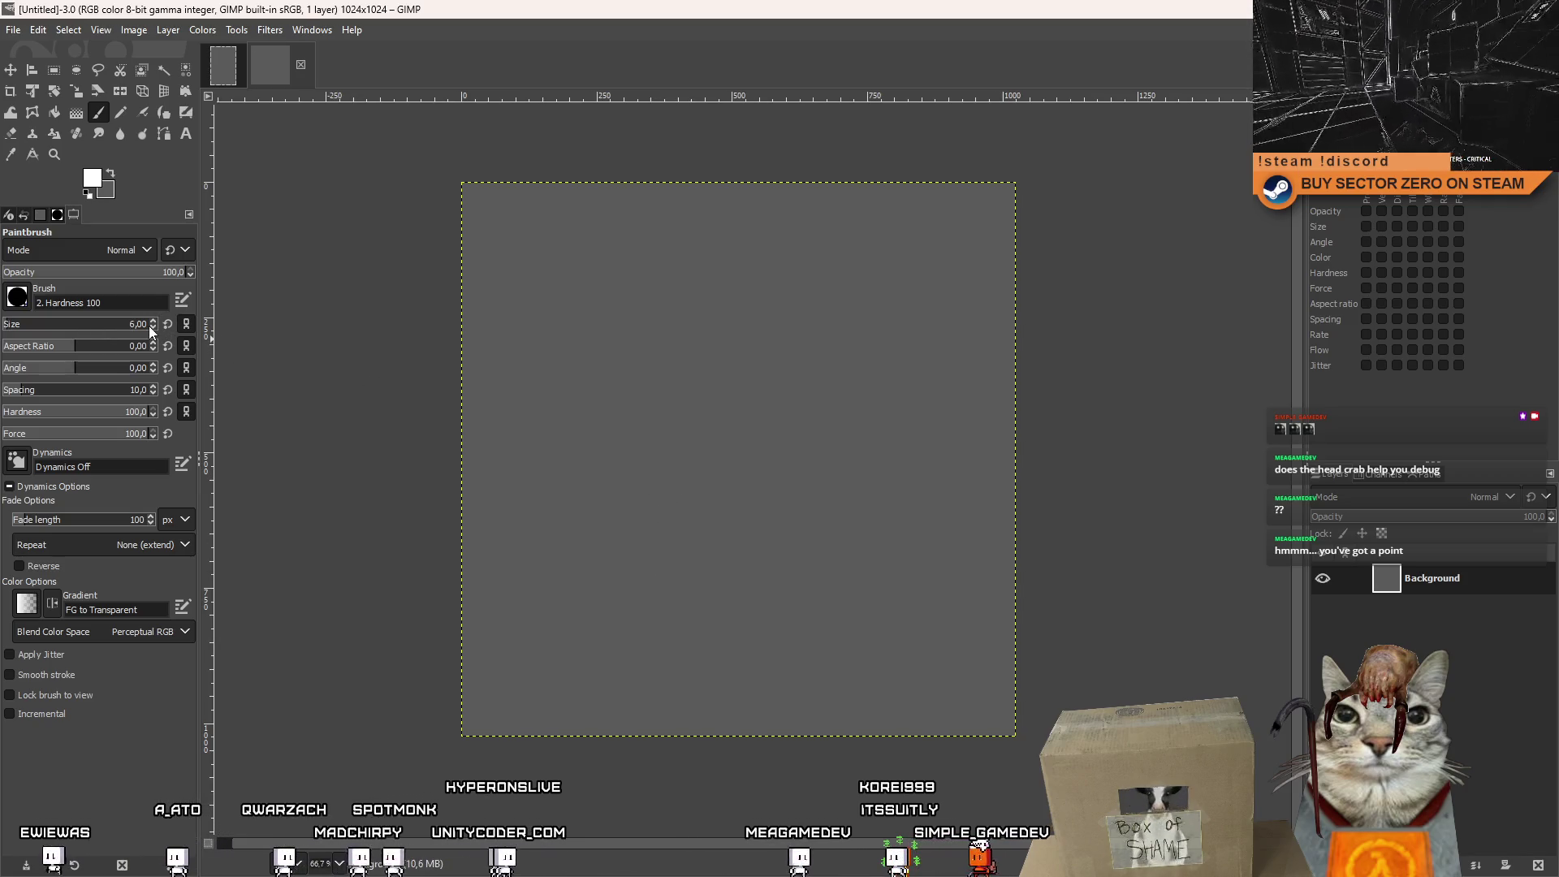
click(481, 201)
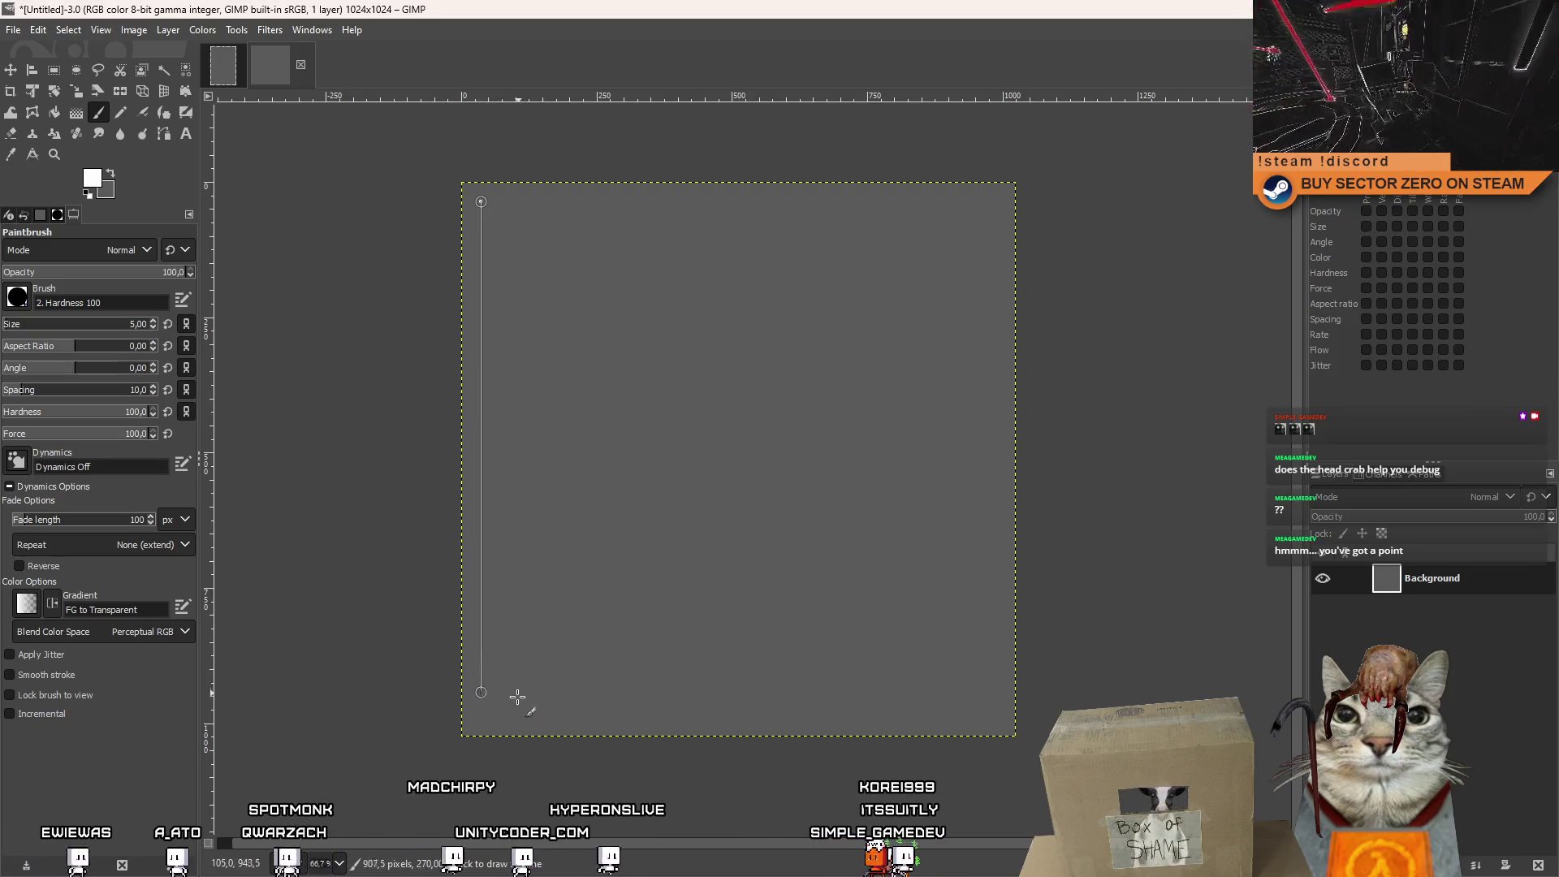
right_click(1466, 576)
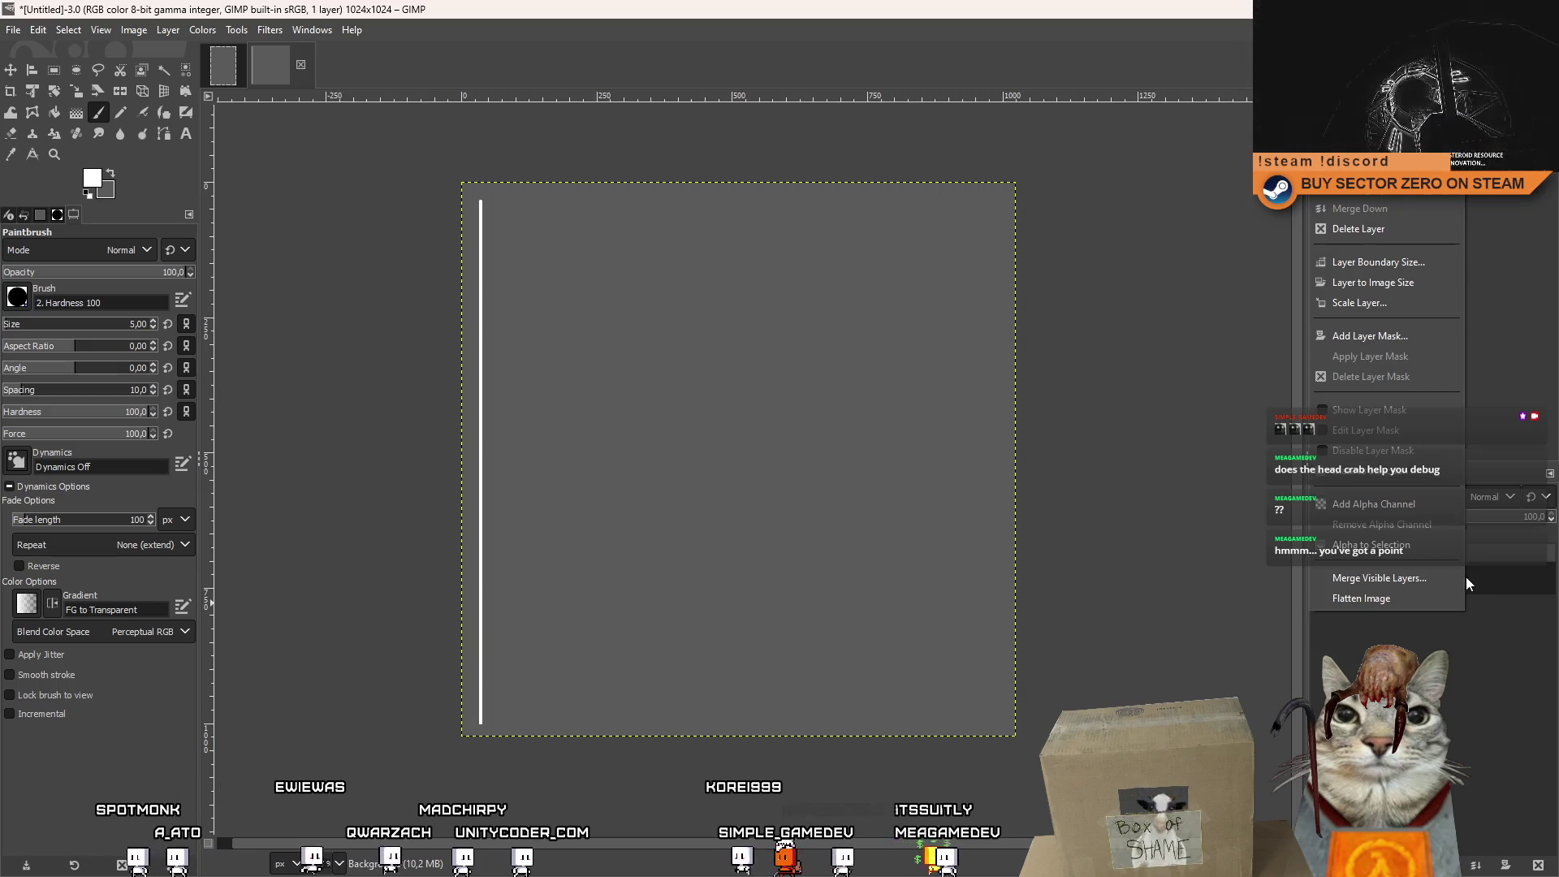
Duplicate the Background layer, move the copy 57 px right, then nudge it 15 px back left.
click(1415, 193)
click(11, 70)
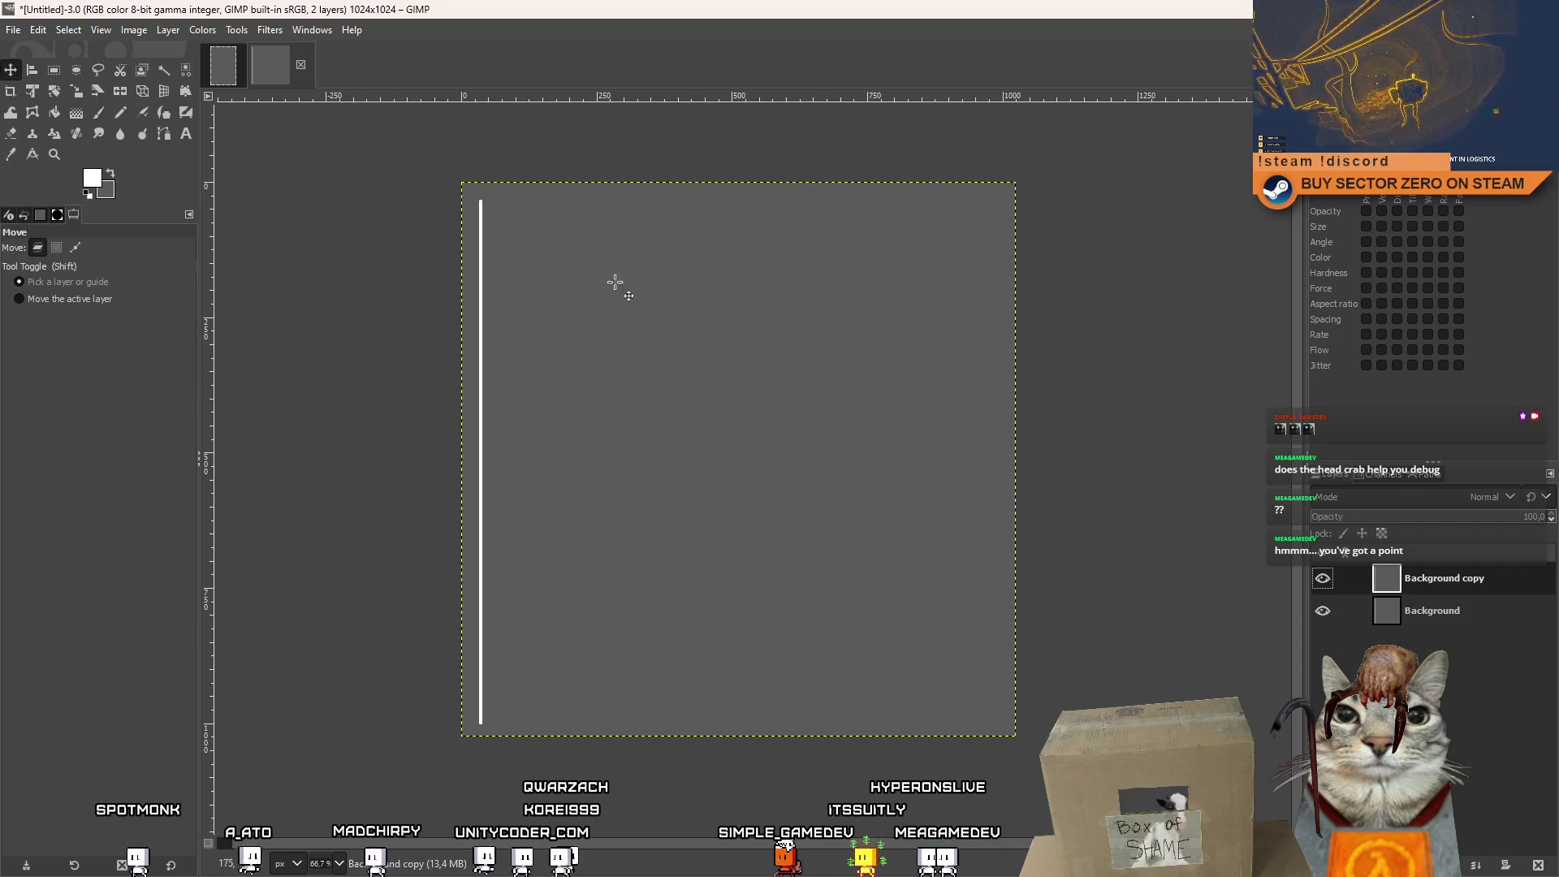
drag(649, 300, 678, 298)
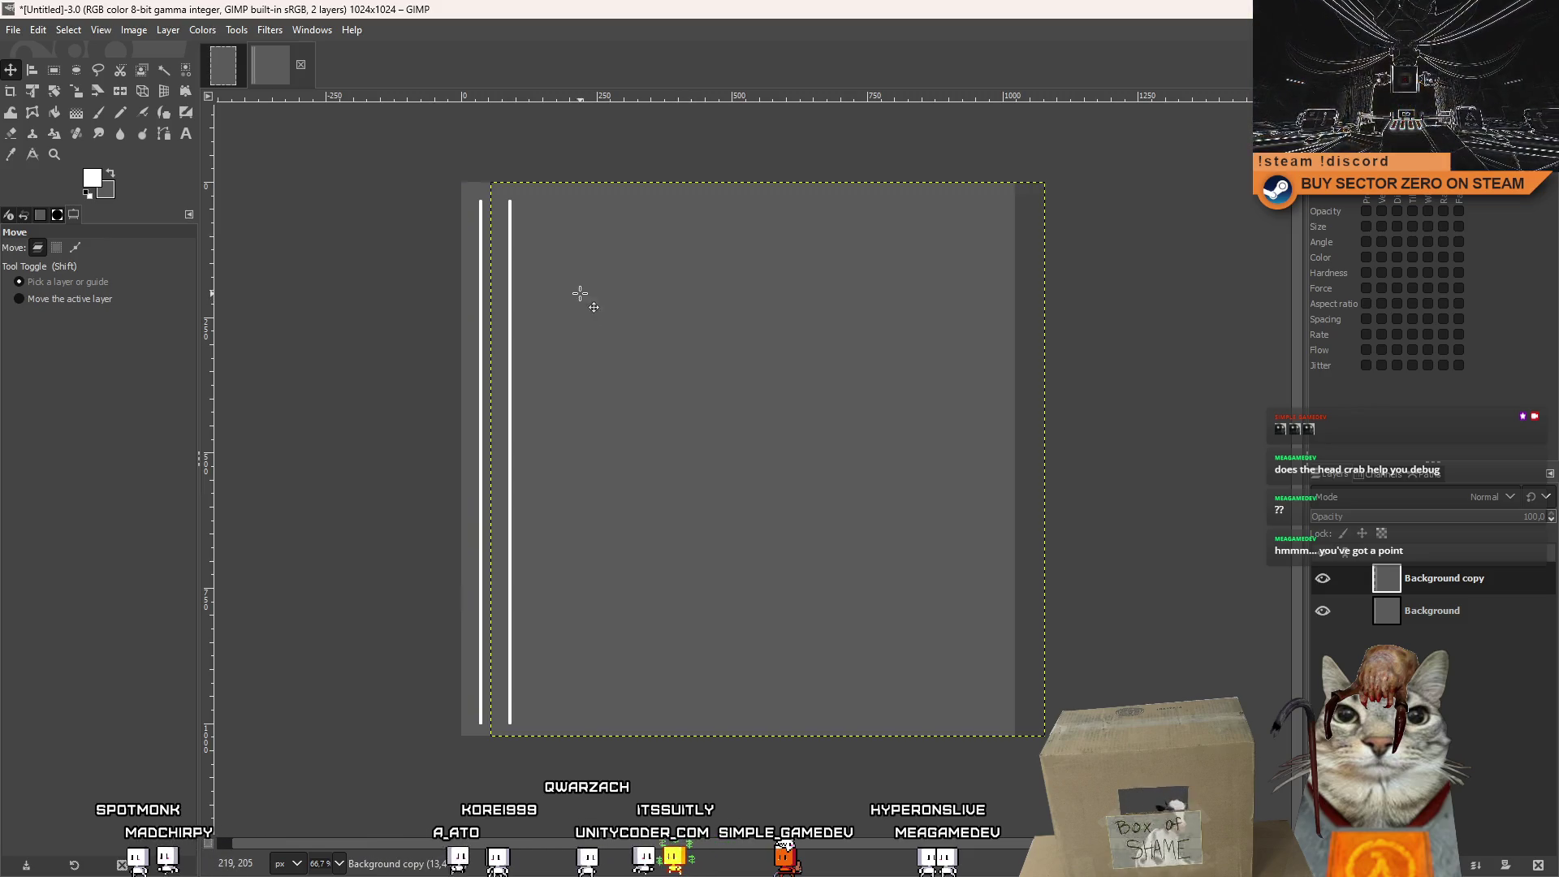
ctrl+scroll(581, 296, up, 4)
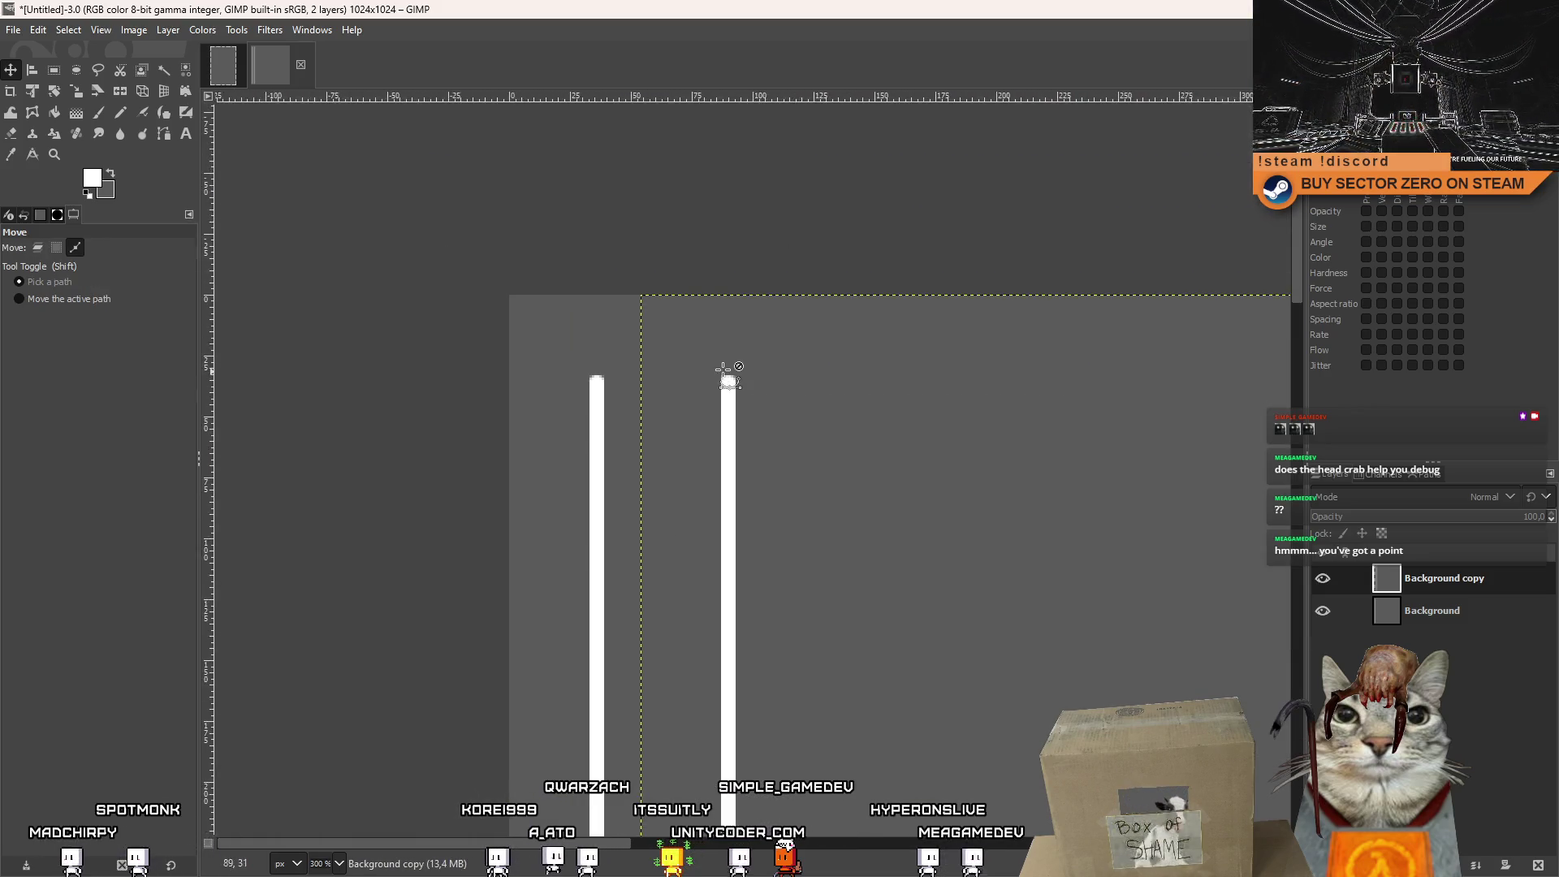
ctrl+scroll(672, 323, up, 4)
drag(671, 323, 538, 324)
ctrl+scroll(682, 379, down, 7)
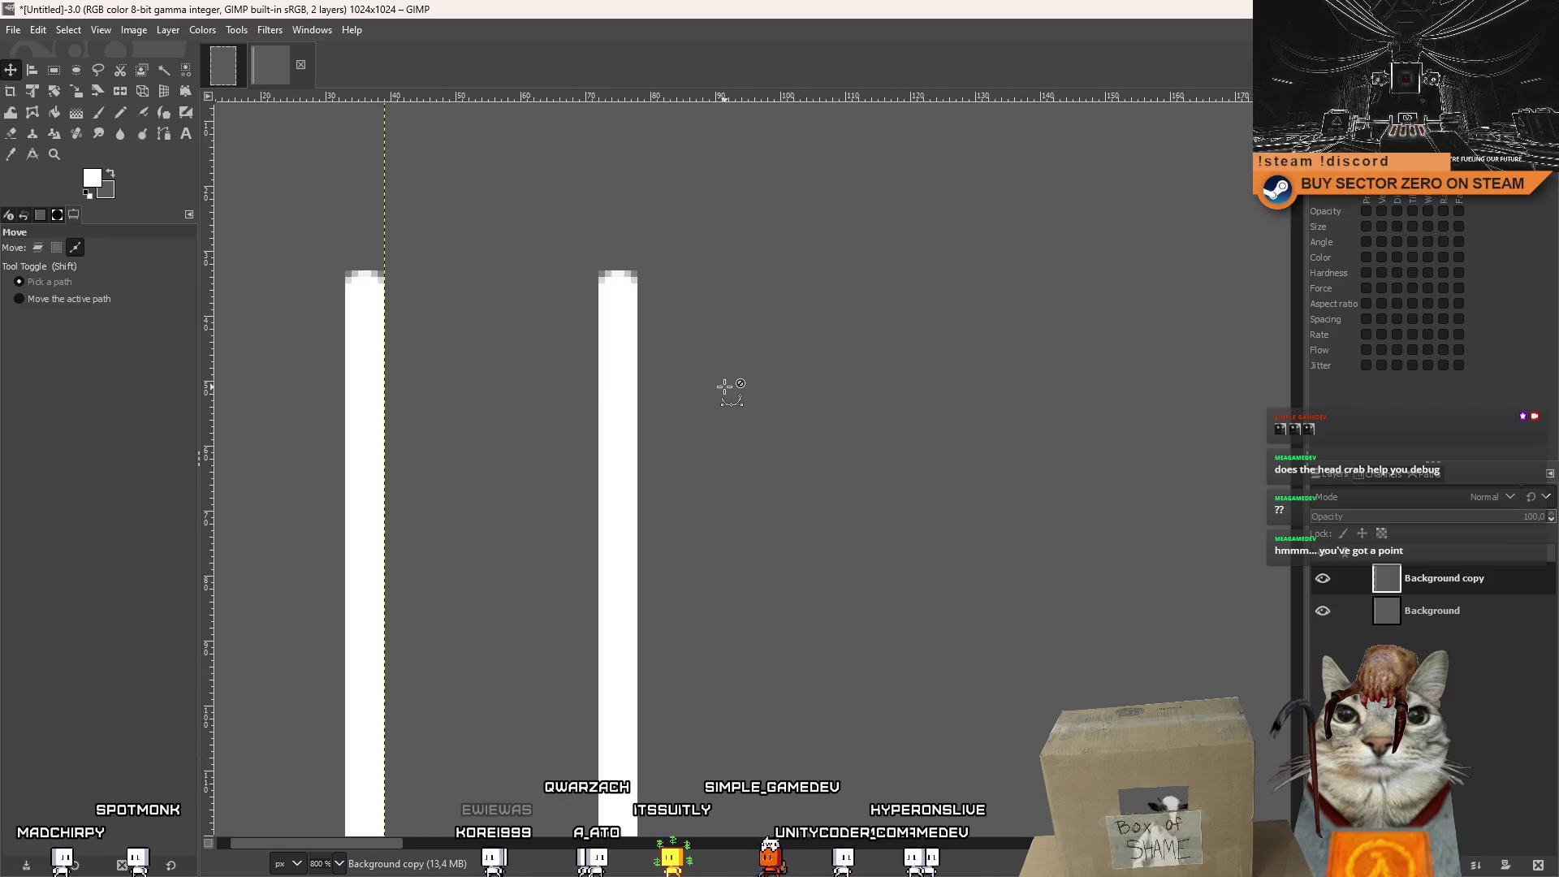
ctrl+scroll(861, 475, down, 2)
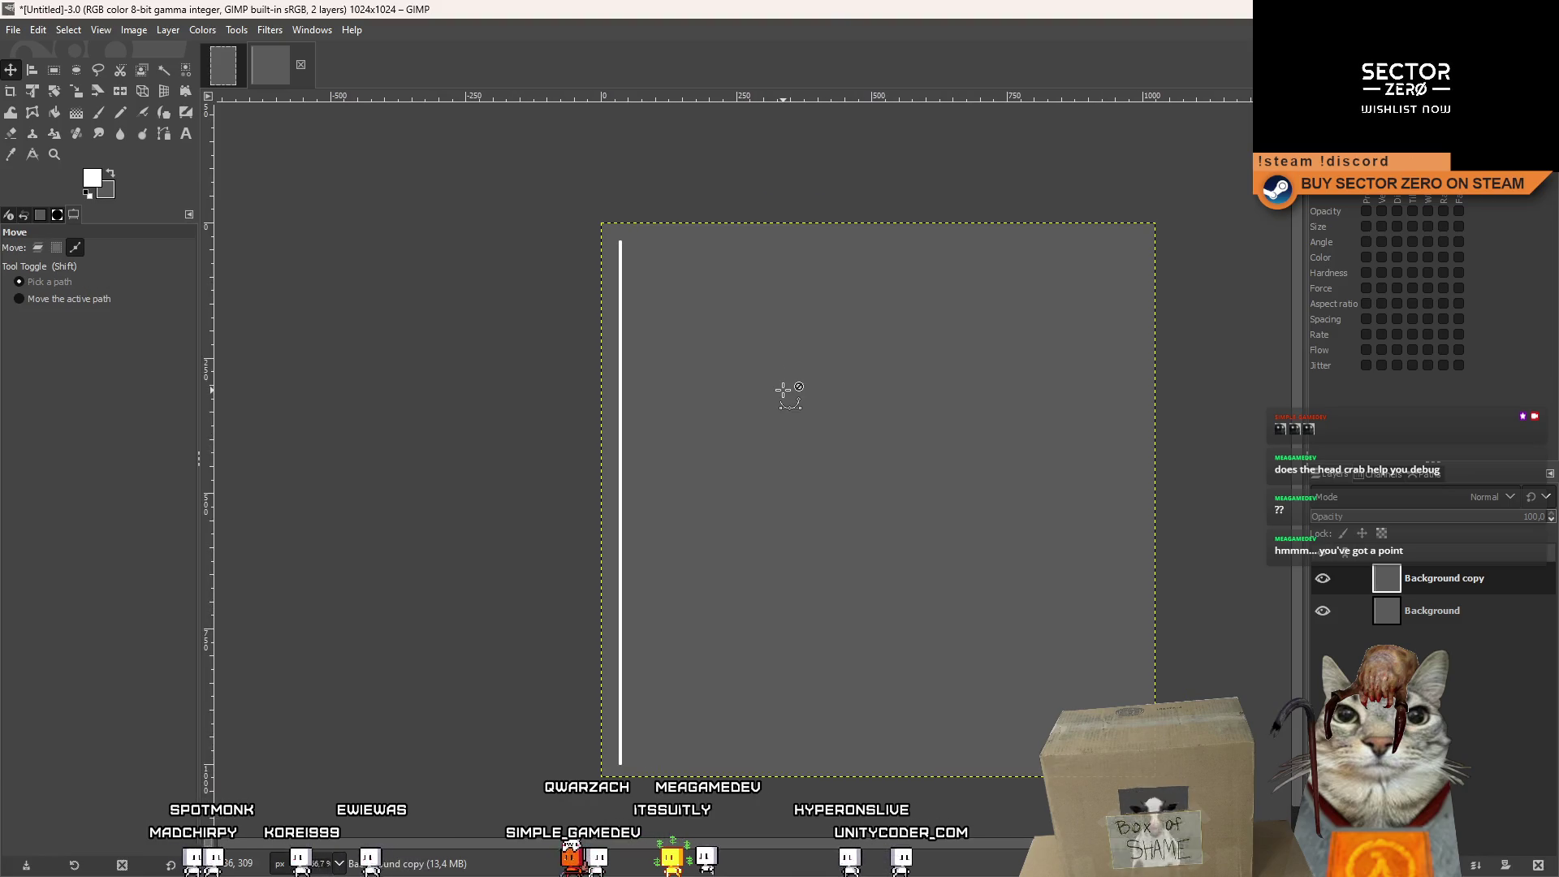
right_click(1418, 650)
Add a transparent 1024x1024 layer for the white line and delete the grey Background layer.
click(1319, 188)
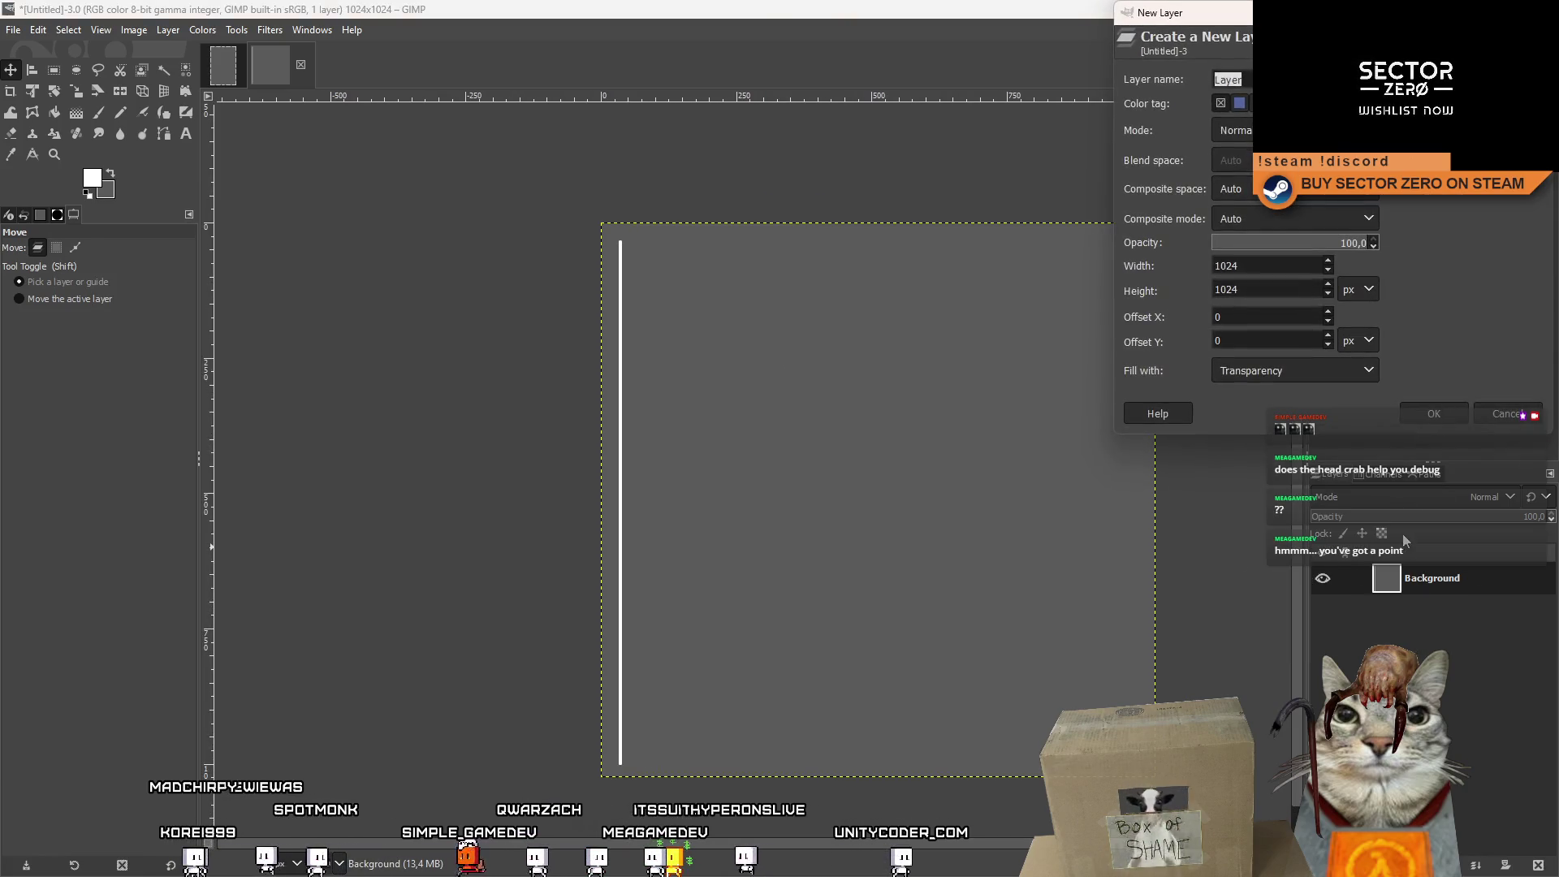
key(Return)
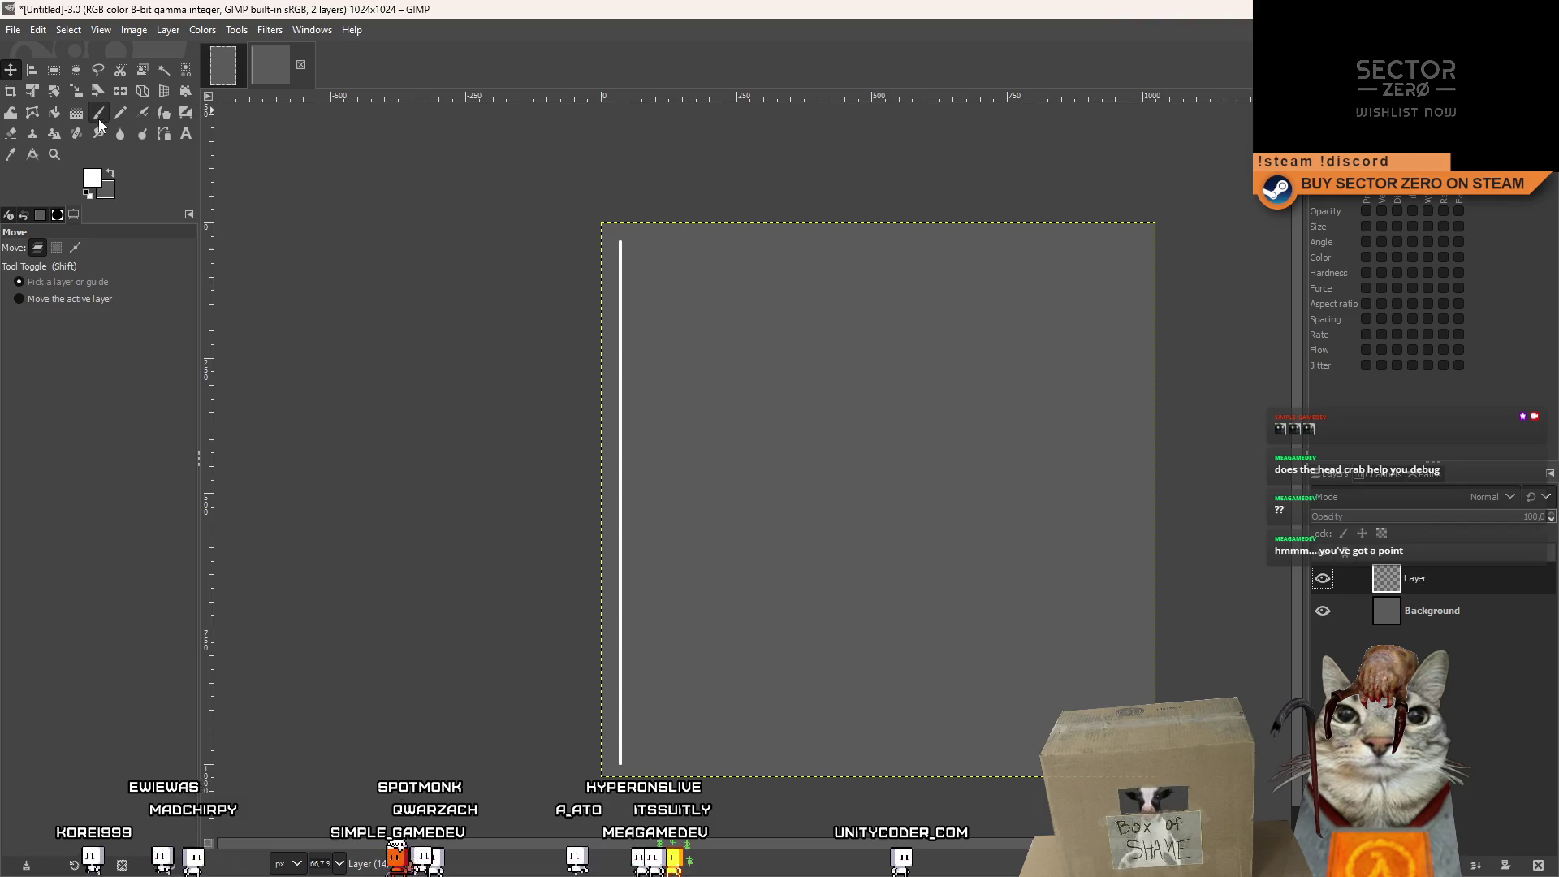
click(99, 114)
ctrl+scroll(627, 245, up, 10)
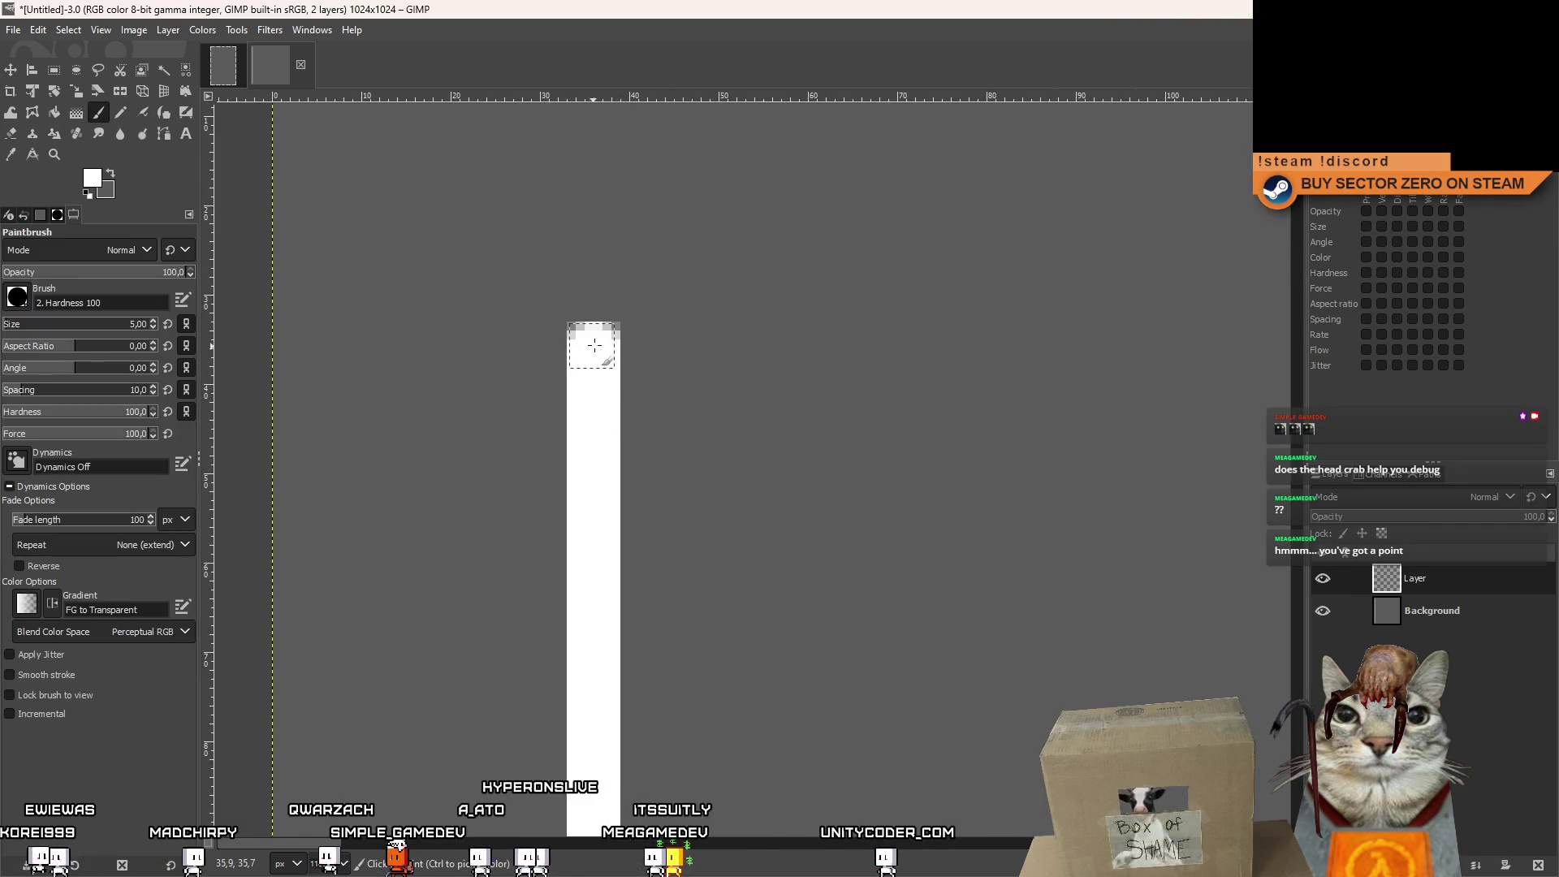
ctrl+scroll(703, 323, down, 8)
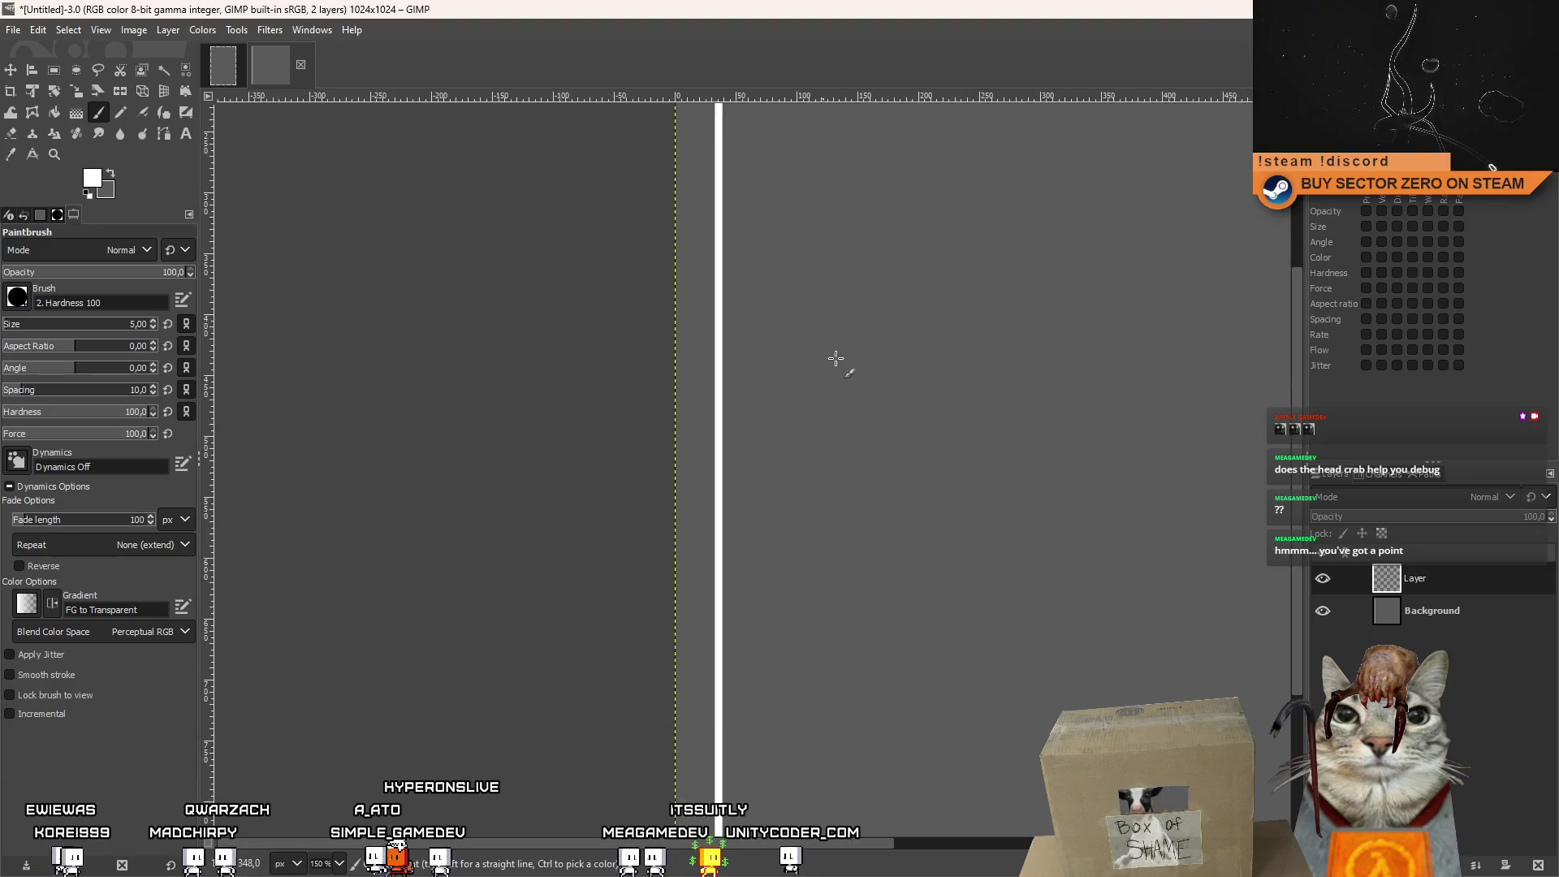
ctrl+scroll(429, 424, up, 8)
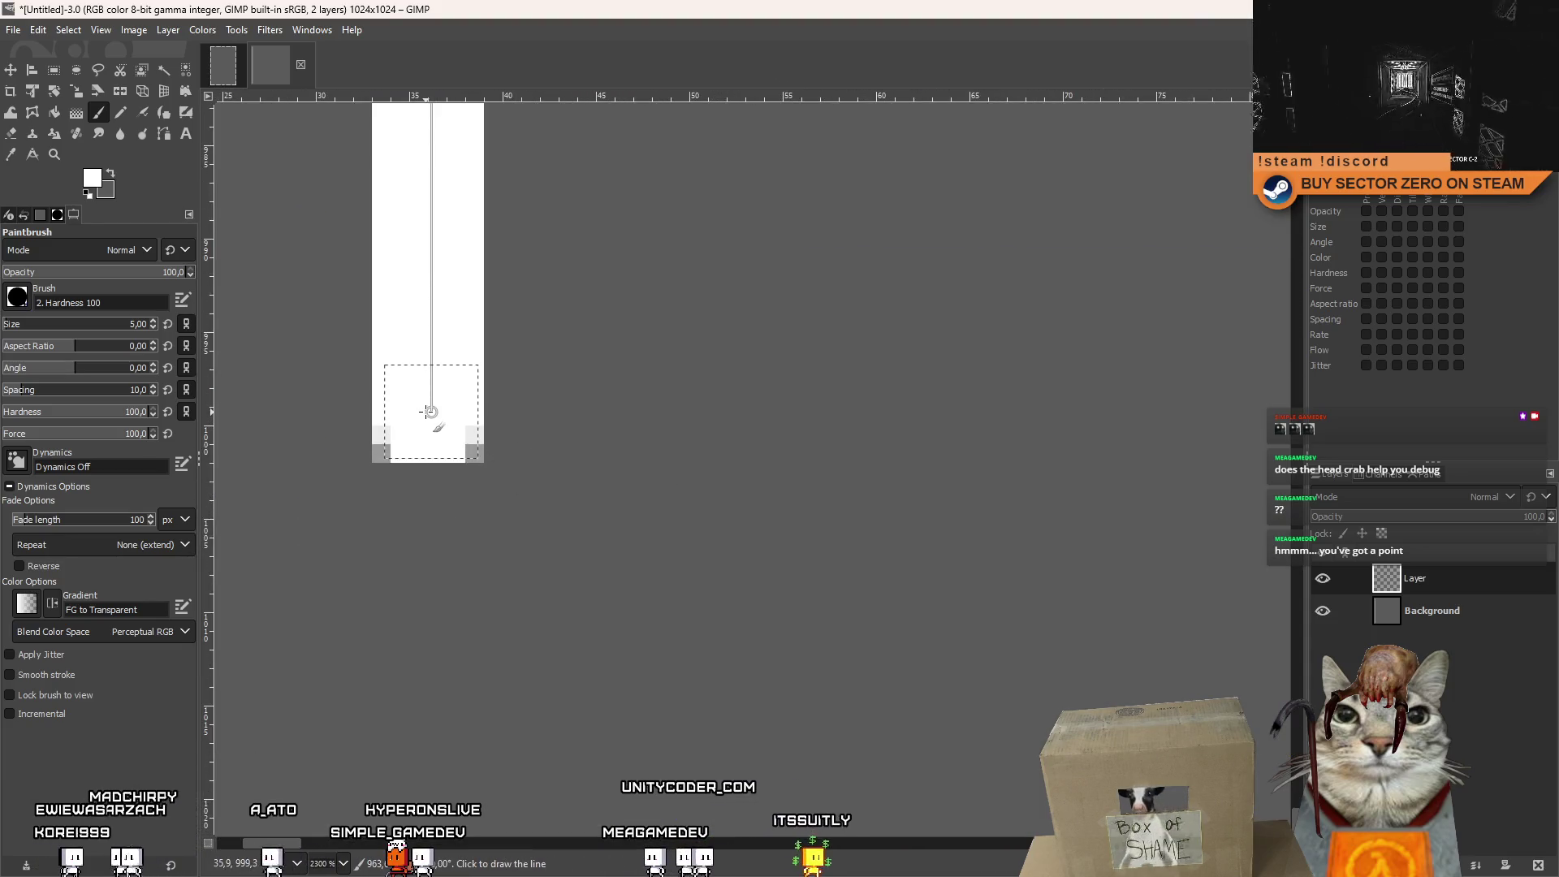
ctrl+scroll(663, 414, down, 4)
right_click(1422, 621)
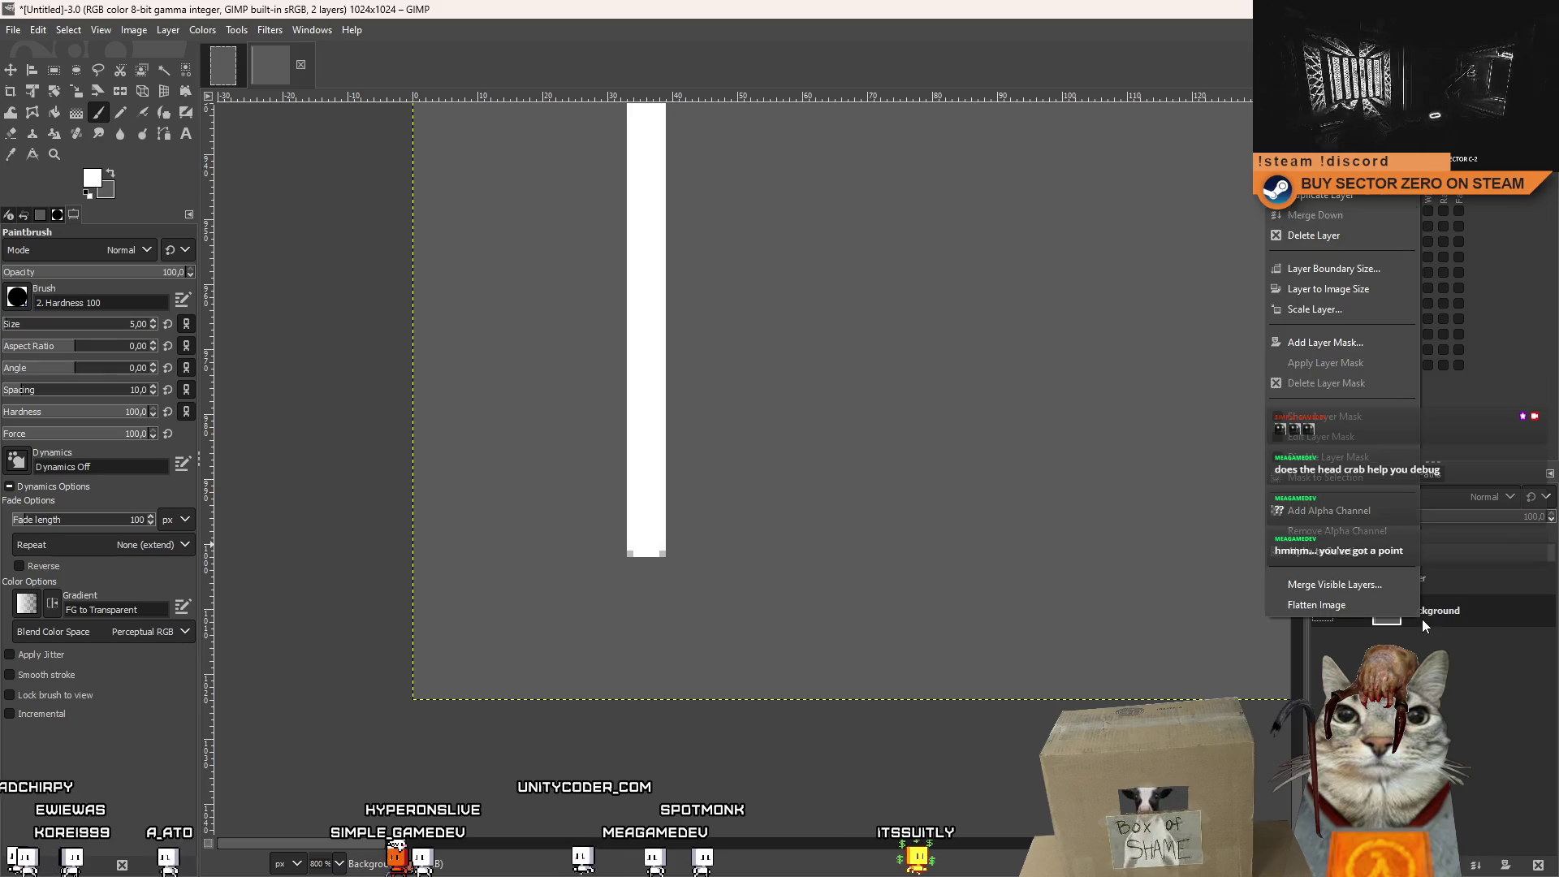
click(1309, 235)
ctrl+scroll(863, 595, down, 4)
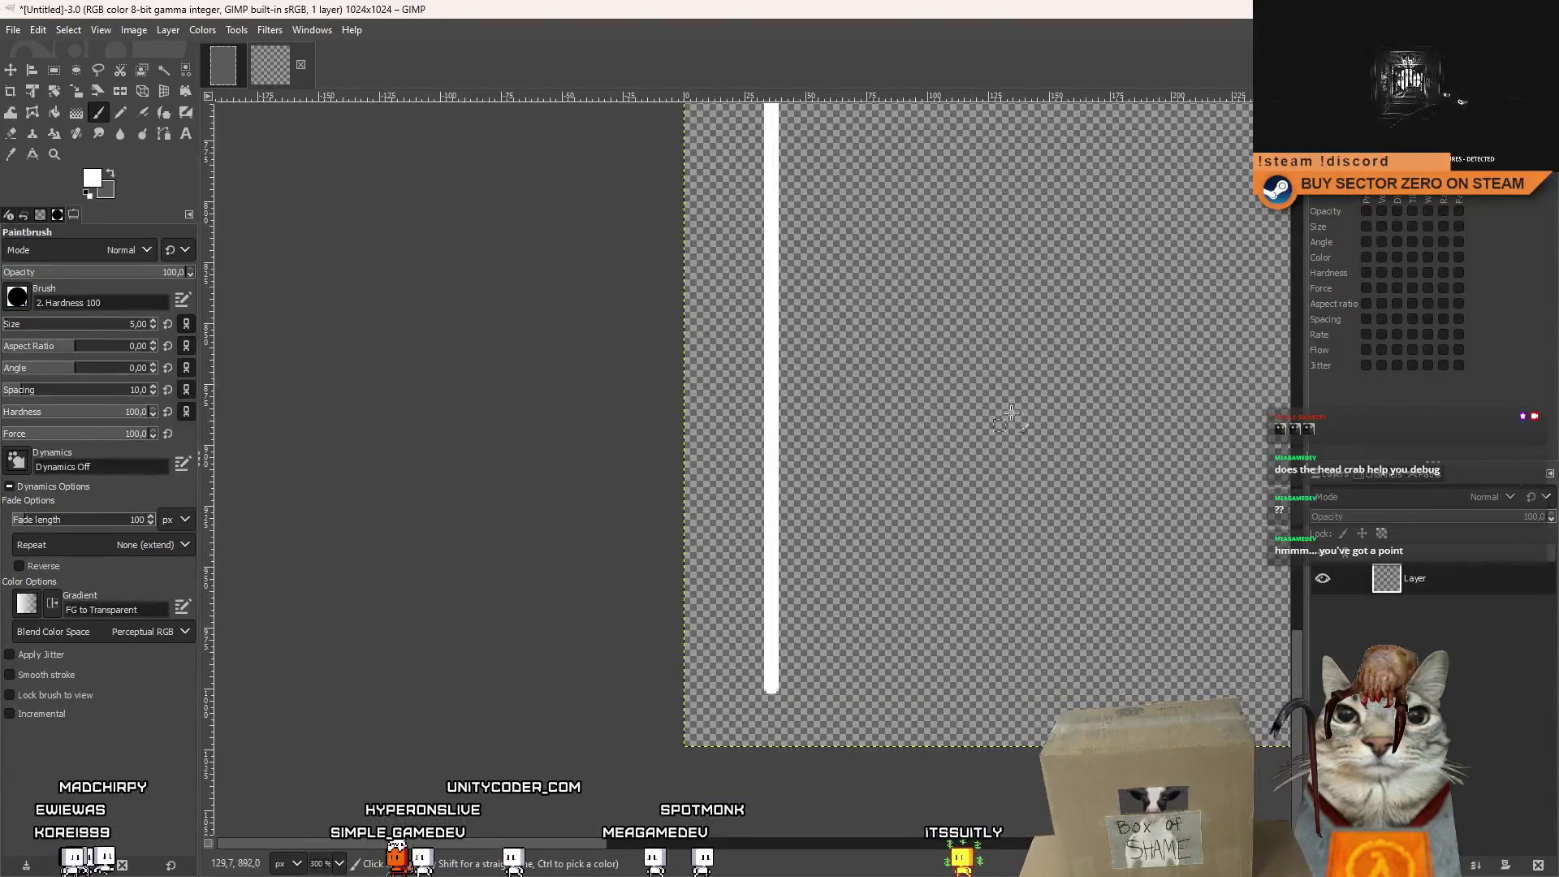
Duplicate the line layer, move the copy right of the original, and merge it down.
ctrl+scroll(864, 595, down, 4)
key(r)
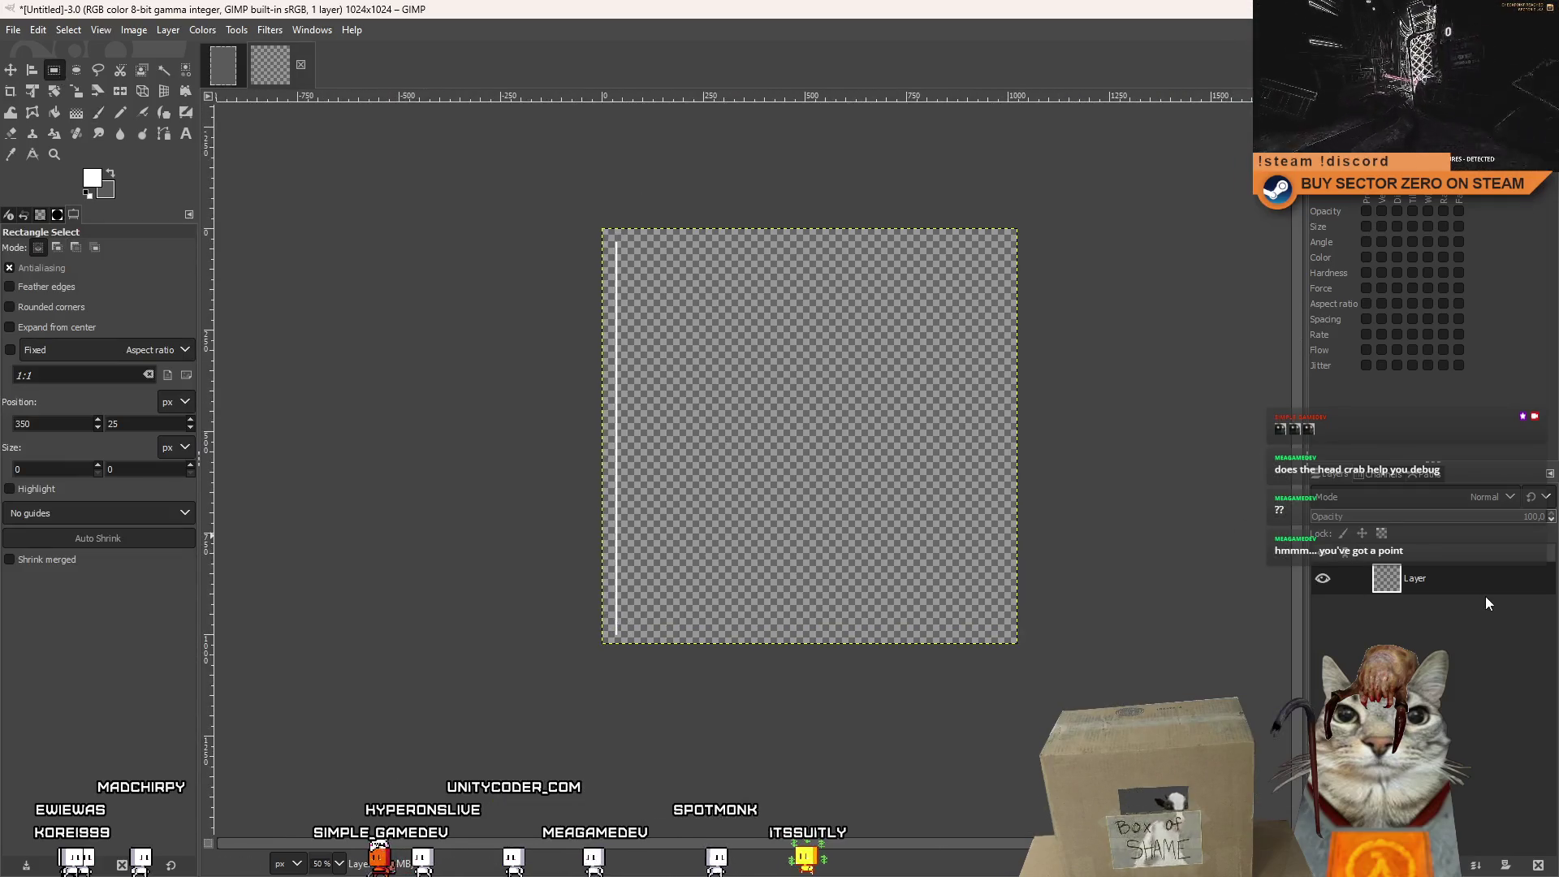
right_click(1484, 596)
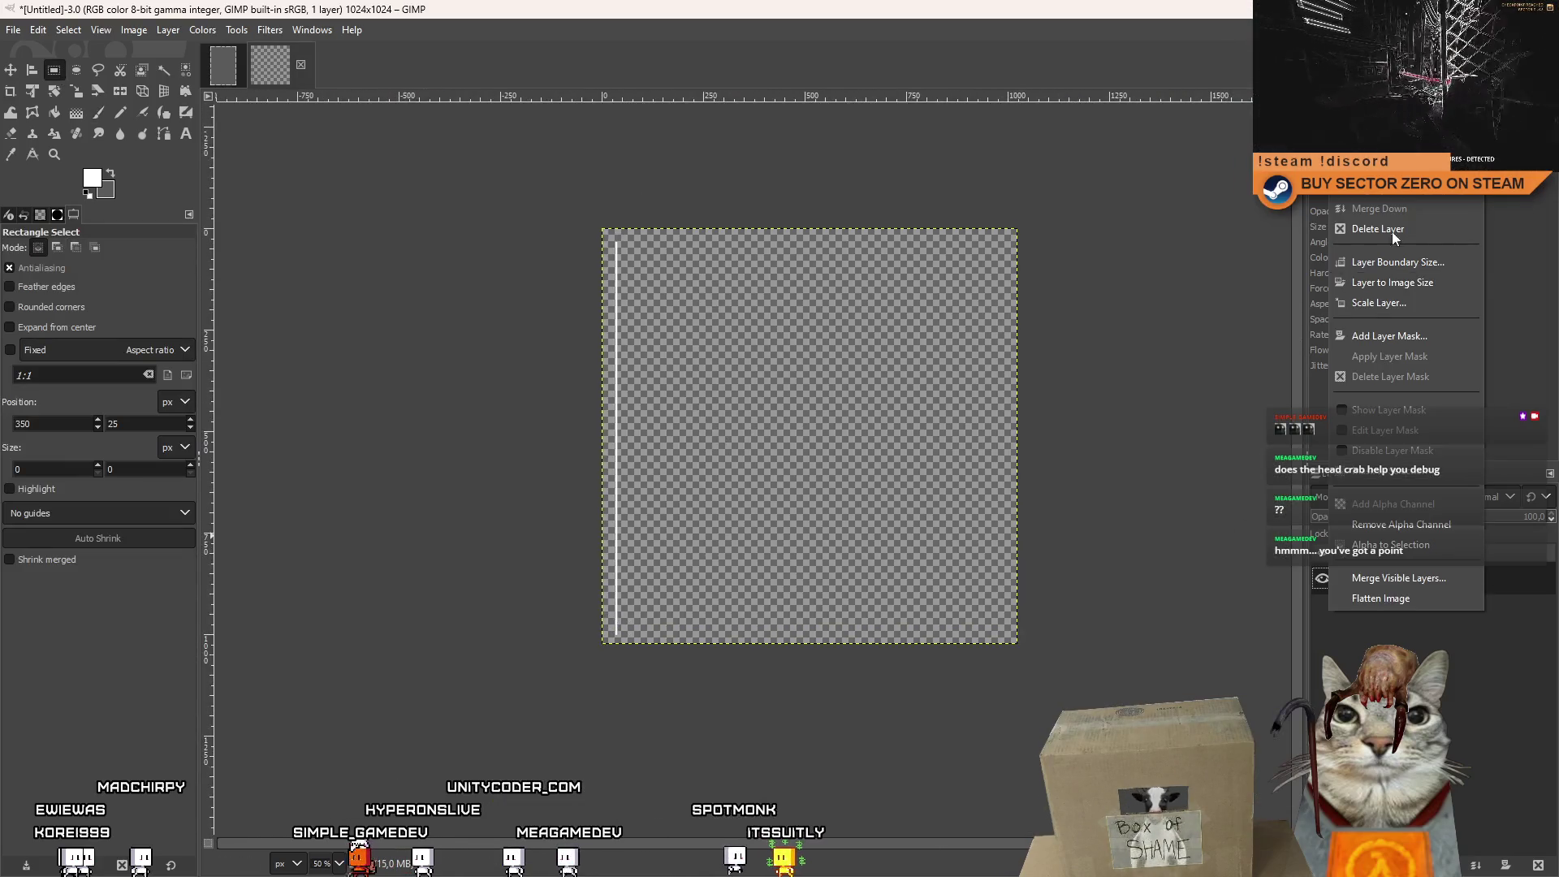
click(1420, 192)
key(m)
ctrl+scroll(595, 382, up, 5)
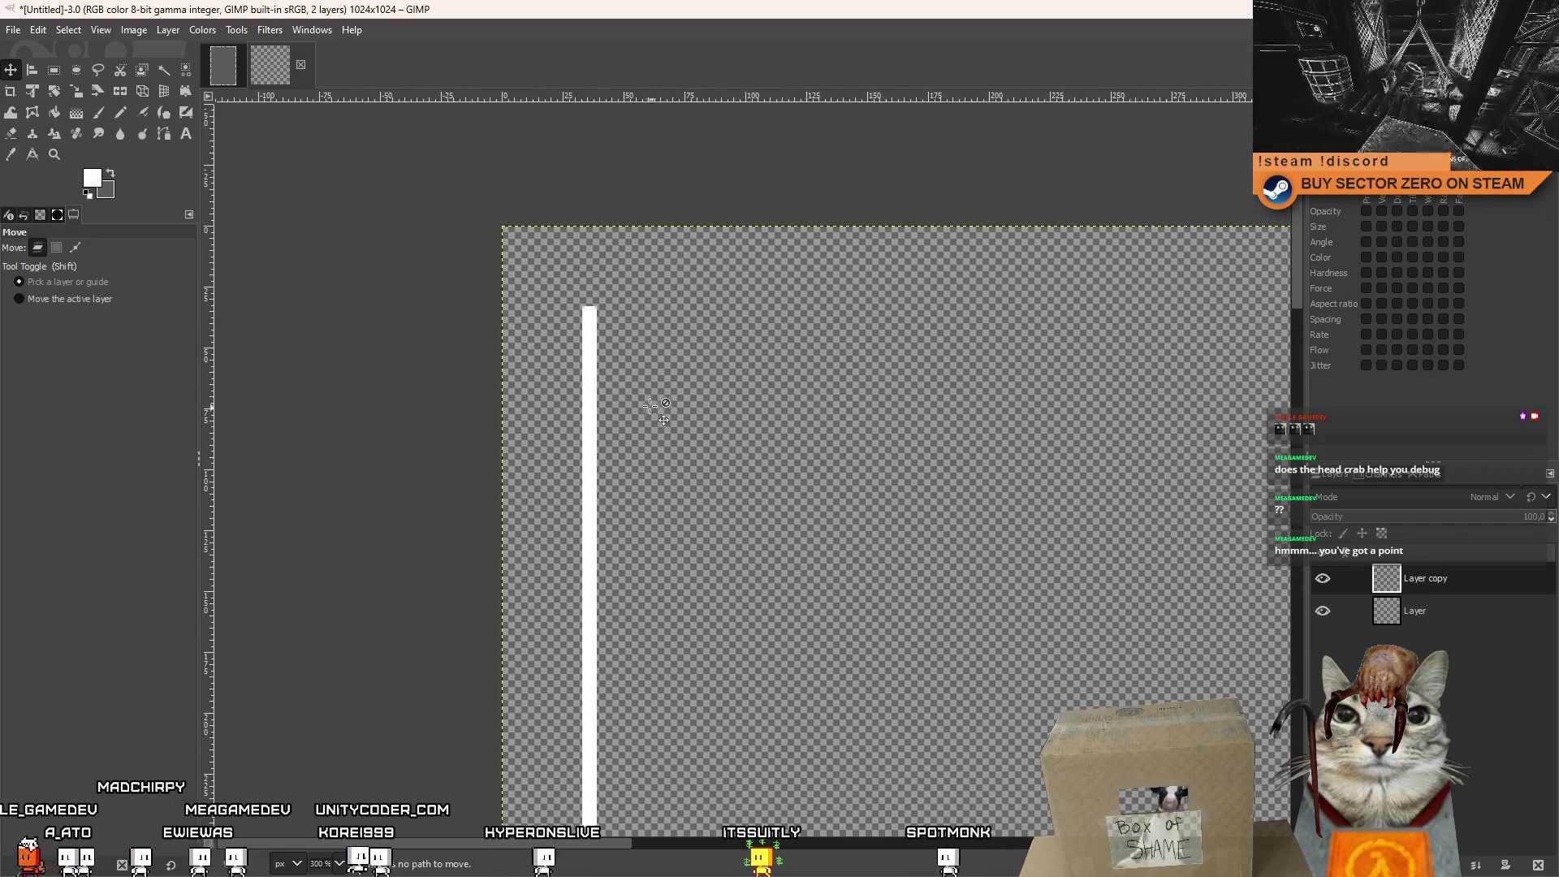
drag(595, 406, 718, 407)
ctrl+scroll(718, 408, down, 8)
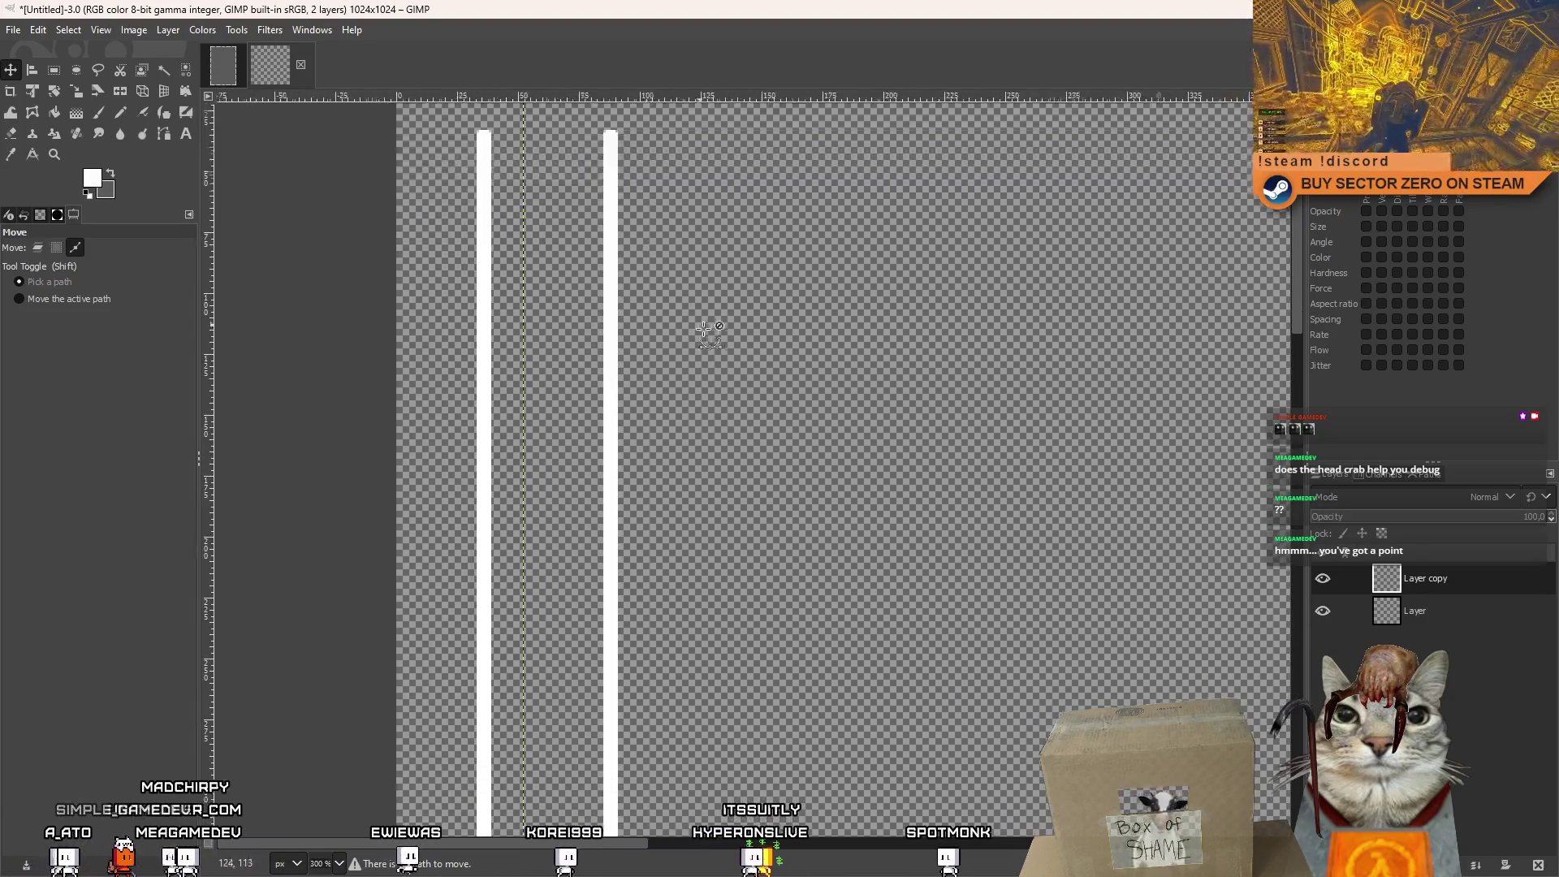
ctrl+scroll(763, 418, up, 3)
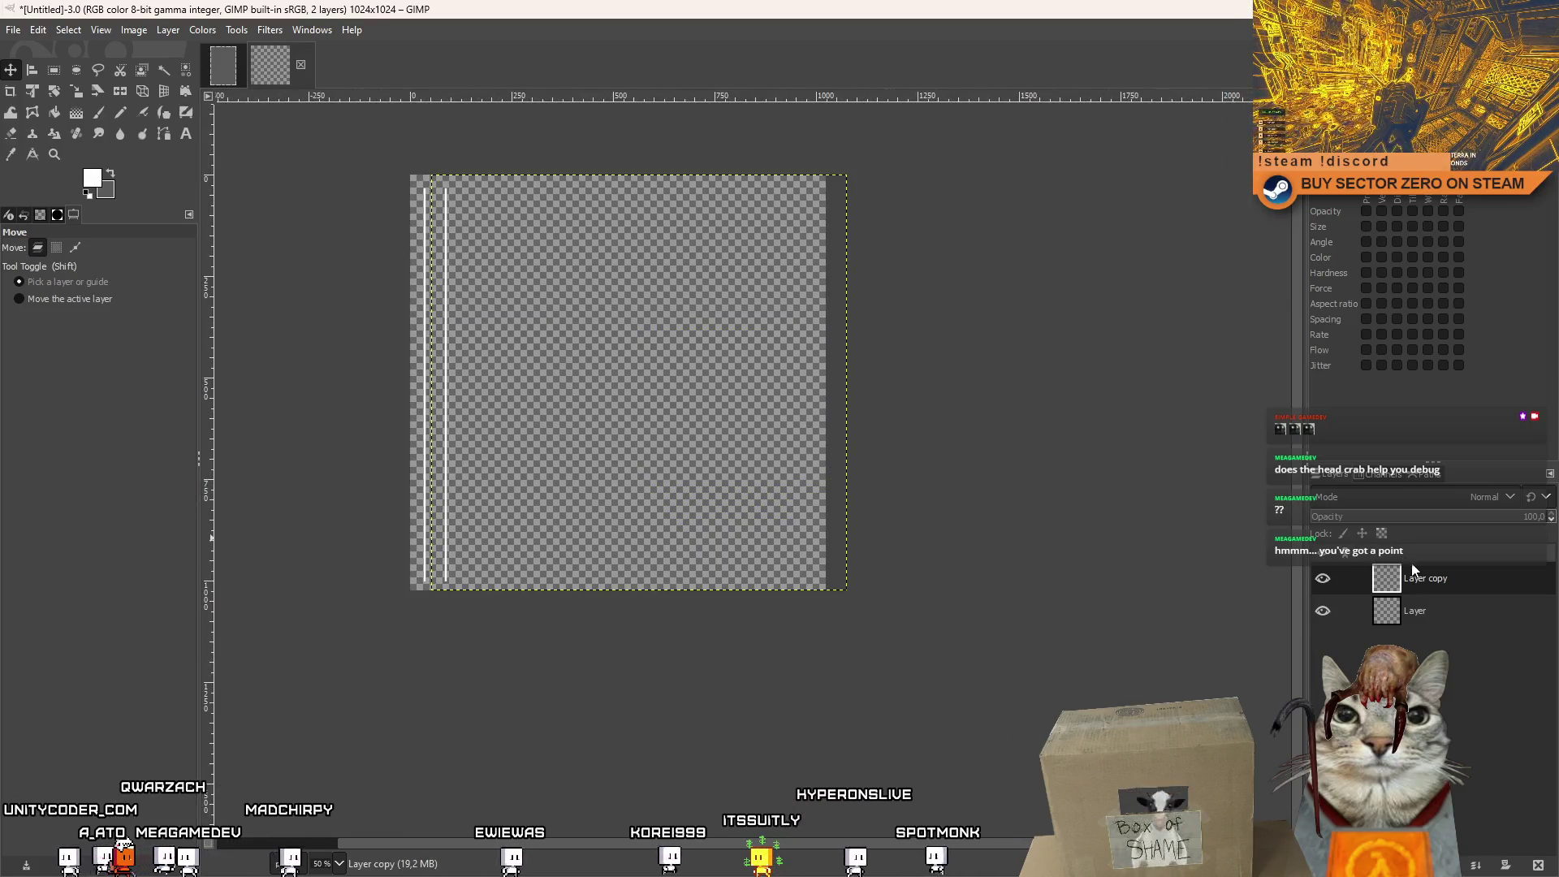
right_click(1413, 570)
click(1427, 596)
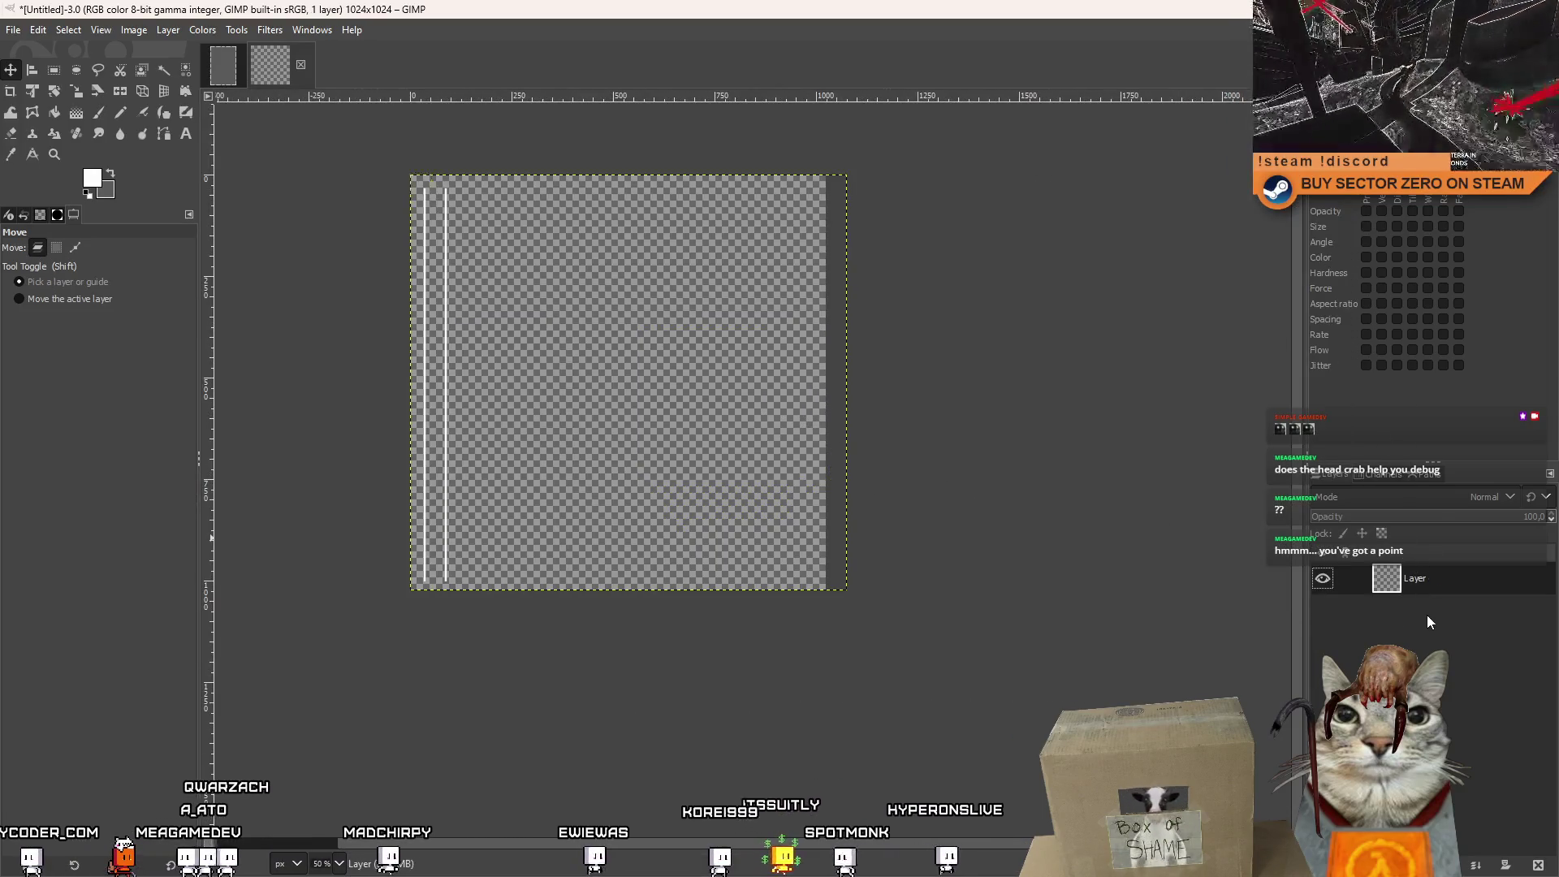
Duplicate the stripe layer again and shift the copy right, nudging it a few pixels.
right_click(1429, 622)
click(1378, 195)
scroll(569, 268, left, 3)
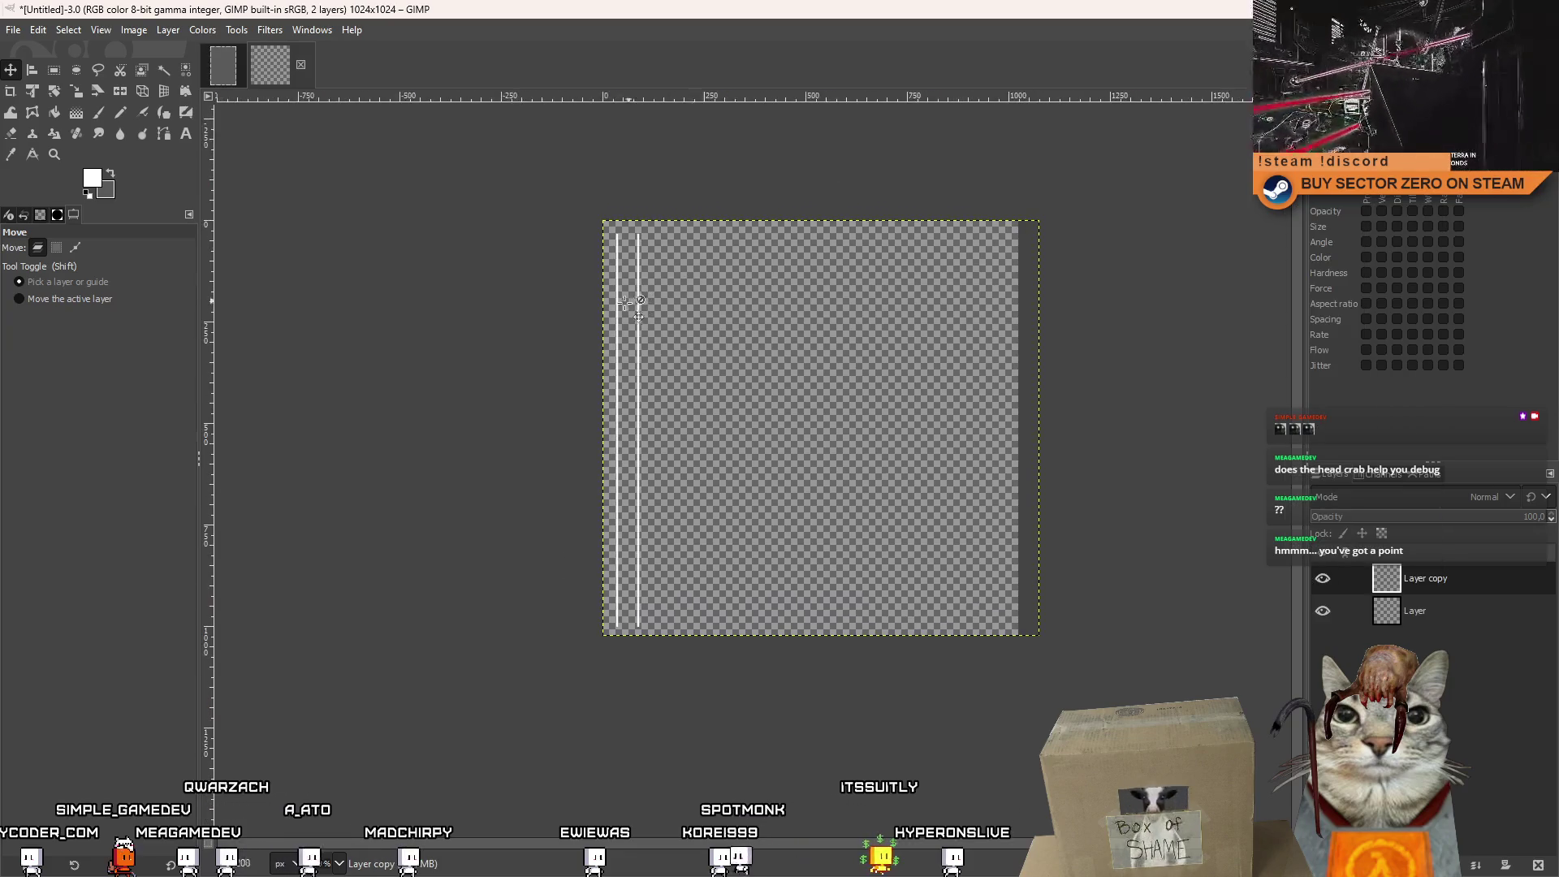
ctrl+scroll(639, 300, up, 3)
mouse_move(642, 300)
mouse_down()
mouse_move(713, 305)
mouse_move(638, 249)
mouse_up()
ctrl+scroll(633, 245, up, 5)
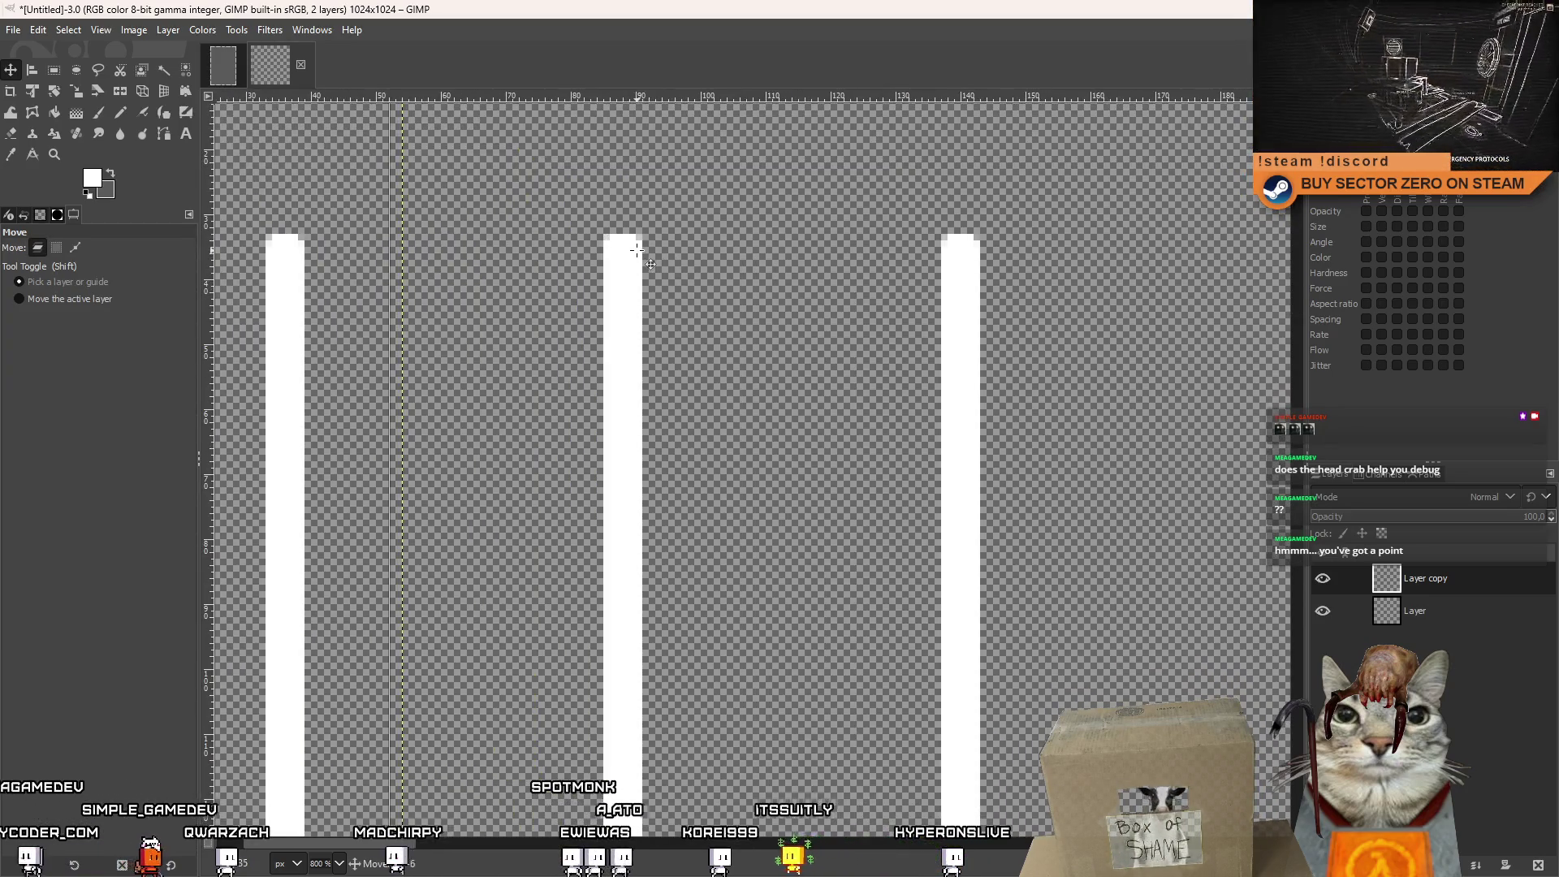
ctrl+scroll(792, 344, down, 6)
right_click(1453, 578)
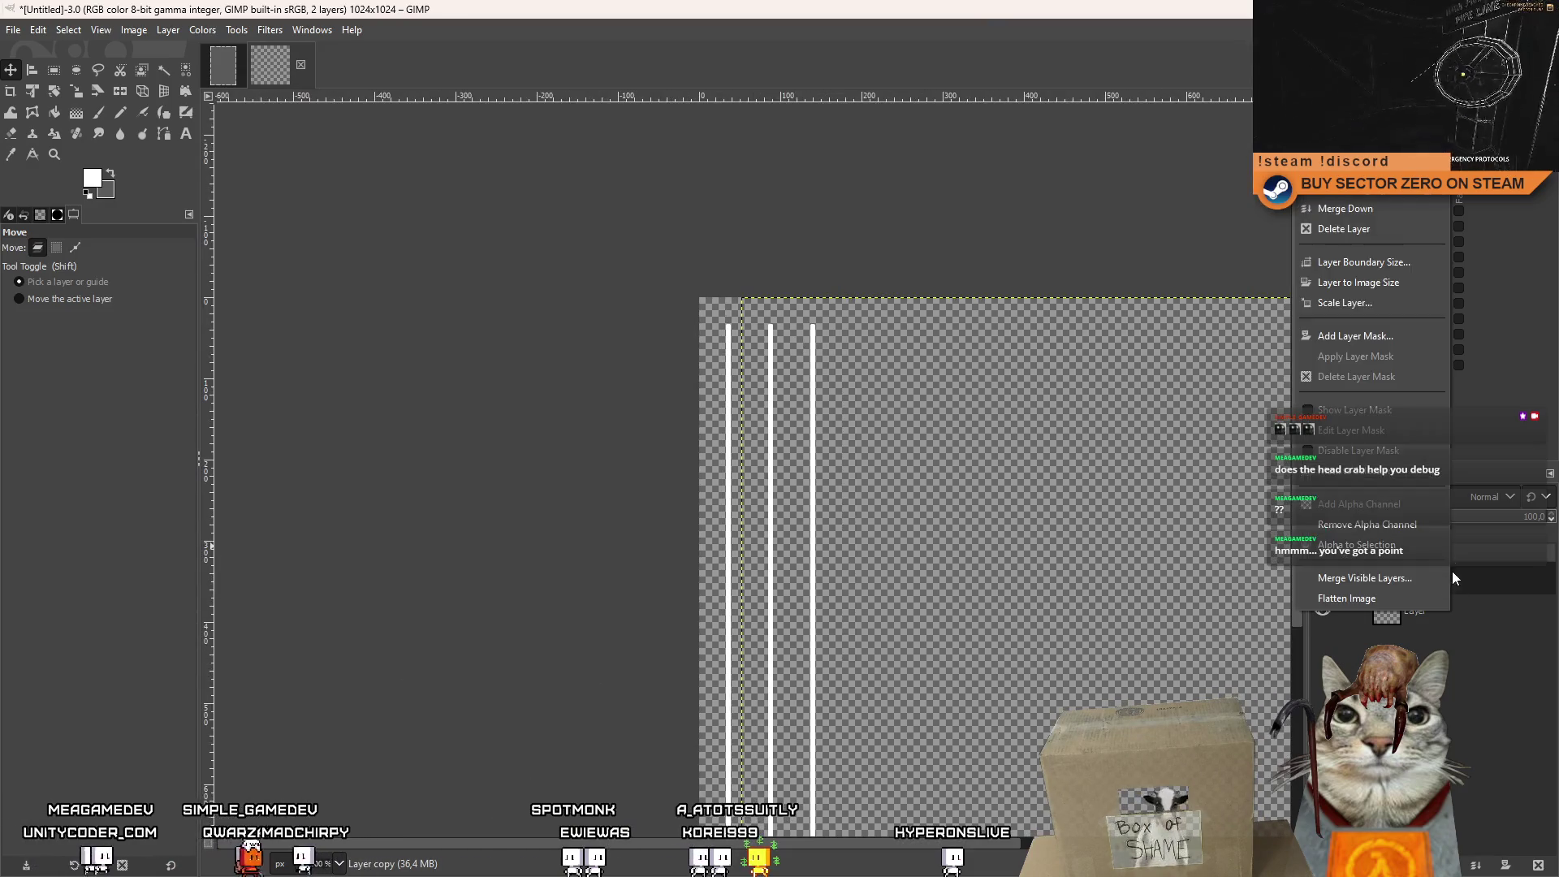
key(Escape)
right_click(1453, 578)
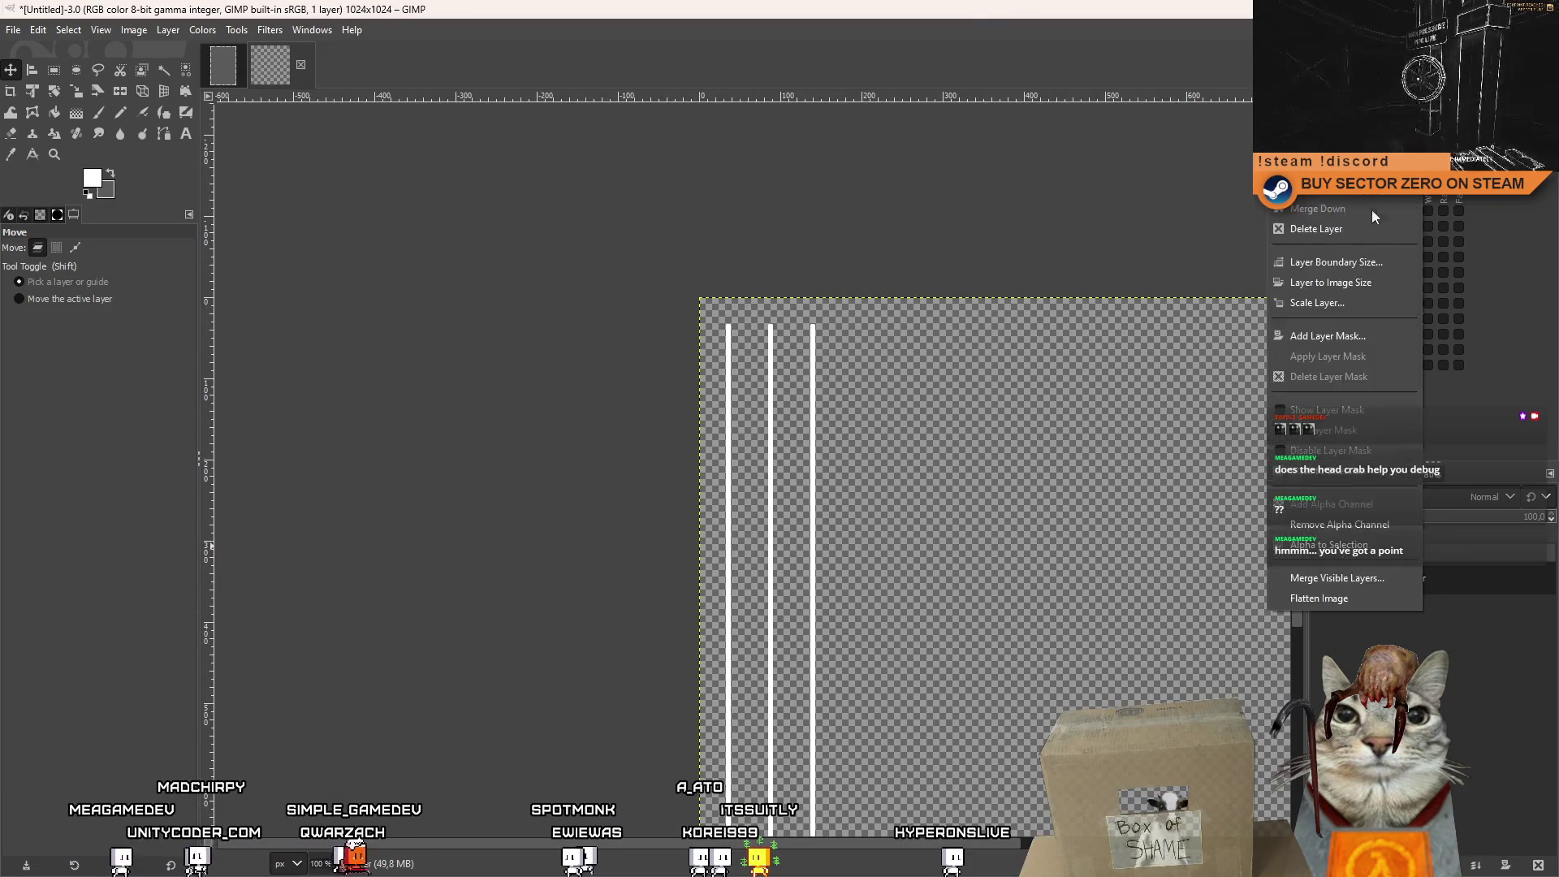
key(Escape)
scroll(671, 278, down, 3)
scroll(671, 278, right, 5)
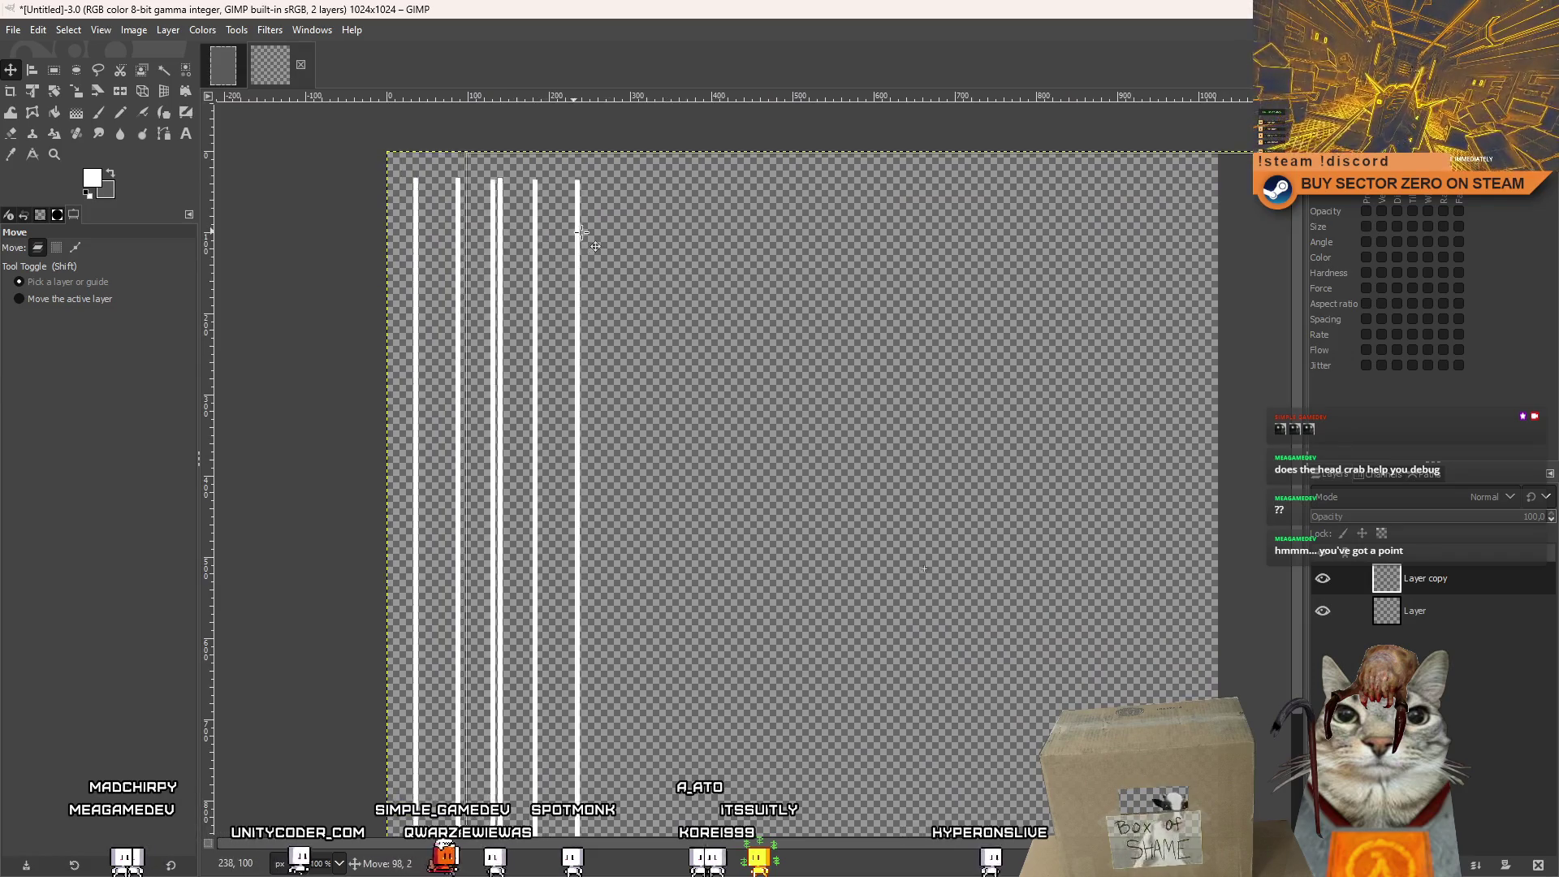
ctrl+scroll(500, 232, up, 7)
key(Right)
key(Right)
key(Right)
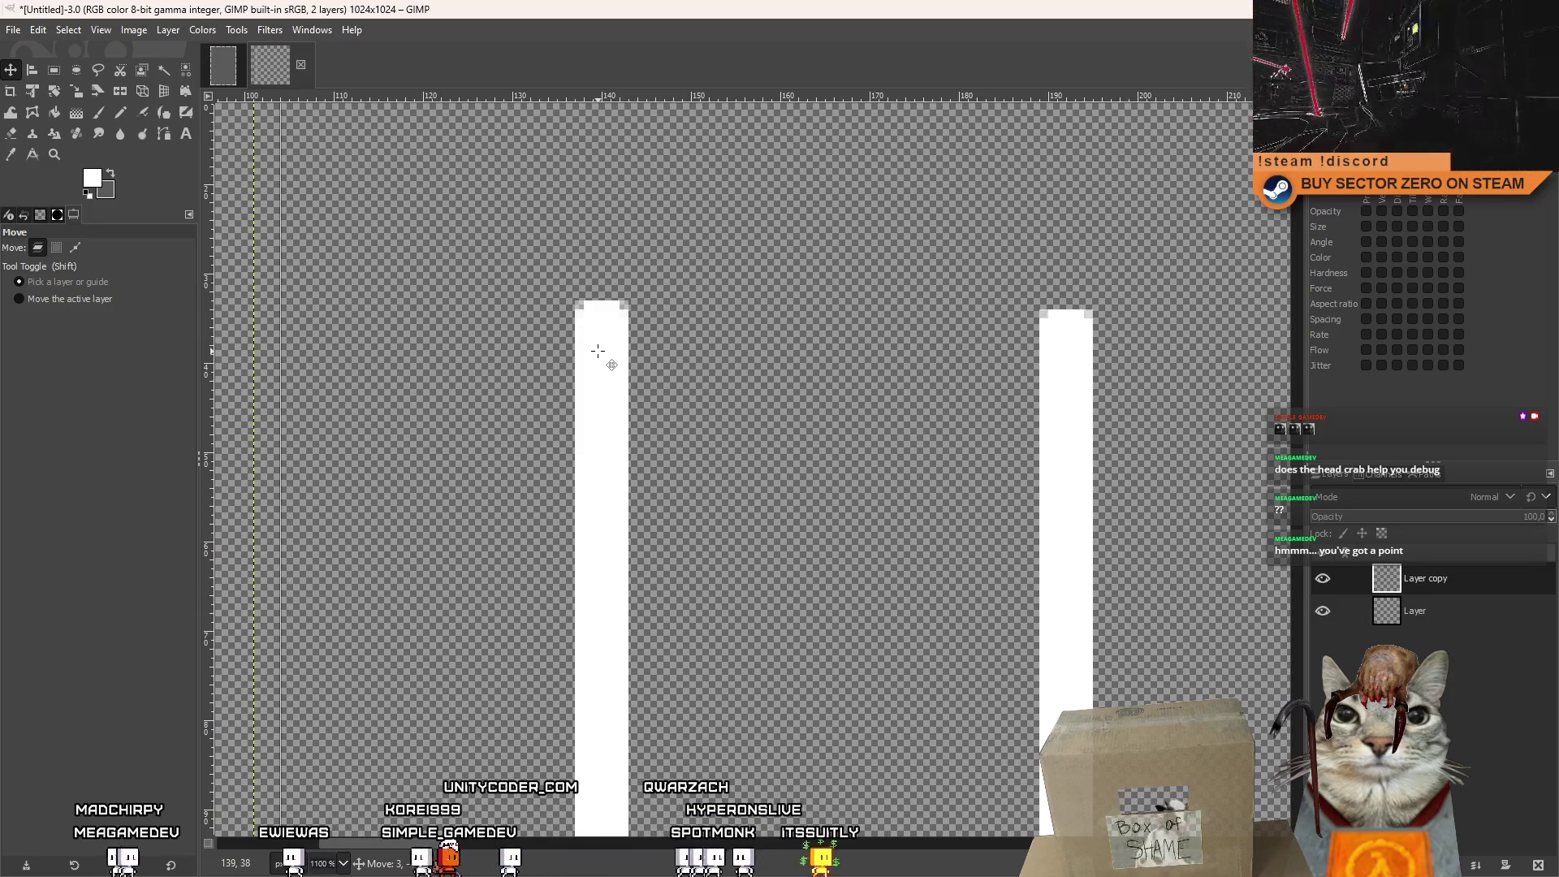
right_click(1419, 576)
Merge the copied stripes down, duplicate the stripe layer, shift the copy beside the originals, and merge.
click(1307, 209)
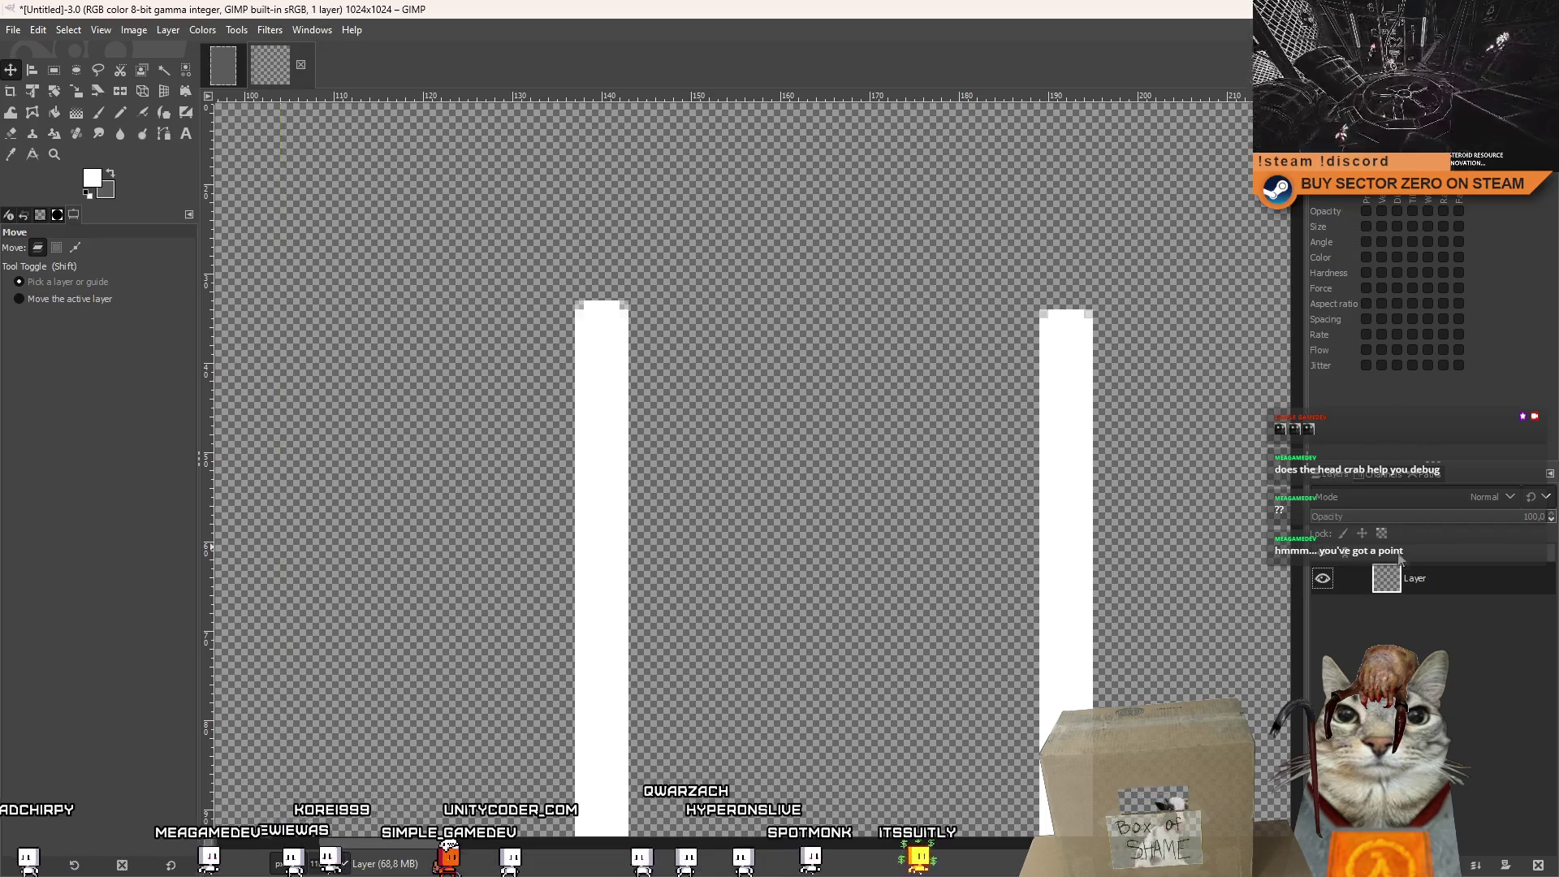
right_click(1419, 577)
click(1335, 199)
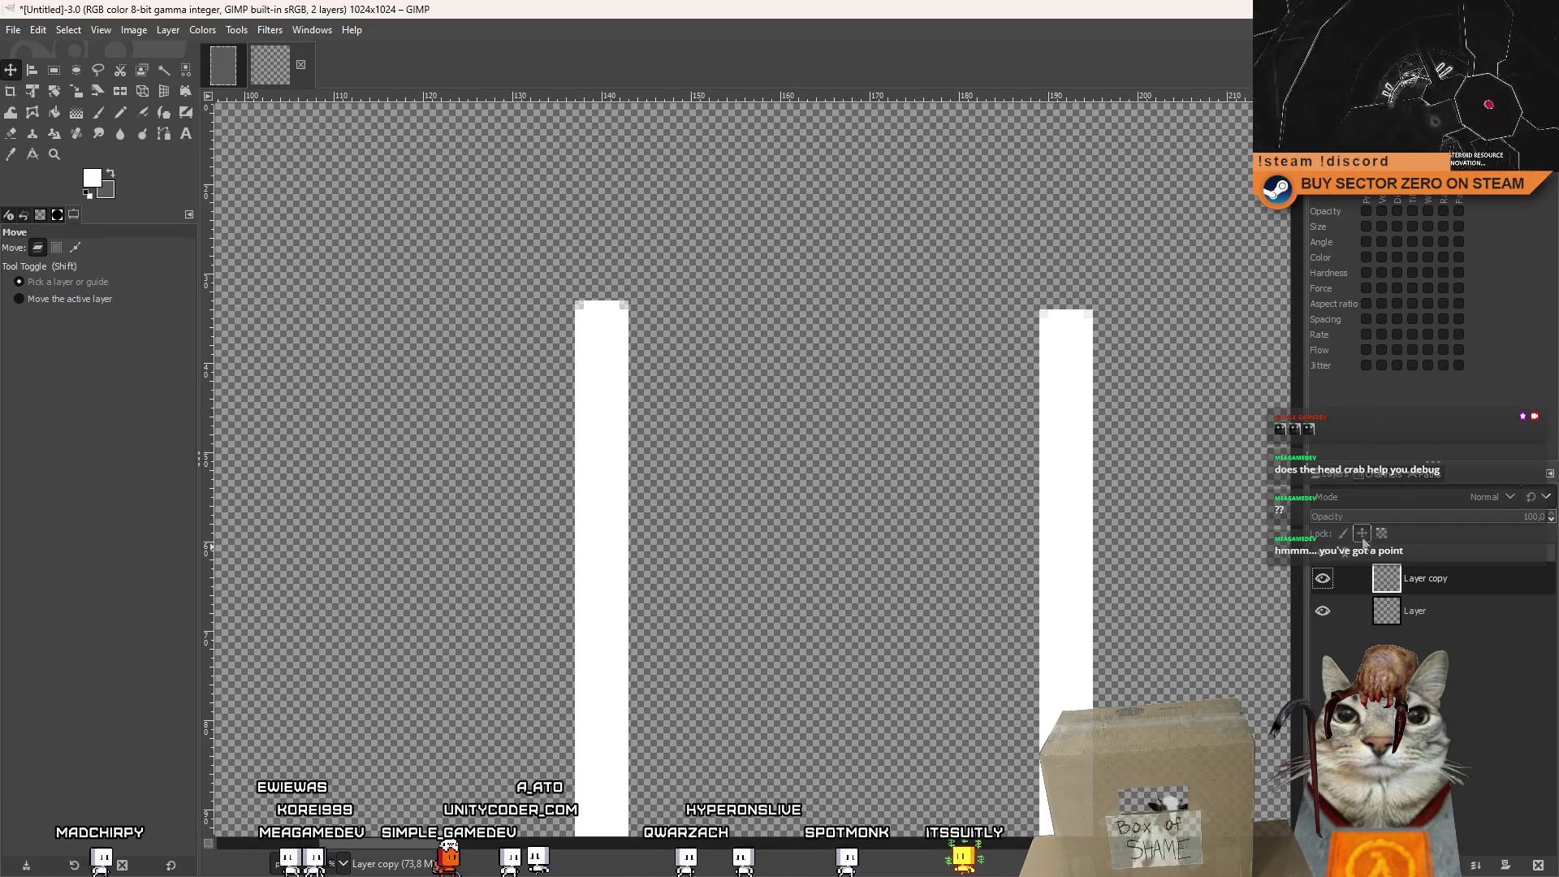
scroll(921, 382, down, 5)
scroll(601, 309, up, 1)
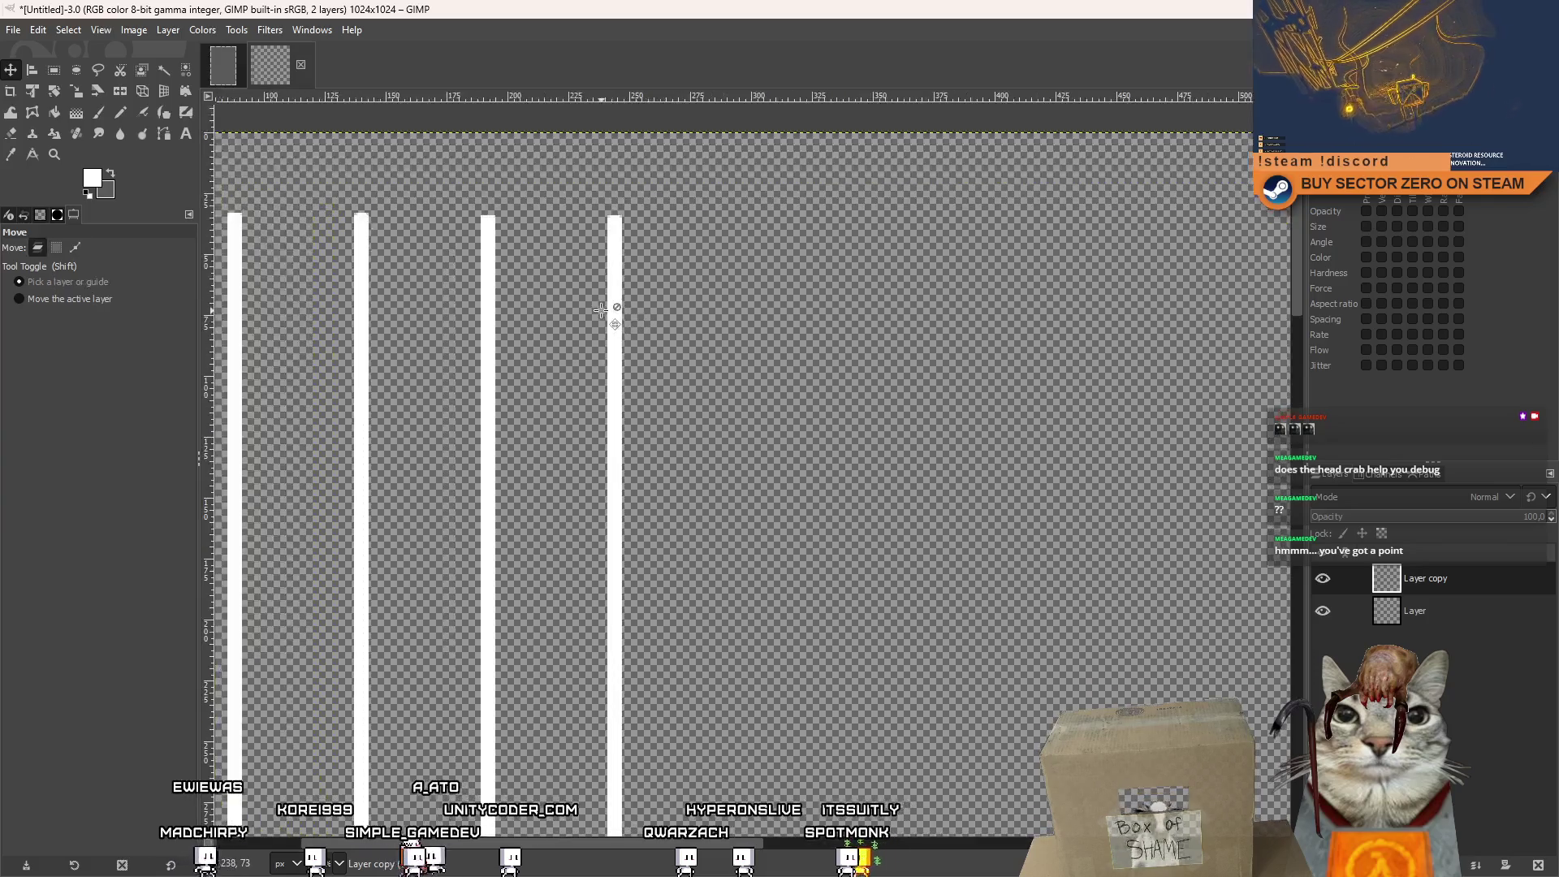
mouse_move(617, 311)
mouse_down()
mouse_move(688, 325)
mouse_move(435, 306)
mouse_move(431, 279)
mouse_up()
scroll(644, 328, up, 5)
scroll(710, 229, down, 2)
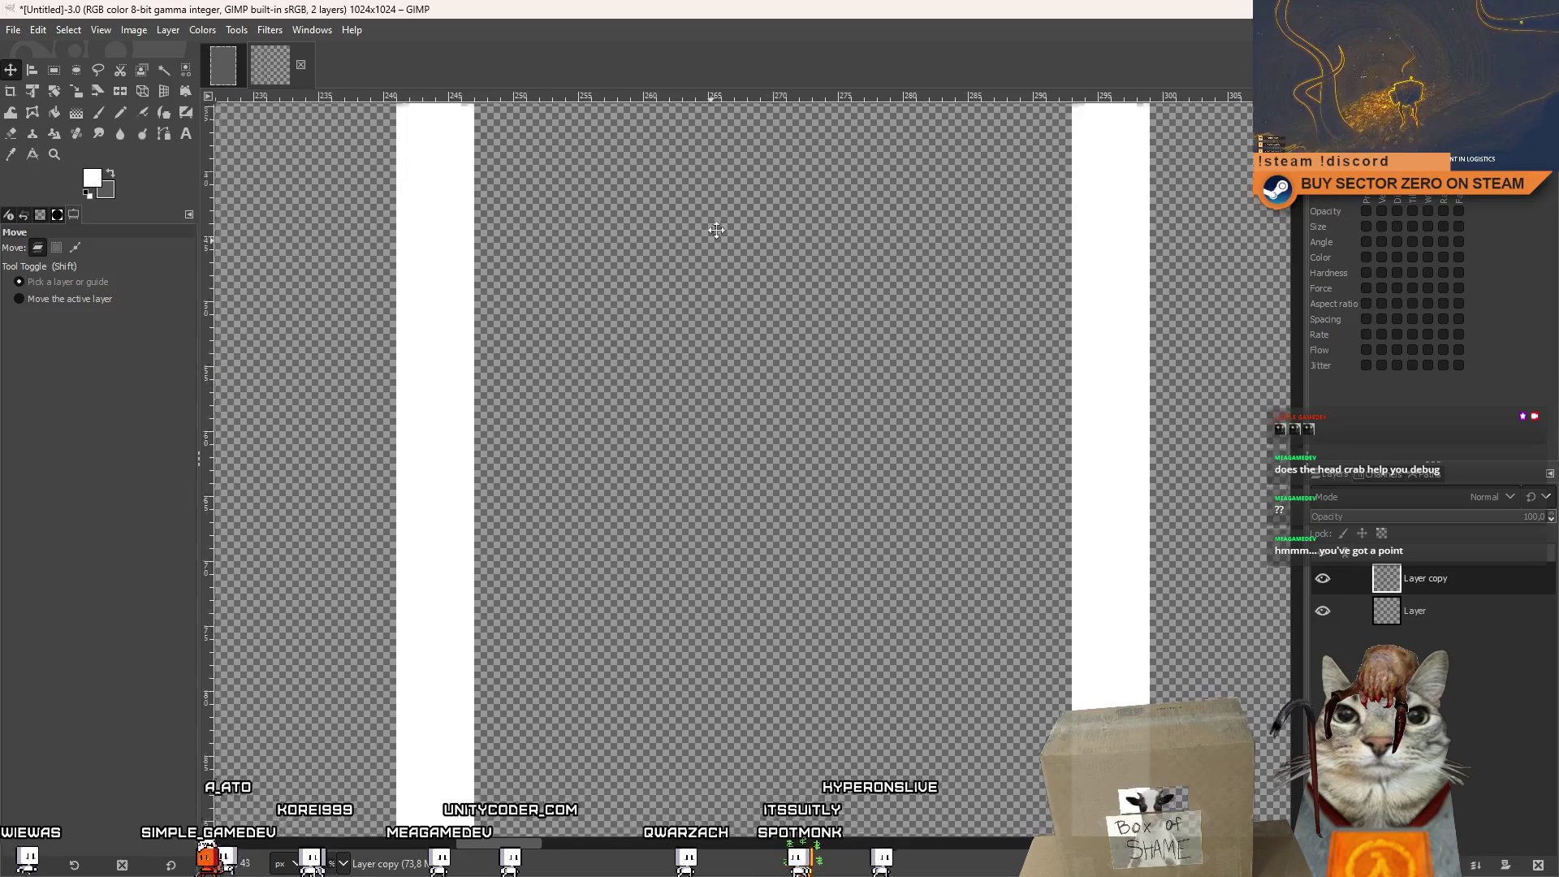
scroll(769, 379, down, 2)
scroll(769, 379, down, 10)
scroll(940, 462, up, 2)
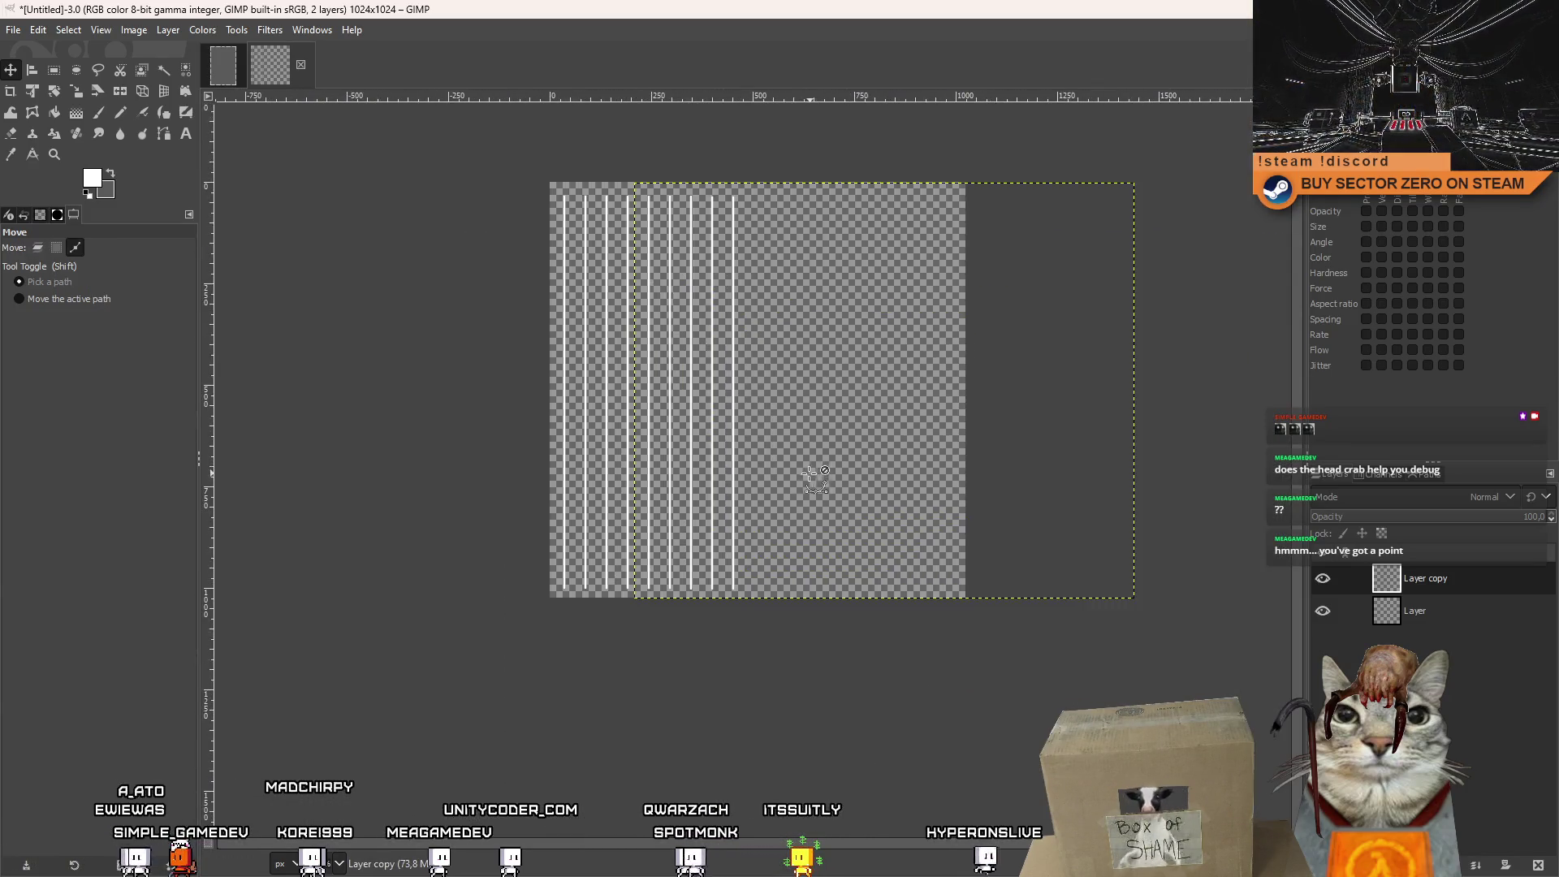
right_click(1381, 595)
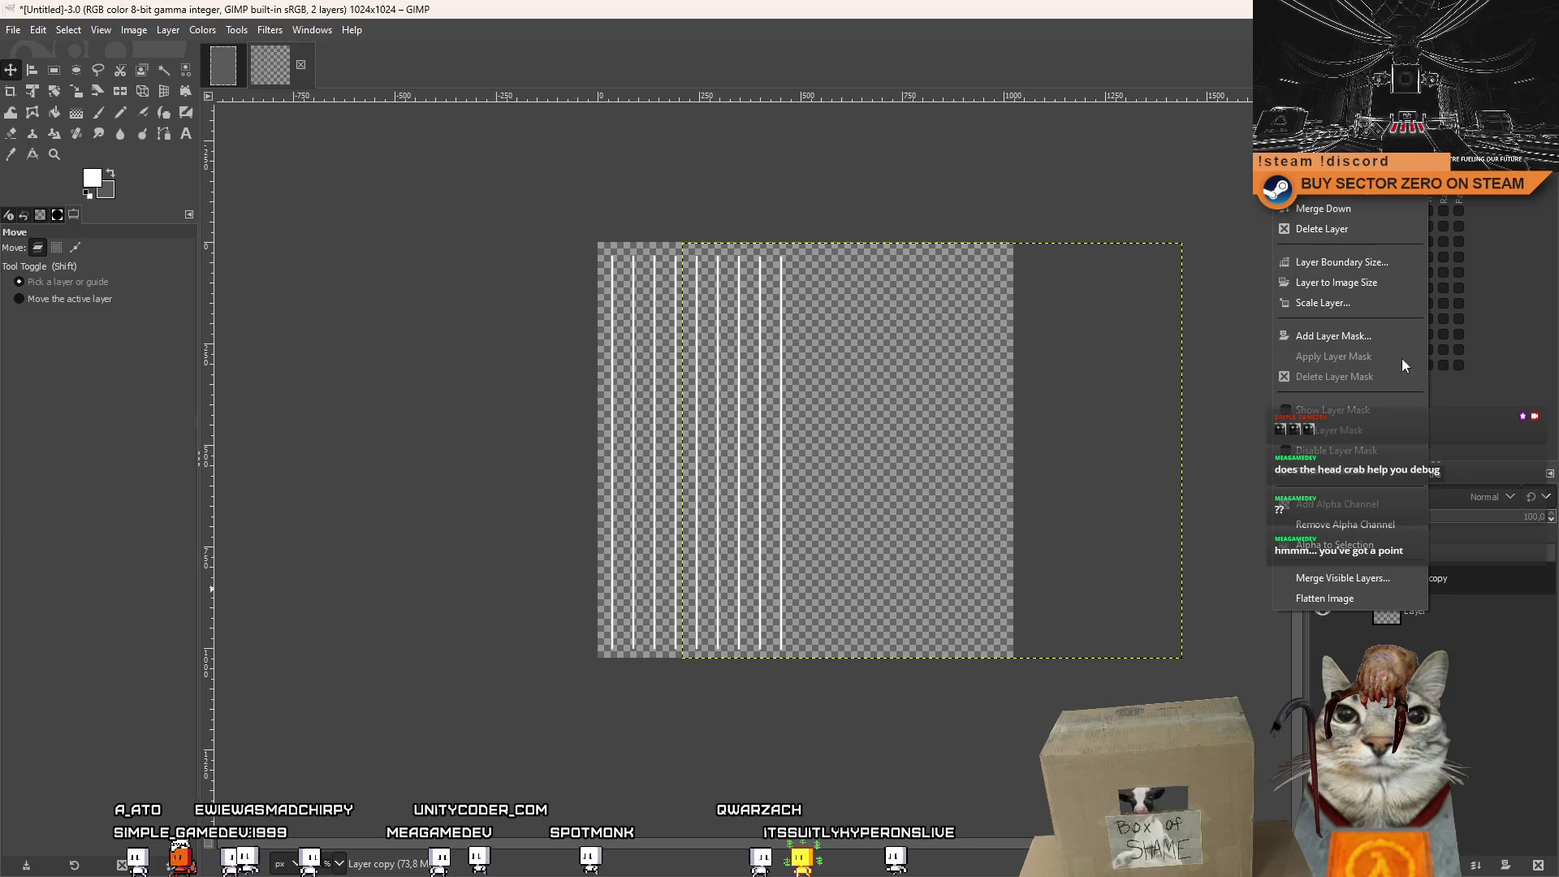
click(1372, 209)
Undo that merge, realign the copy to the original stripe spacing, and merge it down again.
right_click(1394, 595)
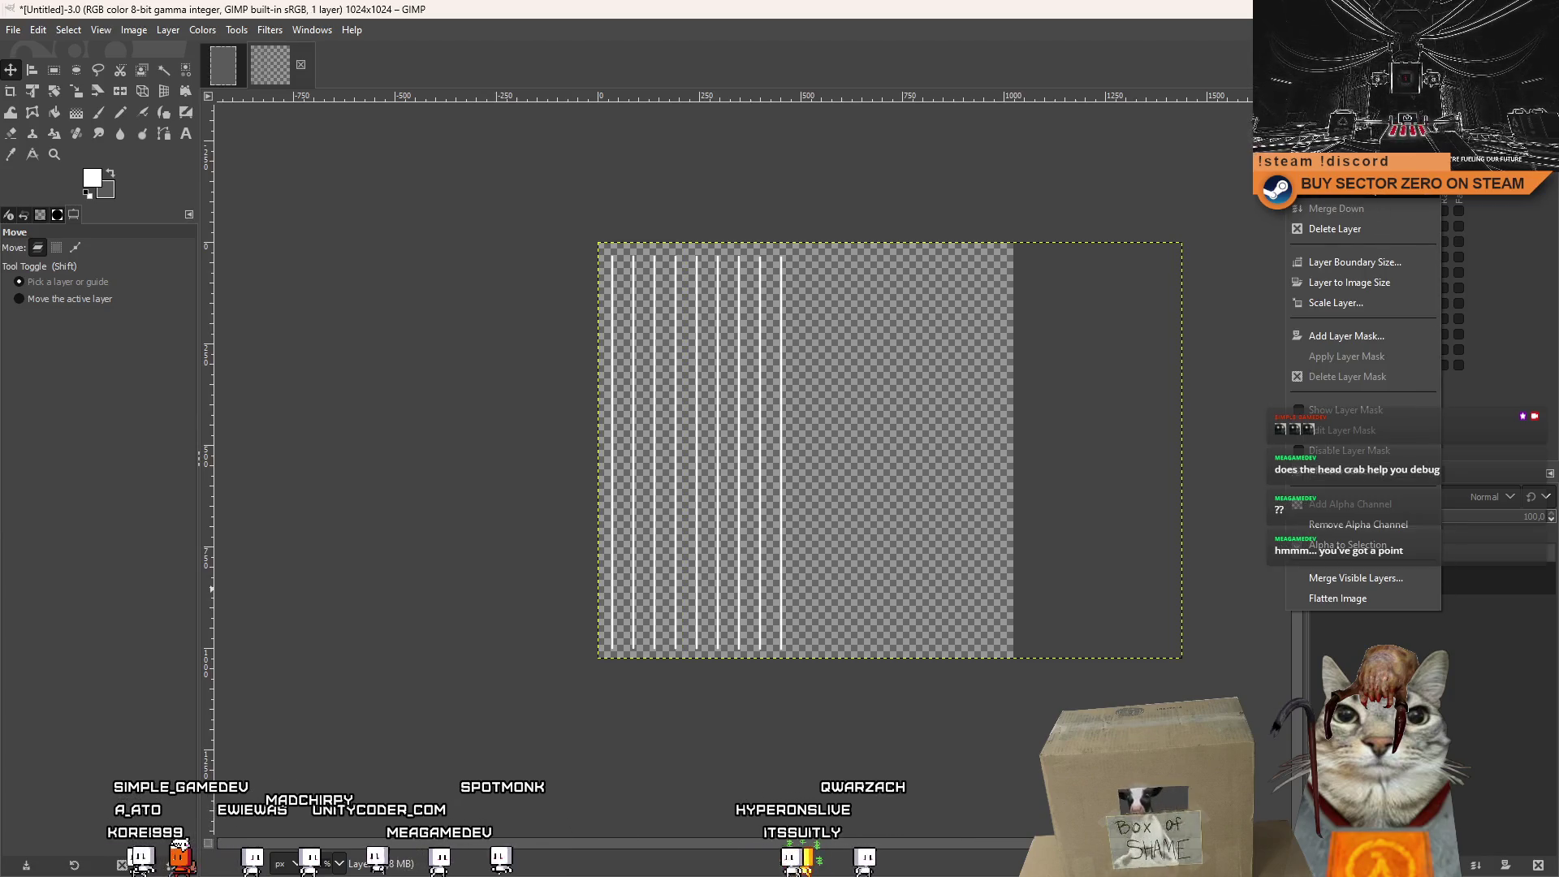
key(Escape)
key(ctrl+z)
ctrl+scroll(767, 313, up, 4)
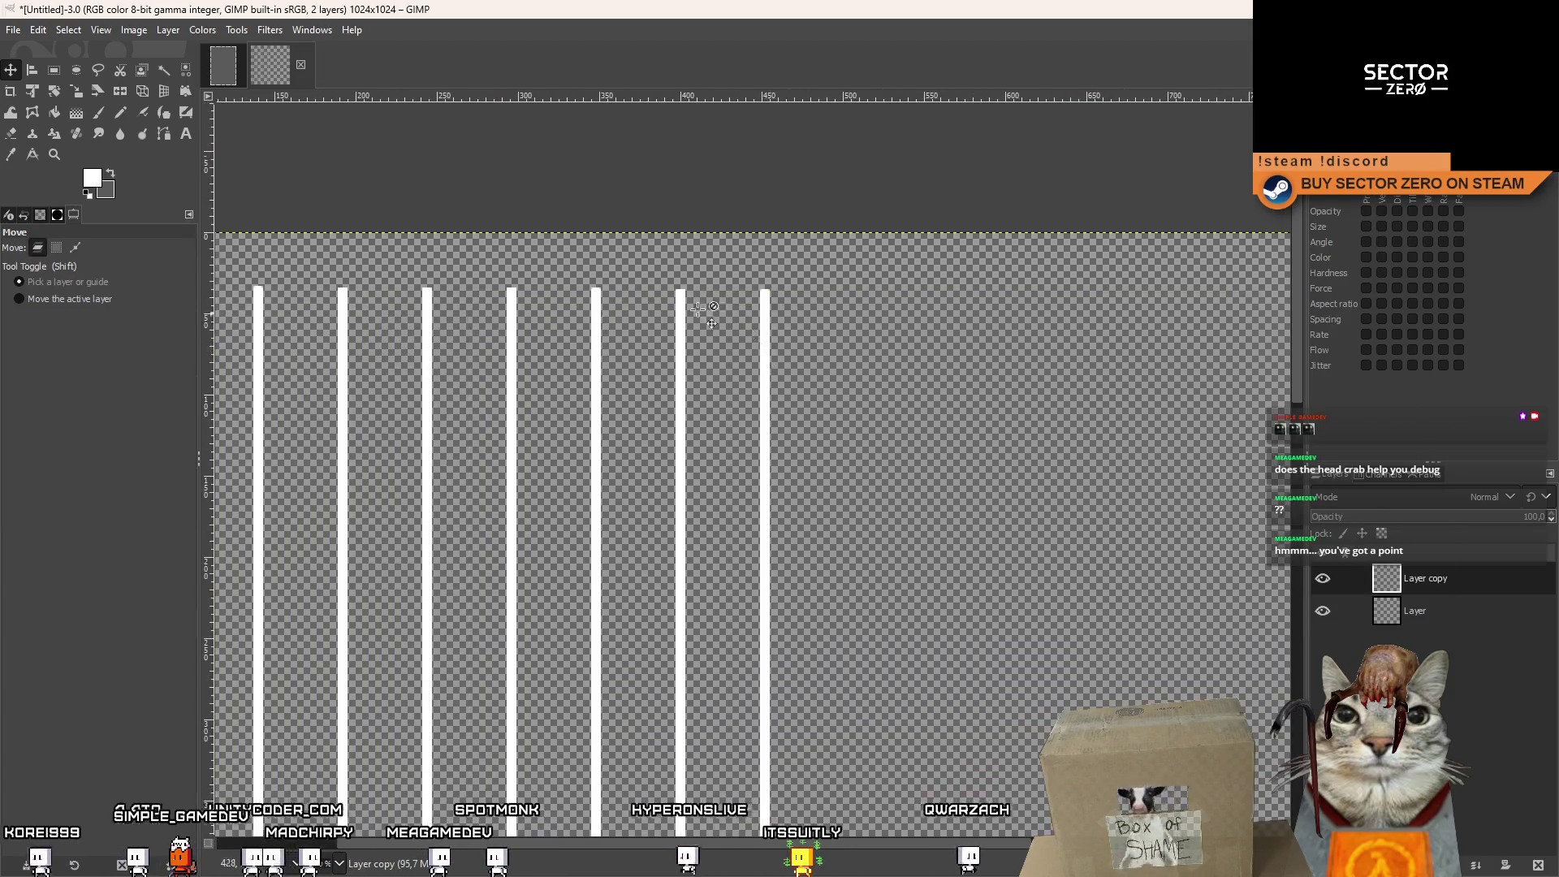
key(shift+Right)
key(shift+Right)
key(shift+Right)
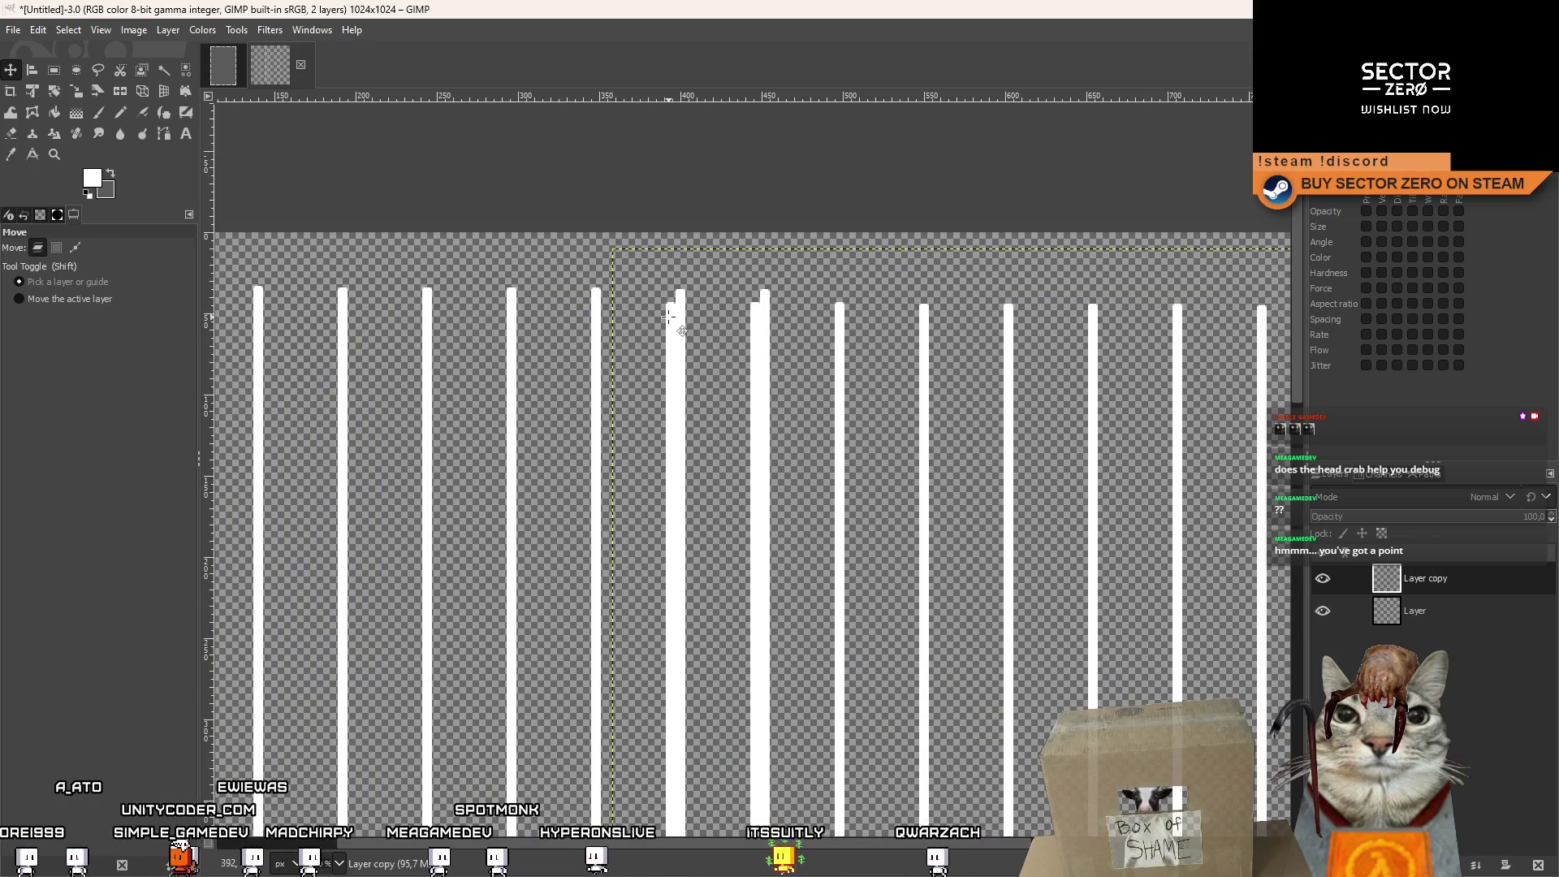
mouse_move(668, 316)
mouse_down()
mouse_move(793, 302)
mouse_move(674, 228)
mouse_up()
ctrl+scroll(688, 303, up, 4)
right_click(1416, 578)
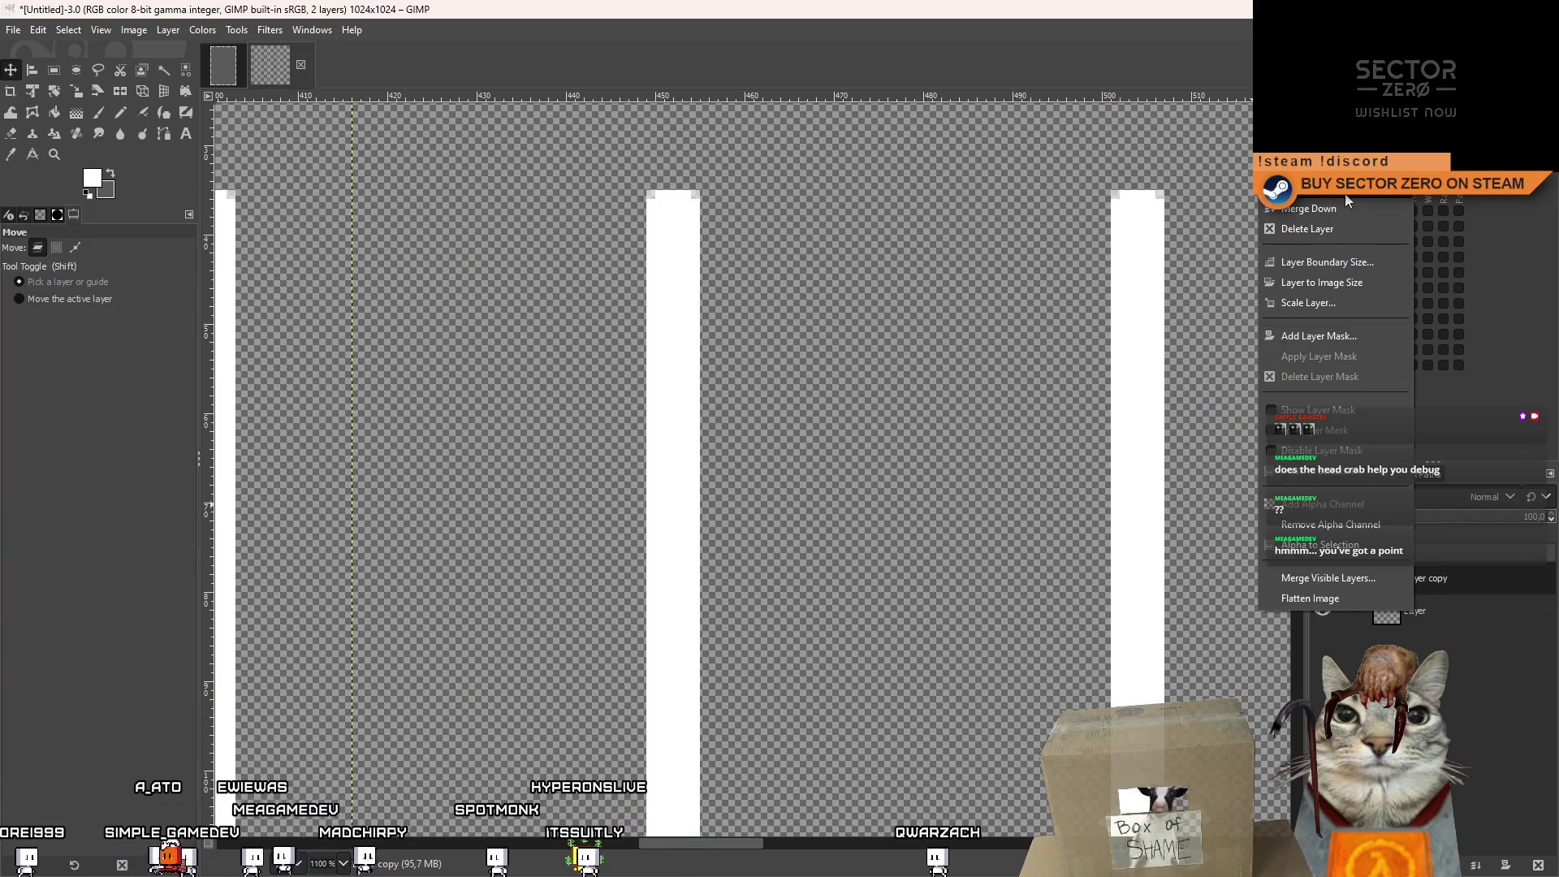
click(1348, 204)
Duplicate the stripe layer again and drag the copy toward the image's right side.
ctrl+scroll(966, 400, down, 10)
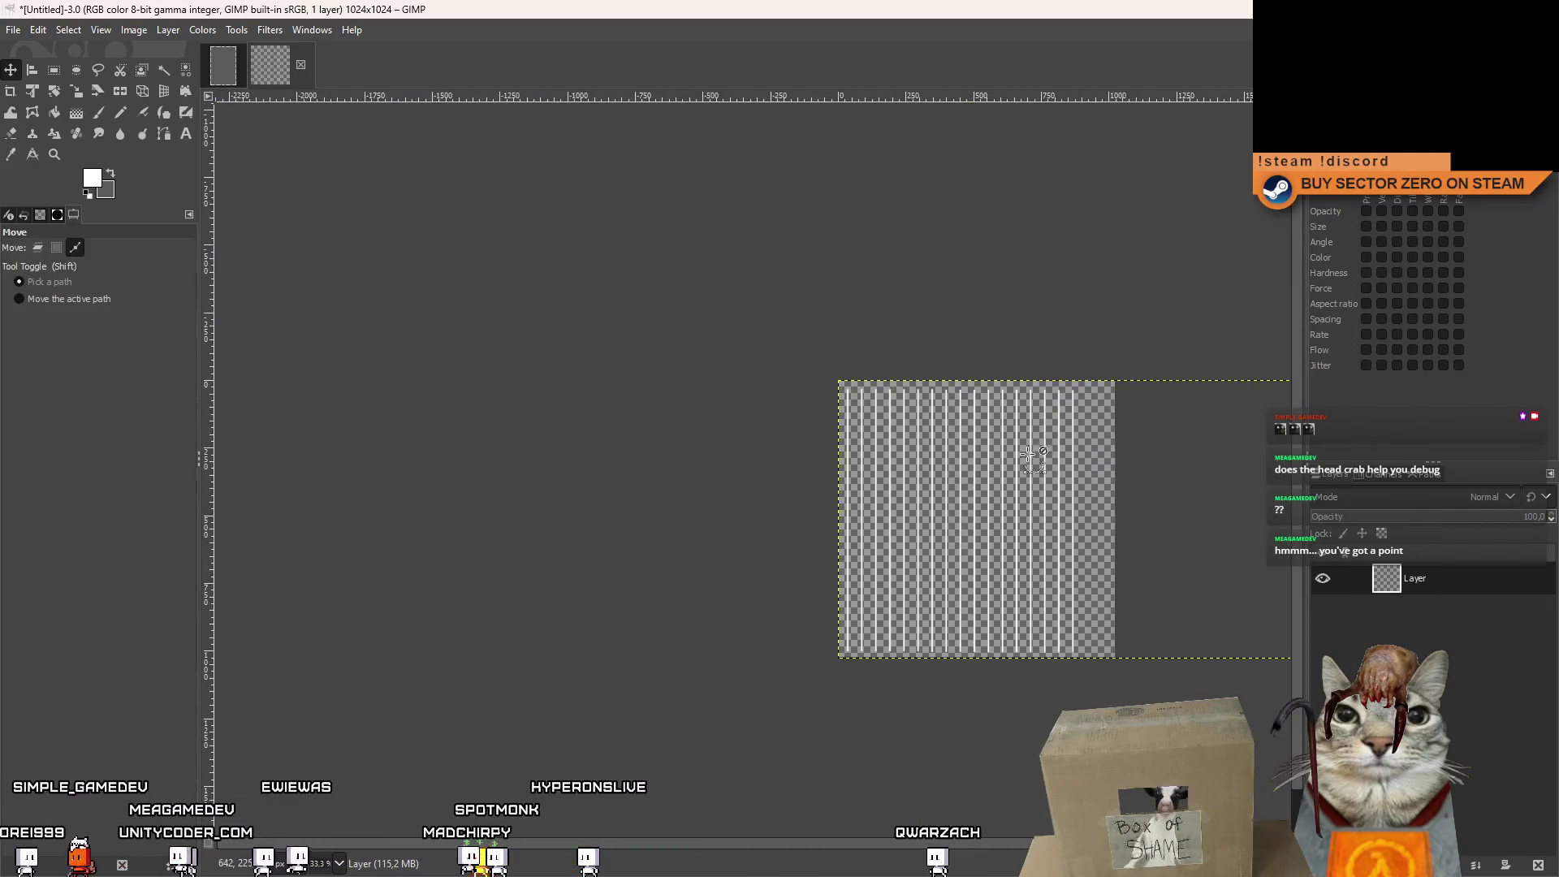
scroll(1031, 459, right, 3)
ctrl+scroll(884, 415, up, 2)
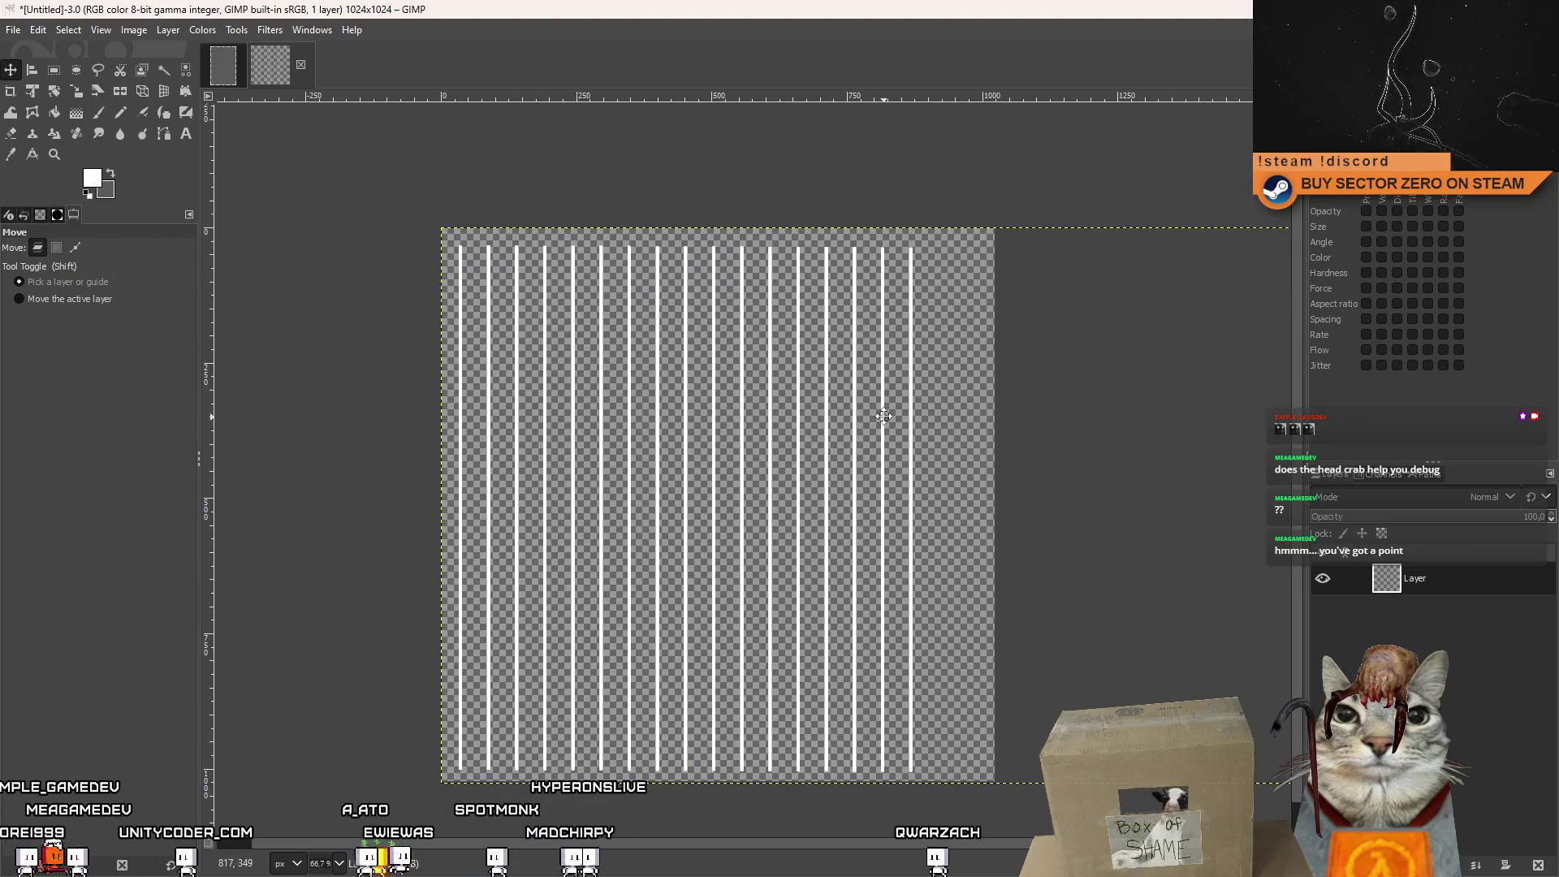
right_click(1444, 579)
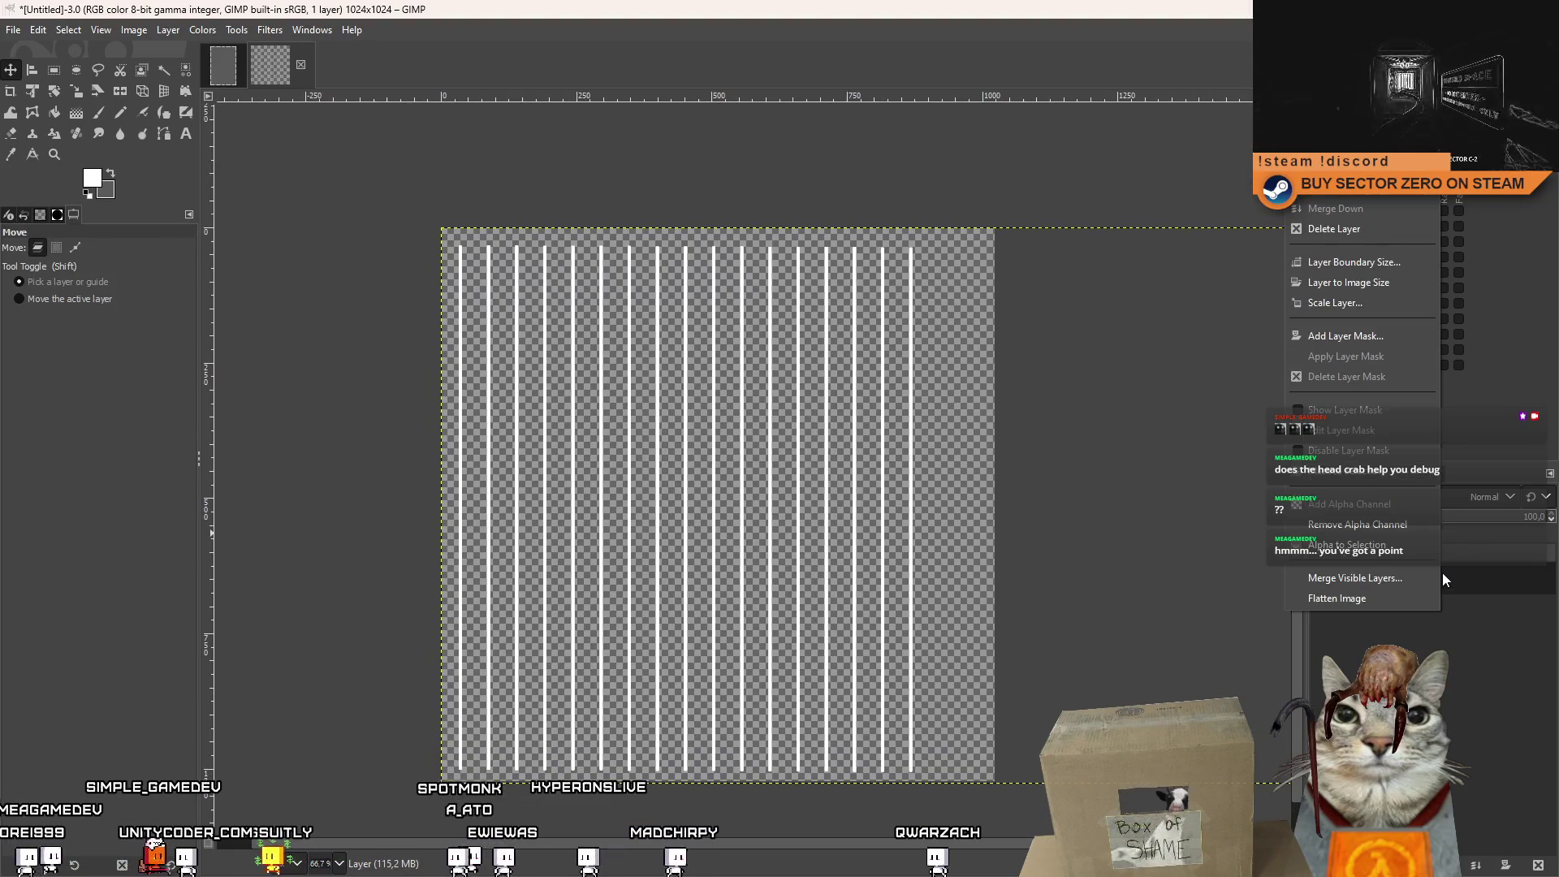
click(1386, 197)
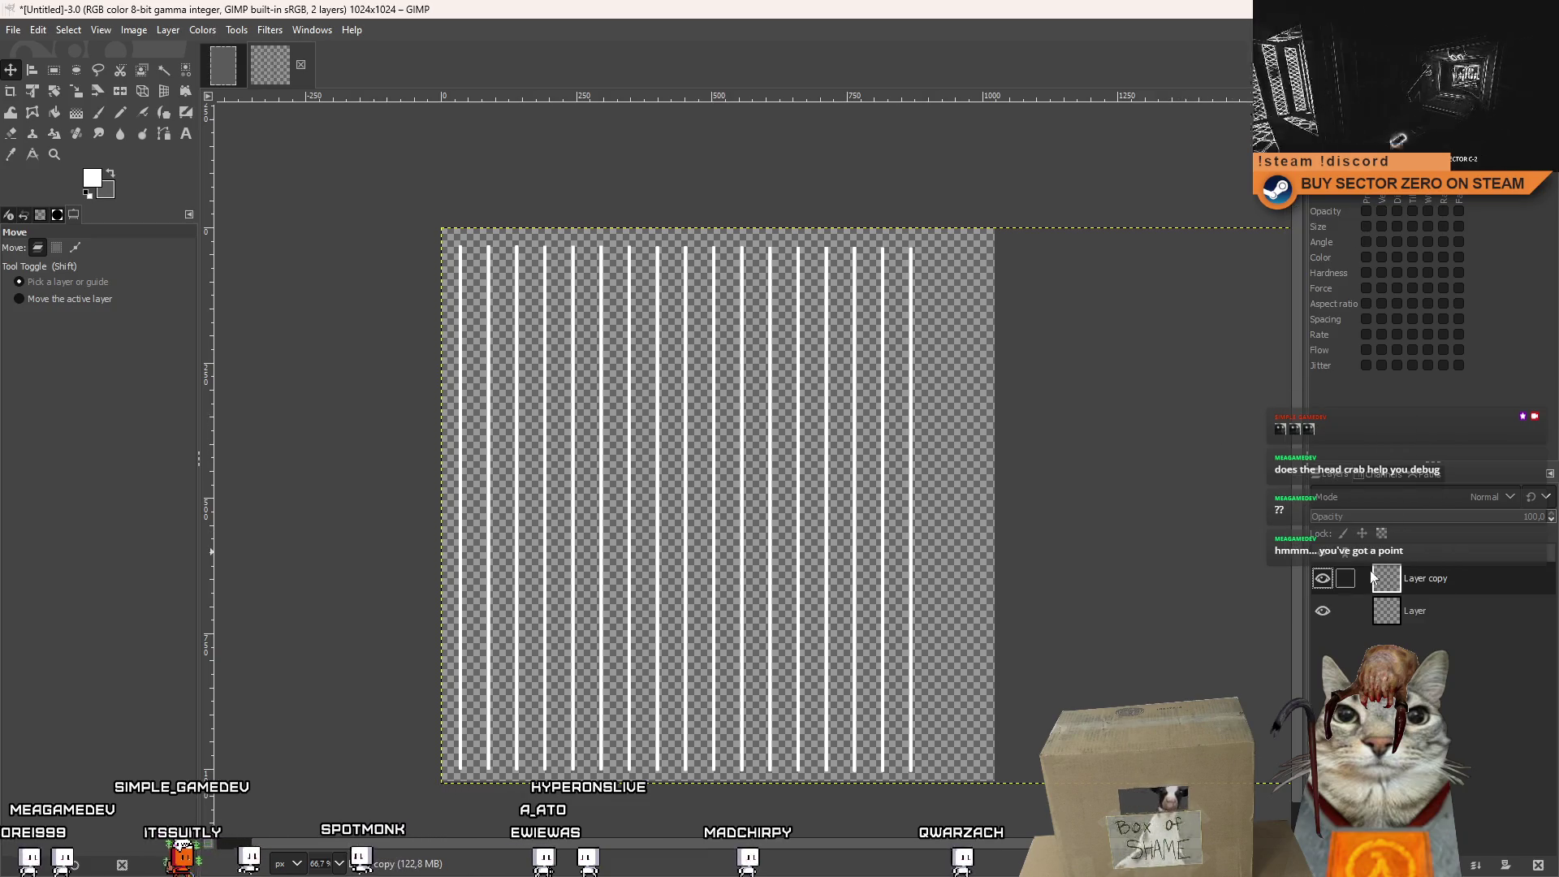
drag(913, 296, 1295, 305)
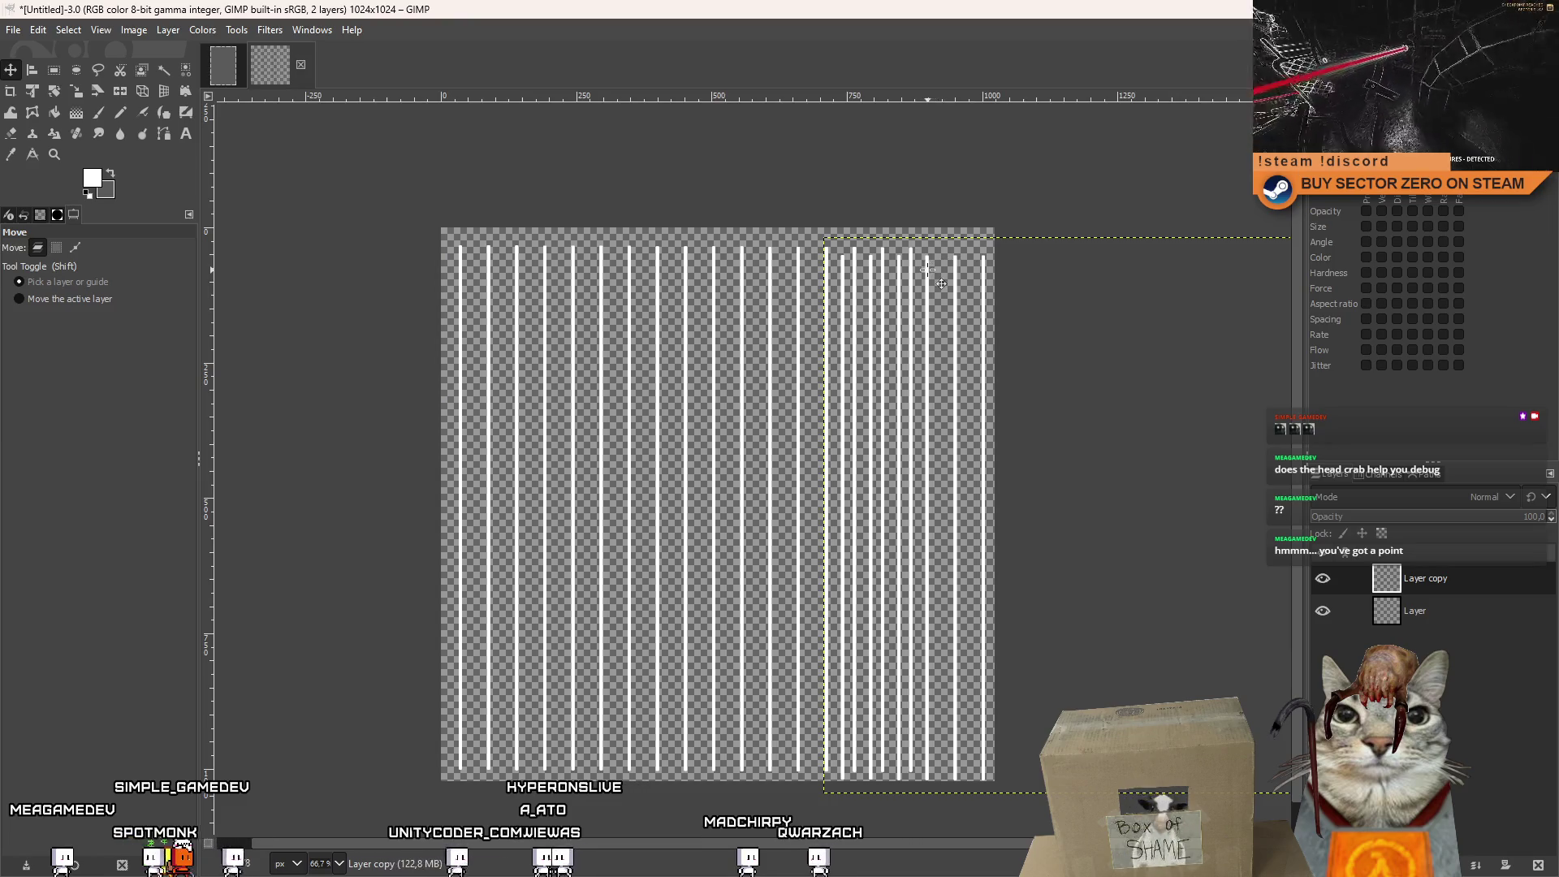
drag(940, 266, 1039, 271)
scroll(911, 266, up, 9)
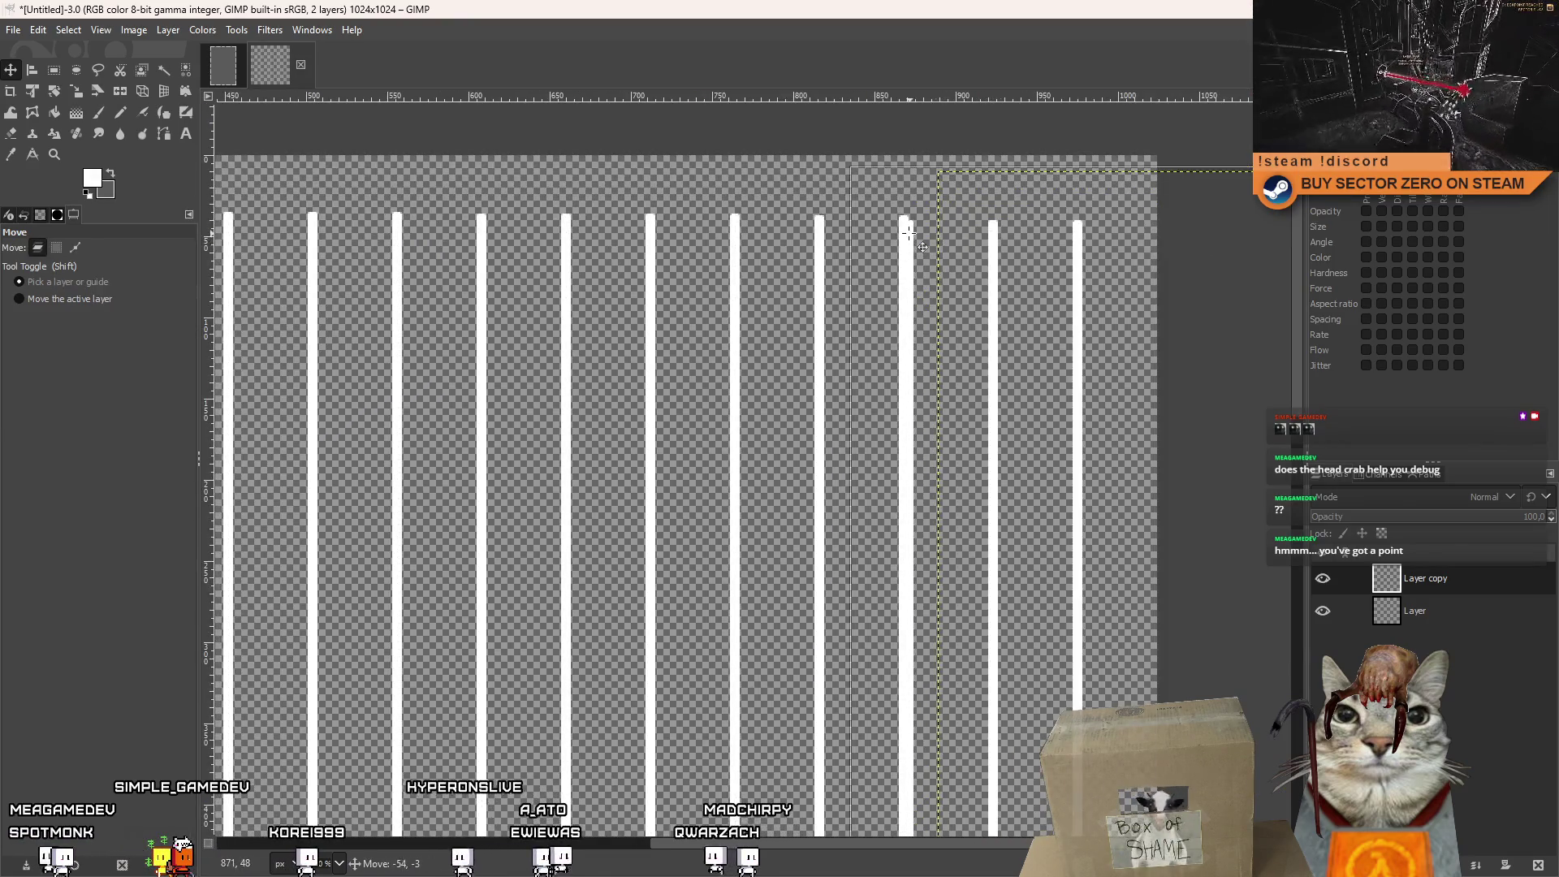
scroll(899, 250, down, 12)
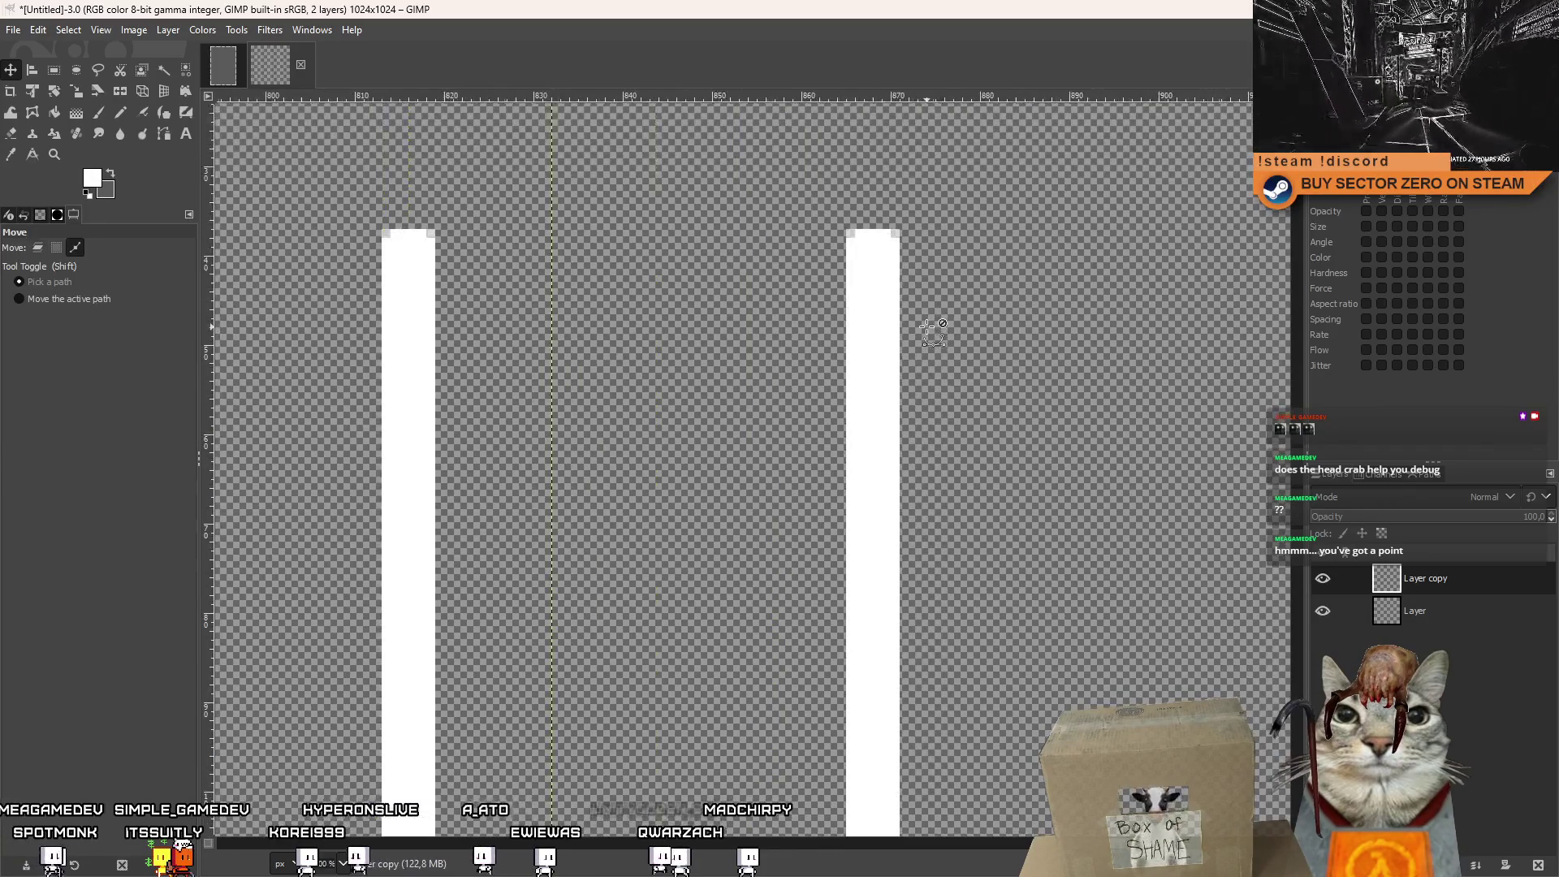
scroll(895, 393, up, 4)
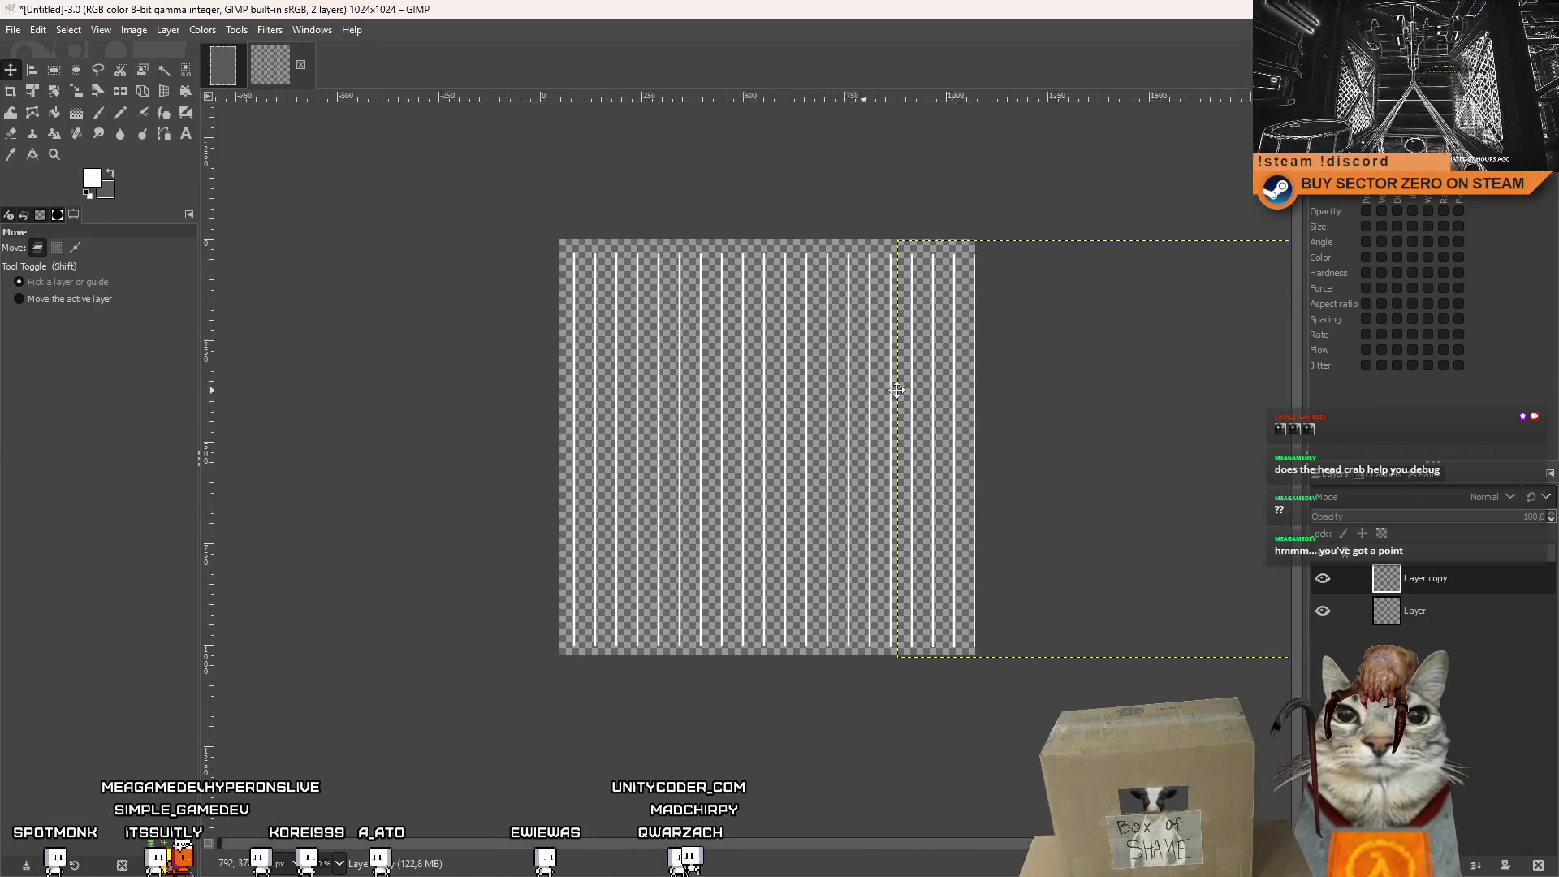
right_click(1450, 591)
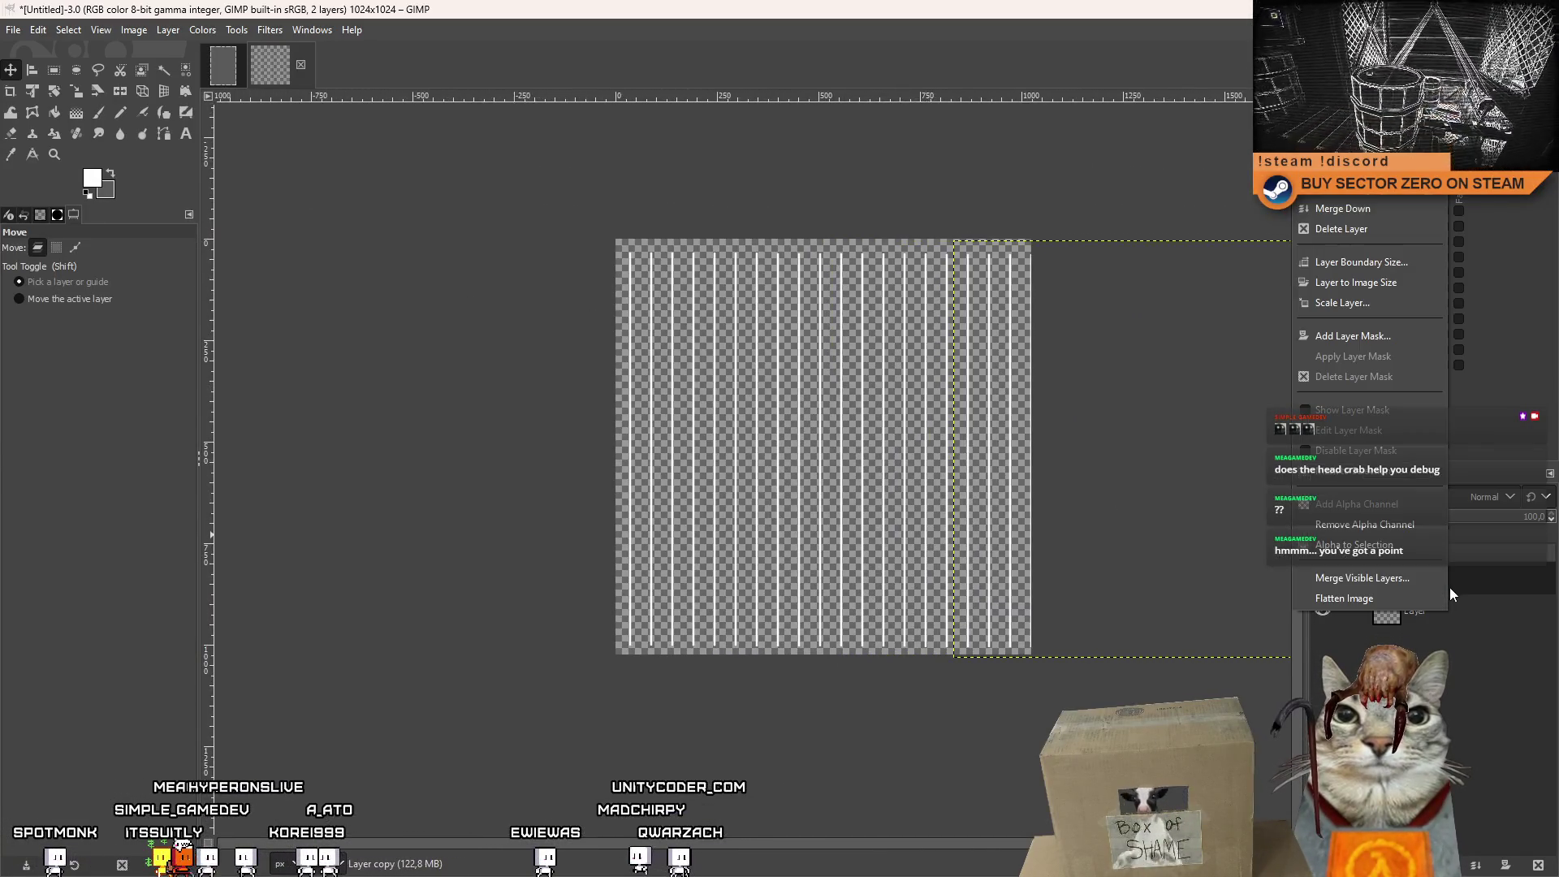
Merge the stripe copy down and nudge the stripe layer slightly left.
click(1385, 207)
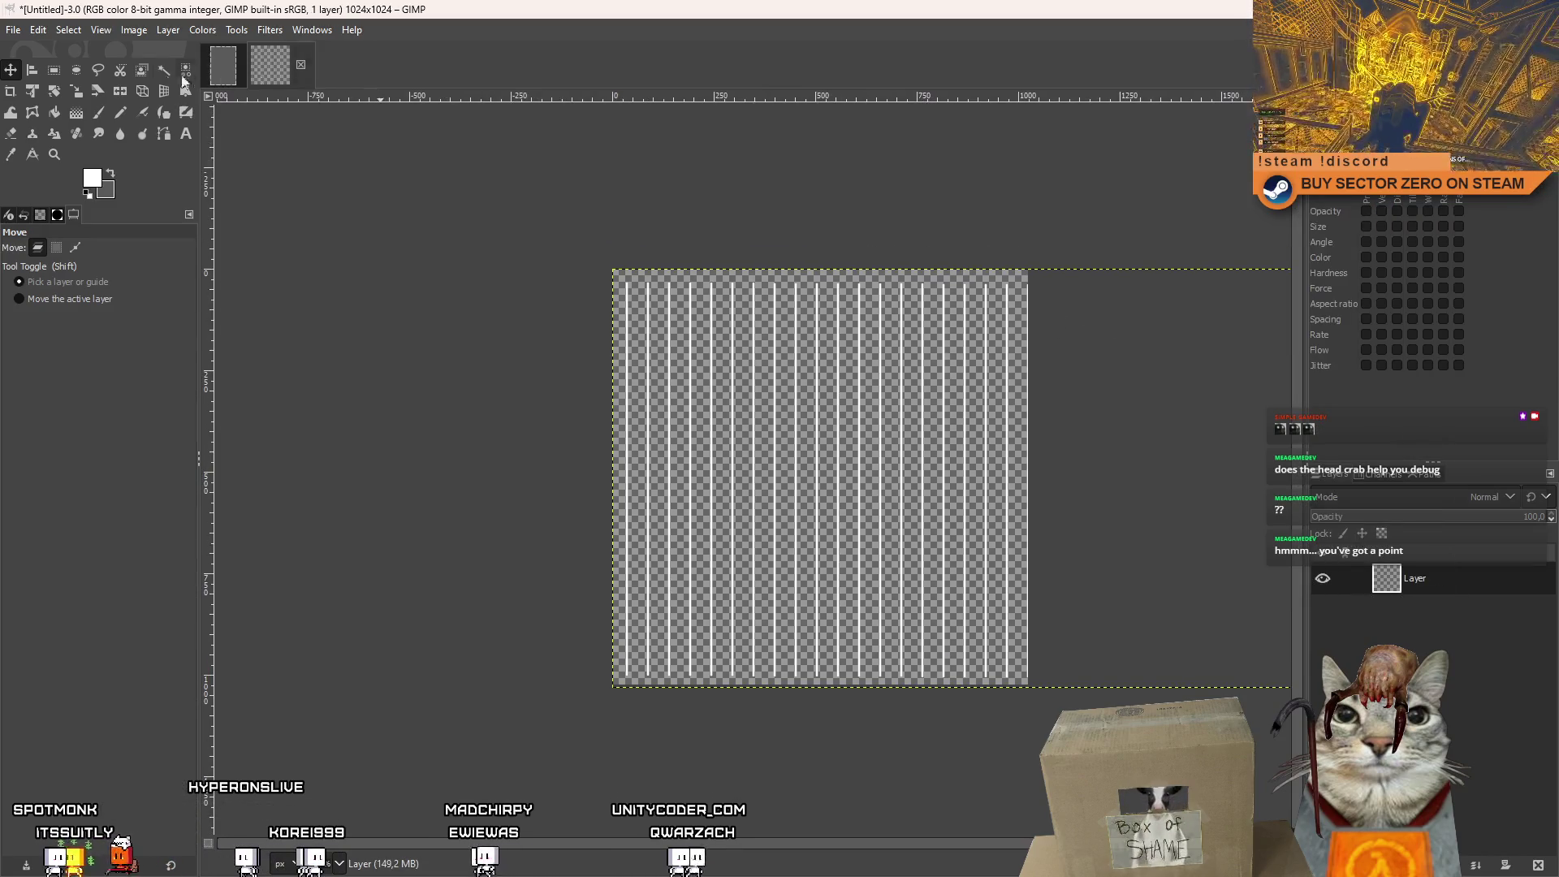
scroll(643, 336, up, 4)
right_click(711, 308)
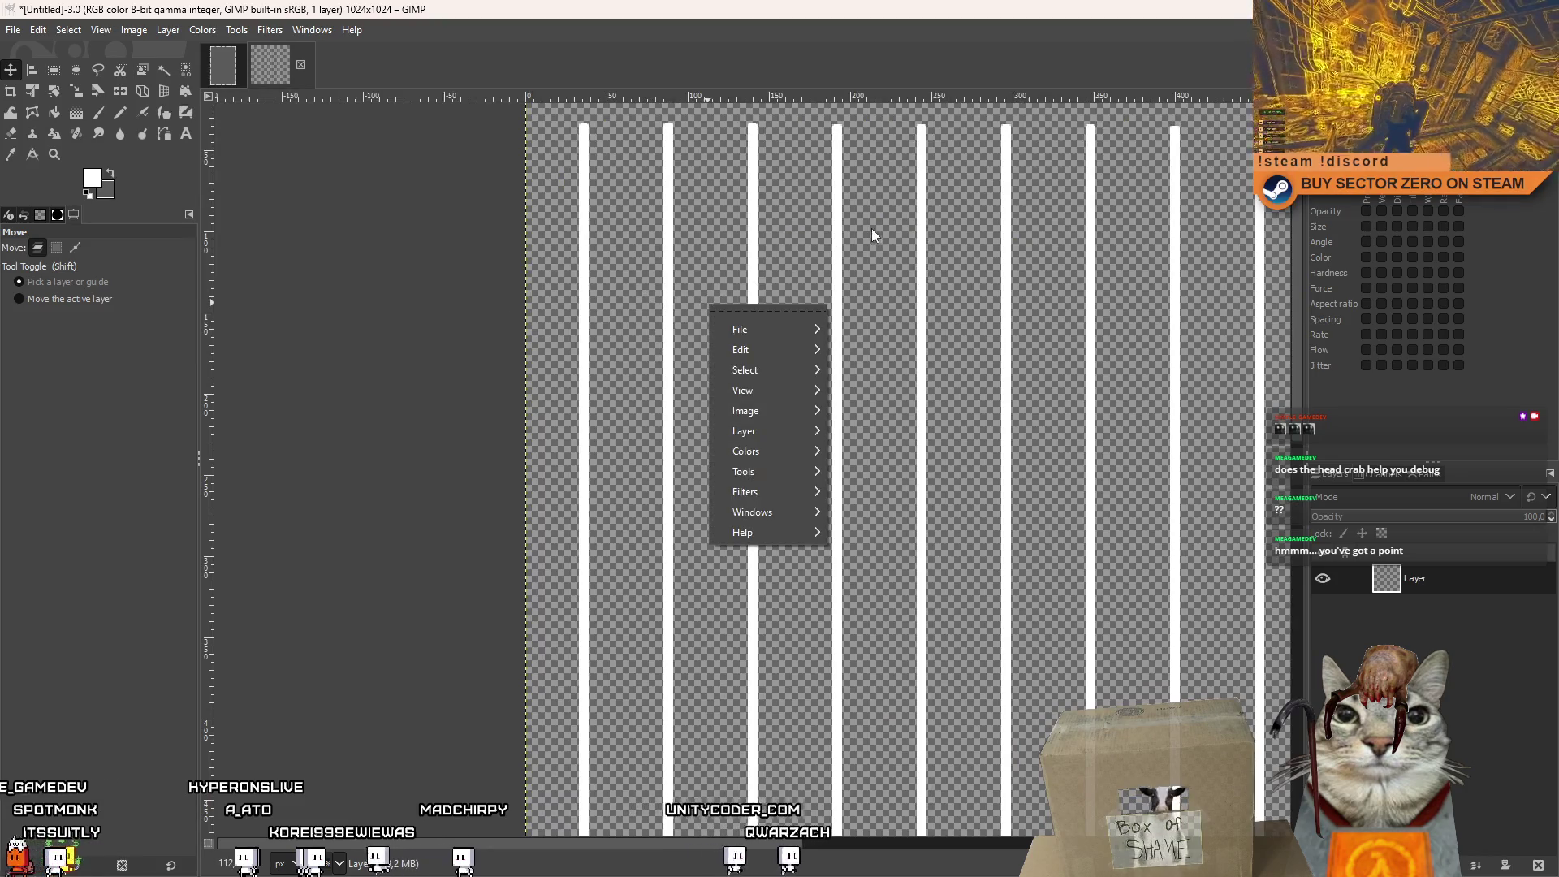
click(931, 235)
scroll(931, 235, down, 3)
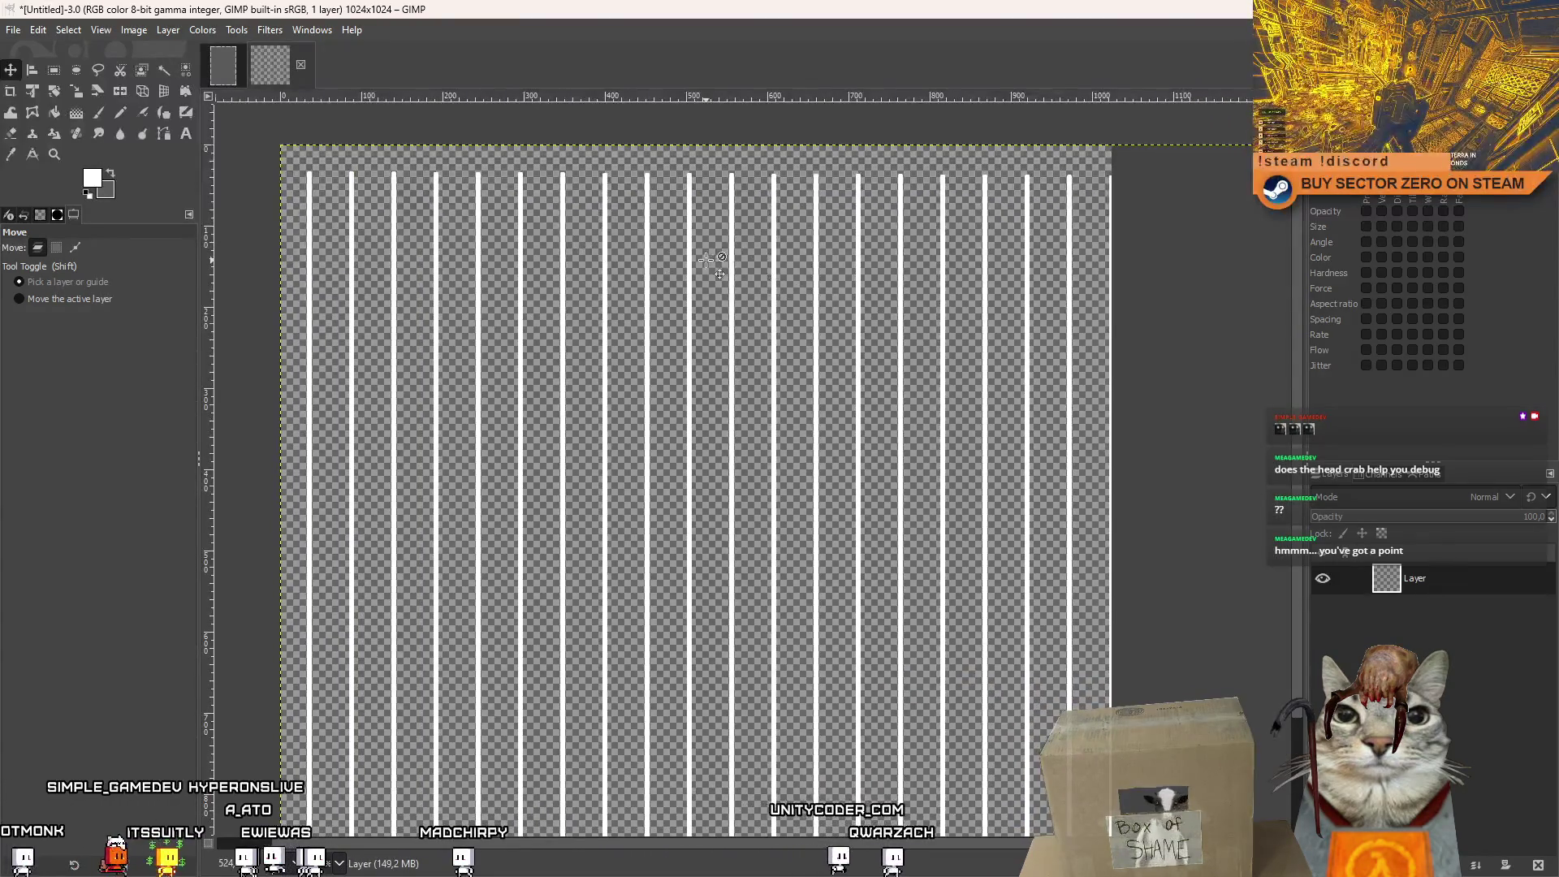
key(Left)
key(Left)
key(Left)
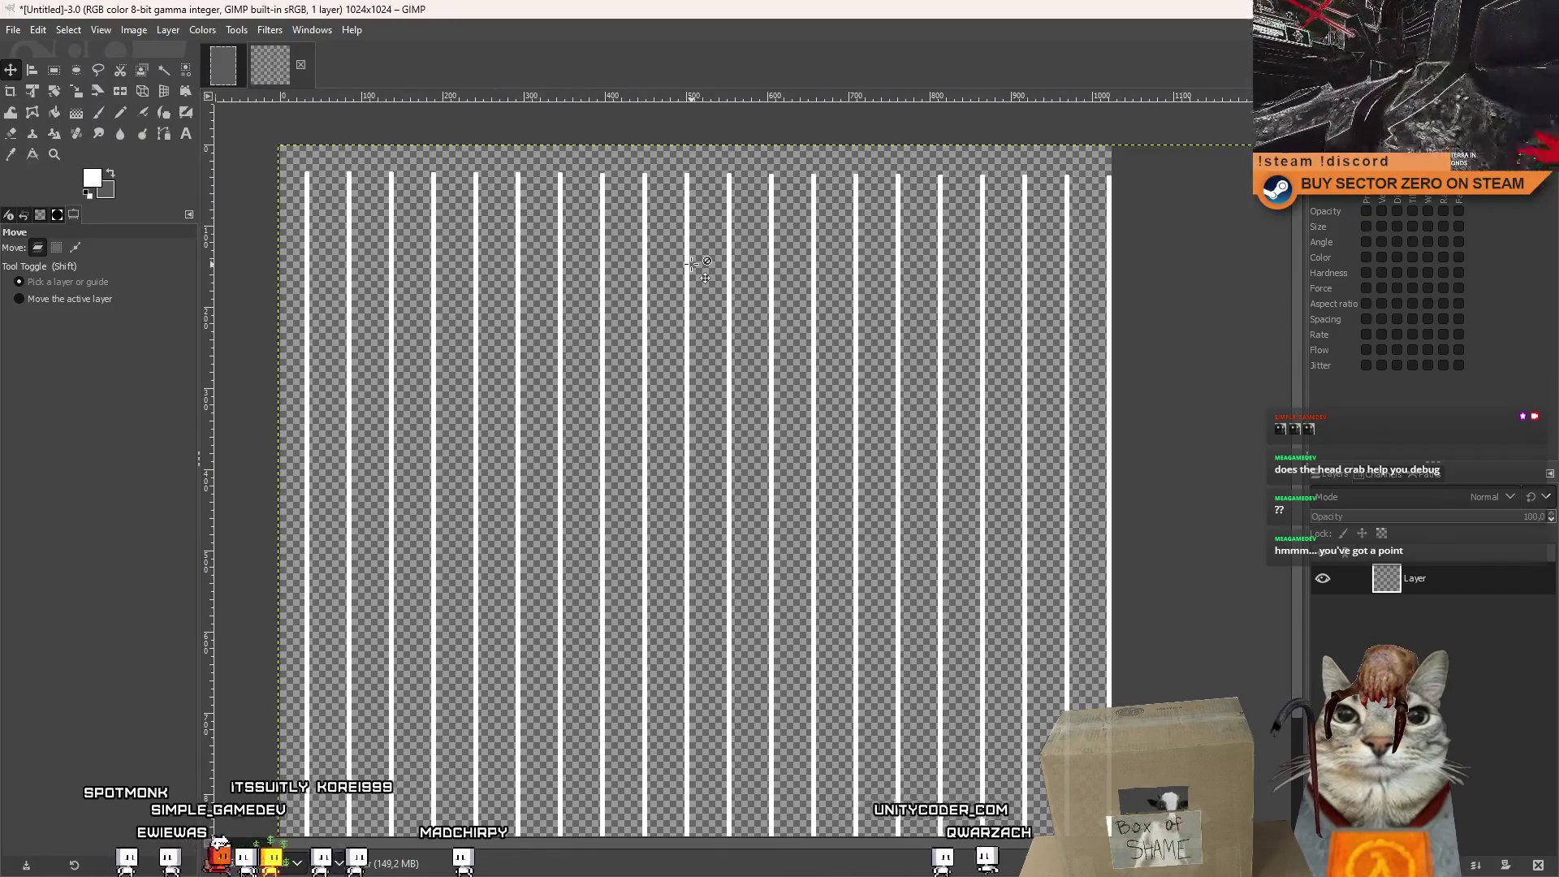
key(Left)
key(Left)
key(Left)
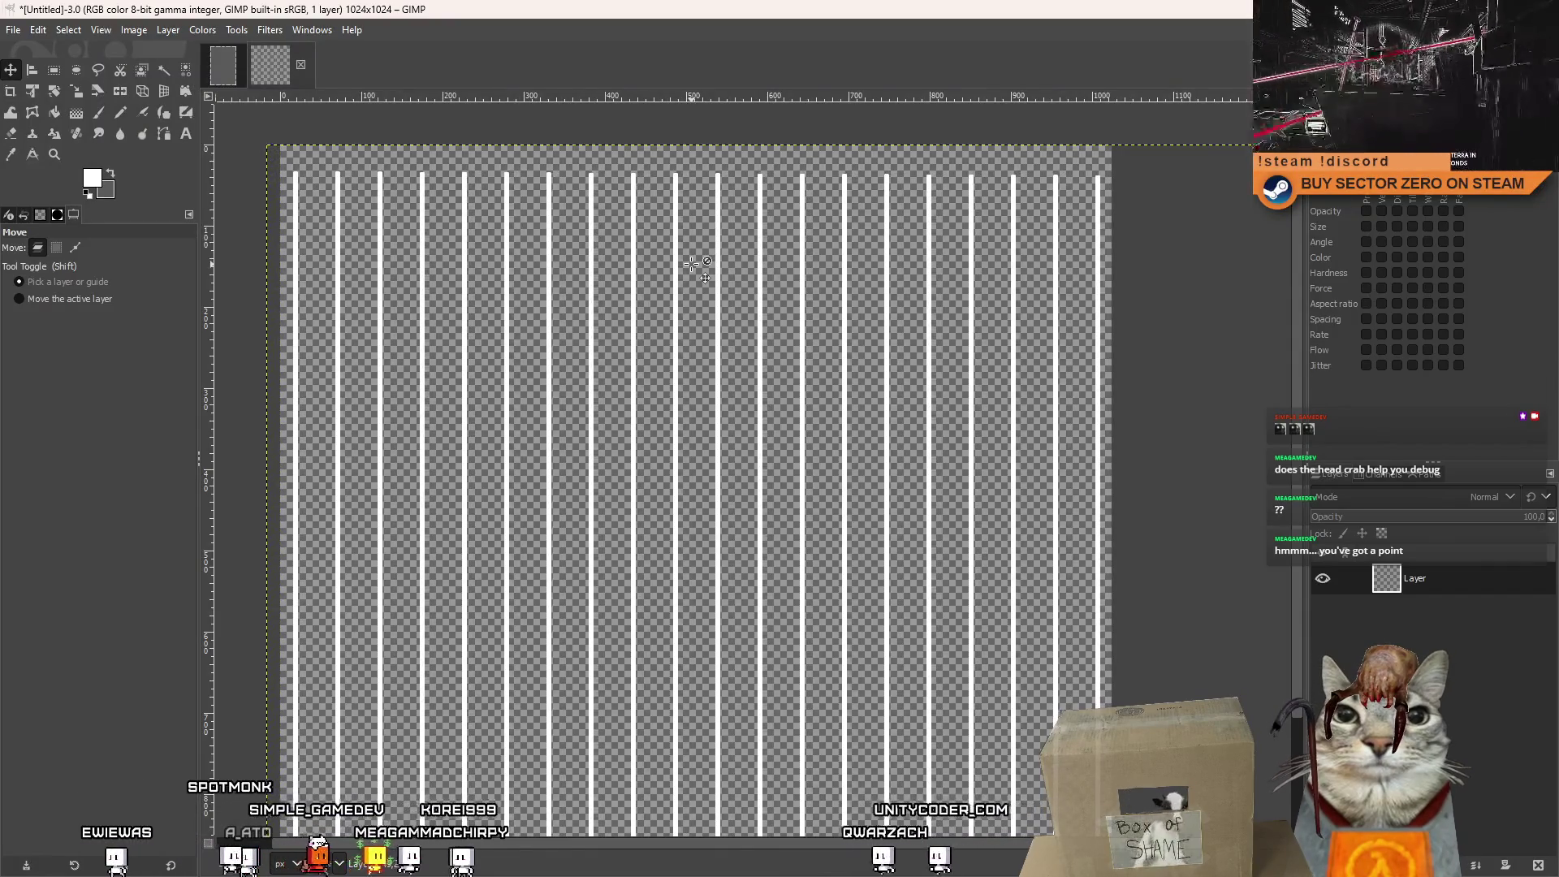
scroll(703, 323, down, 3)
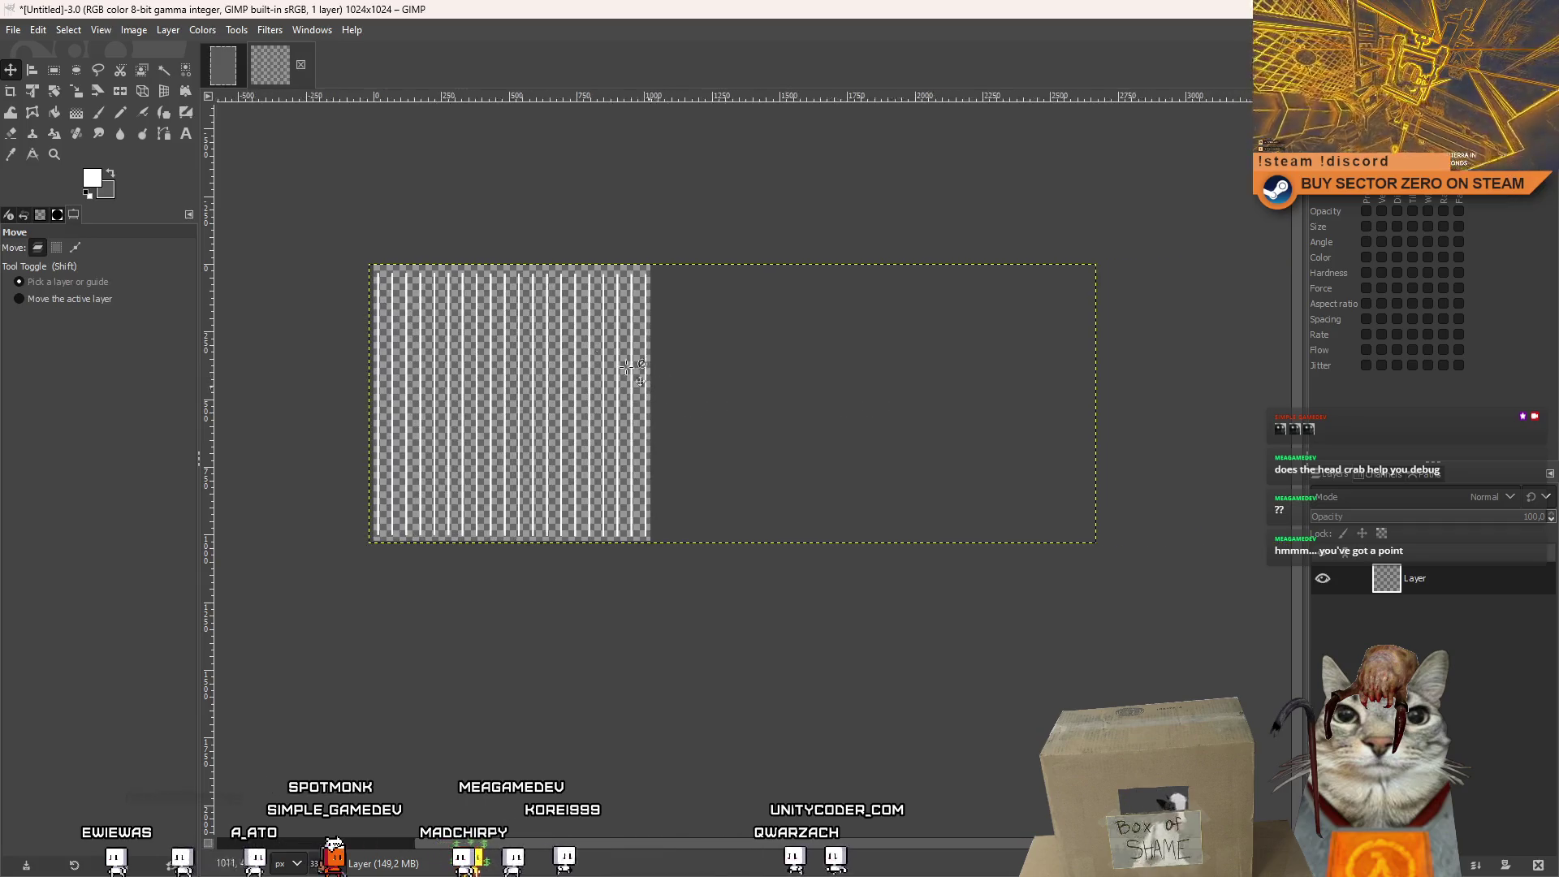
Trim the stripe layer to the 1024×1024 image size and select the whole striped area.
click(54, 70)
drag(1170, 227, 649, 644)
click(764, 673)
right_click(1400, 581)
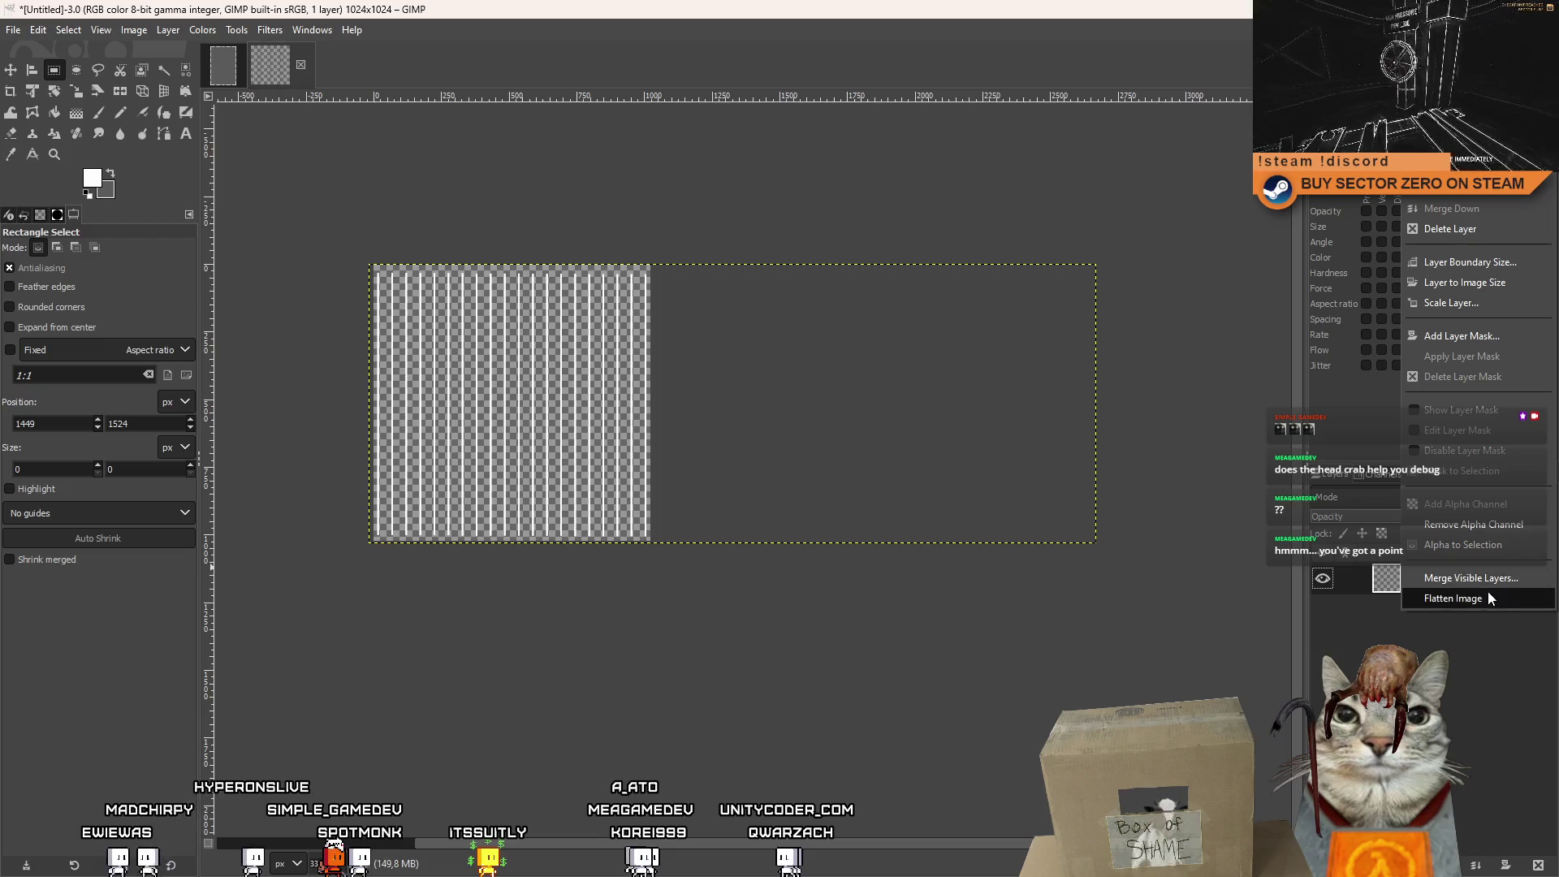
click(1487, 287)
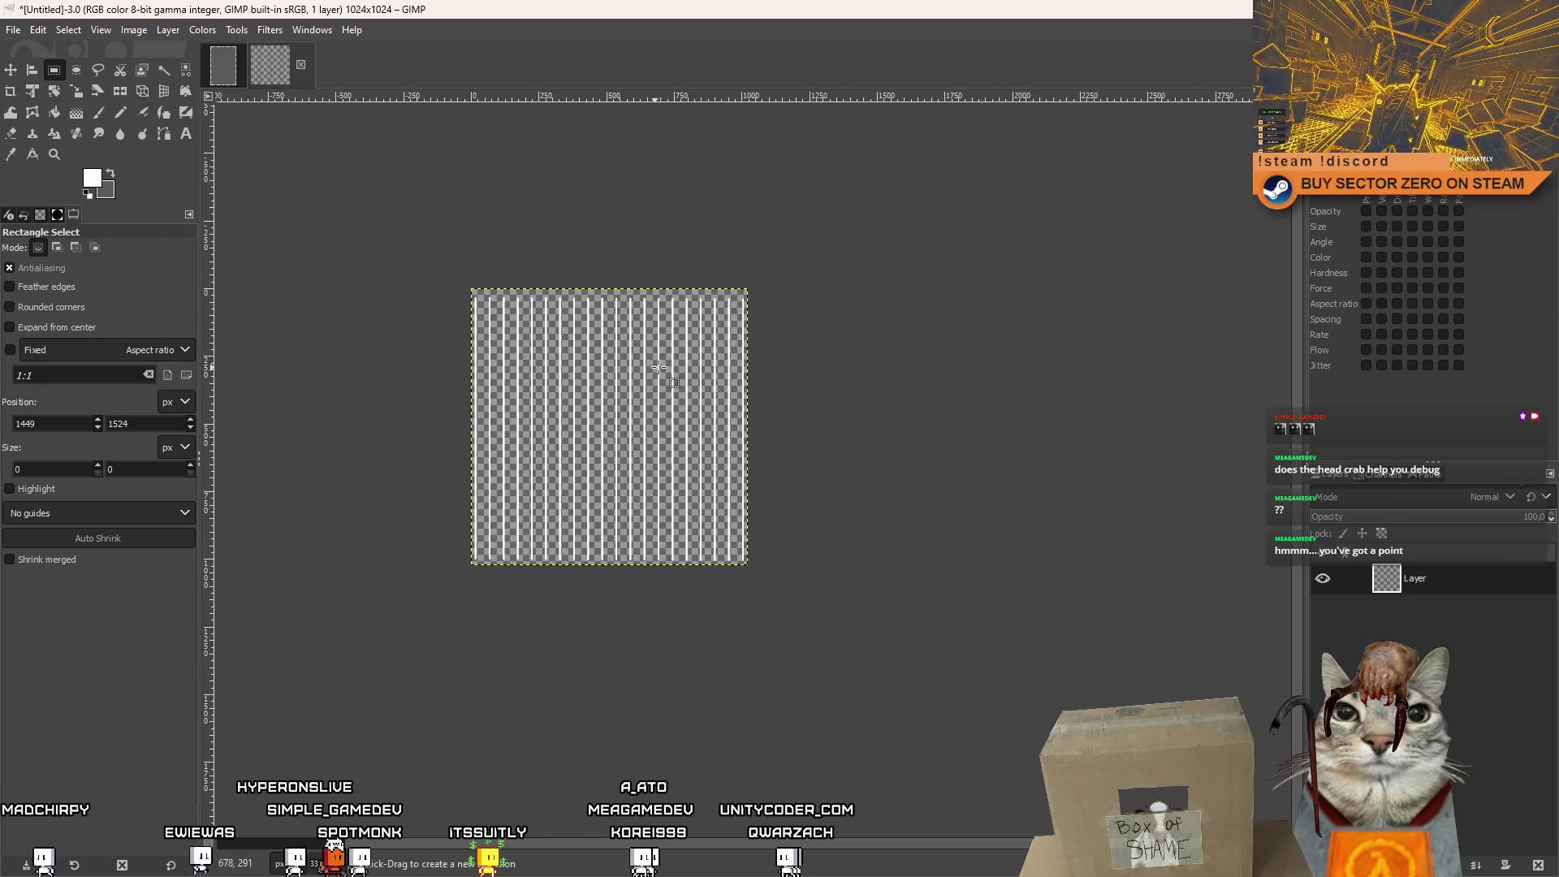
mouse_move(293, 167)
mouse_down()
mouse_move(811, 661)
mouse_move(833, 745)
mouse_up()
Copy the stripes and paste them into the 683×1024 portrait image as a new layer.
key(ctrl+c)
click(225, 74)
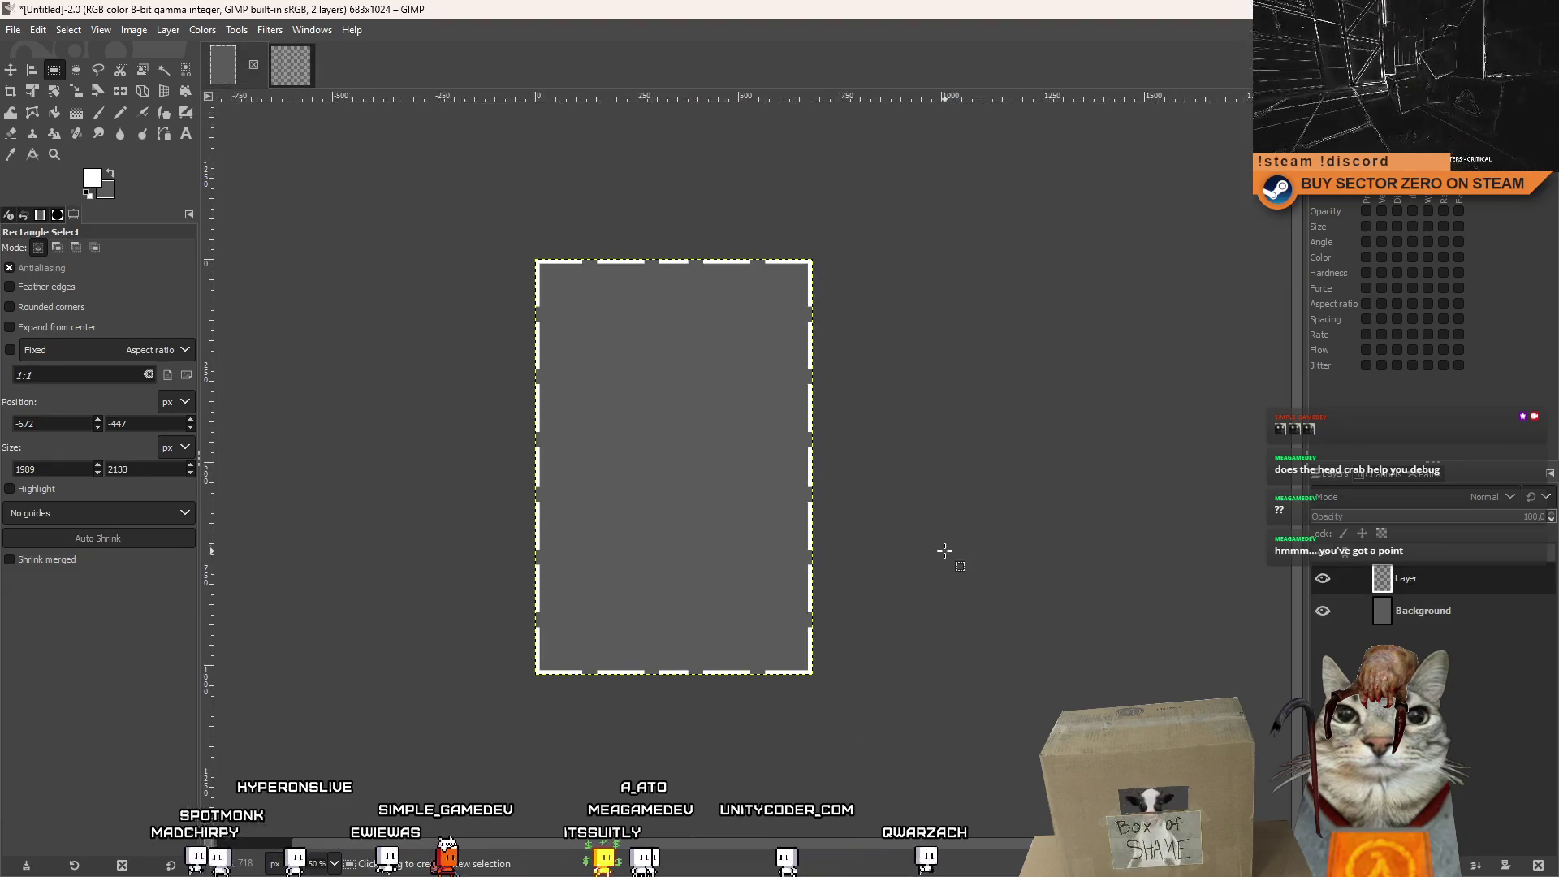
key(ctrl+v)
right_click(1464, 583)
click(1364, 130)
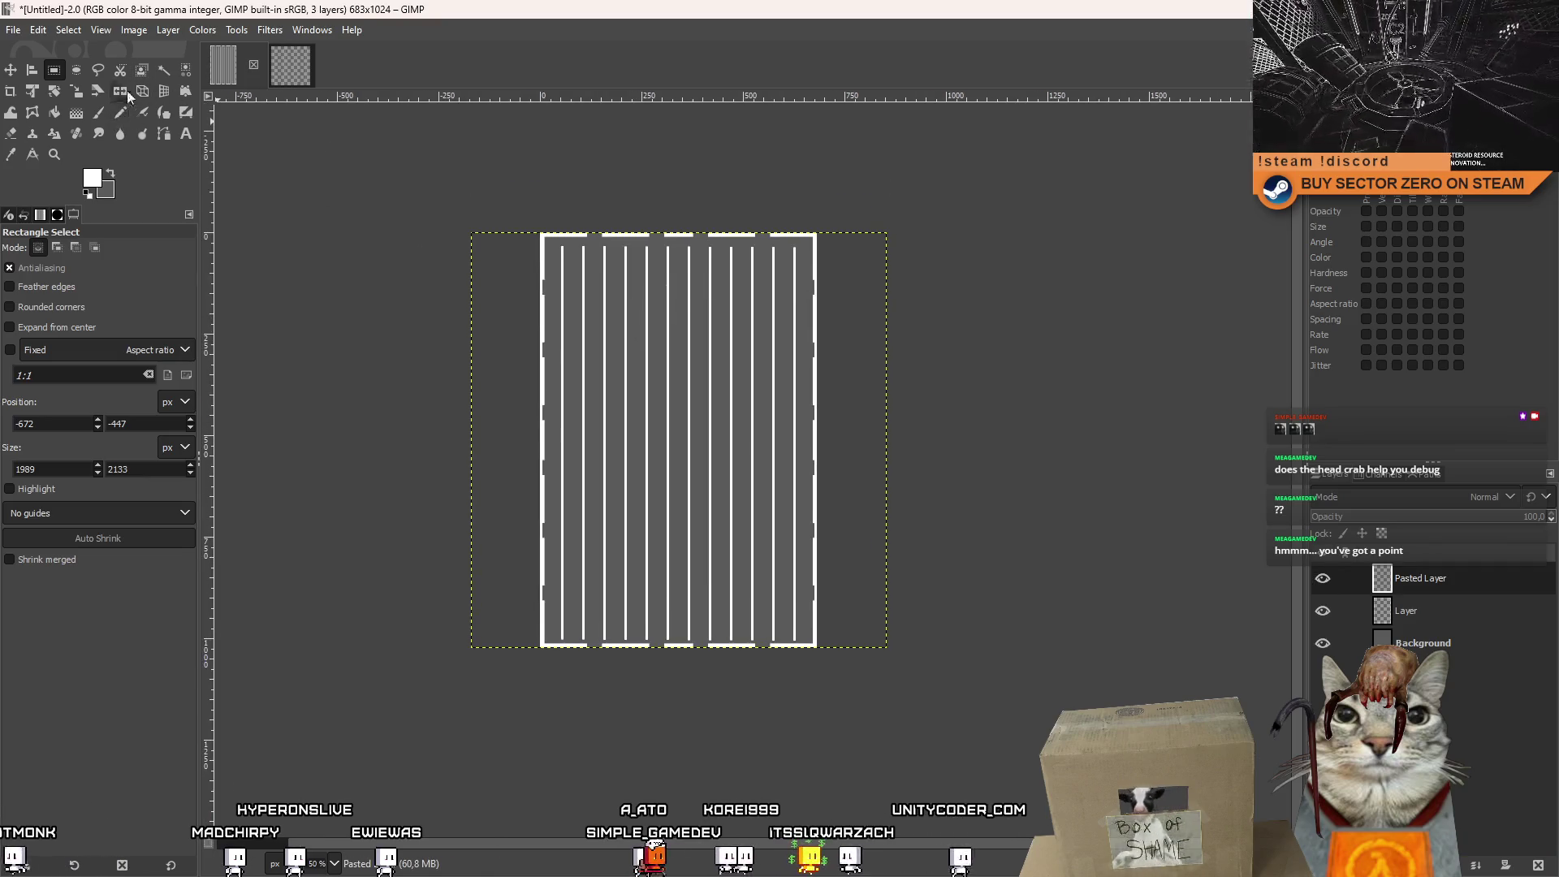
Rotate the pasted stripe layer 45° into diagonal lines.
click(55, 90)
scroll(646, 284, up, 1)
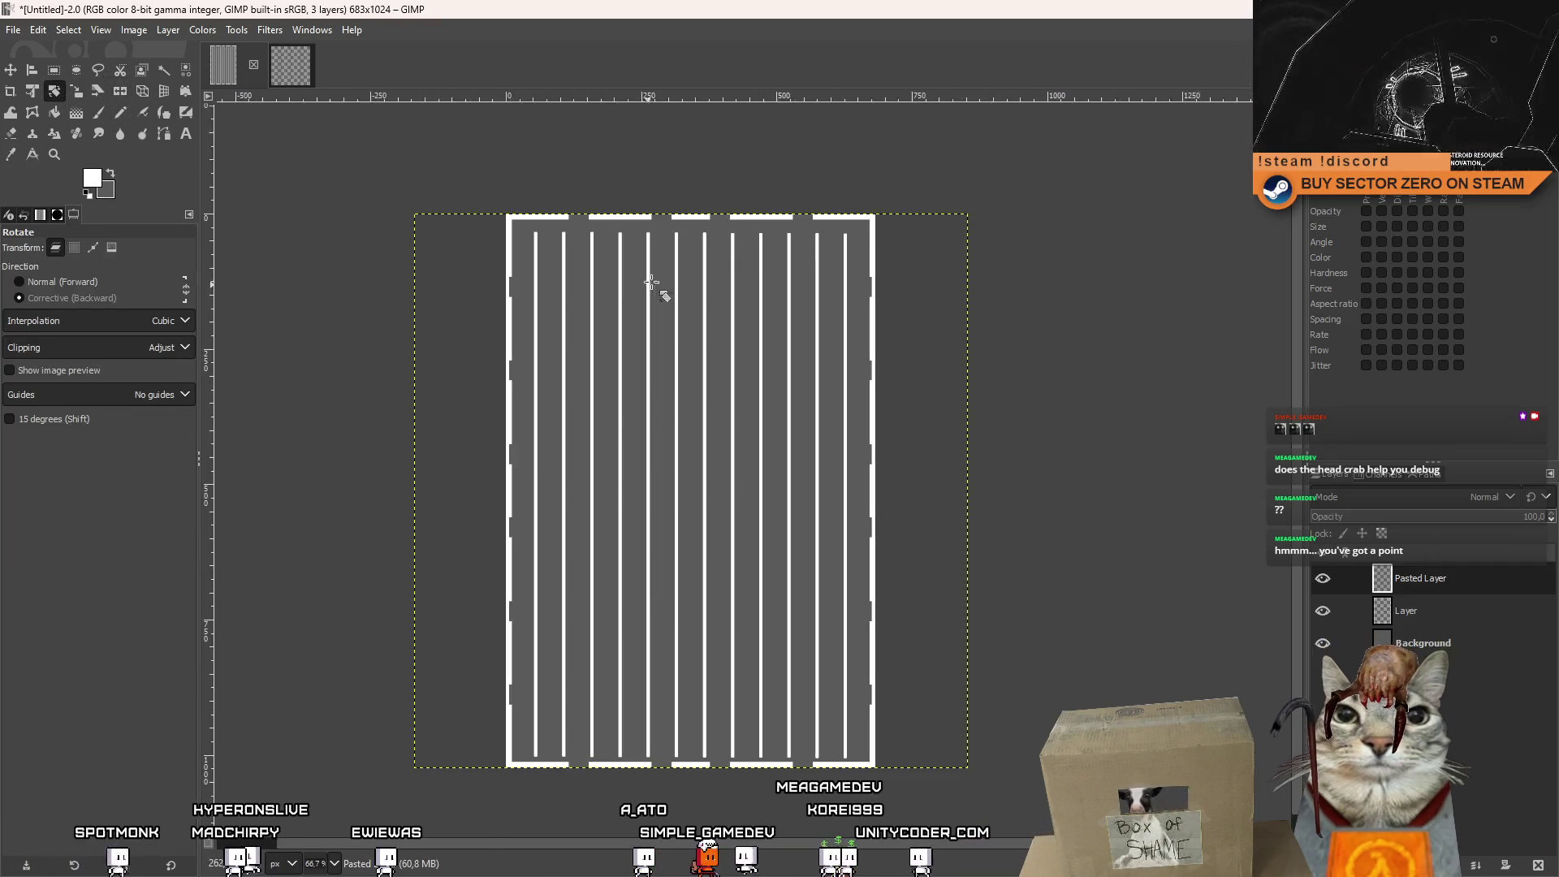
mouse_move(799, 276)
mouse_down()
mouse_move(883, 304)
mouse_move(947, 278)
mouse_up()
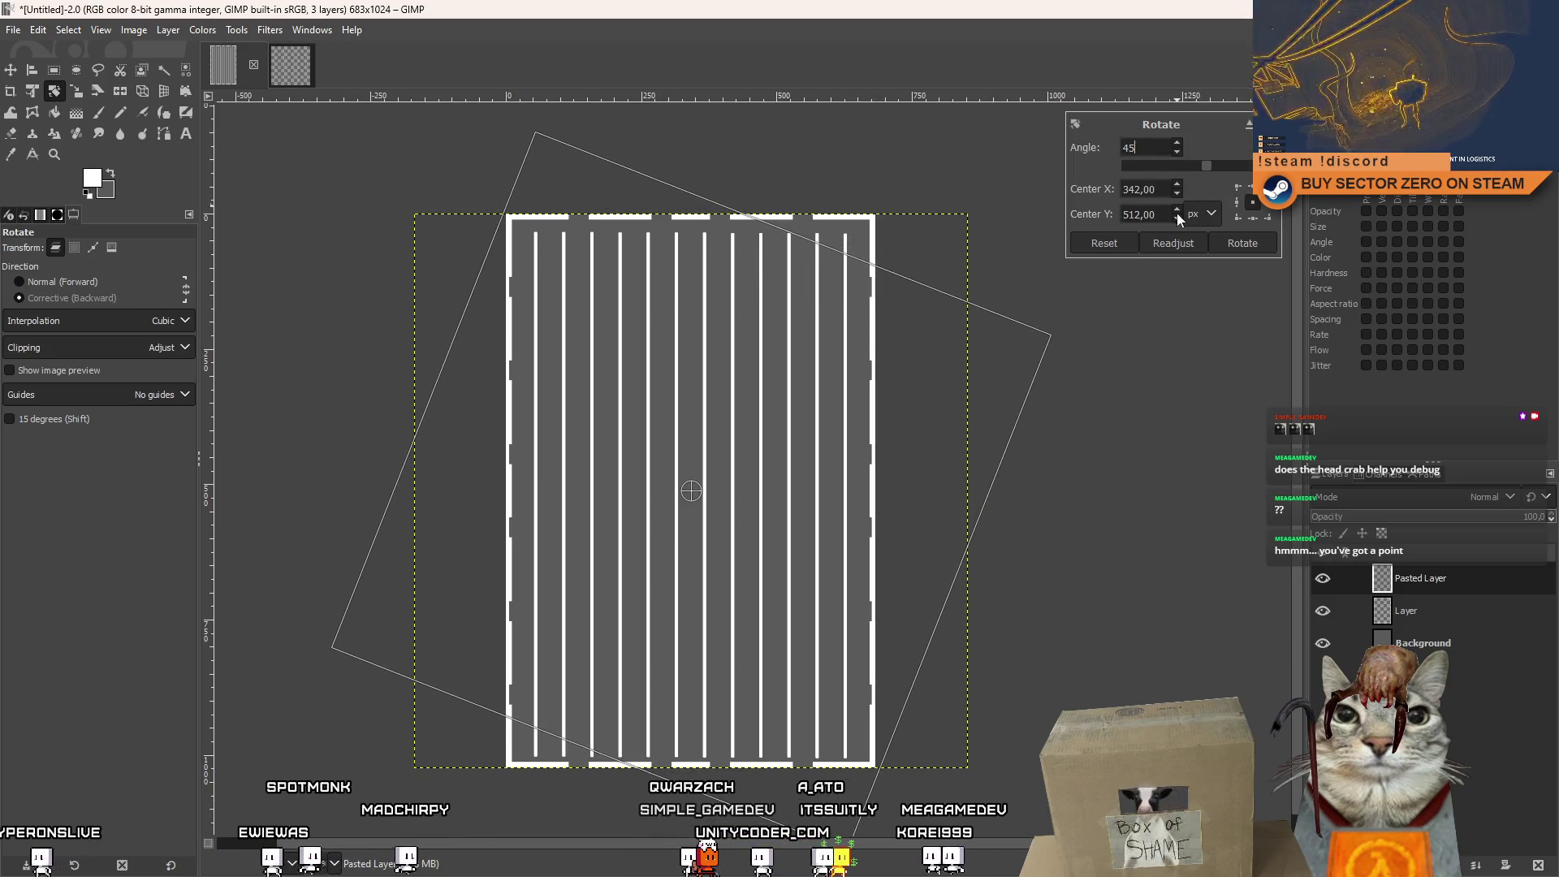
click(1242, 243)
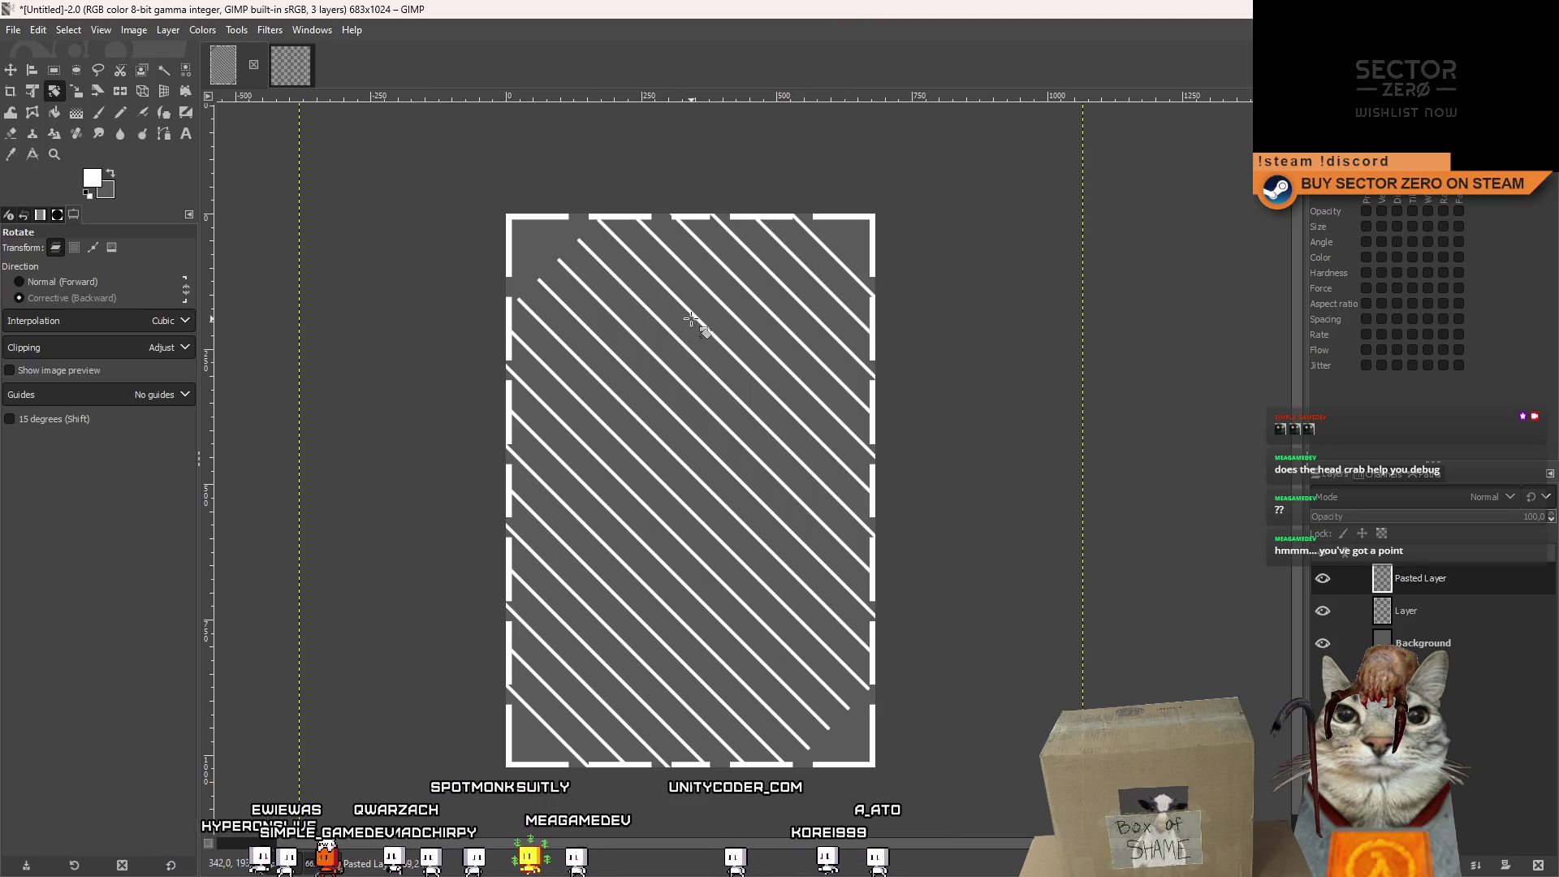
Scale the diagonal stripe layer up to 1859×1859 px so it overfills the image.
click(75, 90)
click(714, 368)
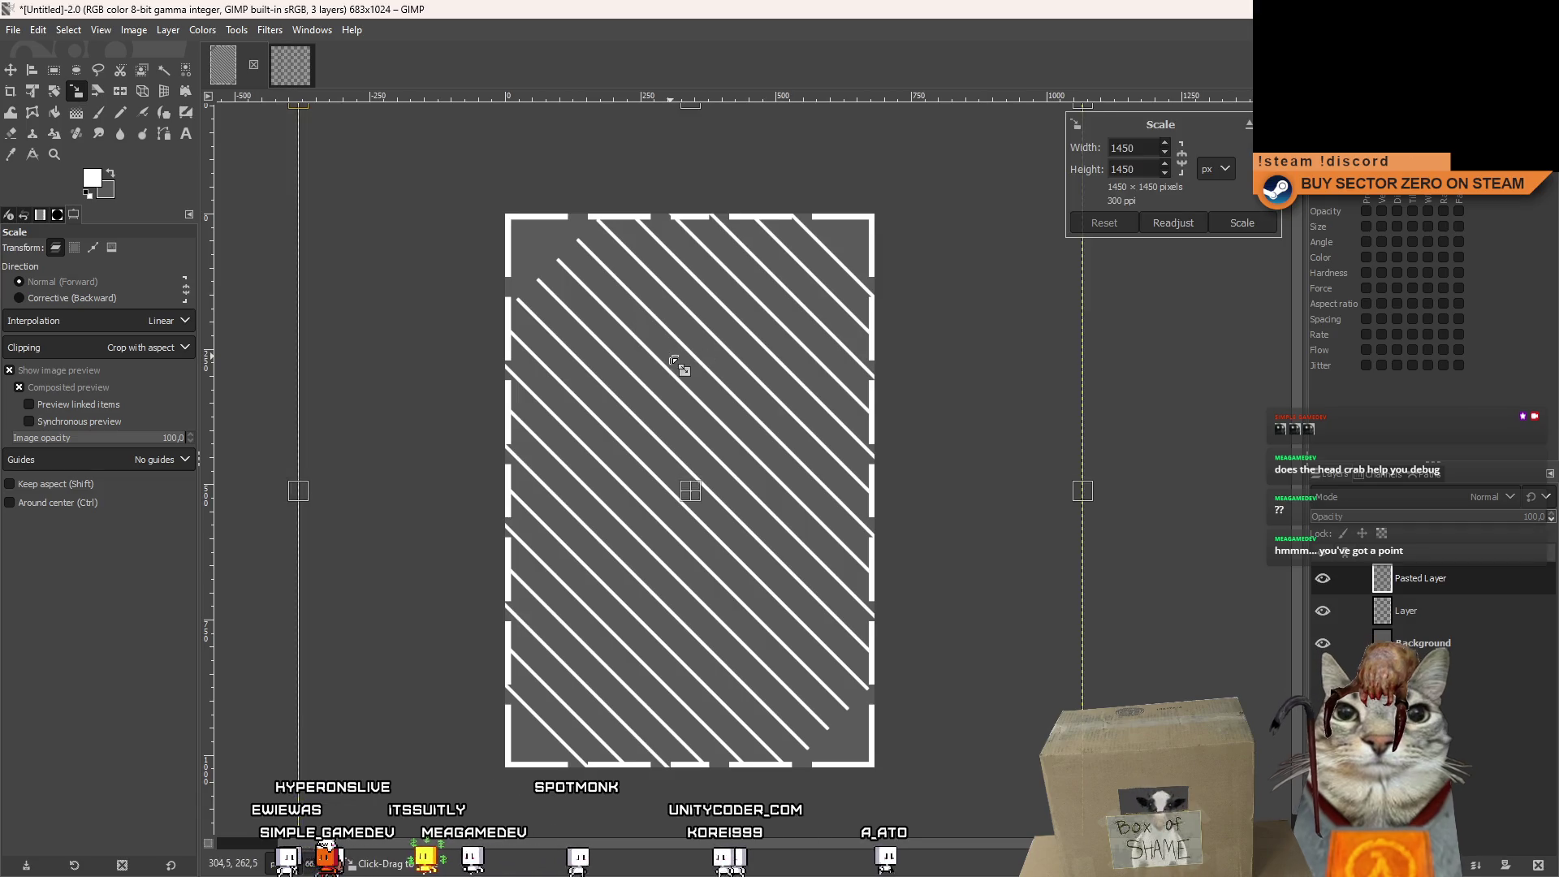
scroll(439, 662, down, 1)
mouse_move(924, 236)
mouse_down()
mouse_move(772, 386)
mouse_move(762, 337)
mouse_move(678, 464)
mouse_move(1242, 357)
mouse_move(1205, 342)
mouse_move(1073, 403)
mouse_move(1349, 309)
mouse_move(1129, 420)
mouse_move(1295, 339)
mouse_move(1243, 365)
mouse_move(1166, 365)
mouse_move(973, 474)
mouse_up()
mouse_move(1211, 366)
mouse_down()
mouse_move(1136, 366)
mouse_move(1297, 333)
mouse_move(1558, 208)
mouse_move(998, 528)
mouse_move(1380, 361)
mouse_up()
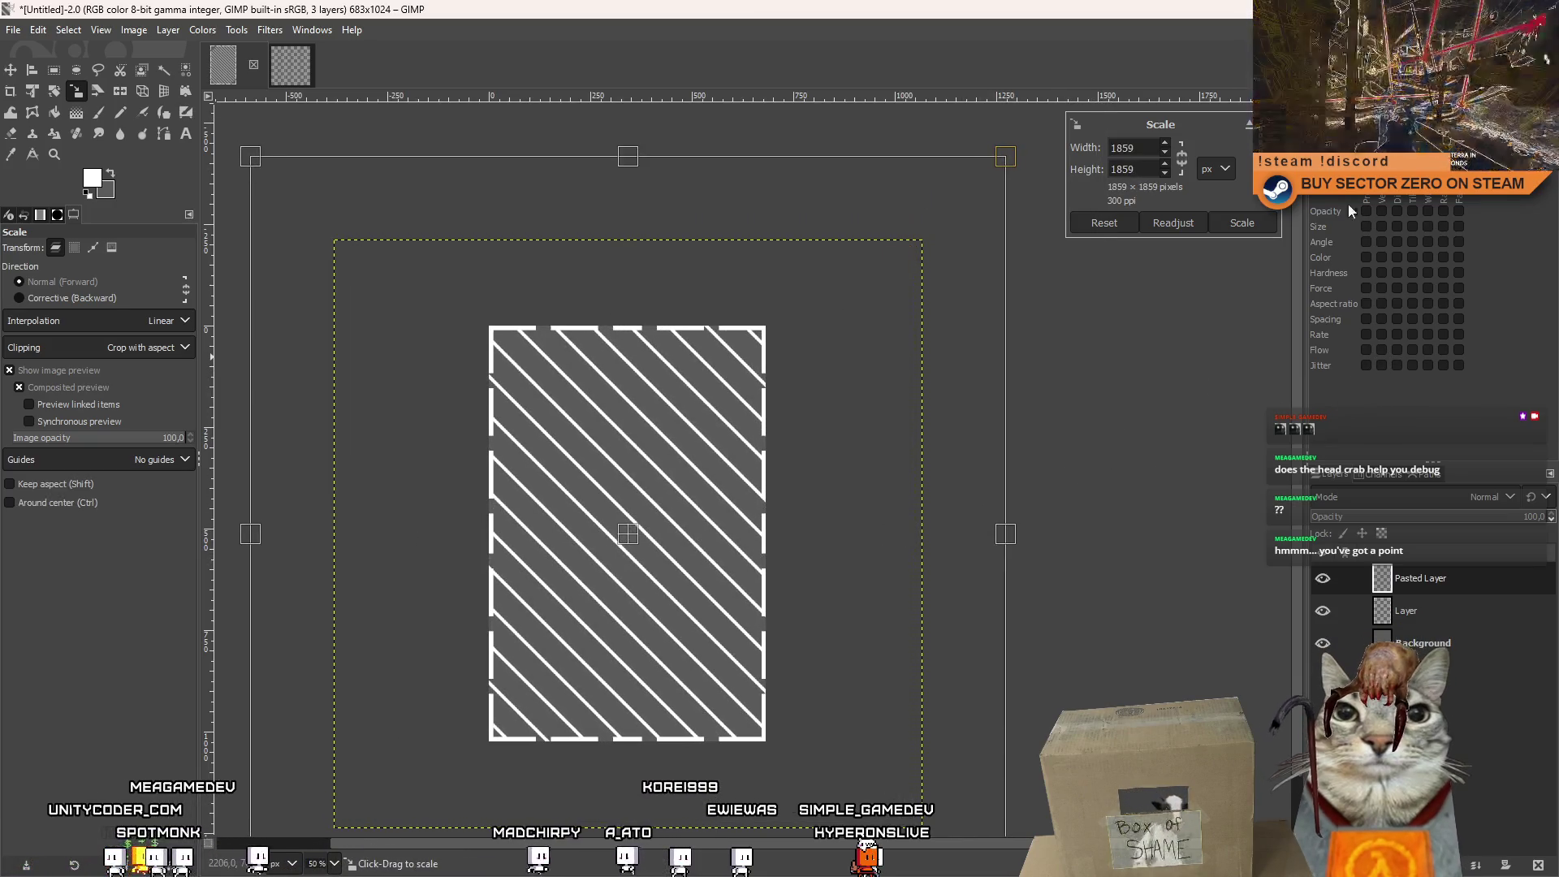
click(1262, 227)
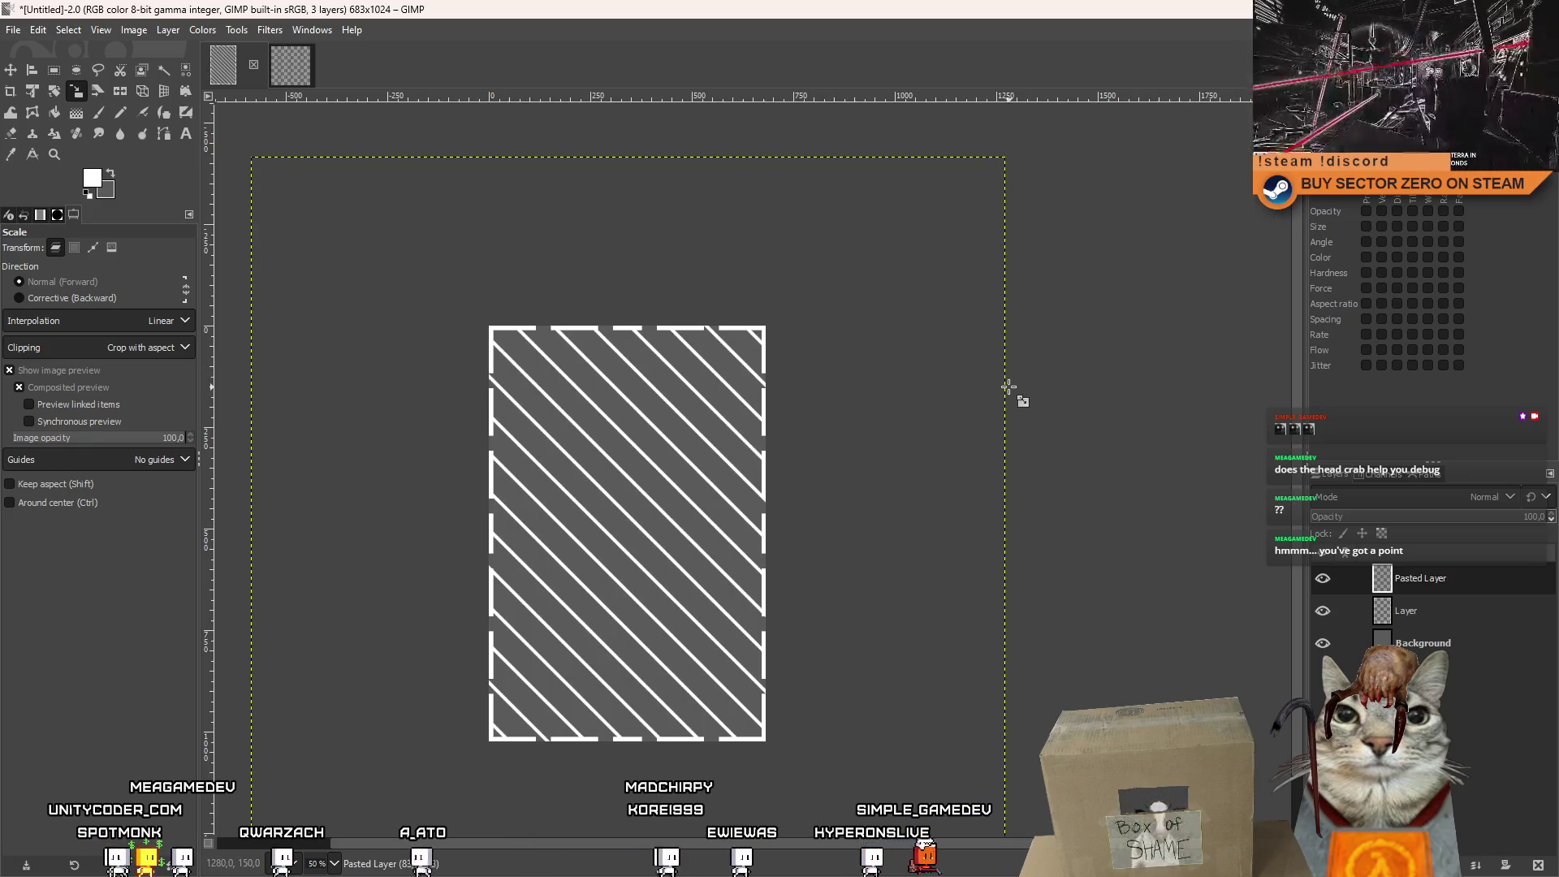
click(54, 69)
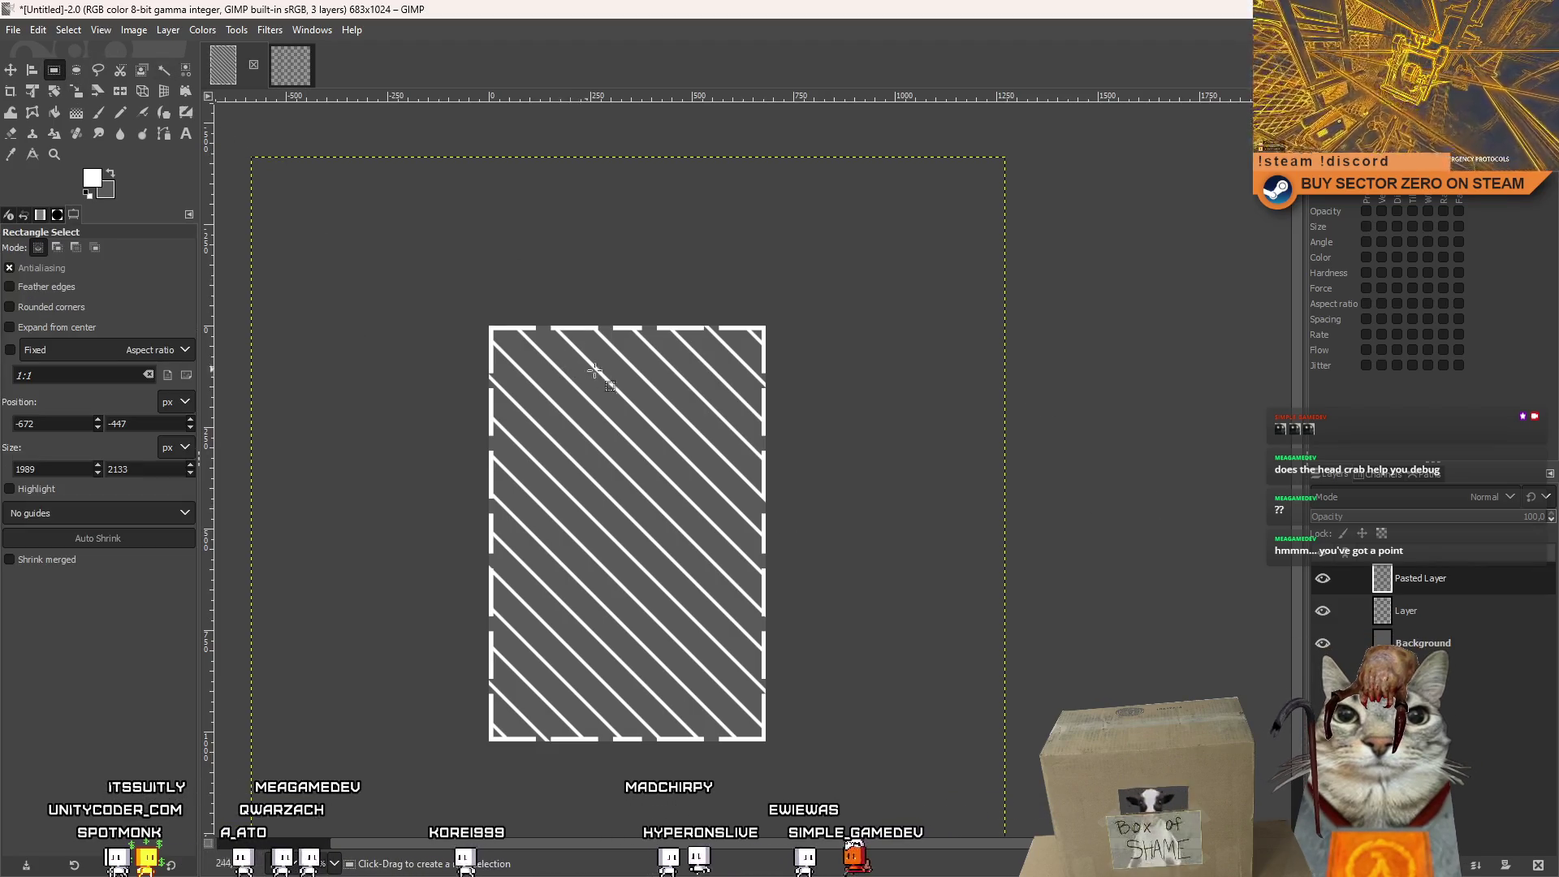
mouse_move(458, 278)
mouse_down()
mouse_move(867, 846)
mouse_move(811, 766)
mouse_up()
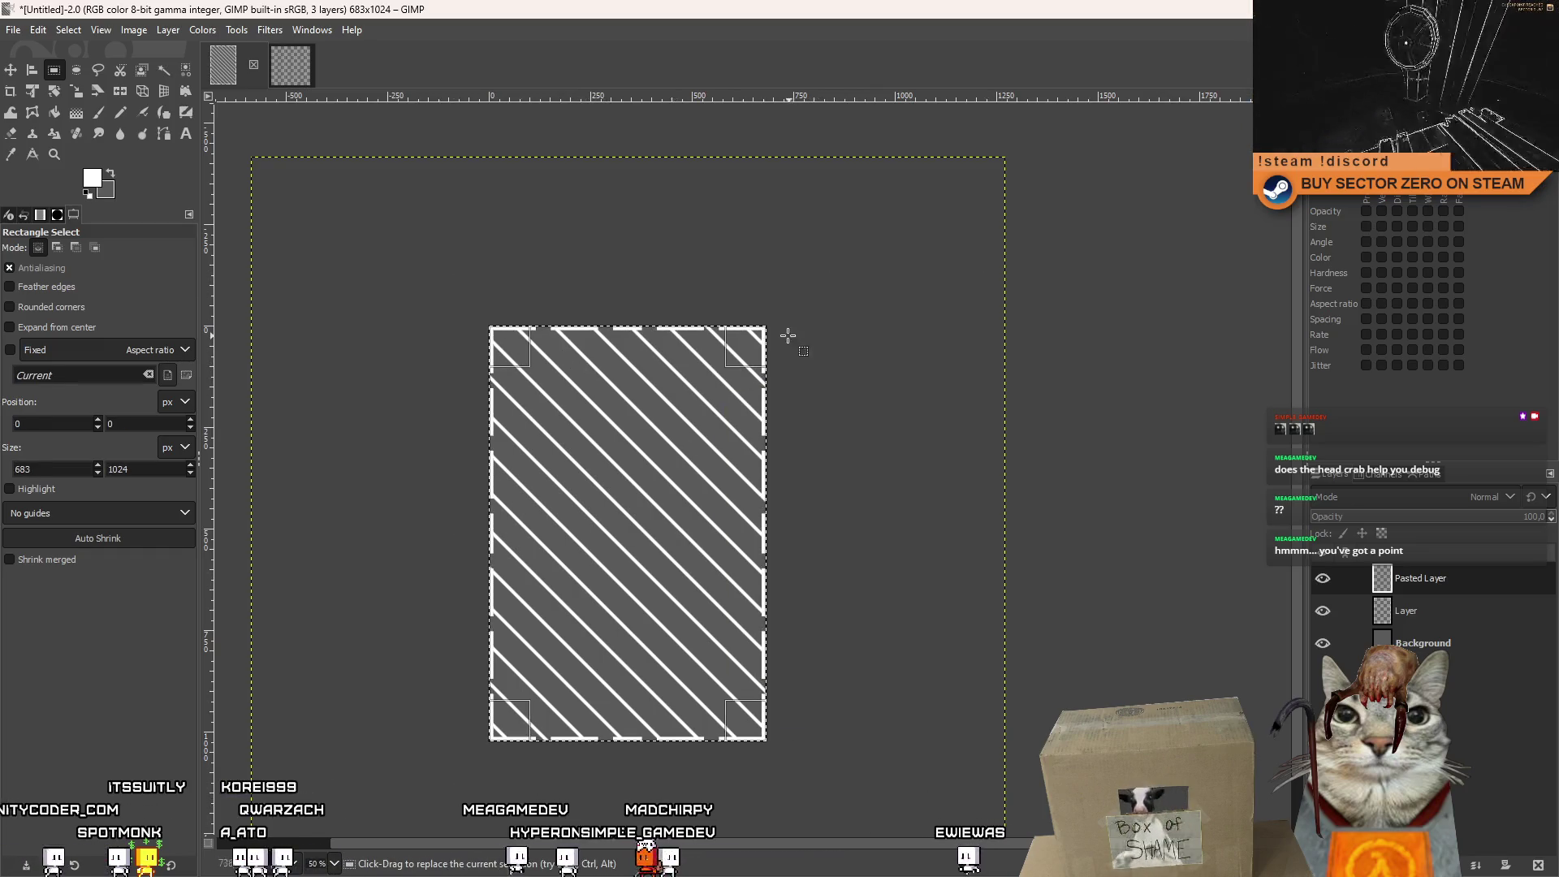
mouse_move(747, 342)
mouse_down()
mouse_move(728, 356)
mouse_move(753, 347)
mouse_up()
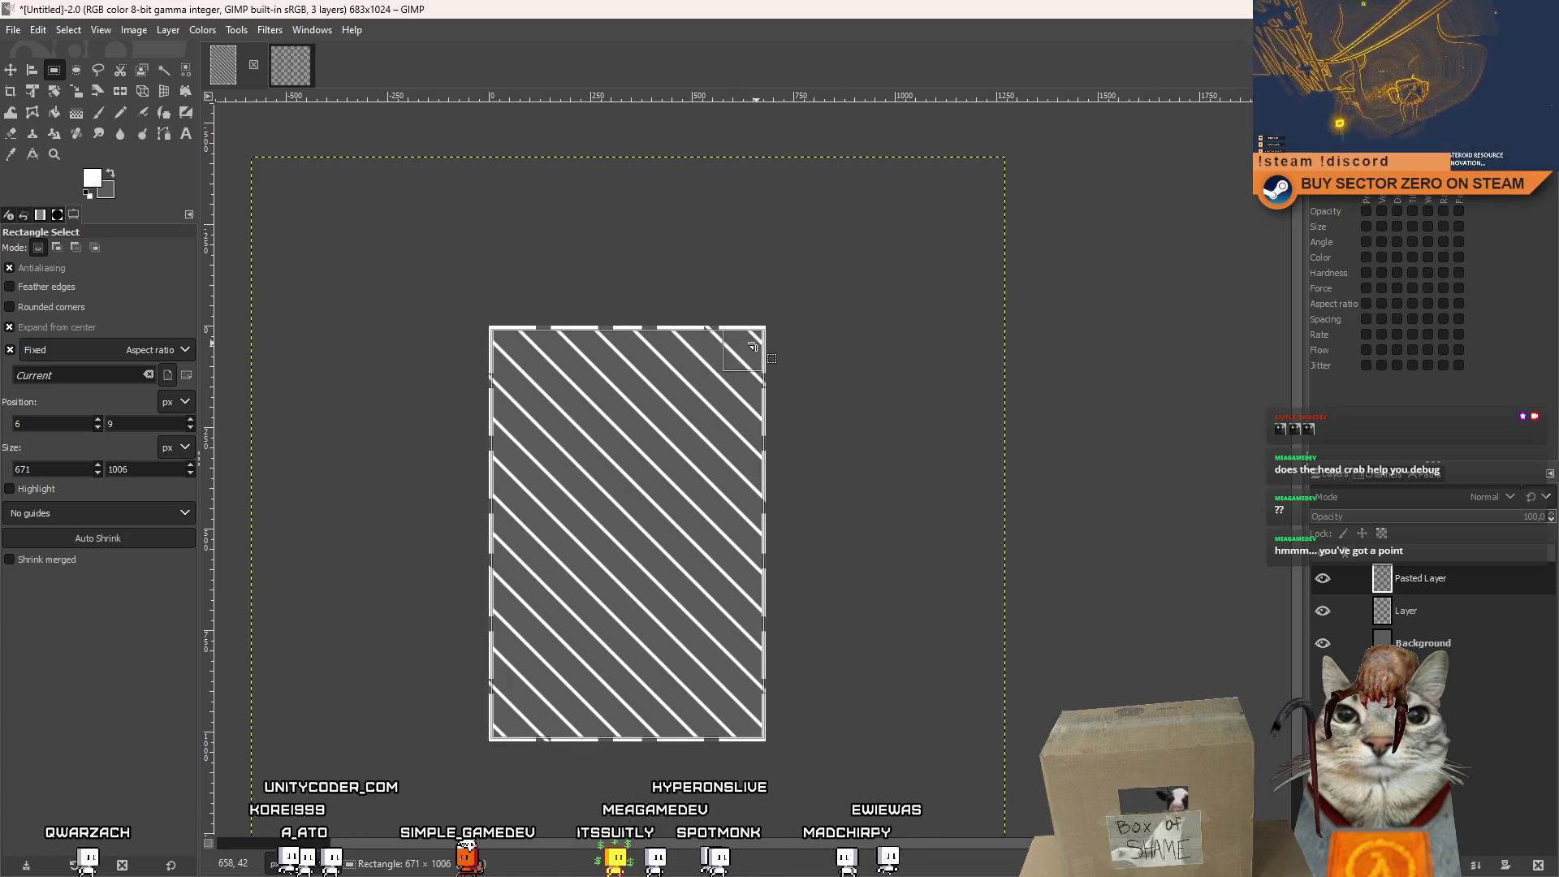
ctrl+scroll(811, 353, up, 3)
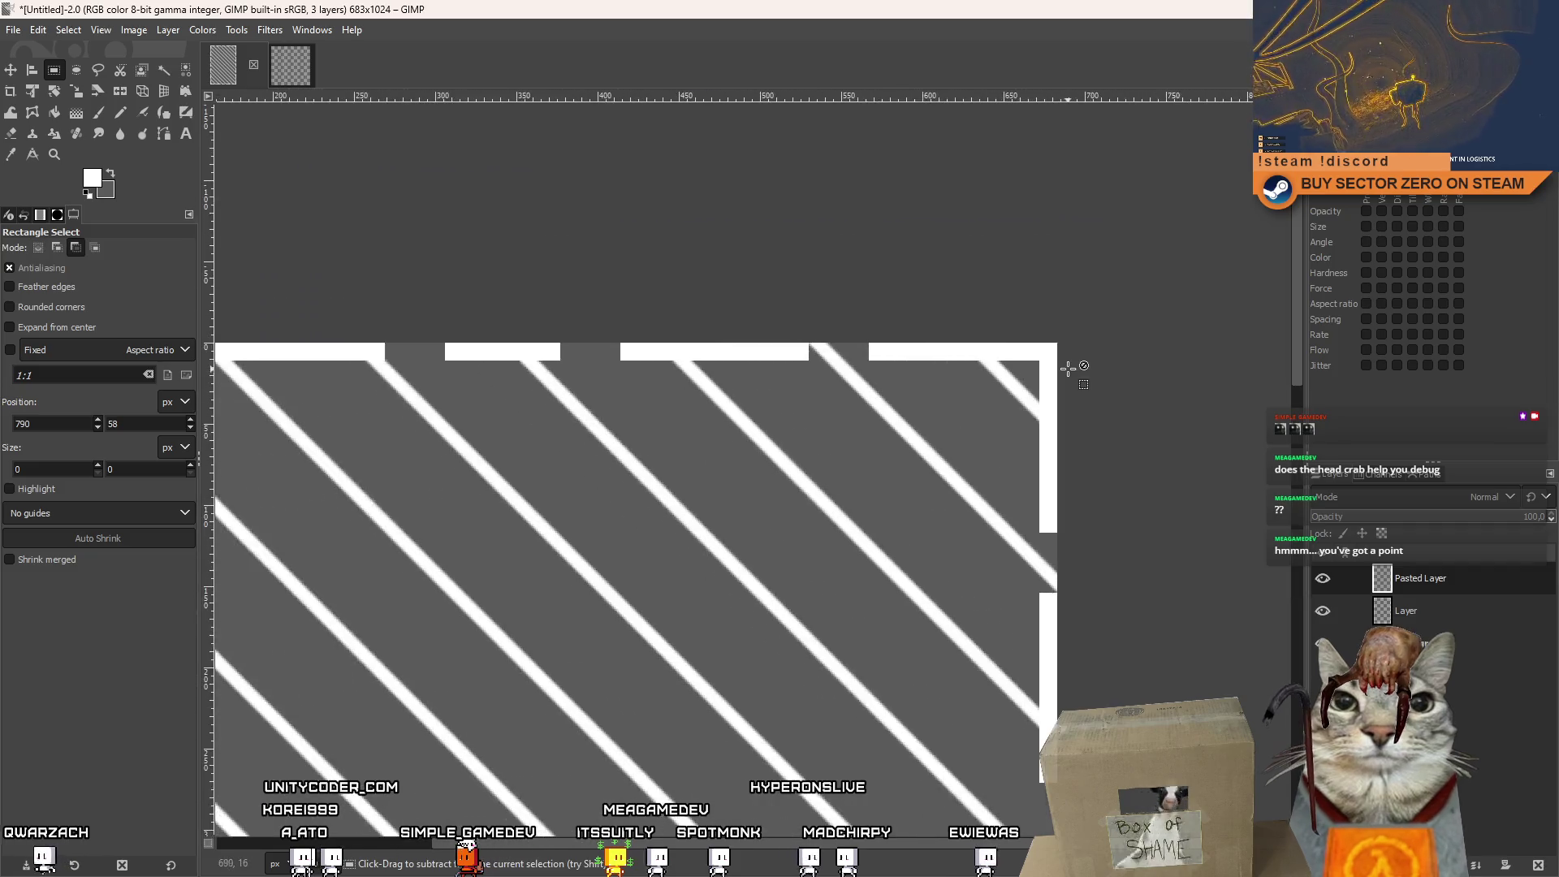
ctrl+scroll(1070, 363, down, 3)
ctrl+scroll(1070, 363, up, 3)
drag(1104, 333, 206, 375)
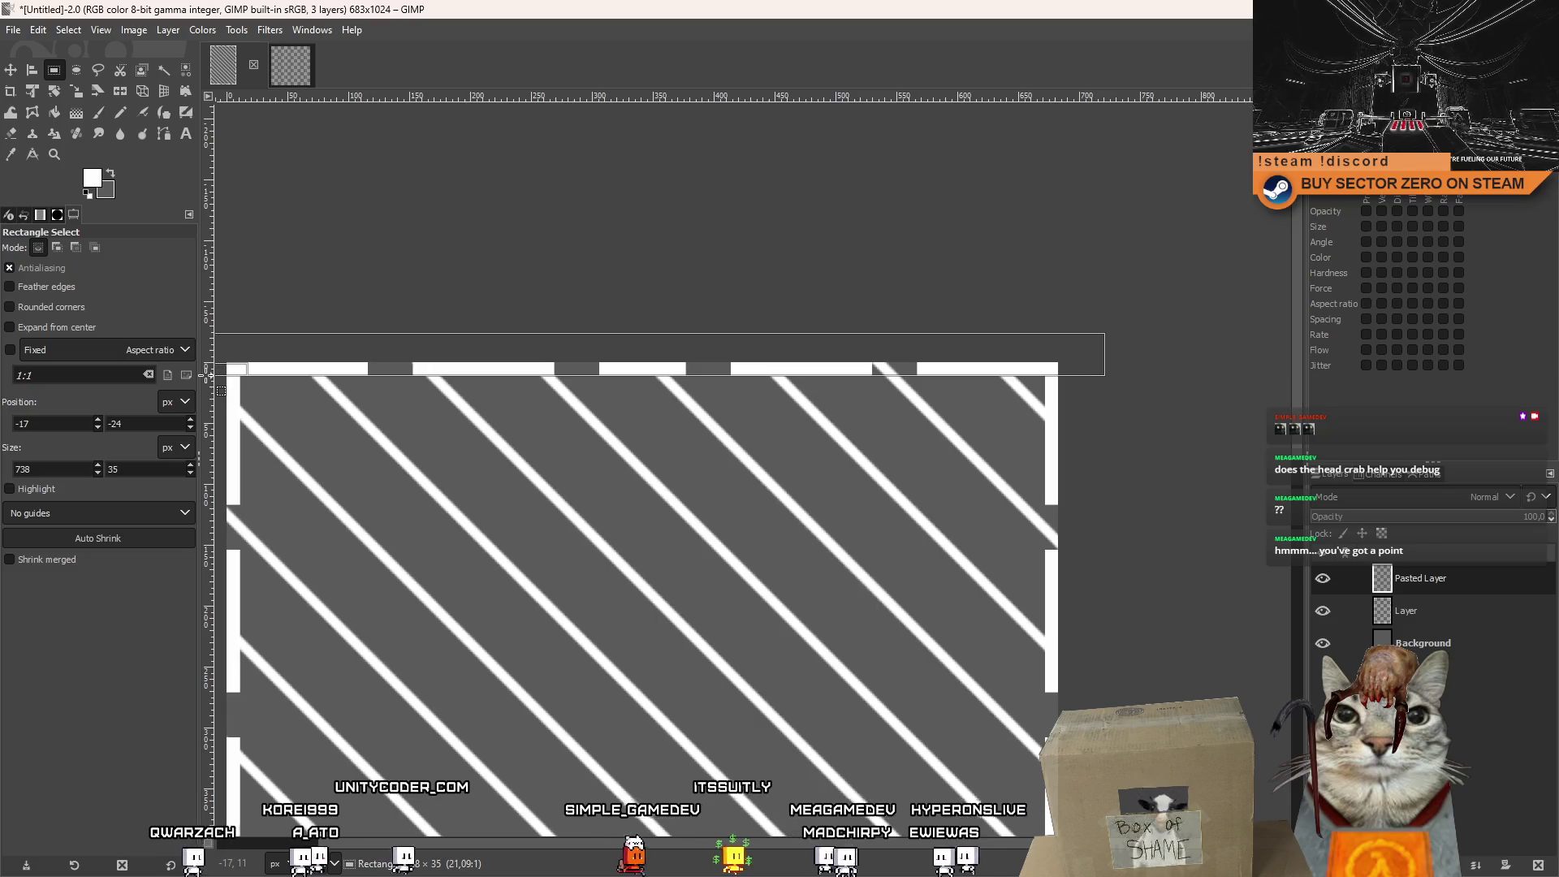
click(582, 308)
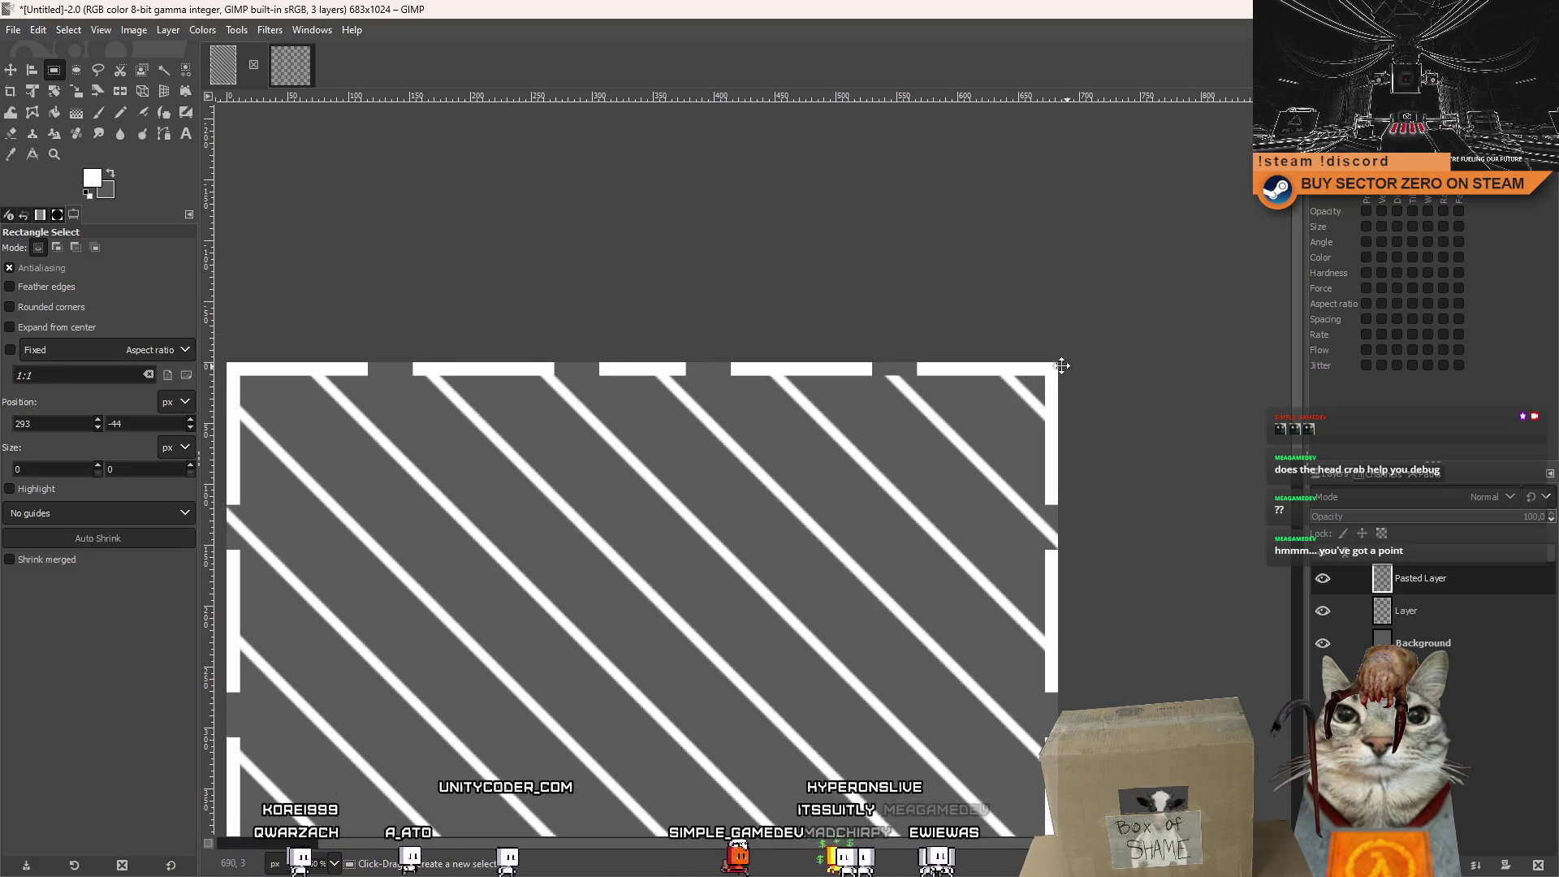
scroll(905, 265, right, 4)
scroll(905, 265, down, 1)
scroll(893, 349, left, 3)
scroll(893, 349, down, 2)
key(ctrl)
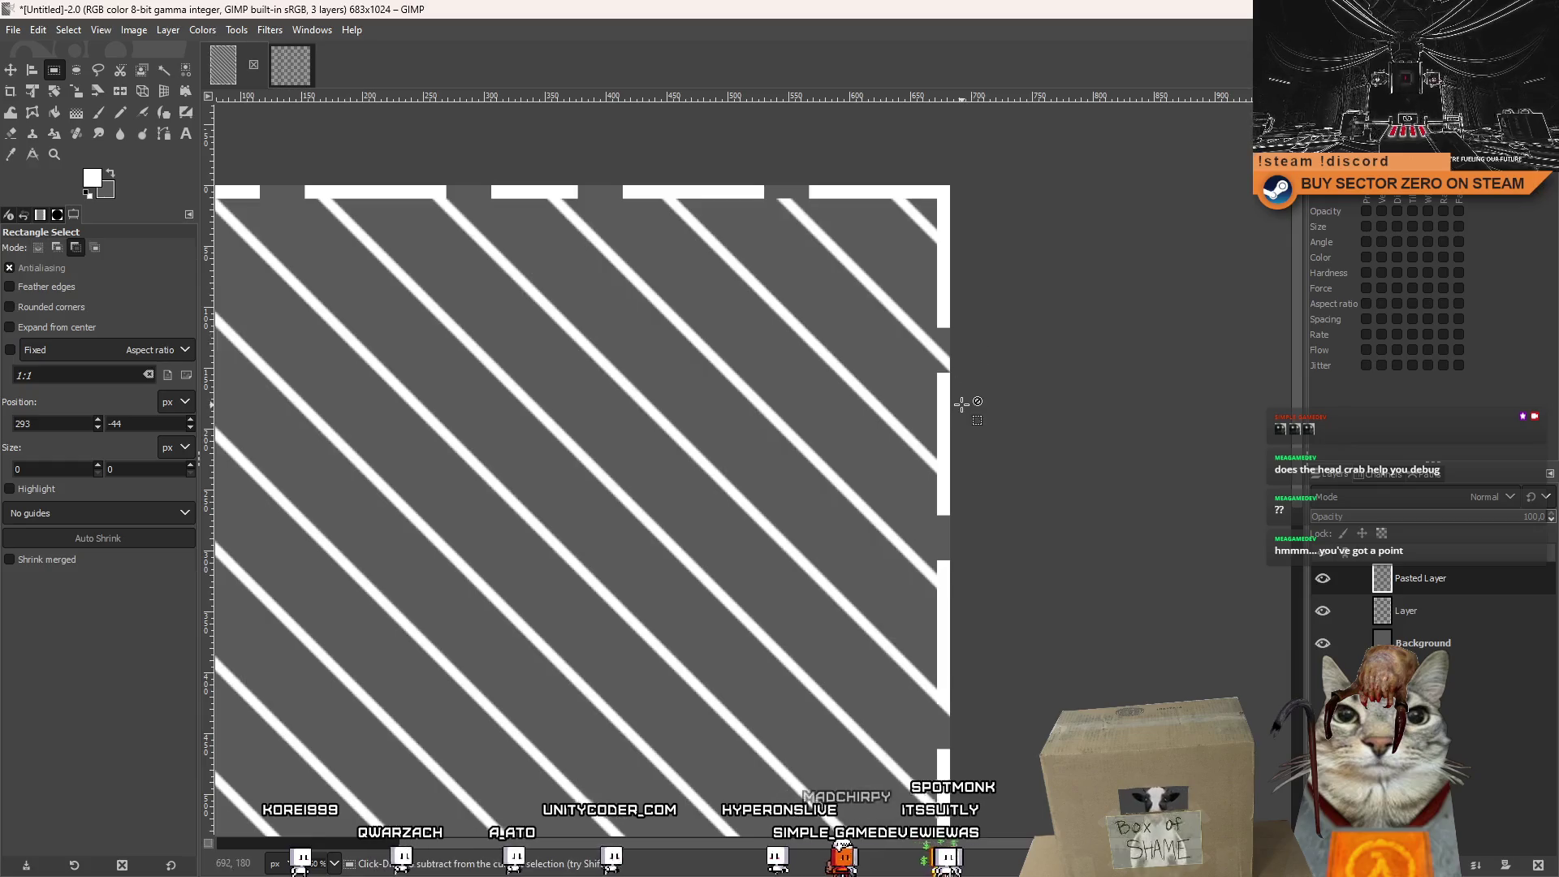
scroll(961, 404, down, 3)
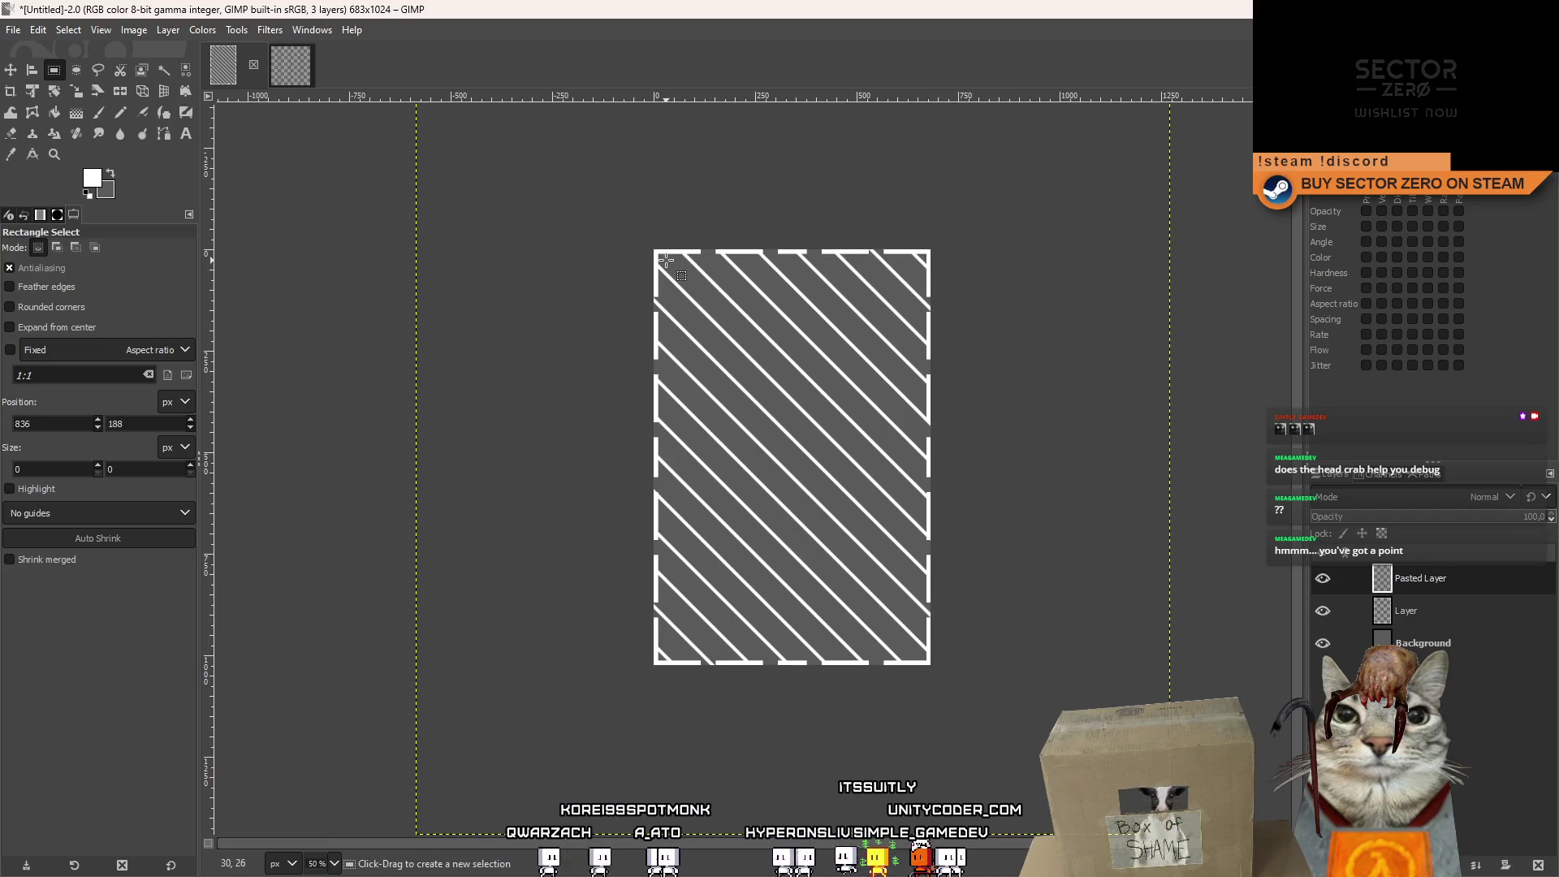
Use the Eraser with the soft 2. Hardness 050 brush to erase stripe ends along the bottom border.
click(99, 113)
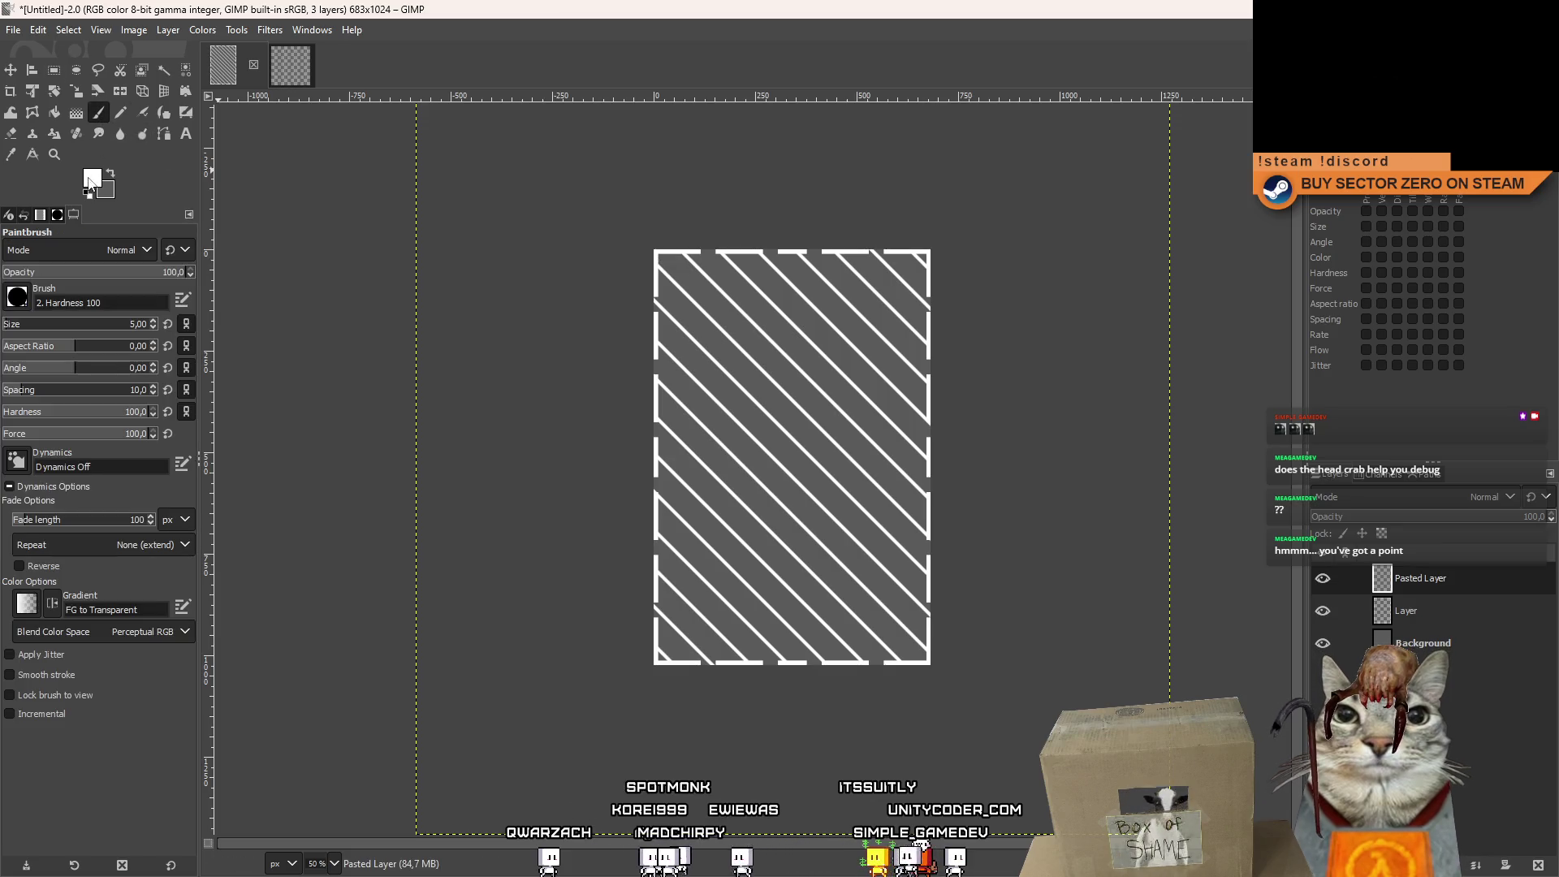
click(19, 302)
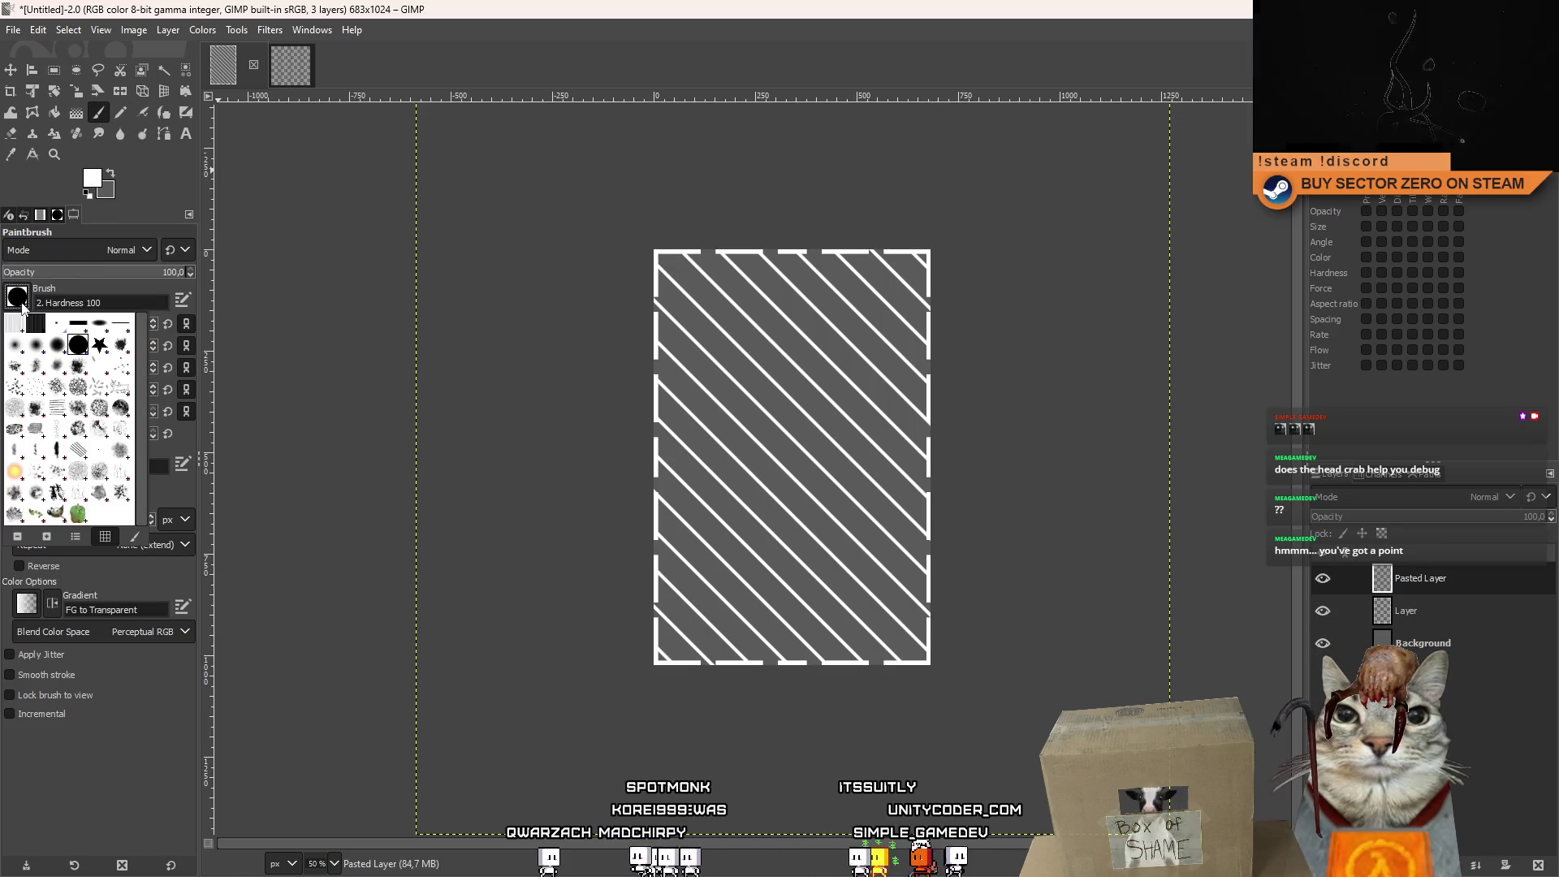
click(37, 346)
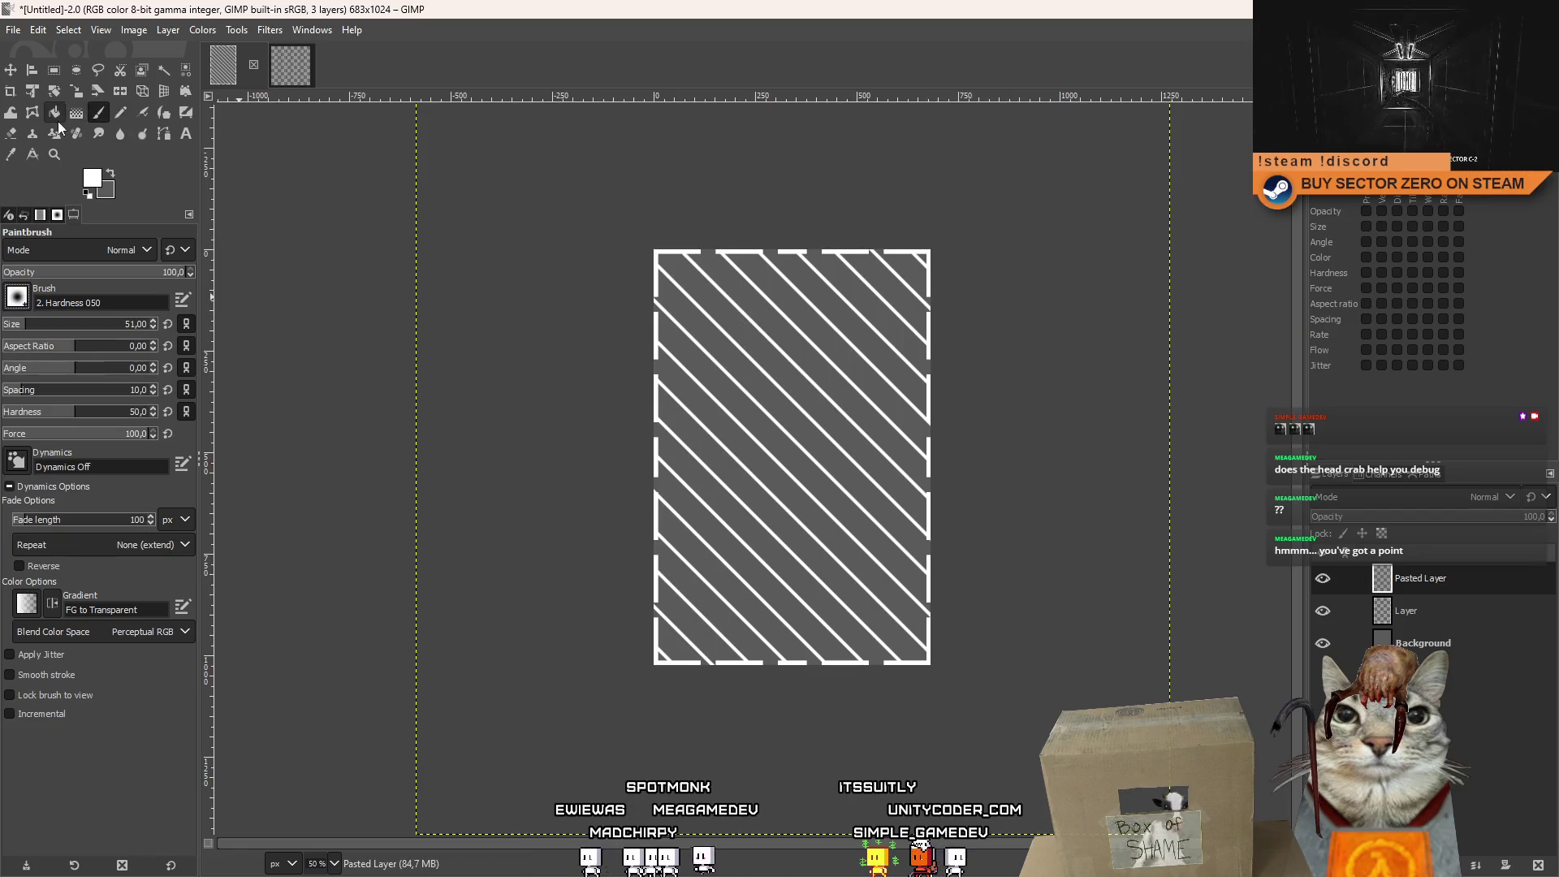
click(11, 133)
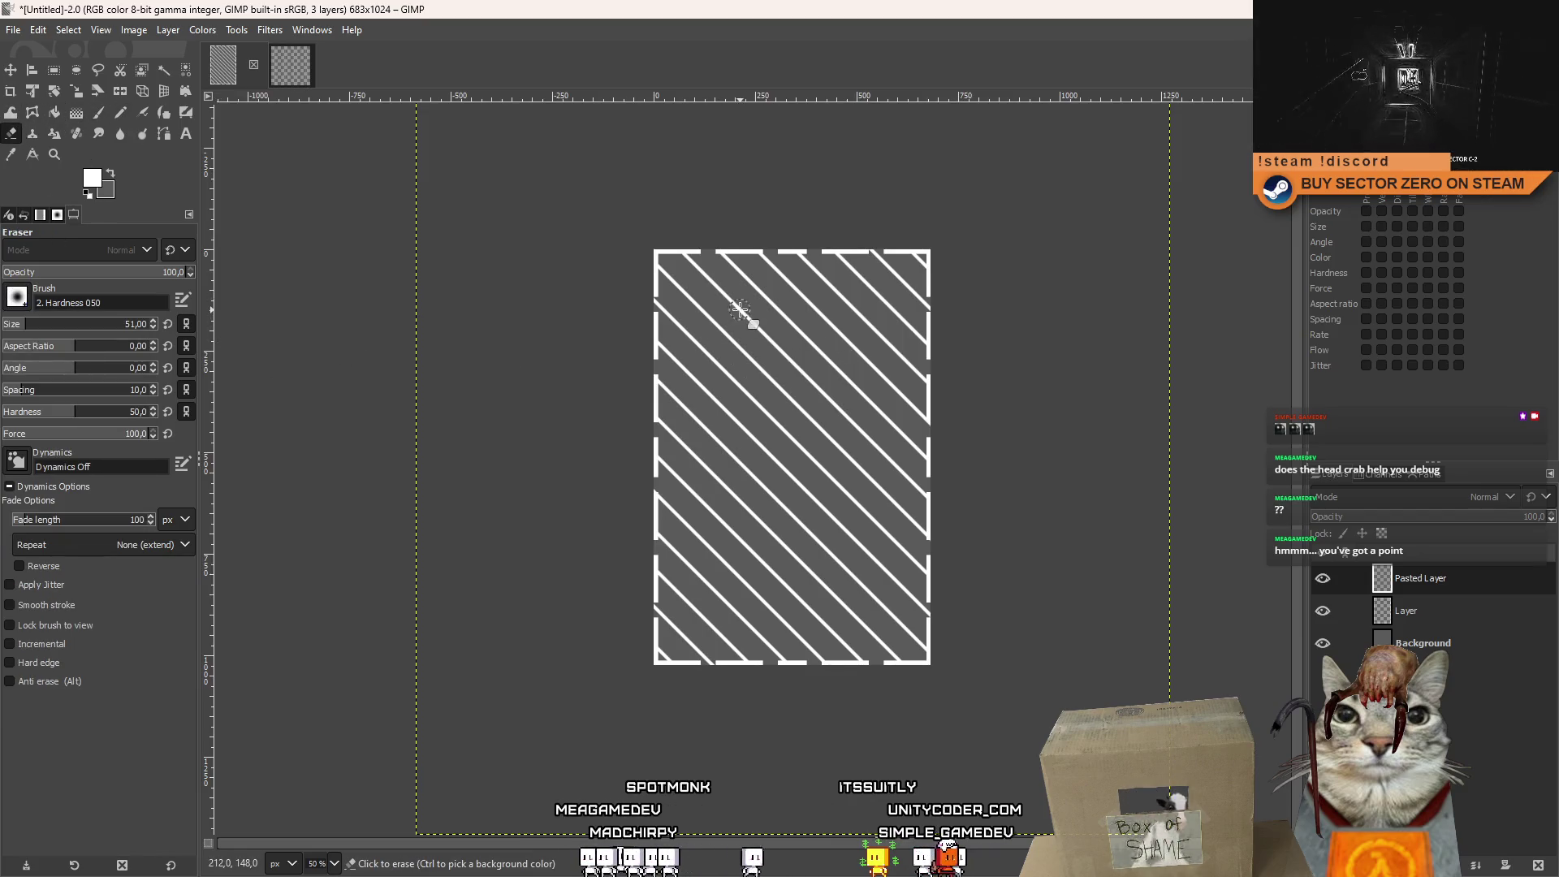
key(ctrl+z)
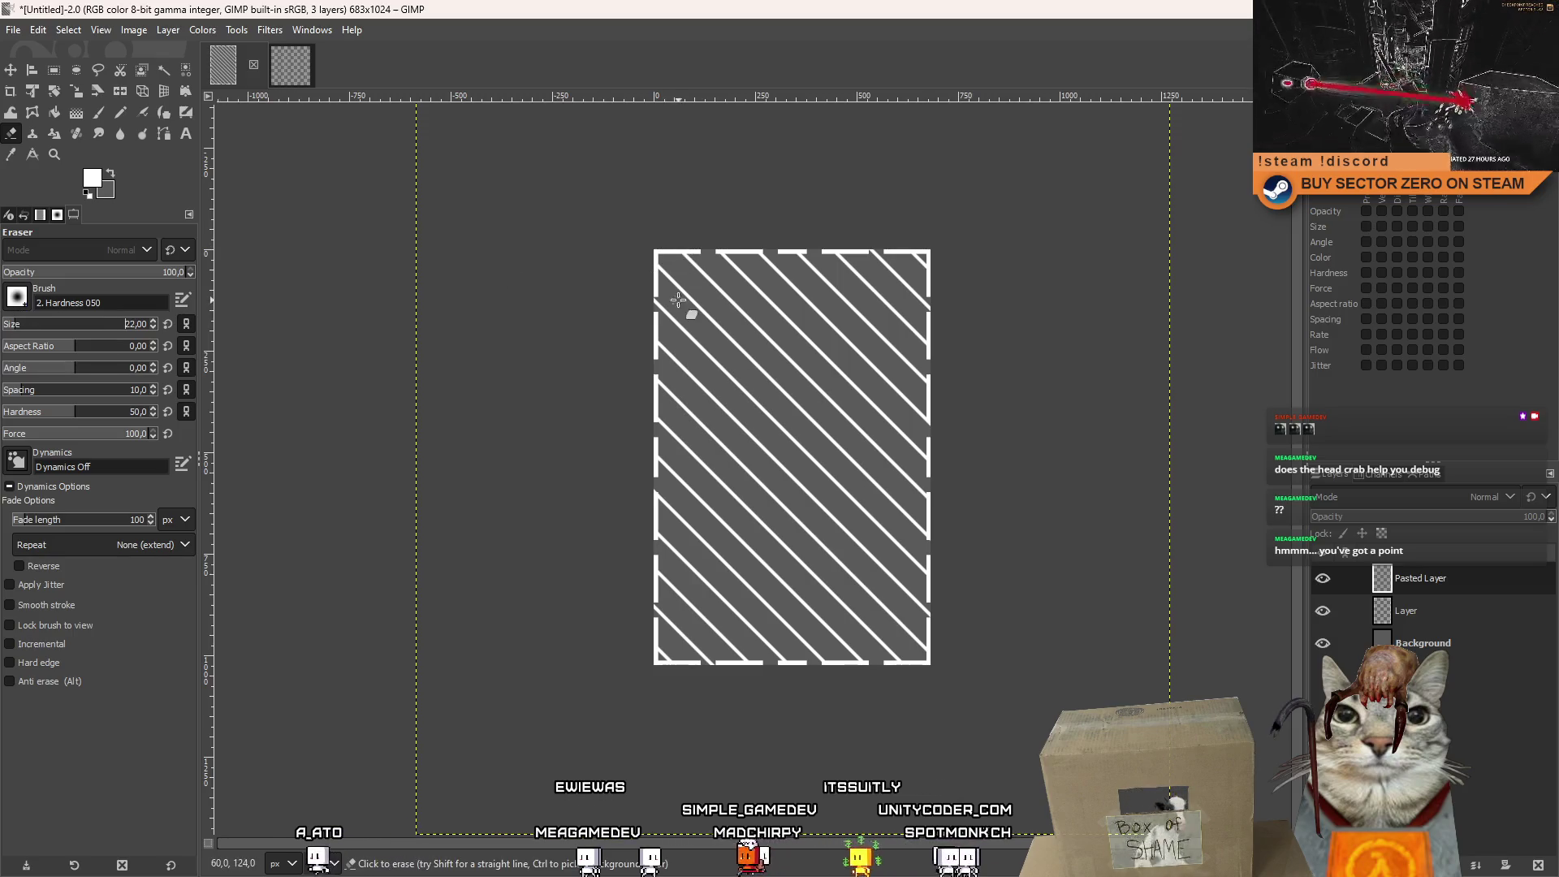
scroll(662, 250, up, 4)
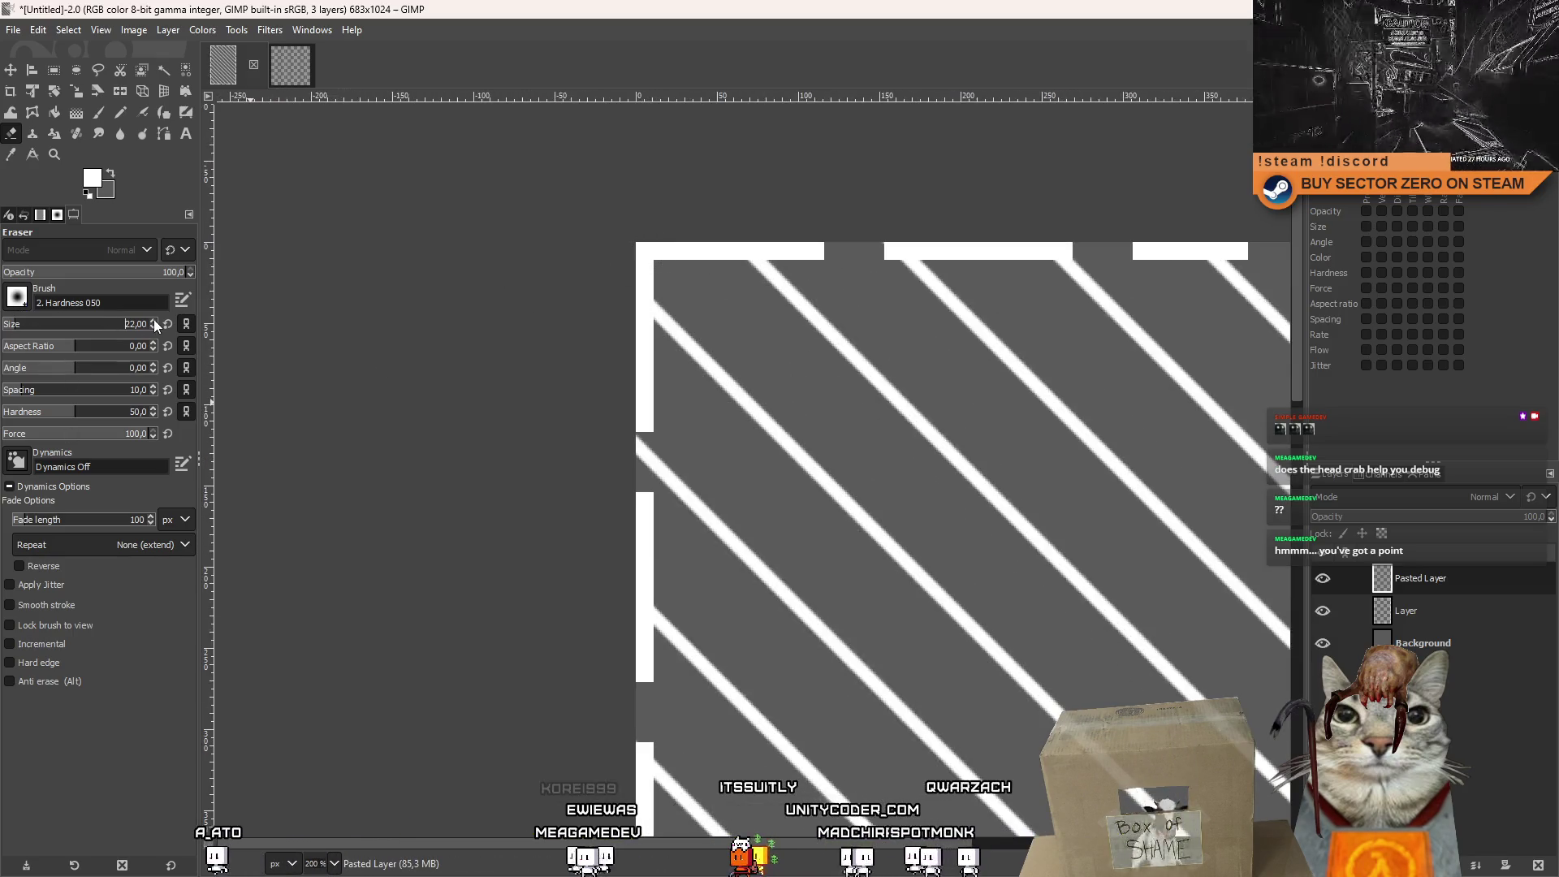
scroll(153, 321, up, 6)
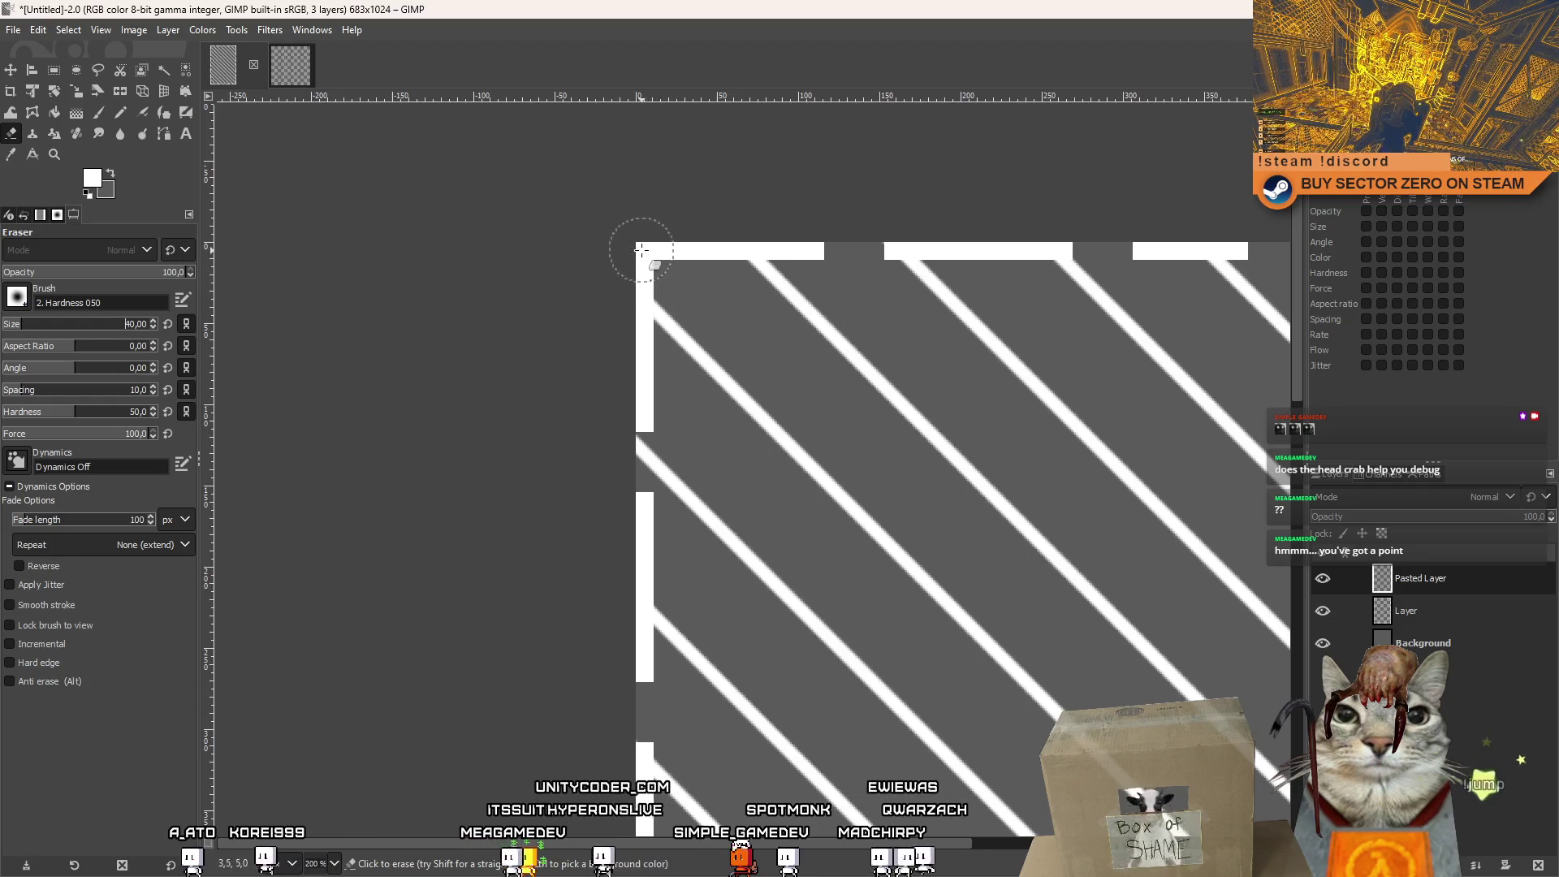
scroll(641, 250, up, 7)
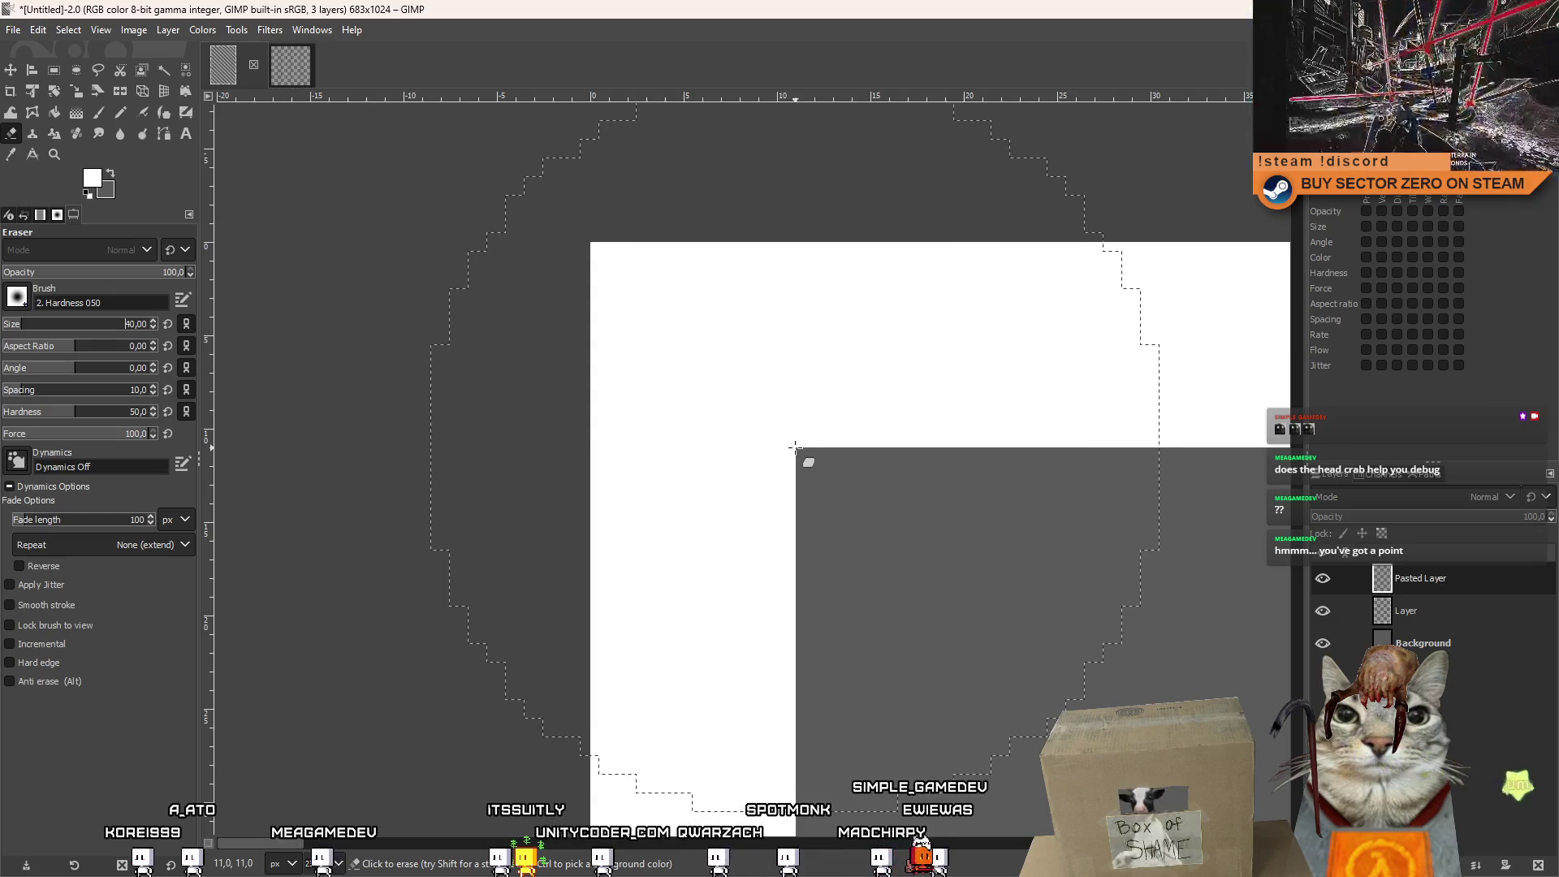
scroll(796, 445, down, 6)
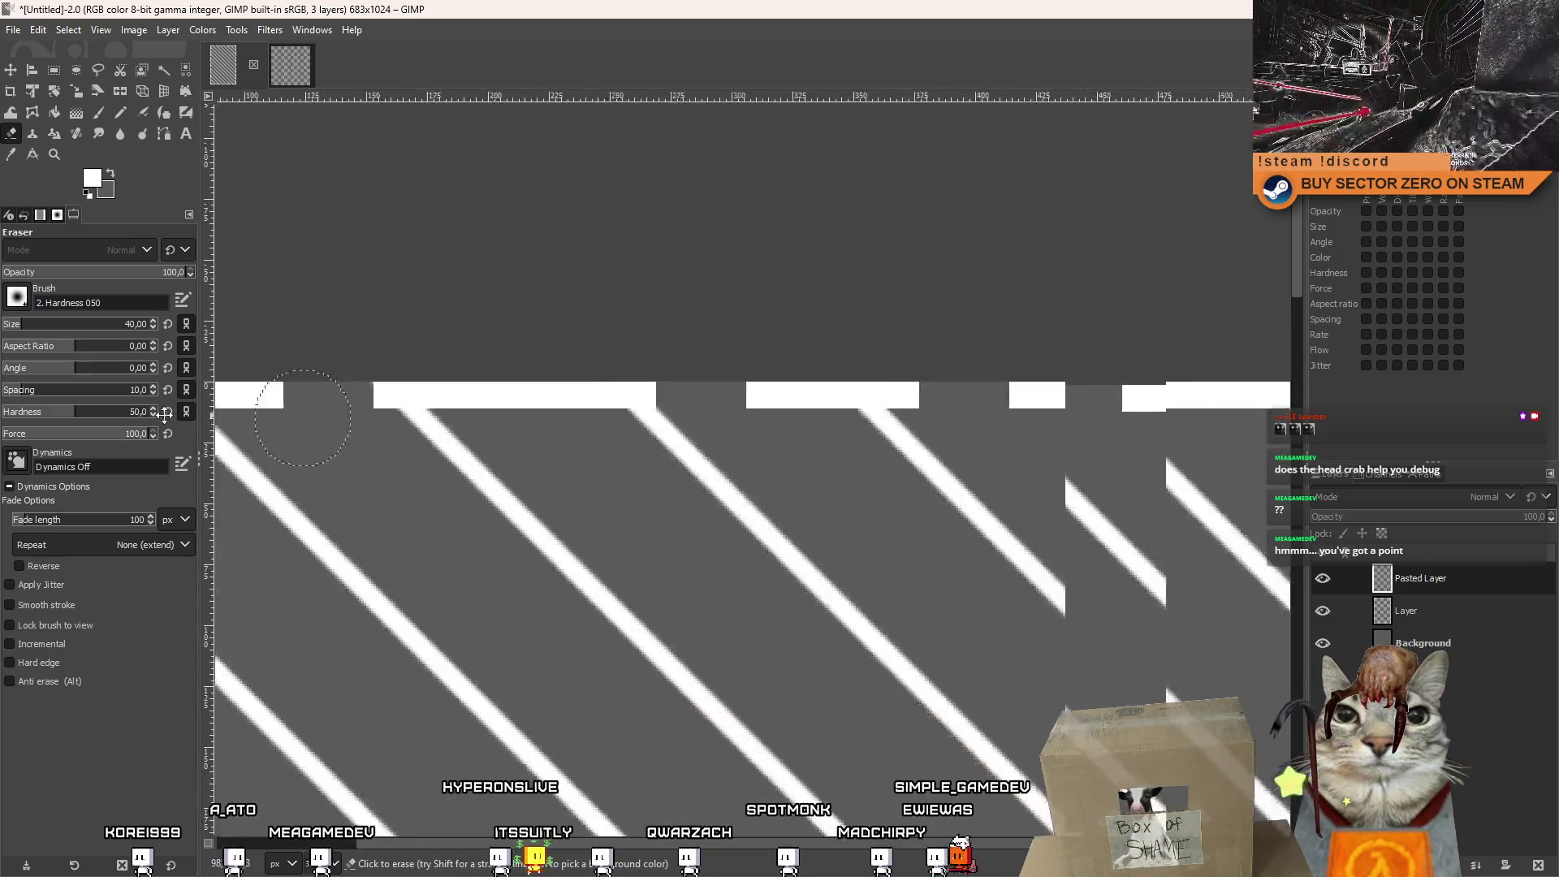
scroll(719, 399, up, 2)
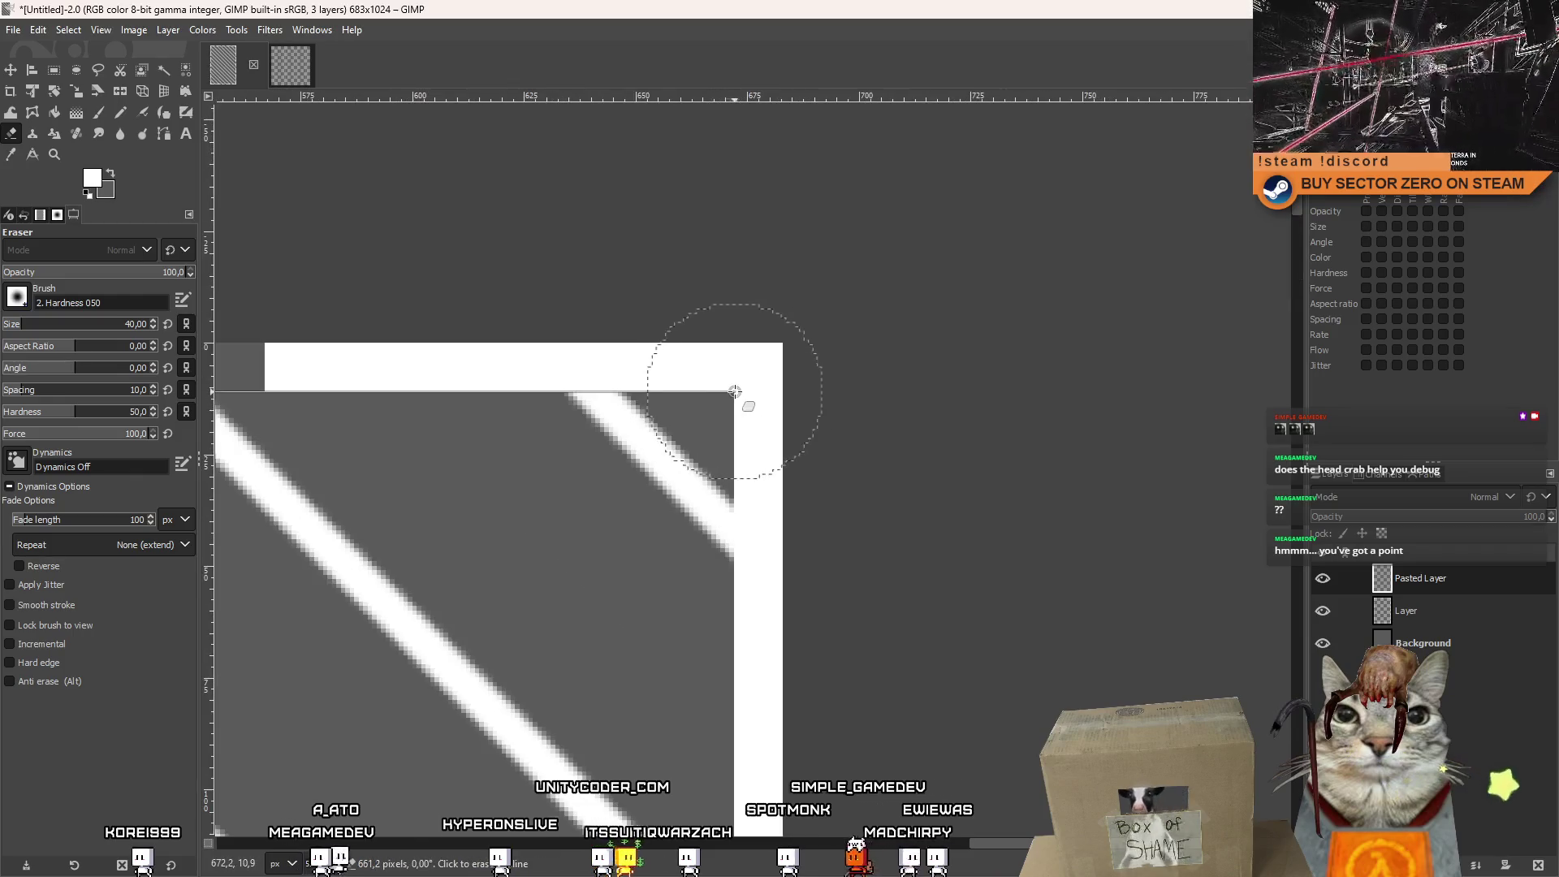
scroll(739, 398, down, 7)
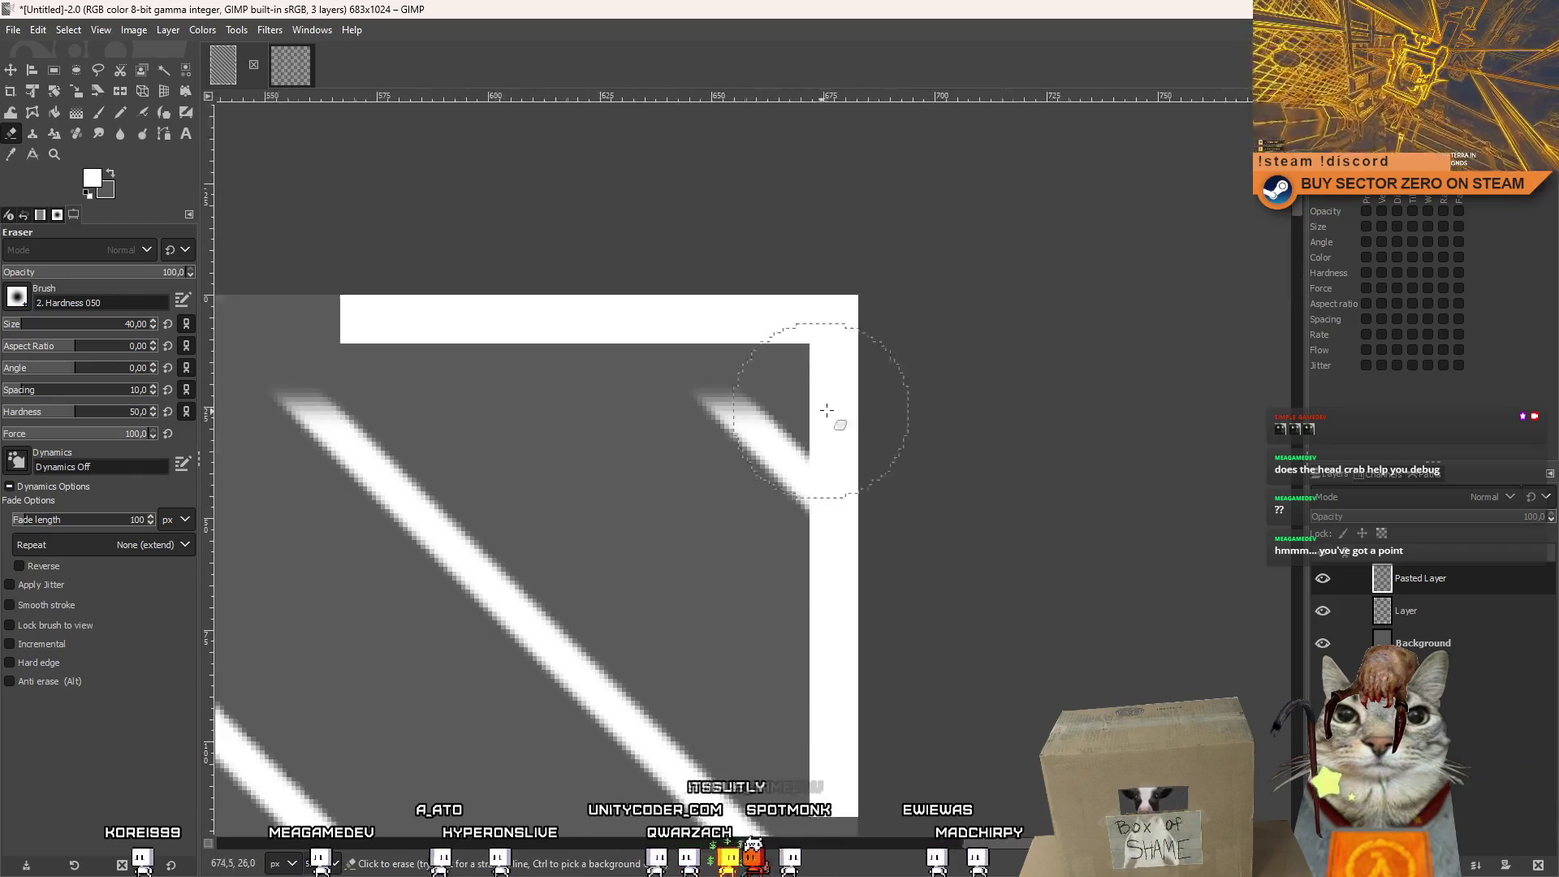
scroll(839, 569, up, 7)
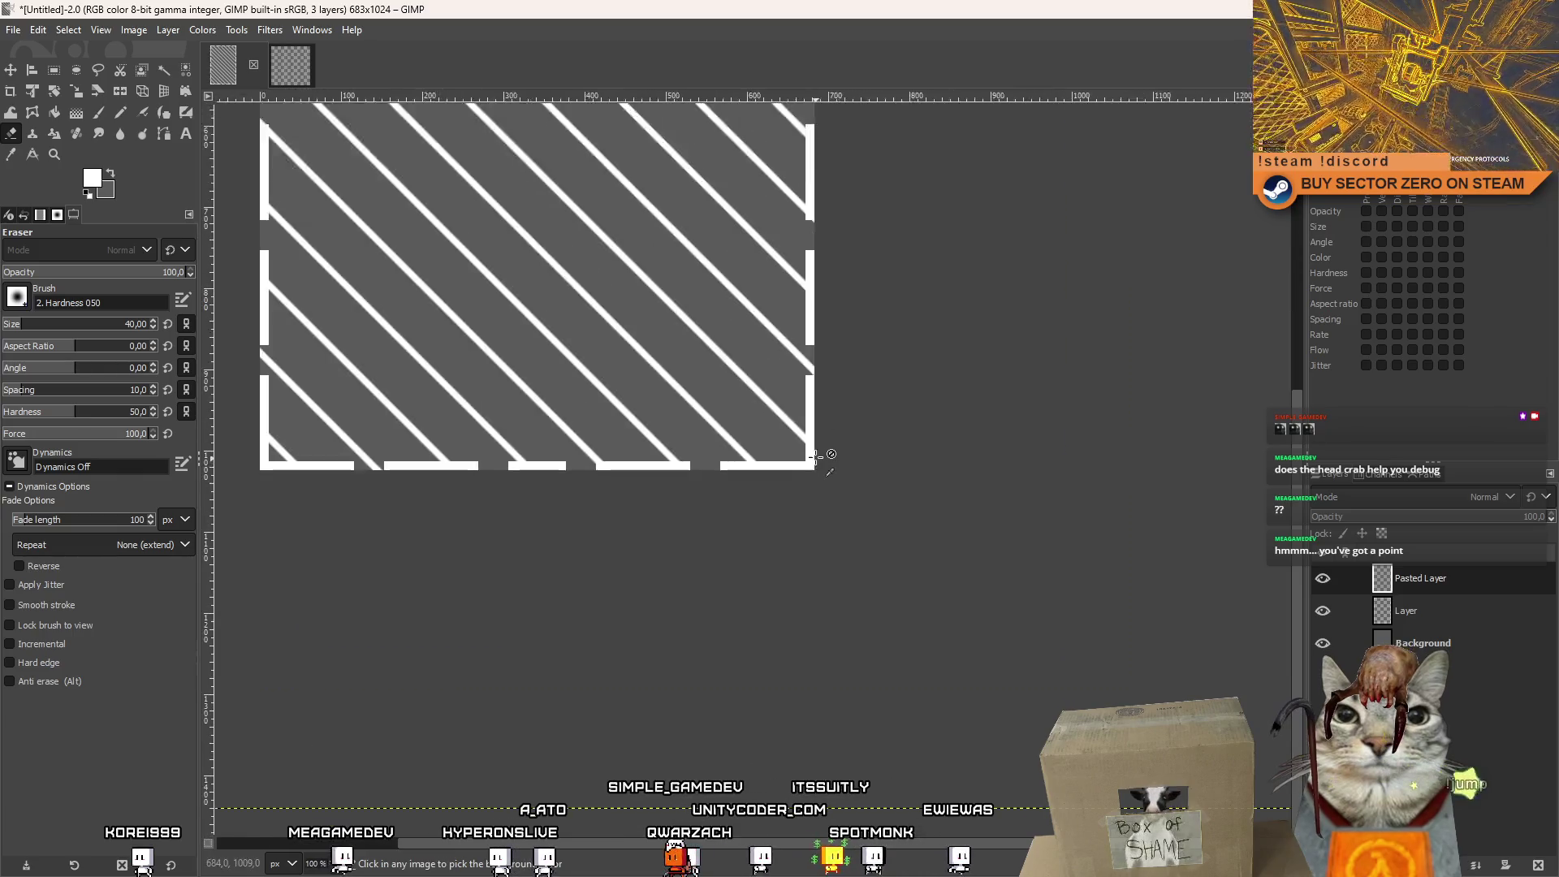
scroll(774, 456, down, 4)
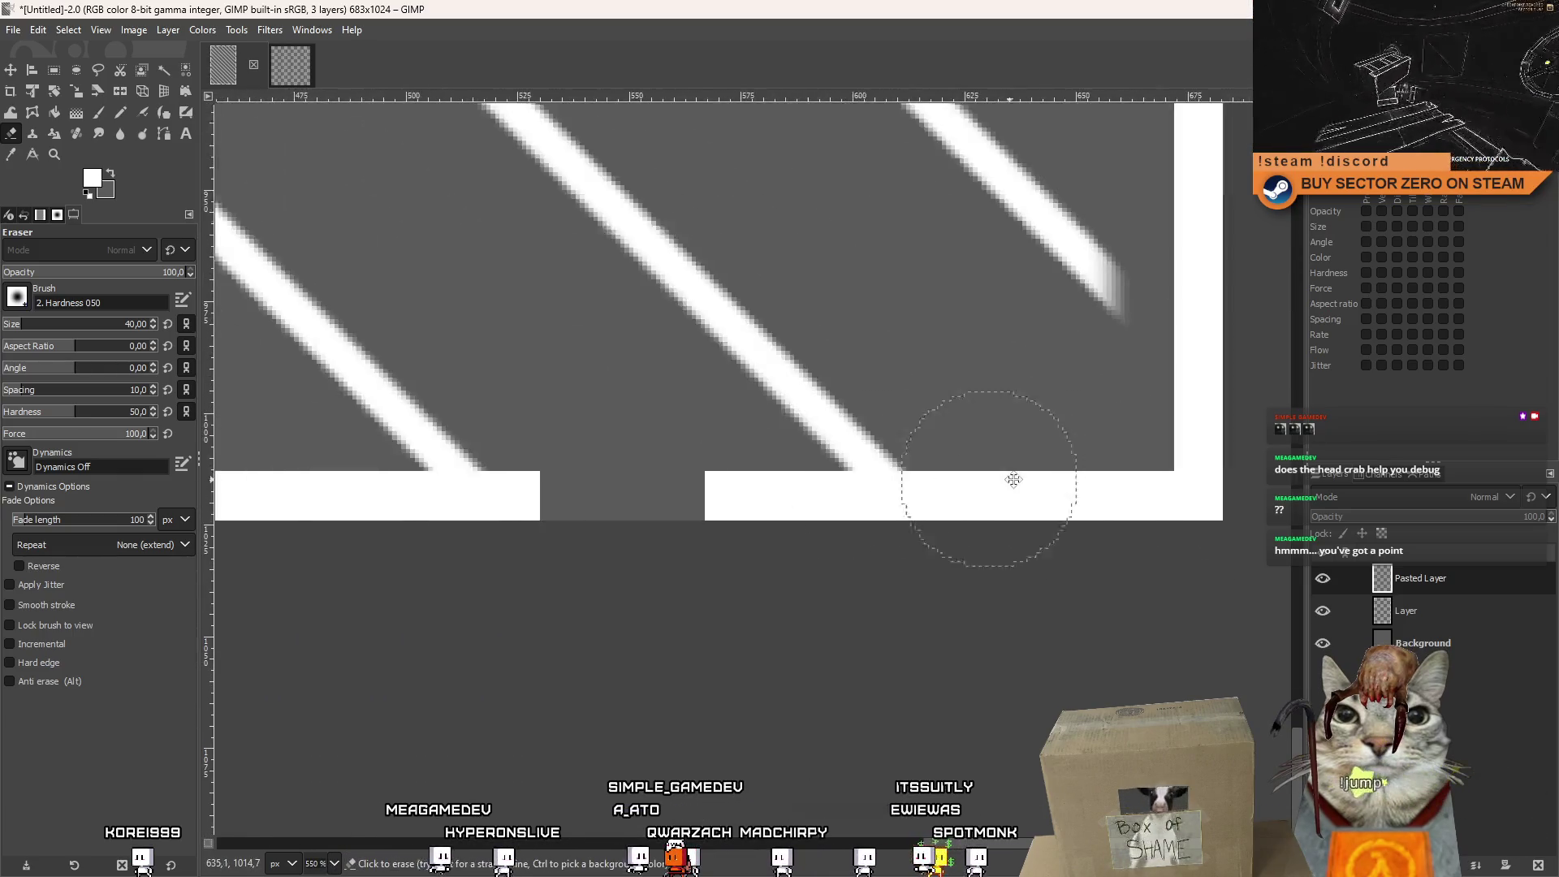
scroll(776, 457, up, 5)
scroll(462, 372, up, 2)
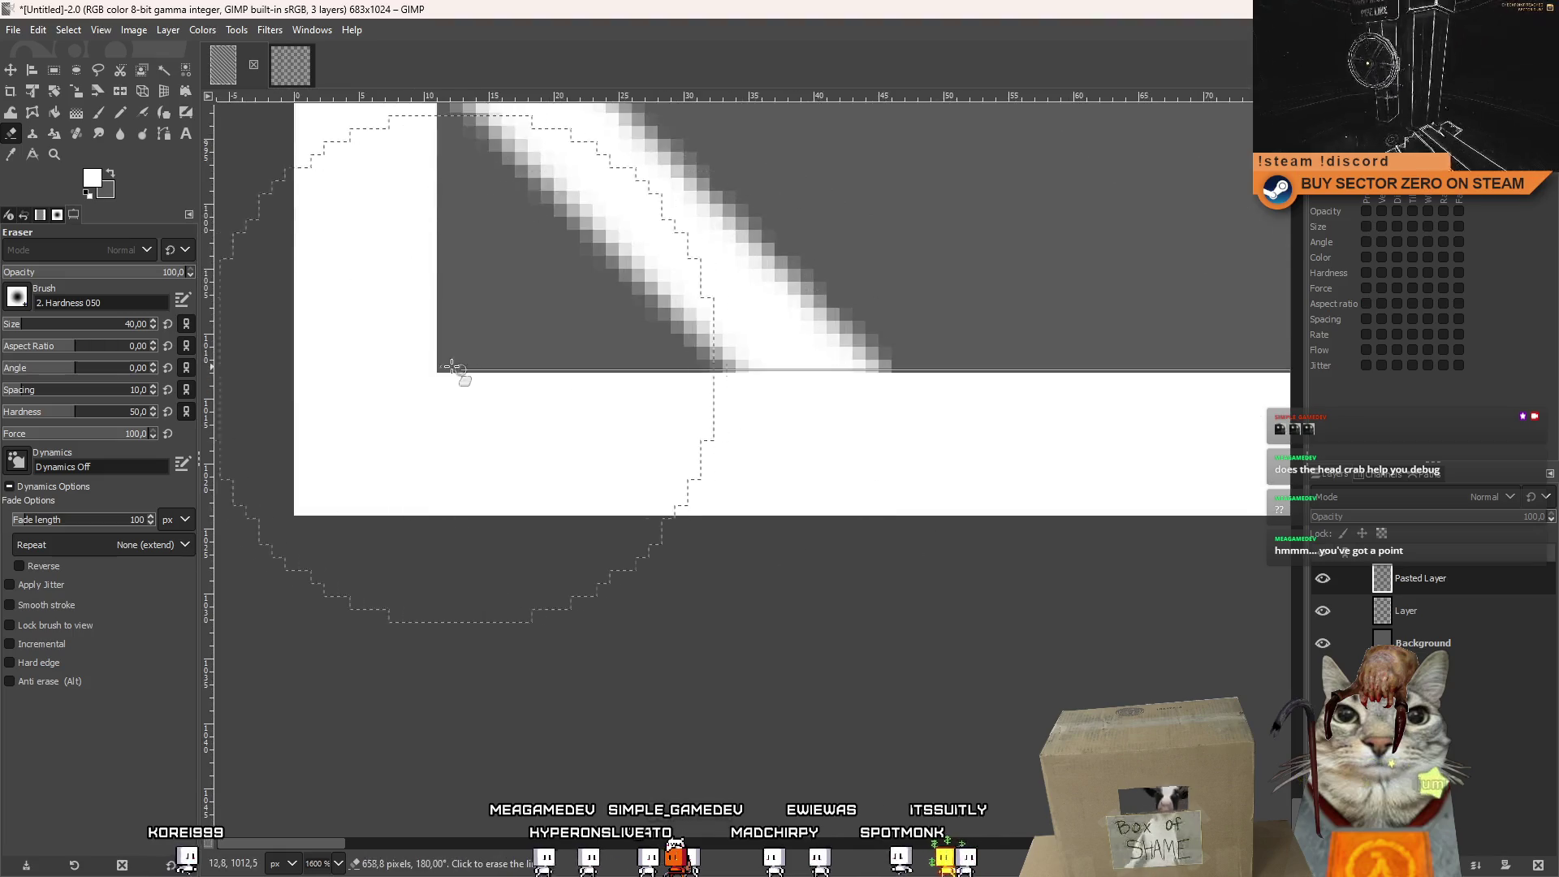
drag(452, 382, 522, 383)
Recentre the image and open the New Layer dialog for a 683×1024 transparent layer.
scroll(654, 394, down, 3)
scroll(654, 395, down, 4)
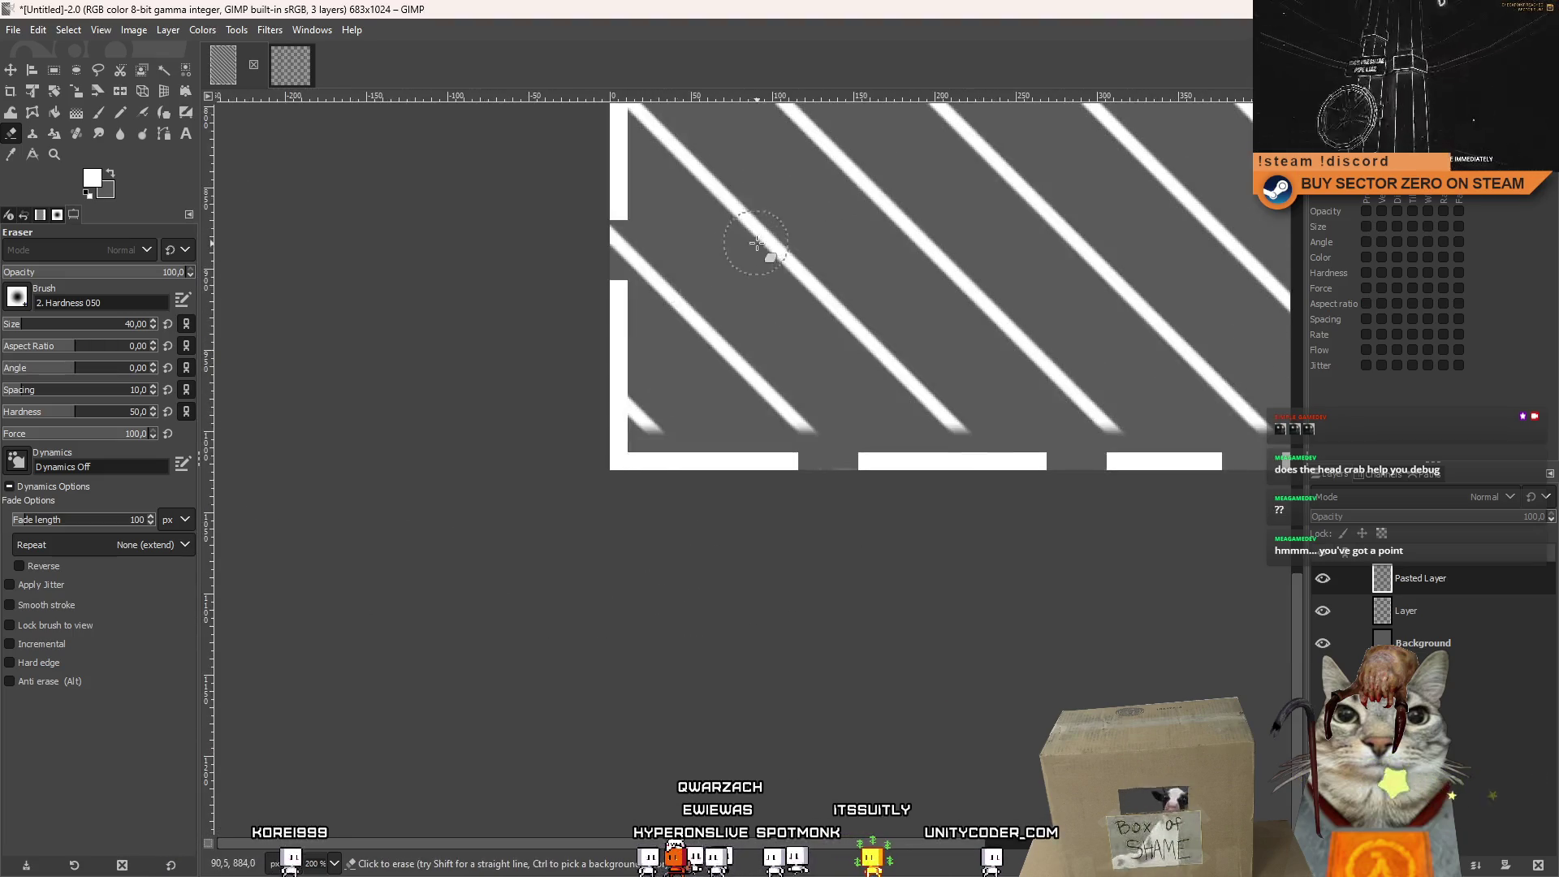
mouse_move(769, 251)
mouse_down()
mouse_move(772, 462)
mouse_move(706, 324)
mouse_move(748, 406)
mouse_up()
scroll(649, 416, up, 3)
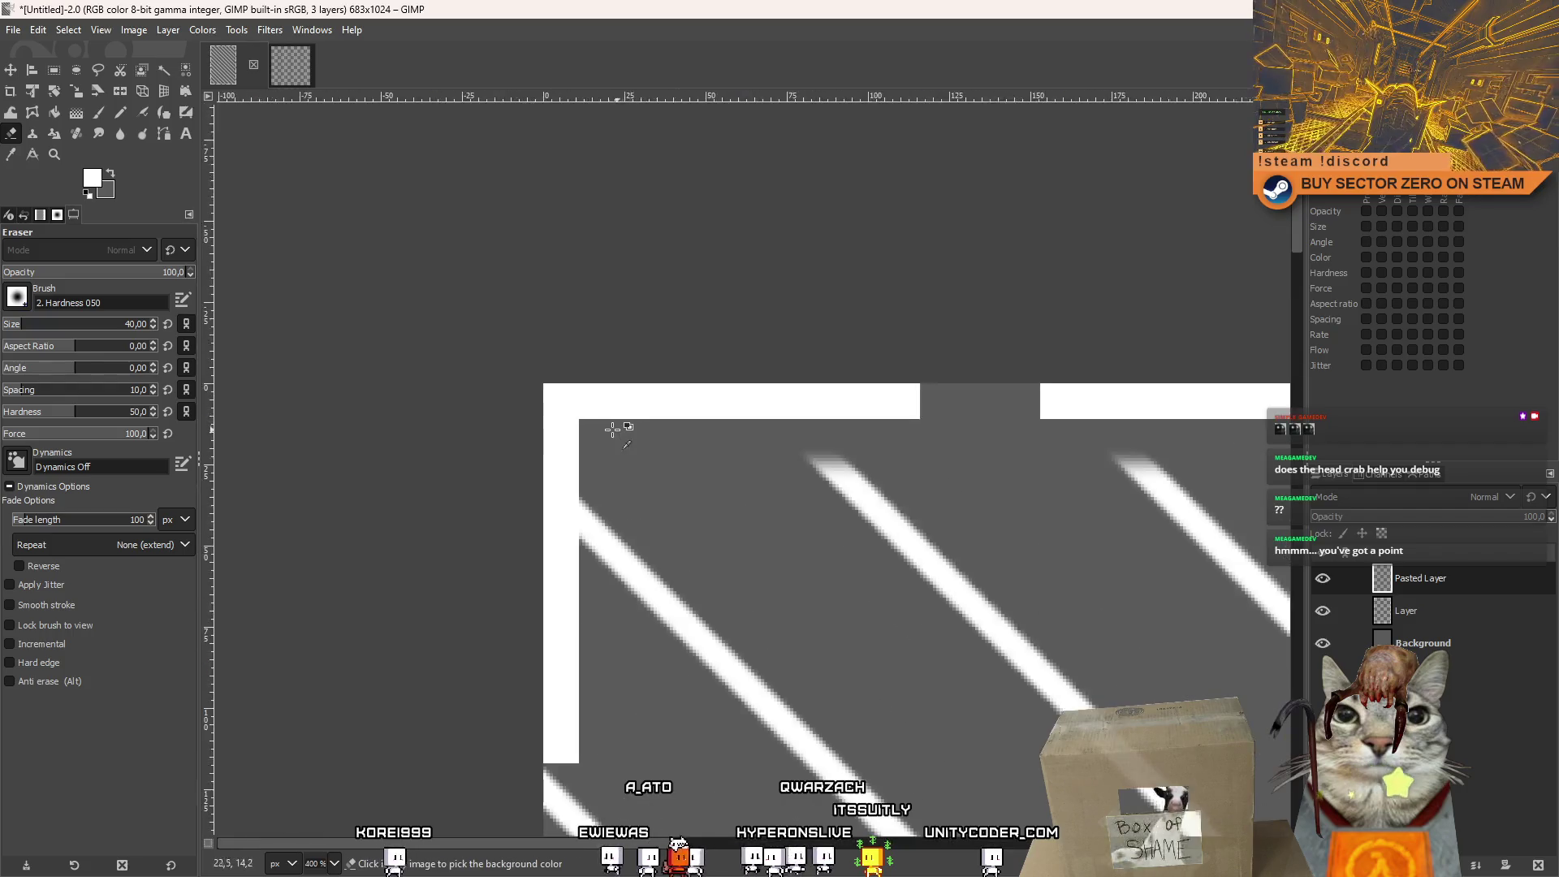
scroll(601, 442, up, 4)
scroll(759, 494, down, 4)
scroll(759, 494, down, 7)
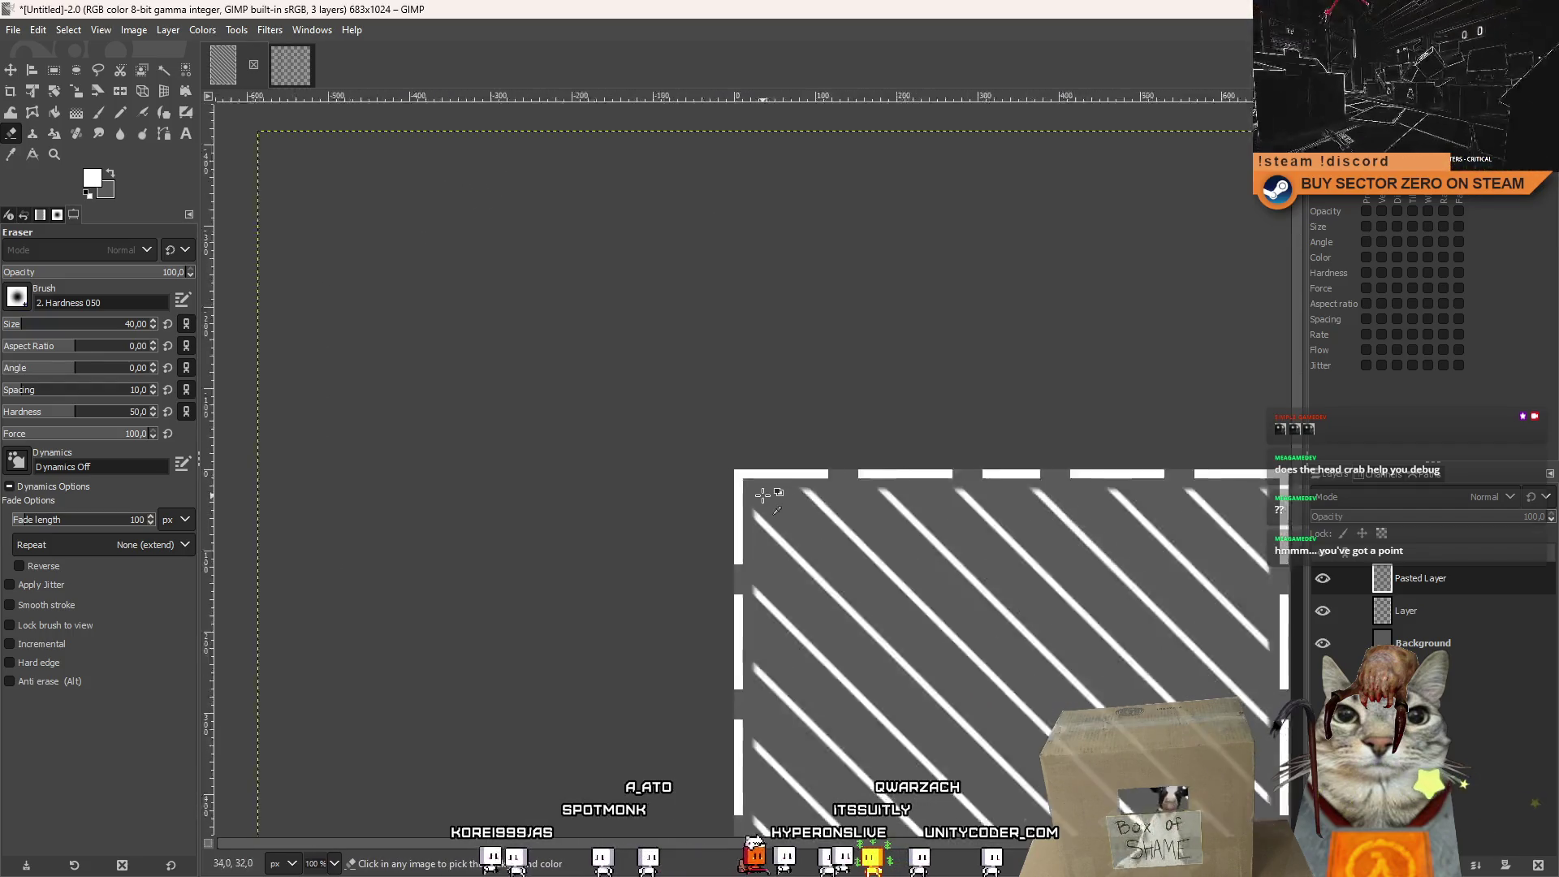
scroll(823, 535, up, 2)
mouse_move(838, 469)
mouse_down()
mouse_move(796, 546)
mouse_move(755, 457)
mouse_up()
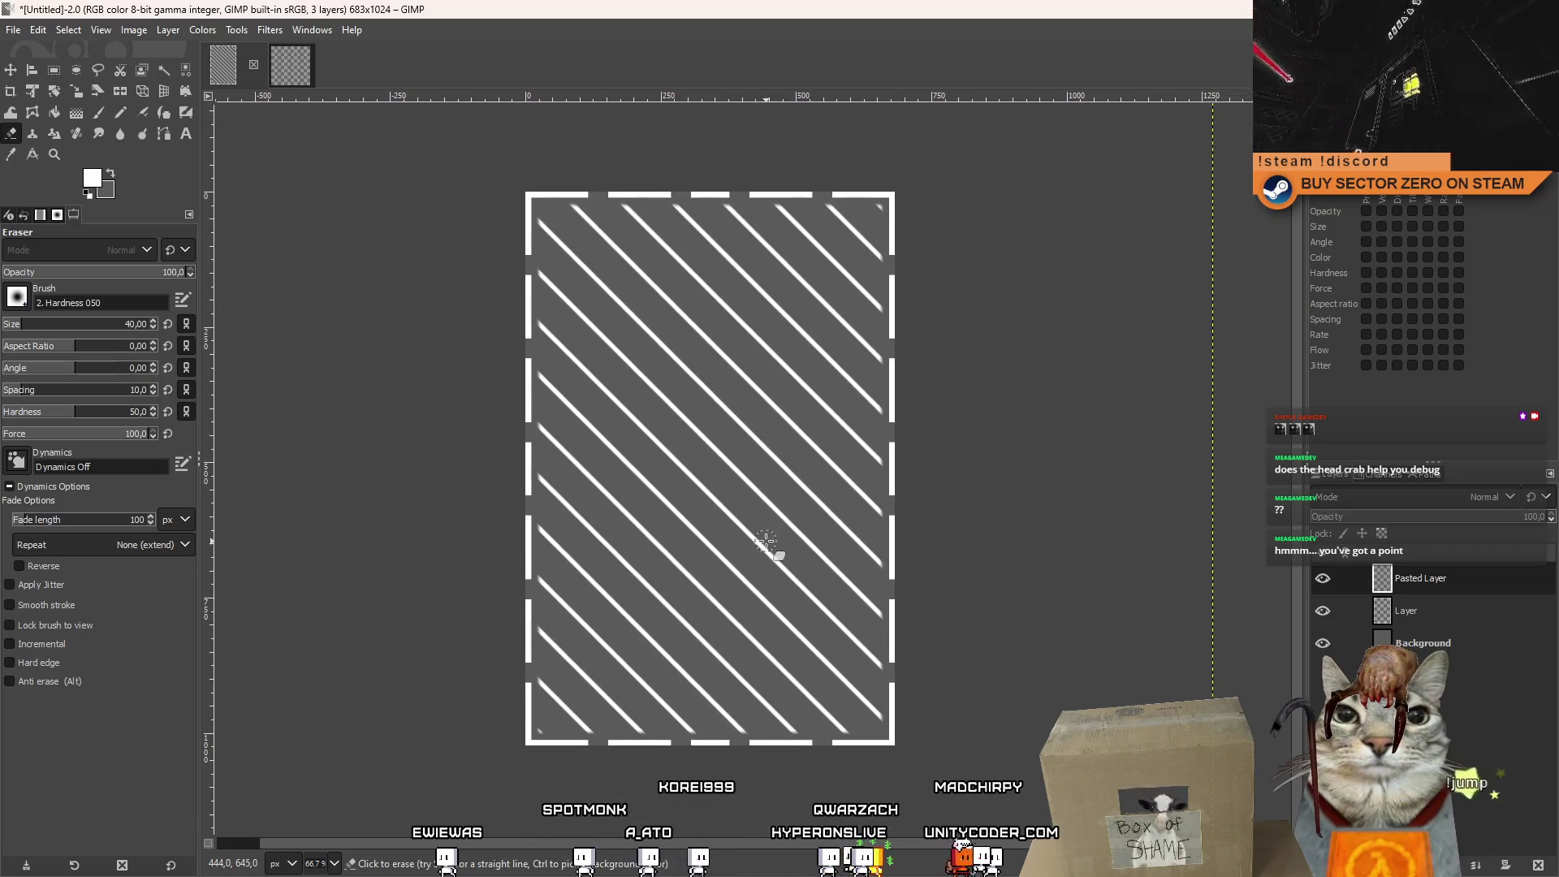
right_click(1474, 743)
click(1384, 232)
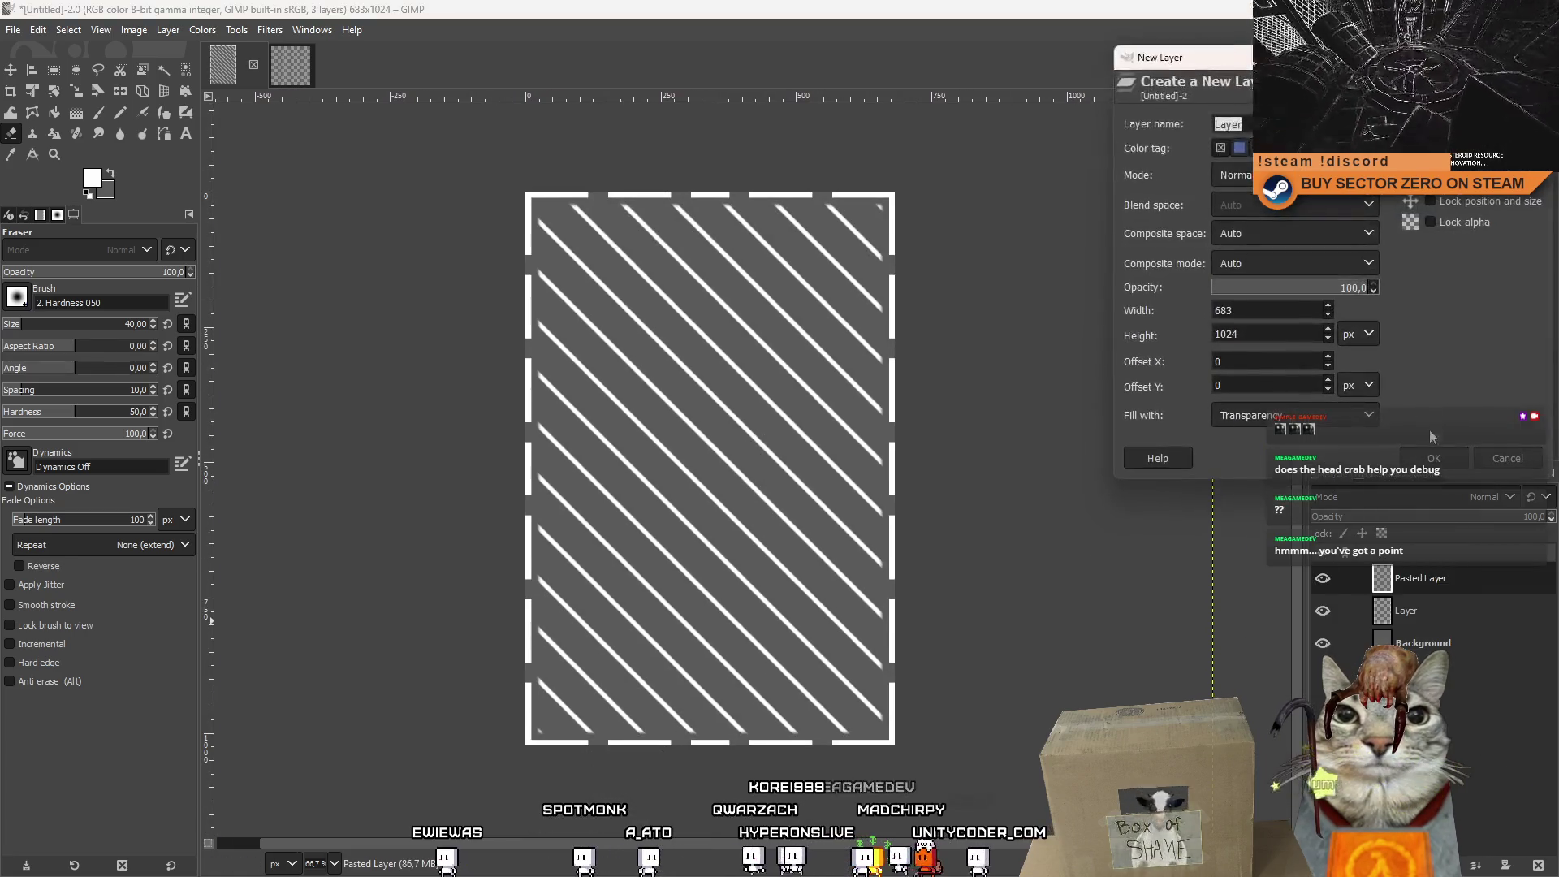
Create the transparent layer and type an X in a new text box.
click(1433, 459)
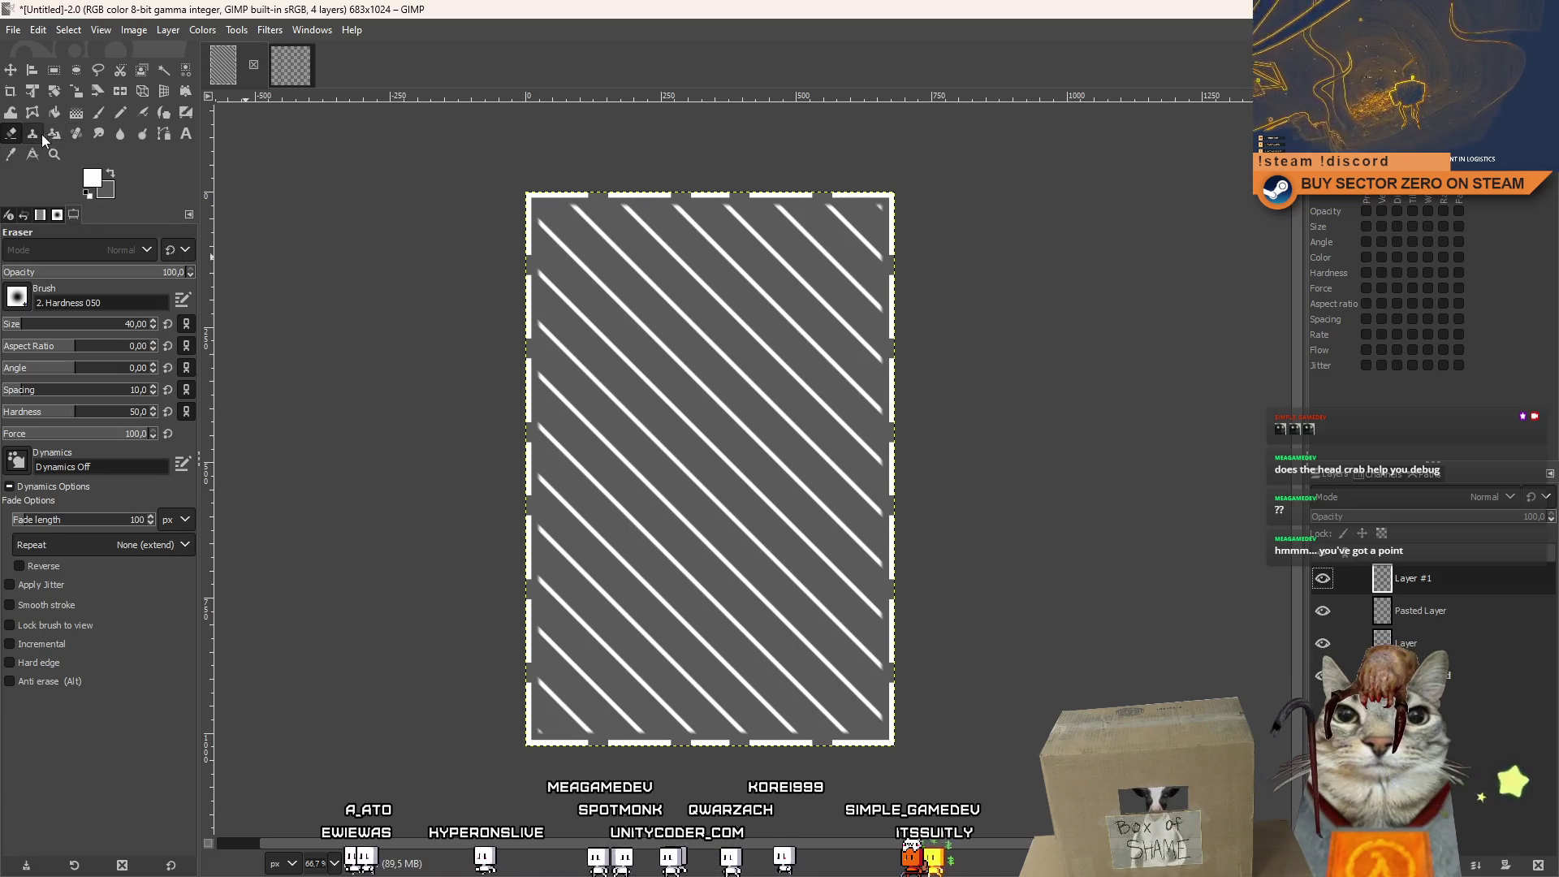
click(186, 134)
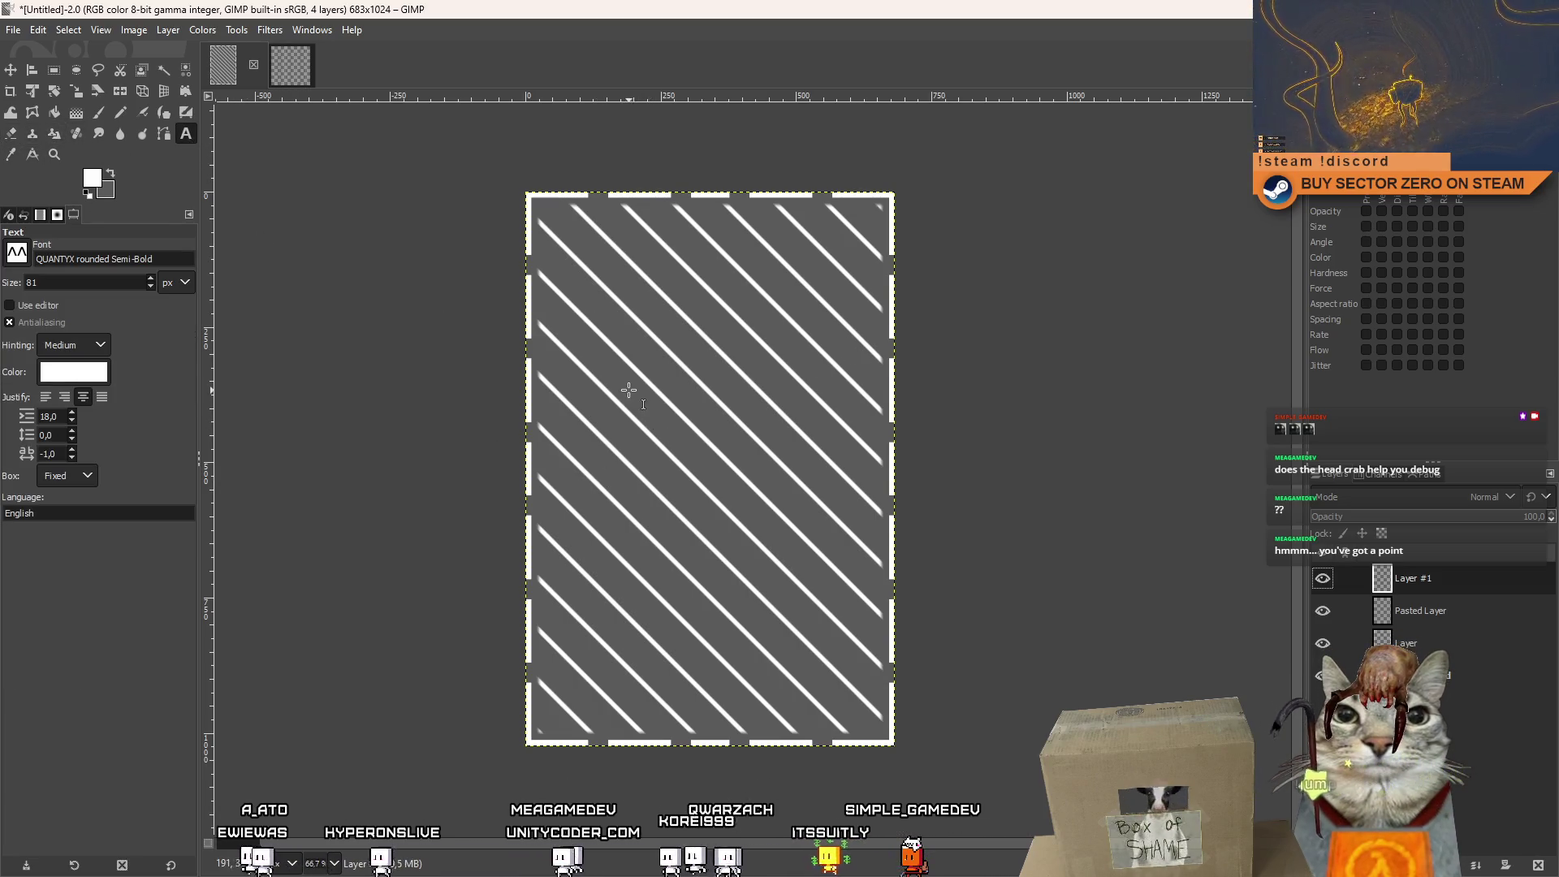
click(601, 371)
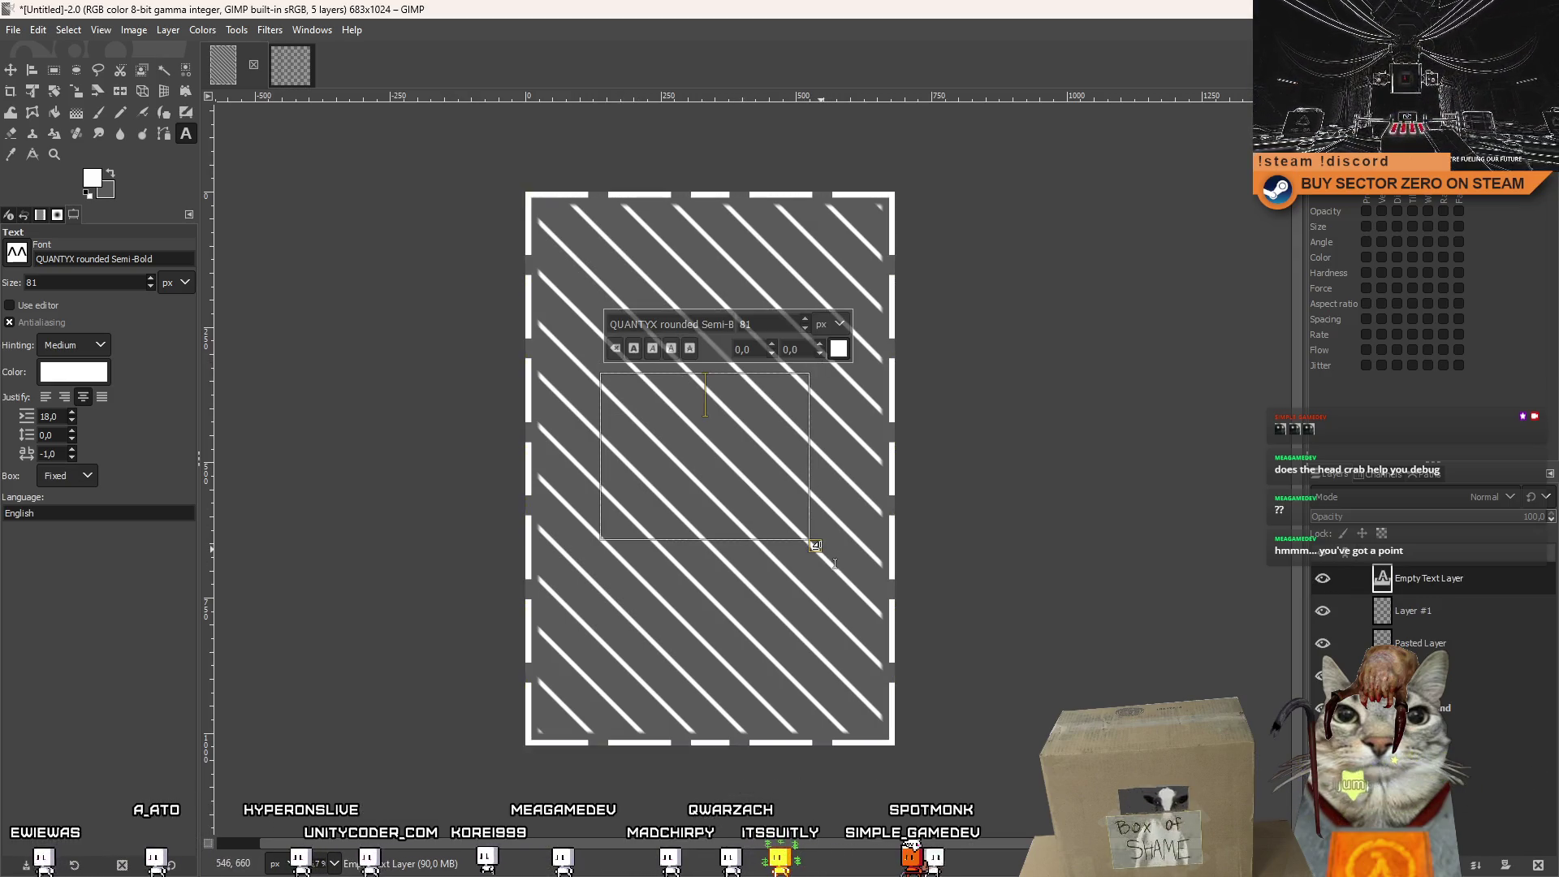
drag(814, 546, 871, 609)
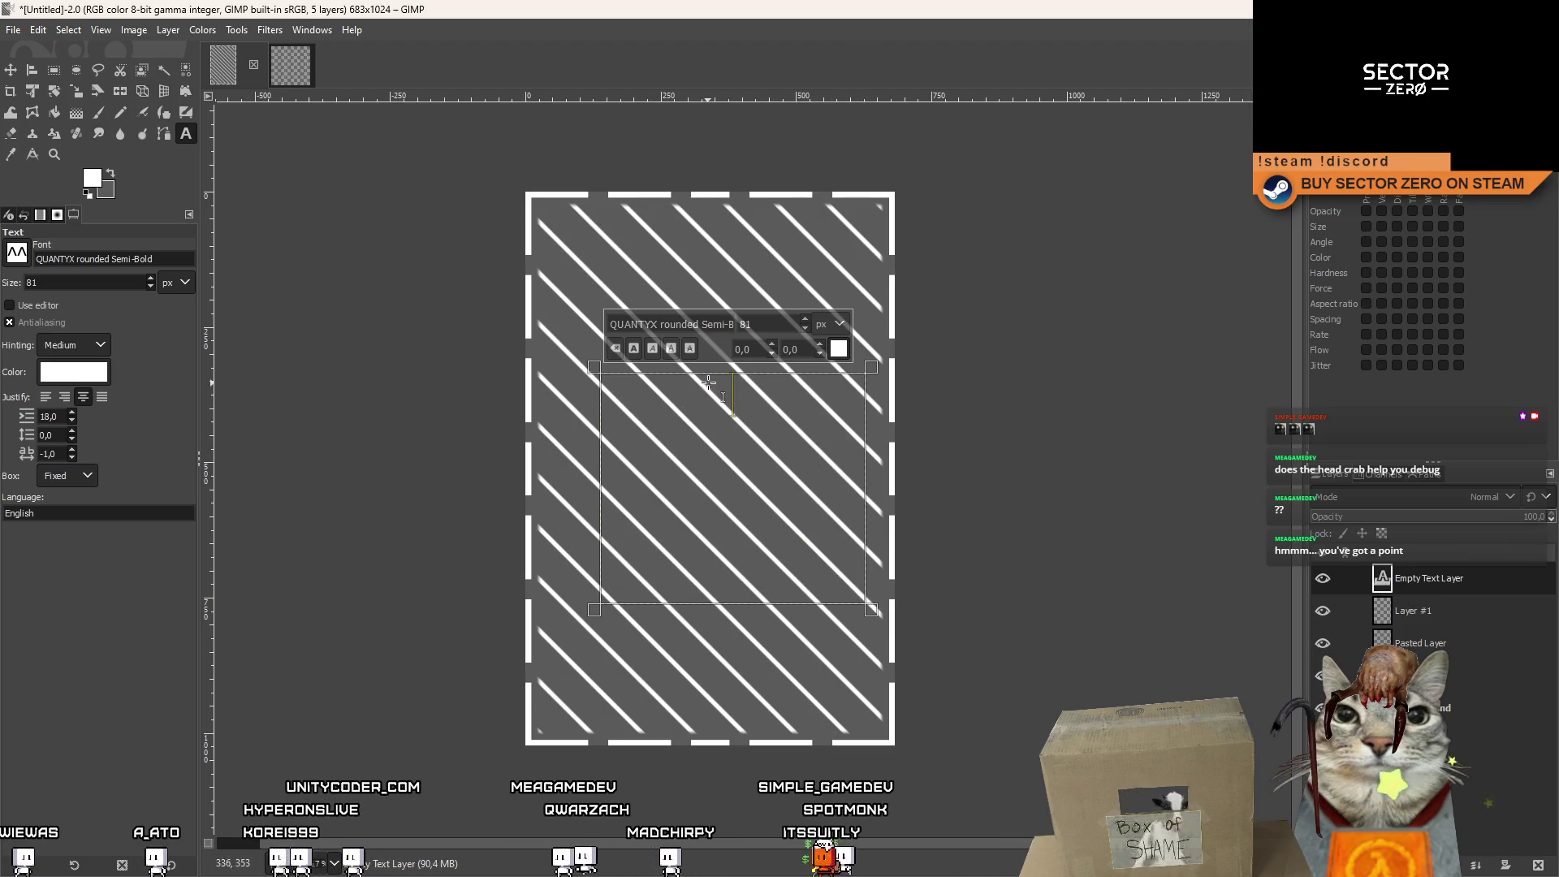
text(x)
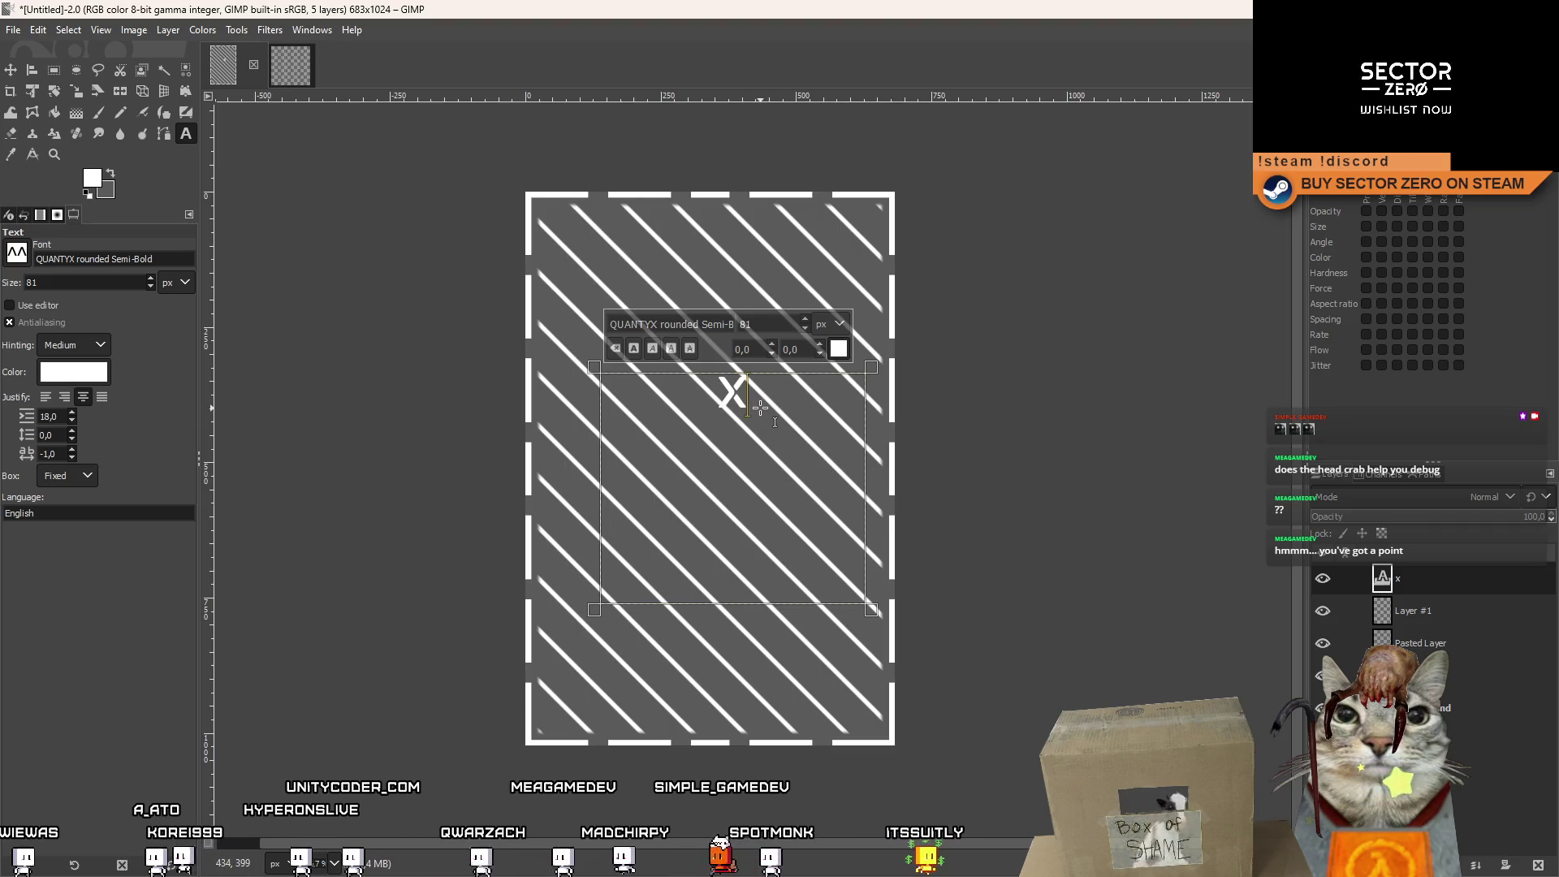
text(m)
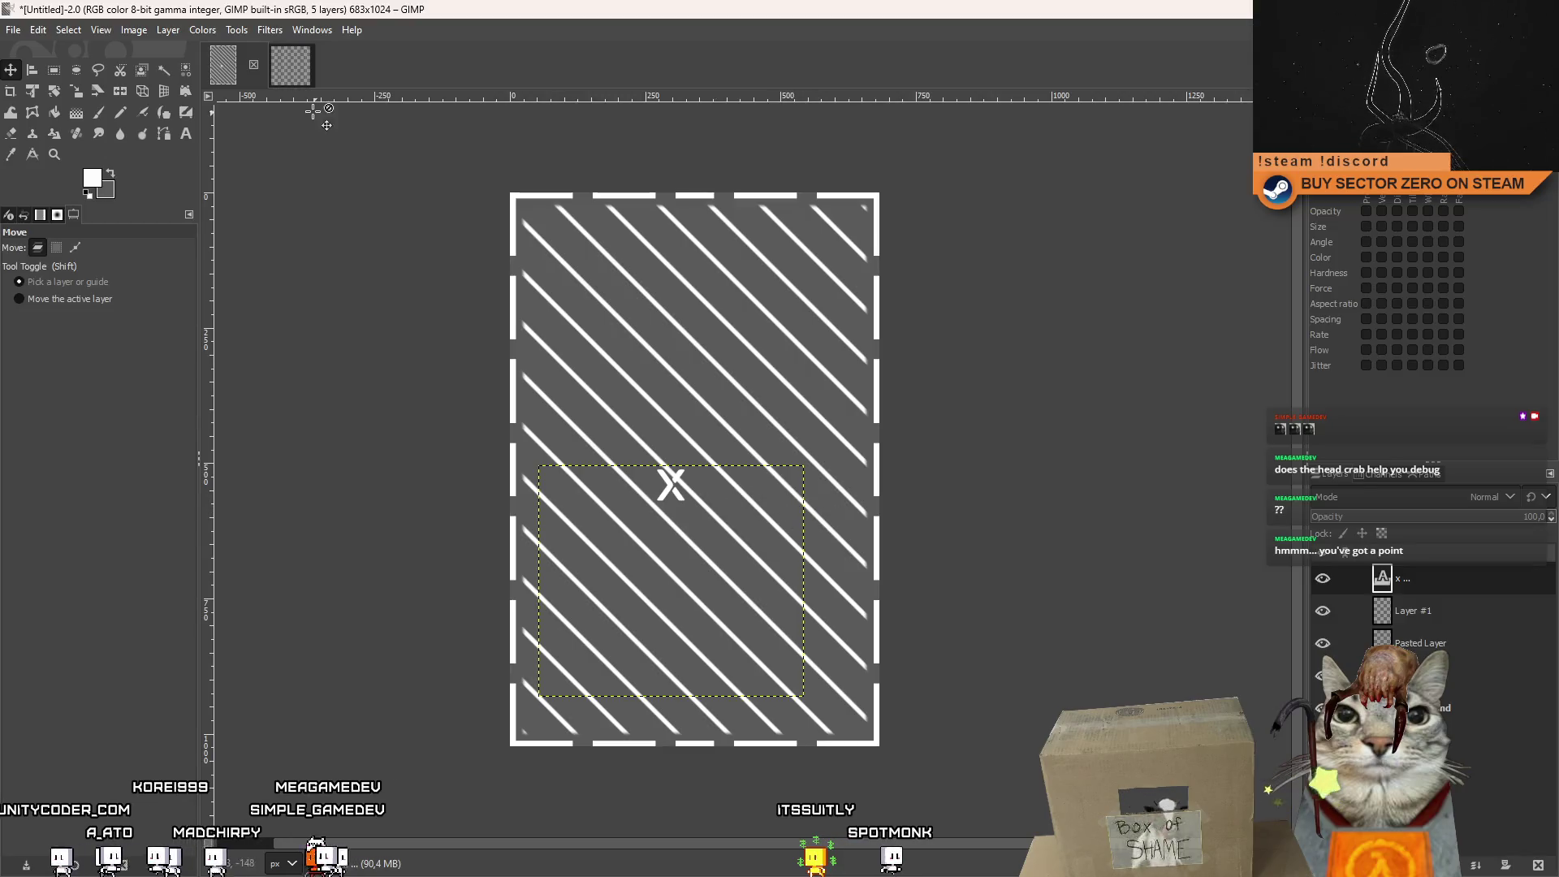
Enlarge the X to 483 px and move it up to the image centre.
click(185, 134)
click(726, 517)
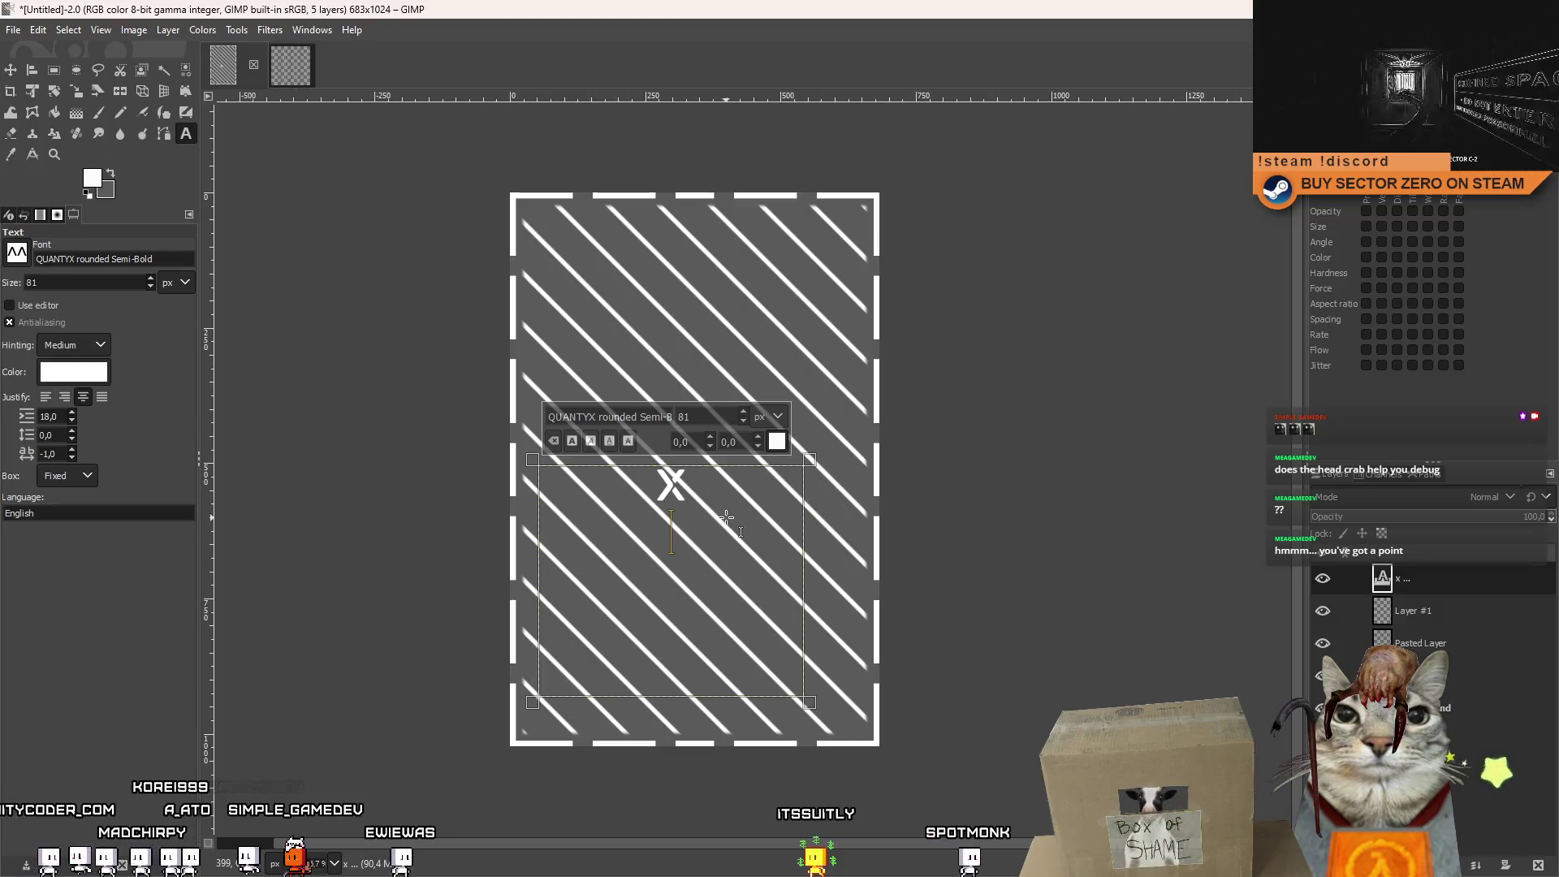
click(742, 414)
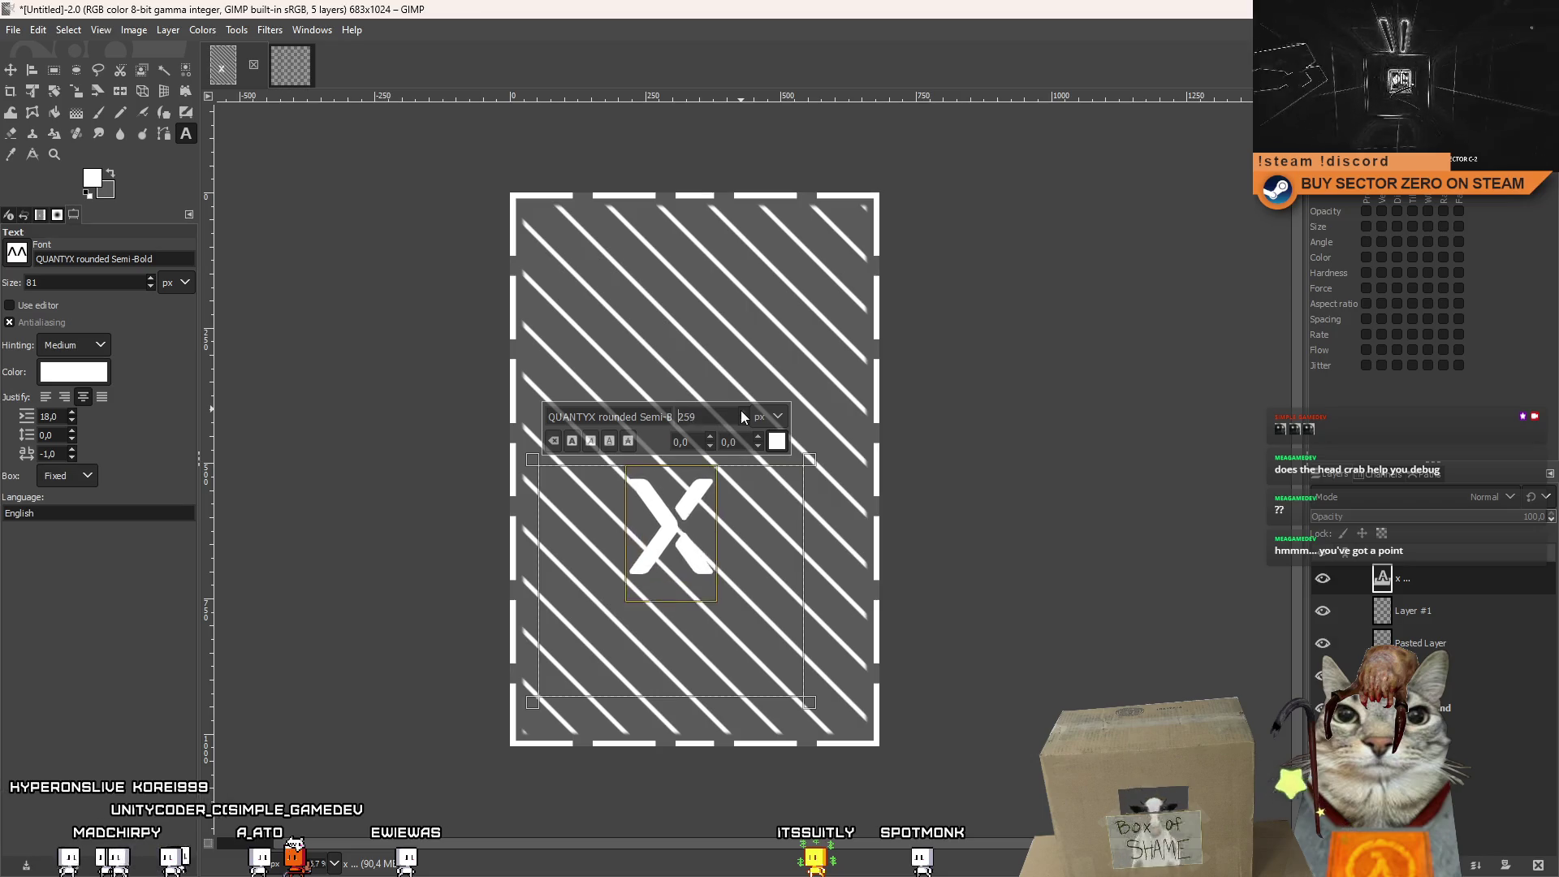
drag(741, 413, 741, 413)
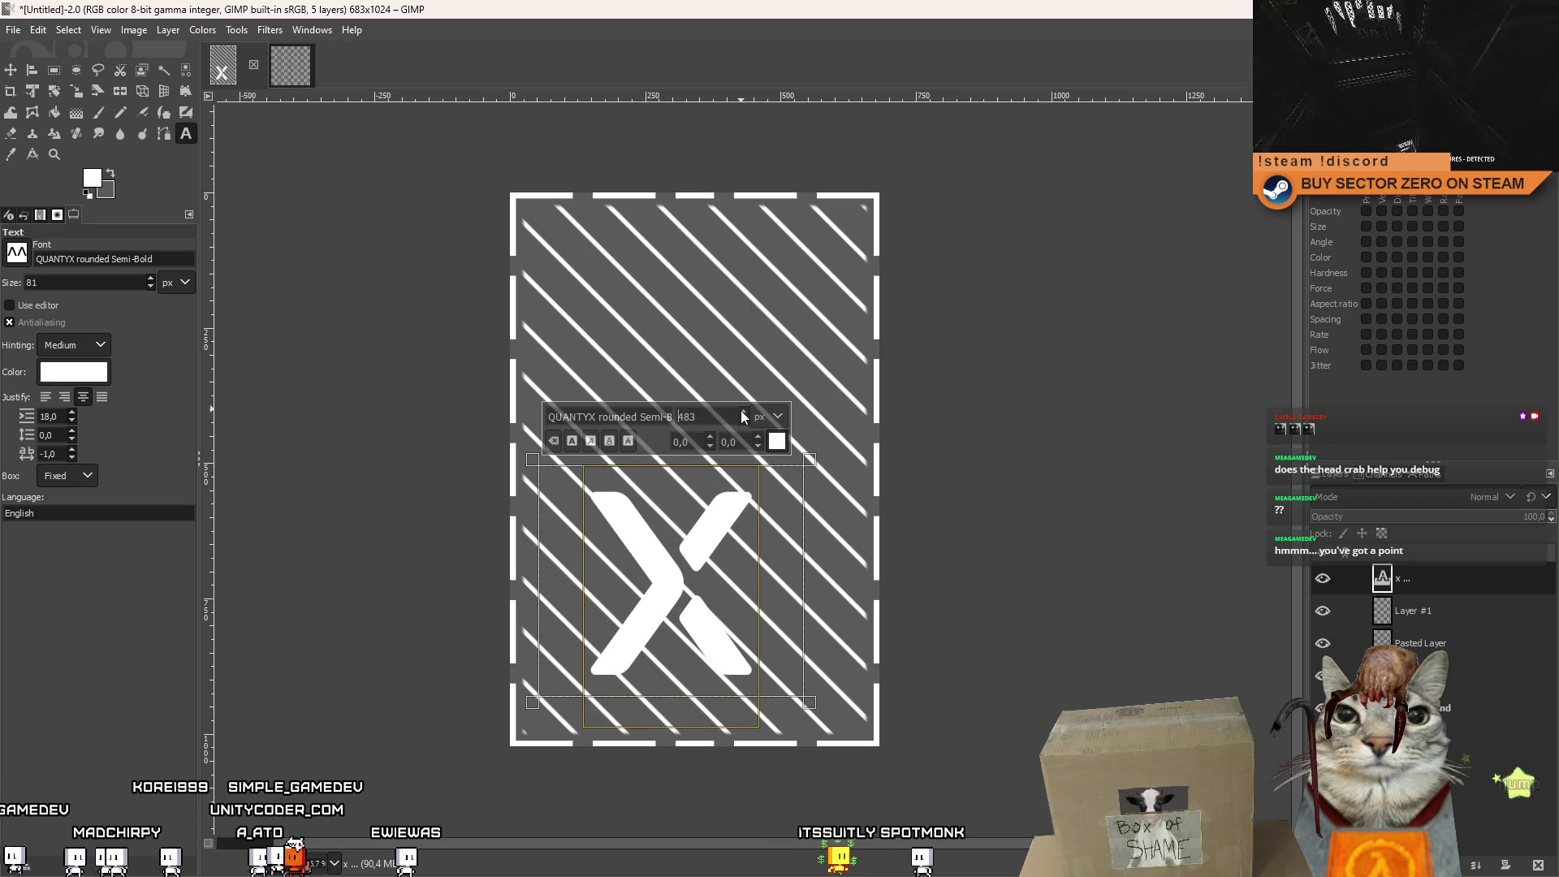
click(10, 70)
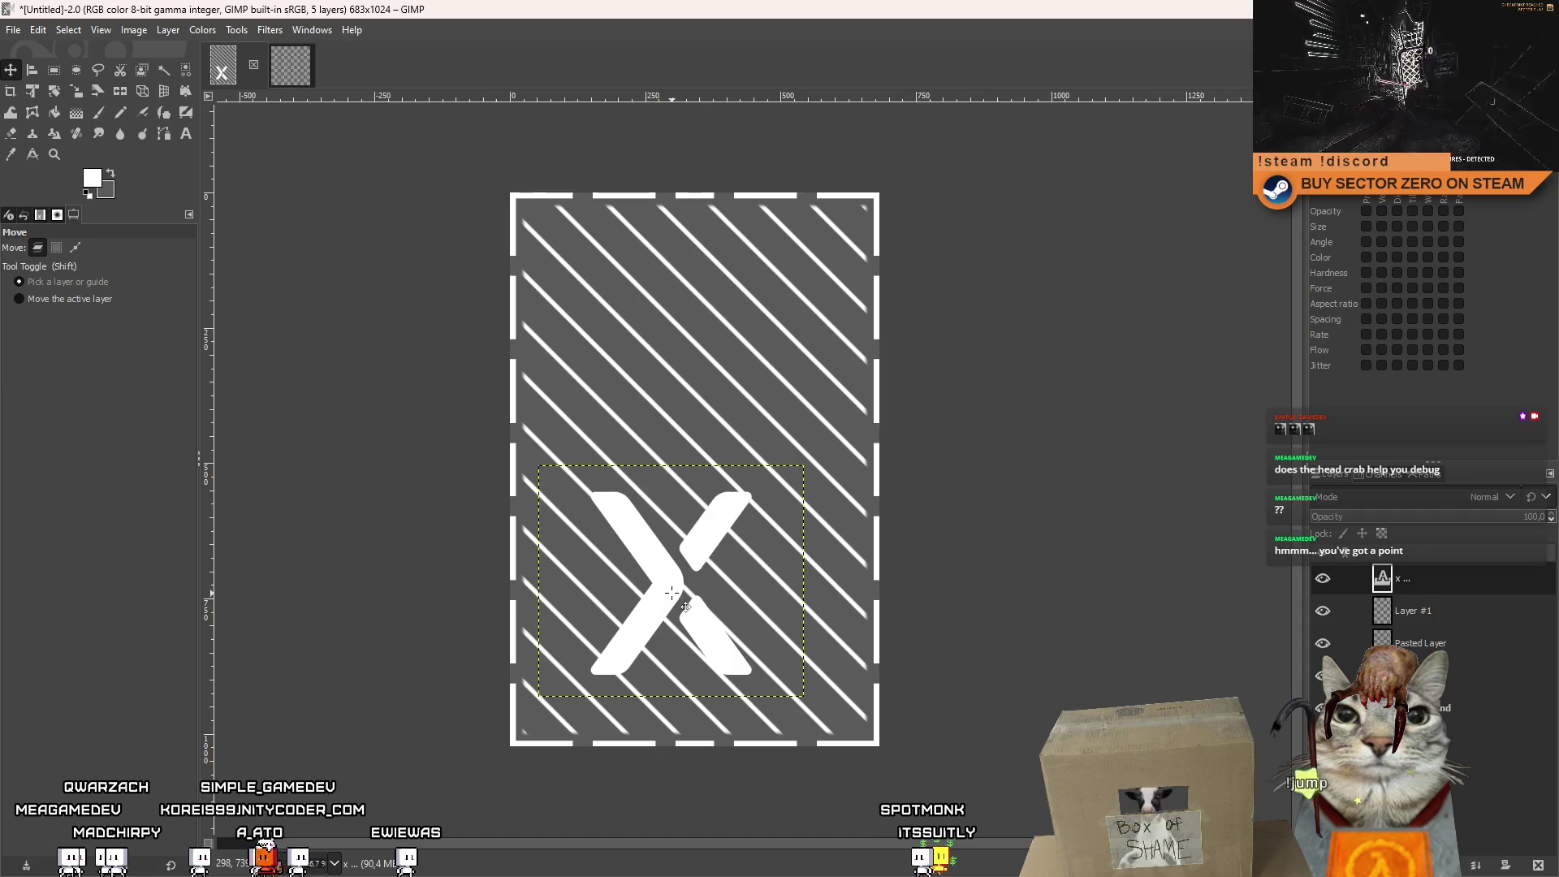
mouse_move(671, 593)
mouse_down()
mouse_move(689, 408)
mouse_move(711, 470)
mouse_move(698, 478)
mouse_up()
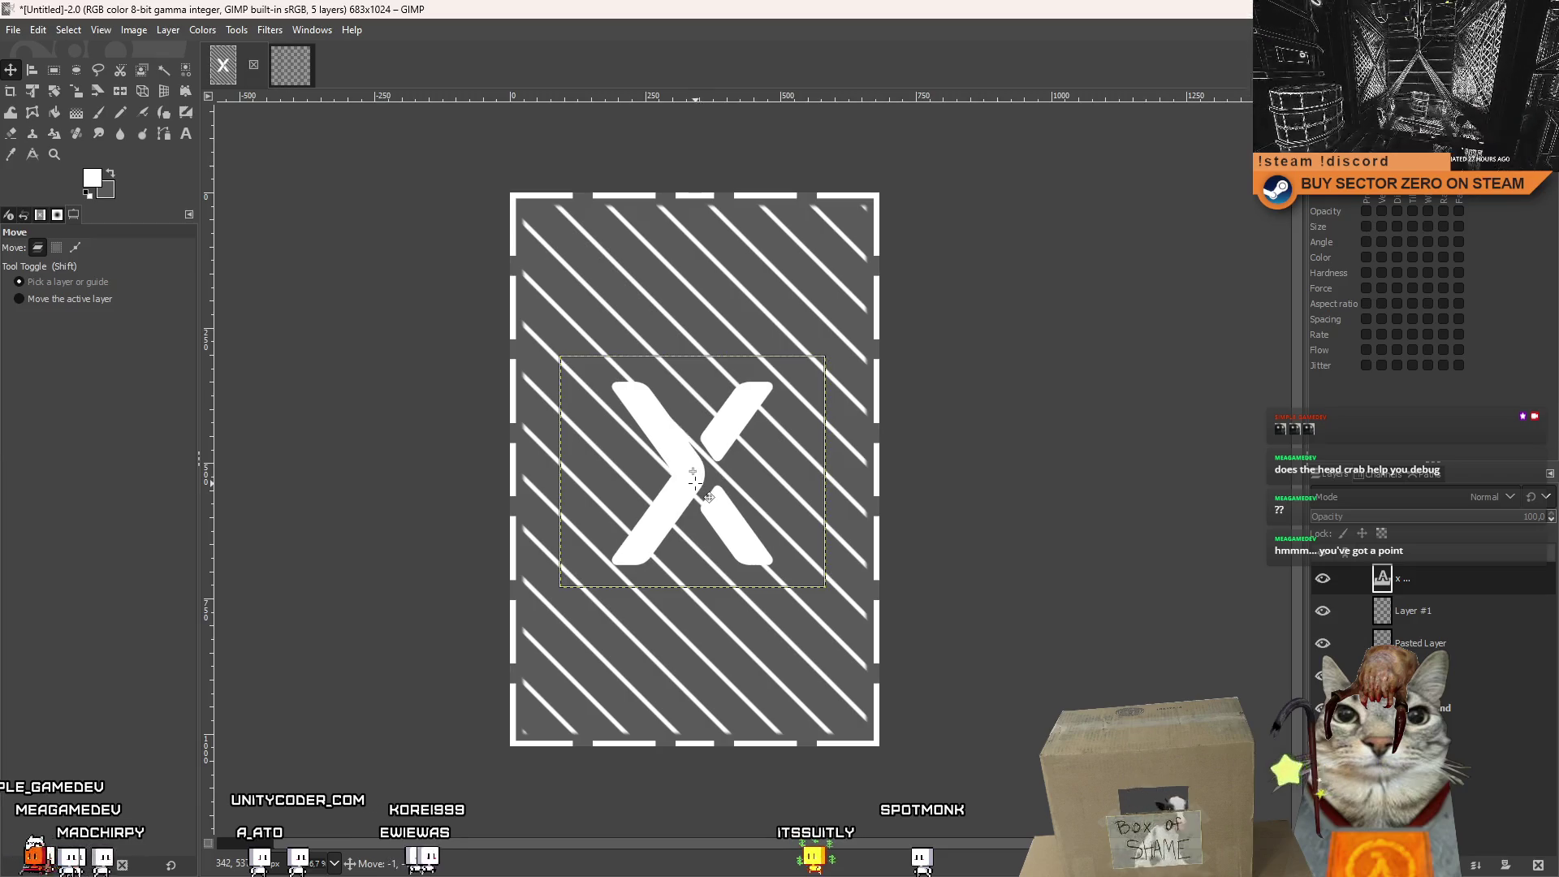
Switch the X's font to Arial, after briefly trying Arial Bold.
click(186, 133)
click(648, 388)
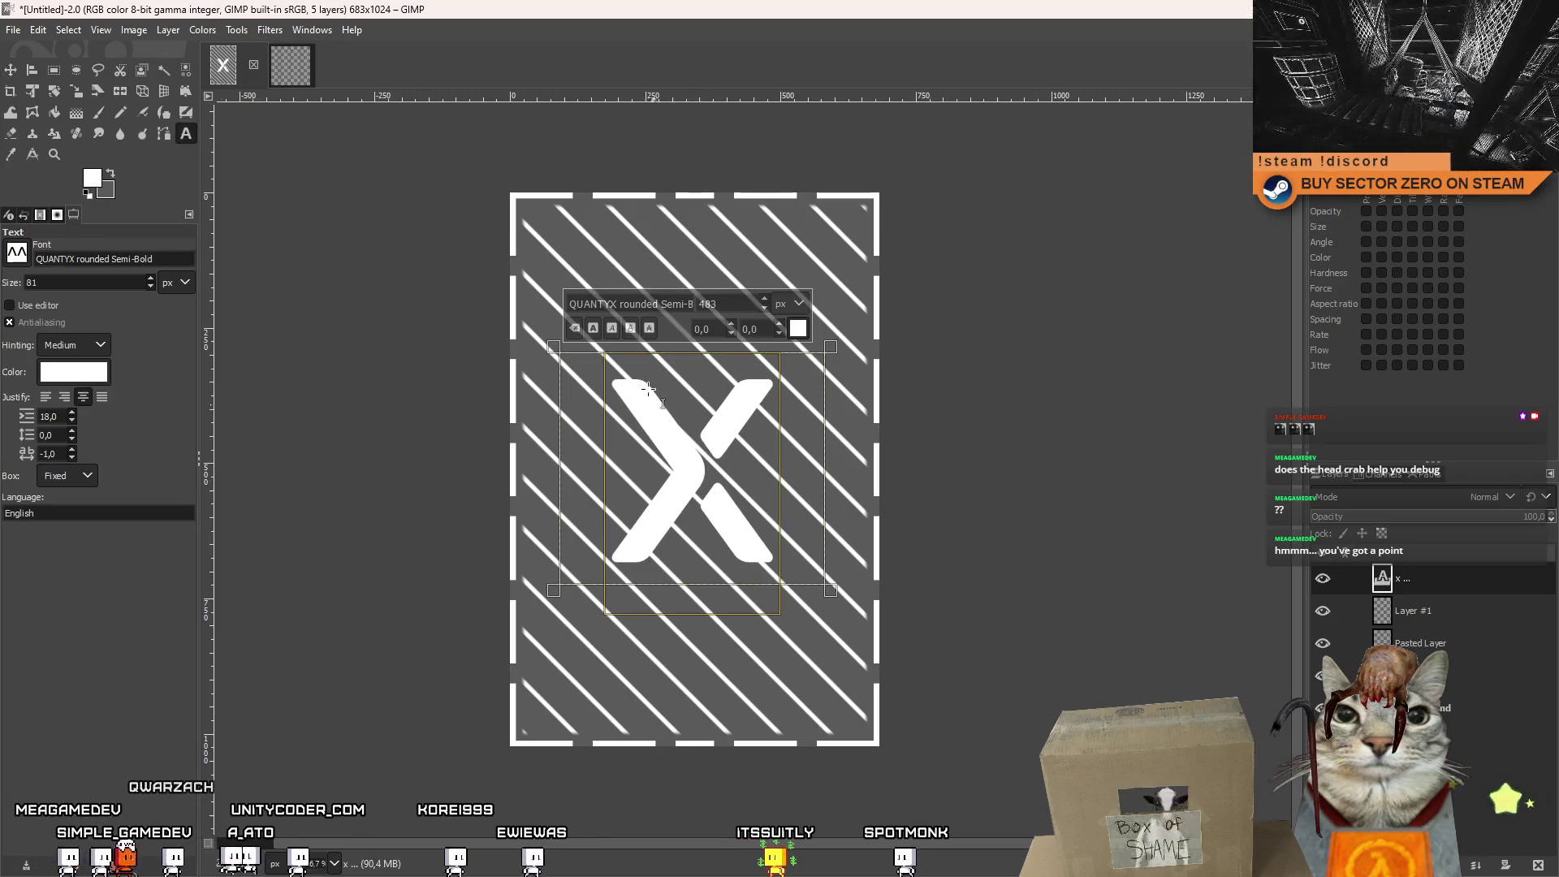
triple_click(620, 304)
text(ari)
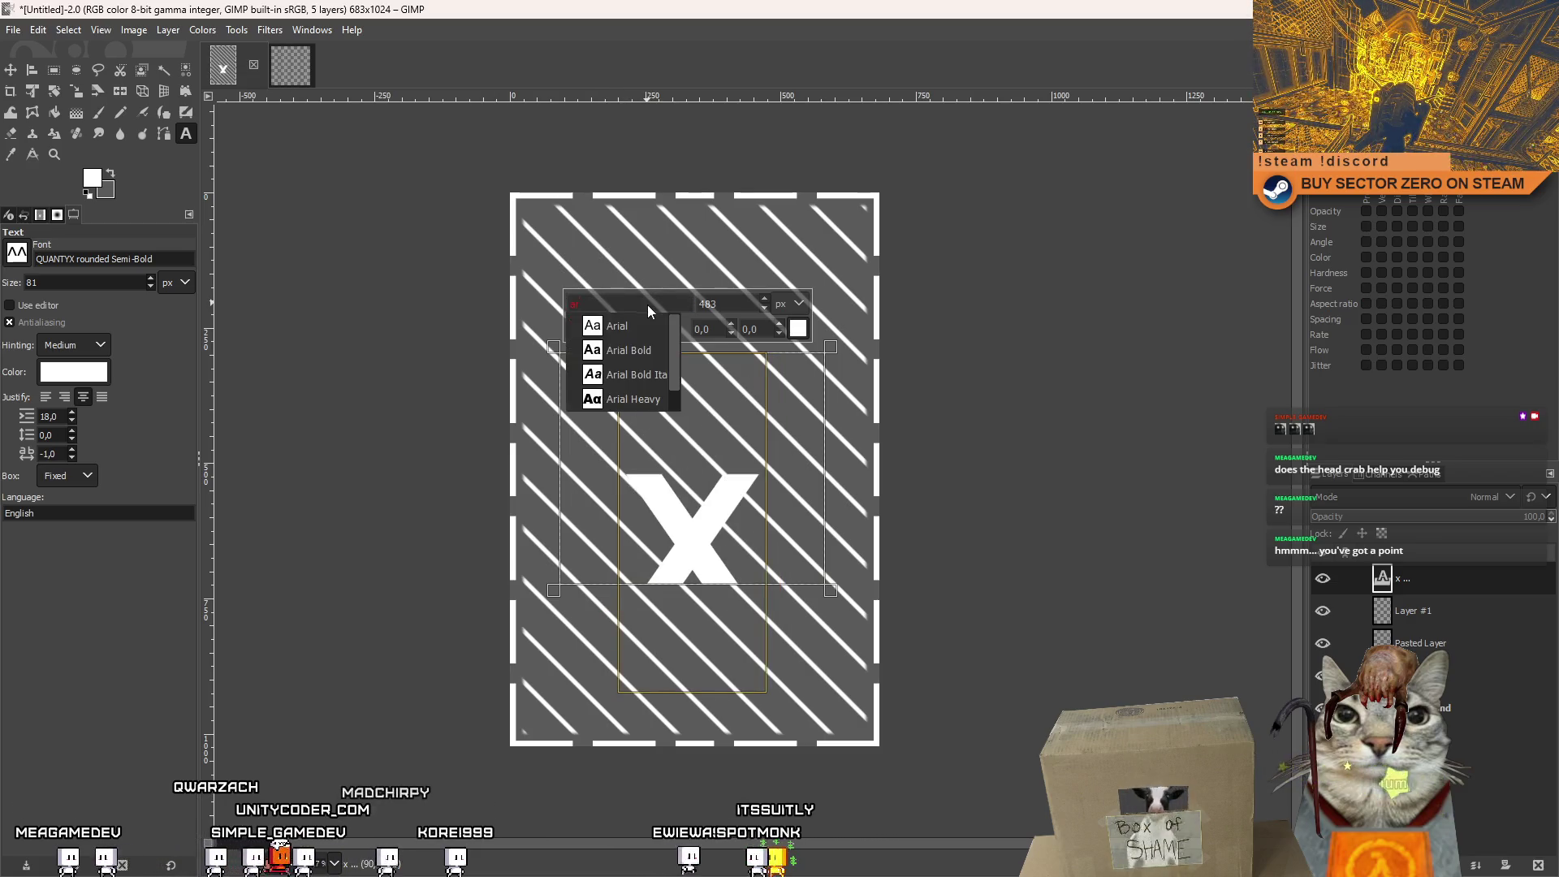
click(664, 349)
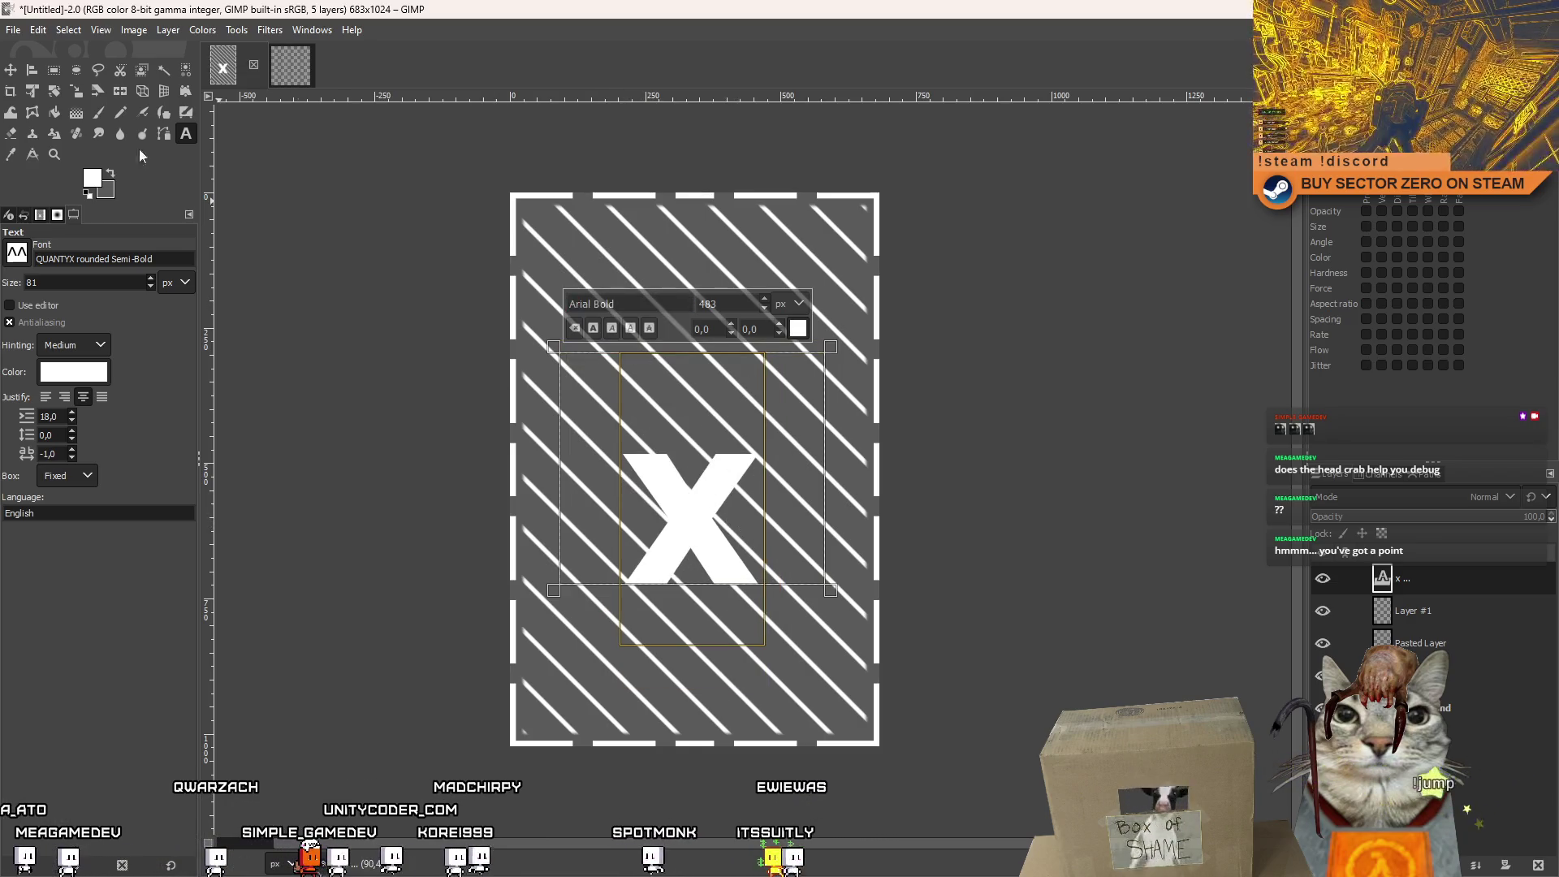
triple_click(601, 304)
text(ar)
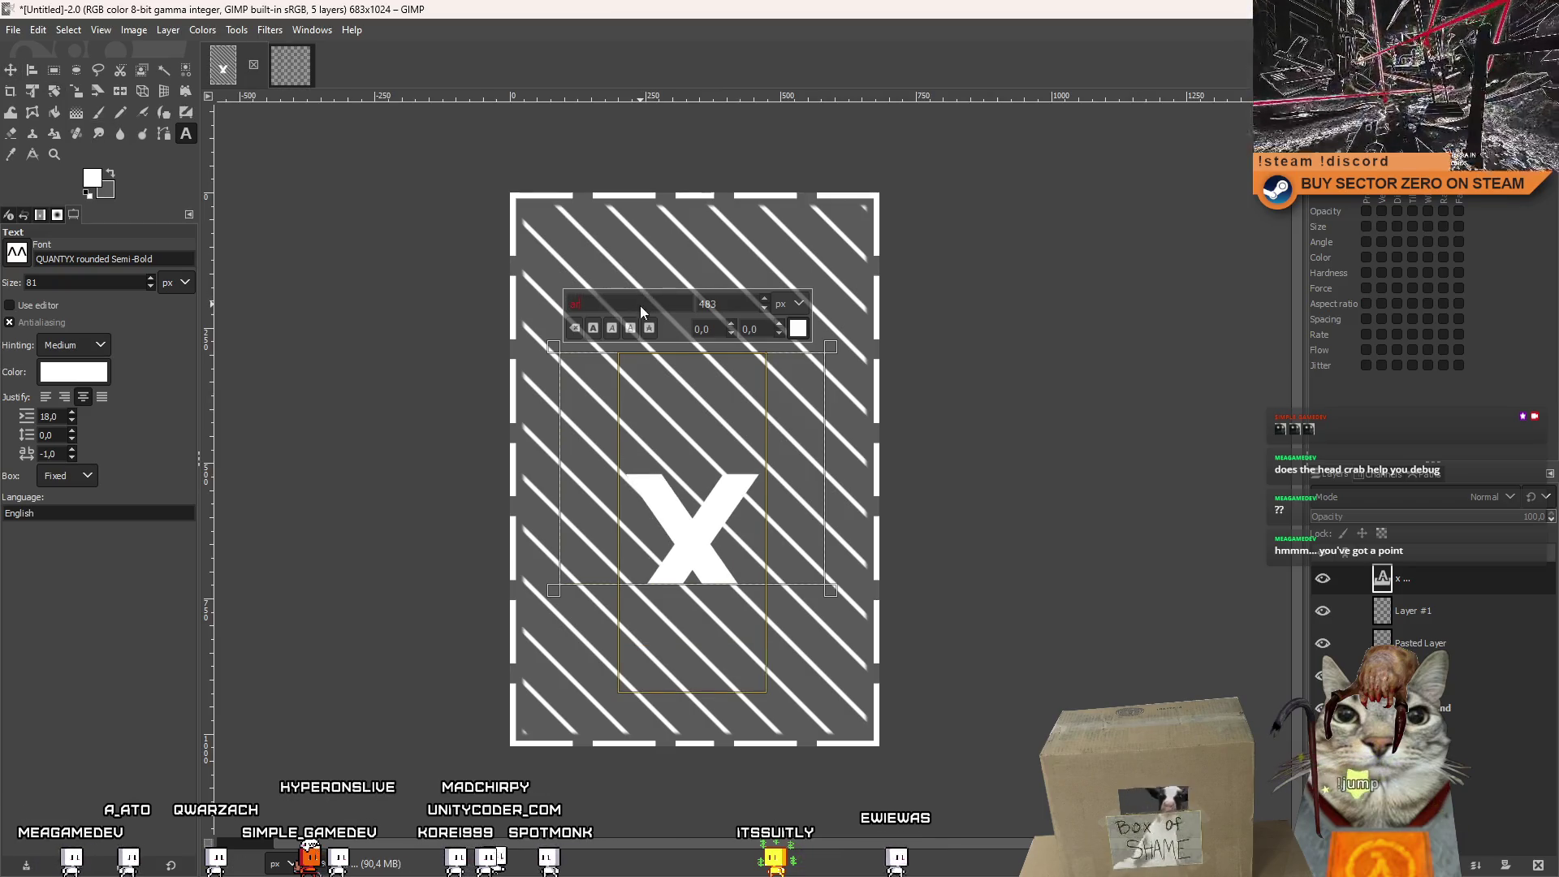
click(623, 333)
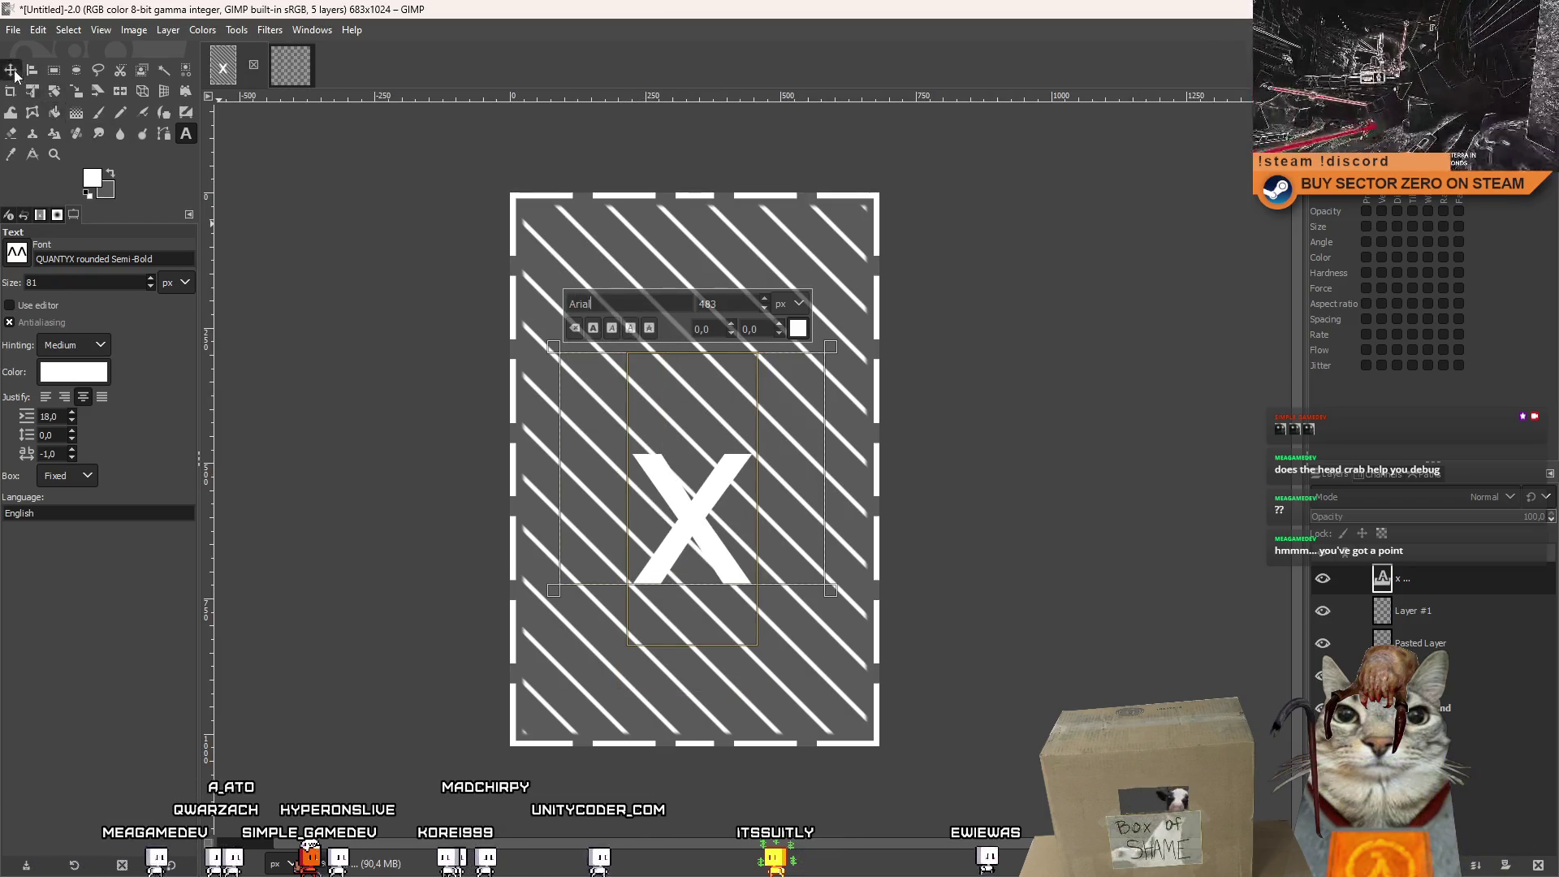
Move the X up, enlarge it to size 785, and reshape its text box.
key(m)
mouse_move(694, 542)
mouse_down()
mouse_move(699, 473)
mouse_move(733, 637)
mouse_up()
key(t)
click(715, 520)
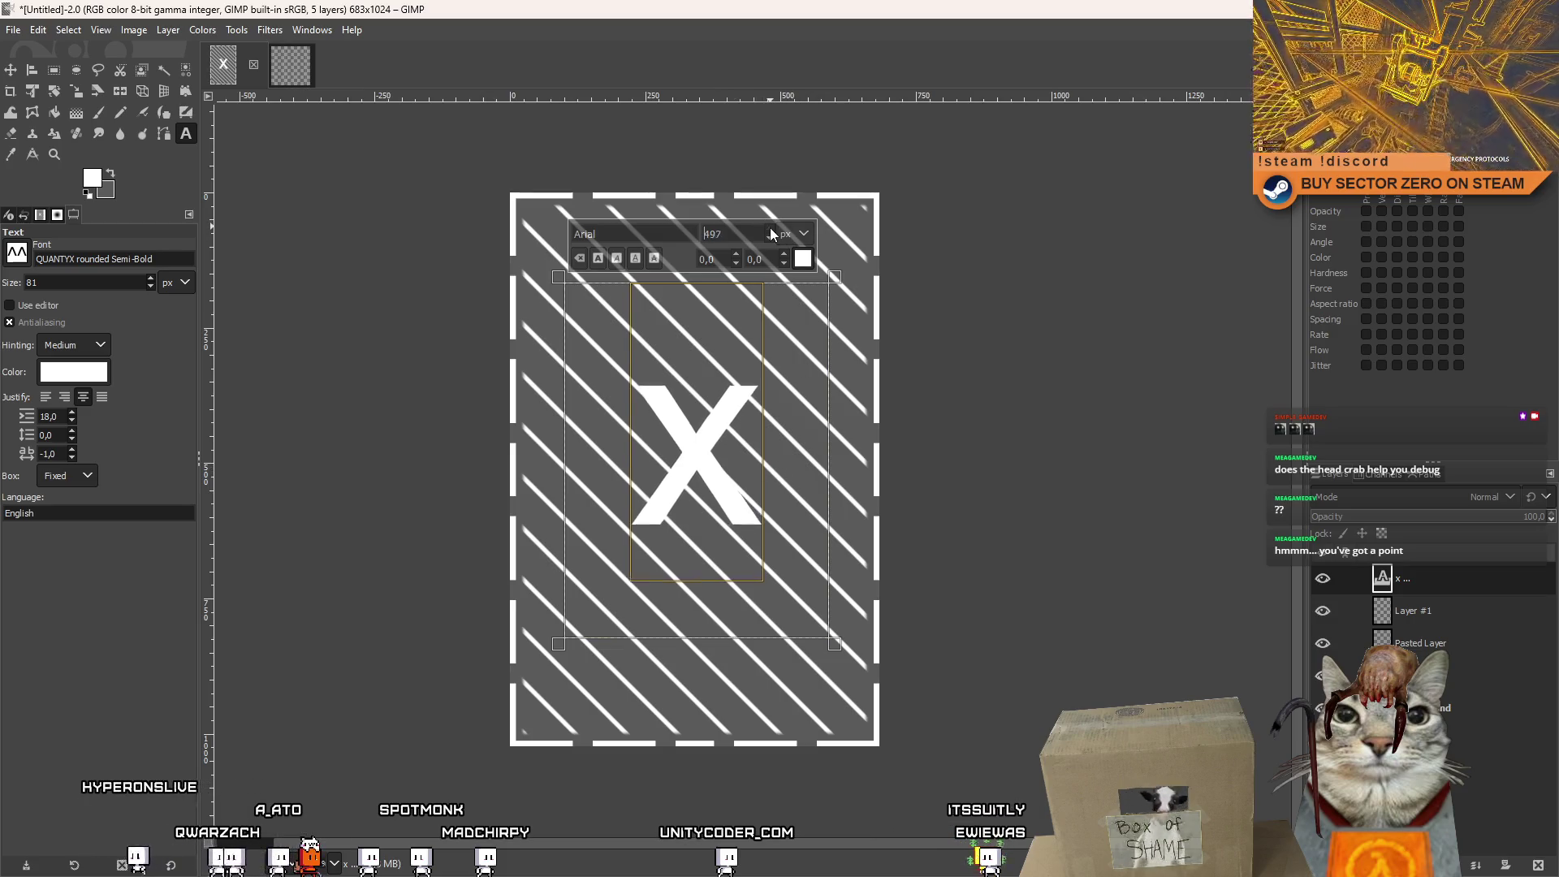
click(771, 230)
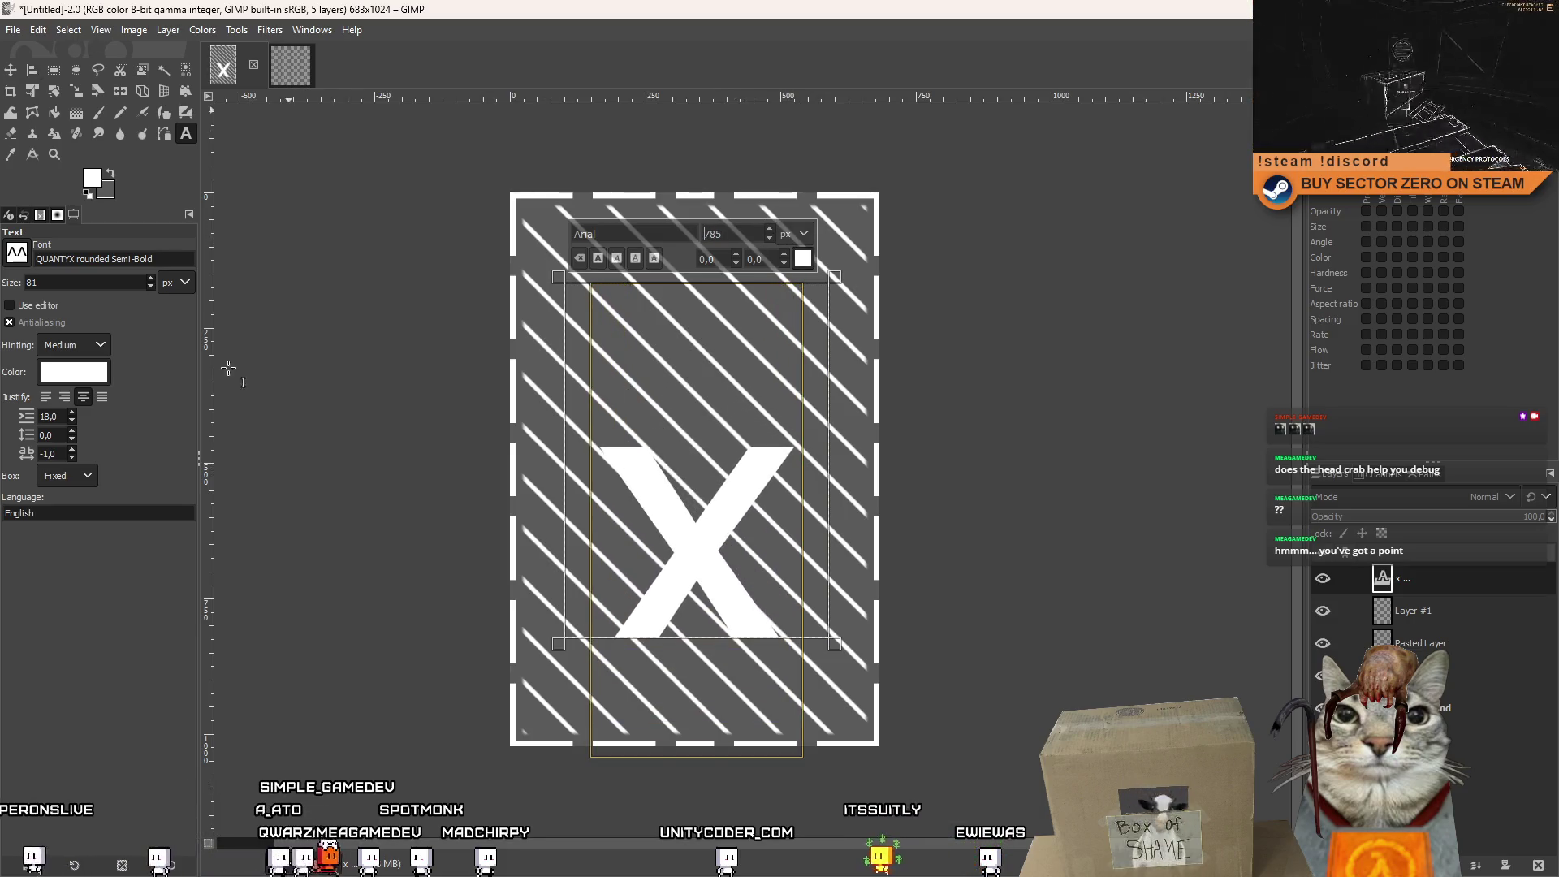
drag(722, 643, 766, 814)
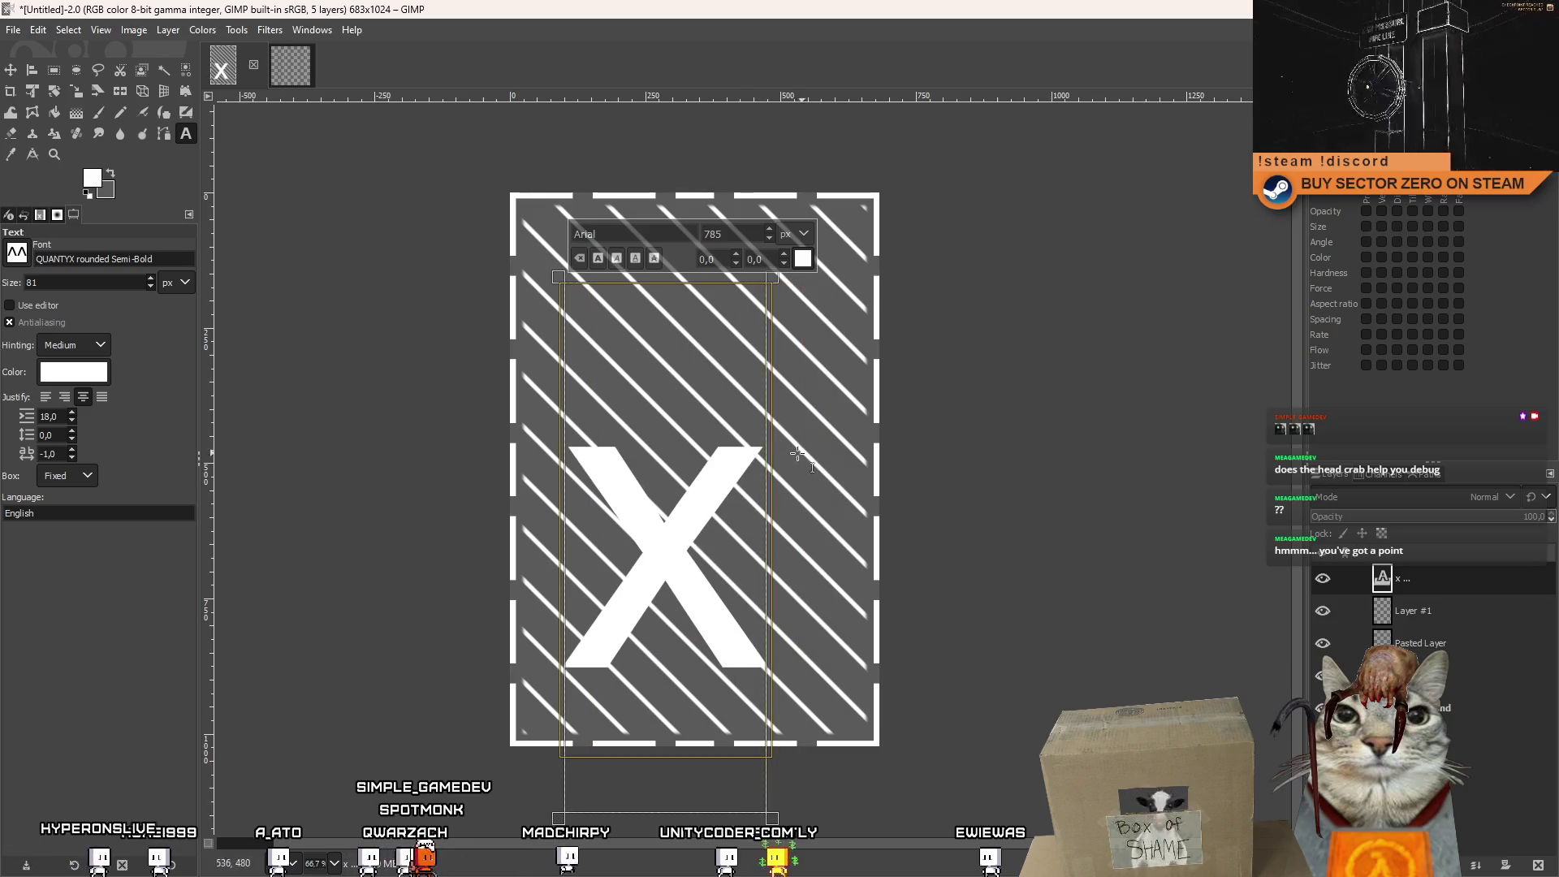
drag(768, 481, 982, 483)
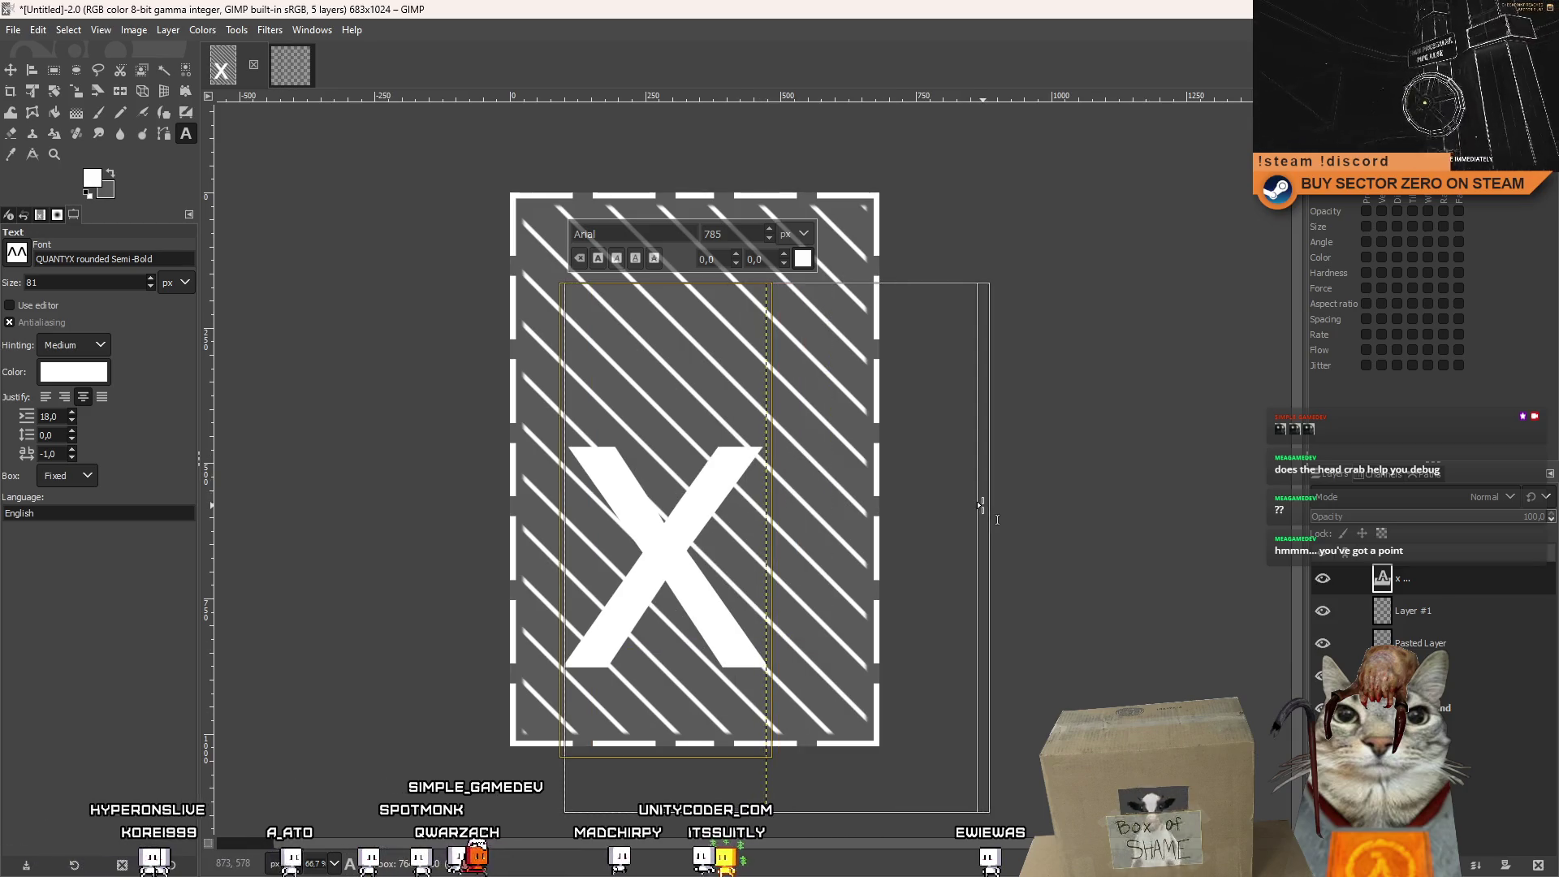
Move the X up-left, then nudge it slightly right to centre it on the sign.
click(10, 70)
drag(786, 559, 714, 481)
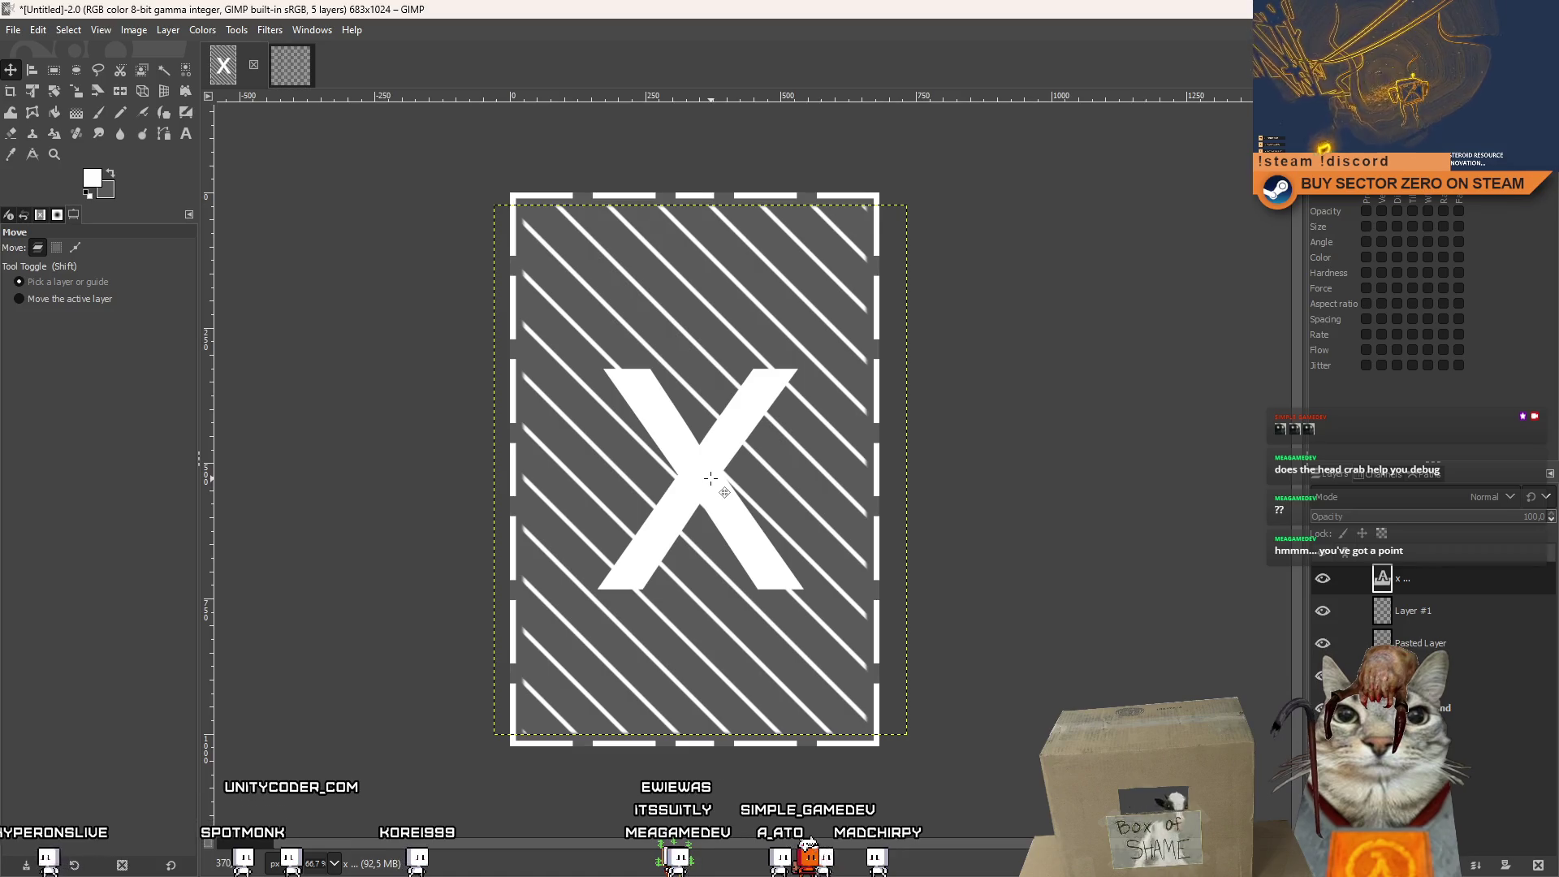
drag(710, 479, 709, 478)
Turn the floating pasted vertical stripes into their own layer, Pasted Layer #1.
click(298, 81)
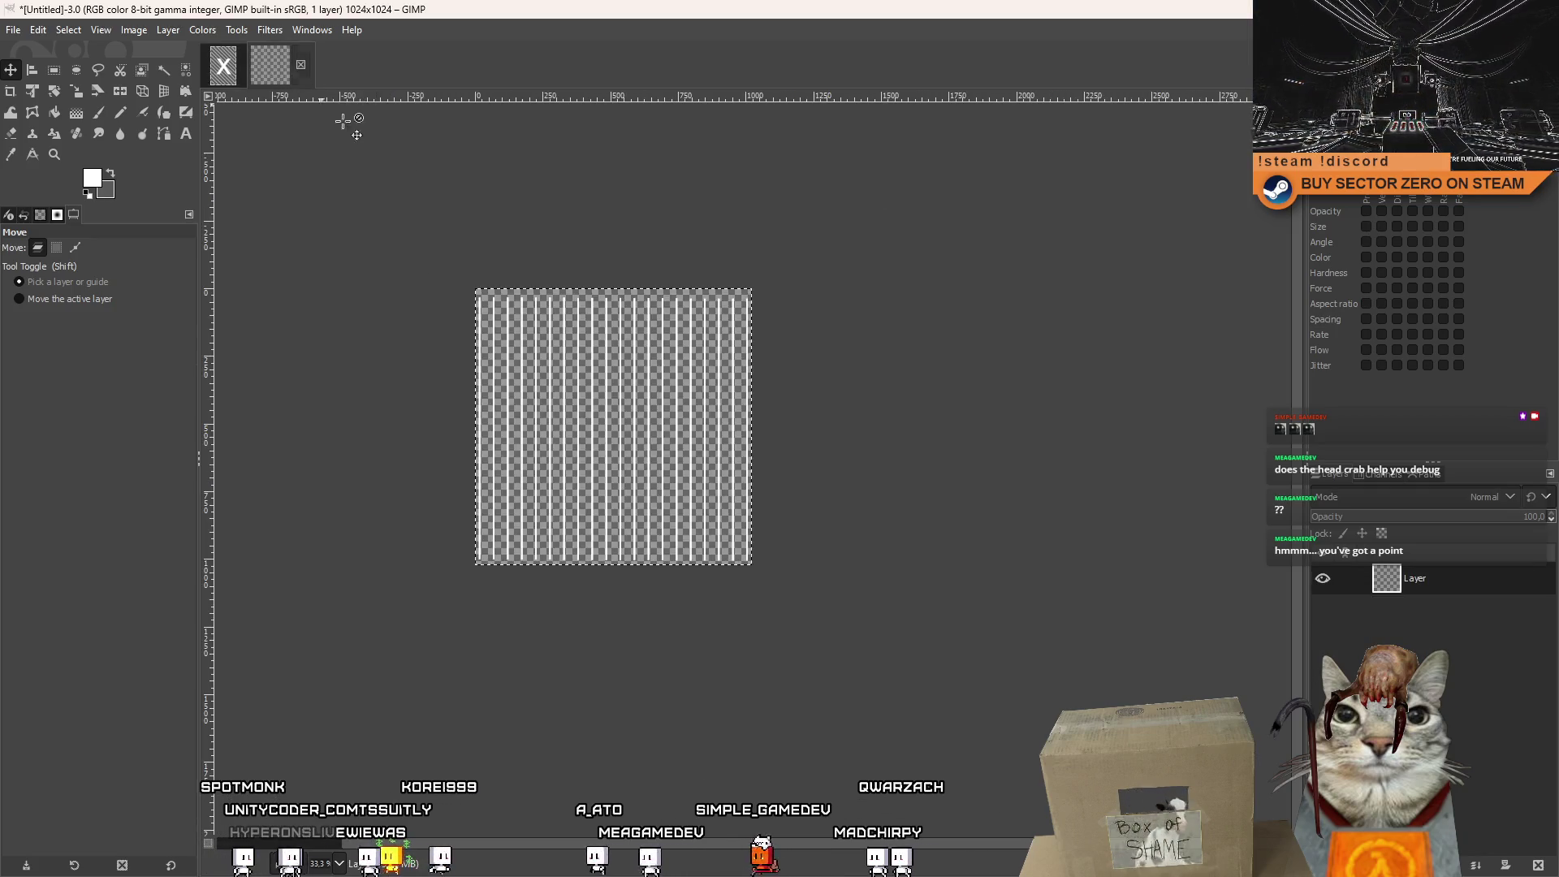
click(52, 70)
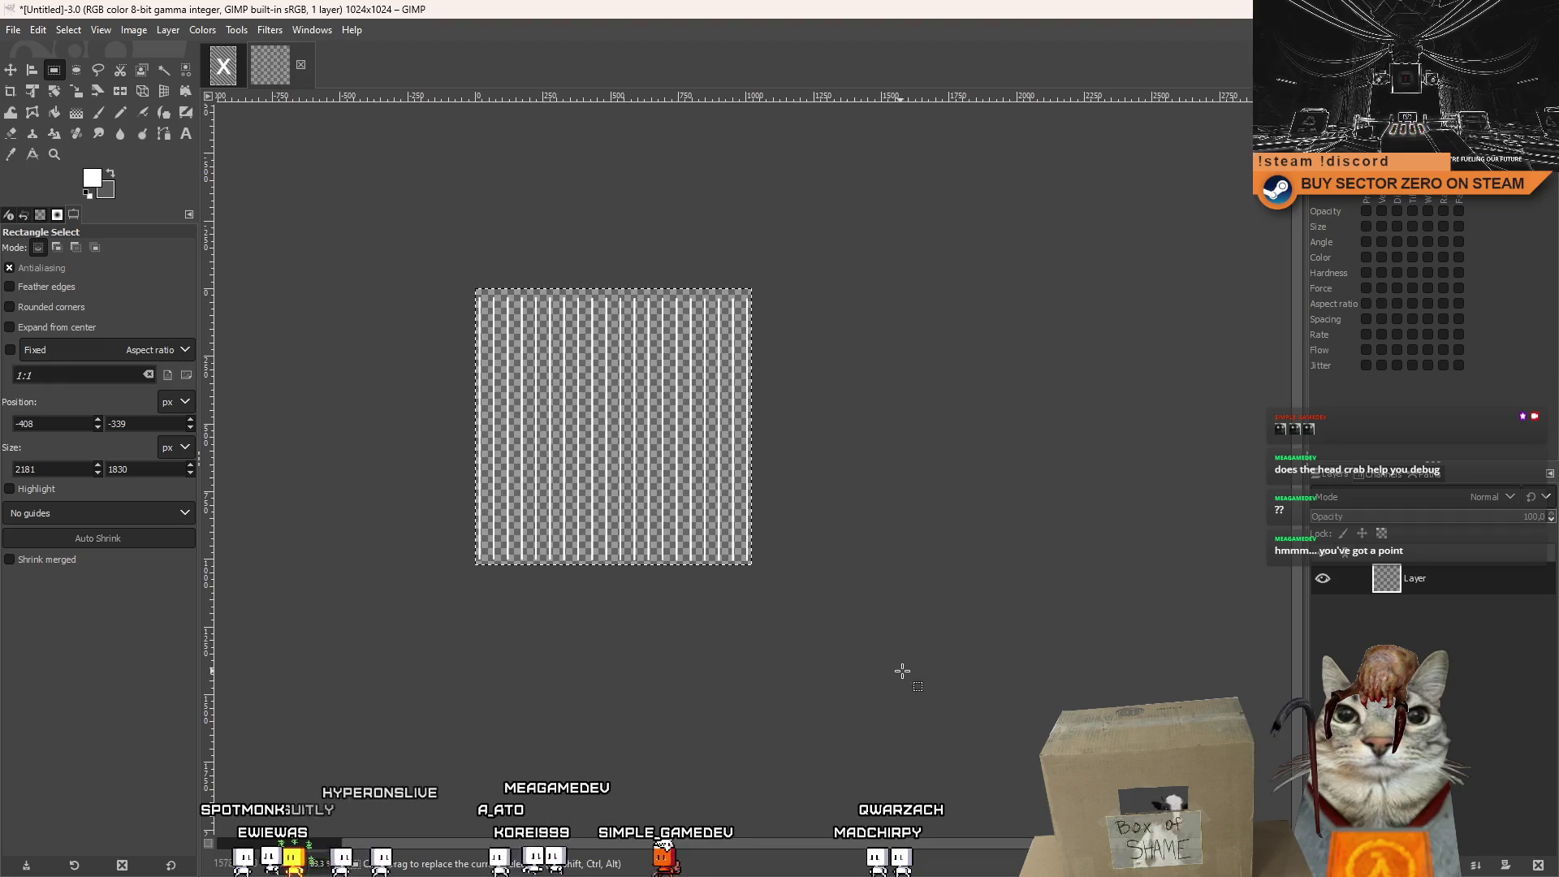
click(233, 73)
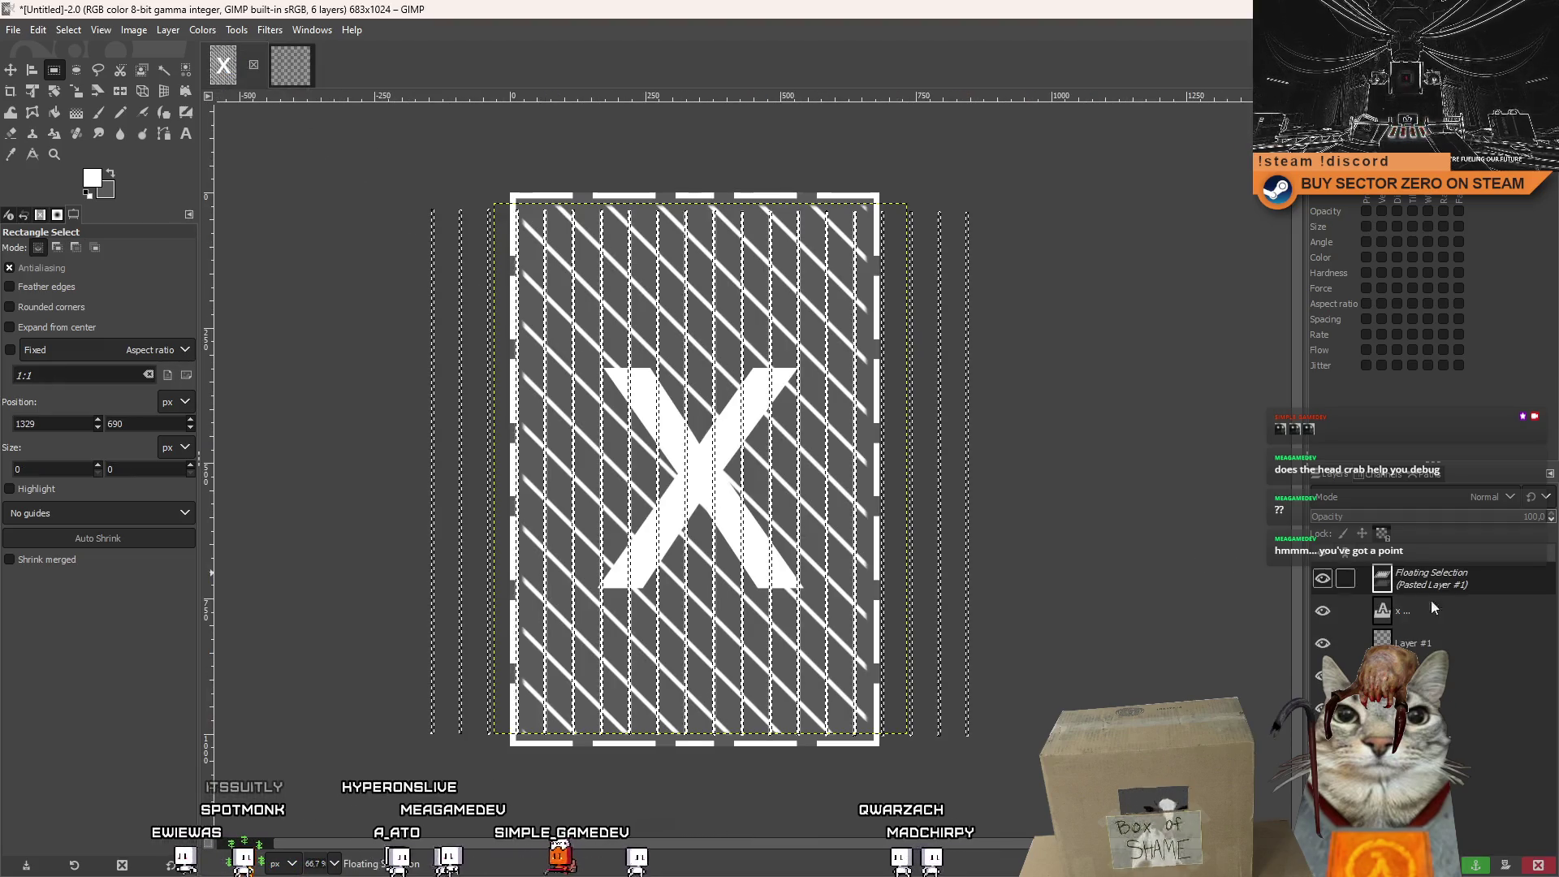
right_click(1431, 601)
click(1352, 127)
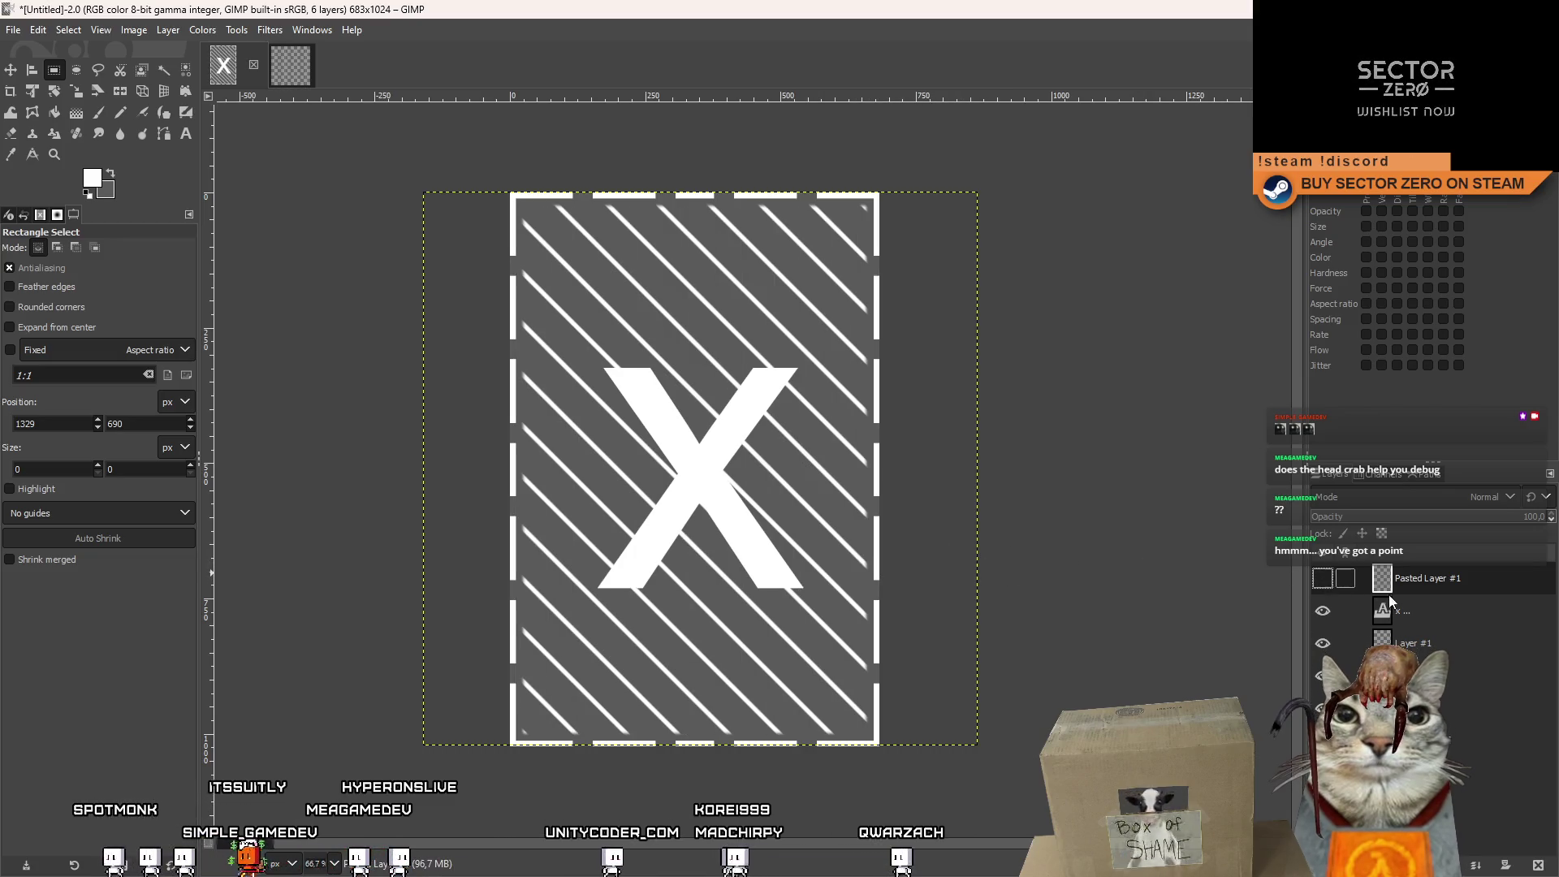
Toggle the diagonal stripe layer's visibility to check it, then select the layer beneath.
click(1410, 609)
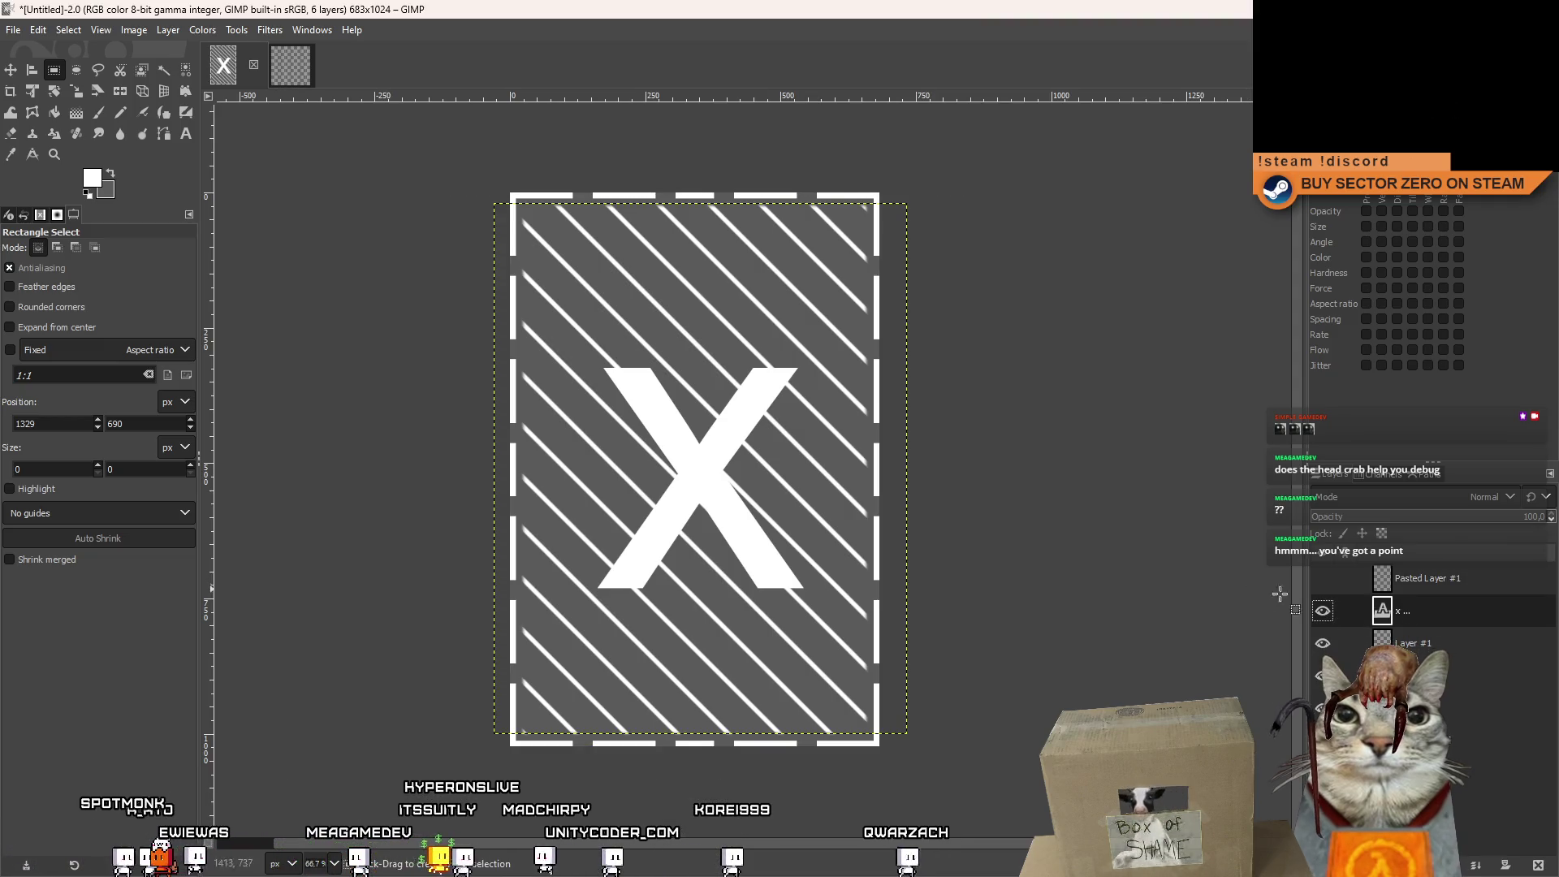
click(1352, 641)
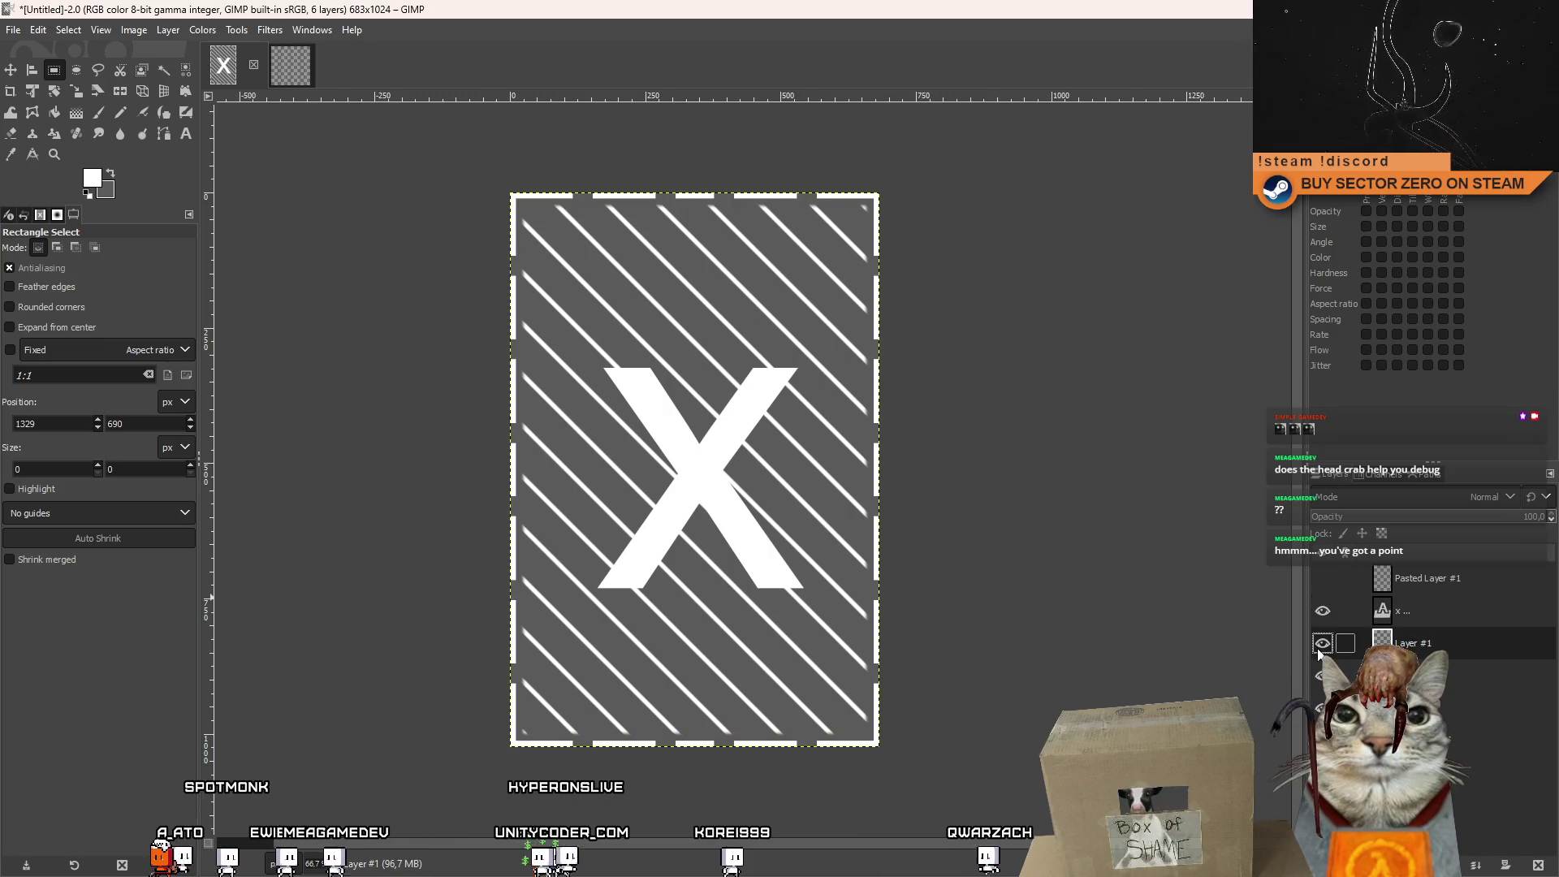
click(1321, 643)
click(1322, 643)
click(1347, 675)
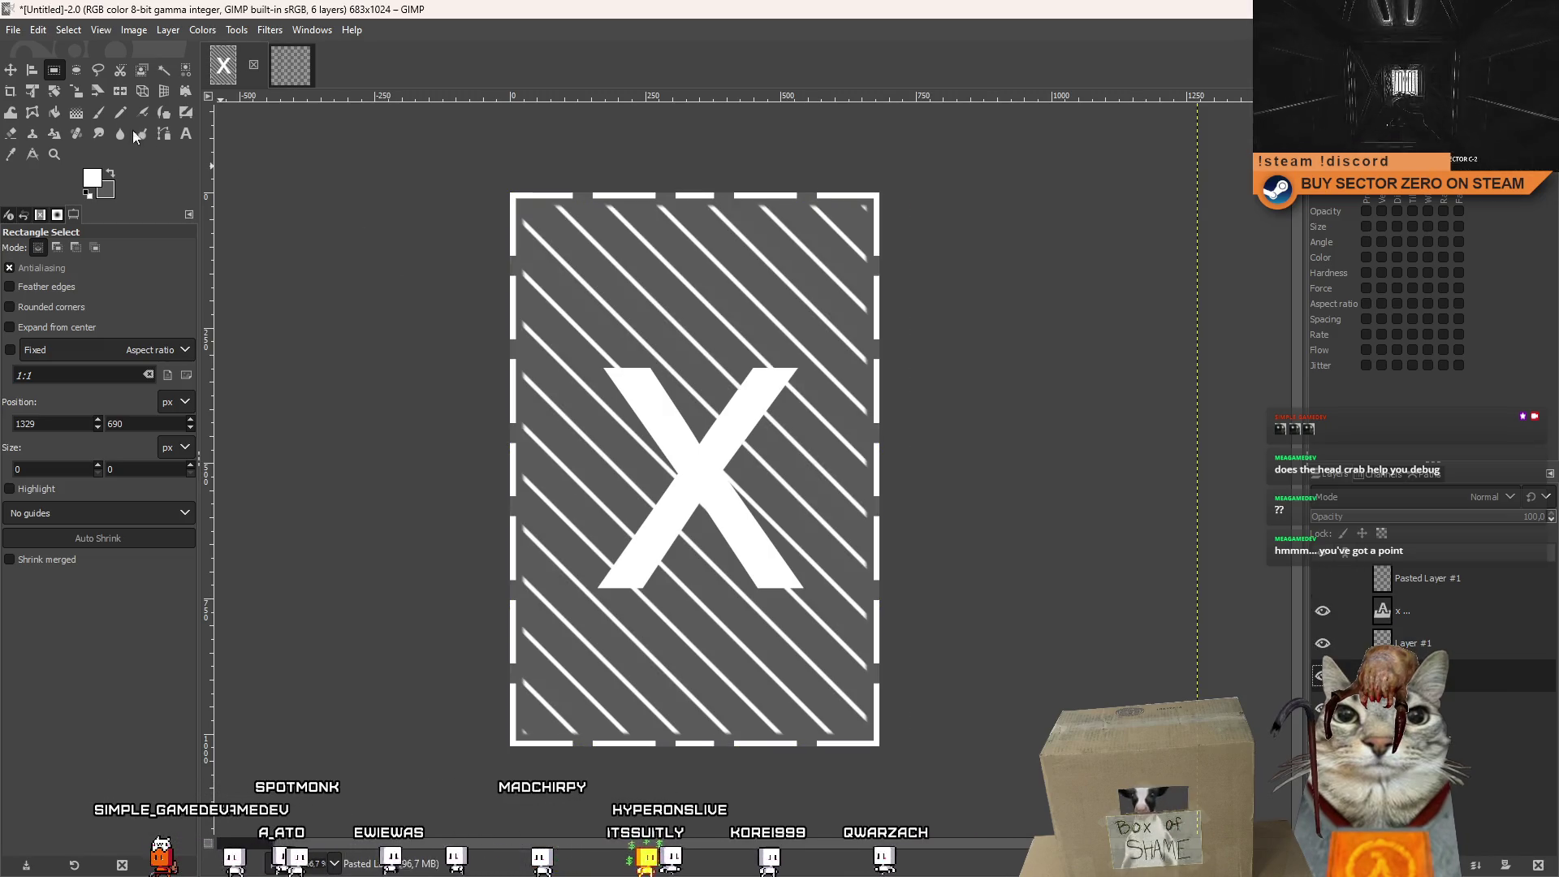
Paint a soft white dab on the X's left arm and erase a straight gap beside its right arm.
click(100, 115)
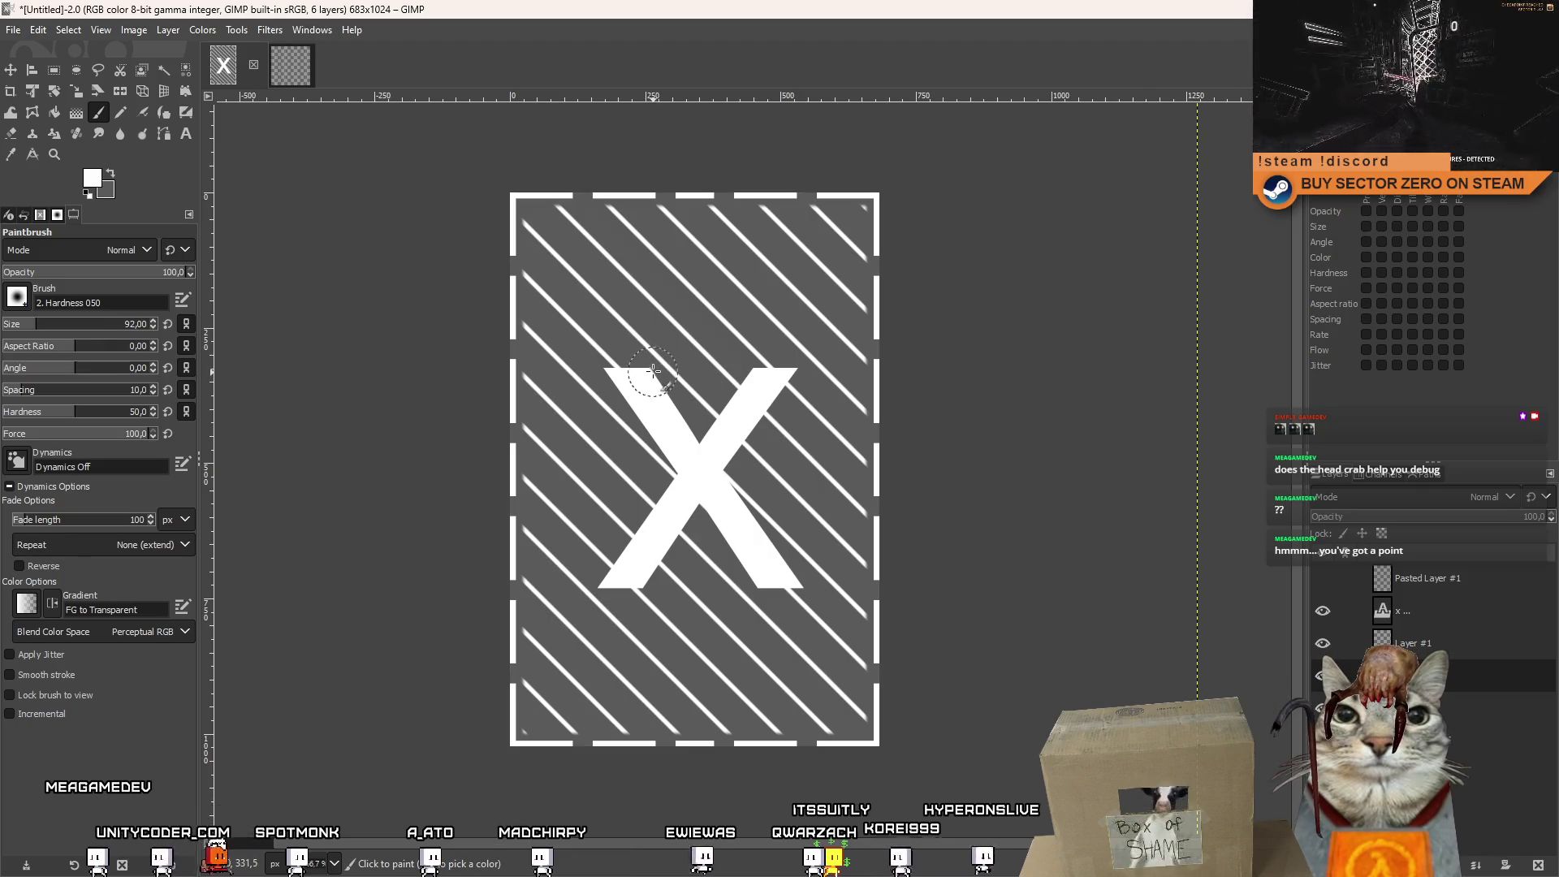
click(652, 367)
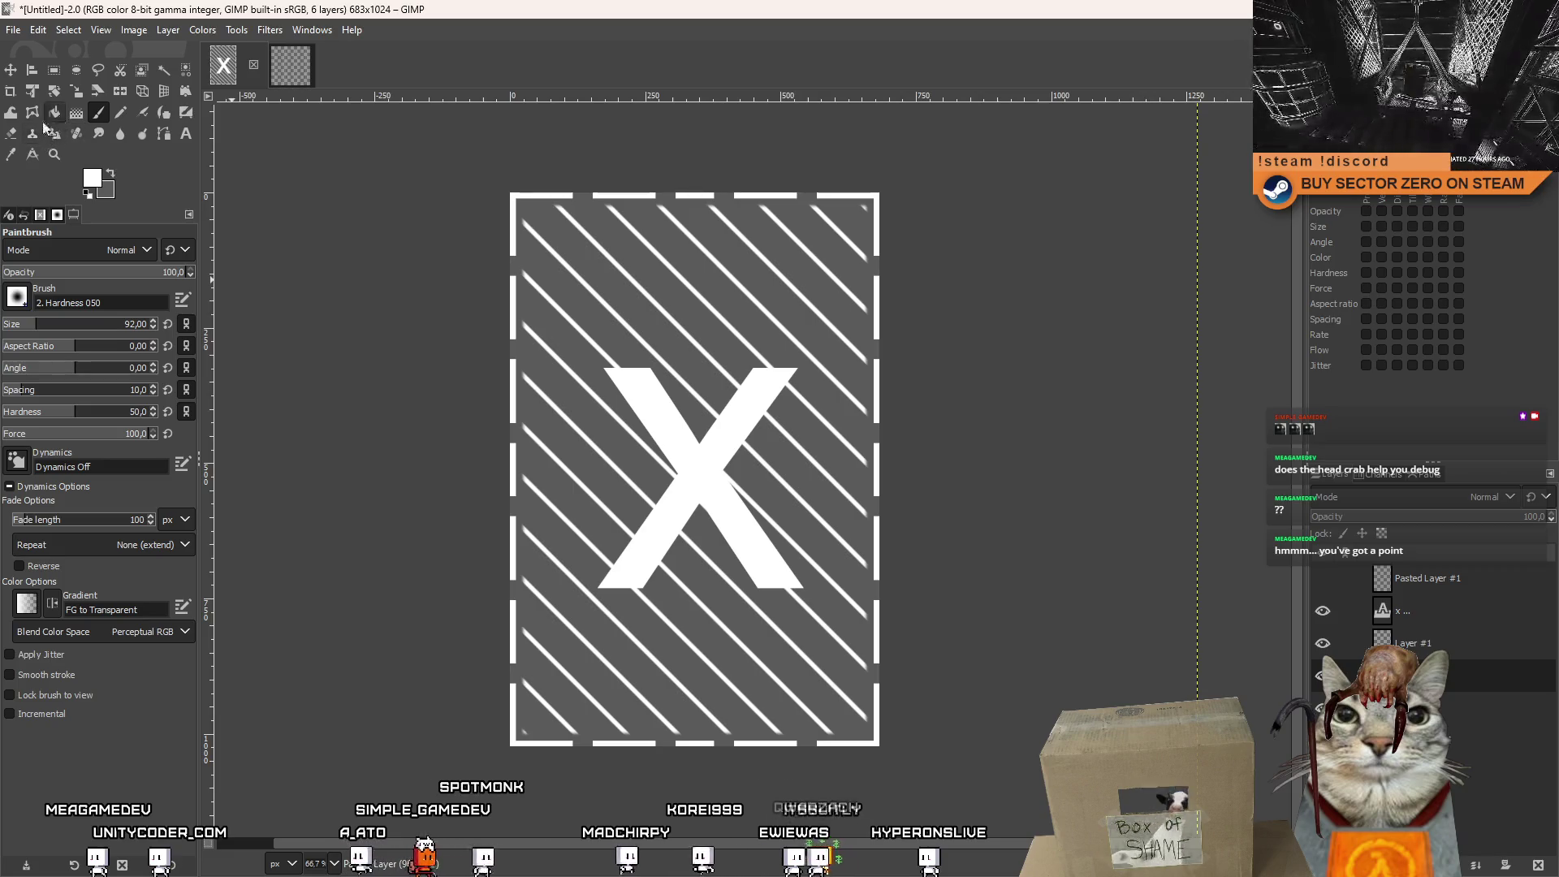
key(shift+e)
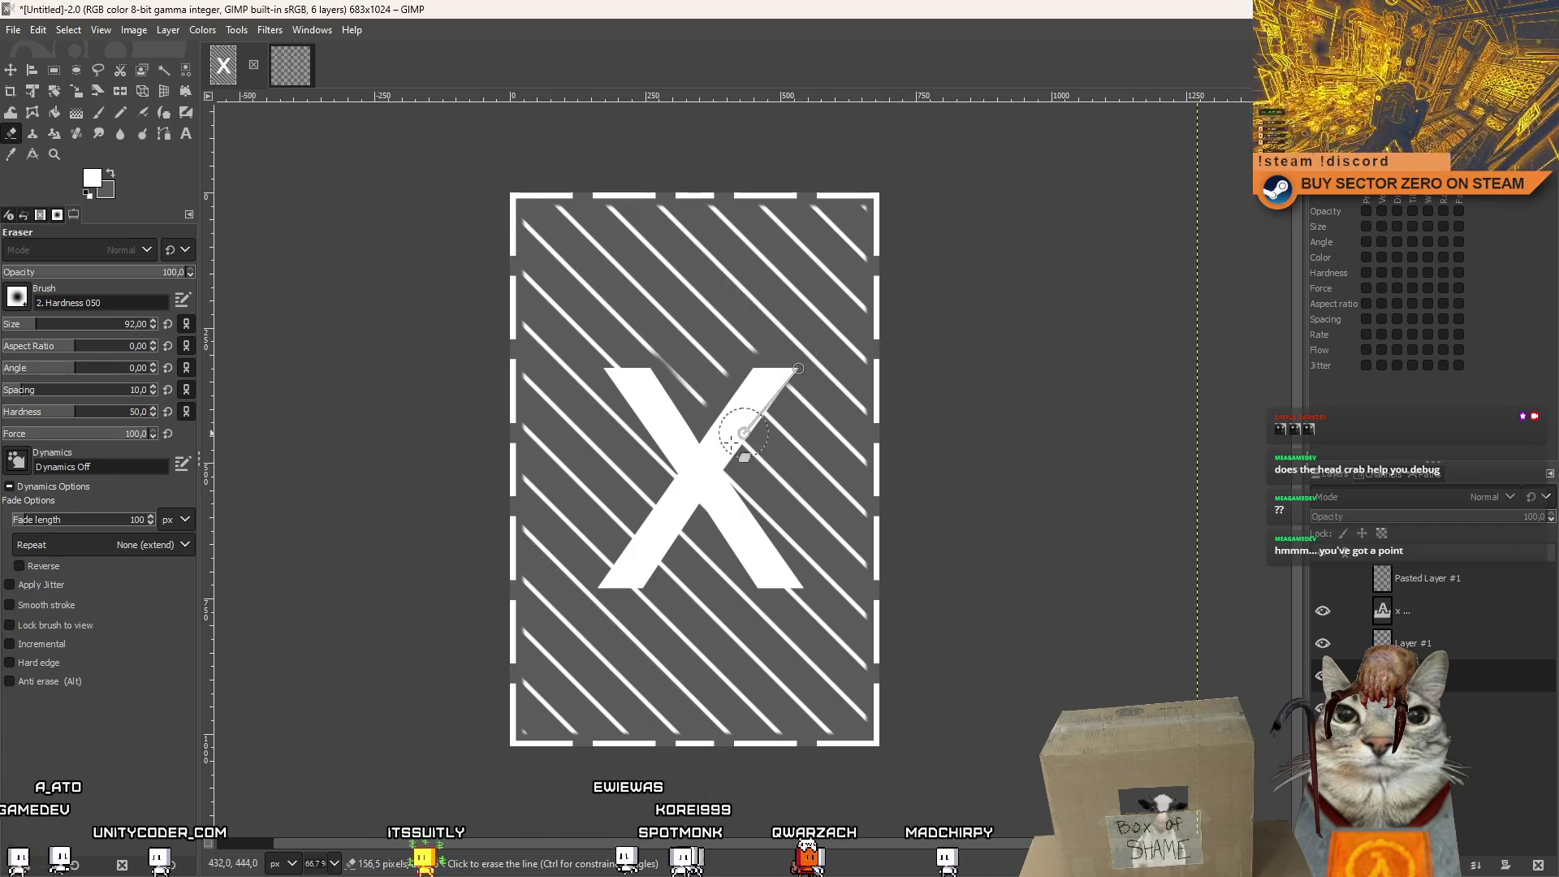
shift+click(804, 587)
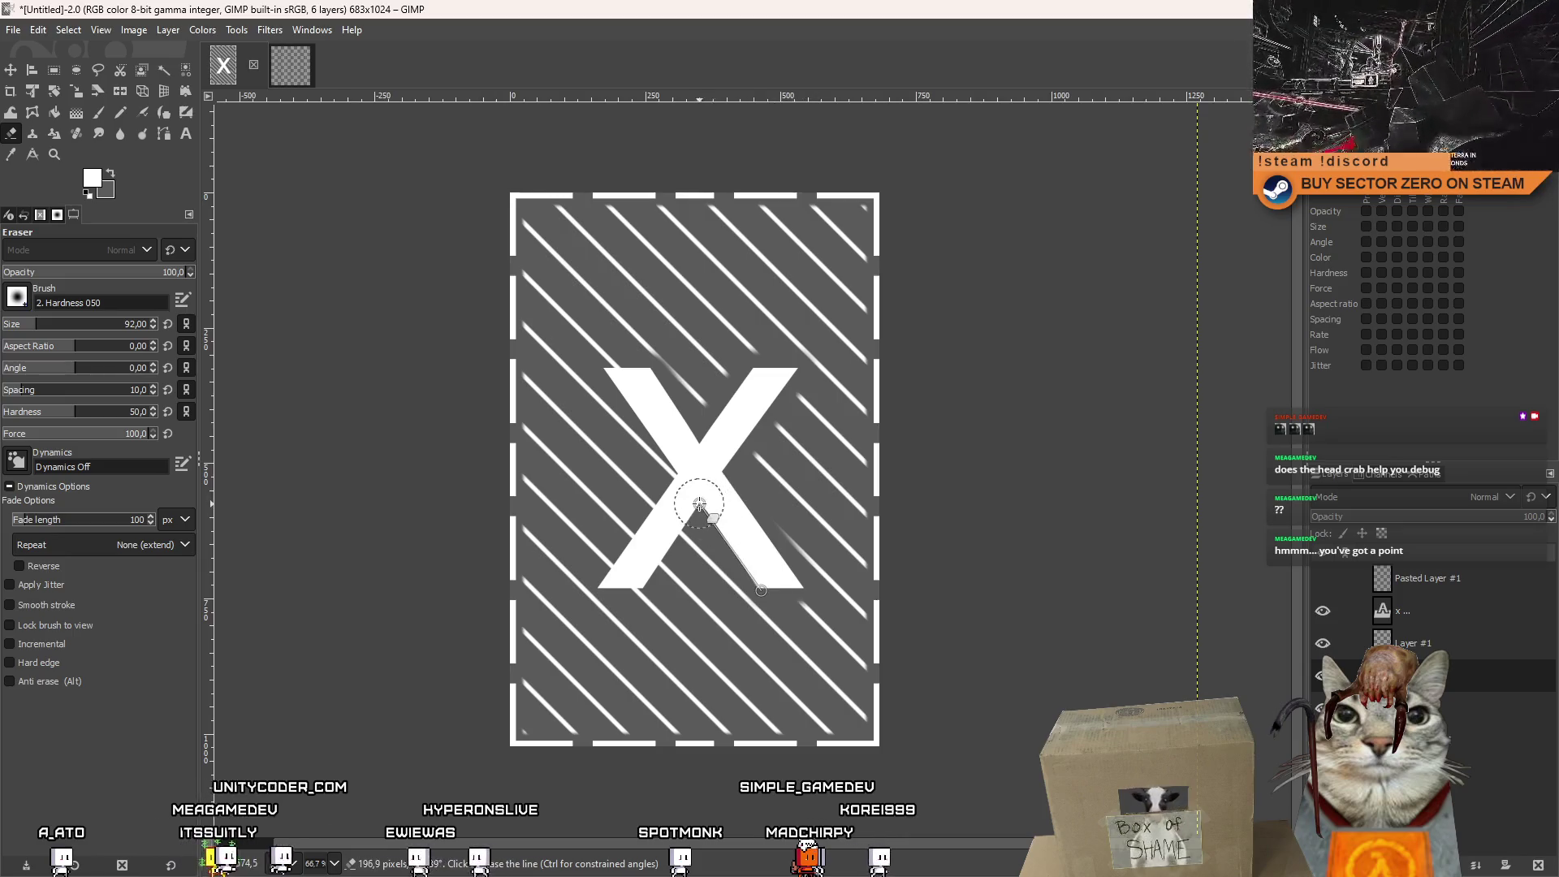
Erase stripes along the X's lower-left arm and make the grey background transparent.
shift+click(596, 589)
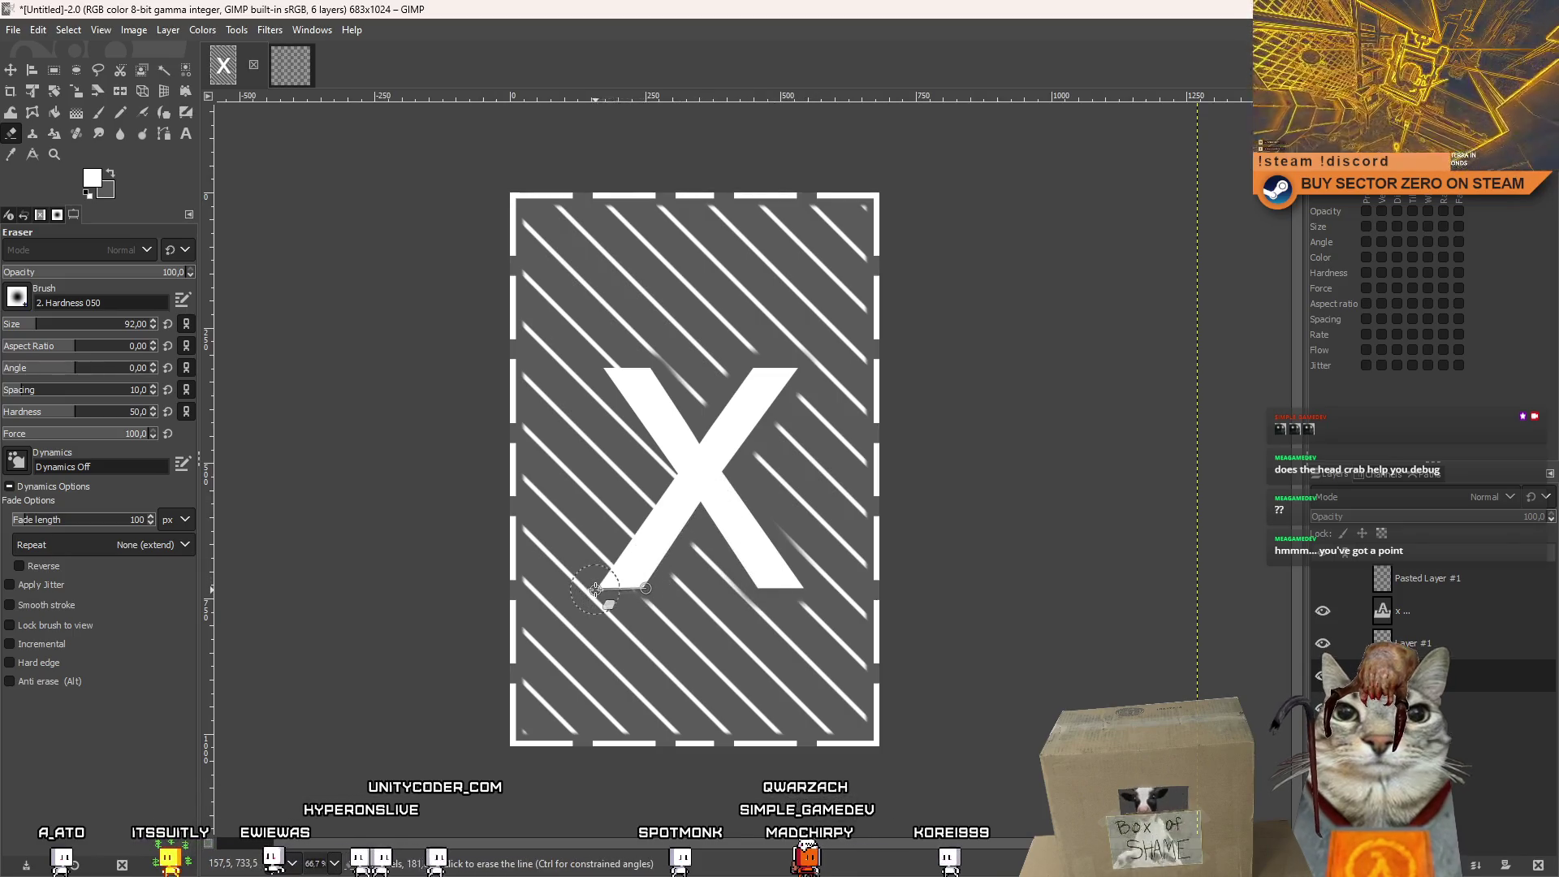
shift+click(678, 470)
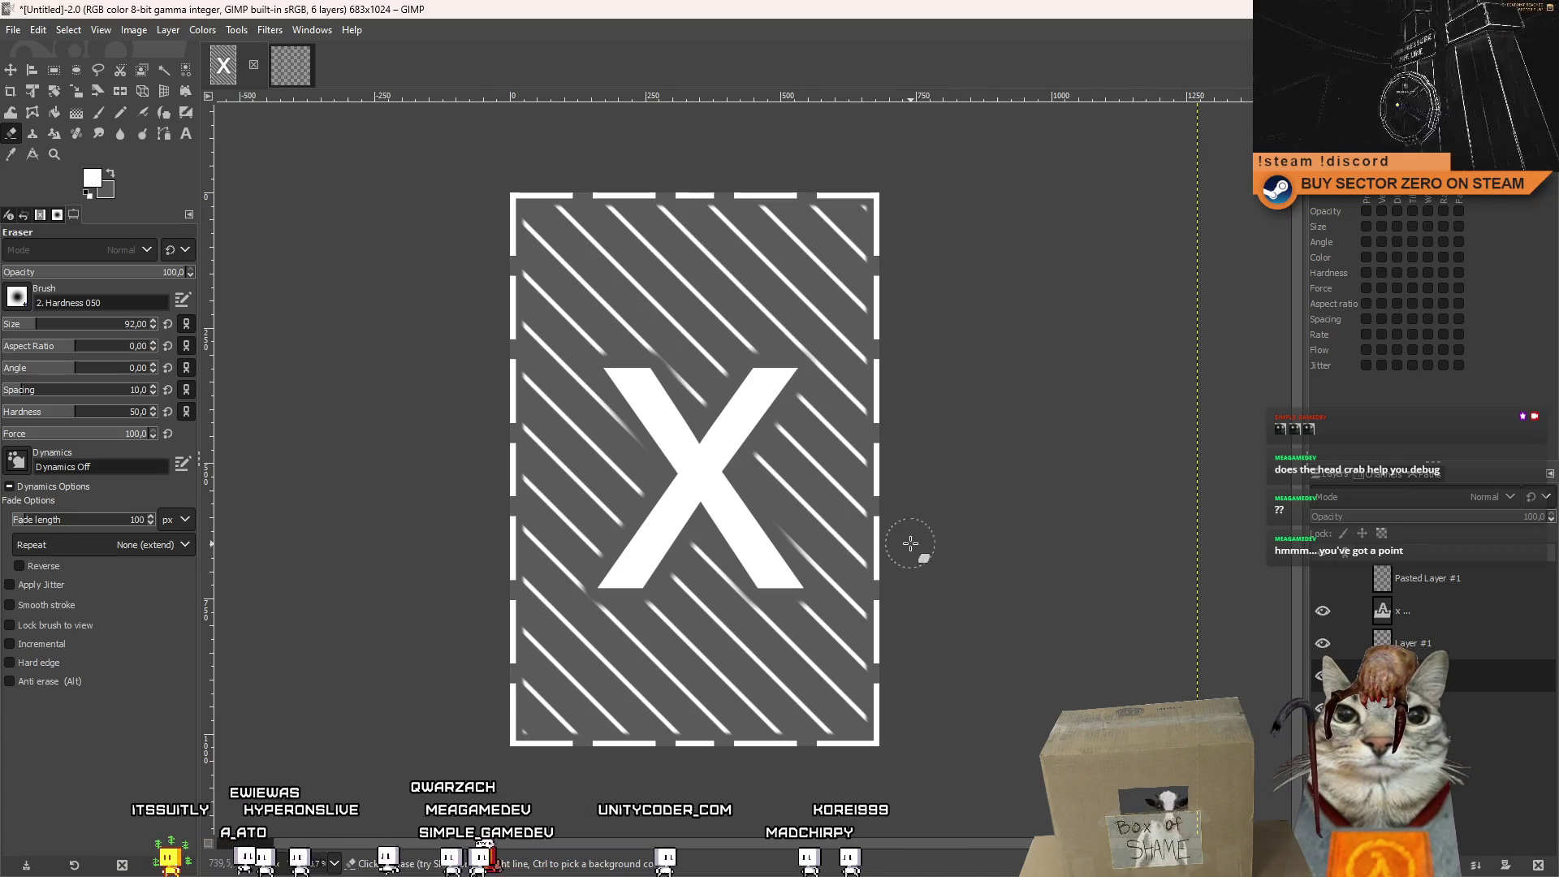
scroll(832, 542, down, 1)
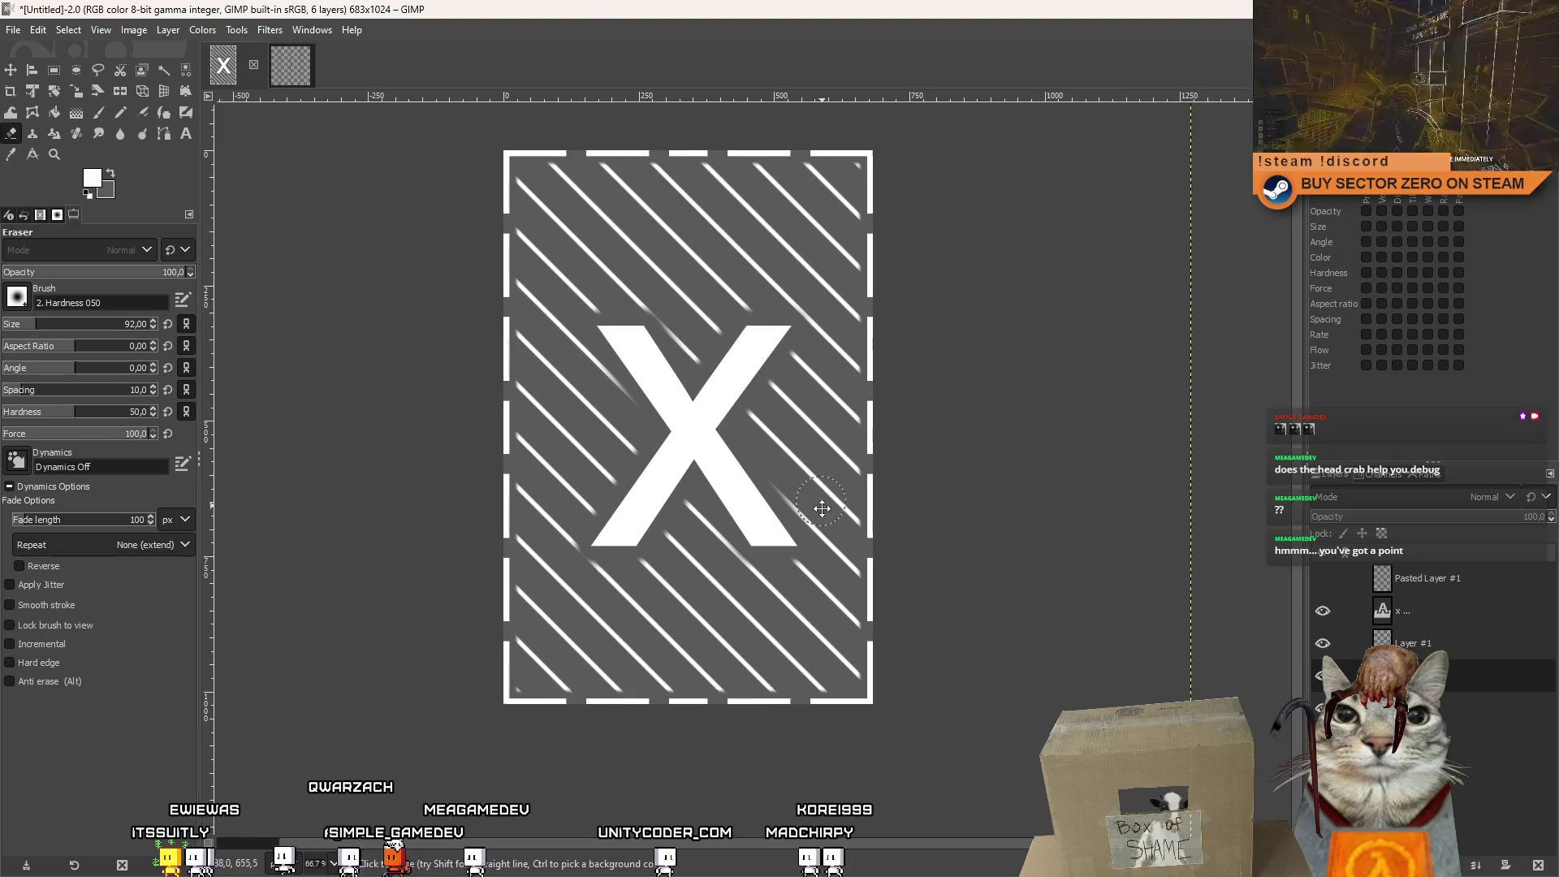
ctrl+scroll(828, 561, down, 3)
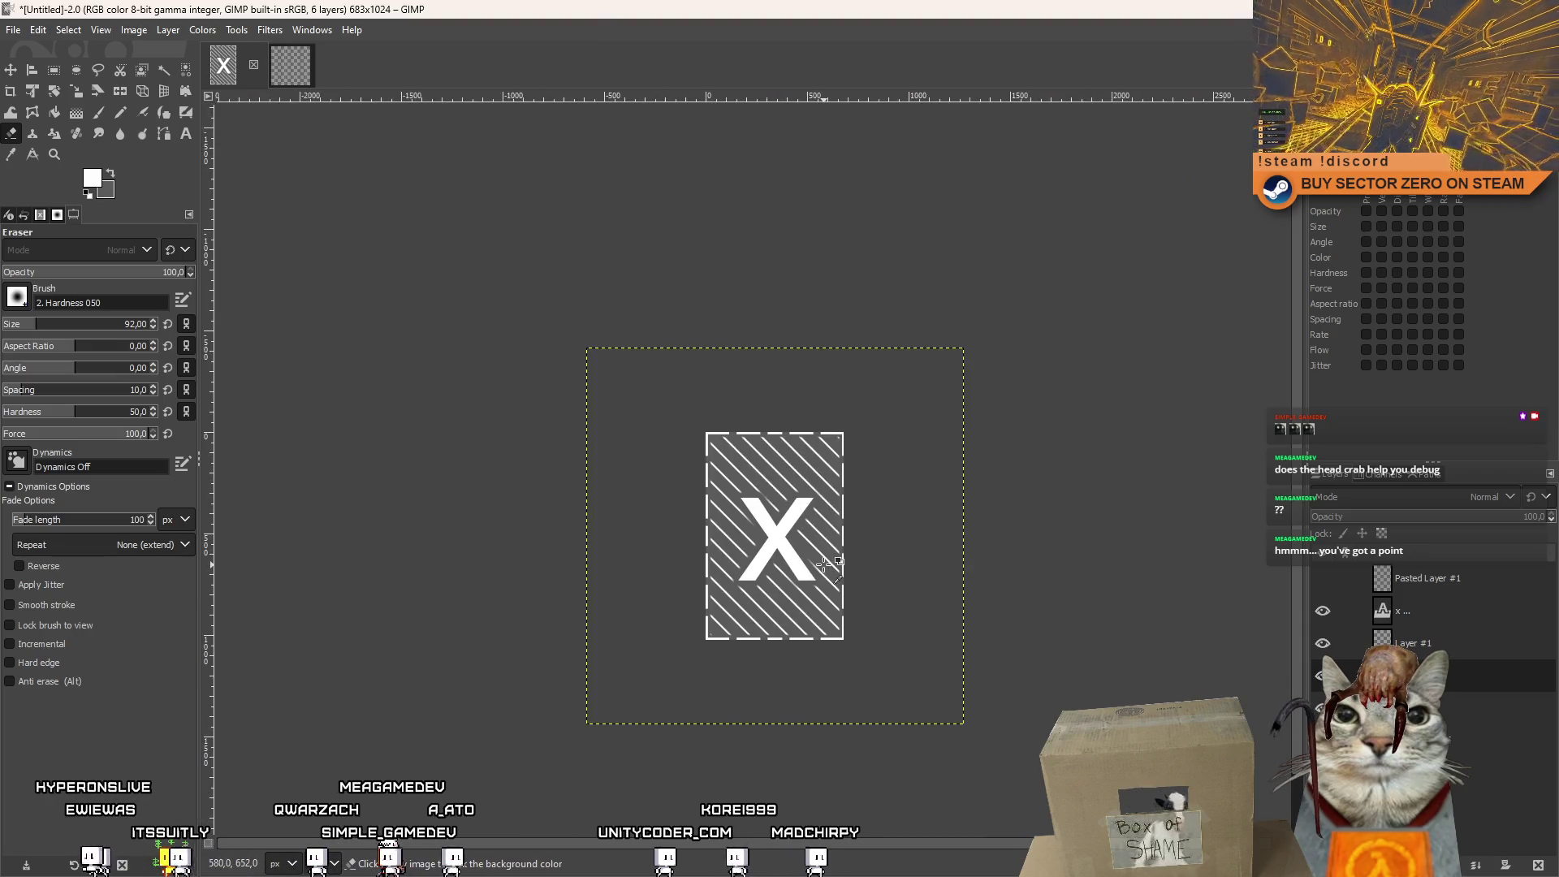
ctrl+scroll(828, 565, up, 3)
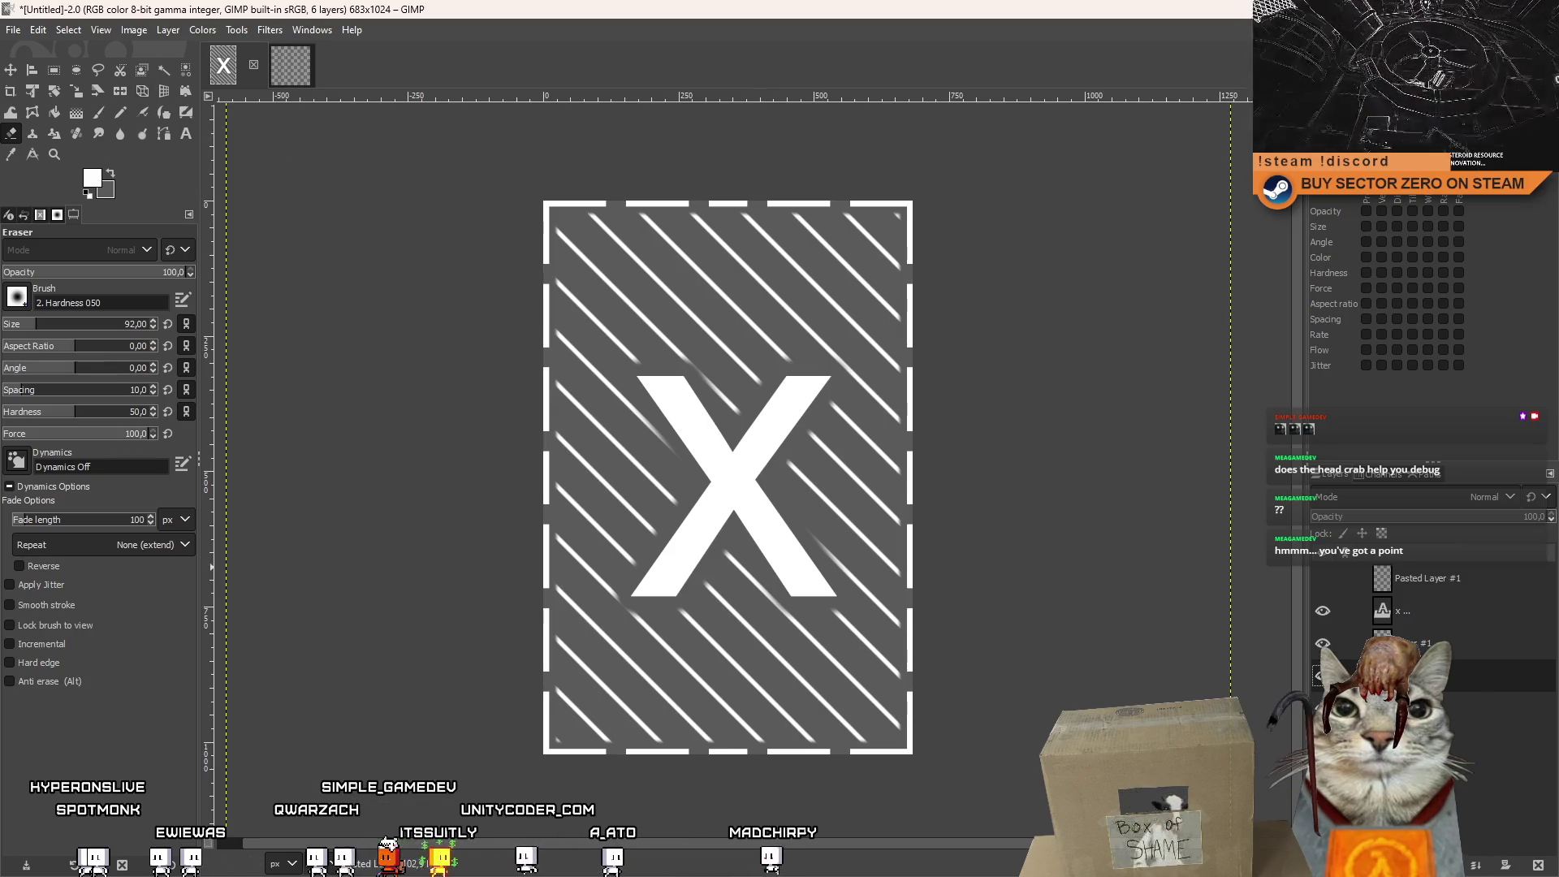
key(Delete)
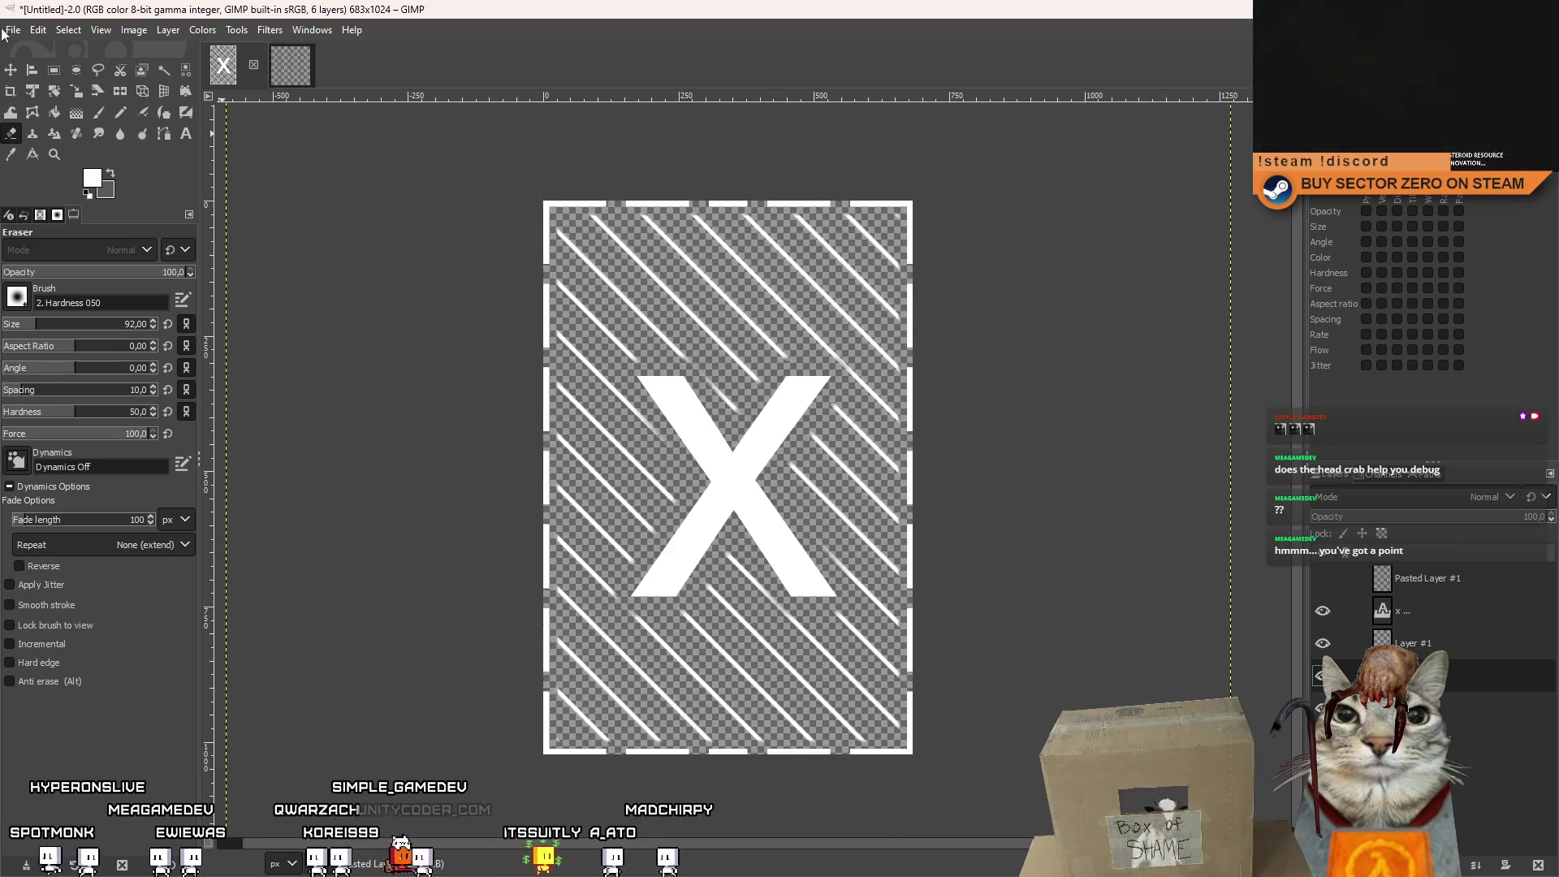
Export the sign to the Desktop as Hologram_X.png with the default PNG settings.
click(22, 31)
click(49, 303)
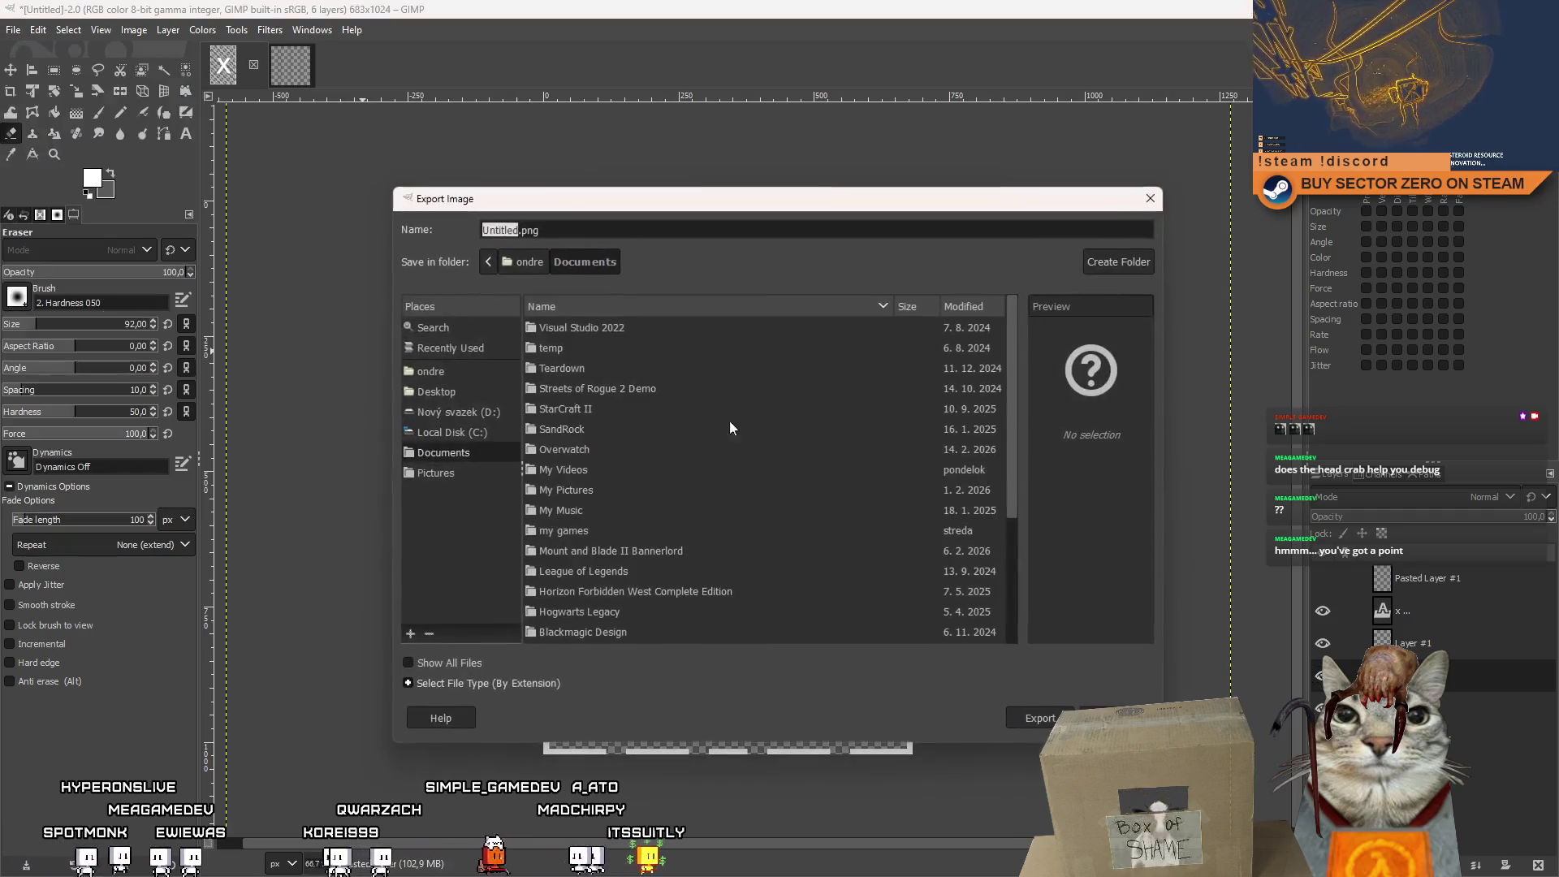
click(437, 392)
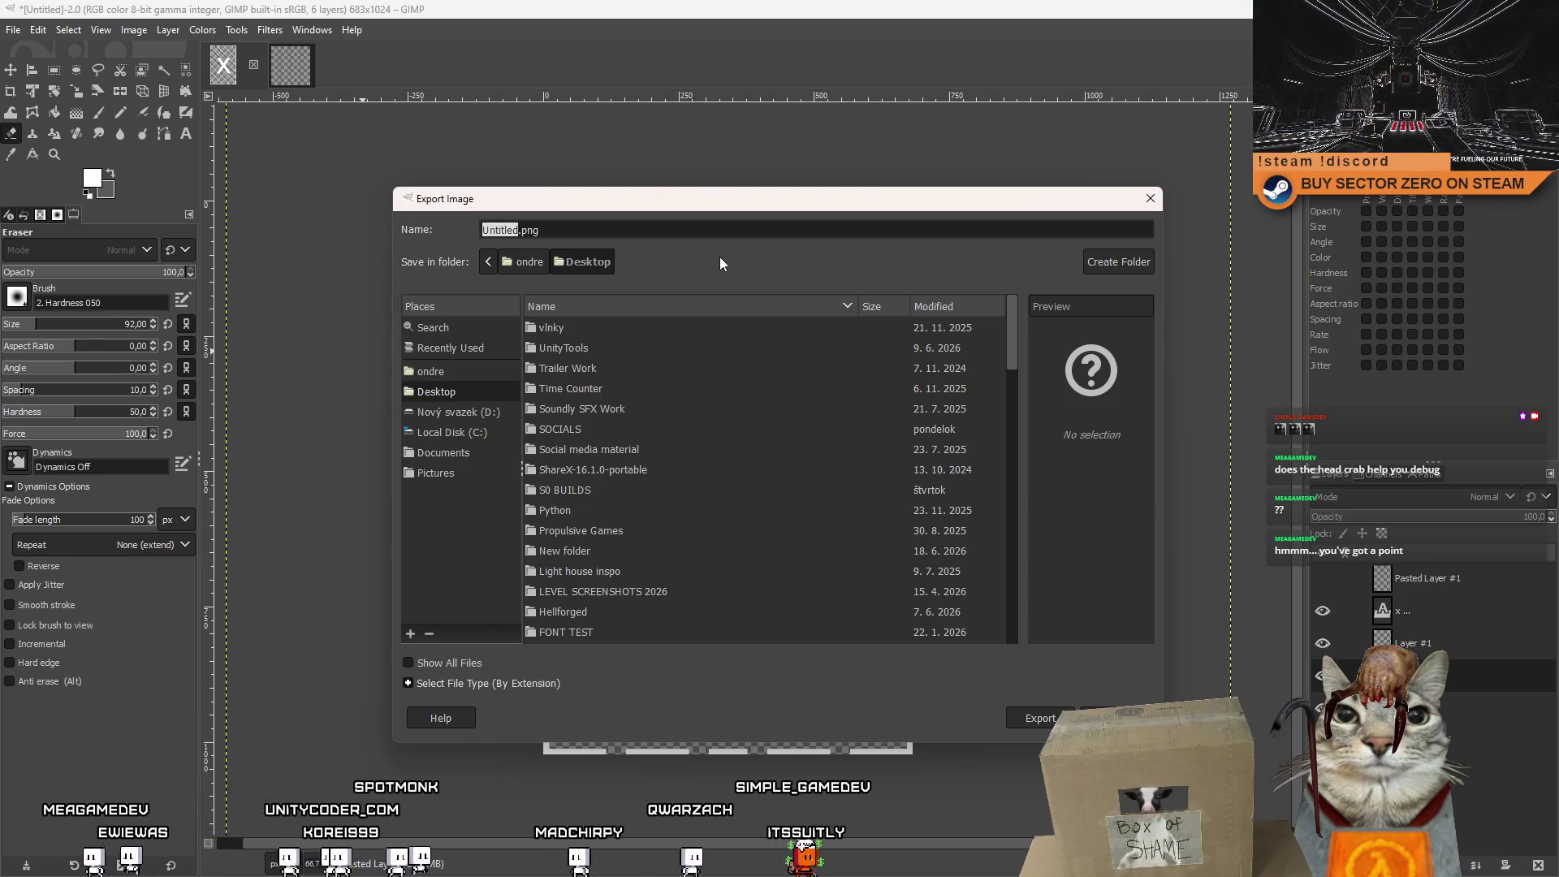
text(X_)
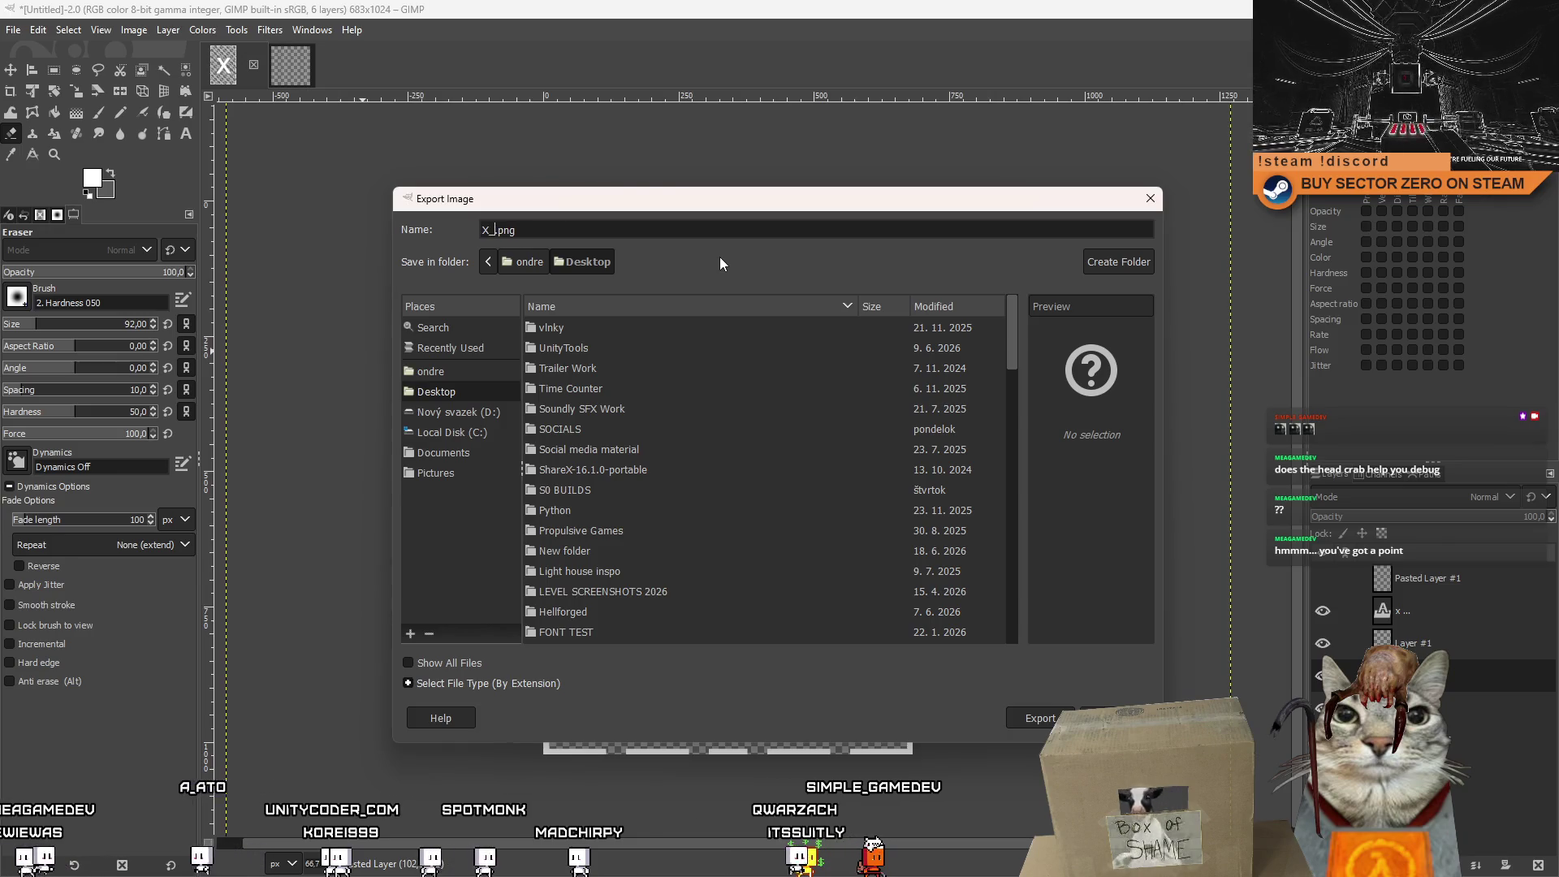
key(BackSpace)
text(H)
text(ologram_C)
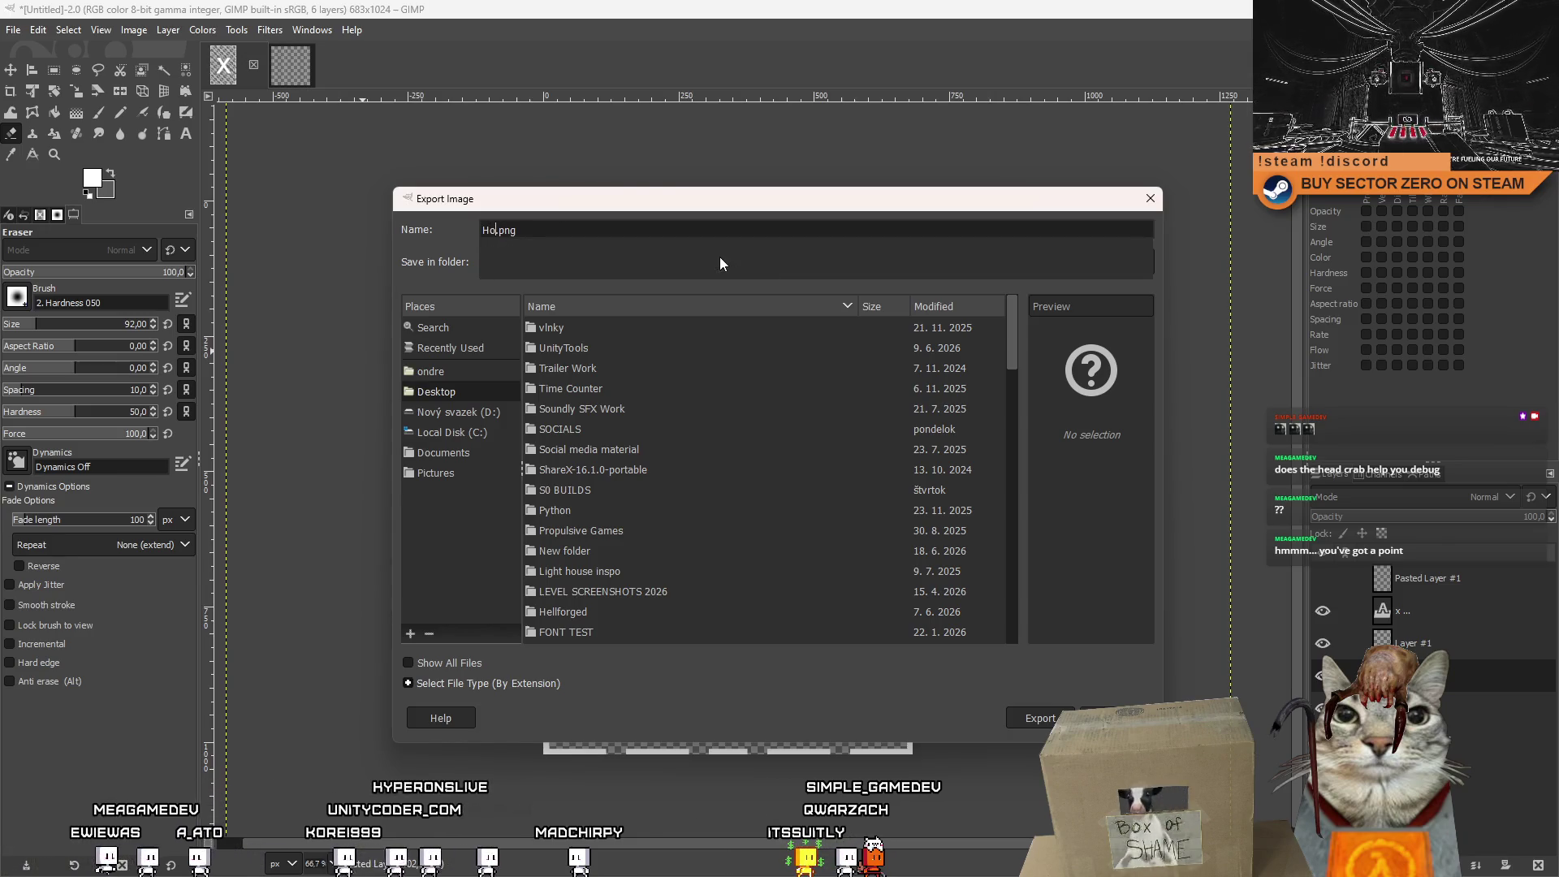
key(BackSpace)
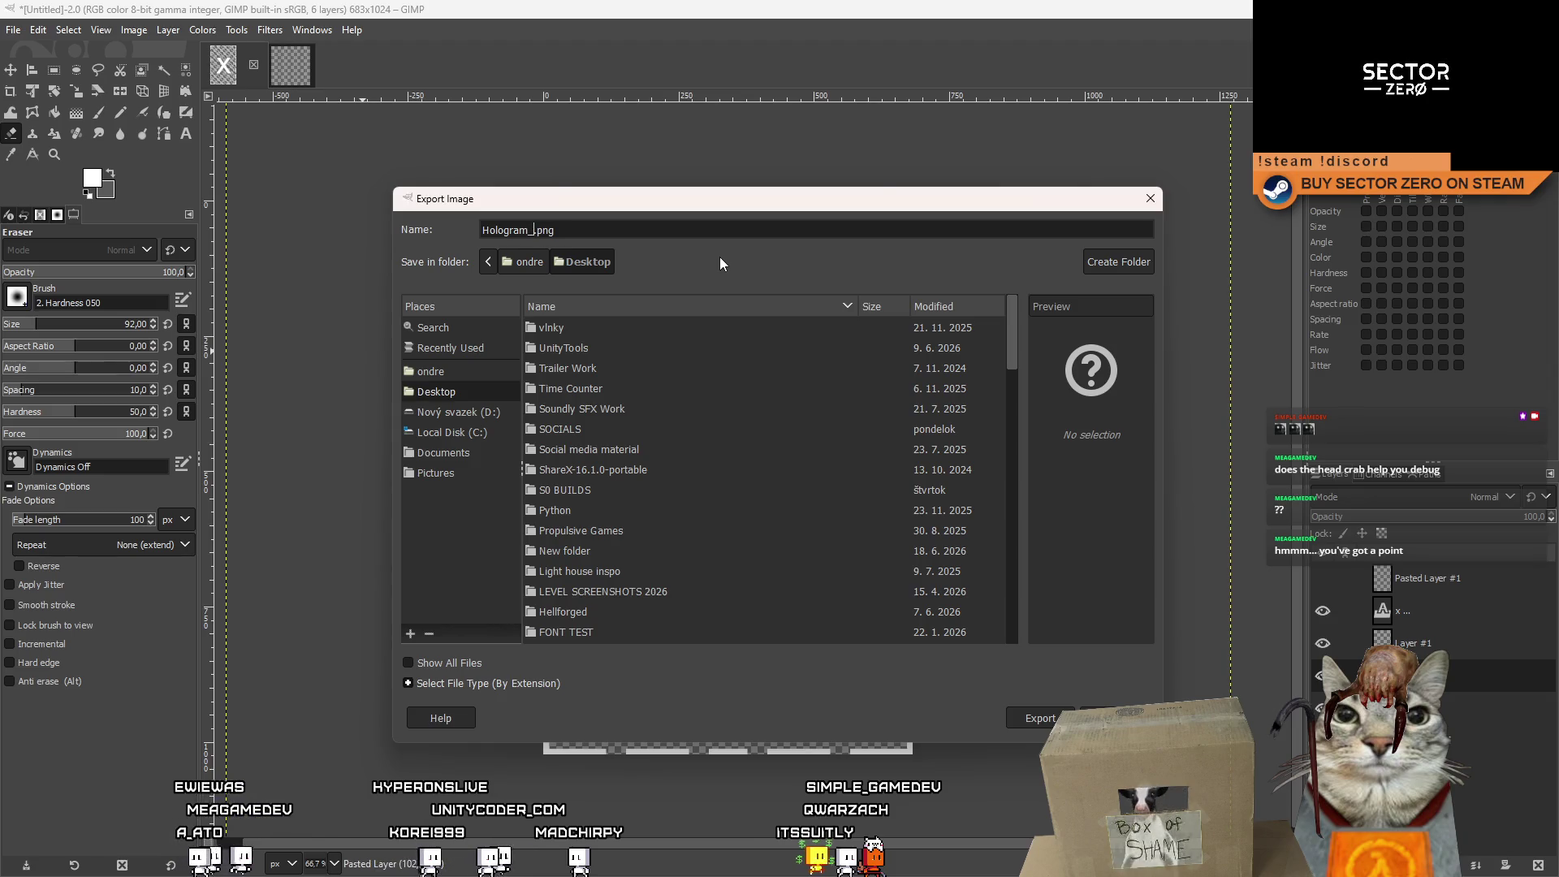
text(X)
key(Return)
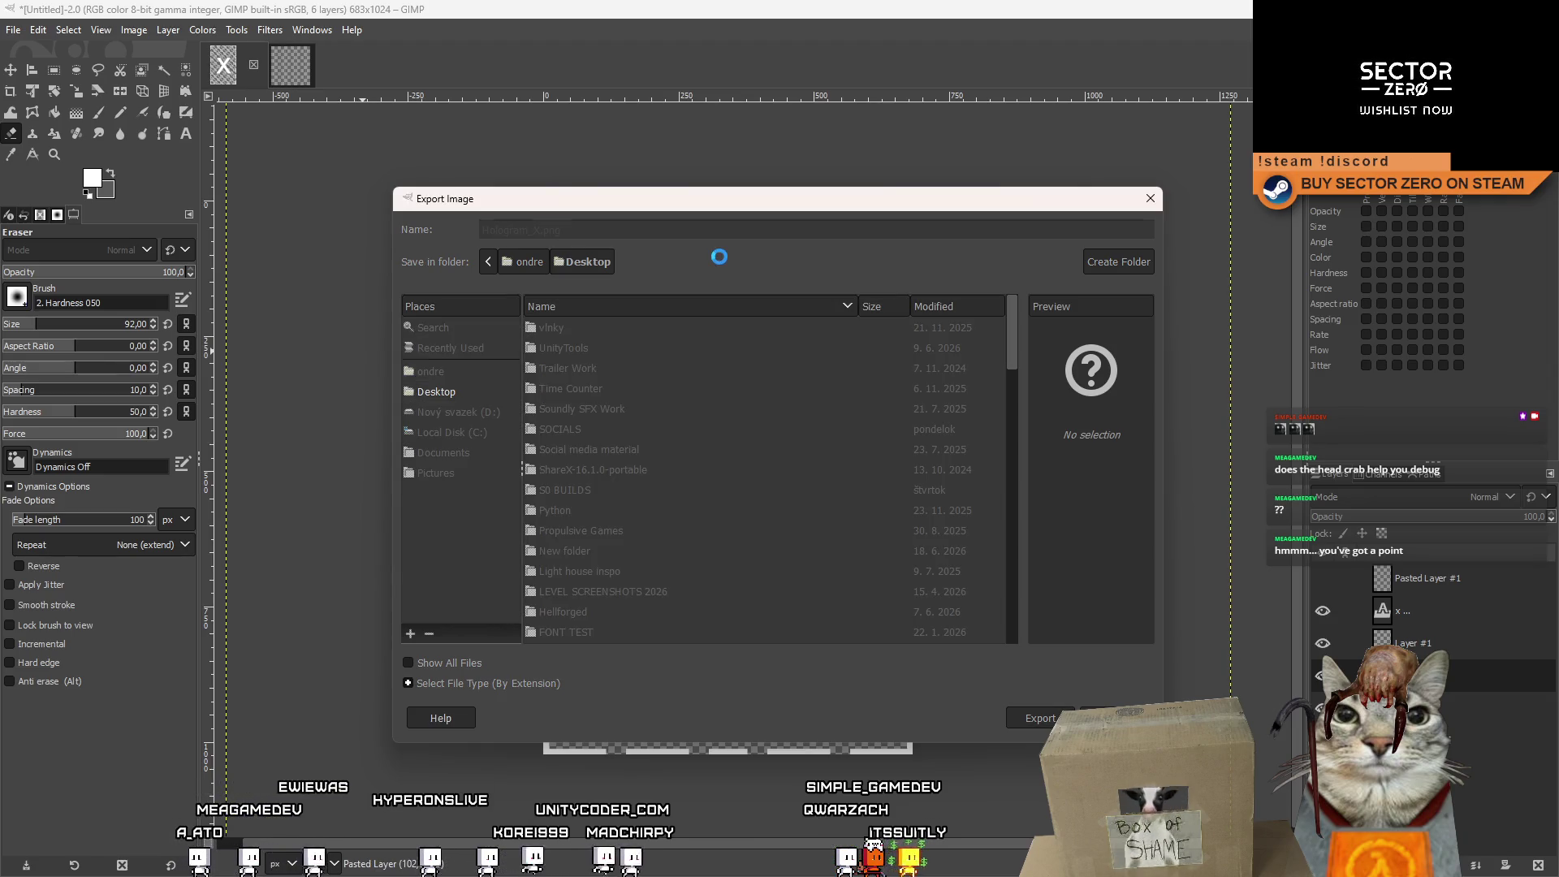
key(Return)
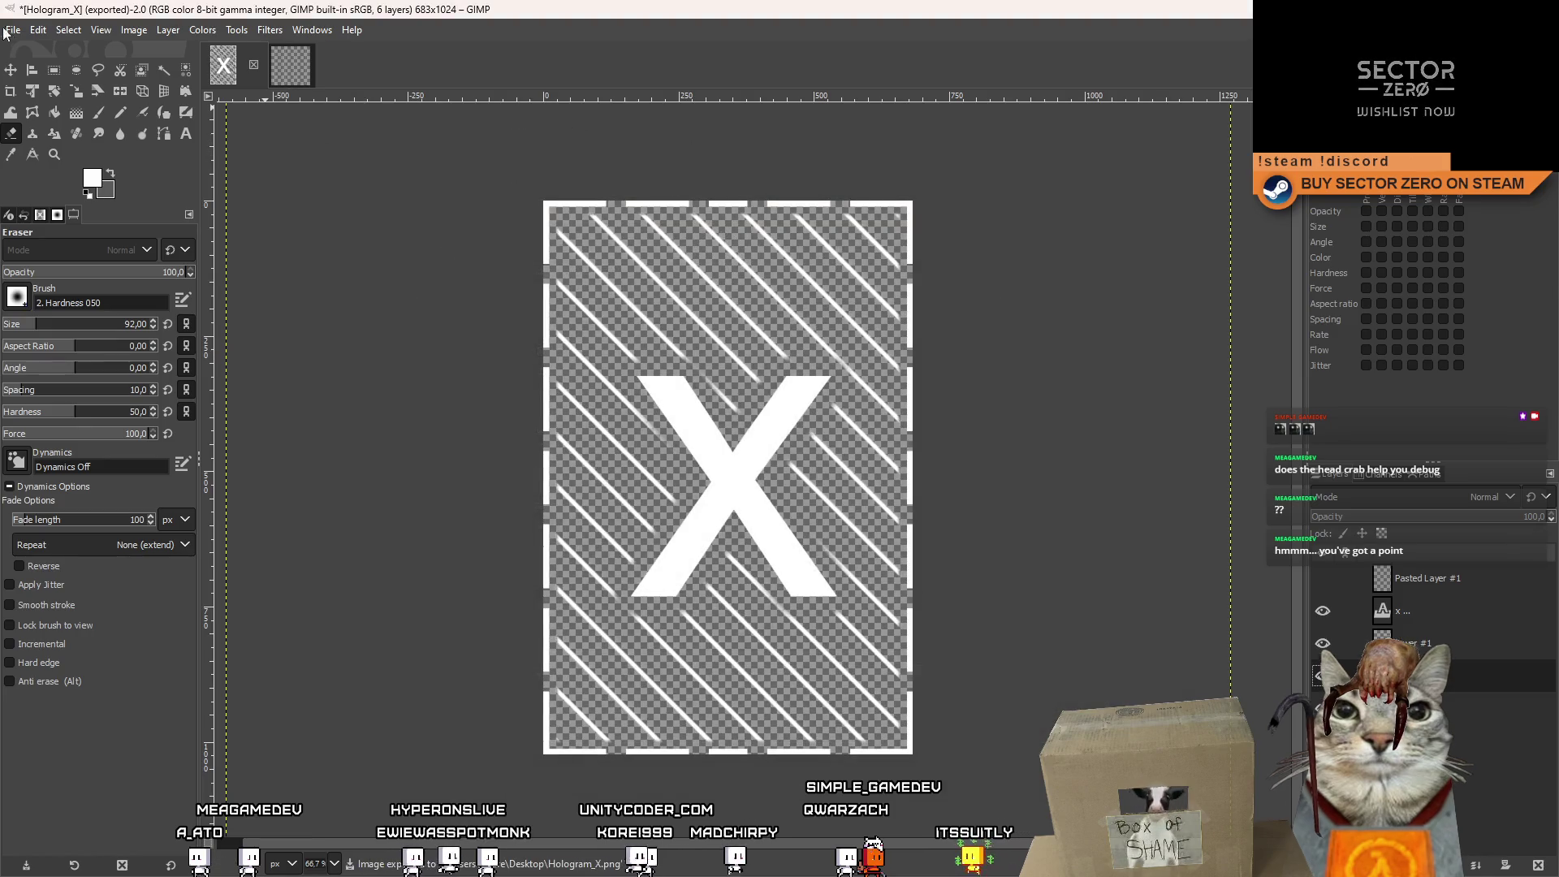
Save the working image as Hologram_X.xcf, close it, and return to the Unity scene.
click(13, 29)
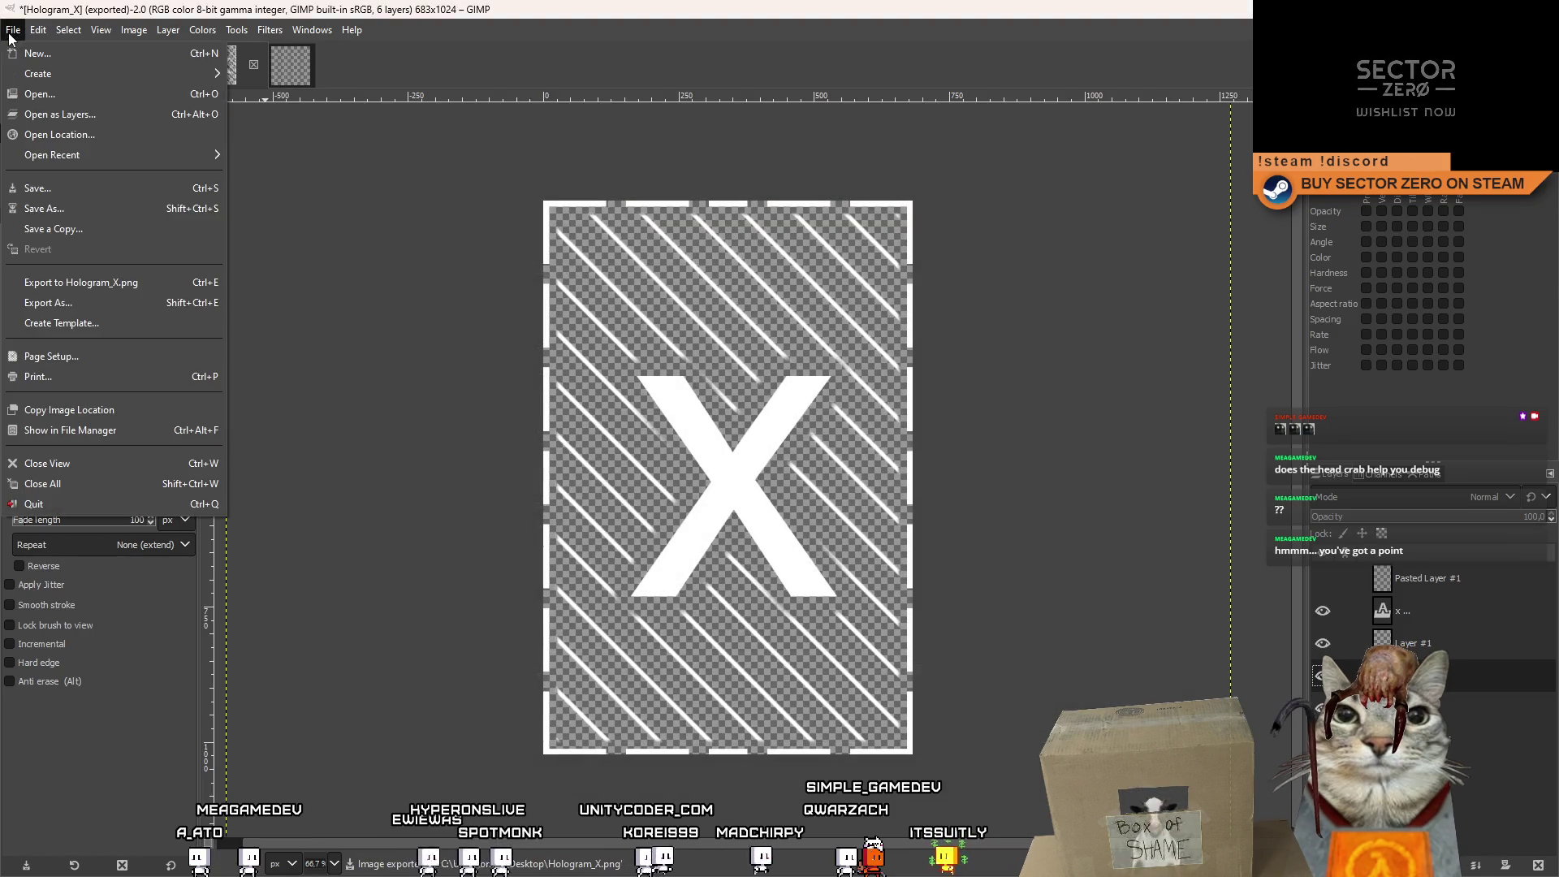
click(83, 187)
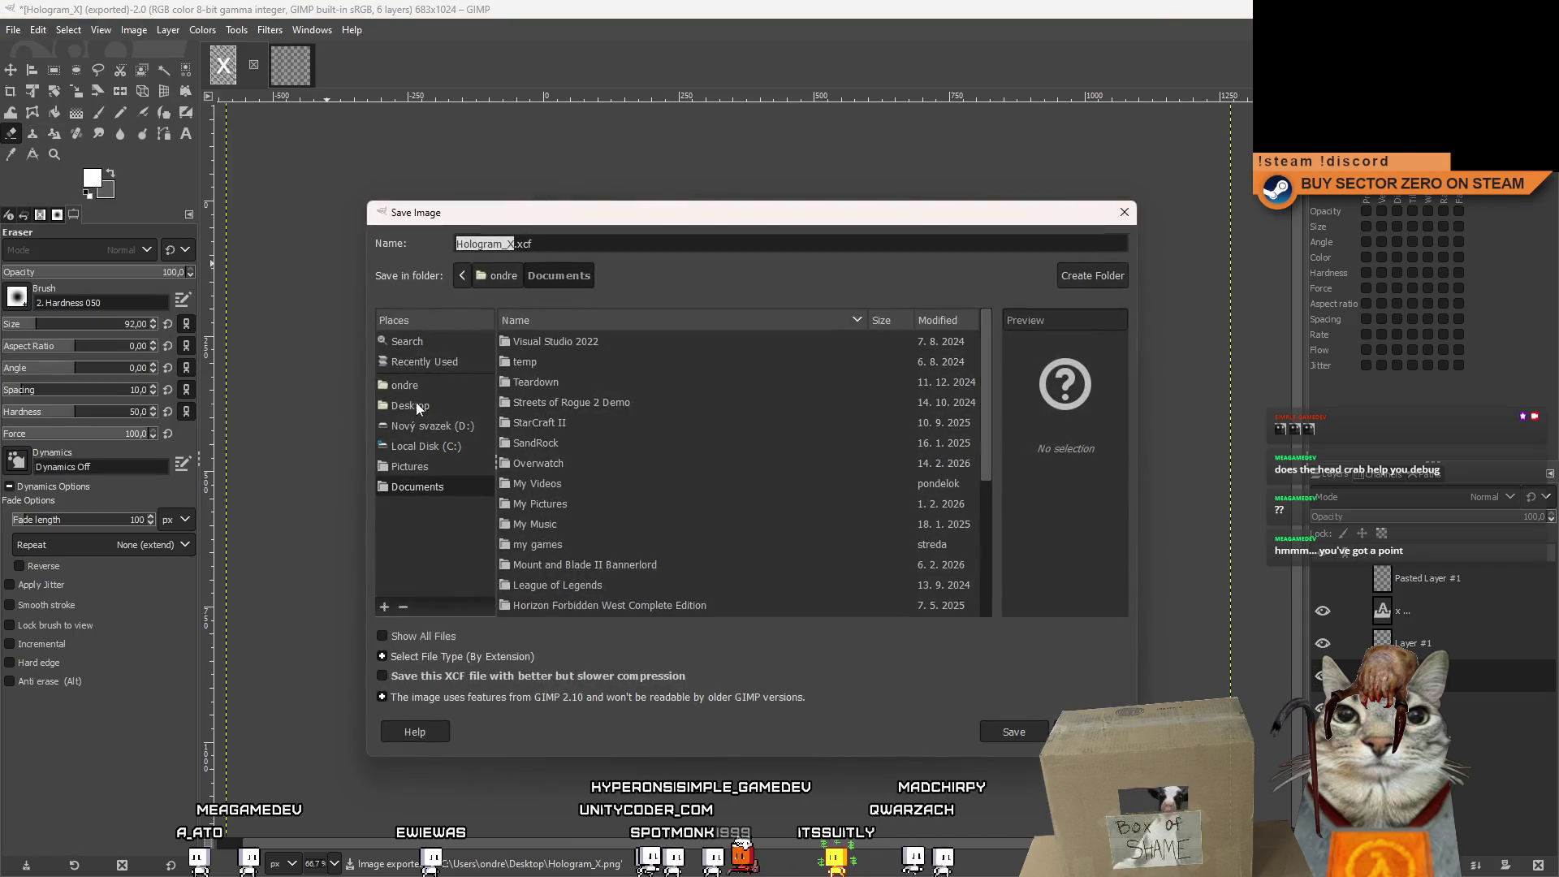
click(1014, 731)
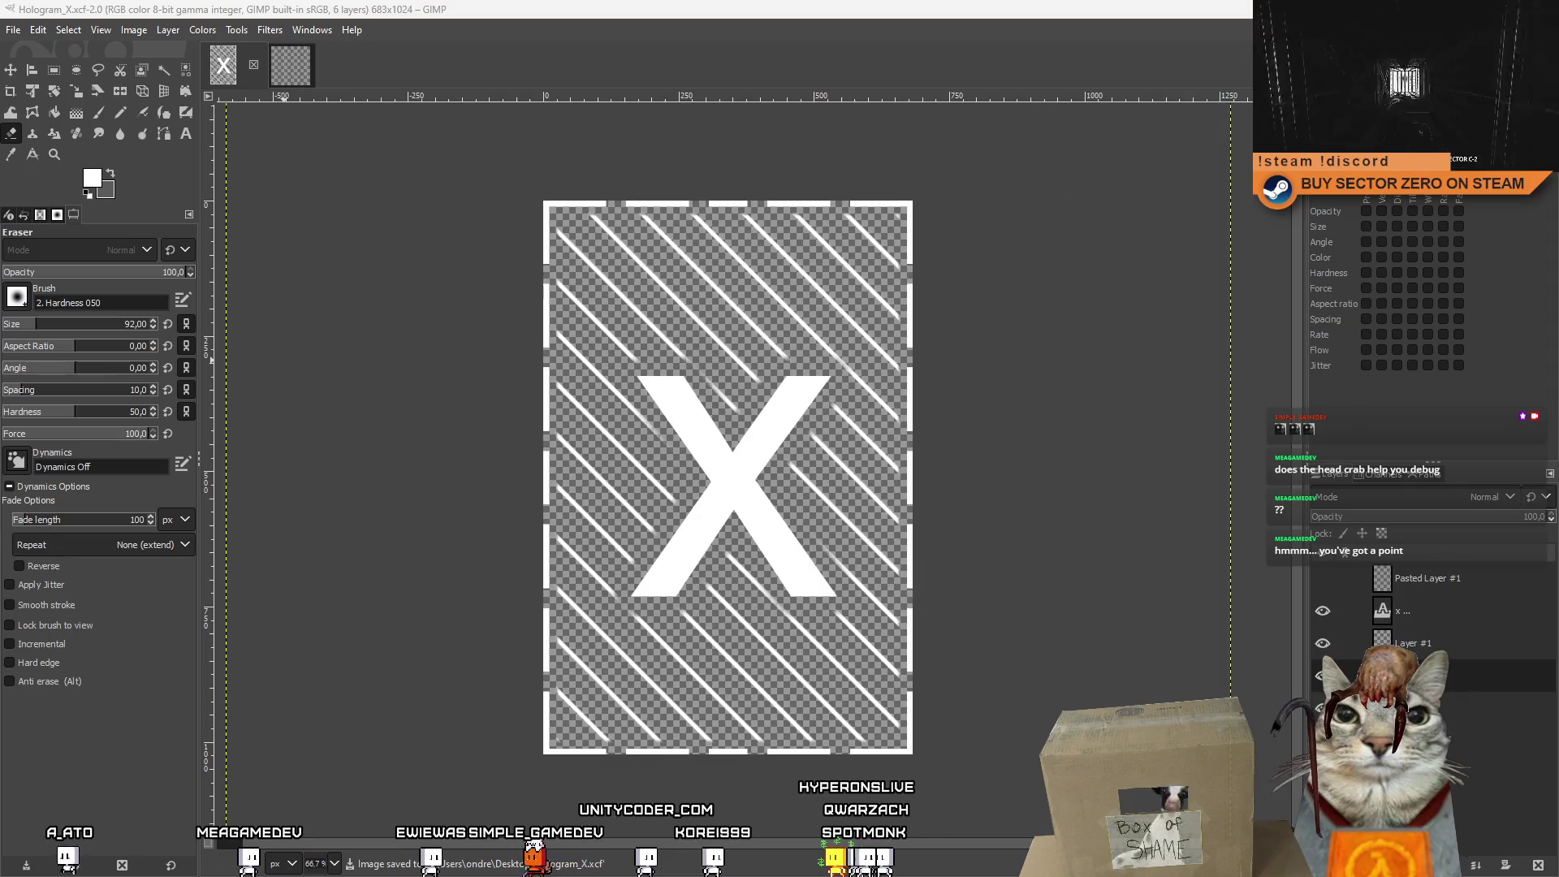
key(ctrl+w)
key(alt+Tab)
mouse_move(756, 468)
mouse_down()
mouse_move(844, 274)
mouse_move(787, 241)
mouse_move(811, 240)
mouse_move(592, 352)
mouse_move(418, 493)
mouse_up()
Frame the selected cube and flatten it to about 0.08 deep.
key(f)
key(r)
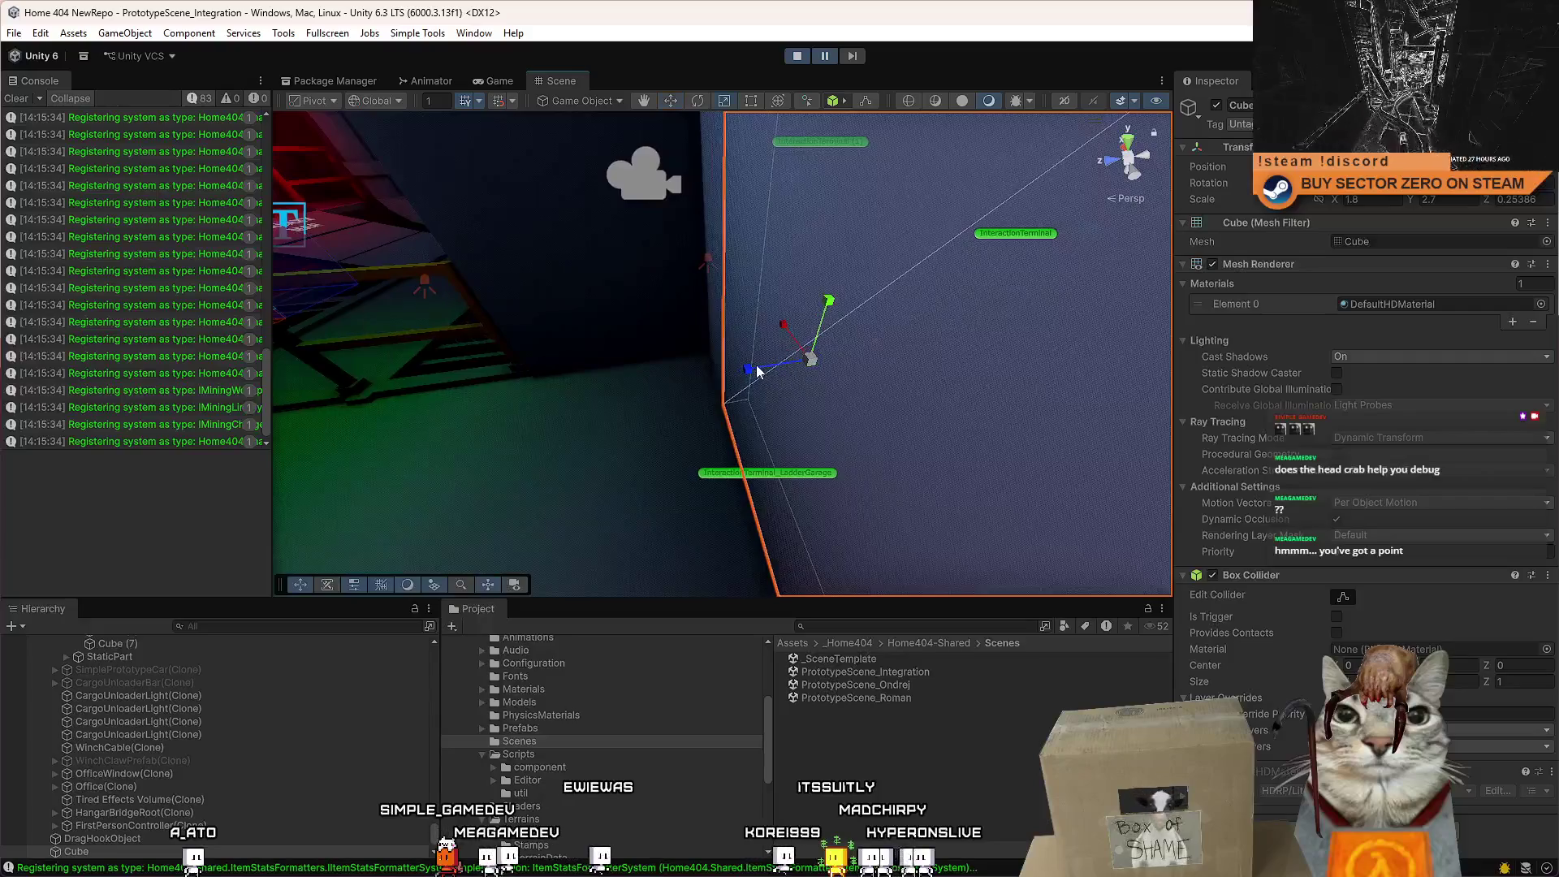
mouse_move(812, 351)
mouse_down()
mouse_move(804, 382)
mouse_move(1010, 323)
mouse_up()
scroll(758, 711, up, 5)
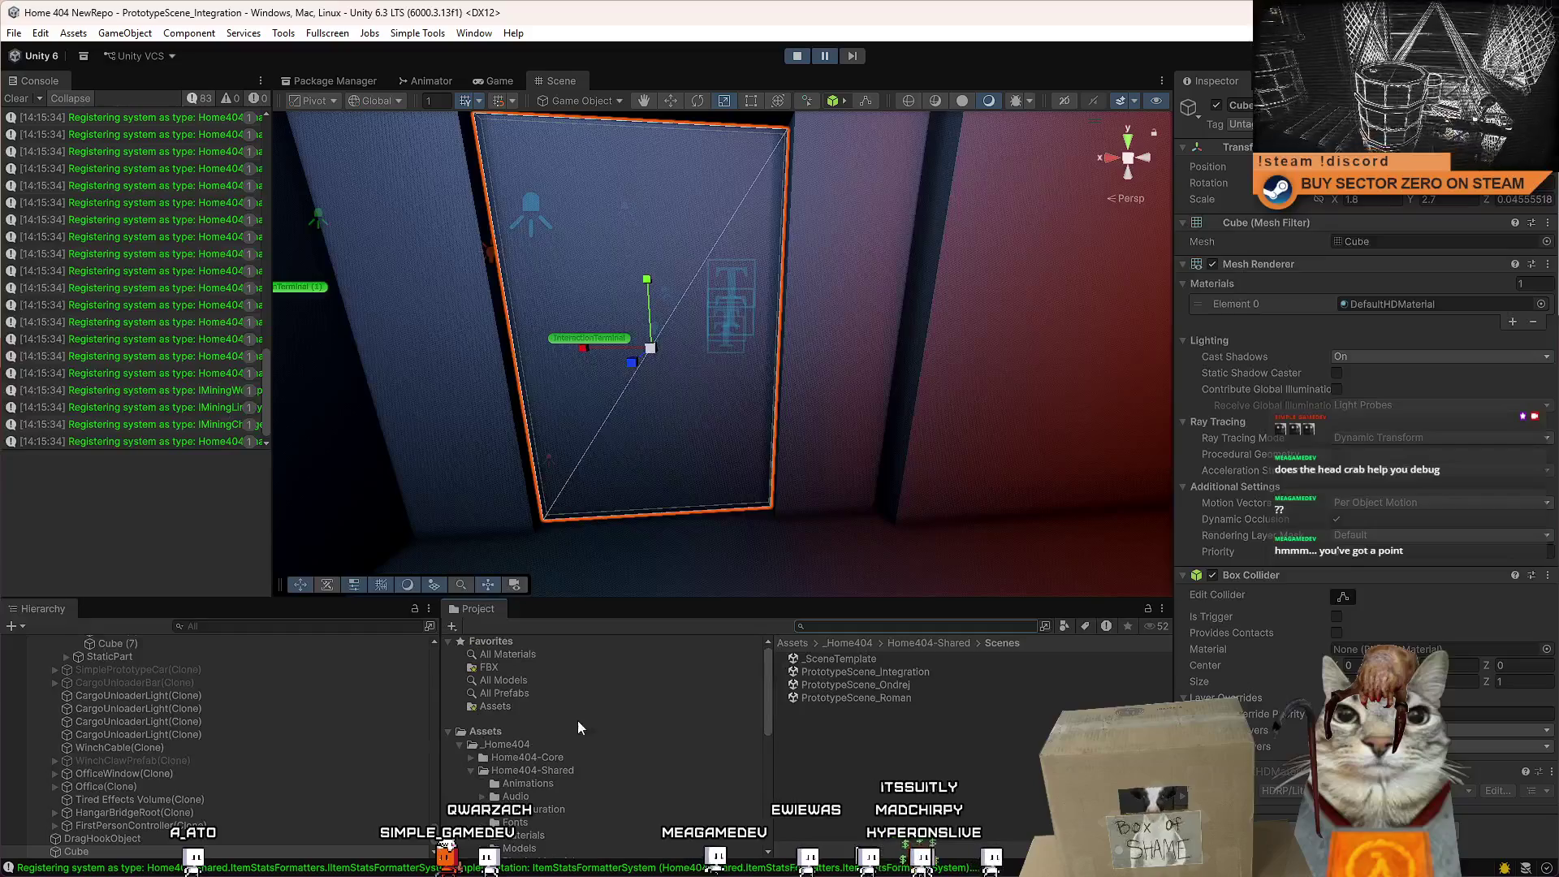
Drag Hologram_X.png from the file explorer into the Project window's Assets folder.
click(487, 731)
right_click(858, 820)
key(Escape)
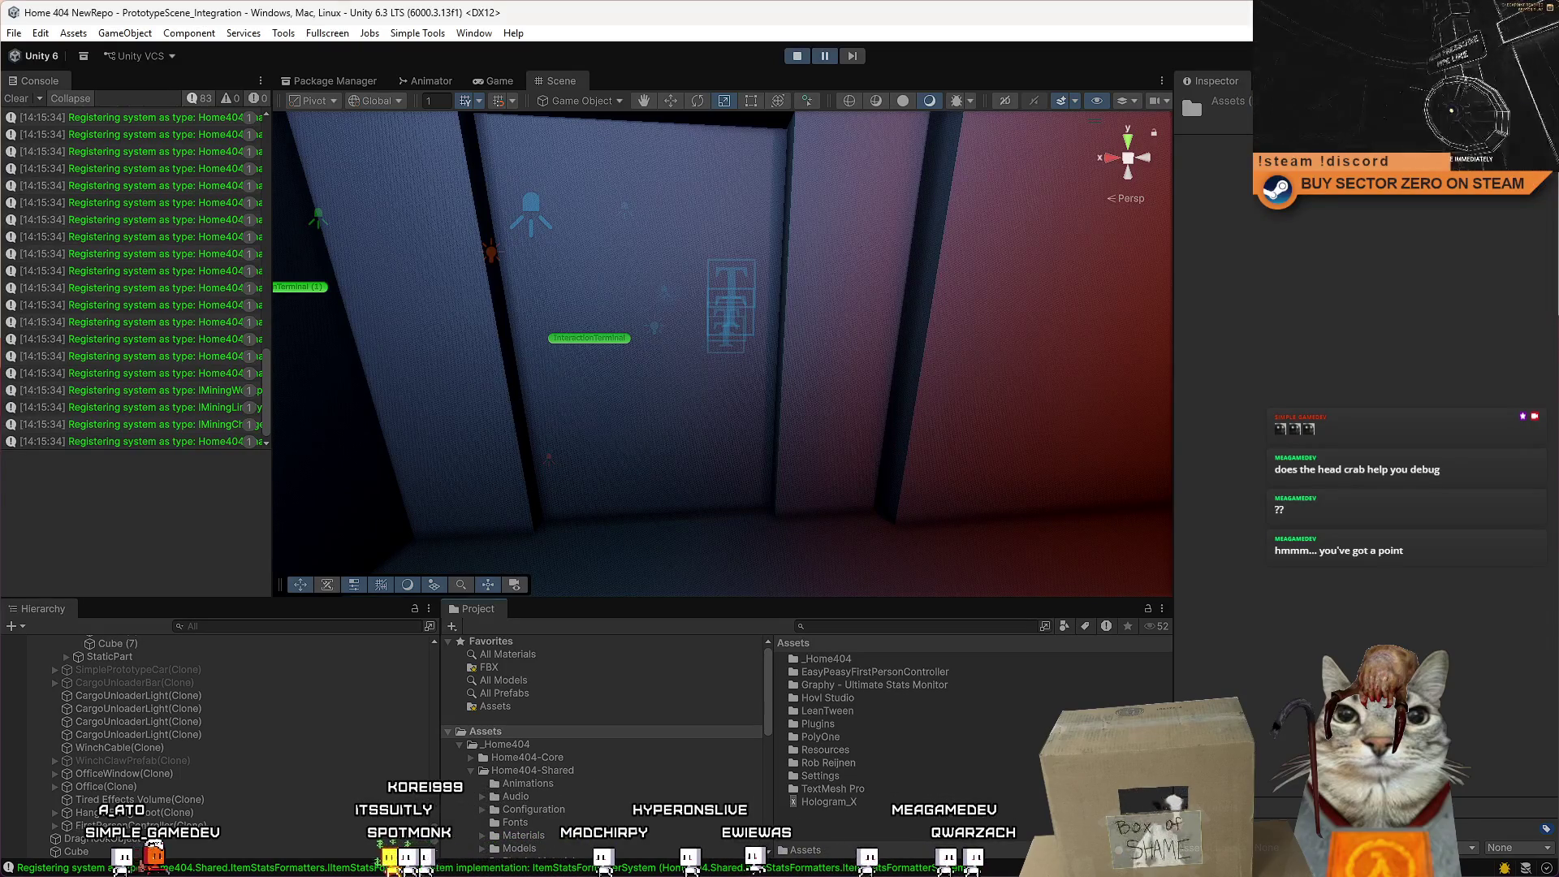
mouse_move(1558, 812)
mouse_down()
mouse_move(956, 814)
mouse_move(671, 431)
mouse_move(701, 428)
mouse_move(758, 554)
mouse_up()
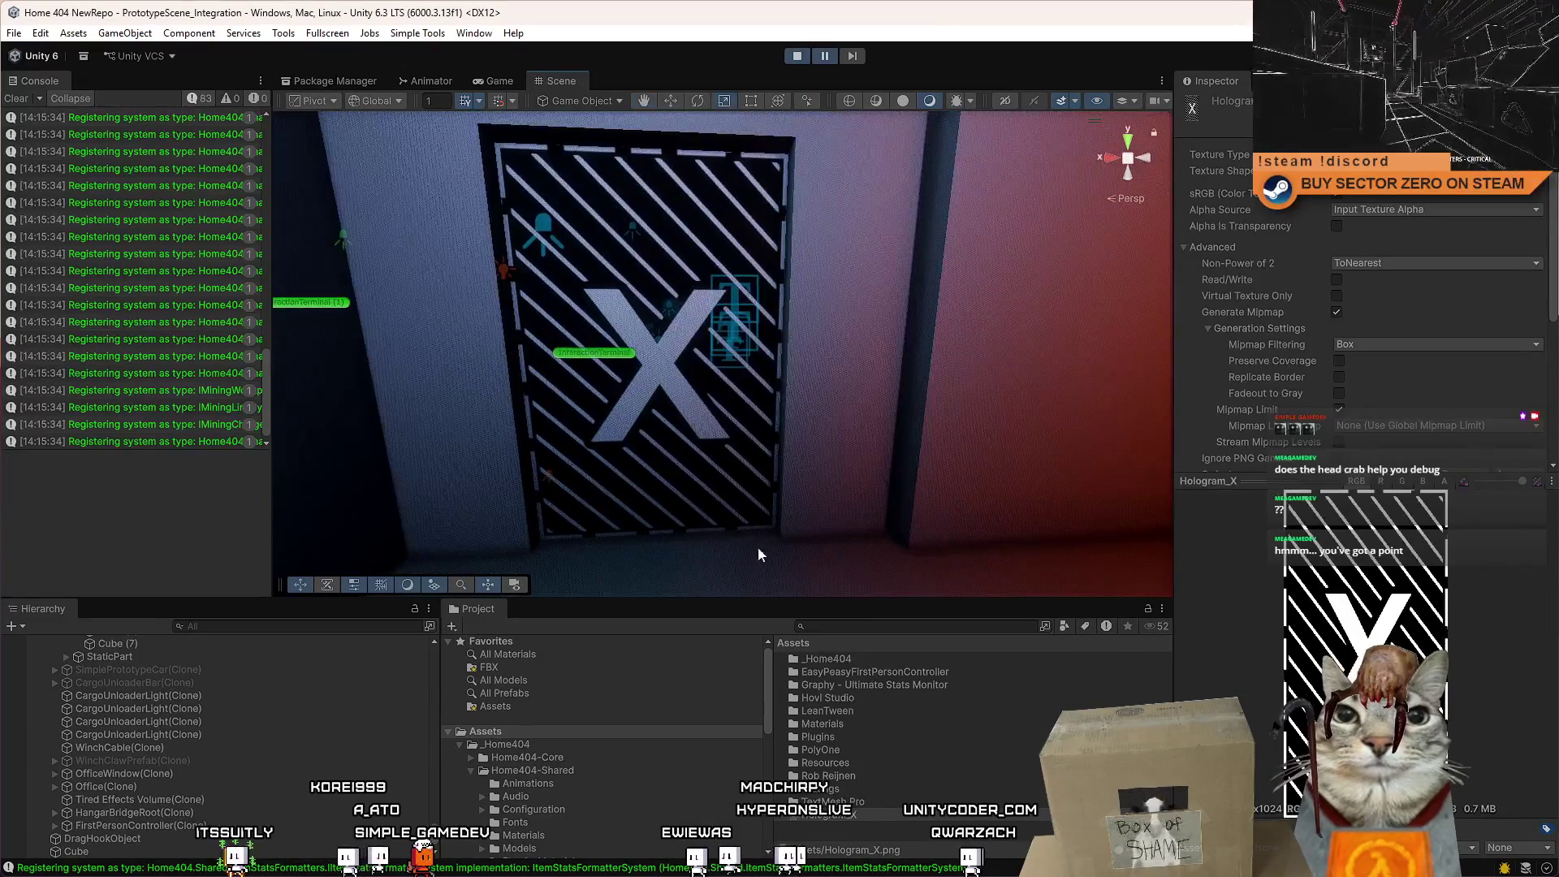
Locate the door's Hologram_X material and move it from Materials into the Assets root.
click(689, 463)
click(1401, 304)
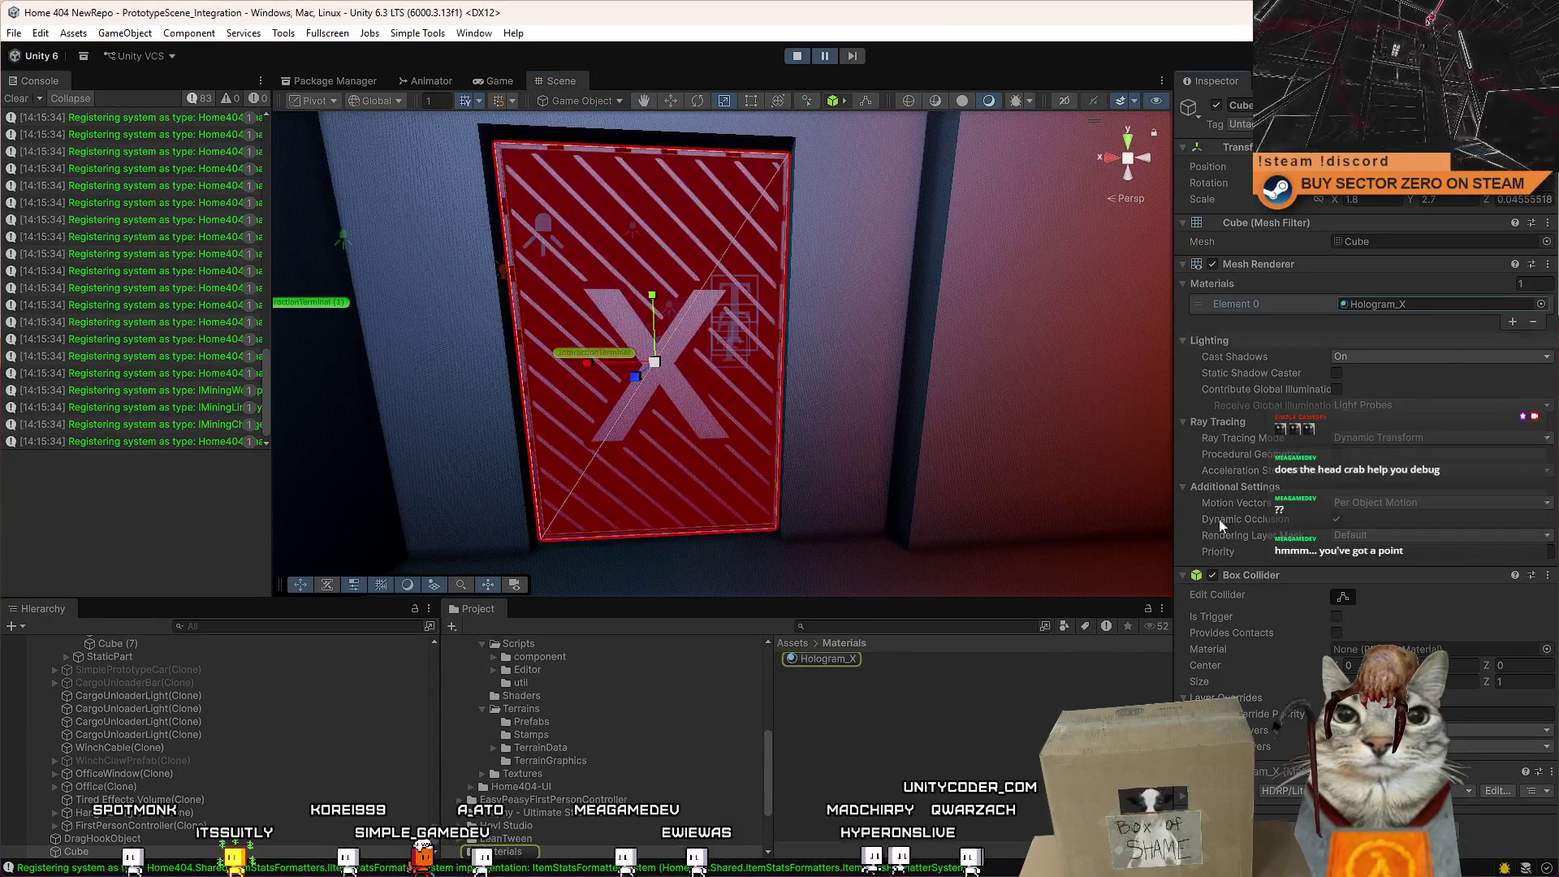
mouse_move(819, 657)
mouse_down()
mouse_move(768, 758)
mouse_move(480, 748)
mouse_move(504, 735)
mouse_up()
scroll(568, 747, up, 5)
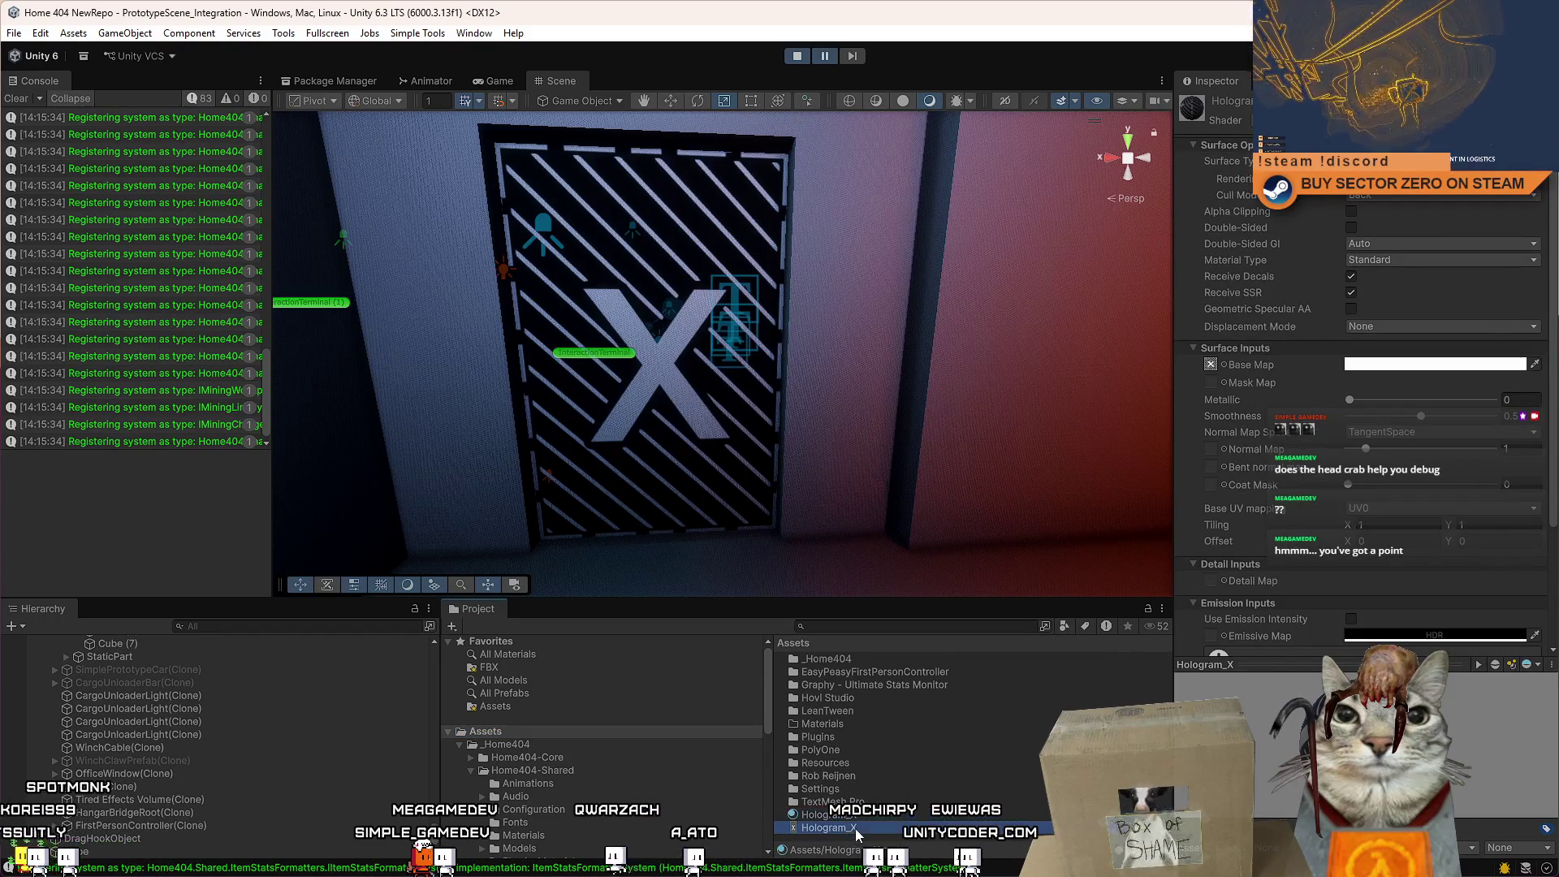
Set the Hologram_X material to Transparent and assign the Hologram_X texture as its emissive map.
click(828, 815)
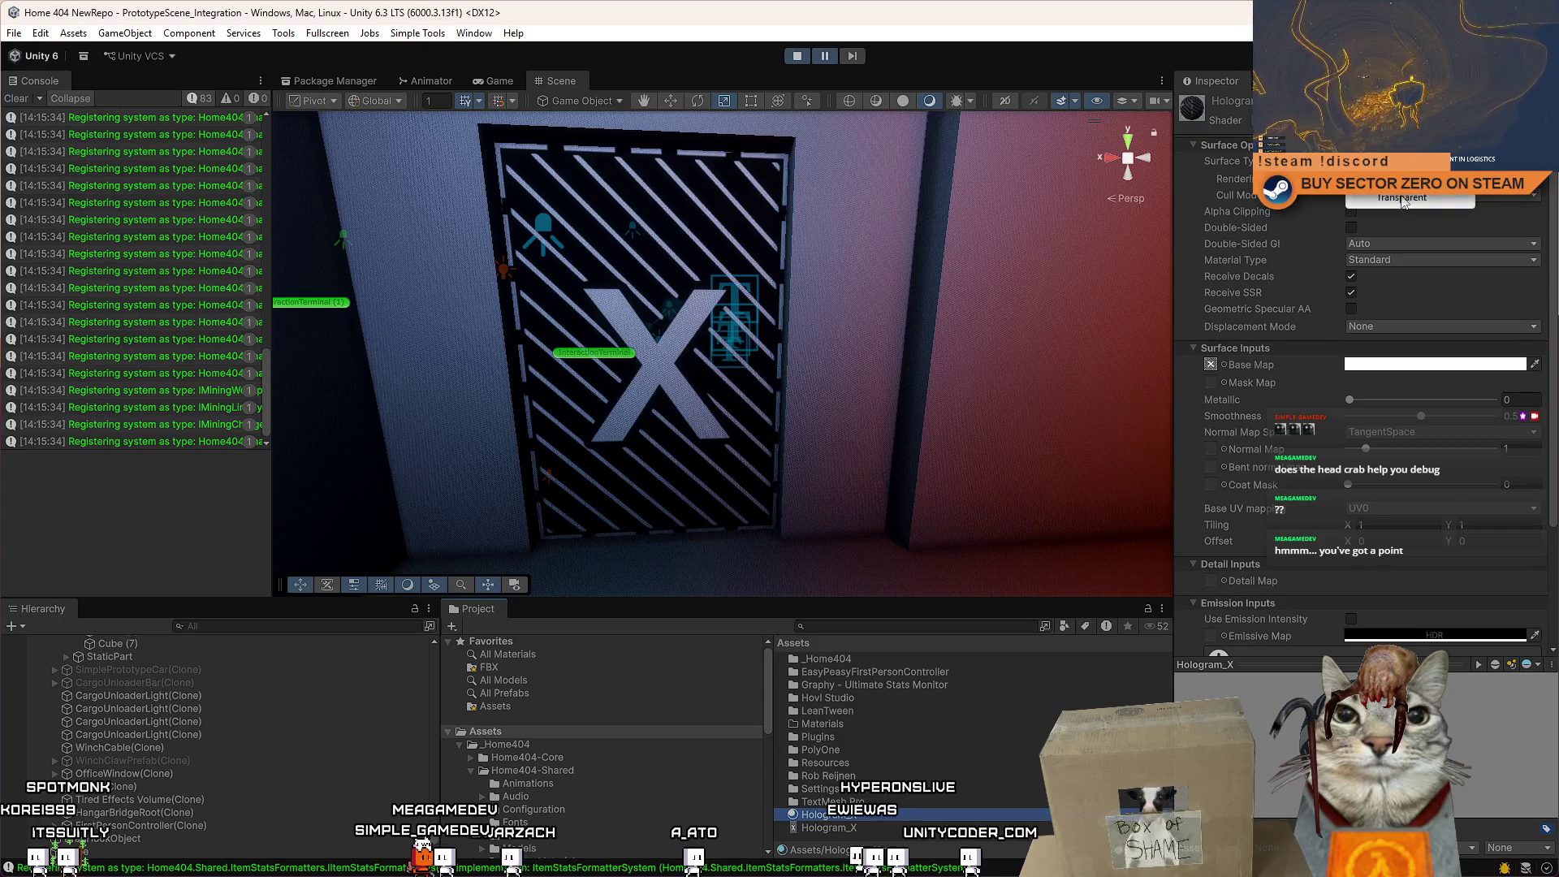
click(1403, 199)
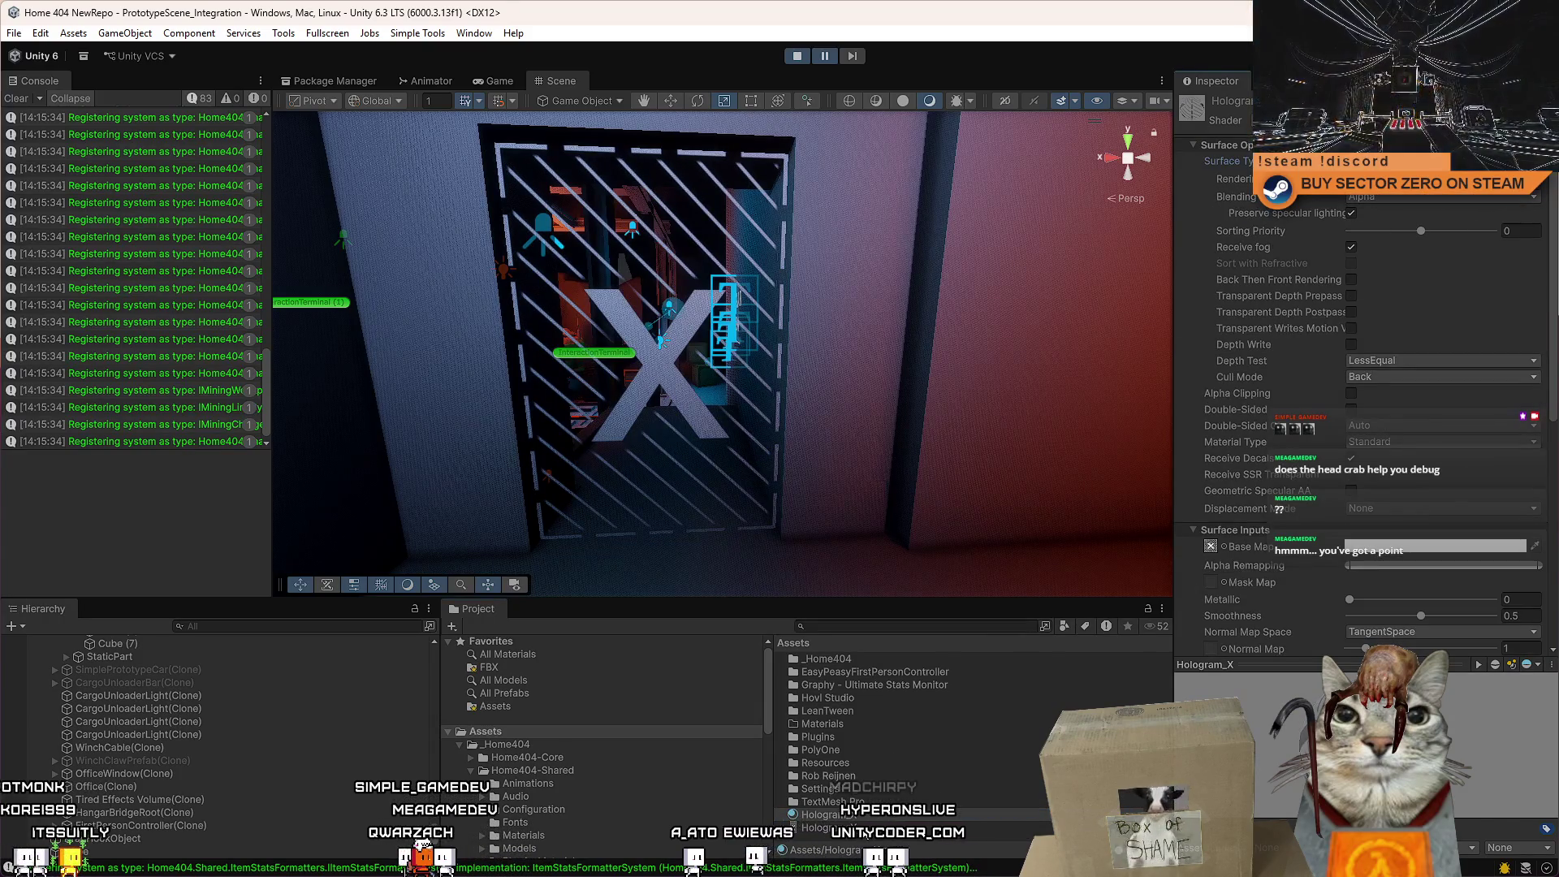
scroll(1389, 451, down, 5)
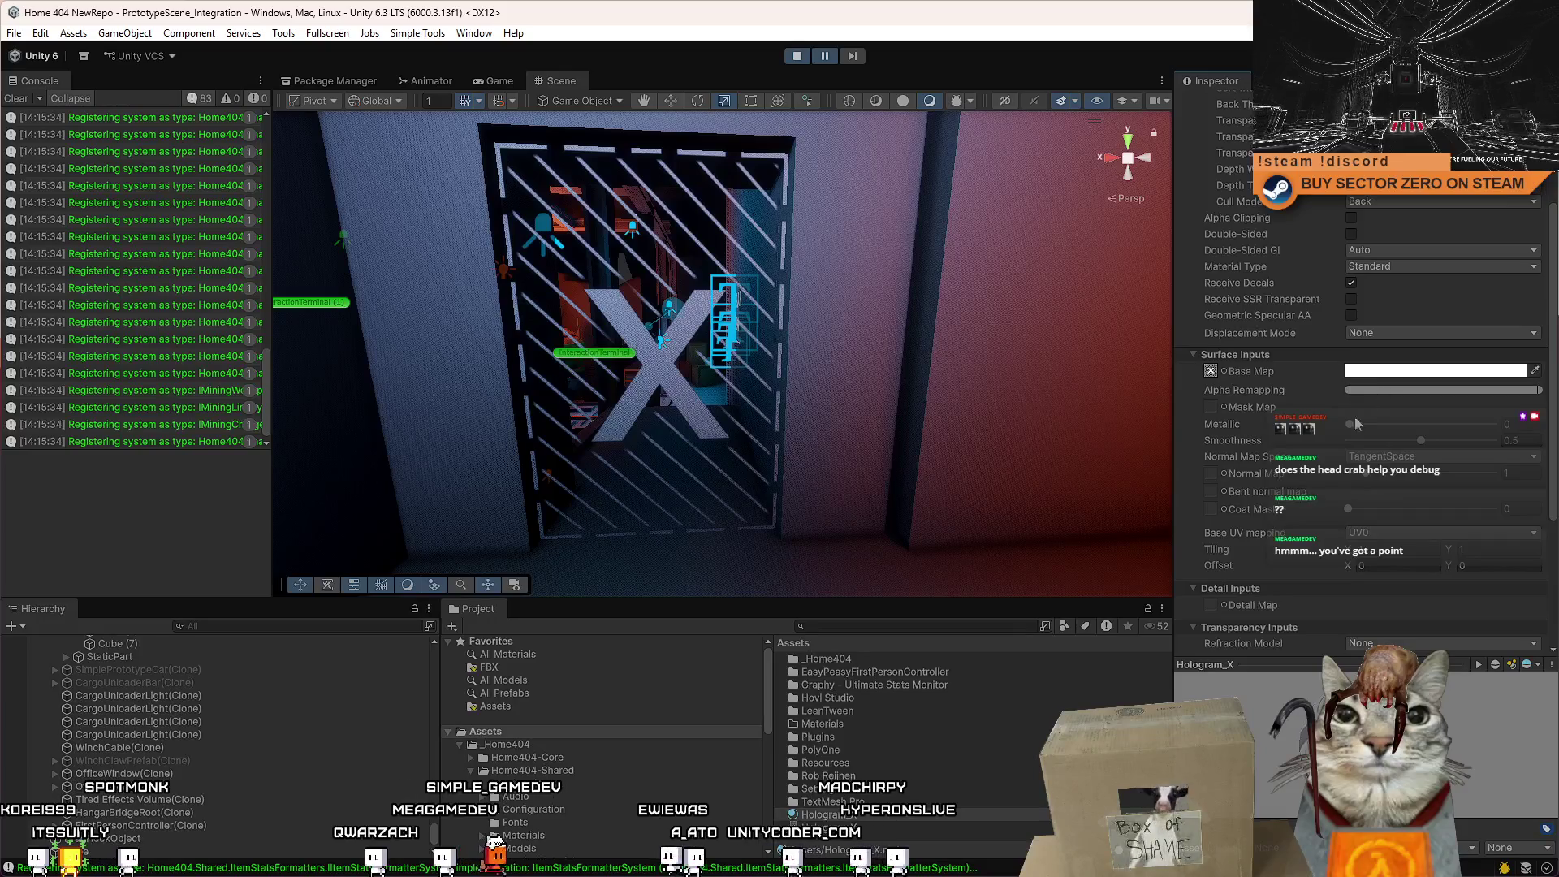
scroll(1399, 462, down, 1)
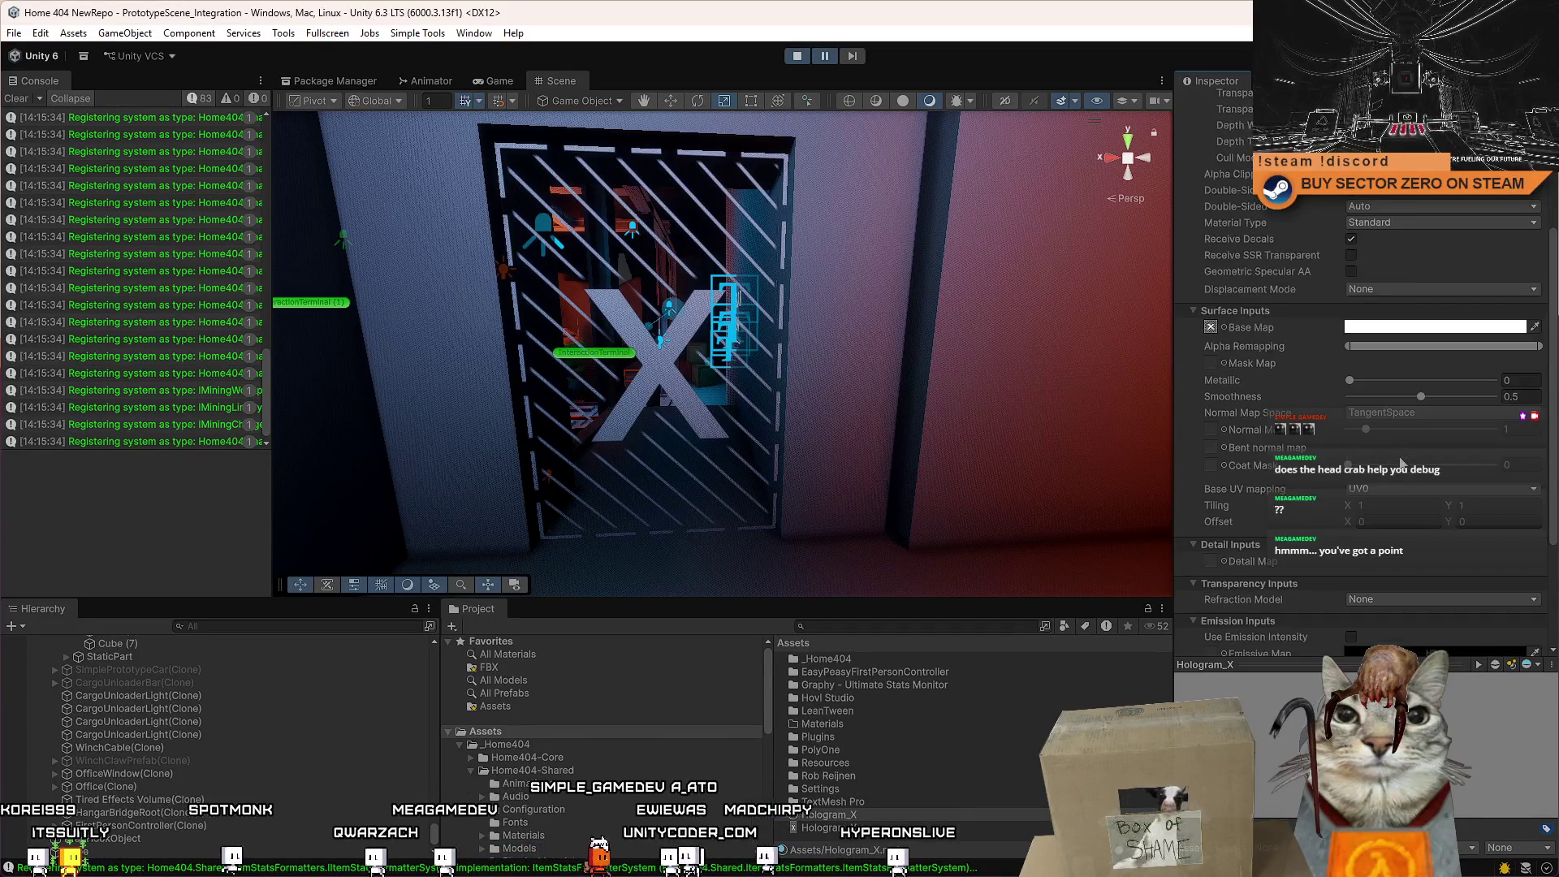
scroll(1401, 463, down, 2)
scroll(1358, 475, down, 2)
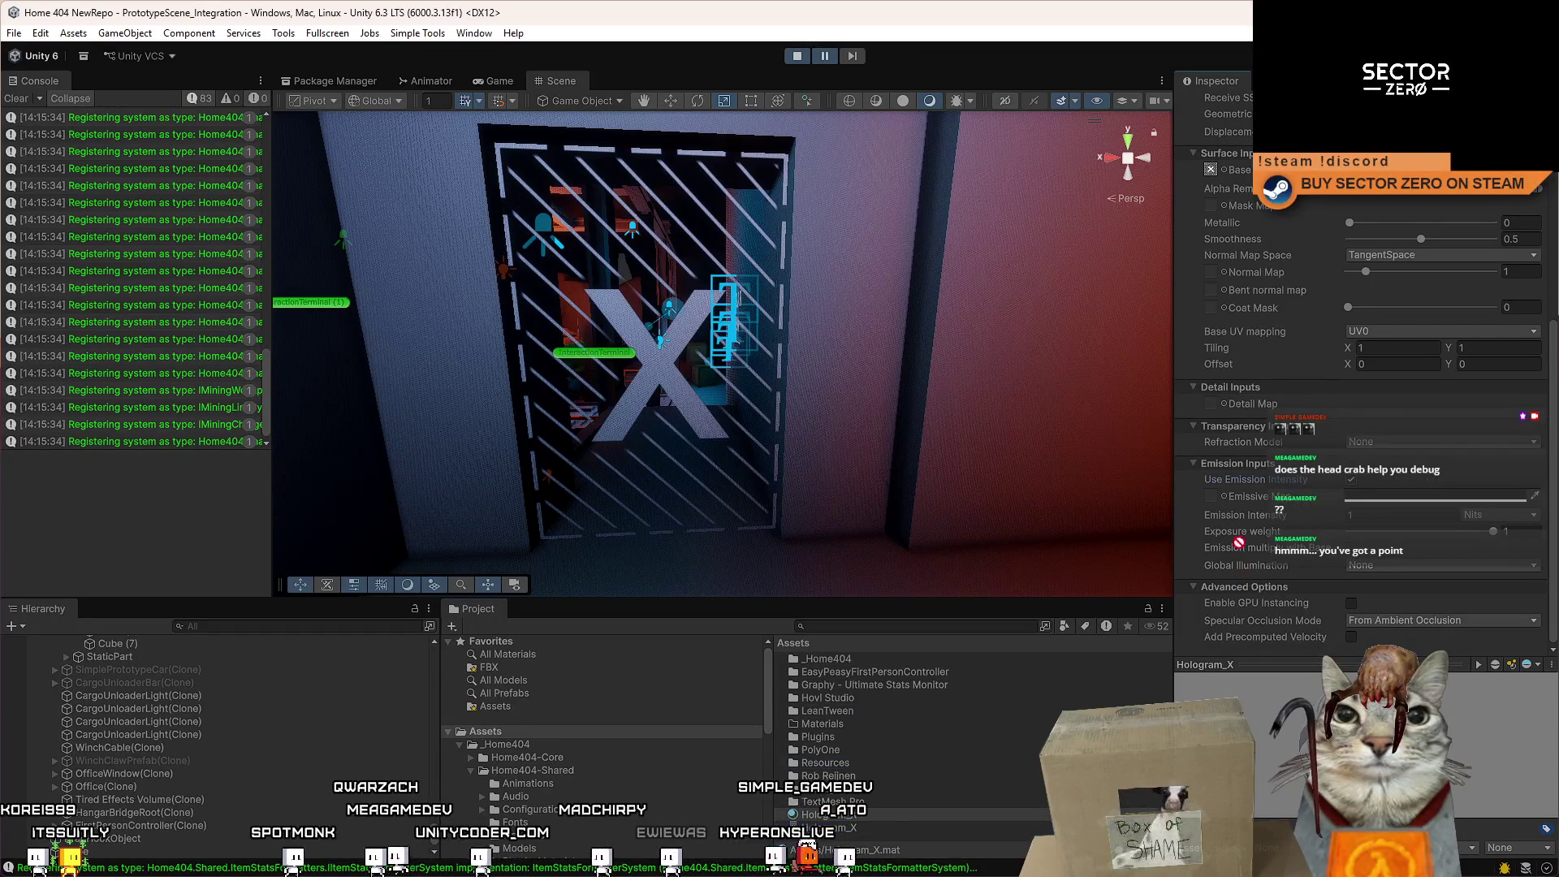
mouse_move(1238, 542)
mouse_down()
mouse_move(1315, 499)
mouse_move(1384, 496)
mouse_move(796, 533)
mouse_up()
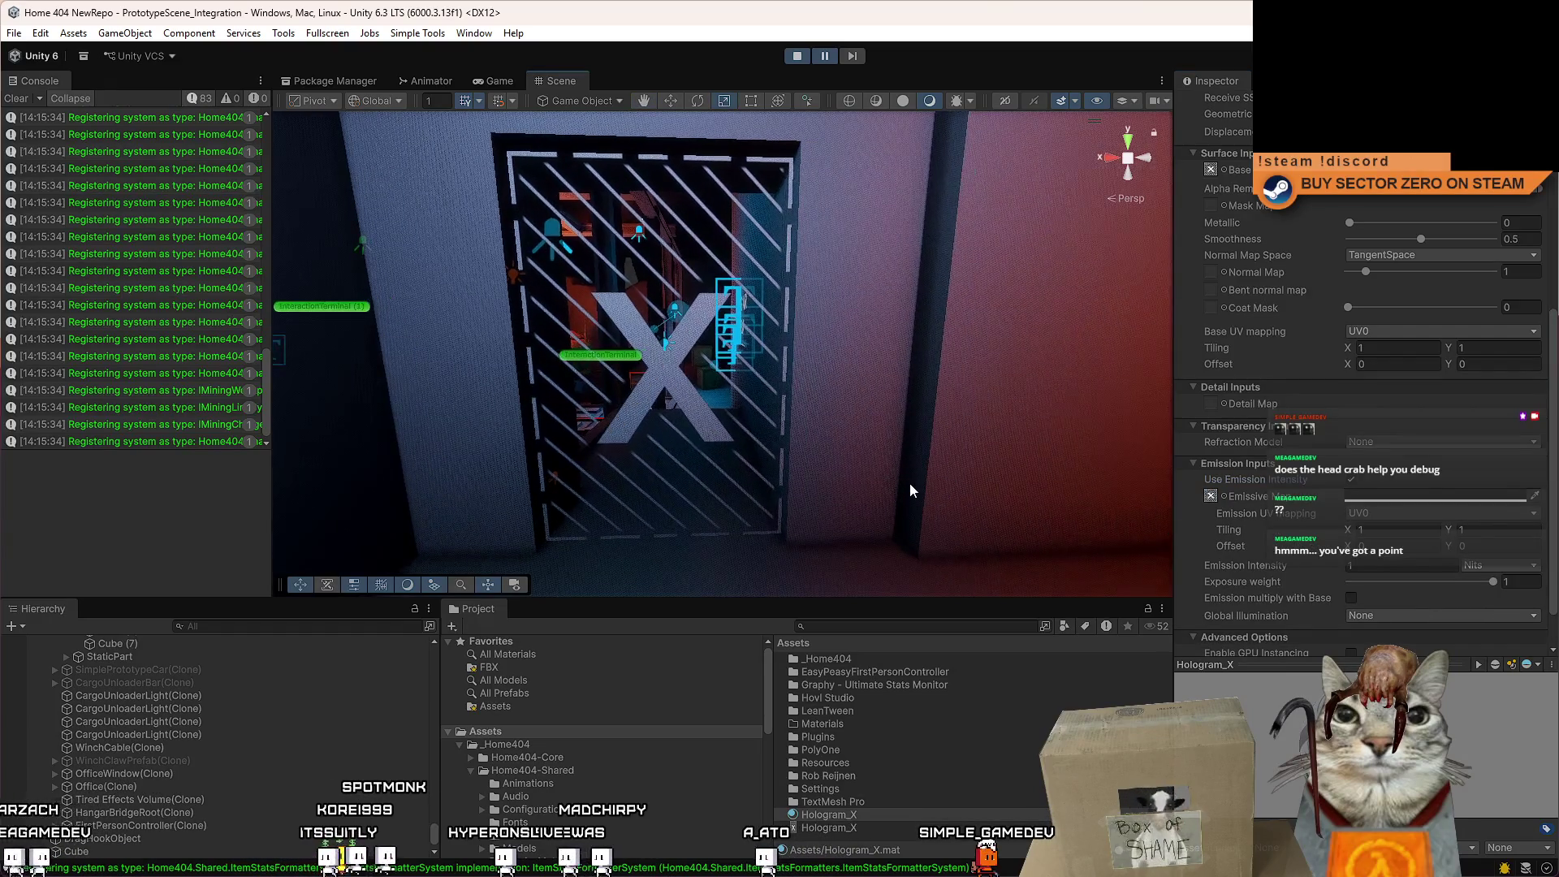
Set the Hologram_X emissive colour to red (FF0000) with an emission intensity of 10000.
click(1380, 499)
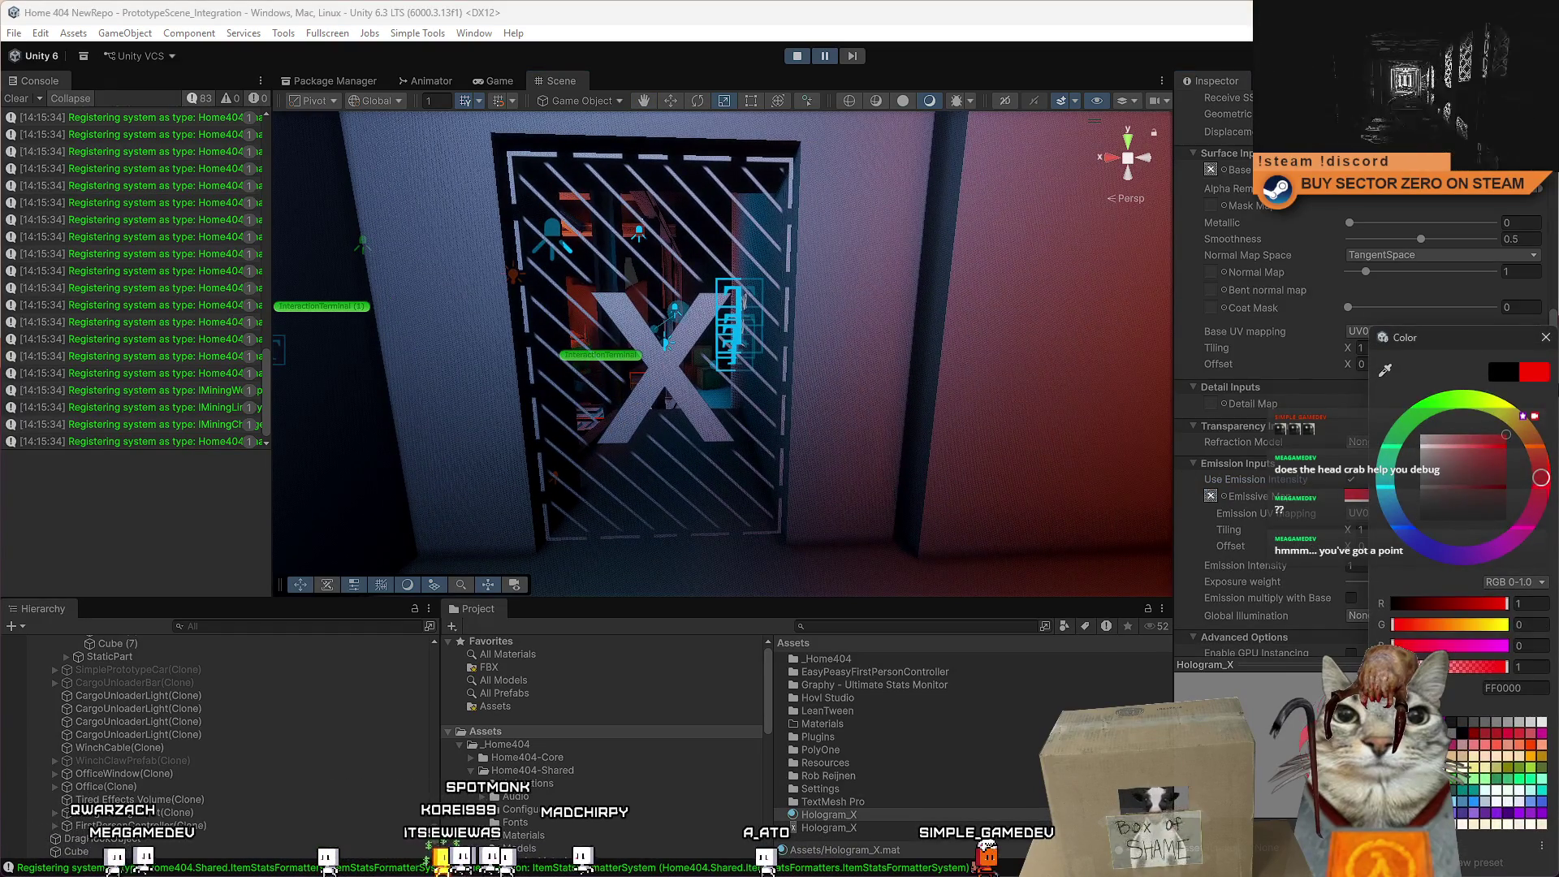
click(1545, 337)
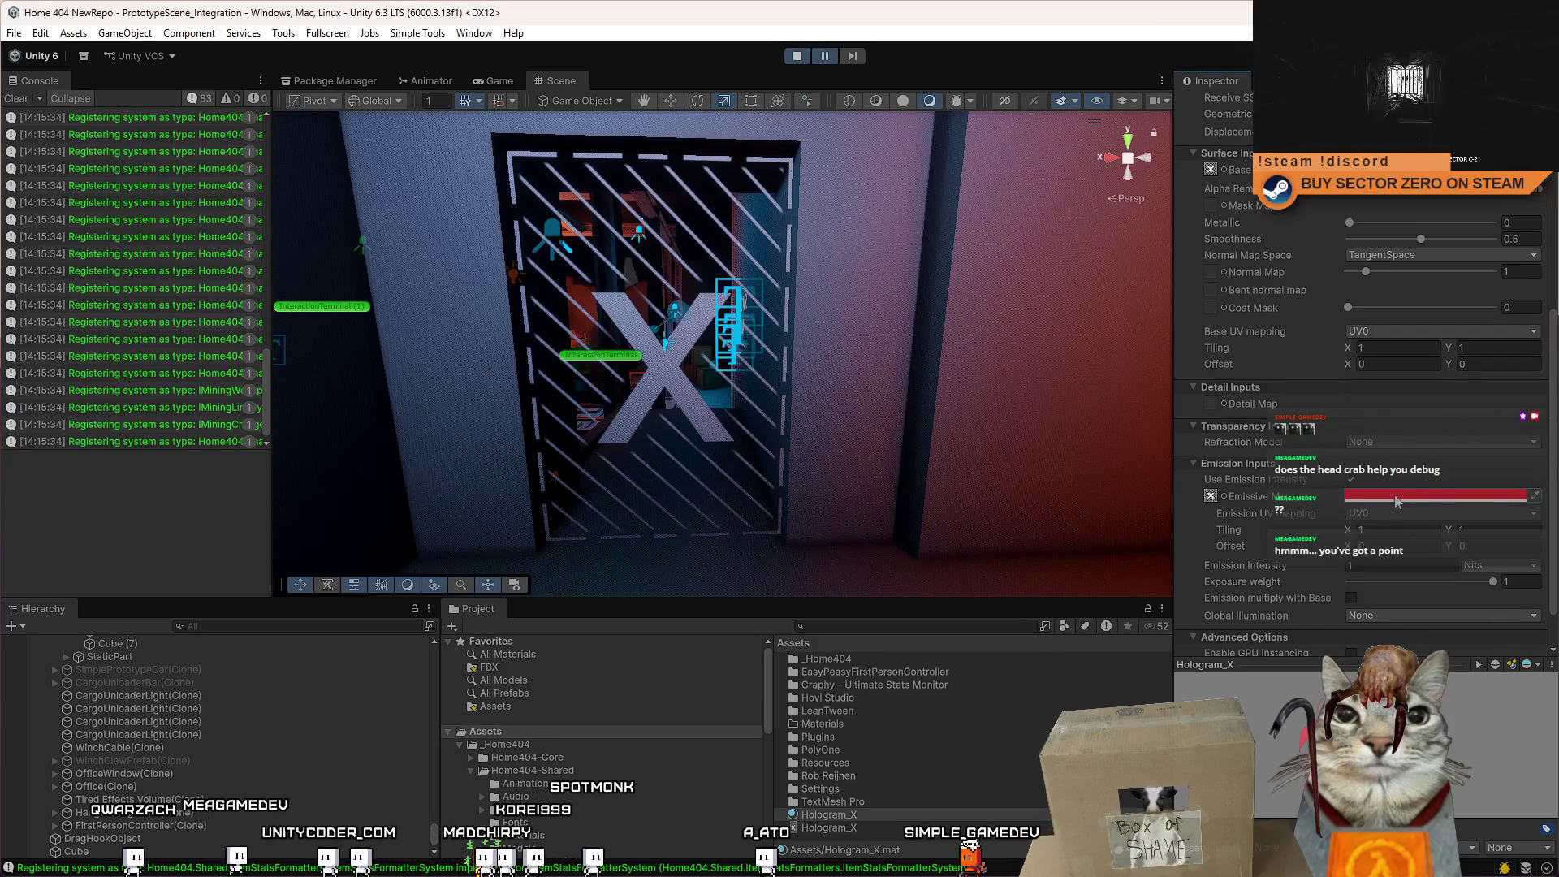
click(1437, 565)
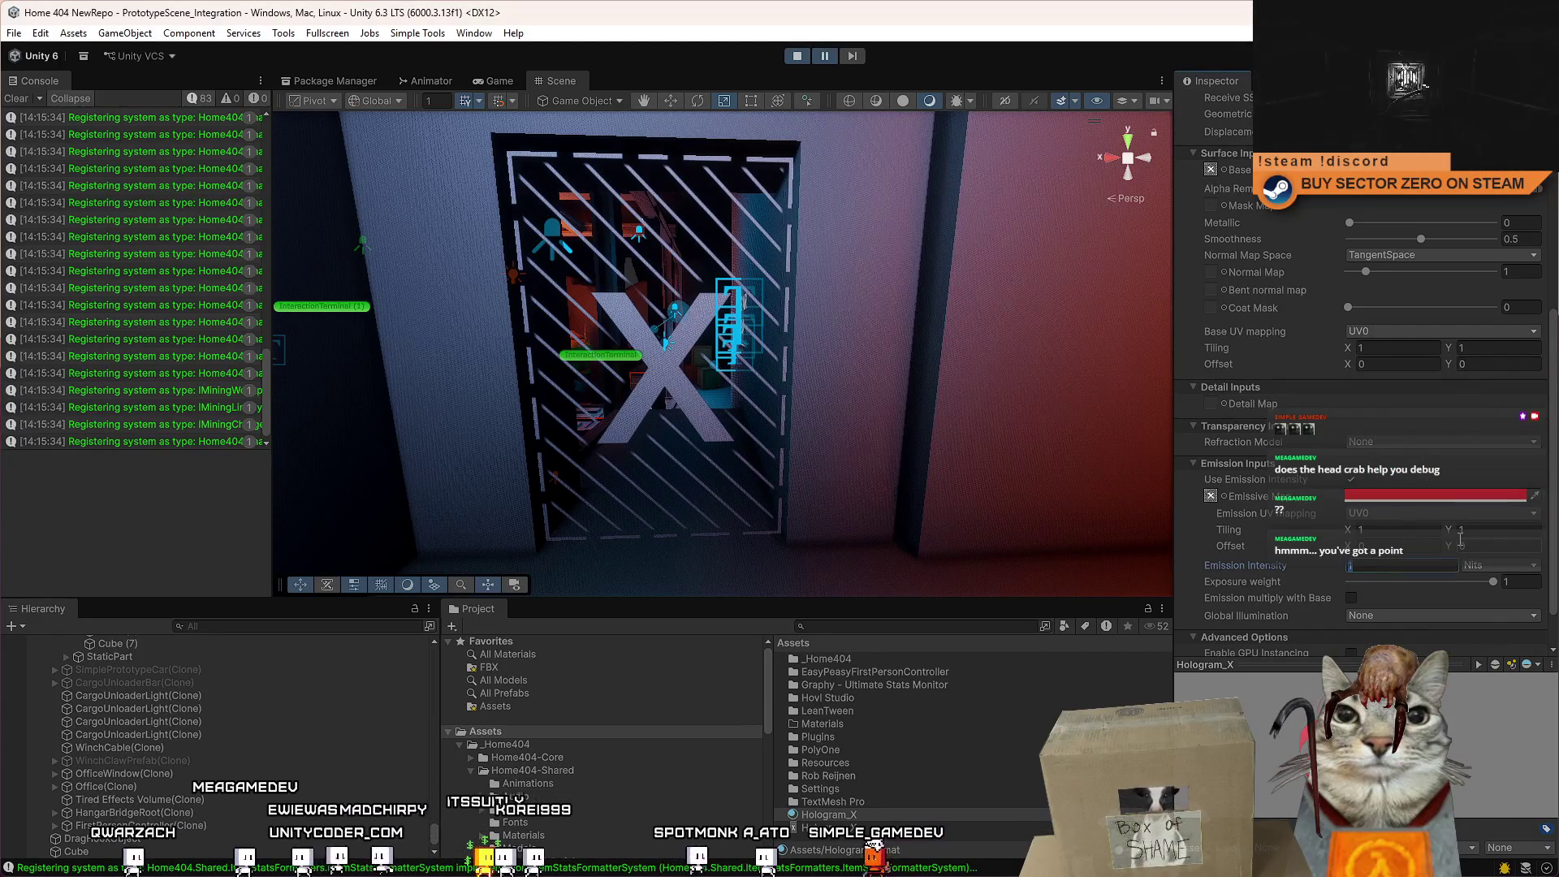
text(10000)
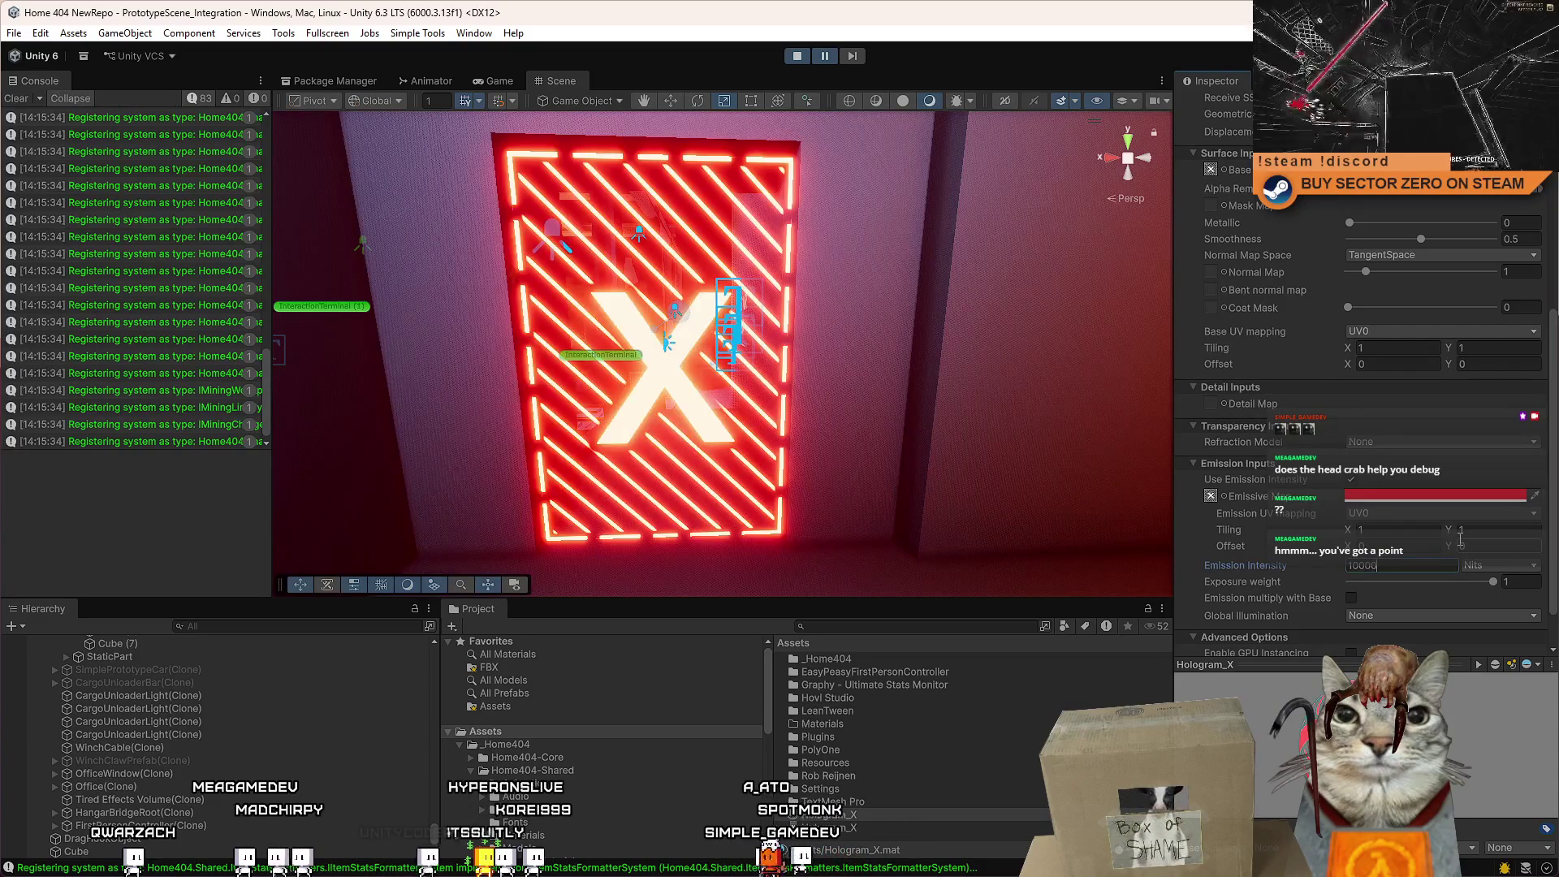
key(BackSpace)
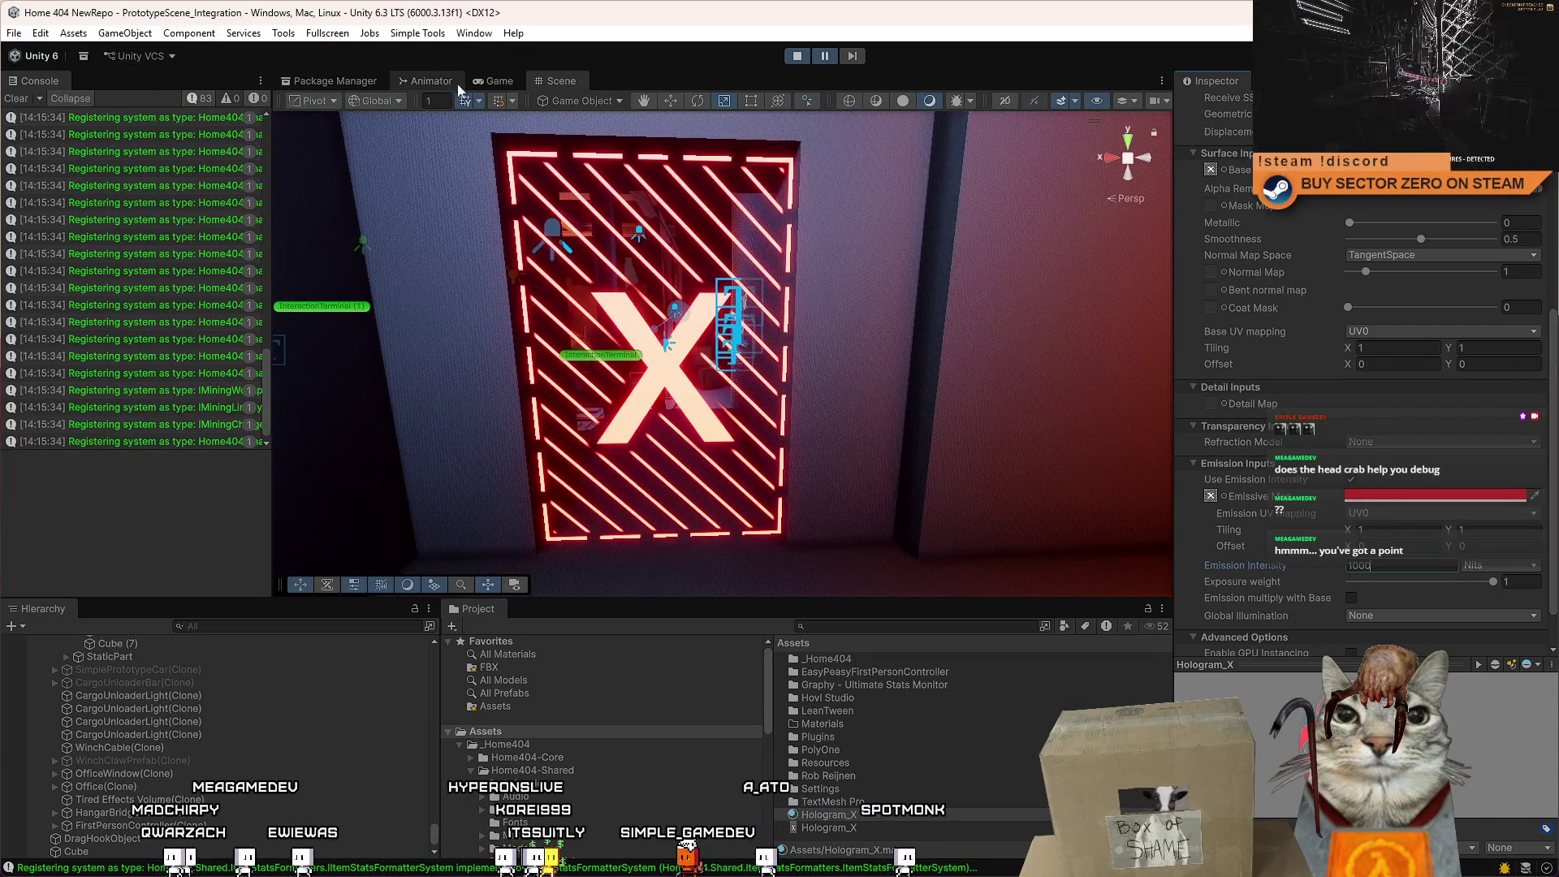
click(495, 81)
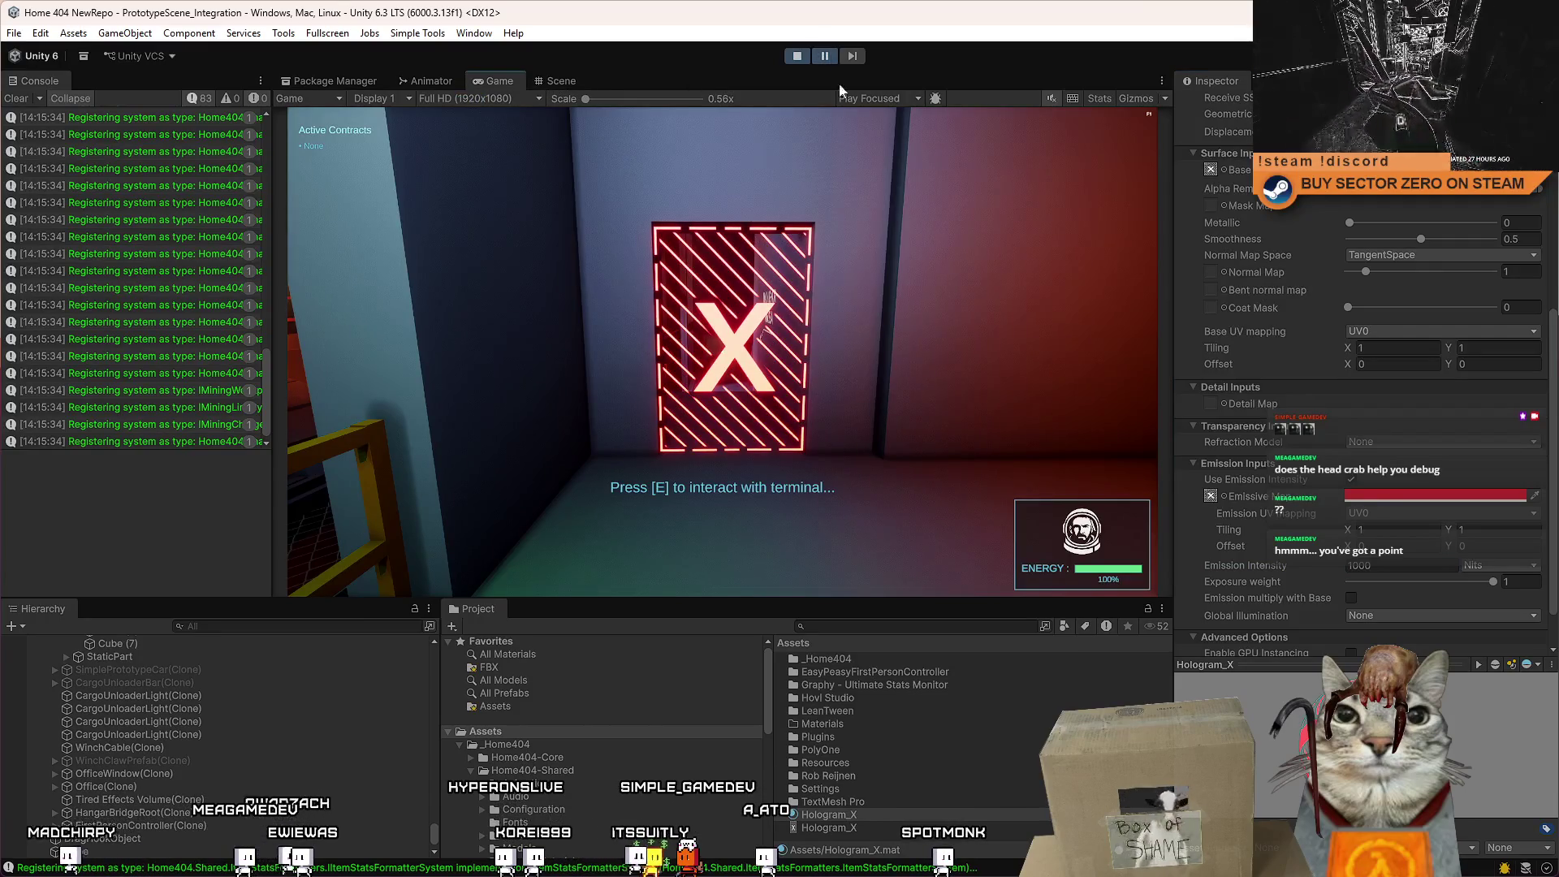
Walk back and forth in front of the glowing red X door sign, pausing and resuming once.
key(w)
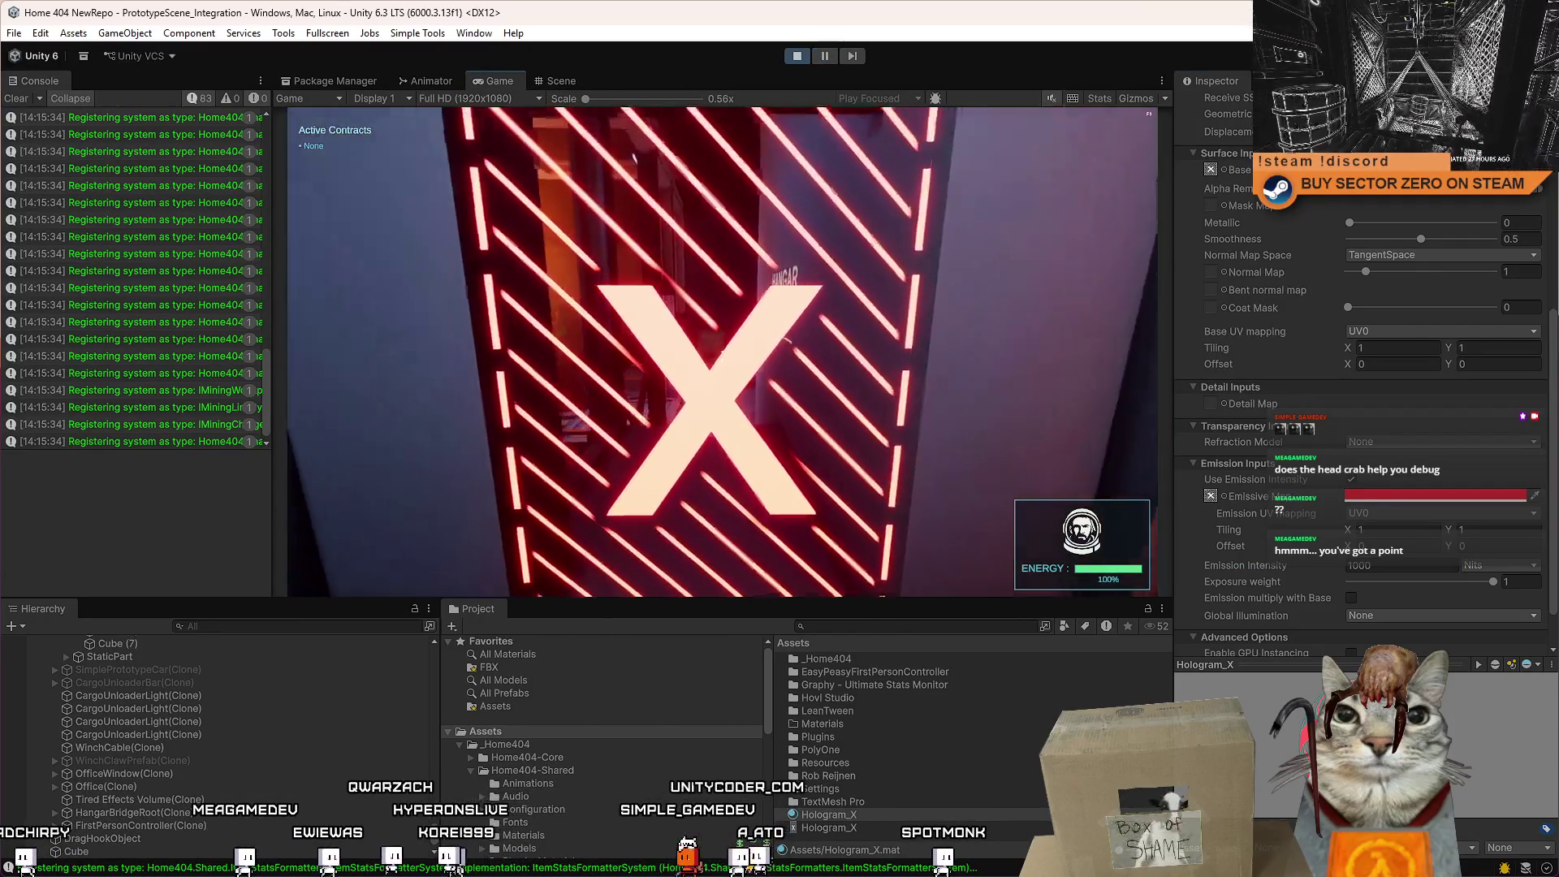
key(s)
key(w)
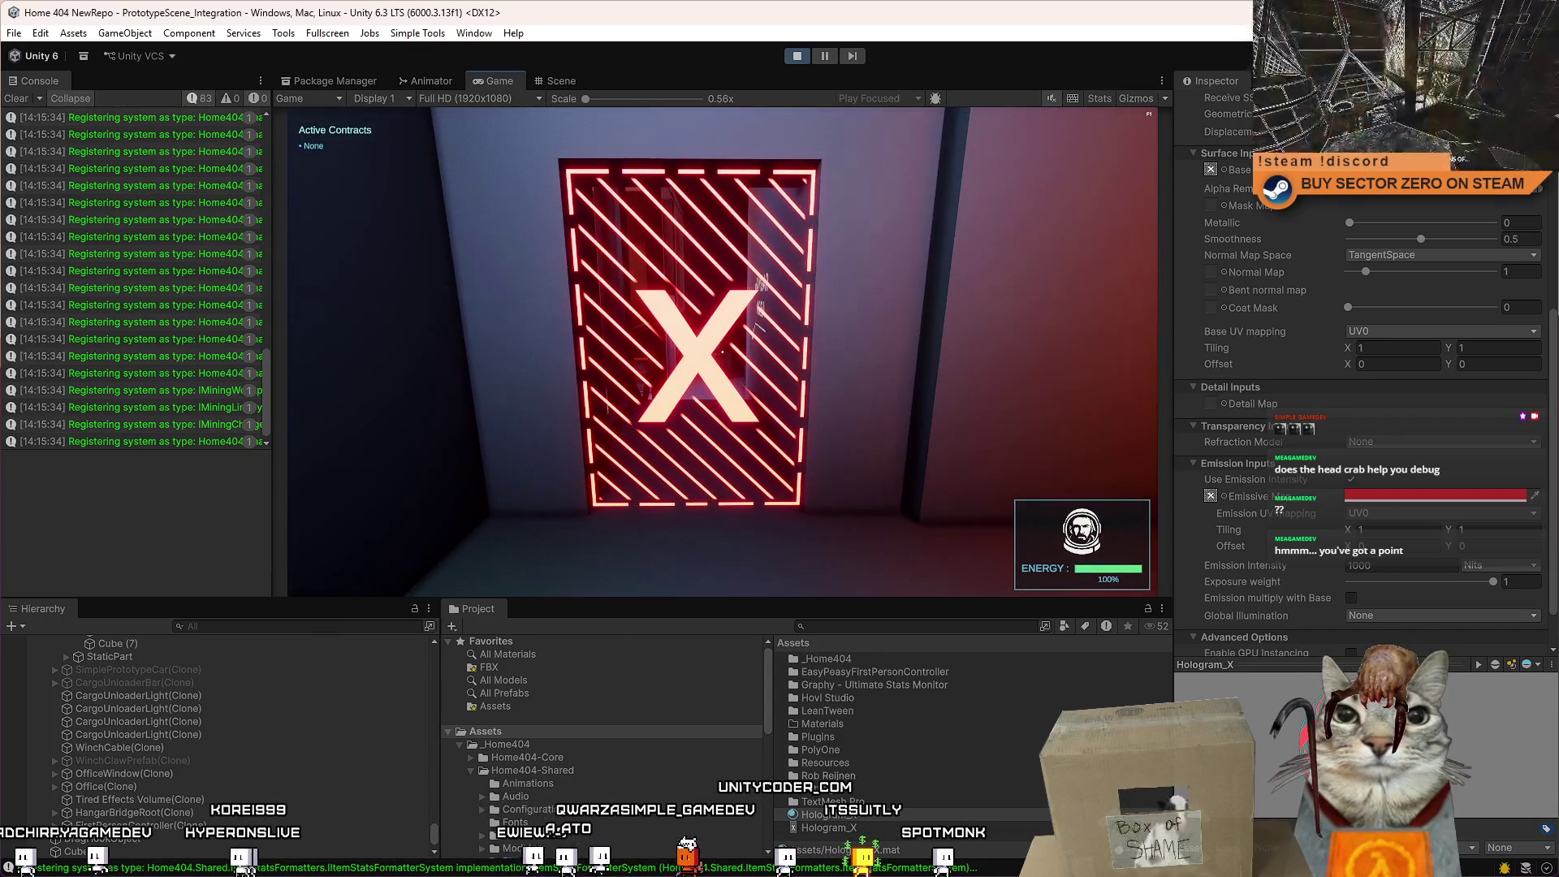
key(s)
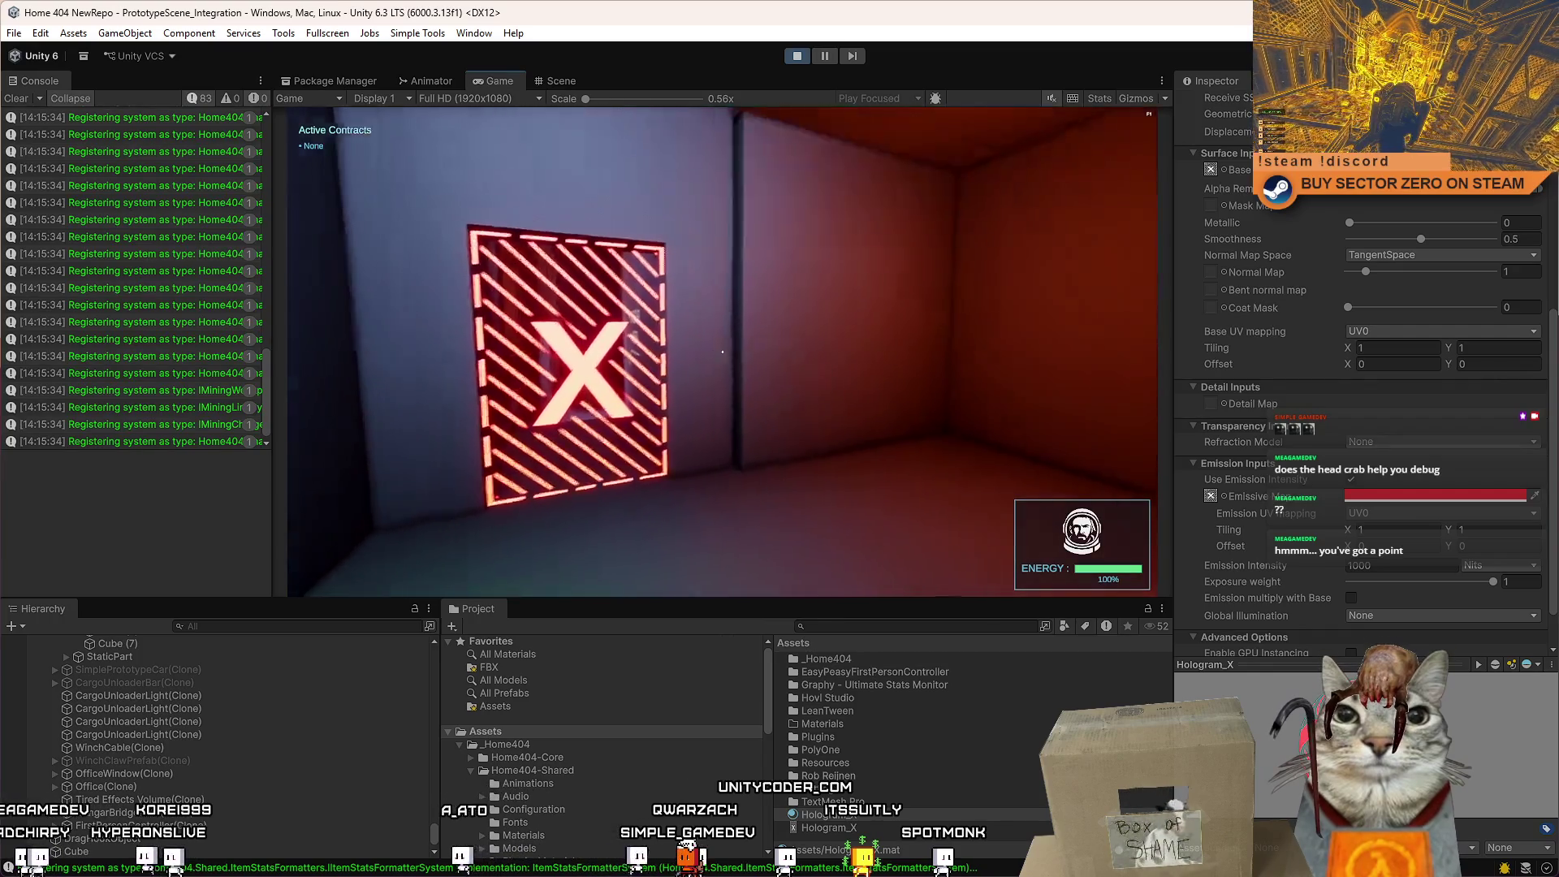
key(w)
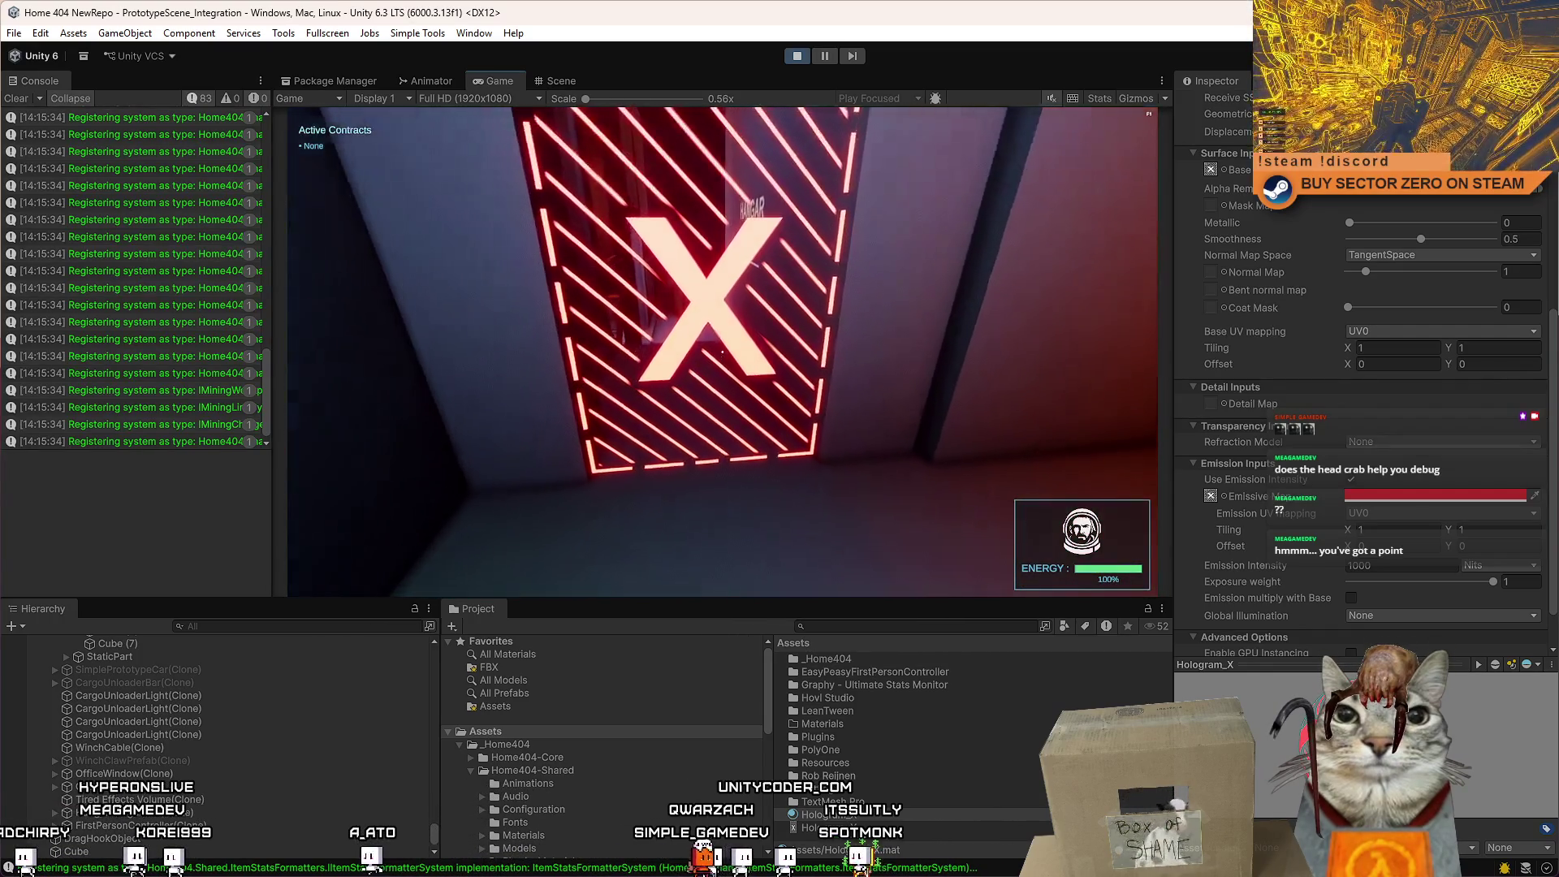
key(s)
key(Escape)
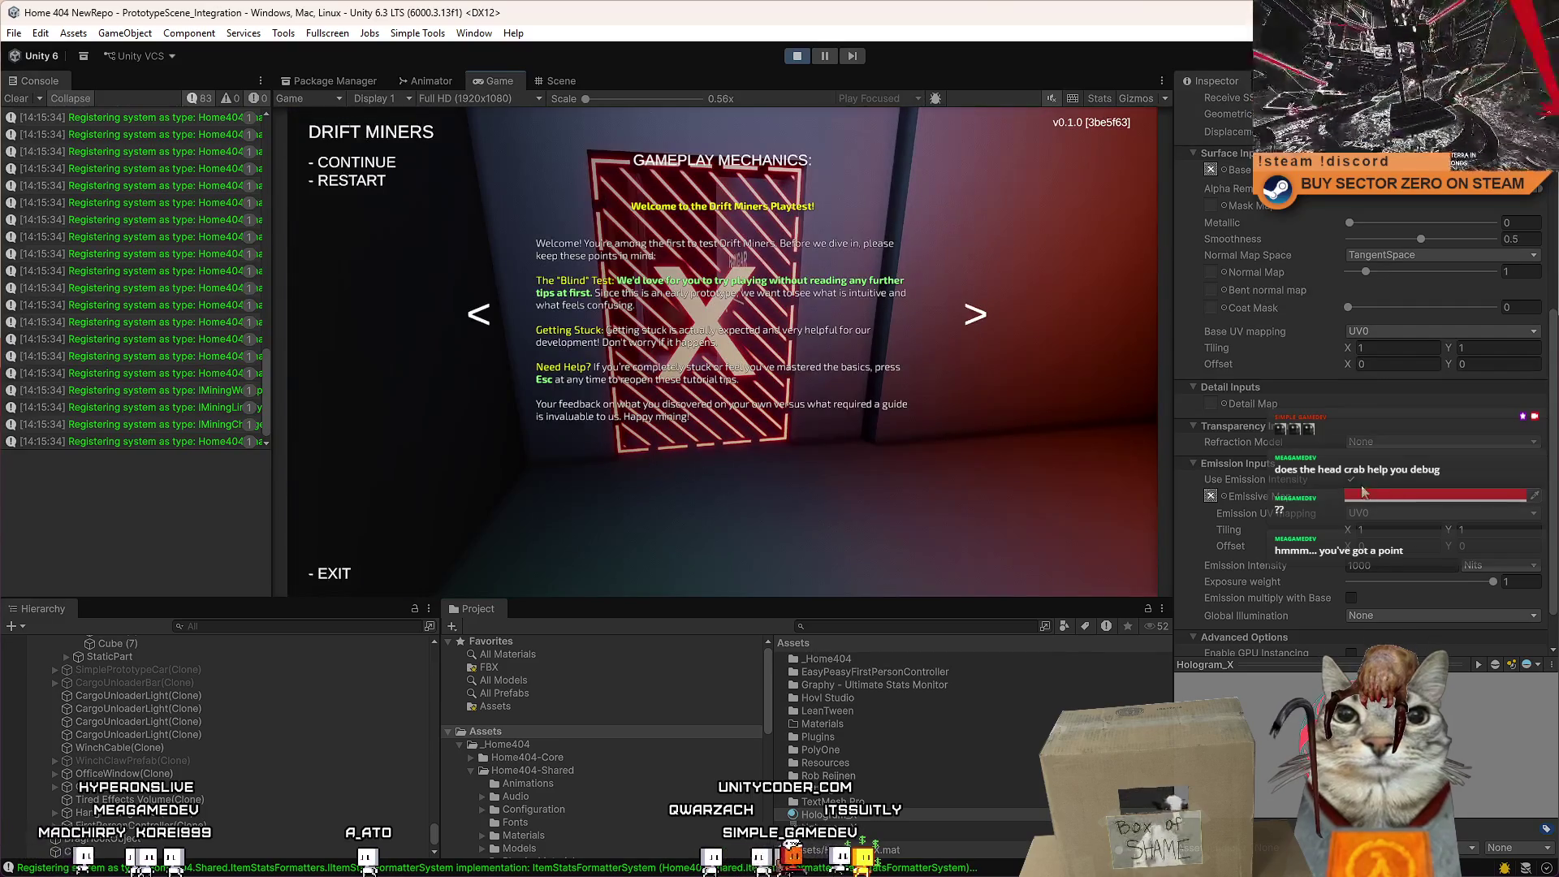
key(Escape)
scroll(1555, 531, down, 1)
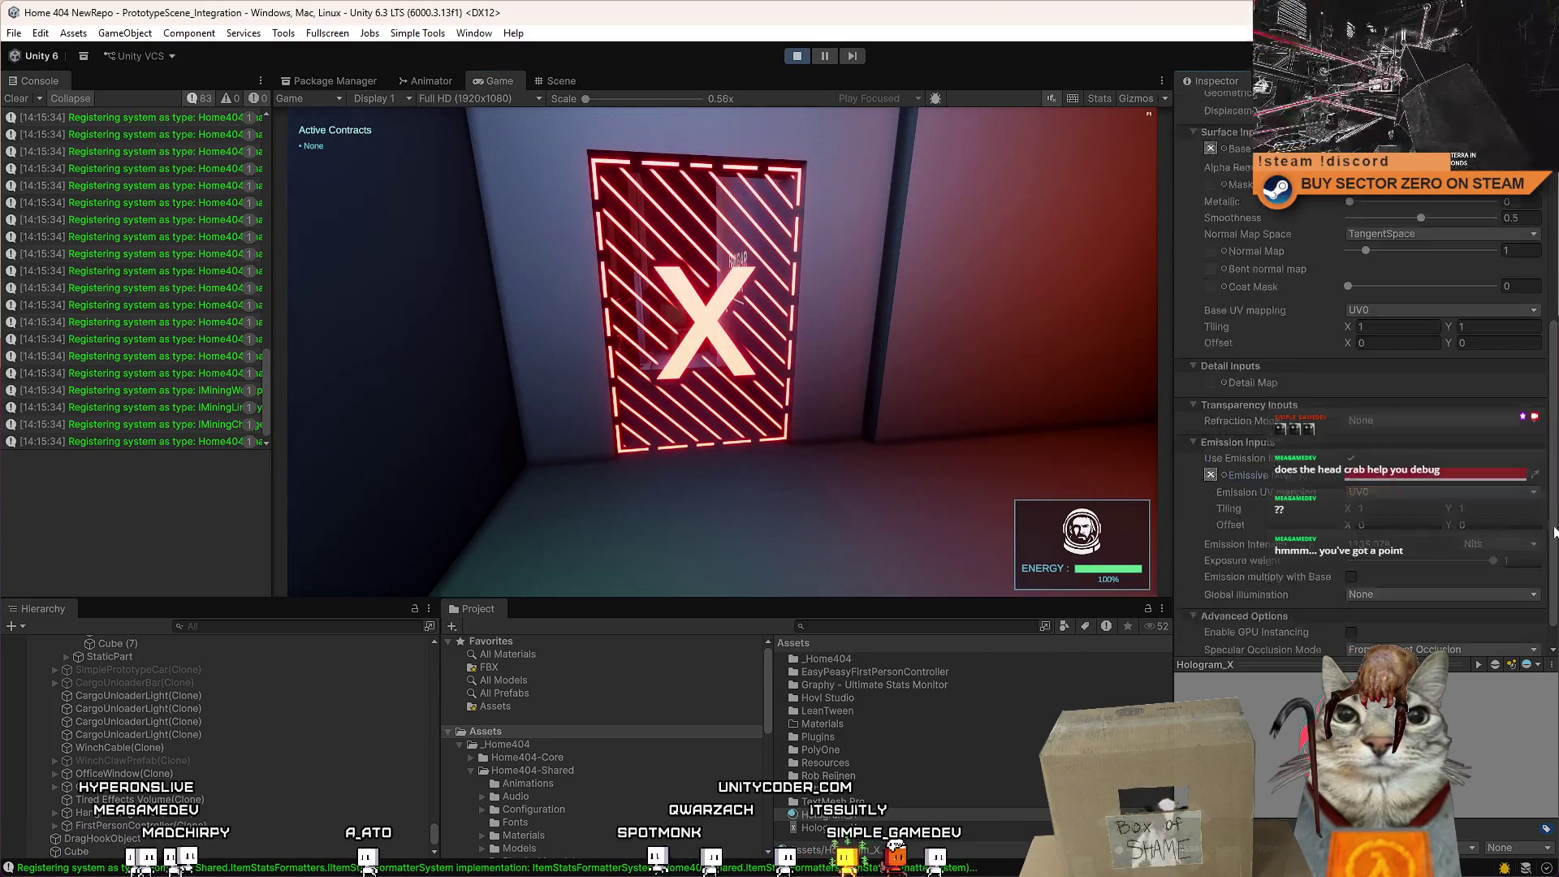
scroll(1555, 532, down, 1)
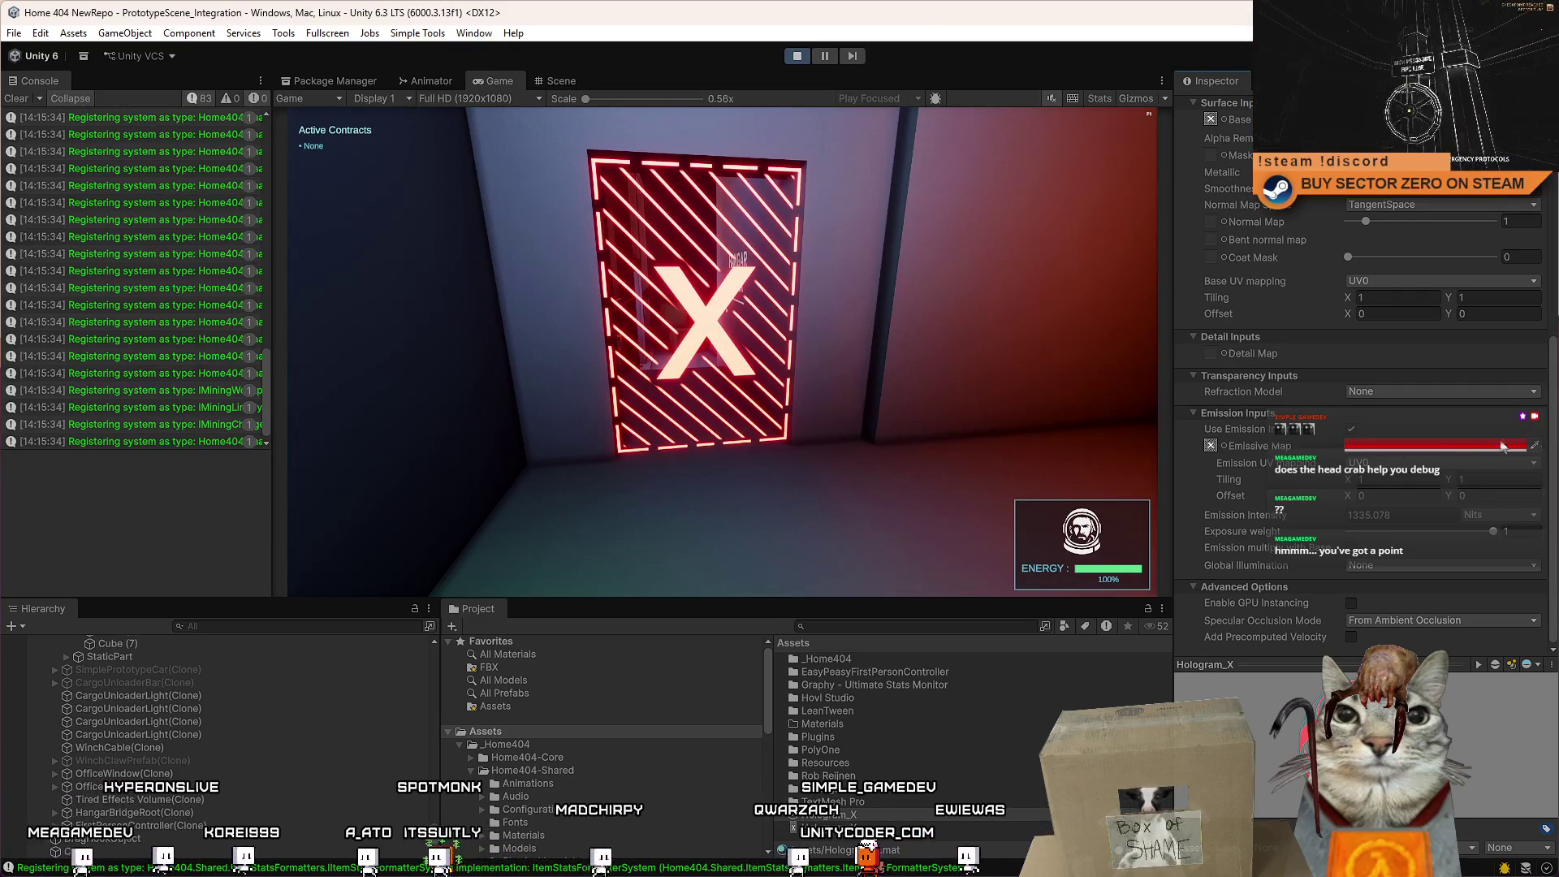
Lower the Hologram_X base colour alpha for more transparency.
scroll(1479, 392, up, 8)
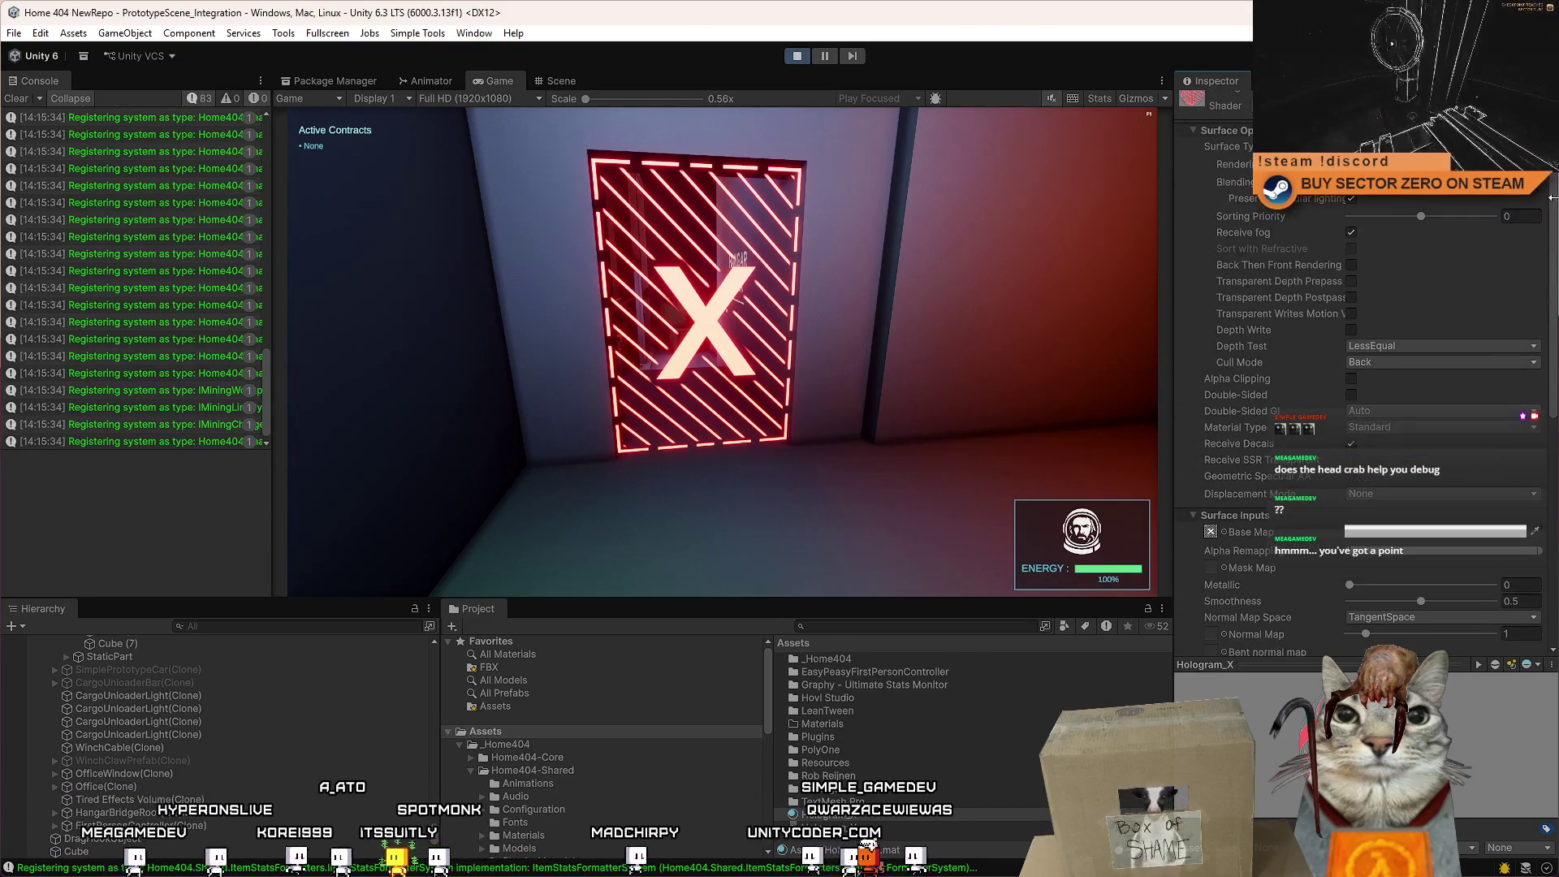
click(1480, 397)
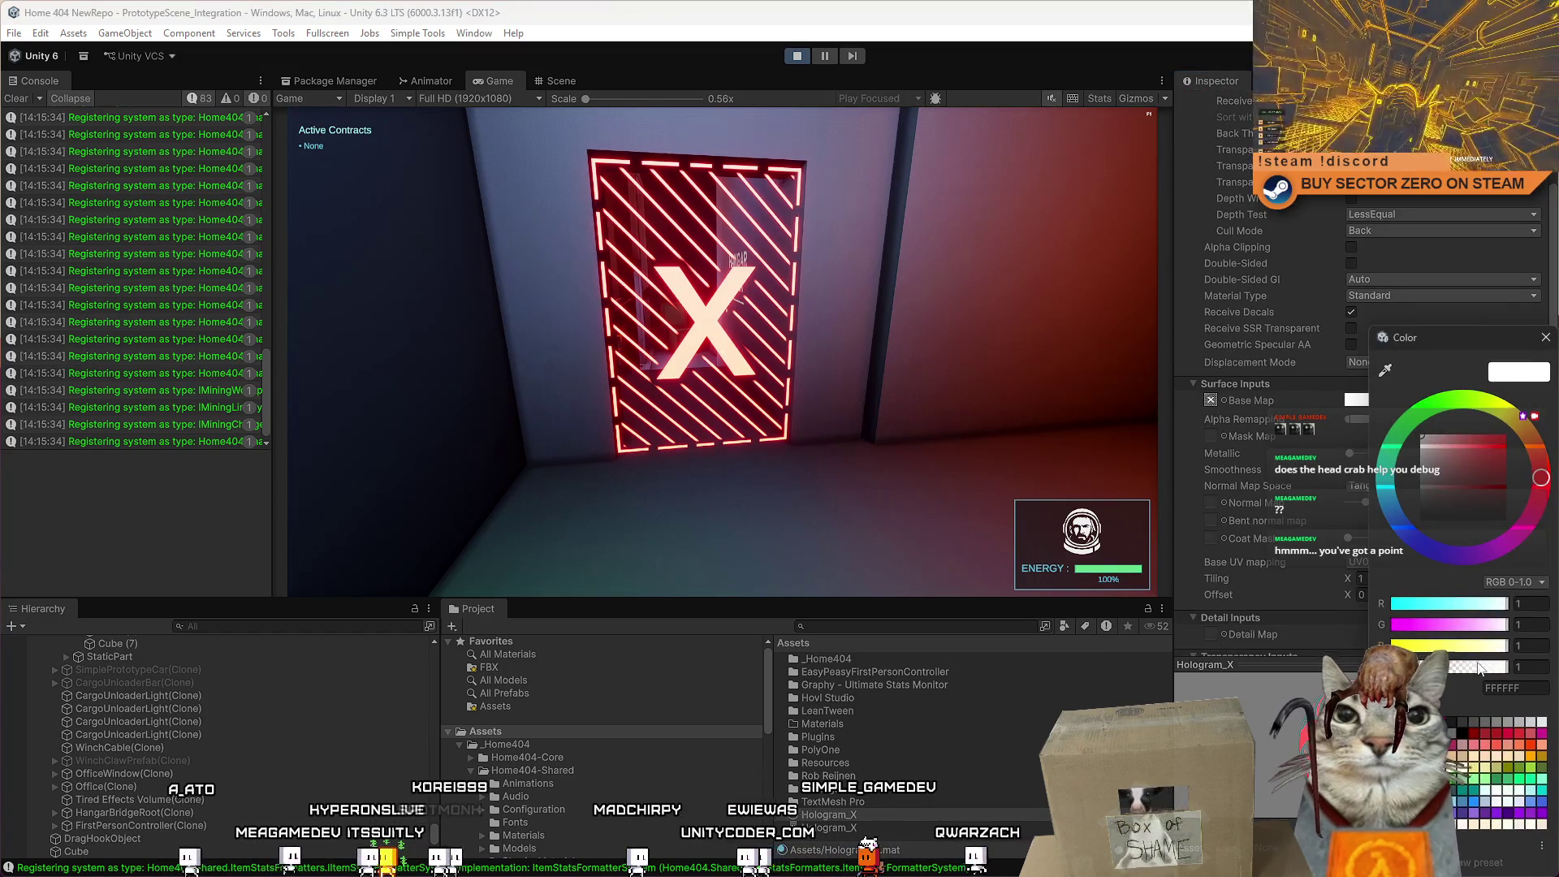
mouse_move(1405, 667)
mouse_down()
mouse_move(1391, 667)
mouse_move(1480, 671)
mouse_move(1397, 667)
mouse_up()
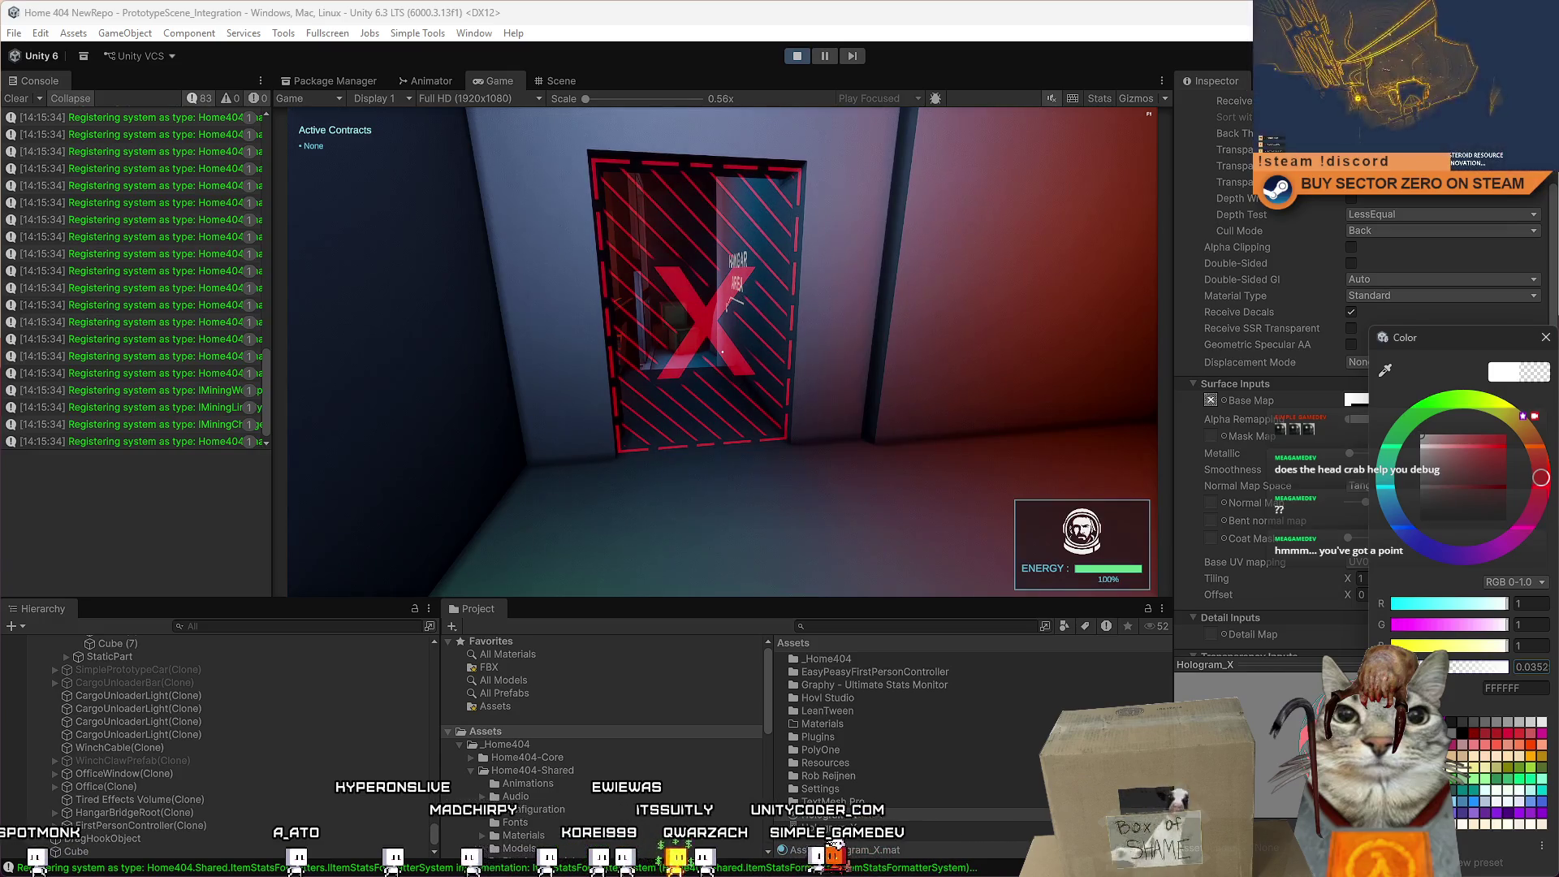
click(1545, 332)
Walk up to the hangar door in the running game to view the sign.
key(w)
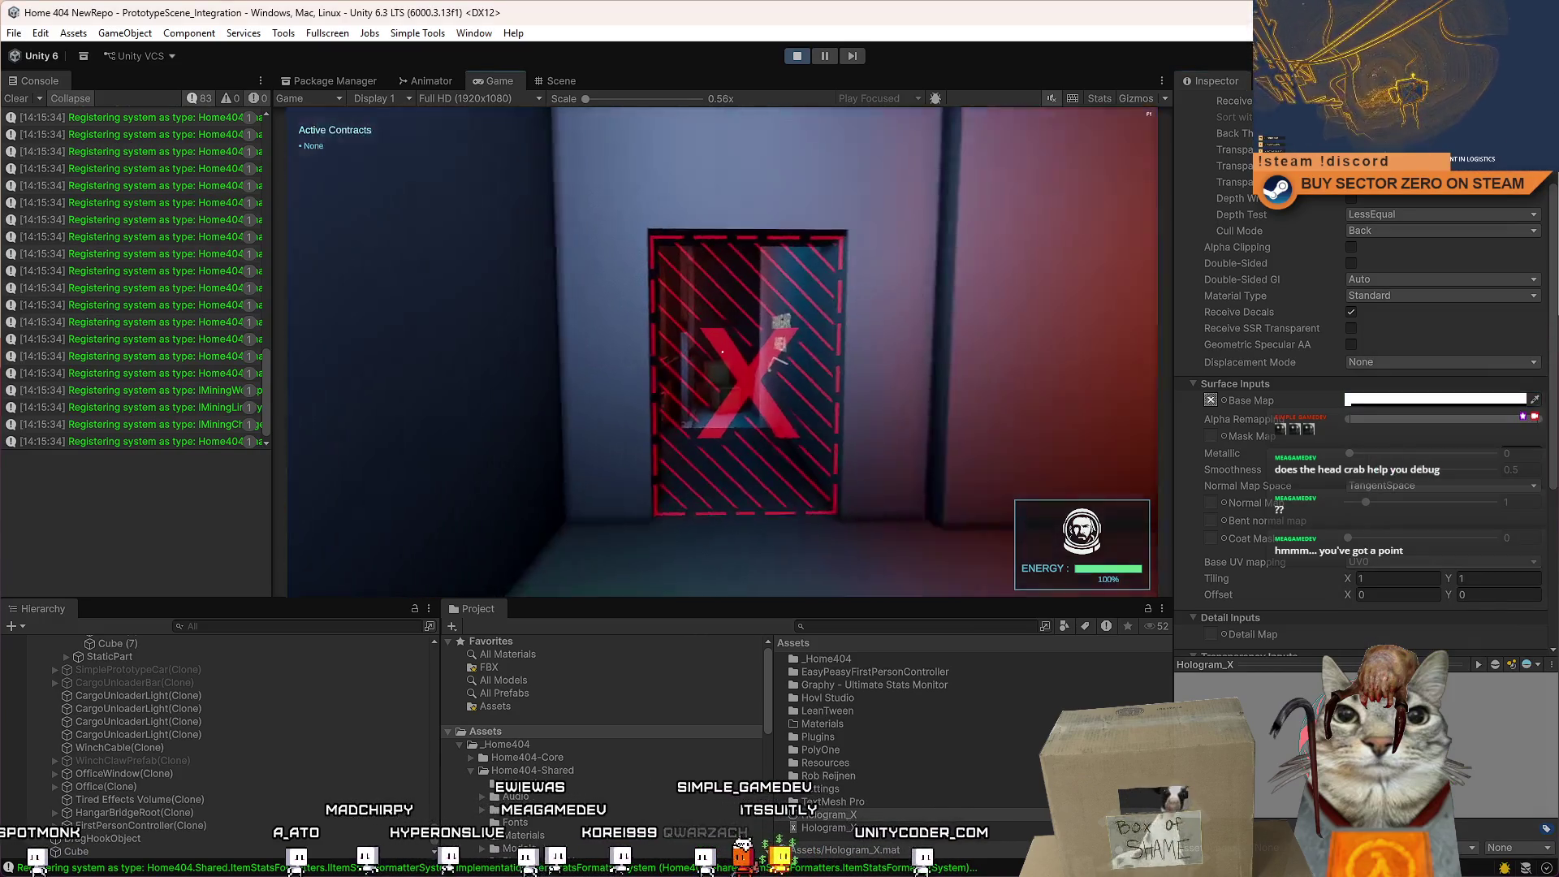
key(s)
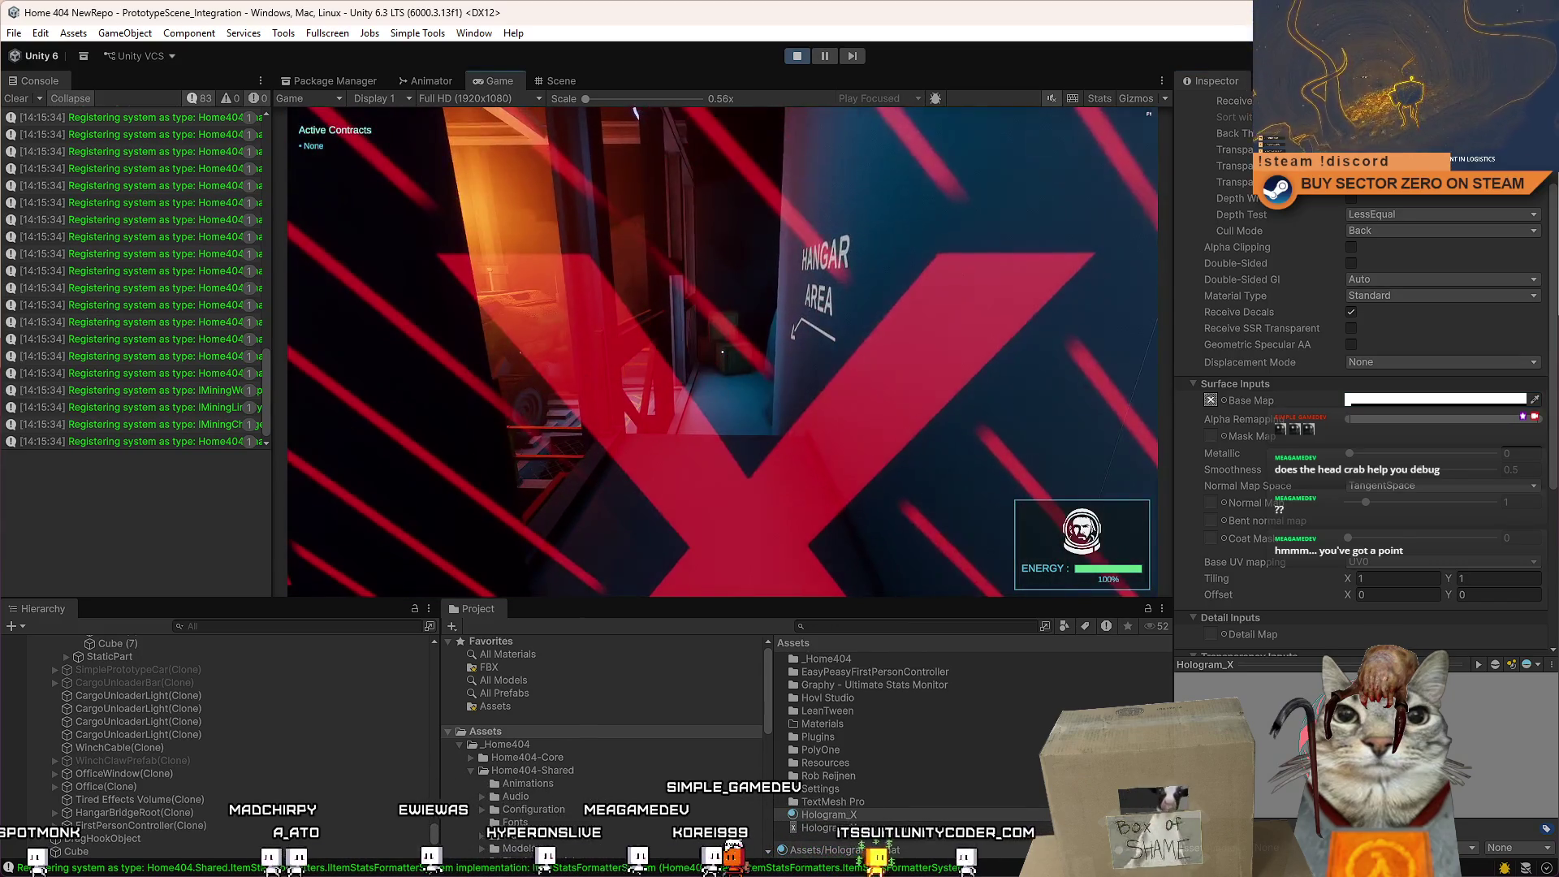
key(d)
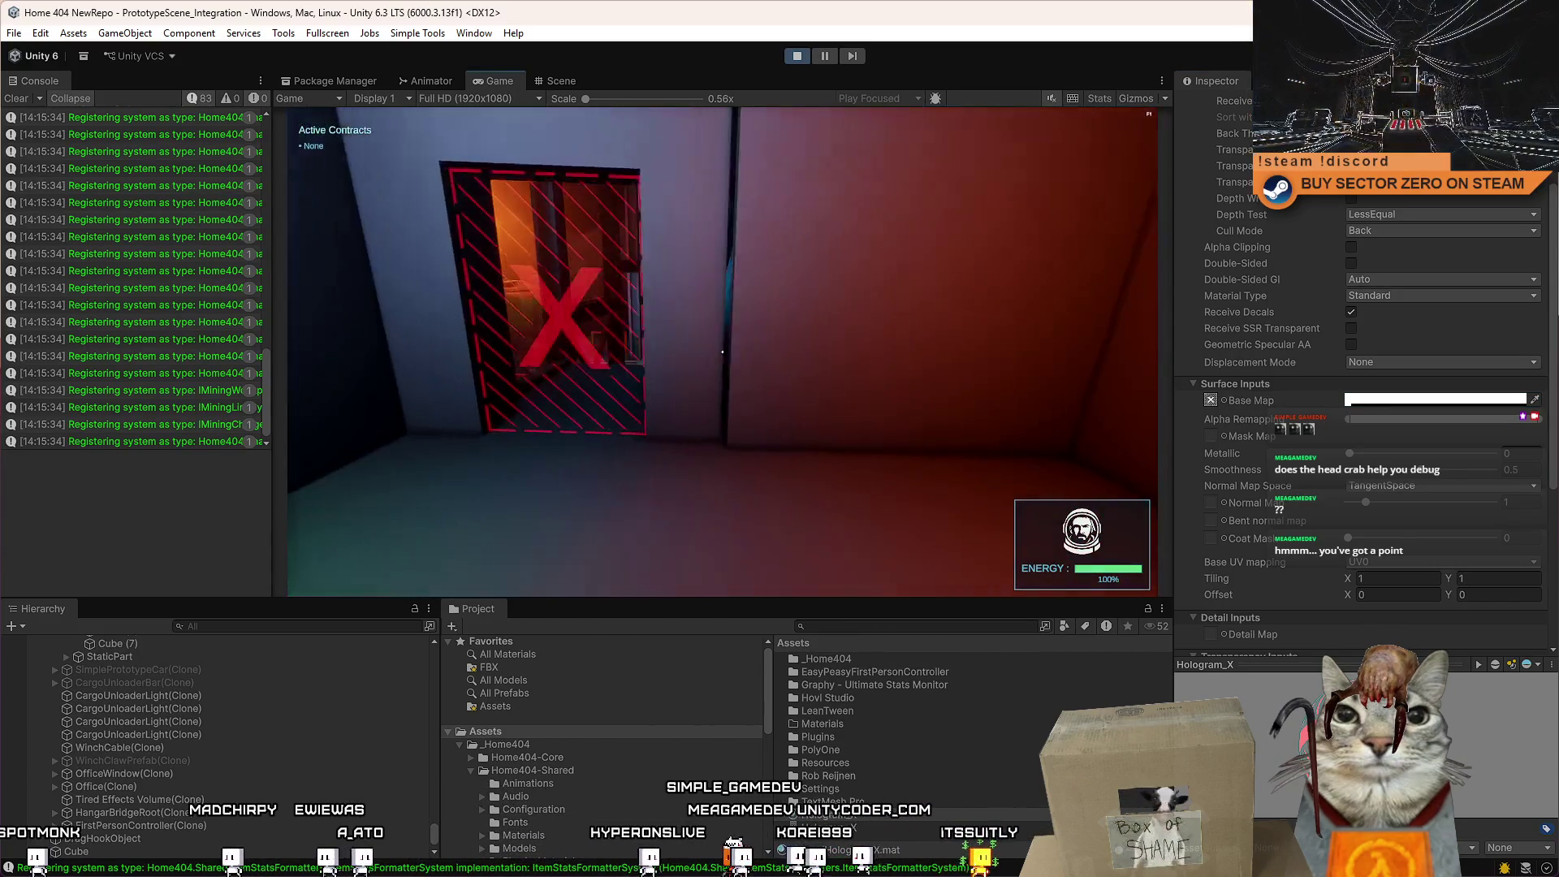
key(w)
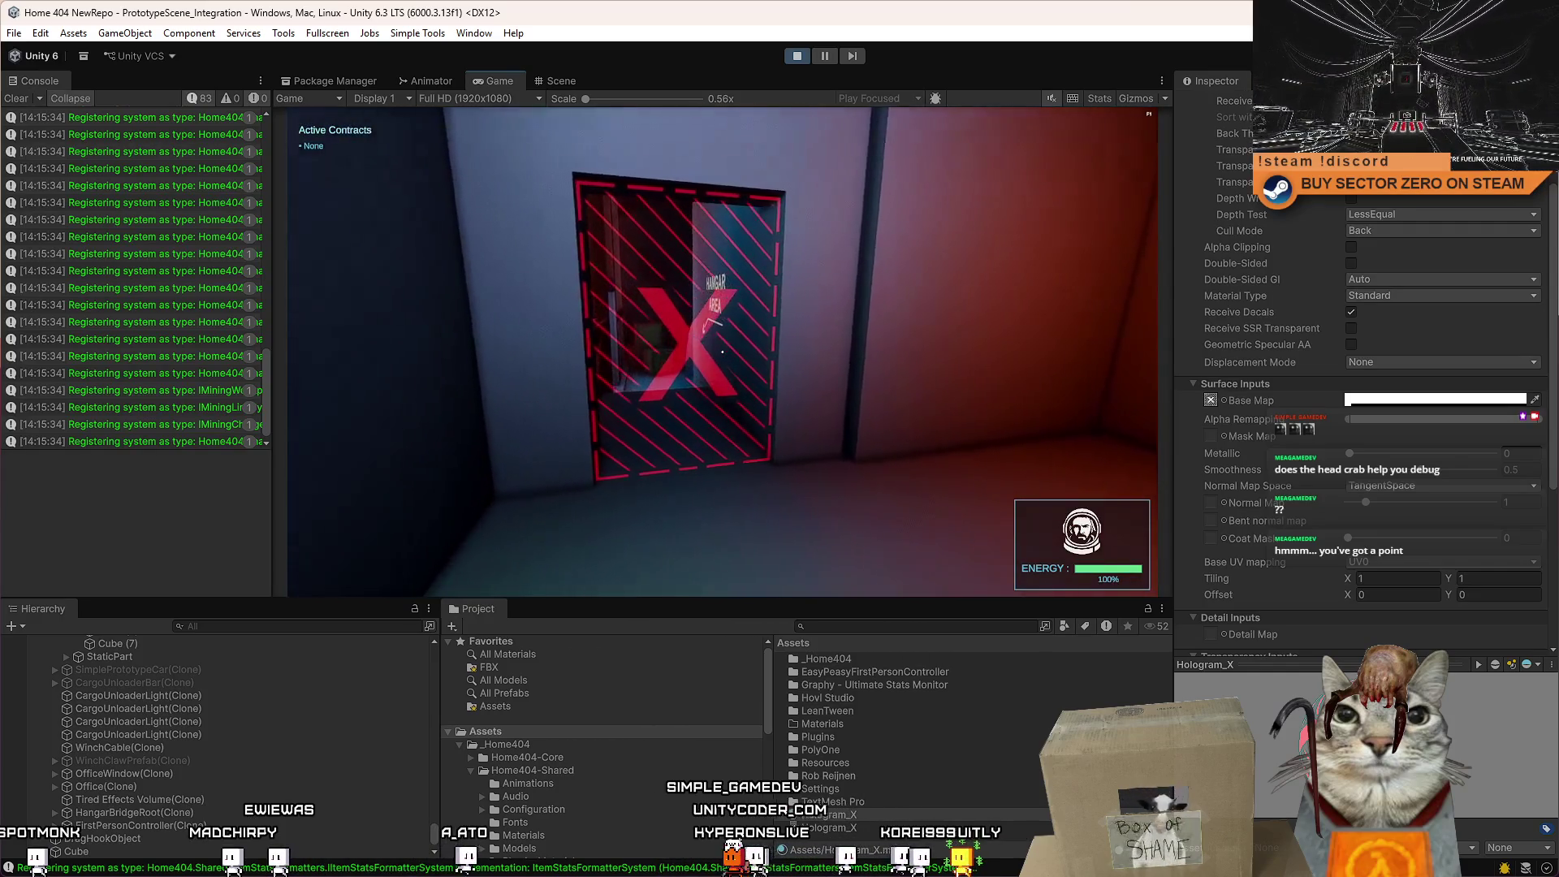
key(Escape)
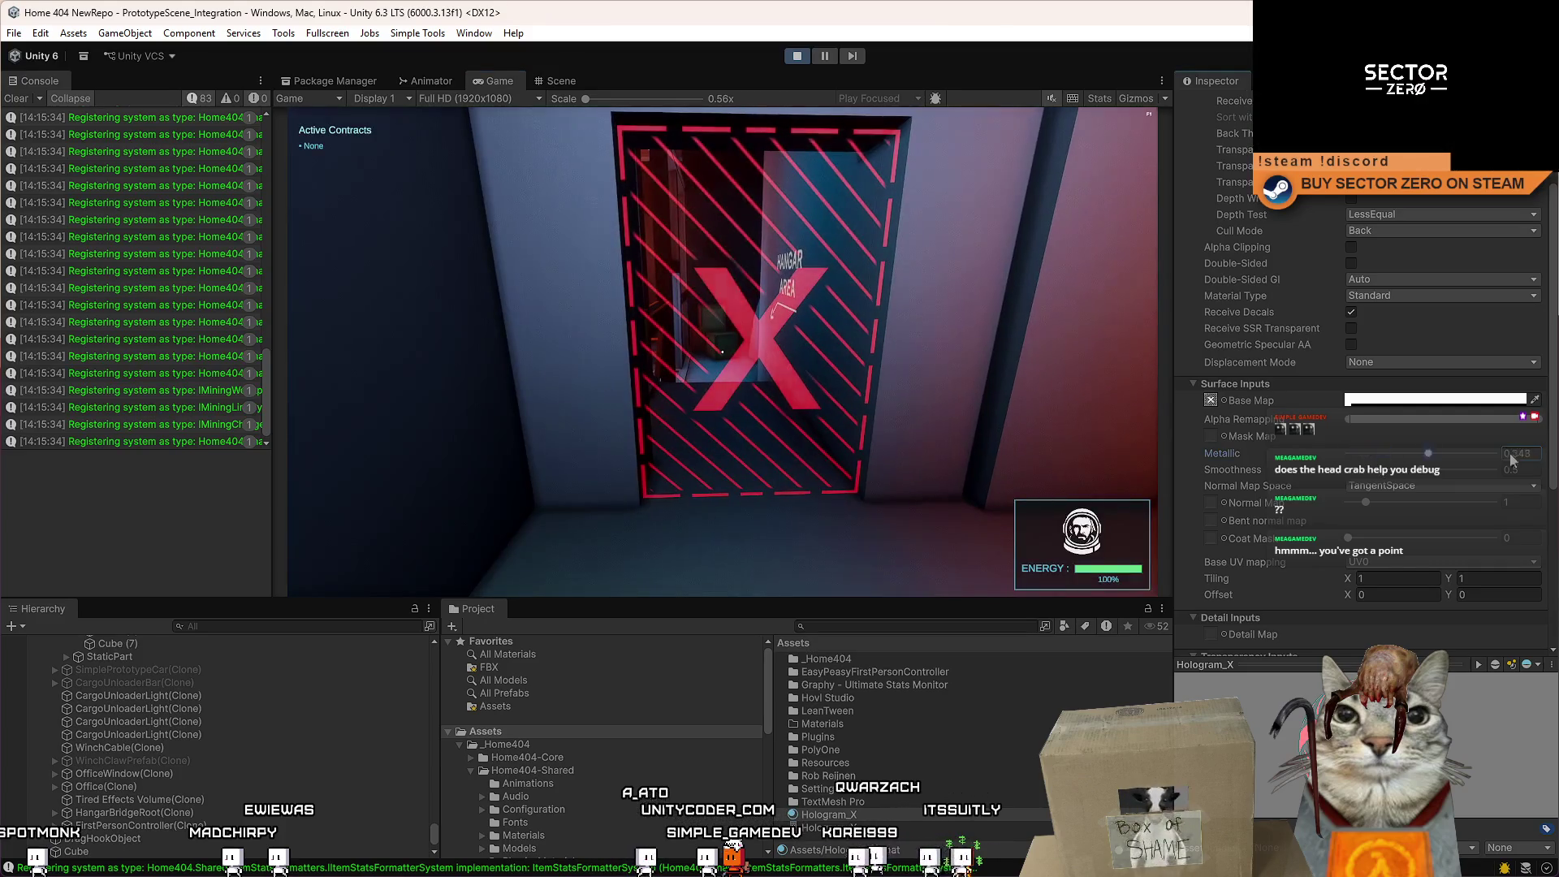
Set the material's Metallic to 1 and check the door in the running game.
drag(1369, 455, 1494, 453)
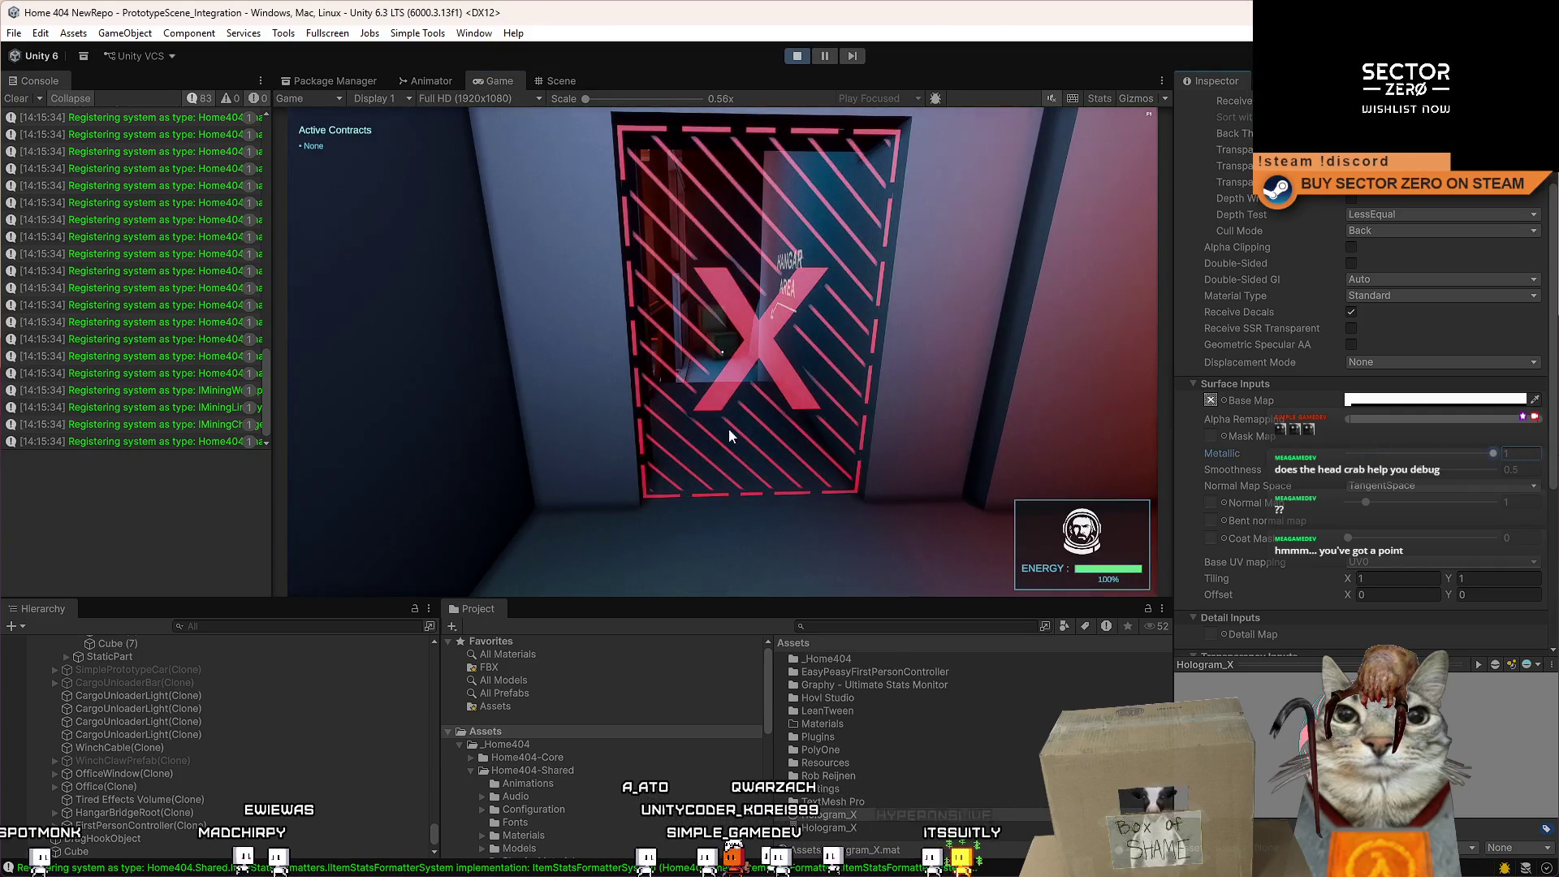
key(w)
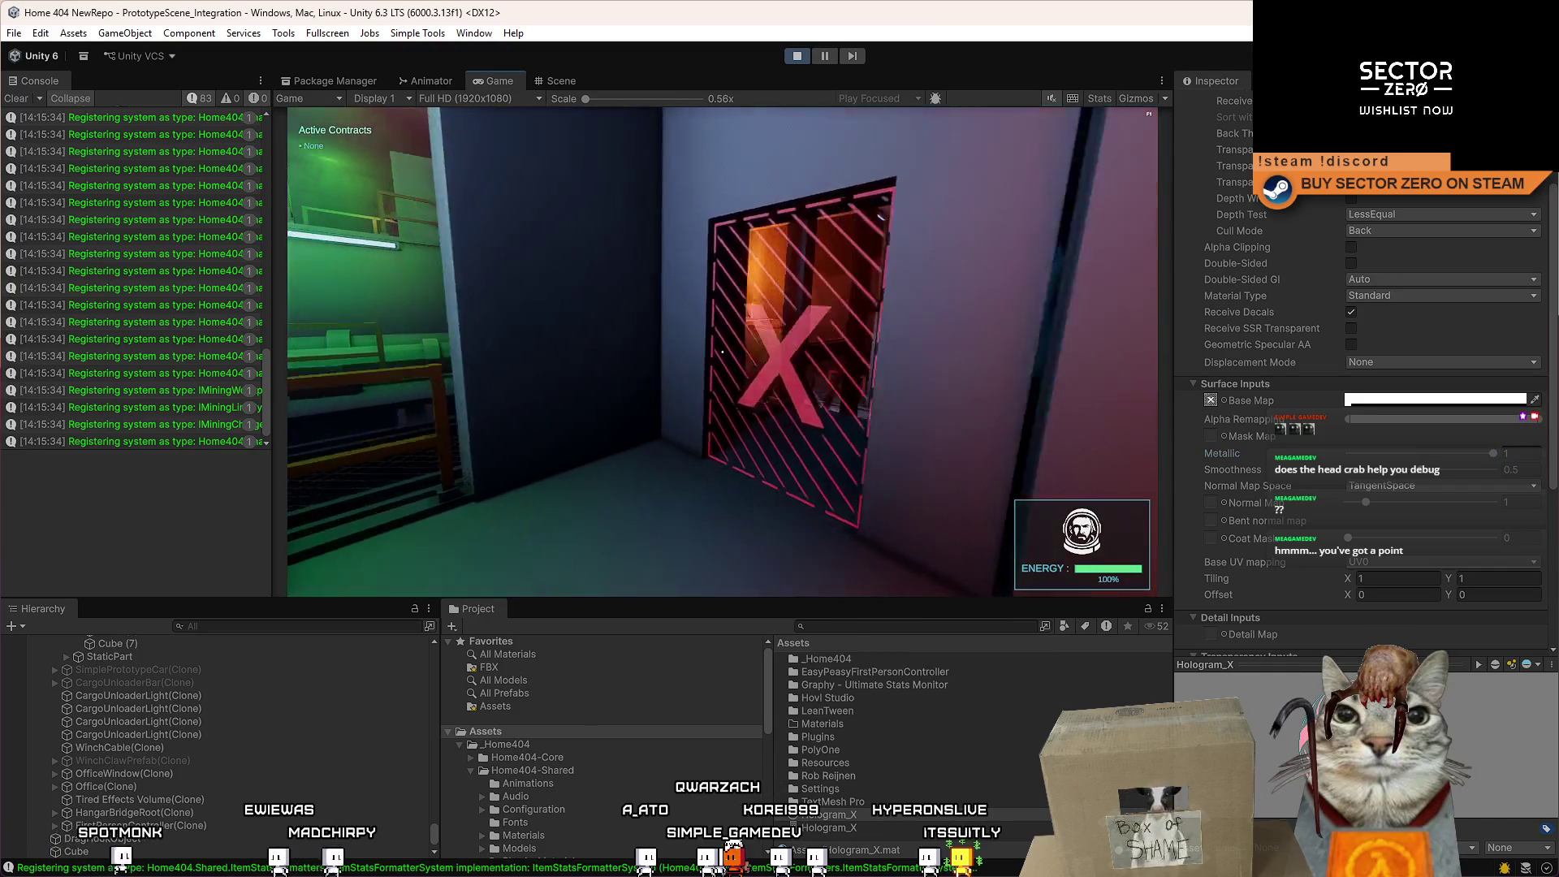
key(s)
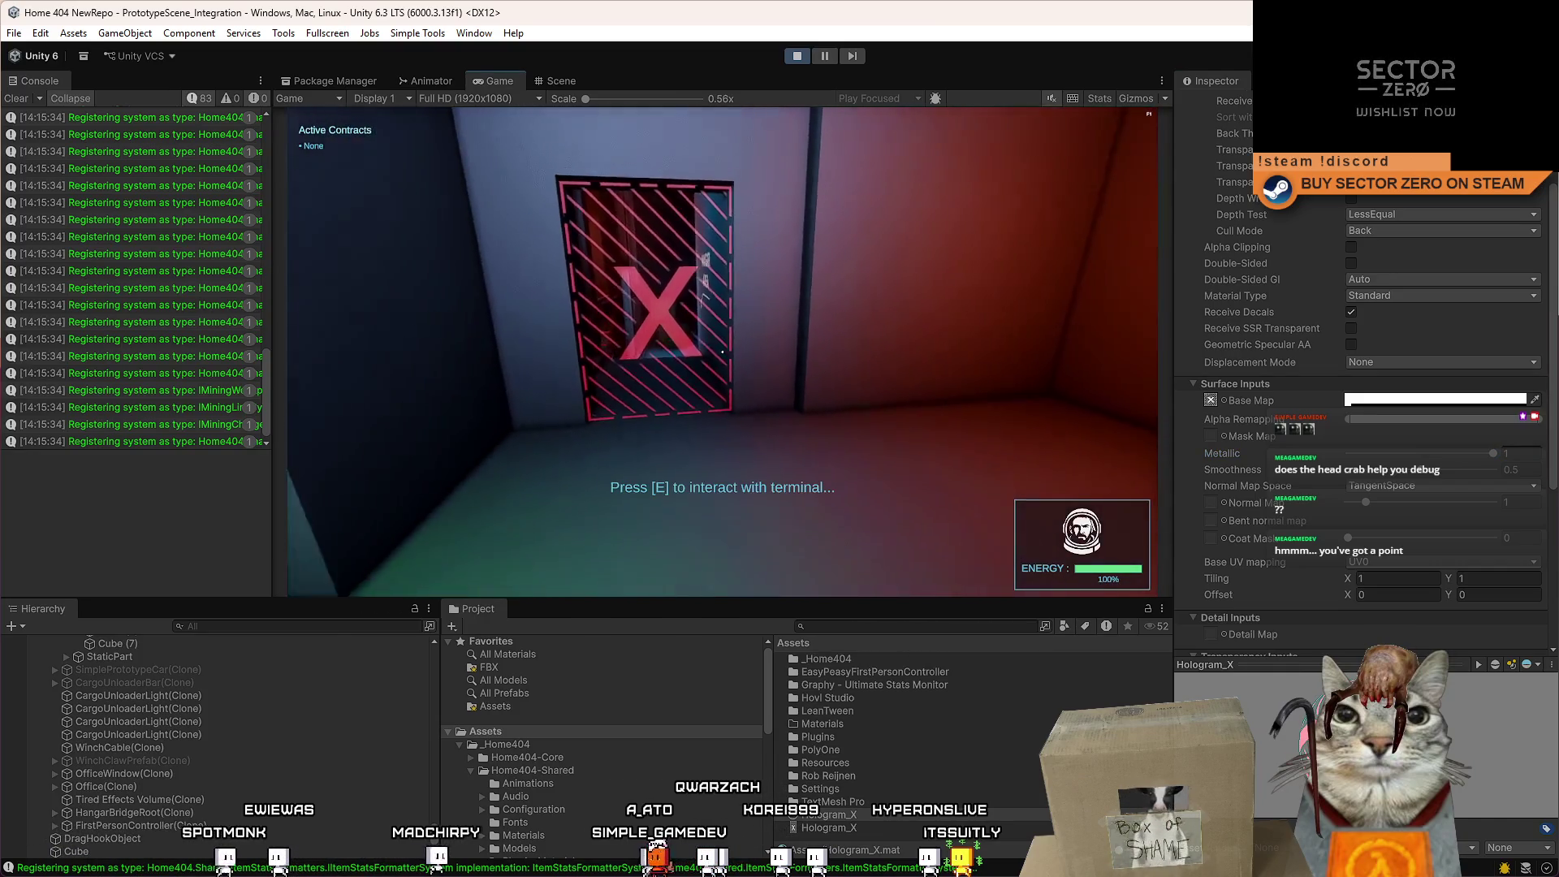
key(w)
key(Escape)
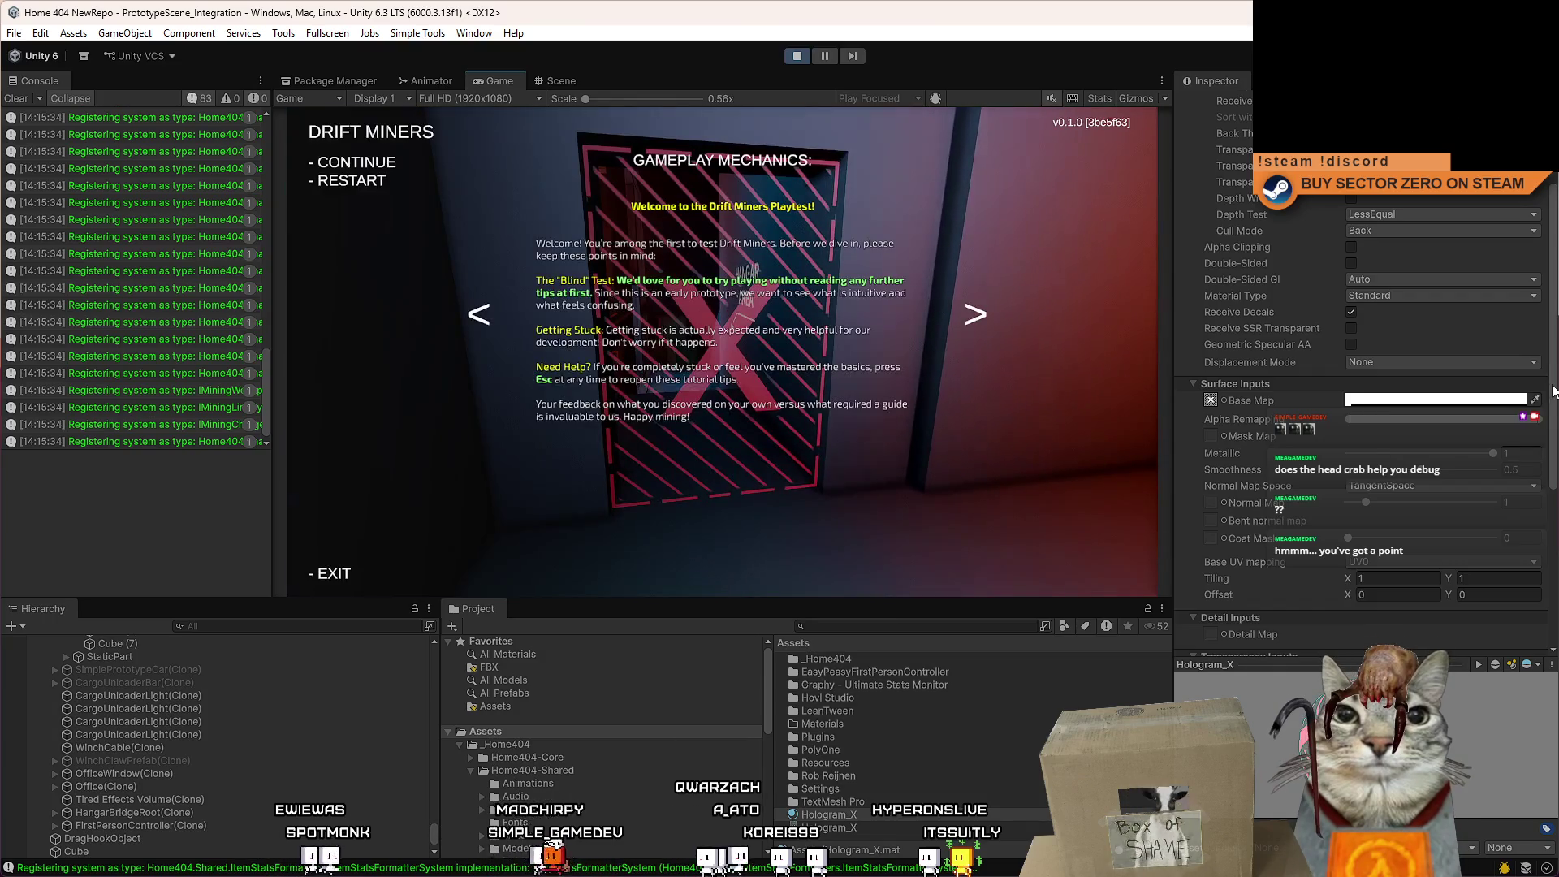
key(Escape)
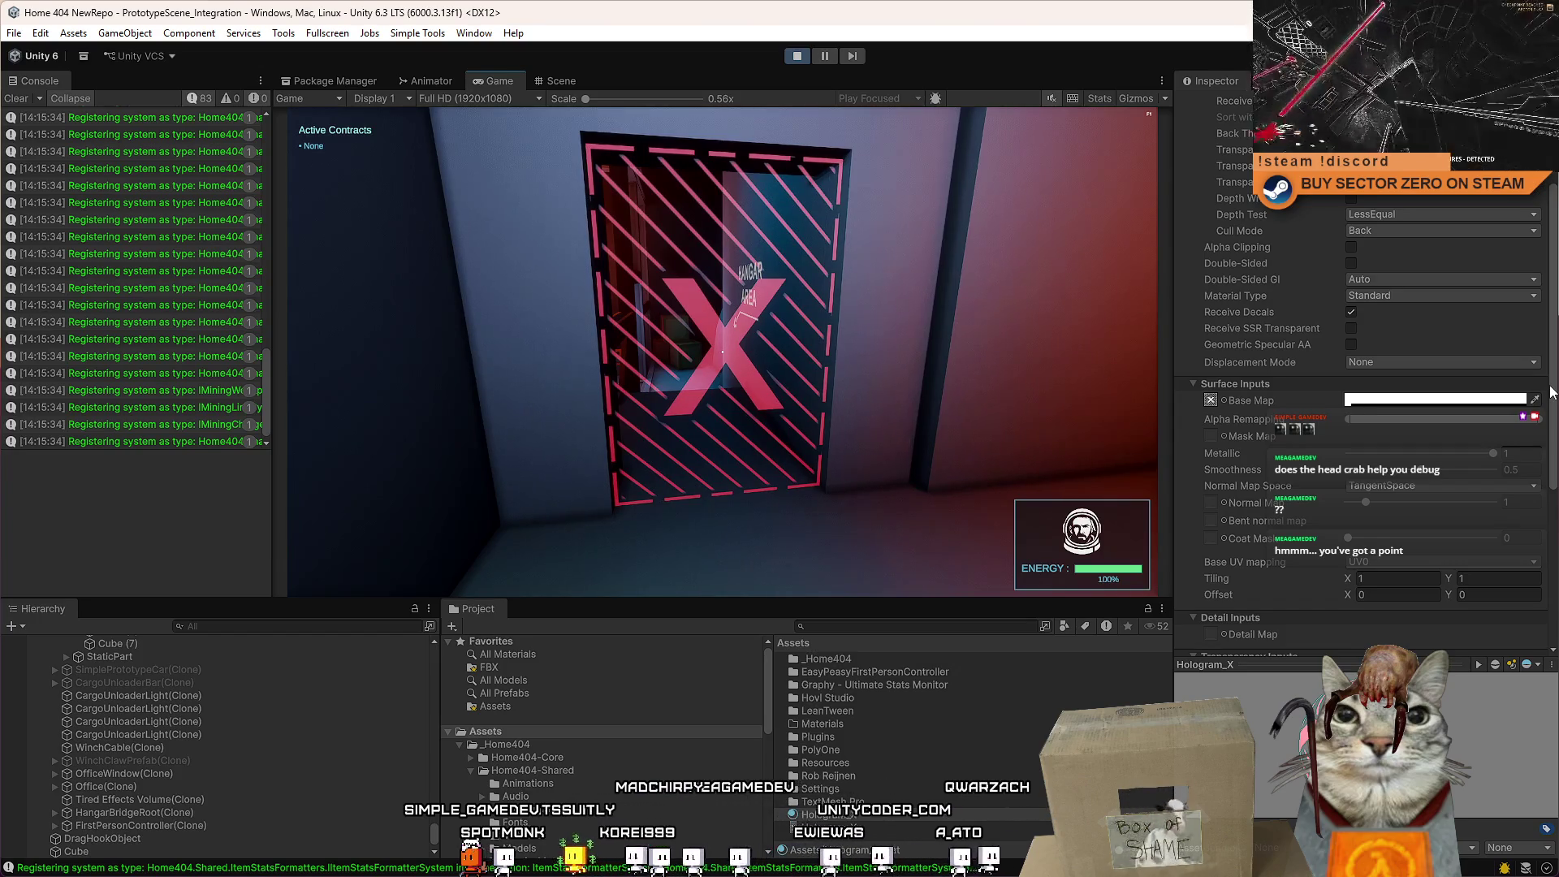
Set the material's Smoothness to about 0.56 and return to the running game.
scroll(1537, 197, up, 3)
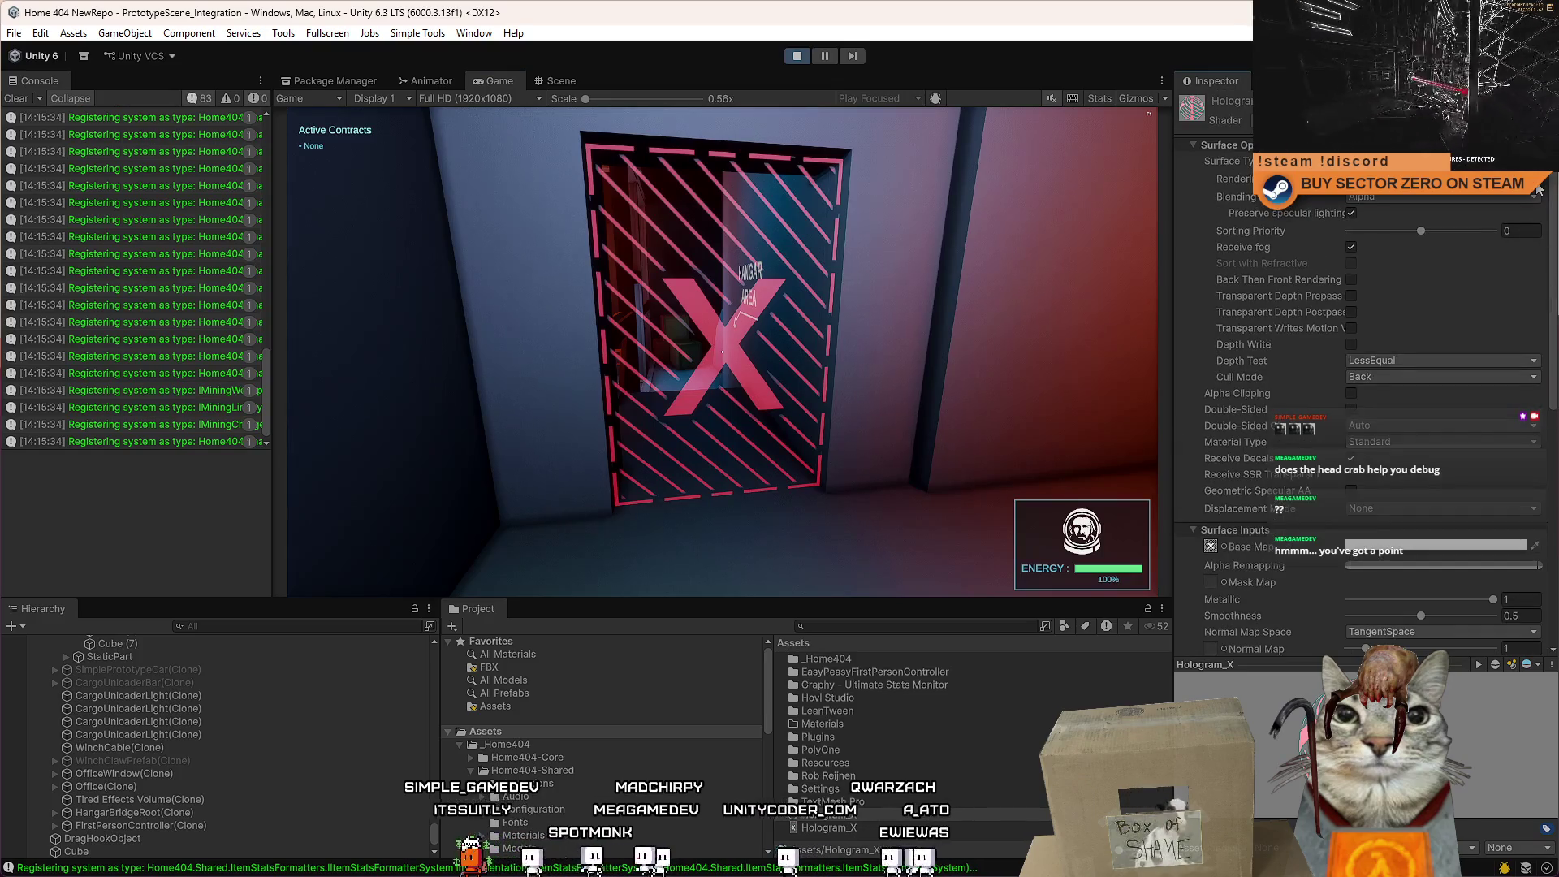
scroll(1487, 527, down, 8)
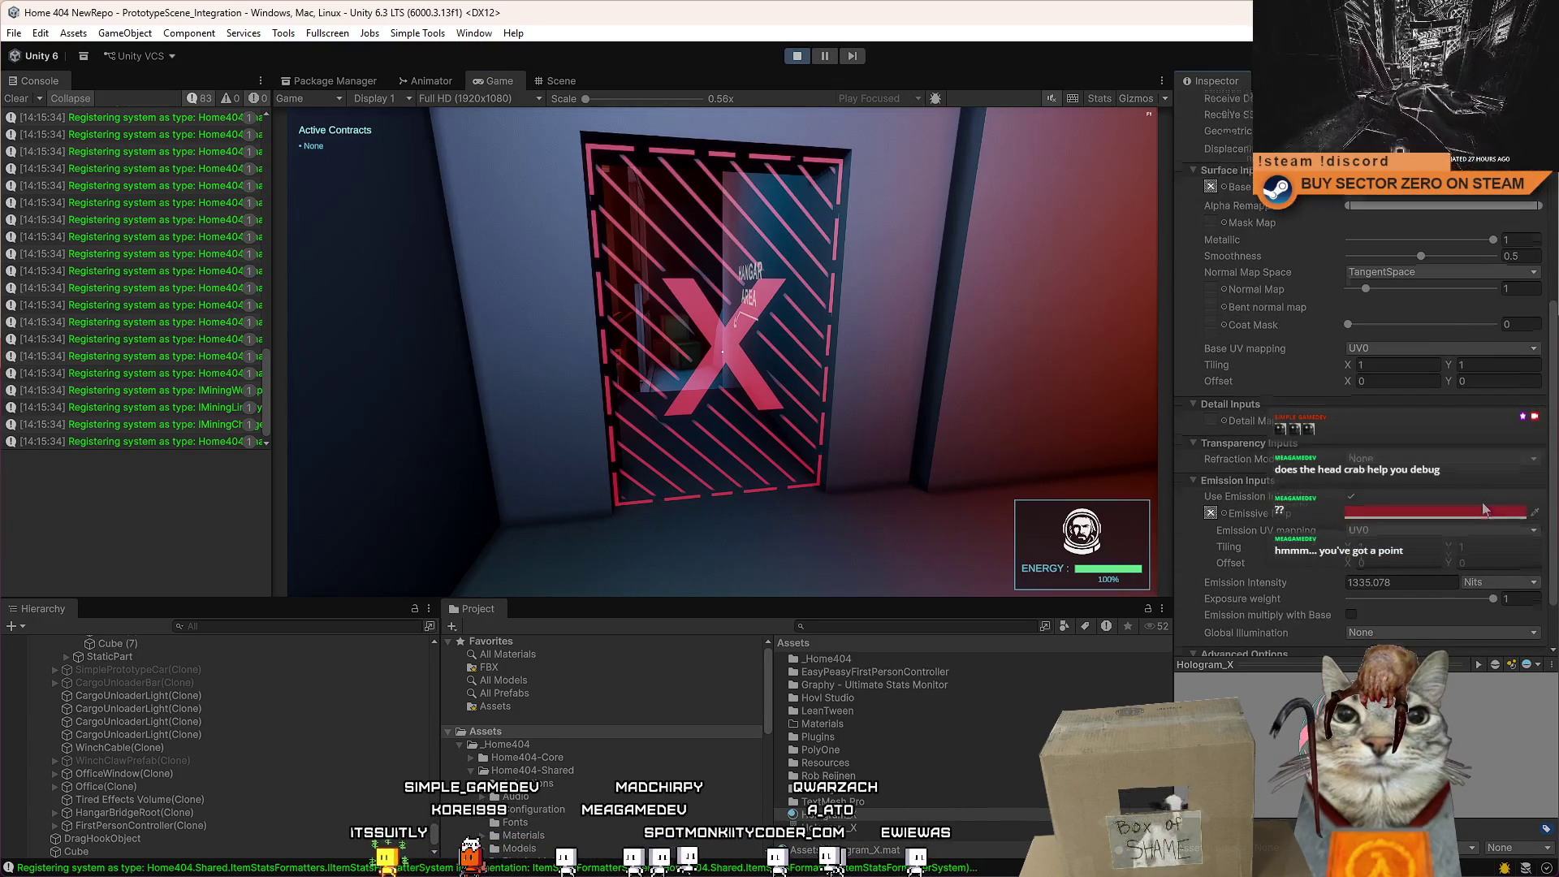
scroll(1487, 526, down, 1)
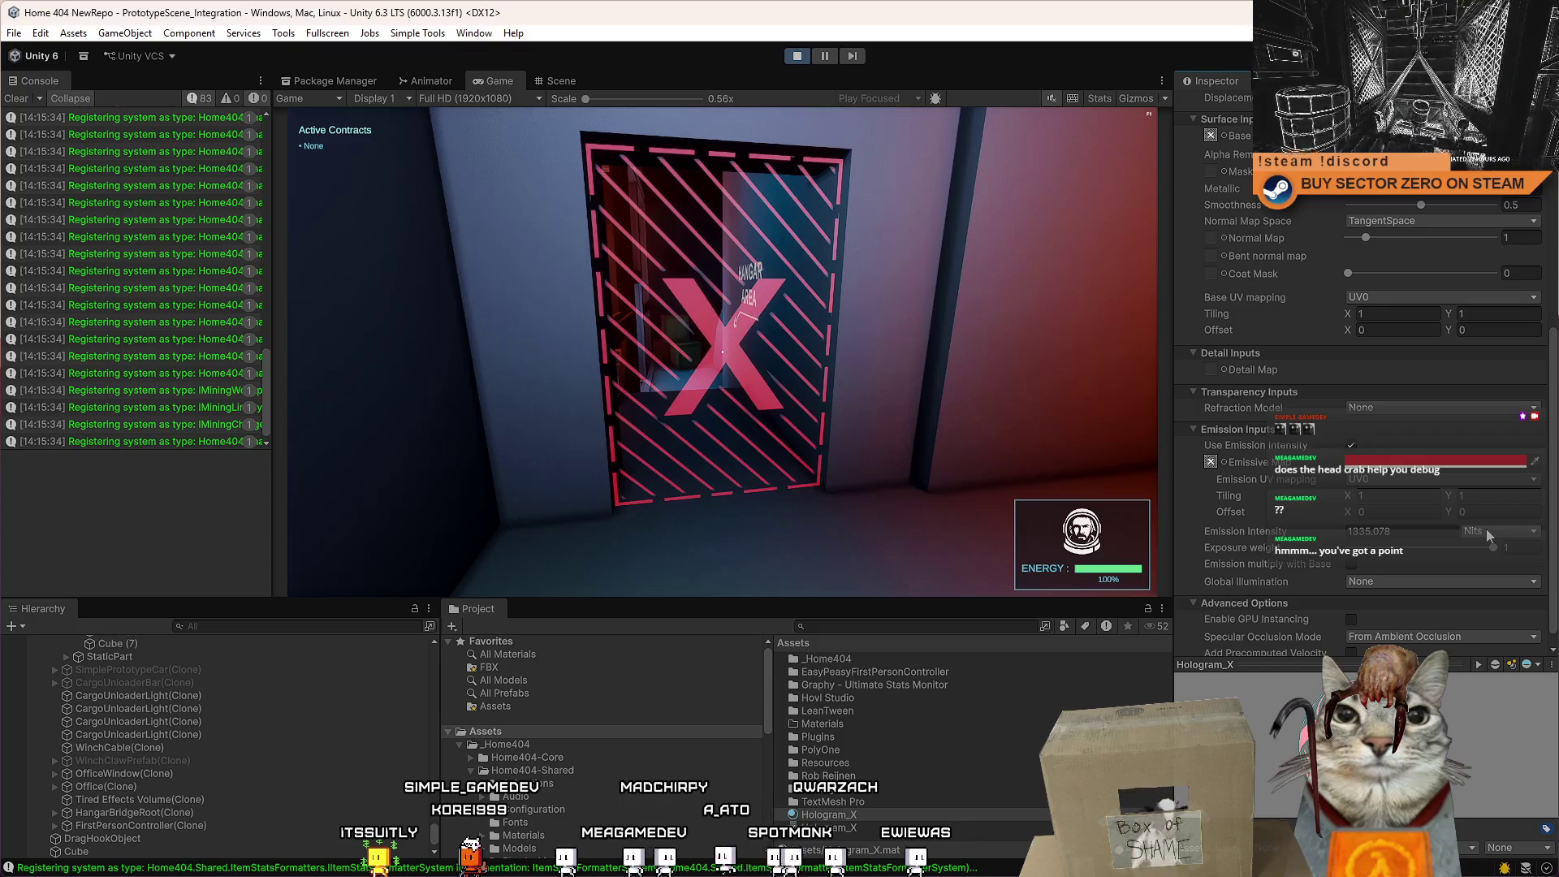
scroll(1485, 528, up, 3)
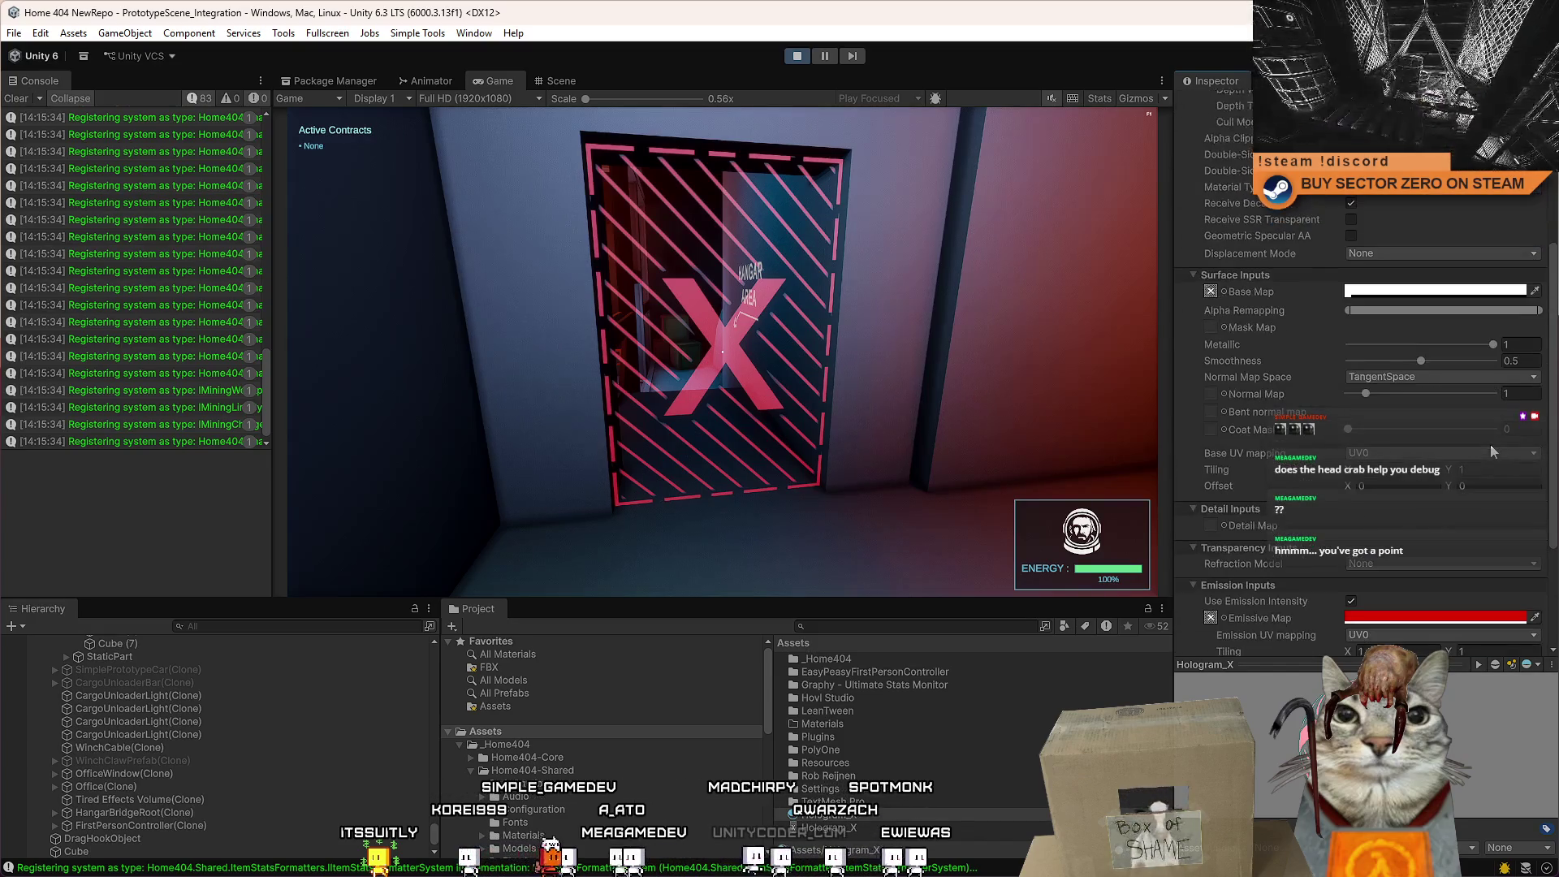
drag(1429, 360, 1263, 358)
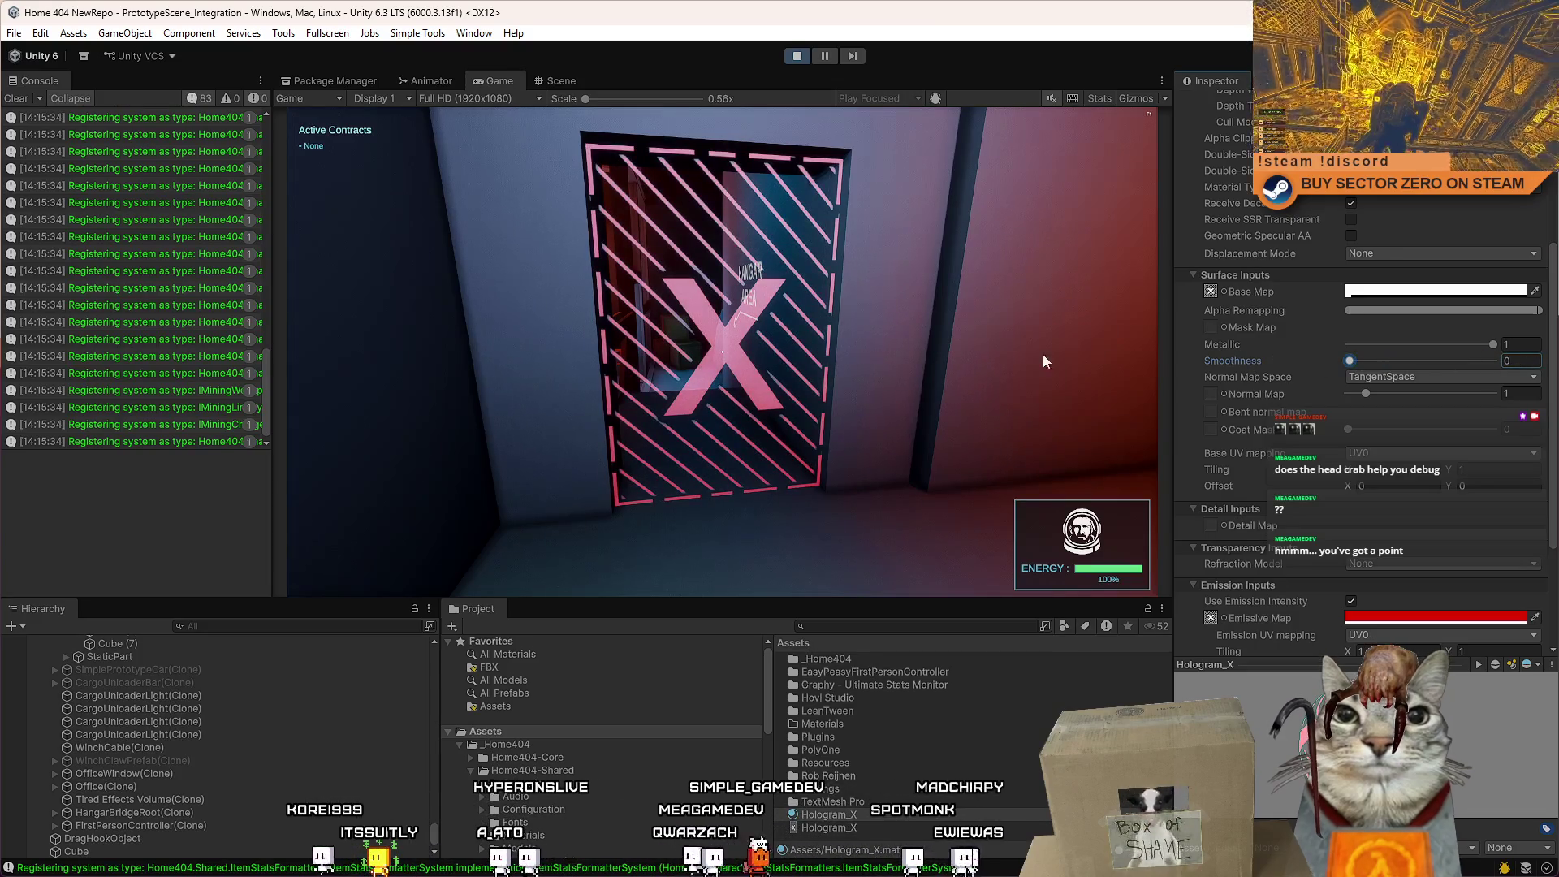
click(1414, 360)
click(1448, 361)
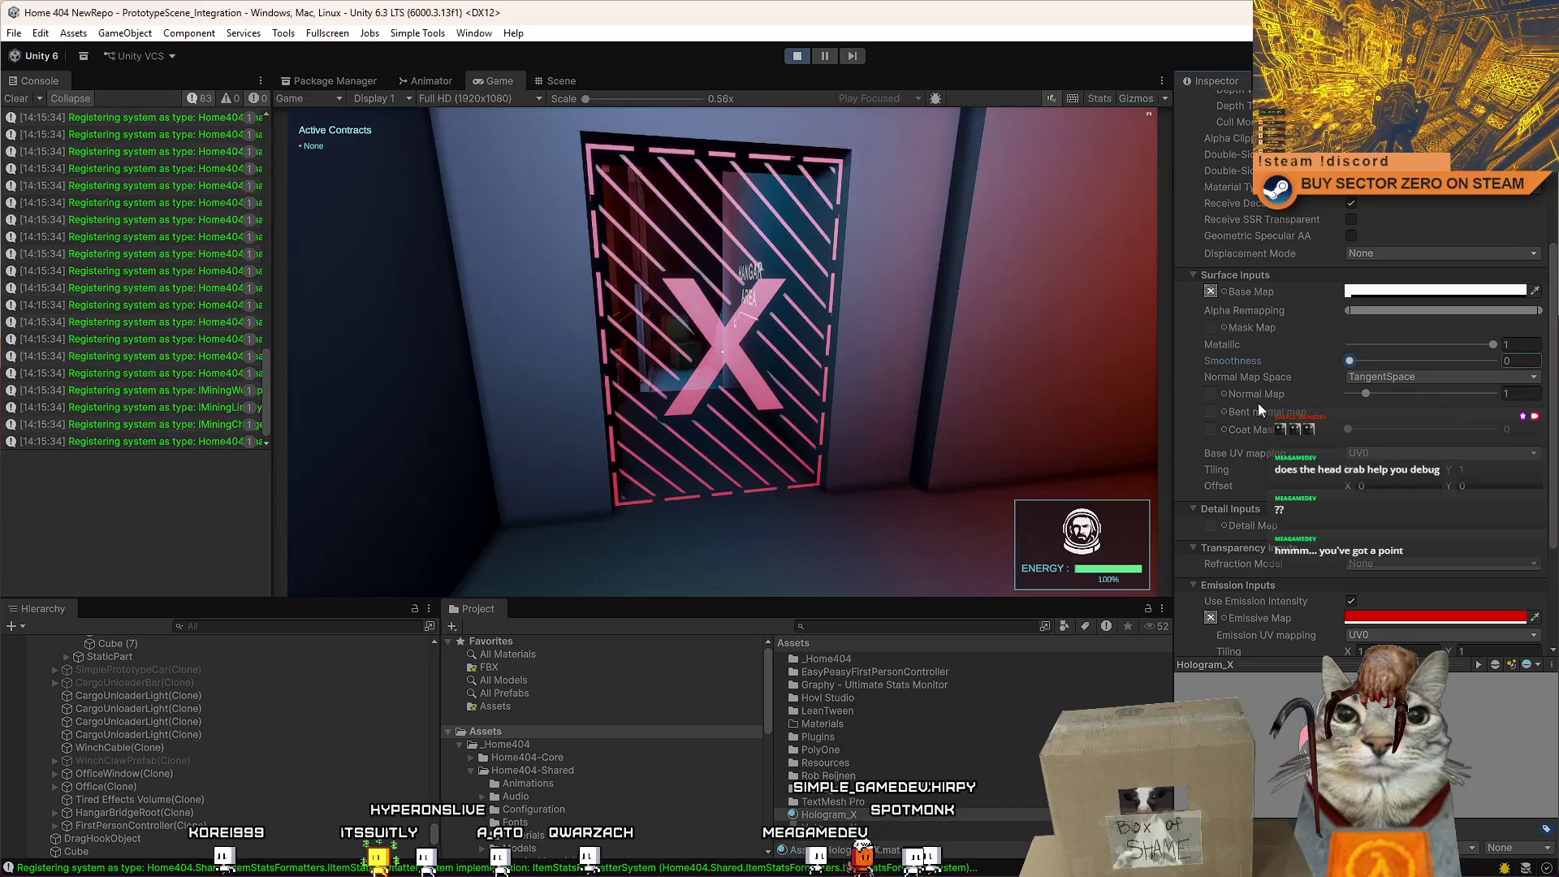
click(995, 439)
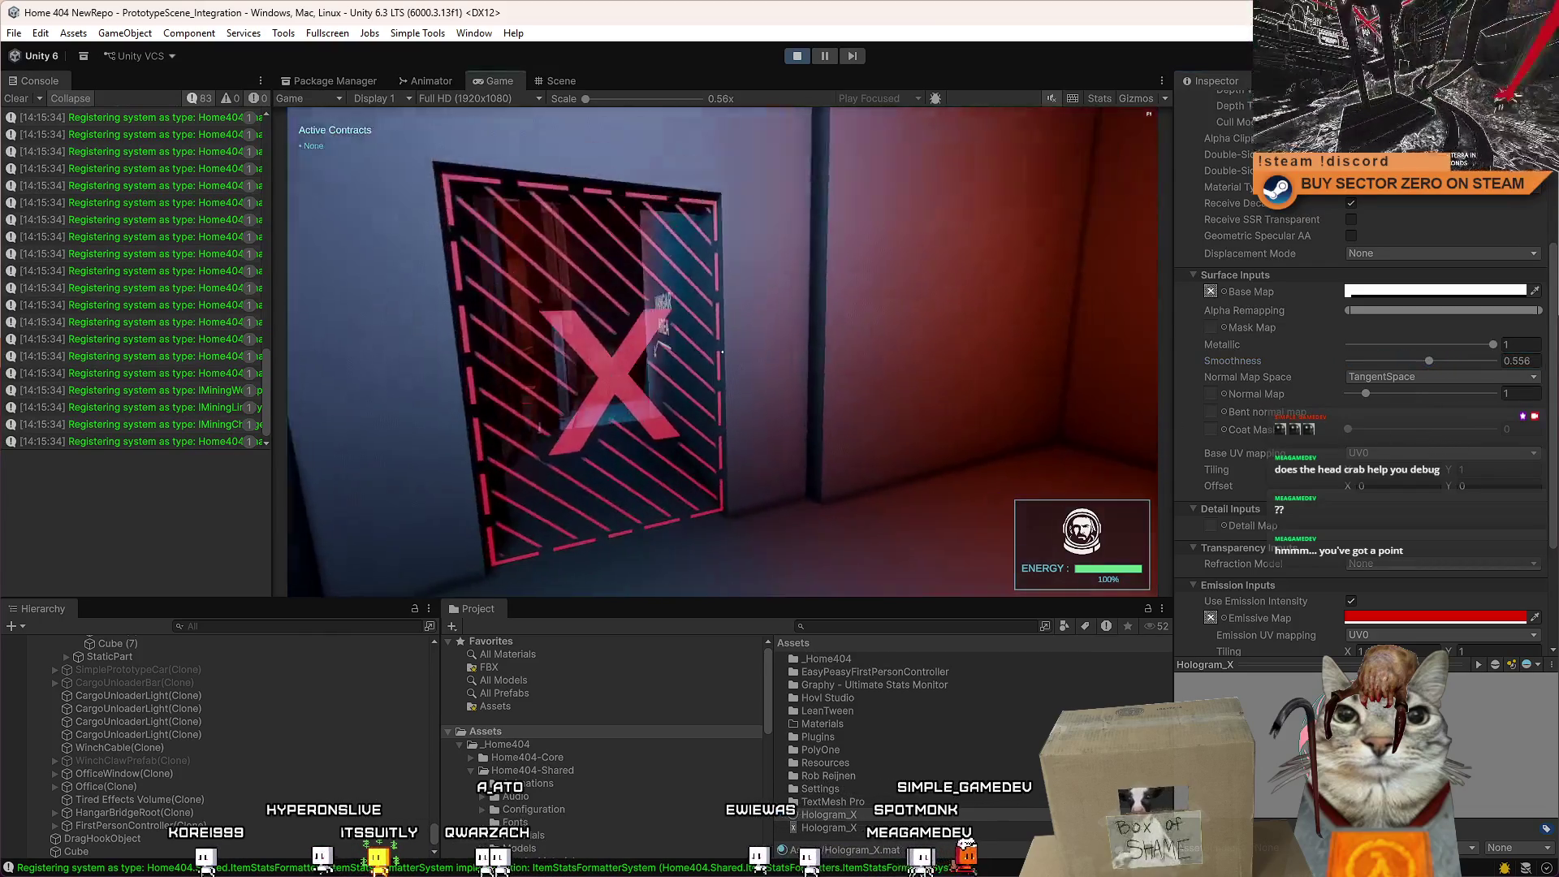
key(Escape)
click(797, 56)
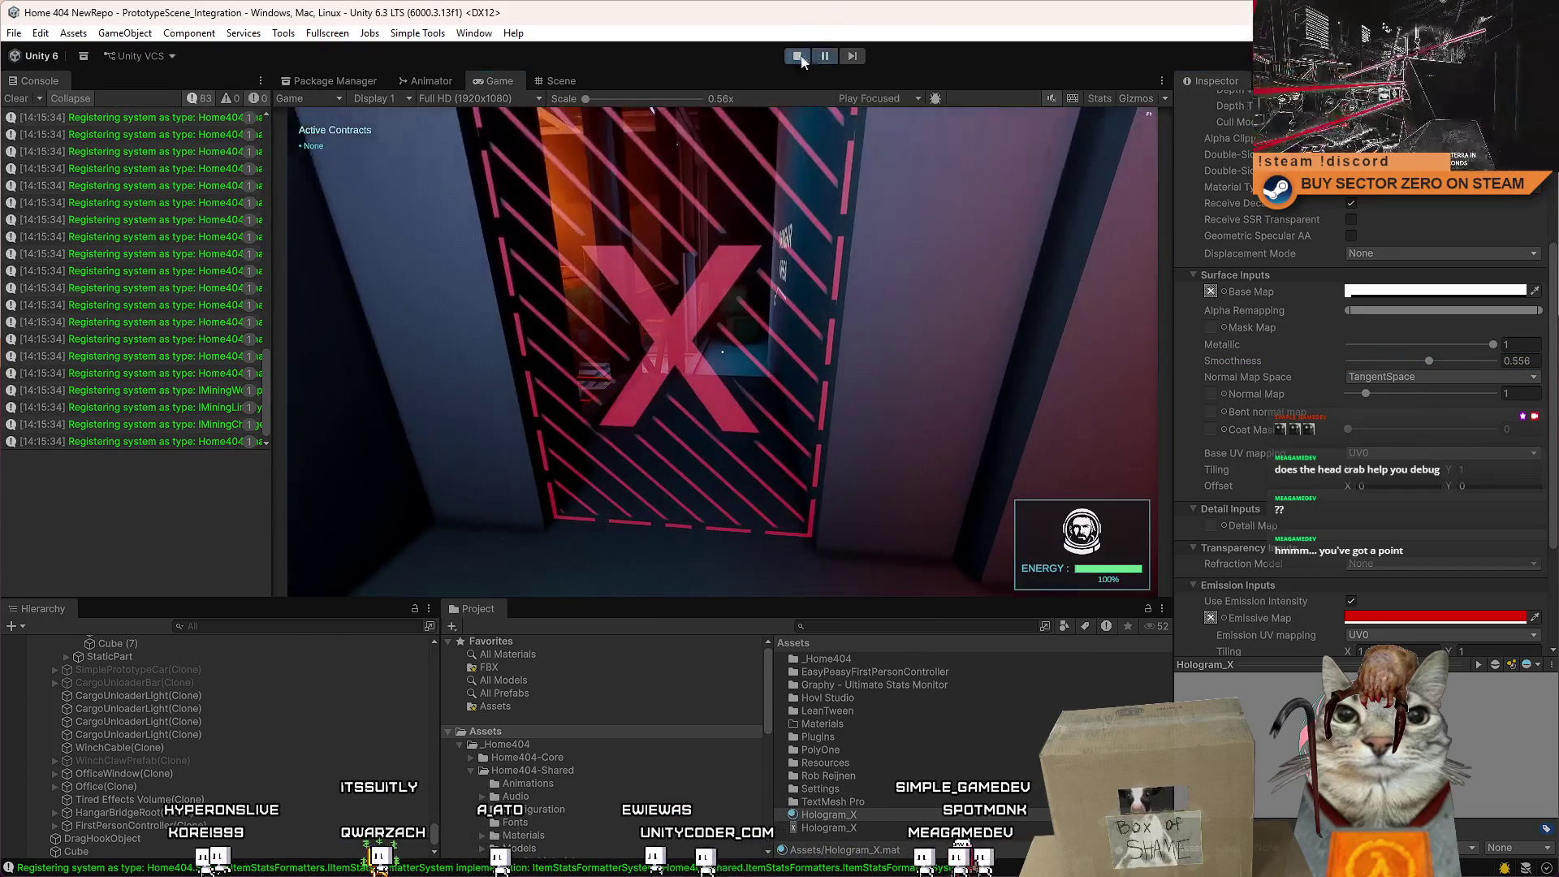
Remove the Box Collider from the hologram door cube in the Scene view.
click(561, 80)
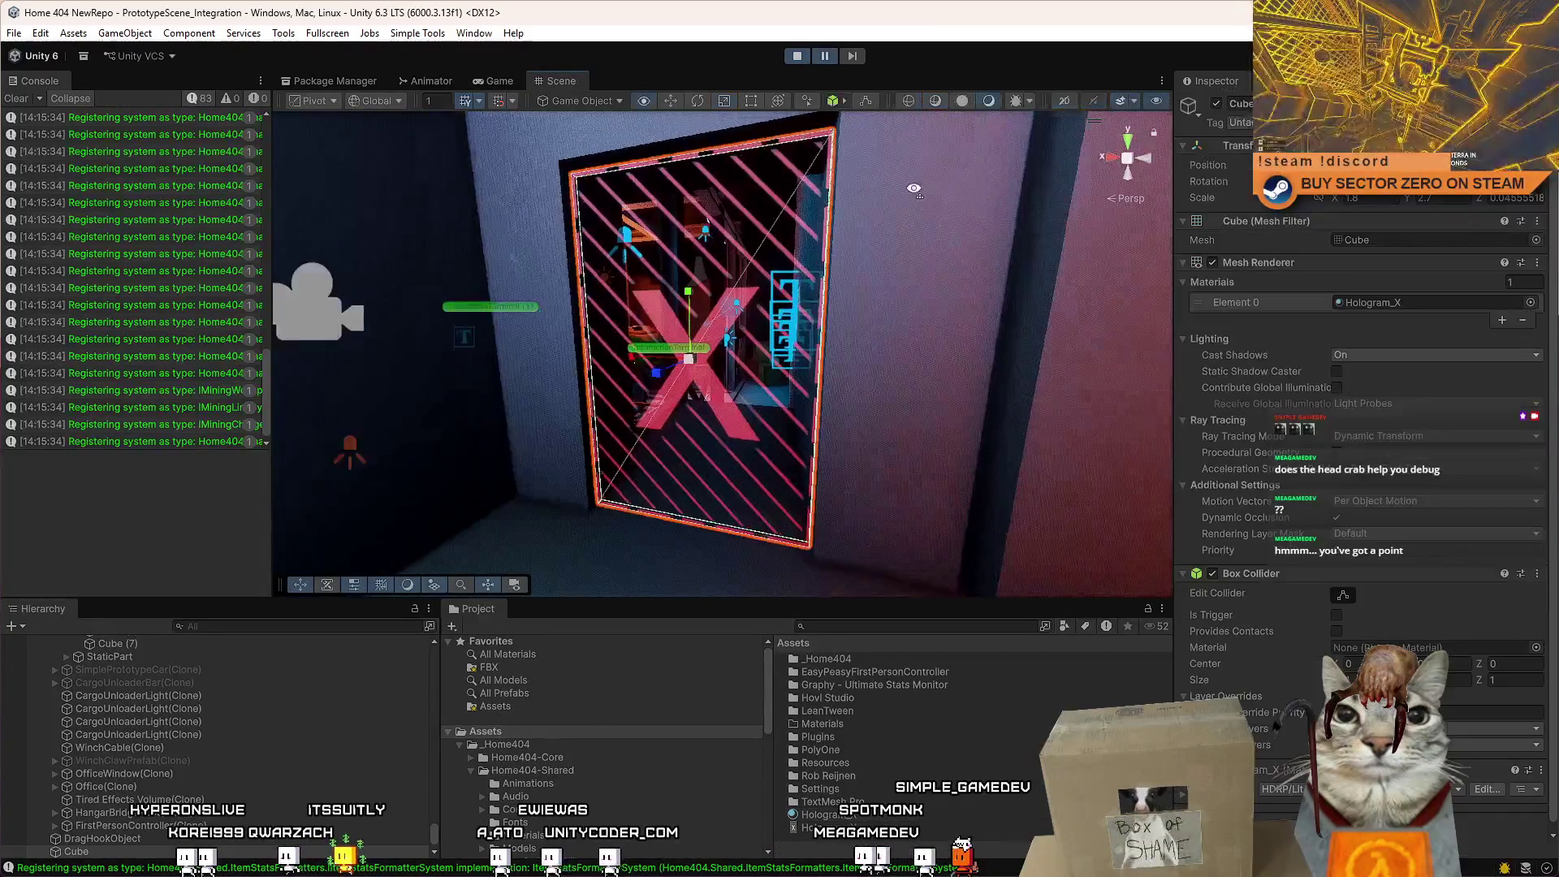
drag(643, 270, 735, 386)
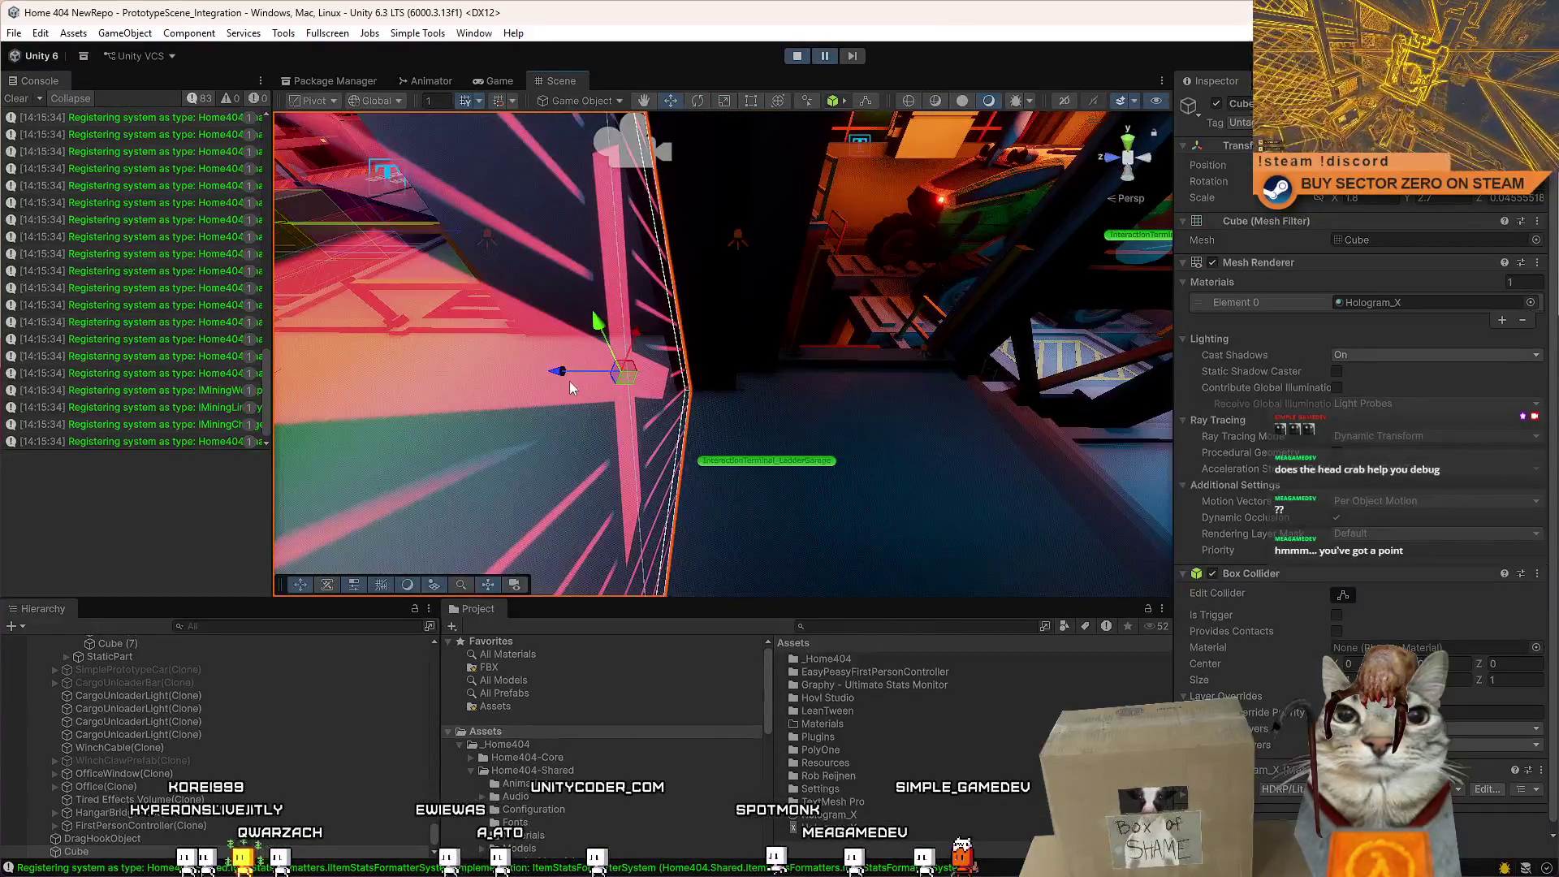
mouse_move(570, 387)
mouse_down()
mouse_move(620, 368)
mouse_move(1239, 572)
mouse_up()
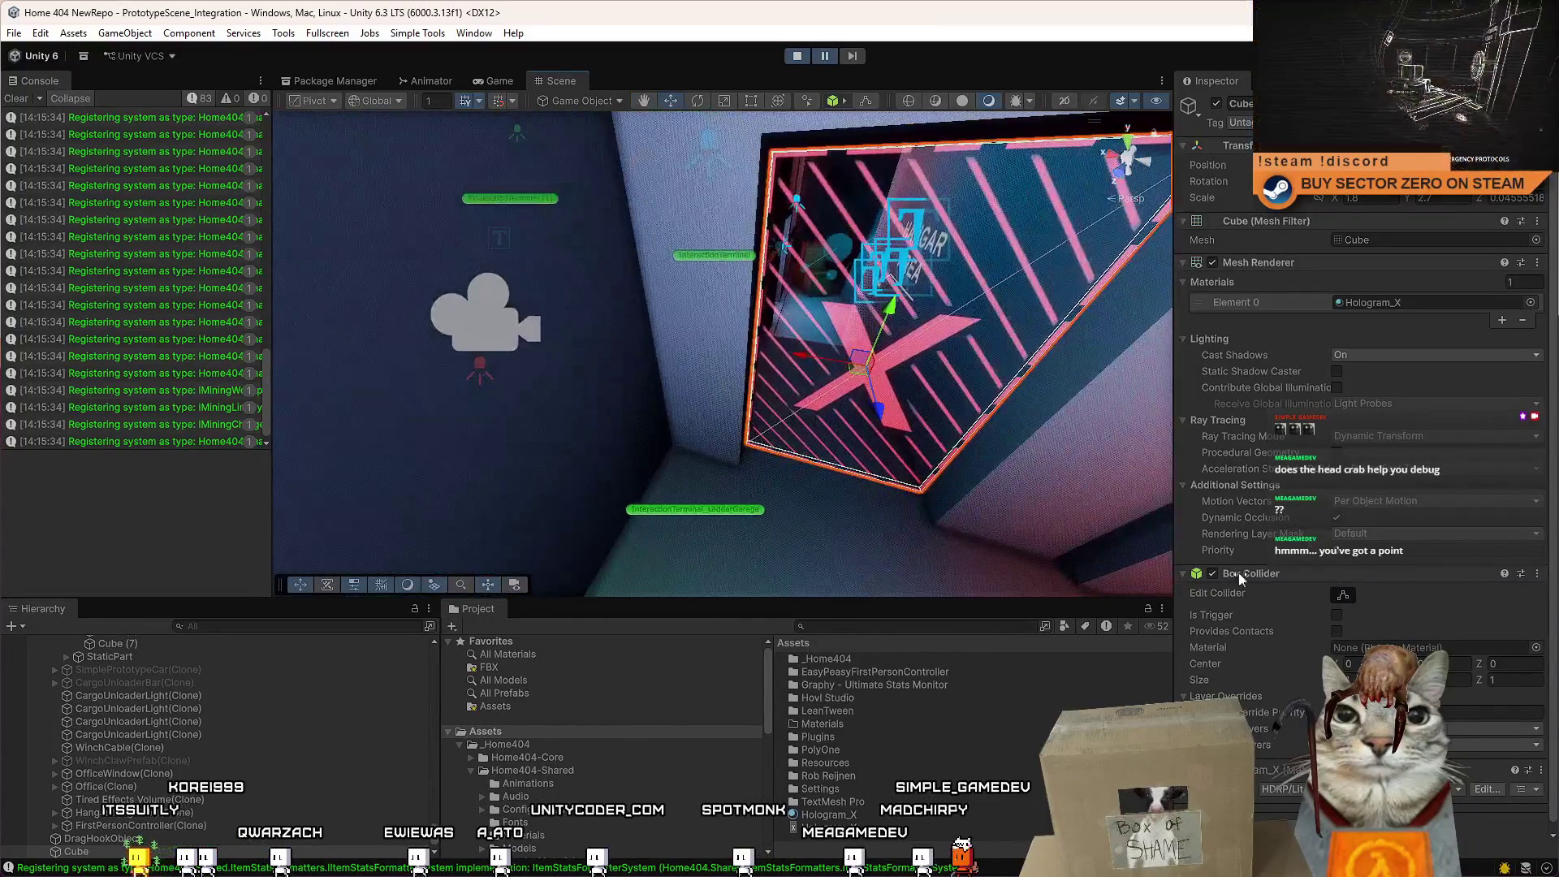
right_click(1263, 572)
click(1315, 510)
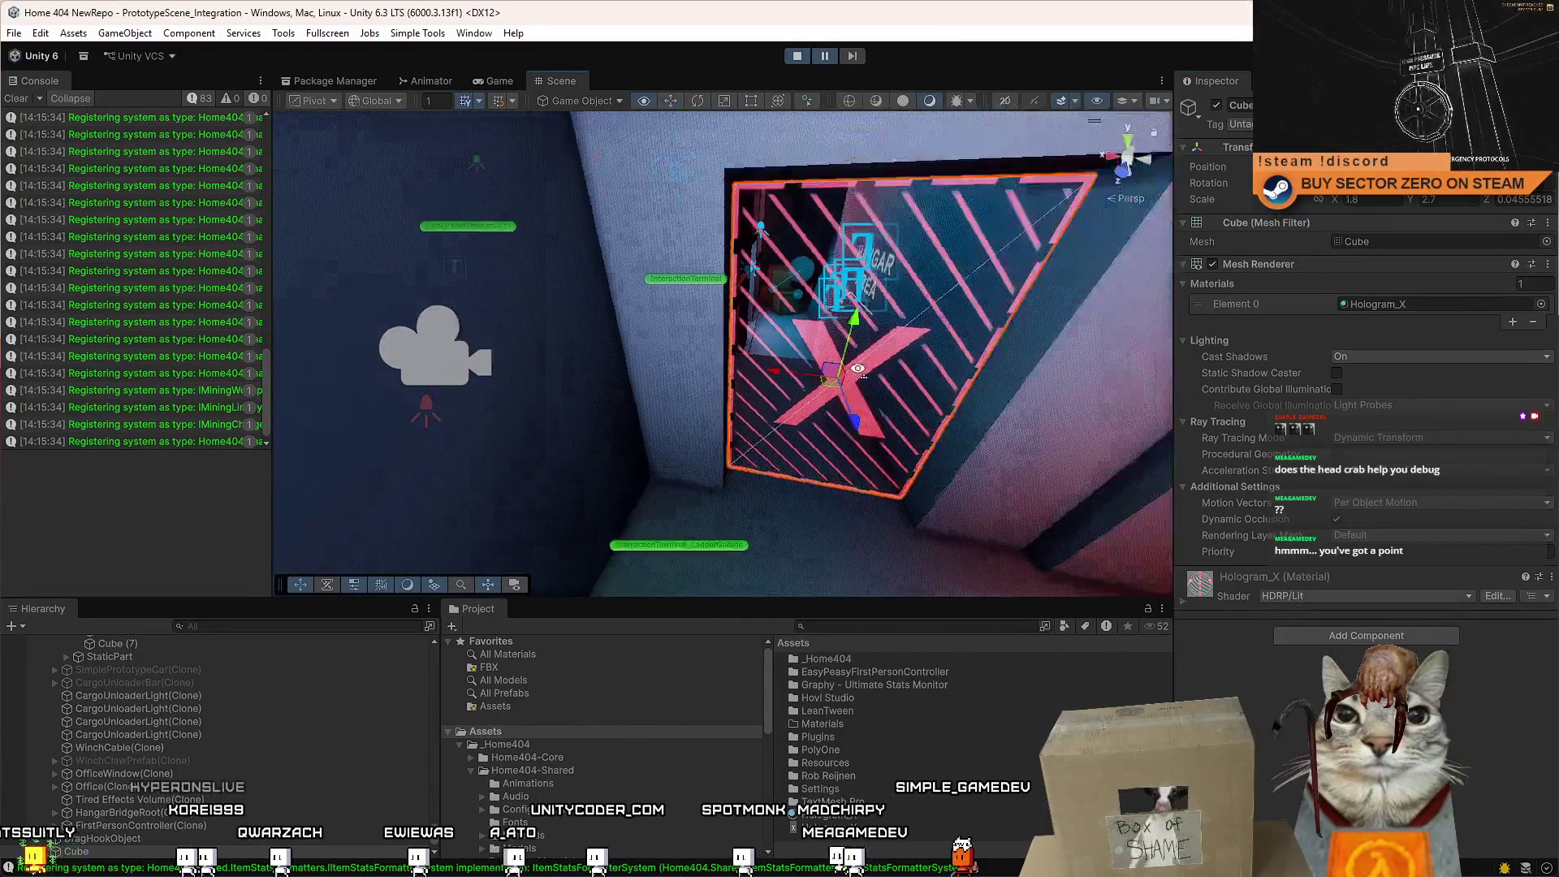
drag(857, 369, 664, 172)
Walk the player up the stairs toward the X door and back in the game.
click(521, 80)
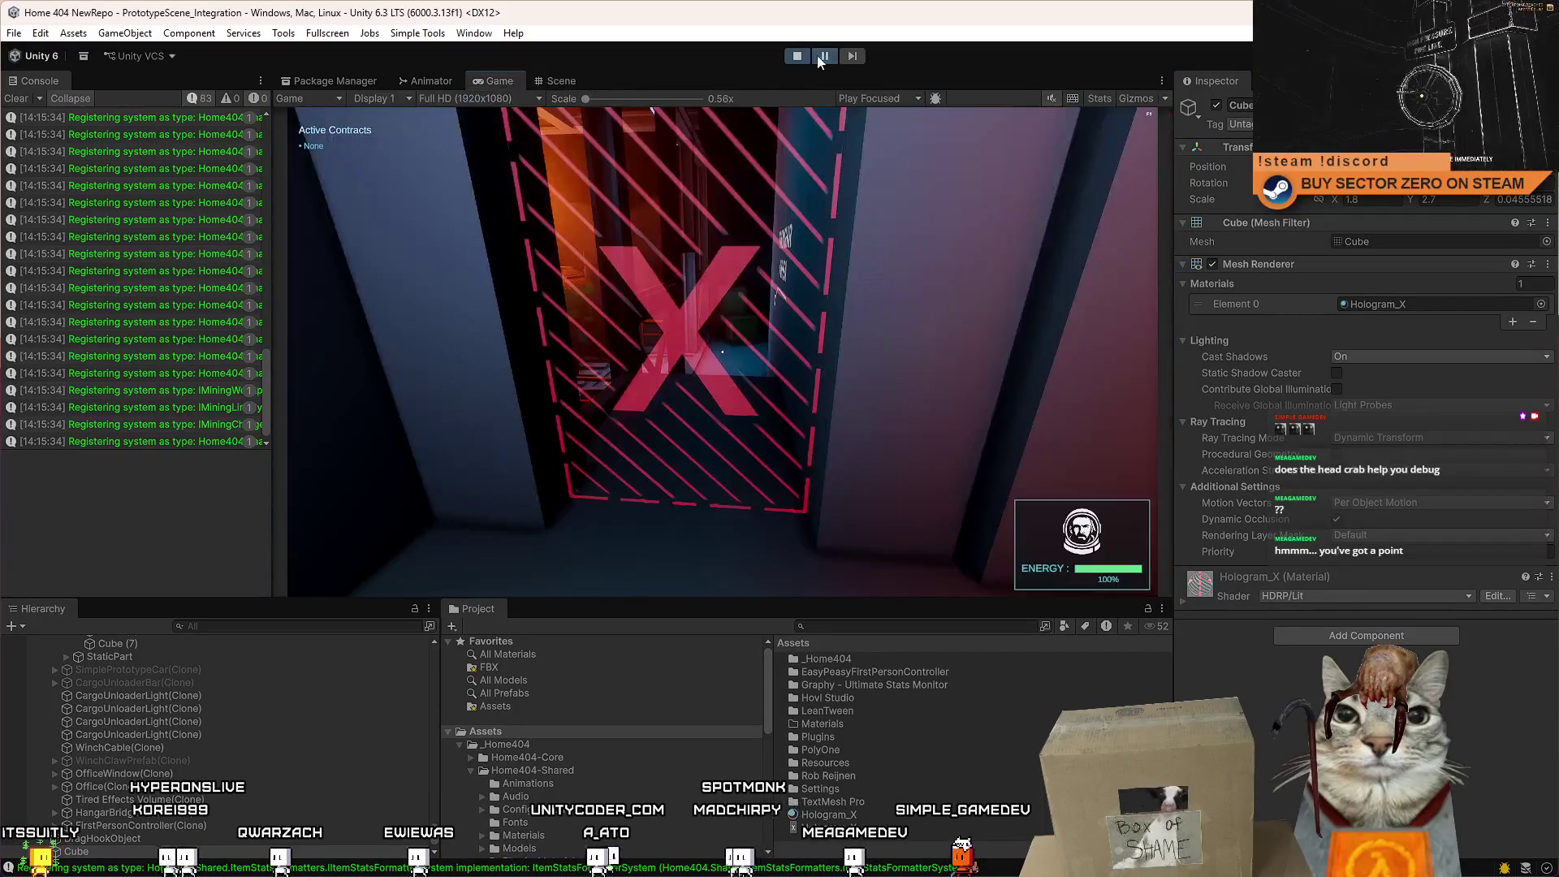
key(s)
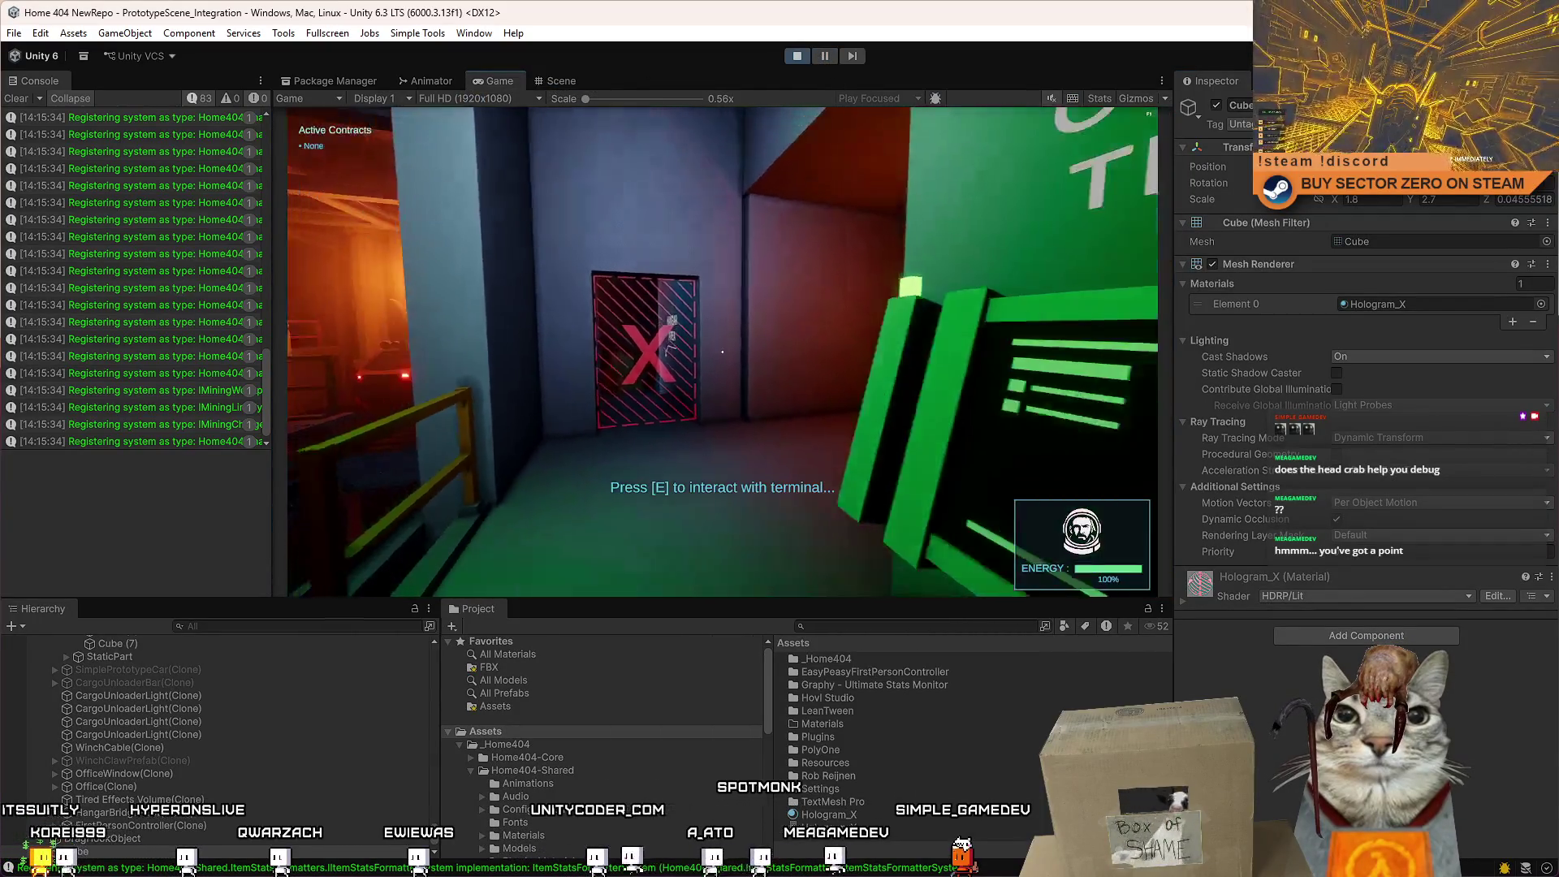
key(w)
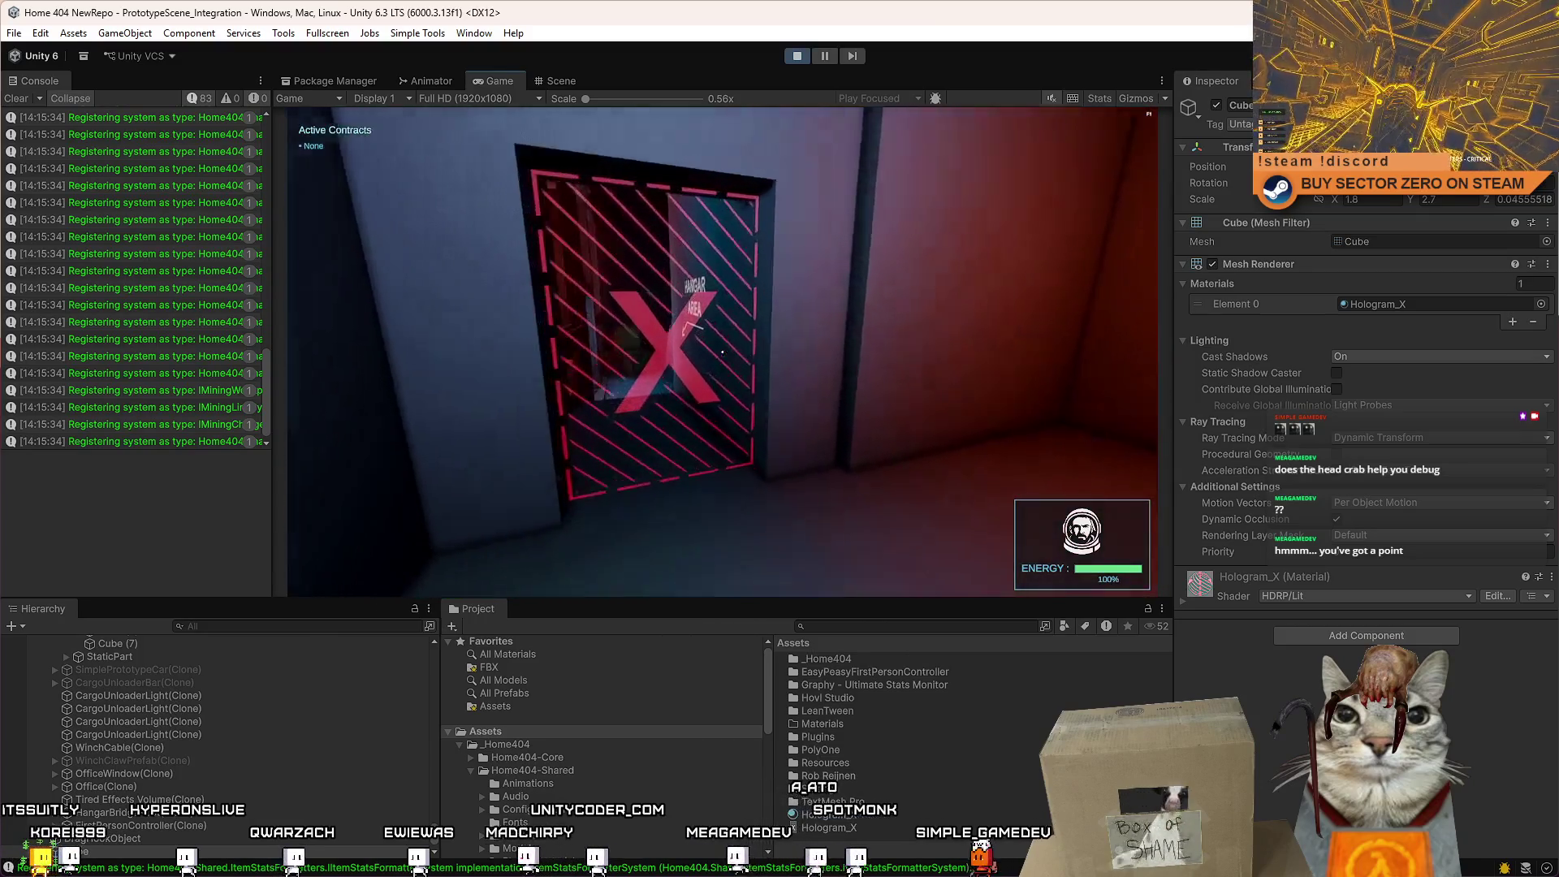
key(s)
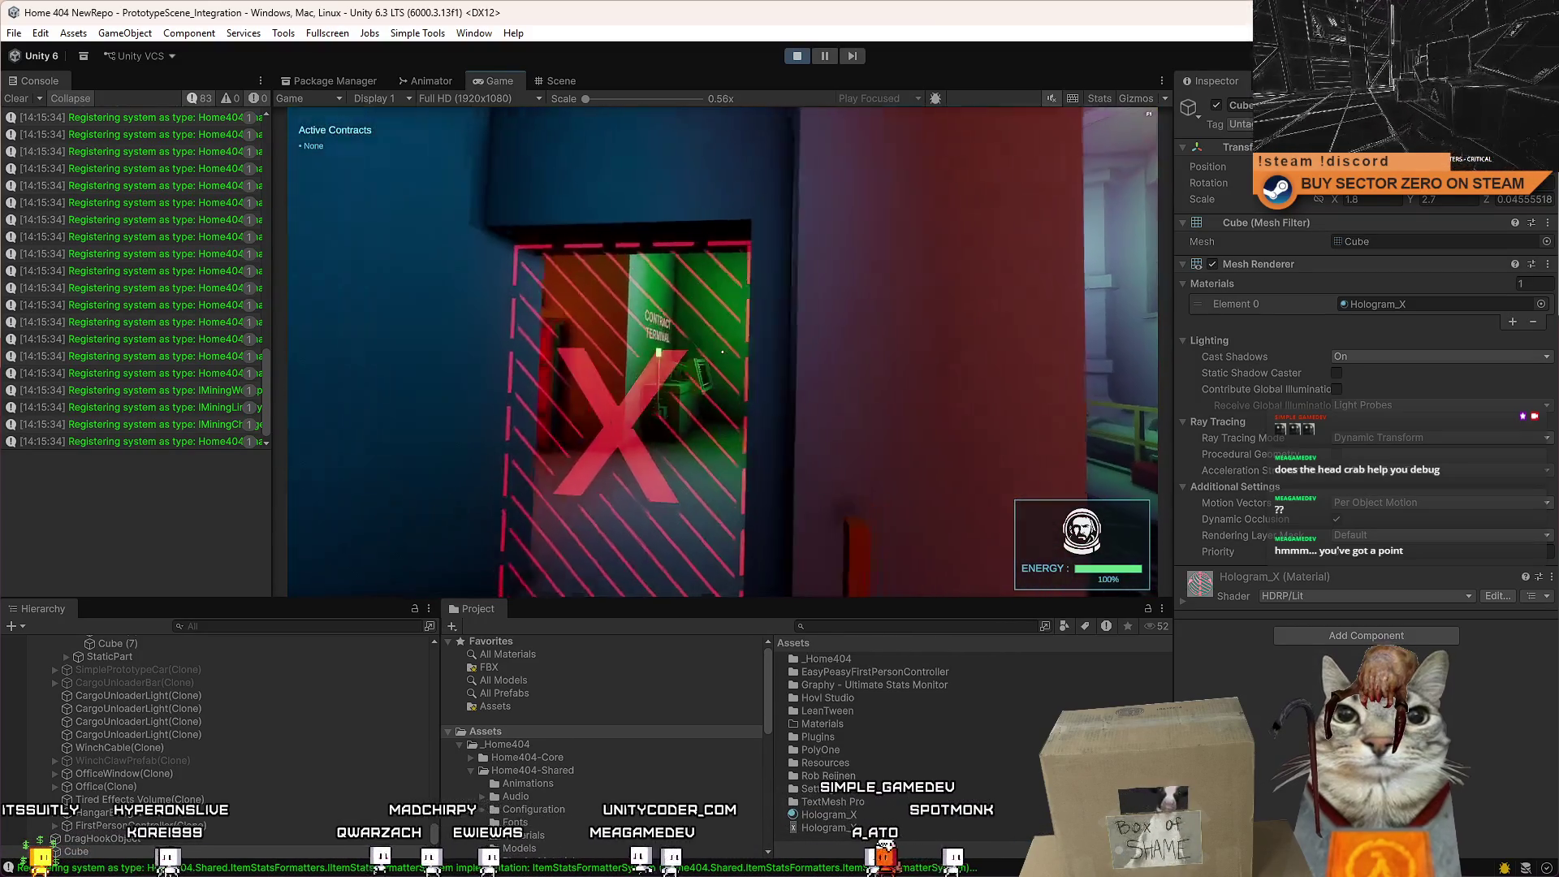
key(w)
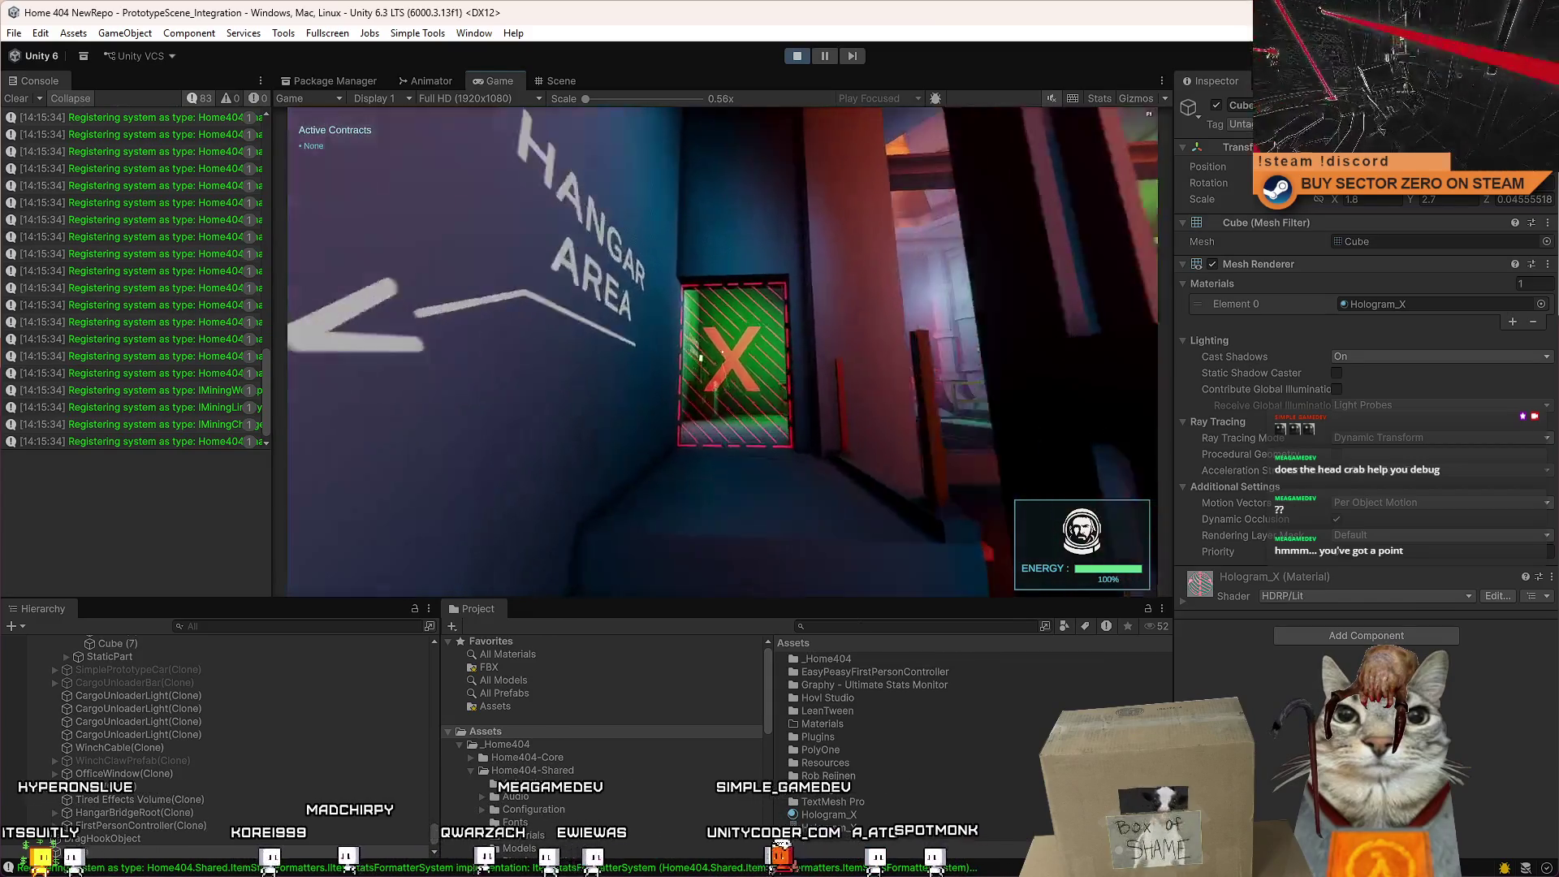
key(s)
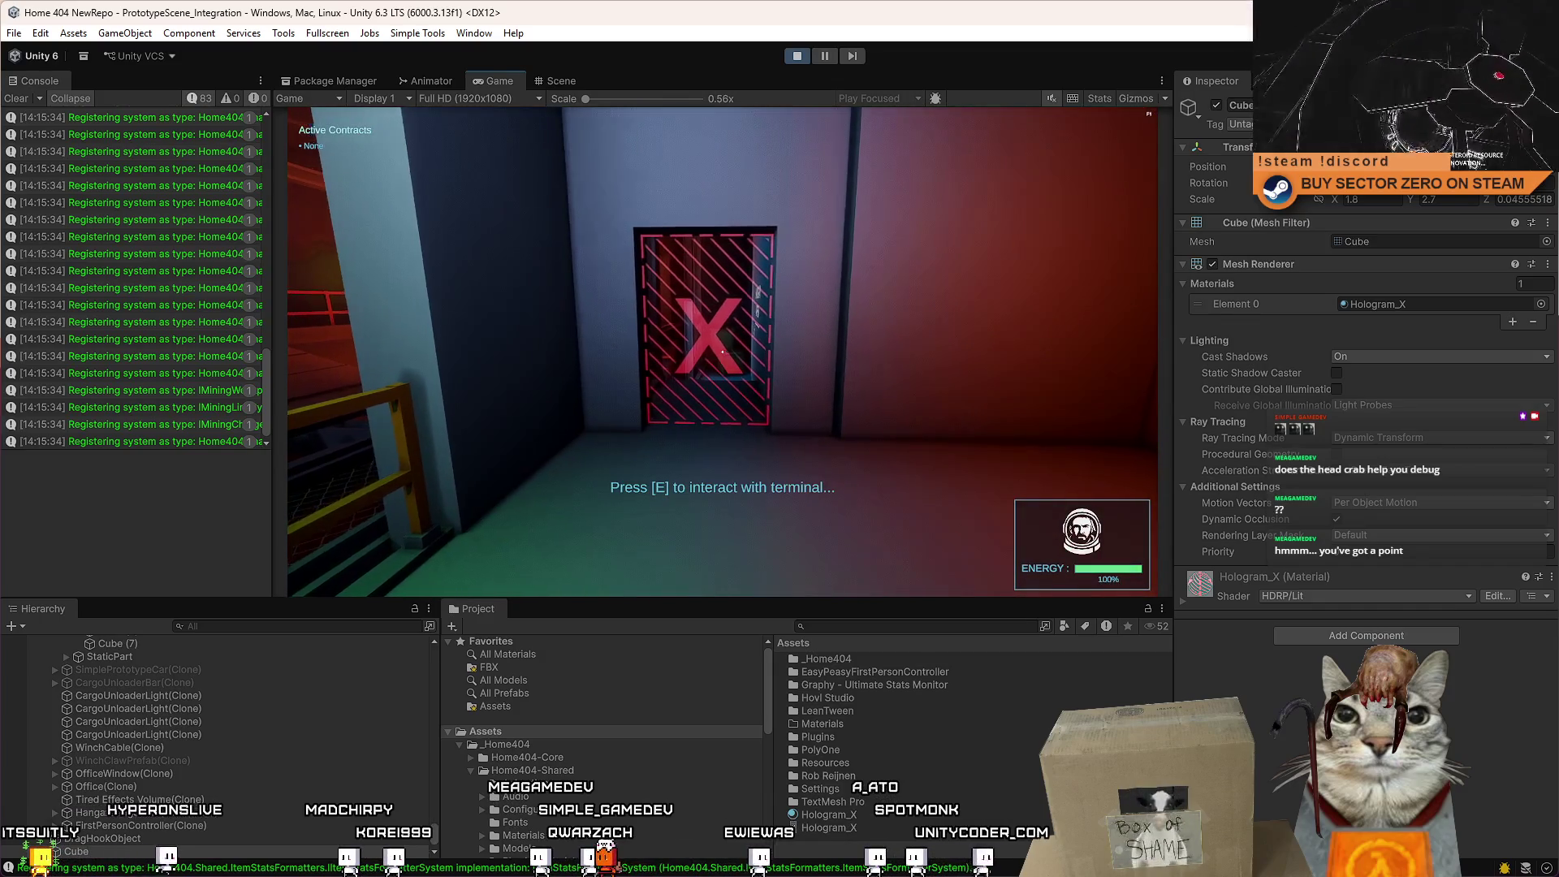
key(d)
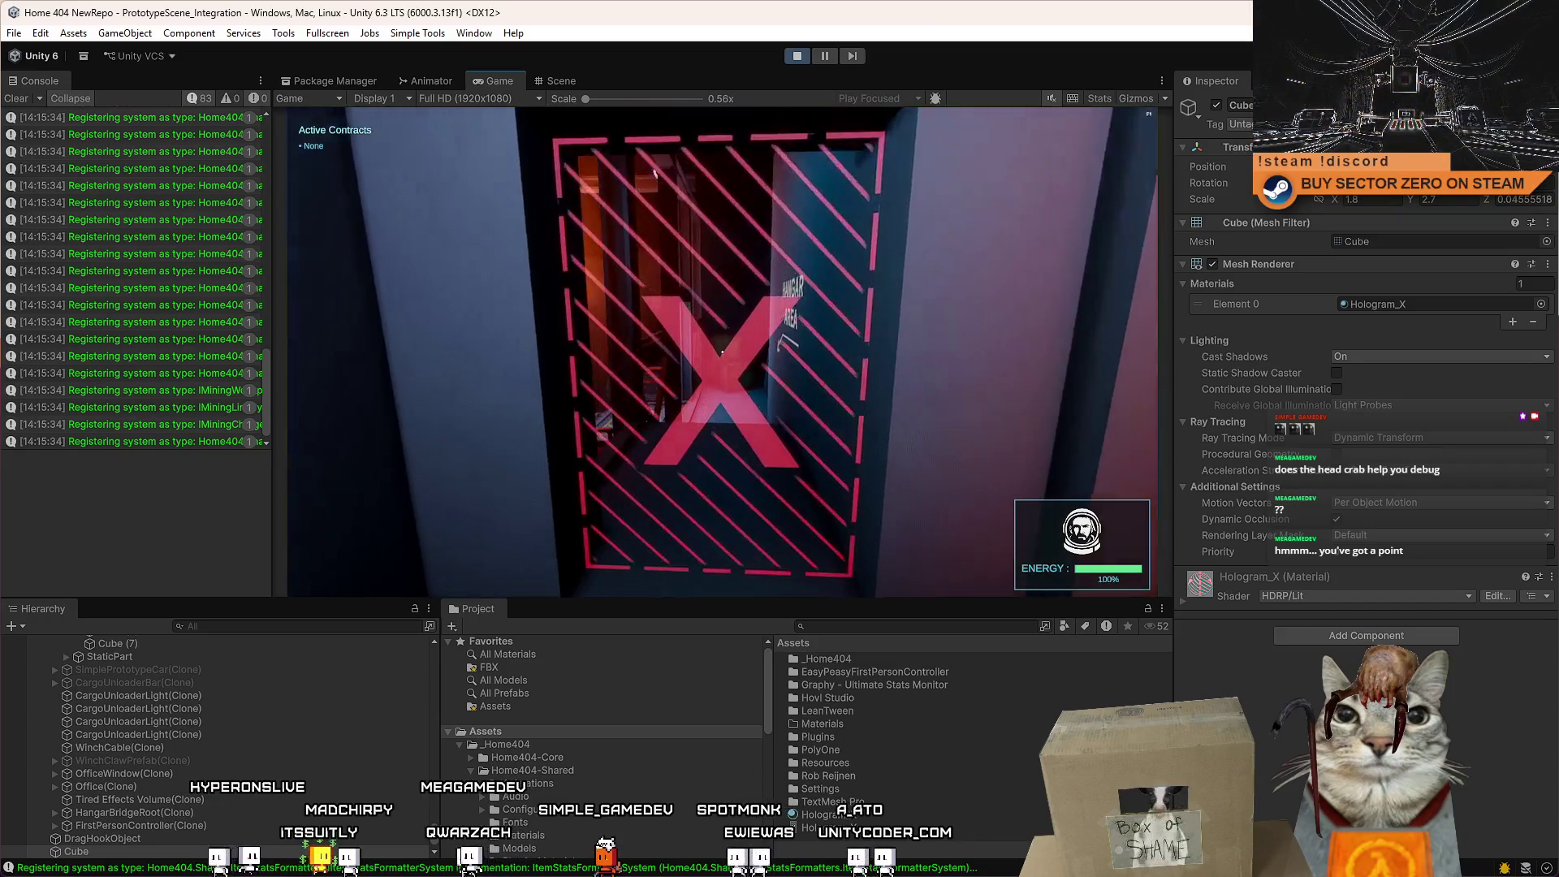
Walk through the X door into the hangar, then release control of the game.
key(w)
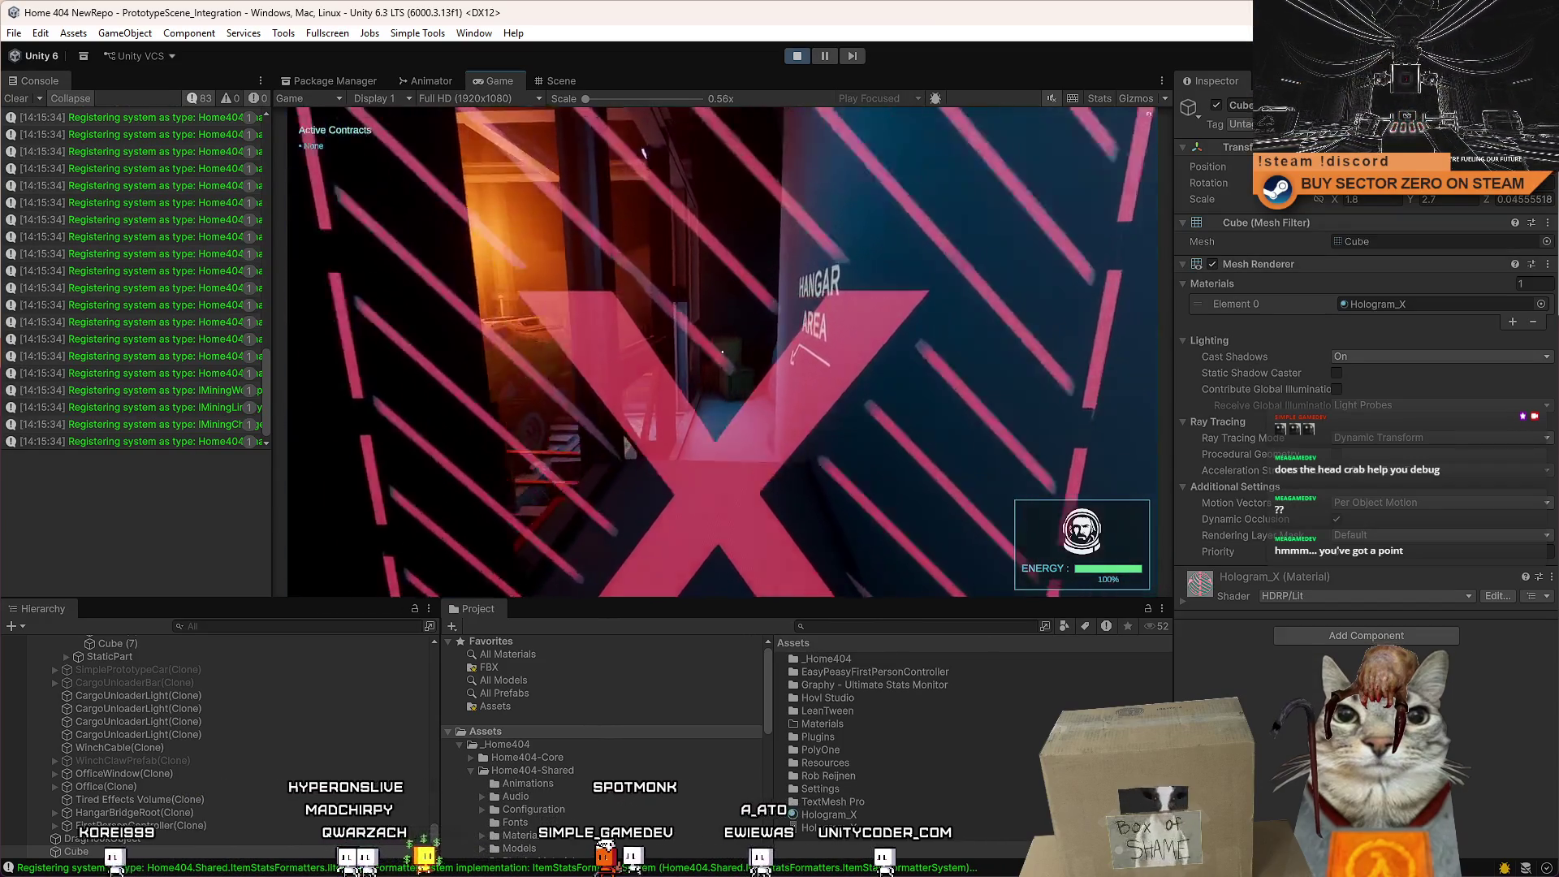
key(s)
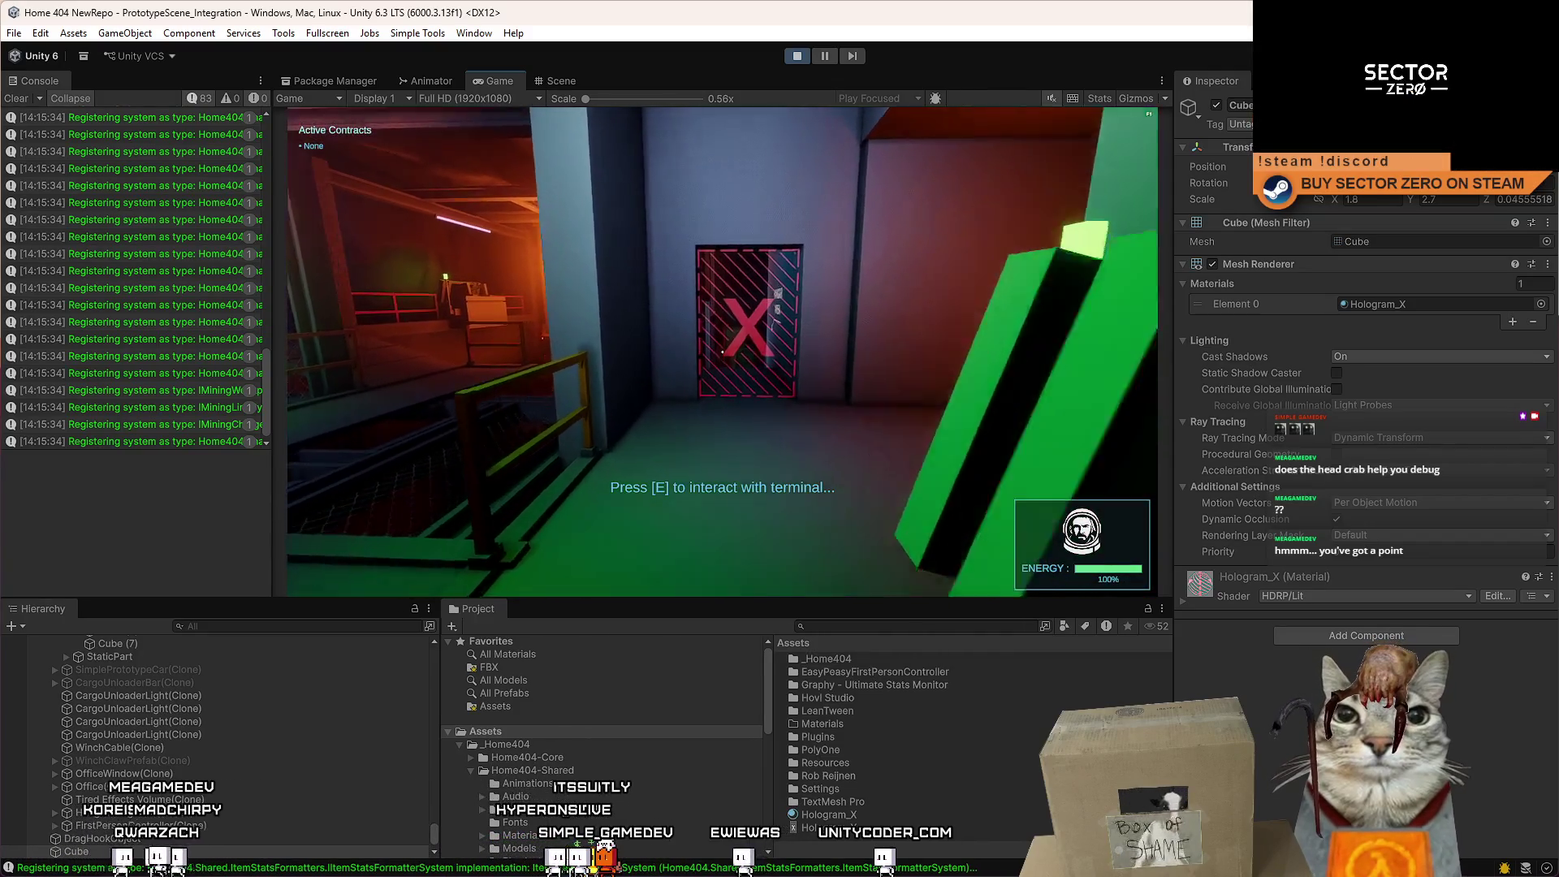
key(w)
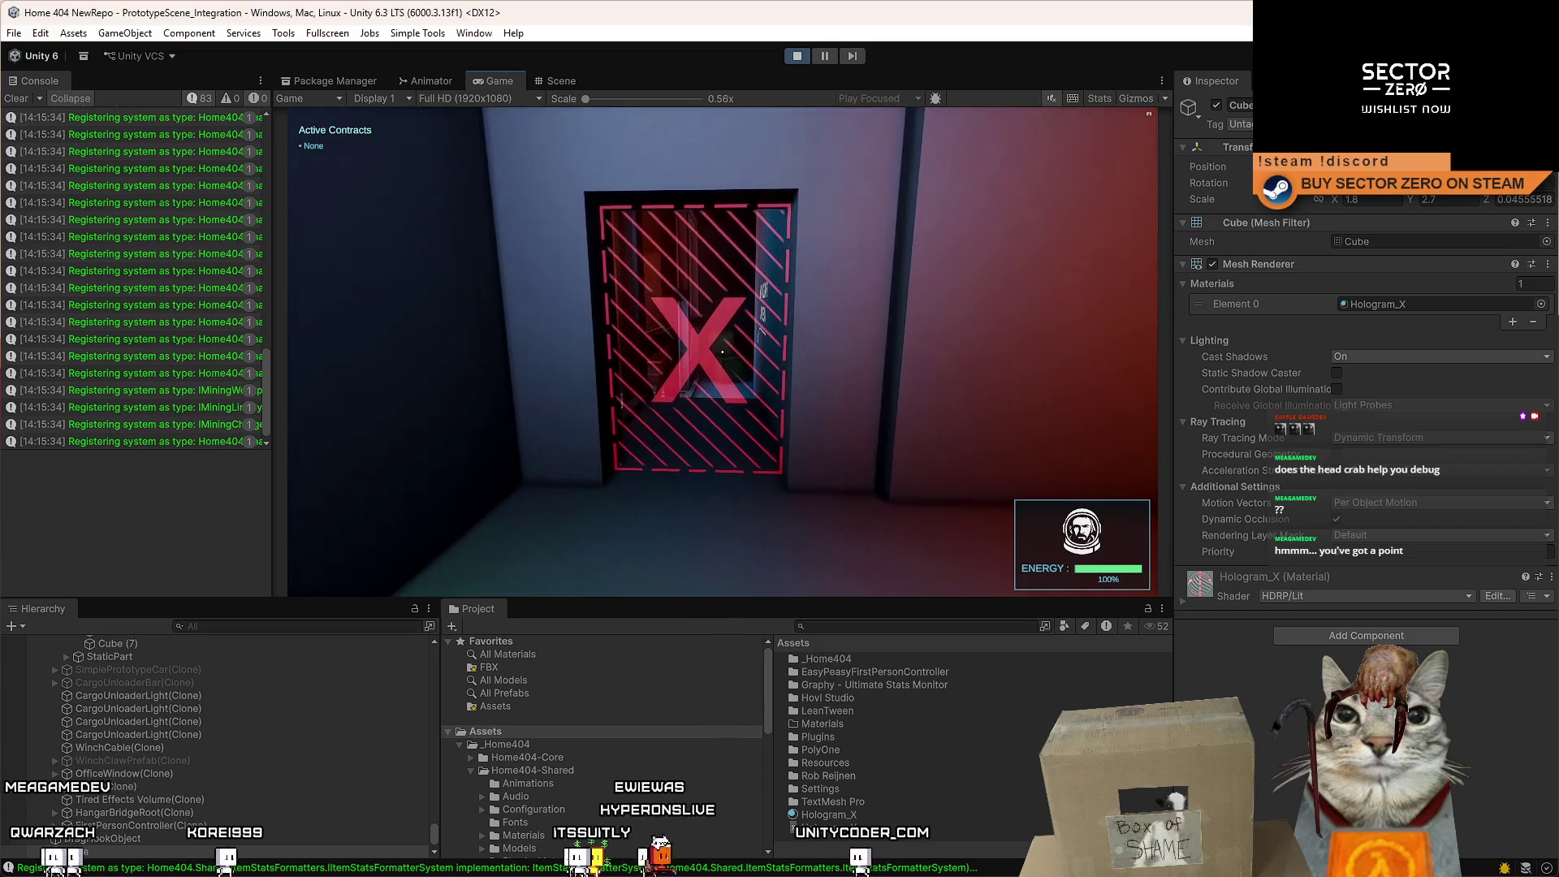
key(w)
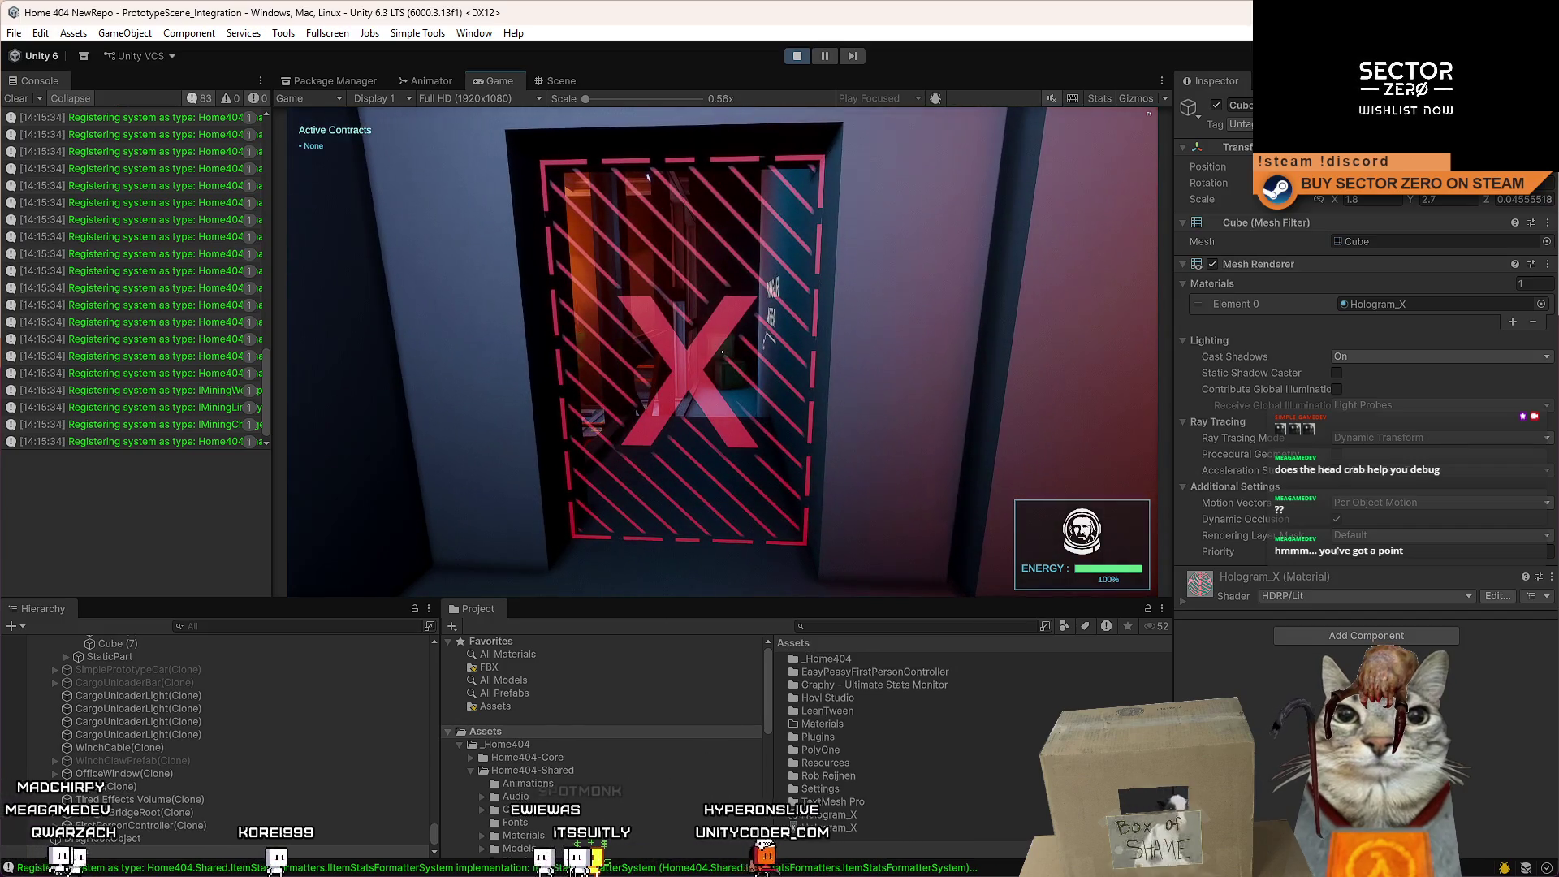
key(w)
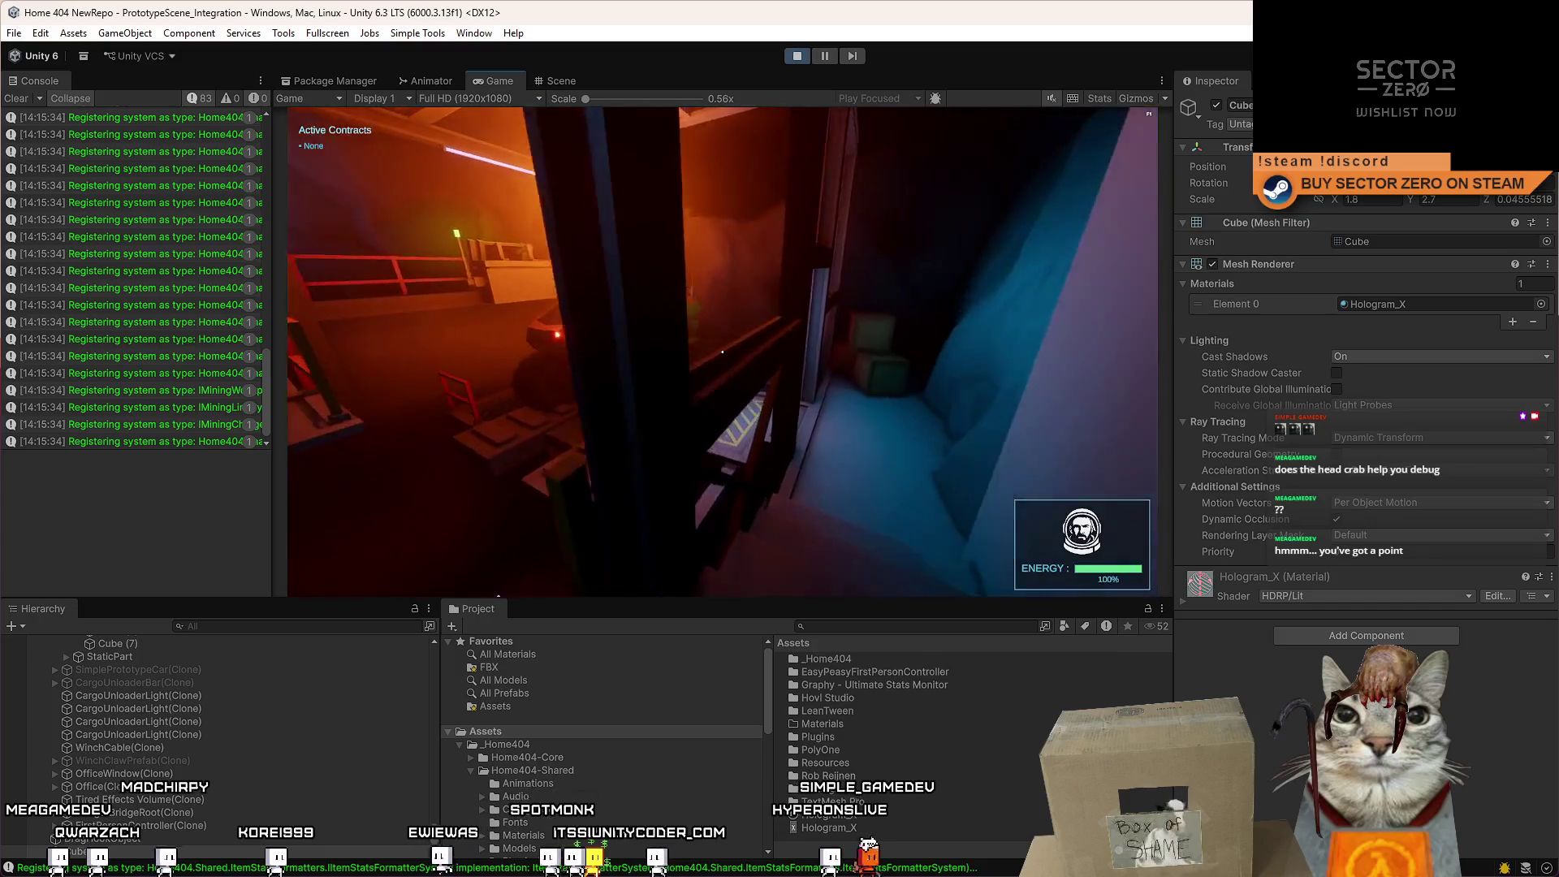
key(w)
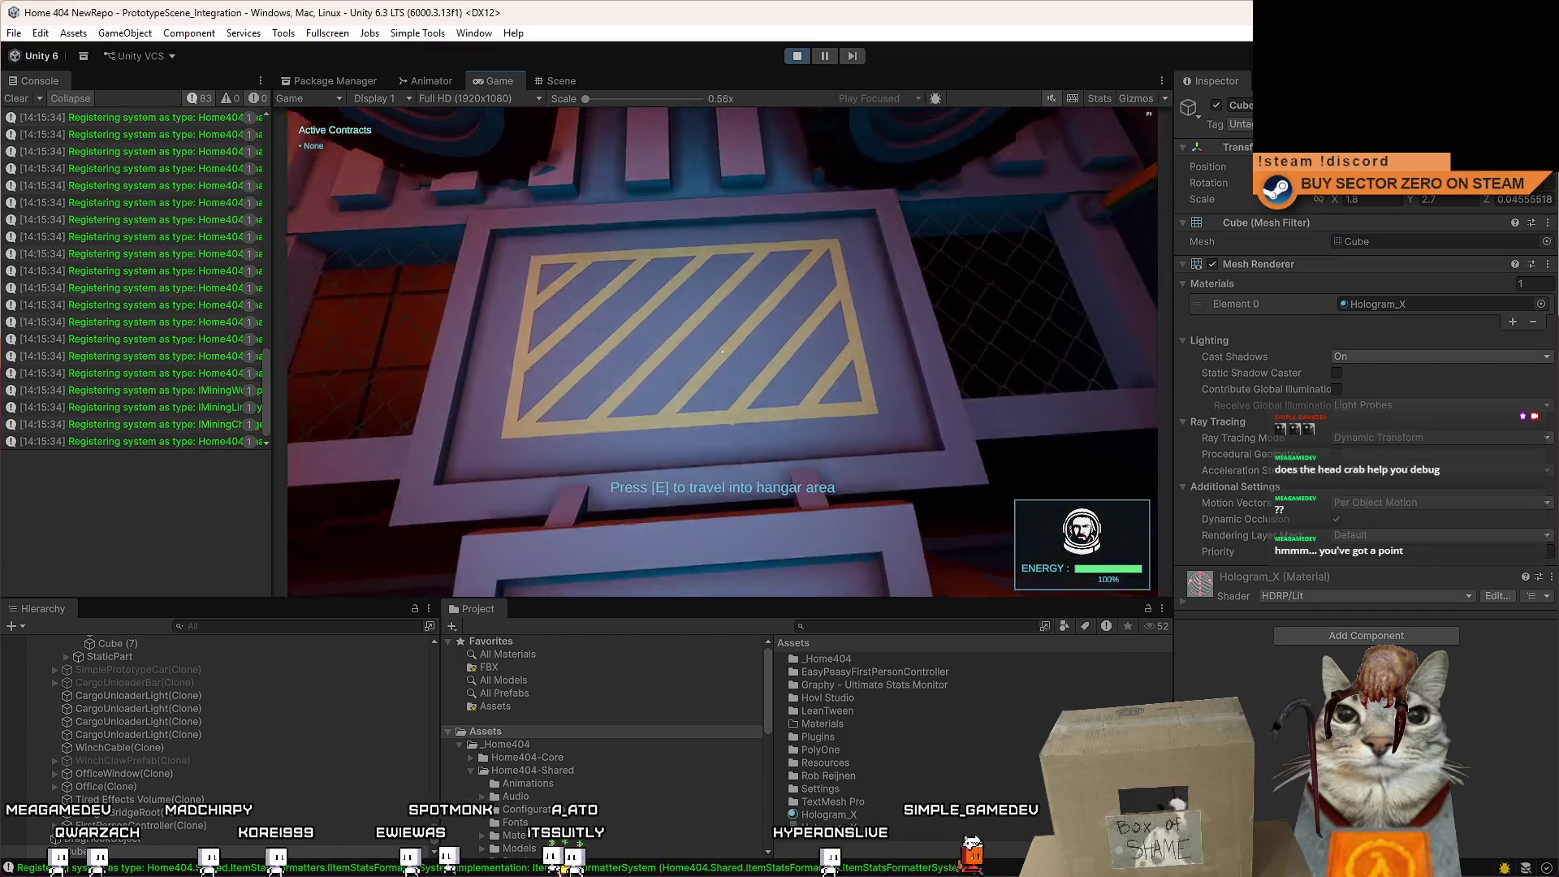
key(e)
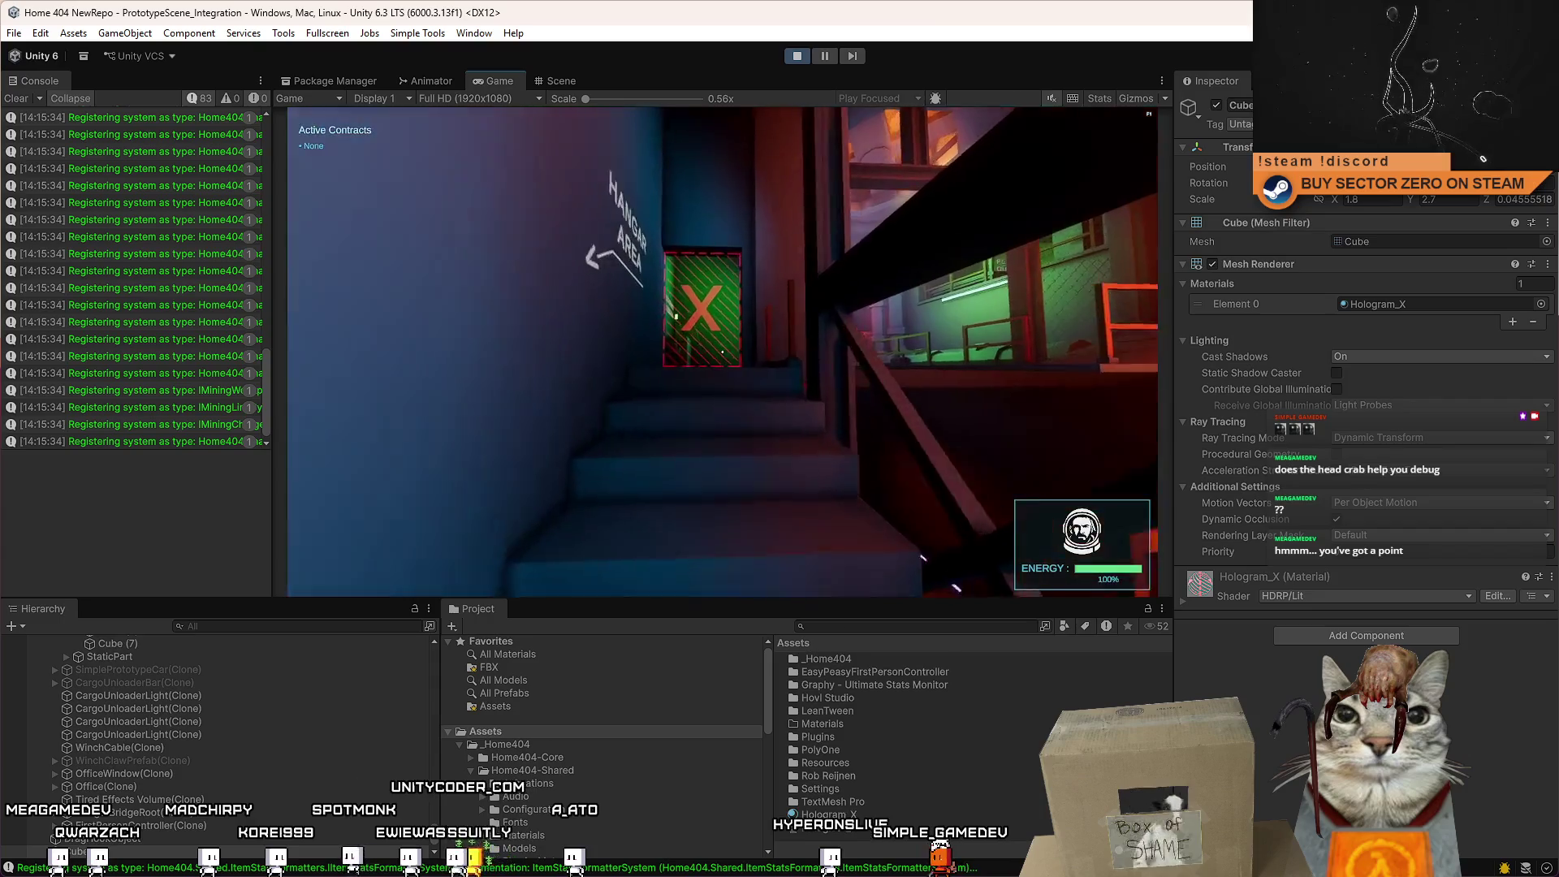
key(w)
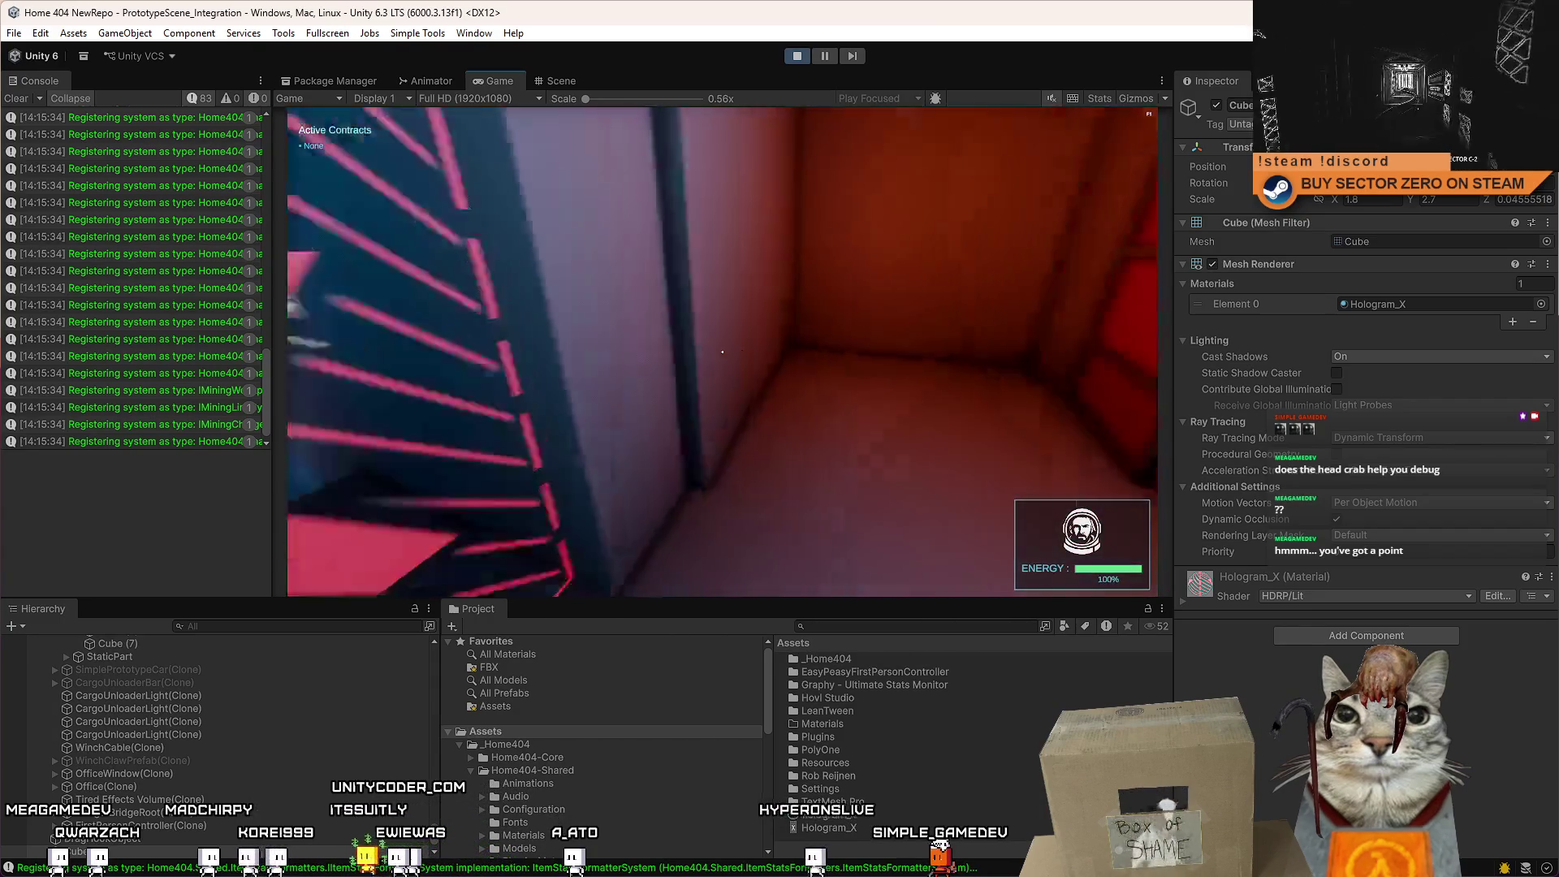
key(s)
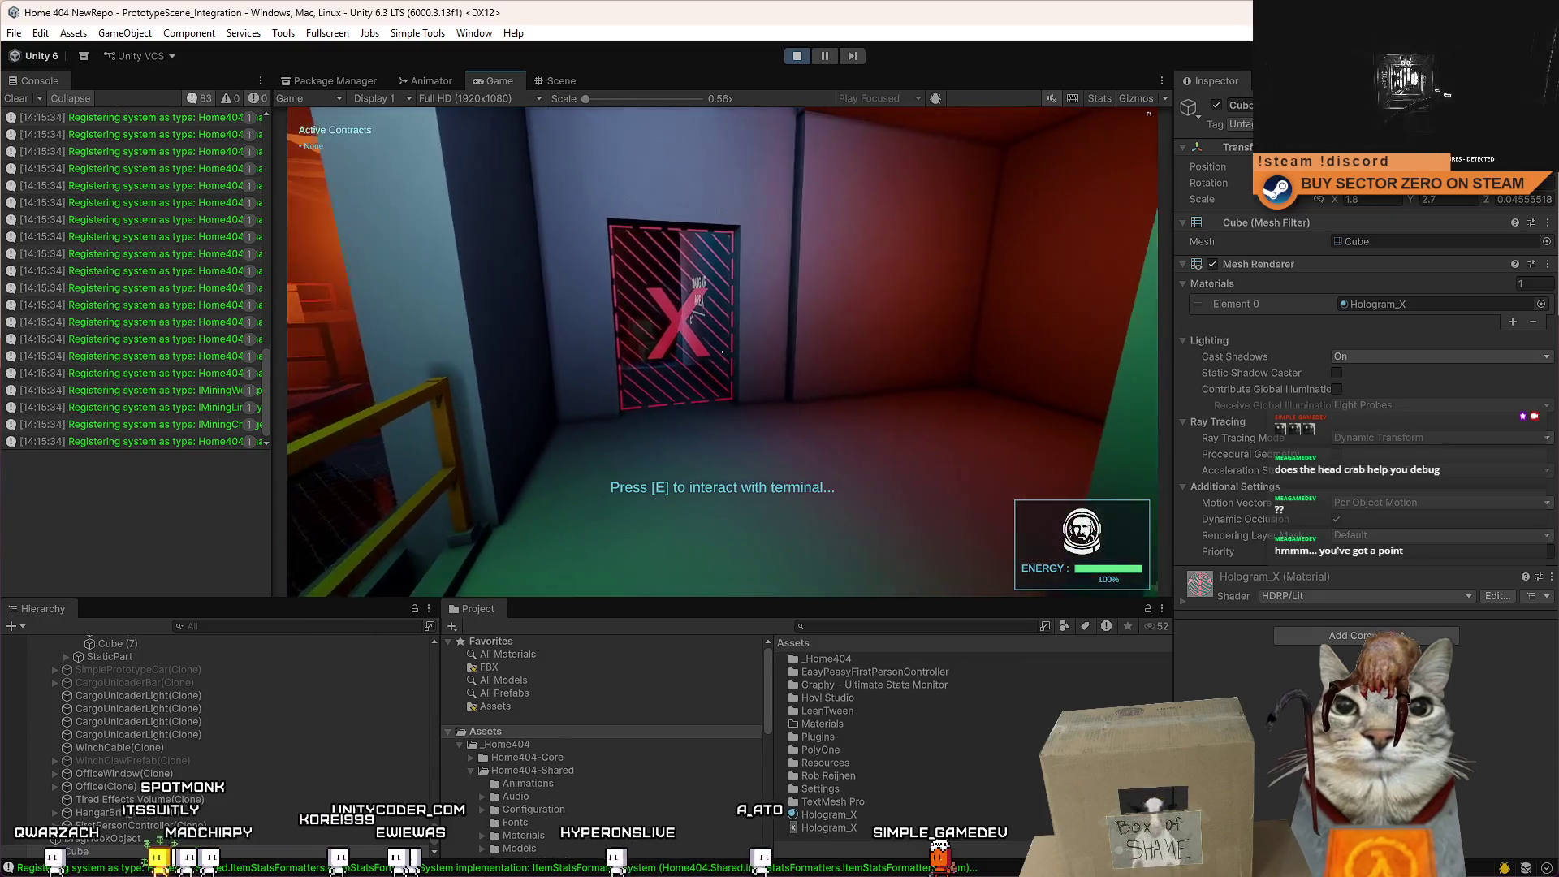
key(Escape)
key(Escape)
Duplicate the room's point light and drag the copy onto the X door.
click(561, 81)
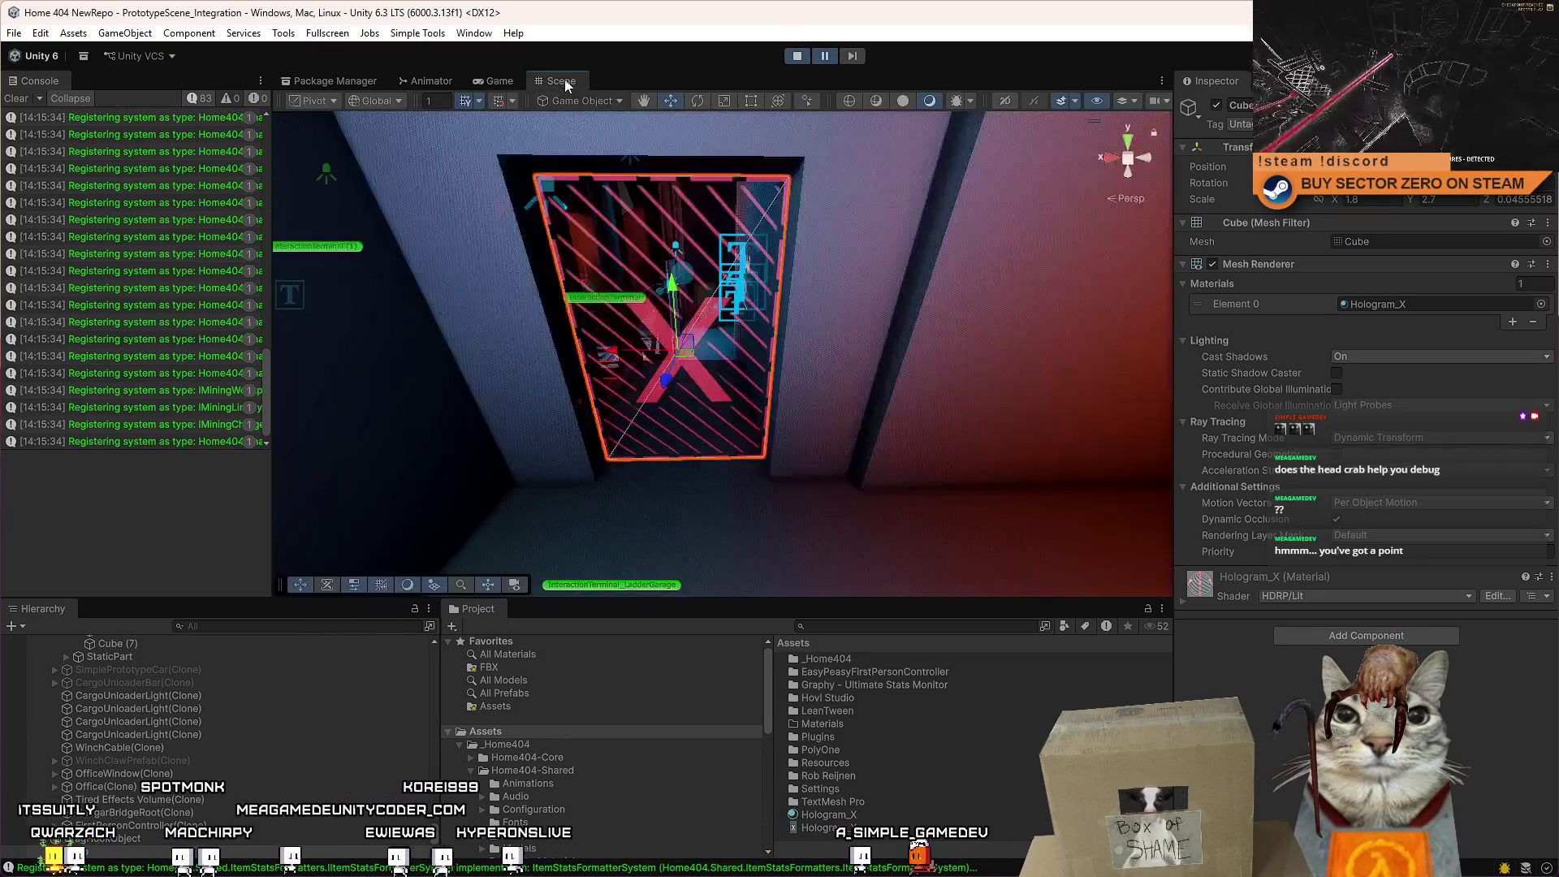
click(921, 294)
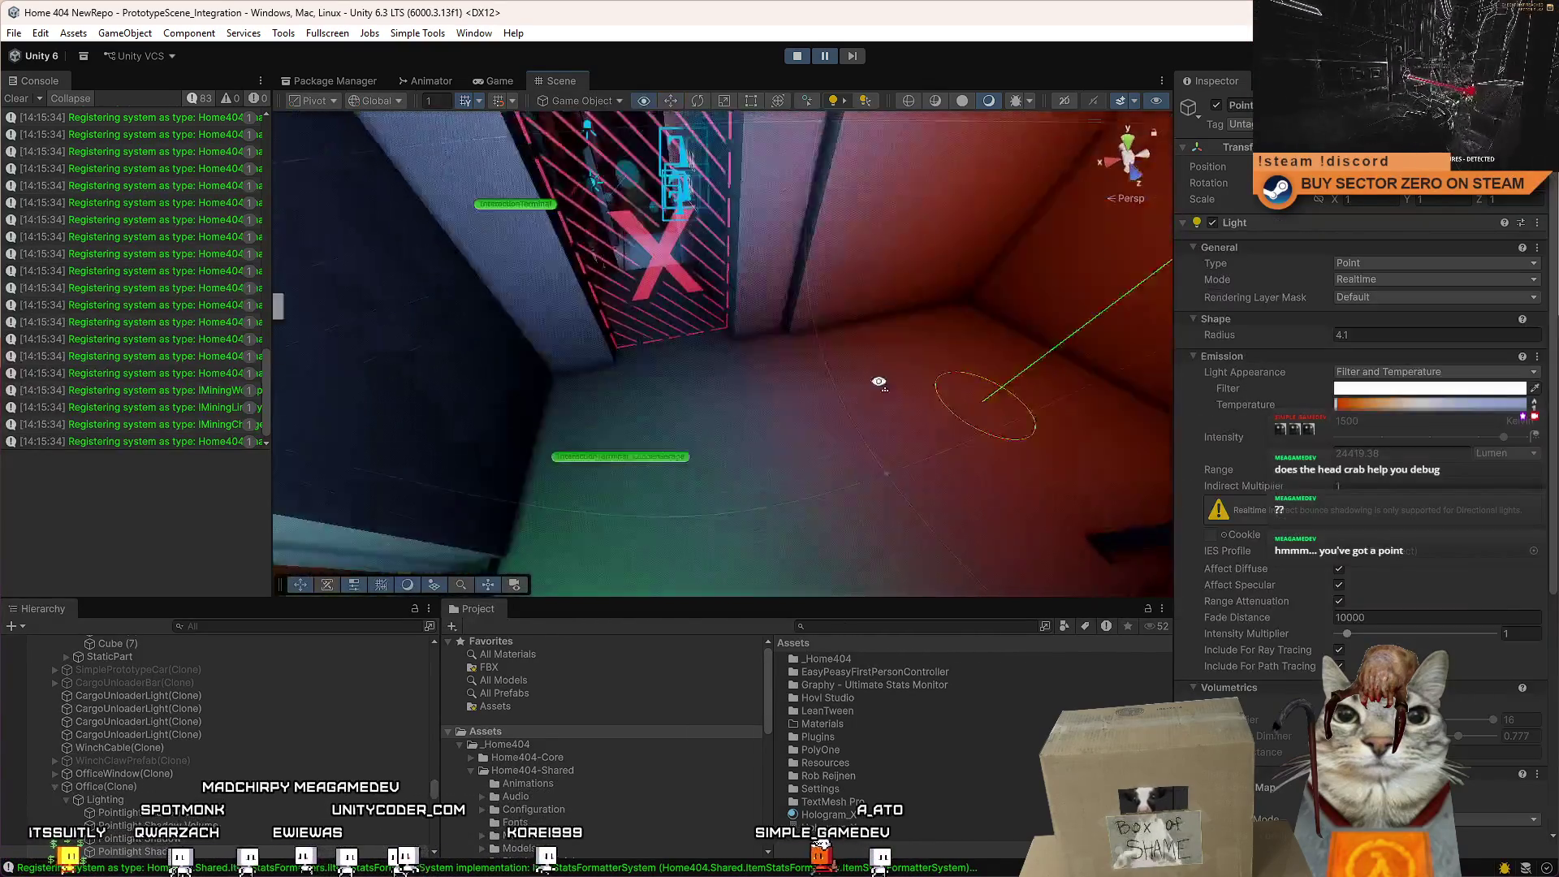
key(ctrl+d)
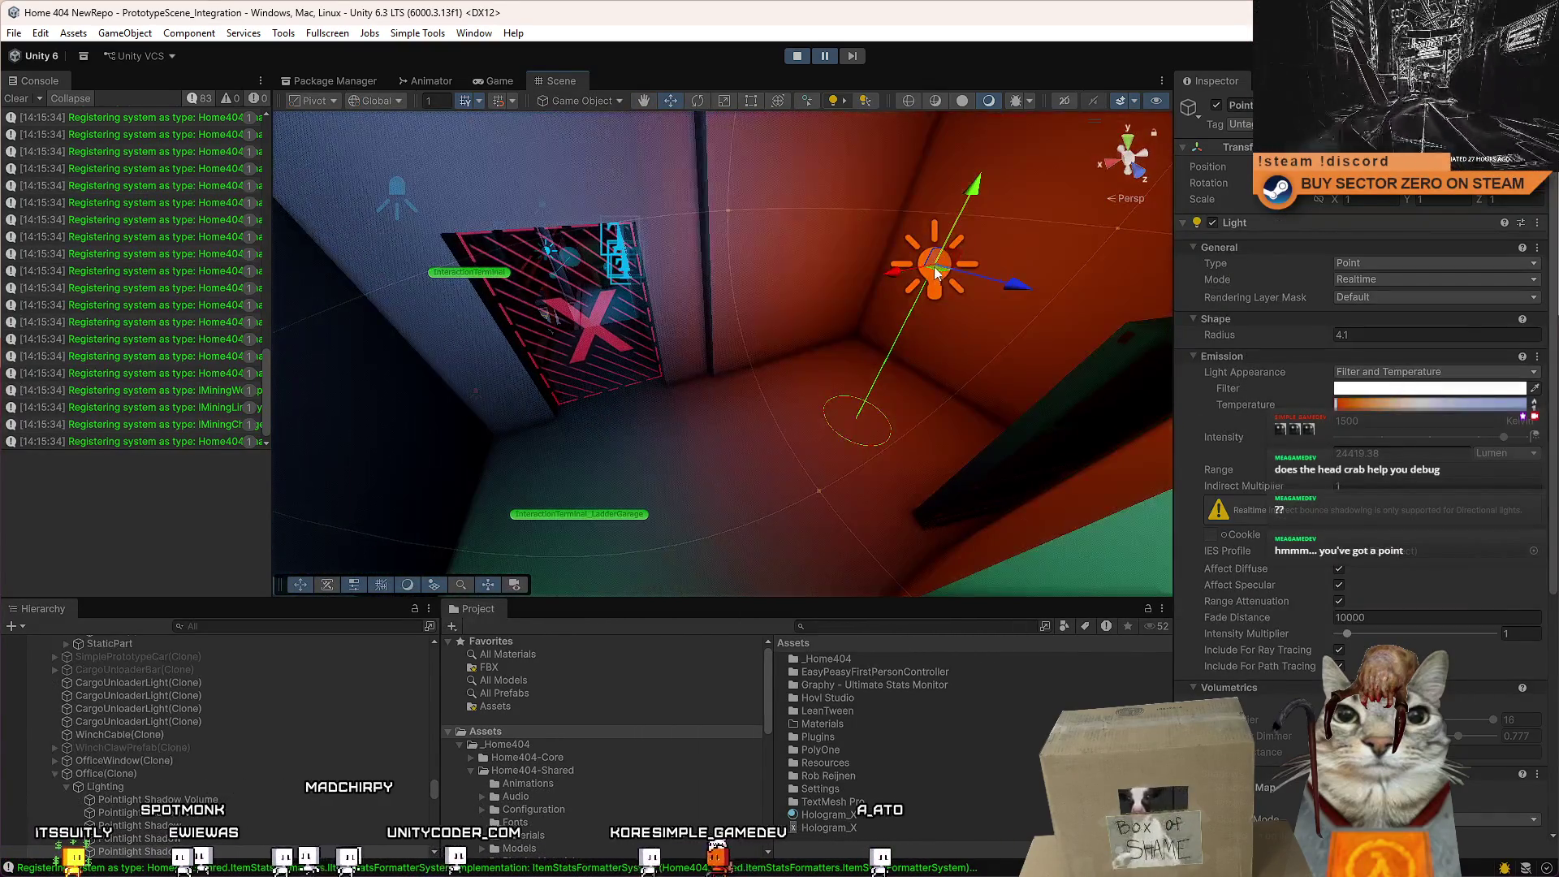
drag(946, 256, 598, 348)
scroll(1331, 457, down, 5)
scroll(1331, 457, down, 2)
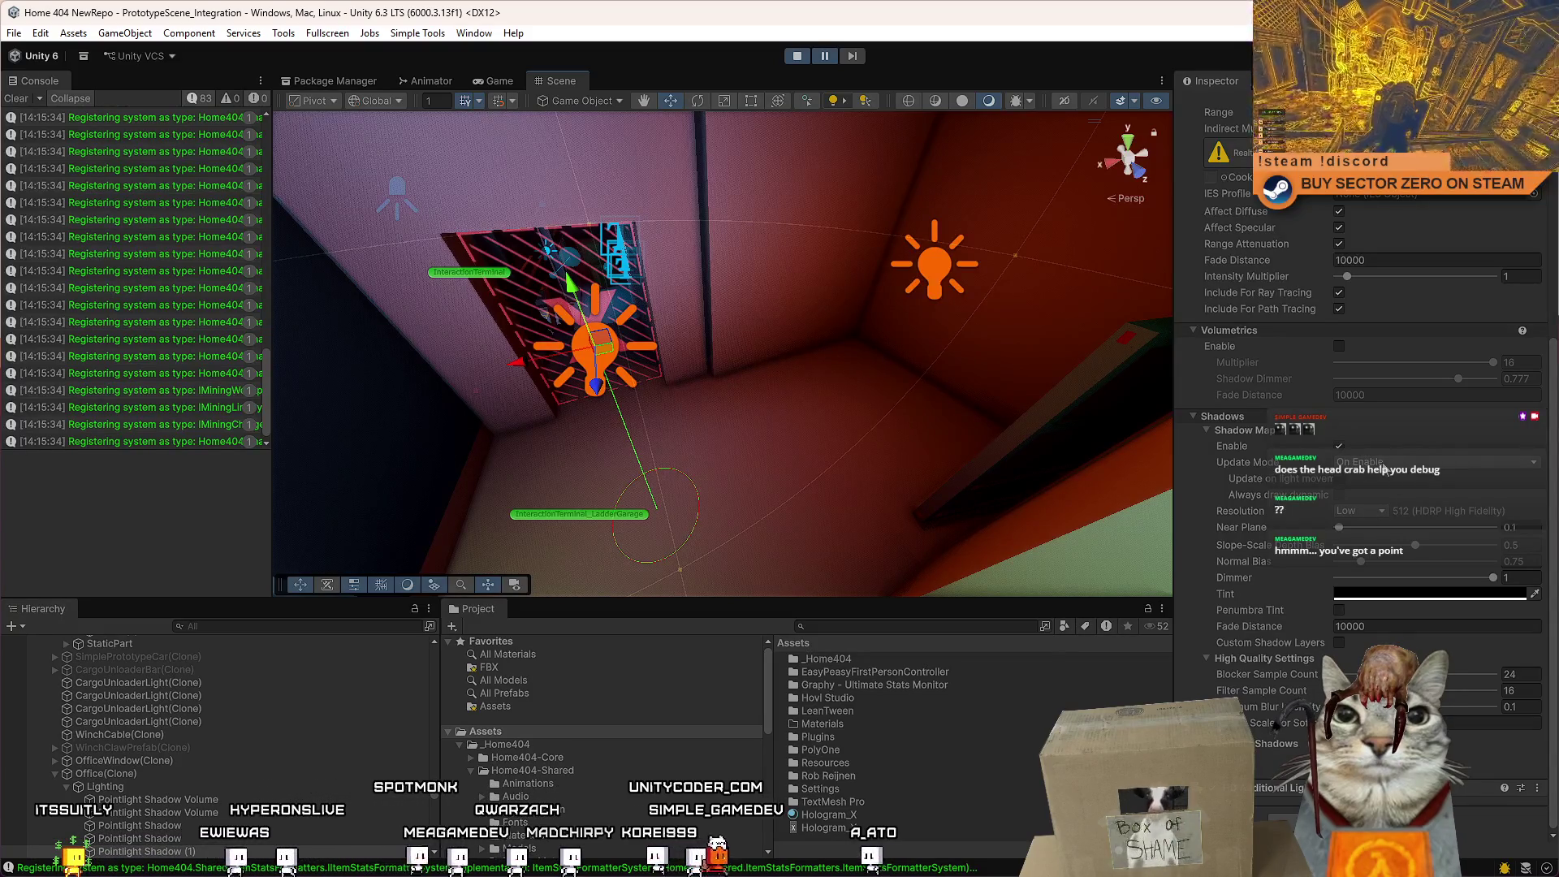
Orbit and zoom the Scene view to inspect the new light at the doorway.
mouse_move(591, 348)
mouse_down()
mouse_move(542, 251)
mouse_move(625, 268)
mouse_move(743, 334)
mouse_move(714, 349)
mouse_move(674, 333)
mouse_up()
scroll(1392, 261, up, 3)
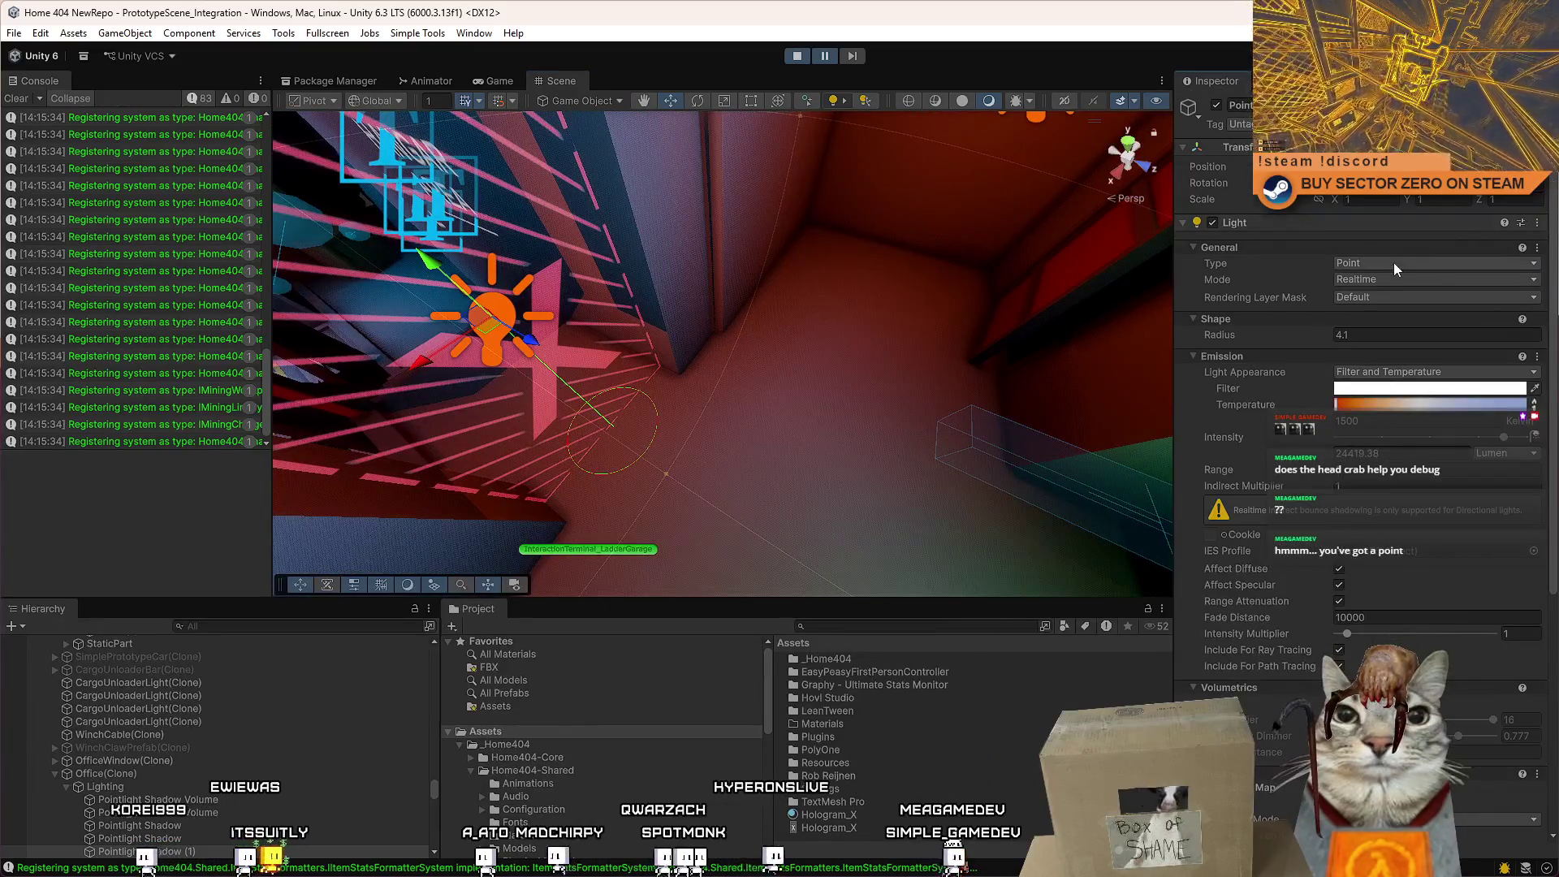
scroll(1532, 672, down, 5)
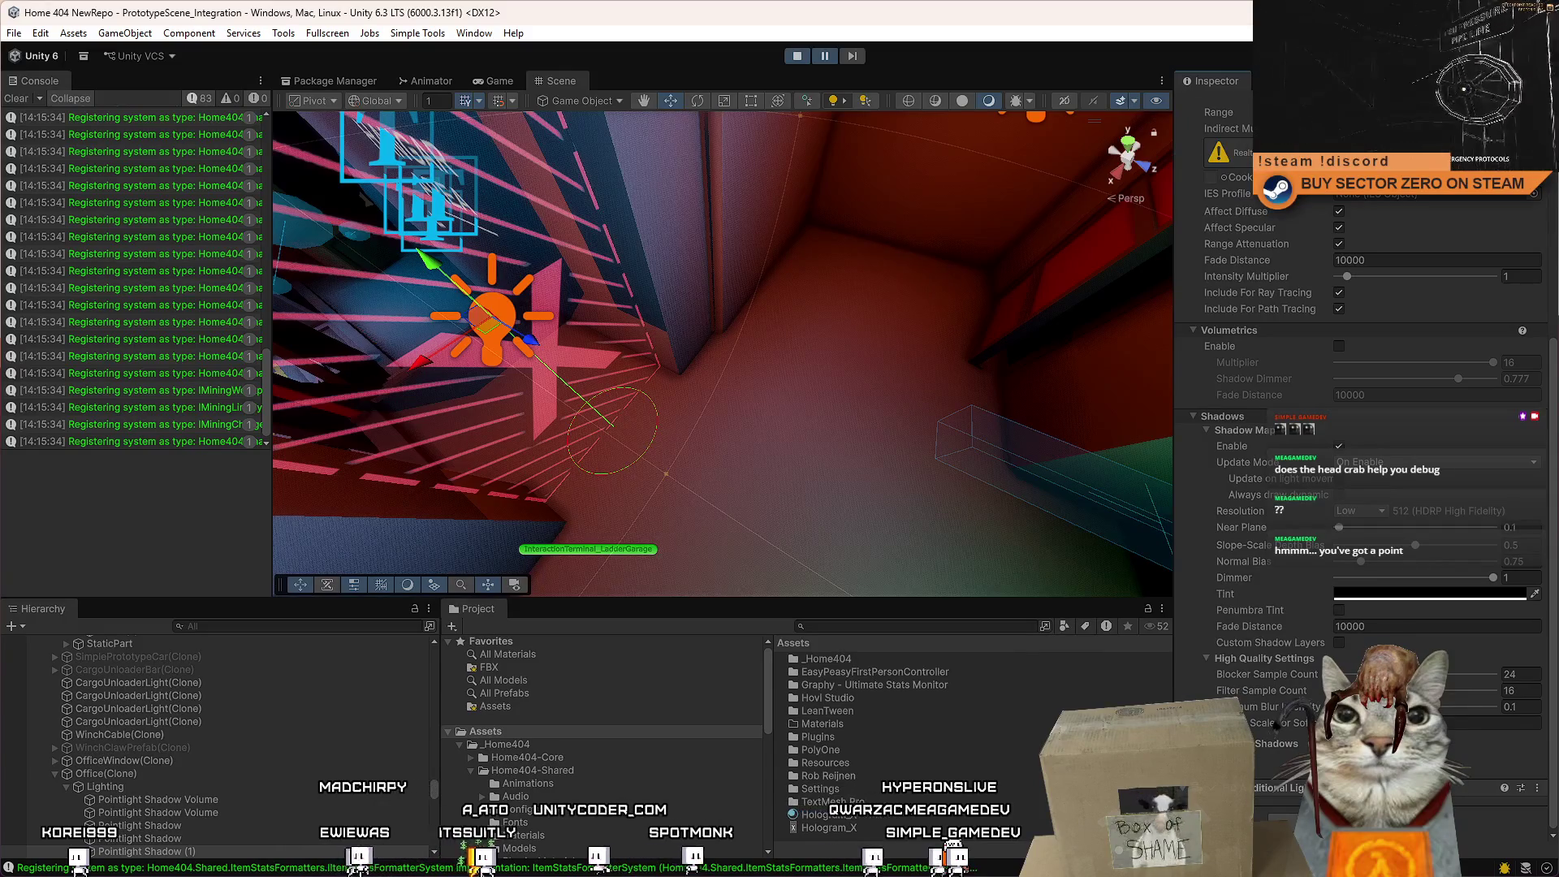
drag(617, 341, 414, 331)
scroll(414, 331, up, 2)
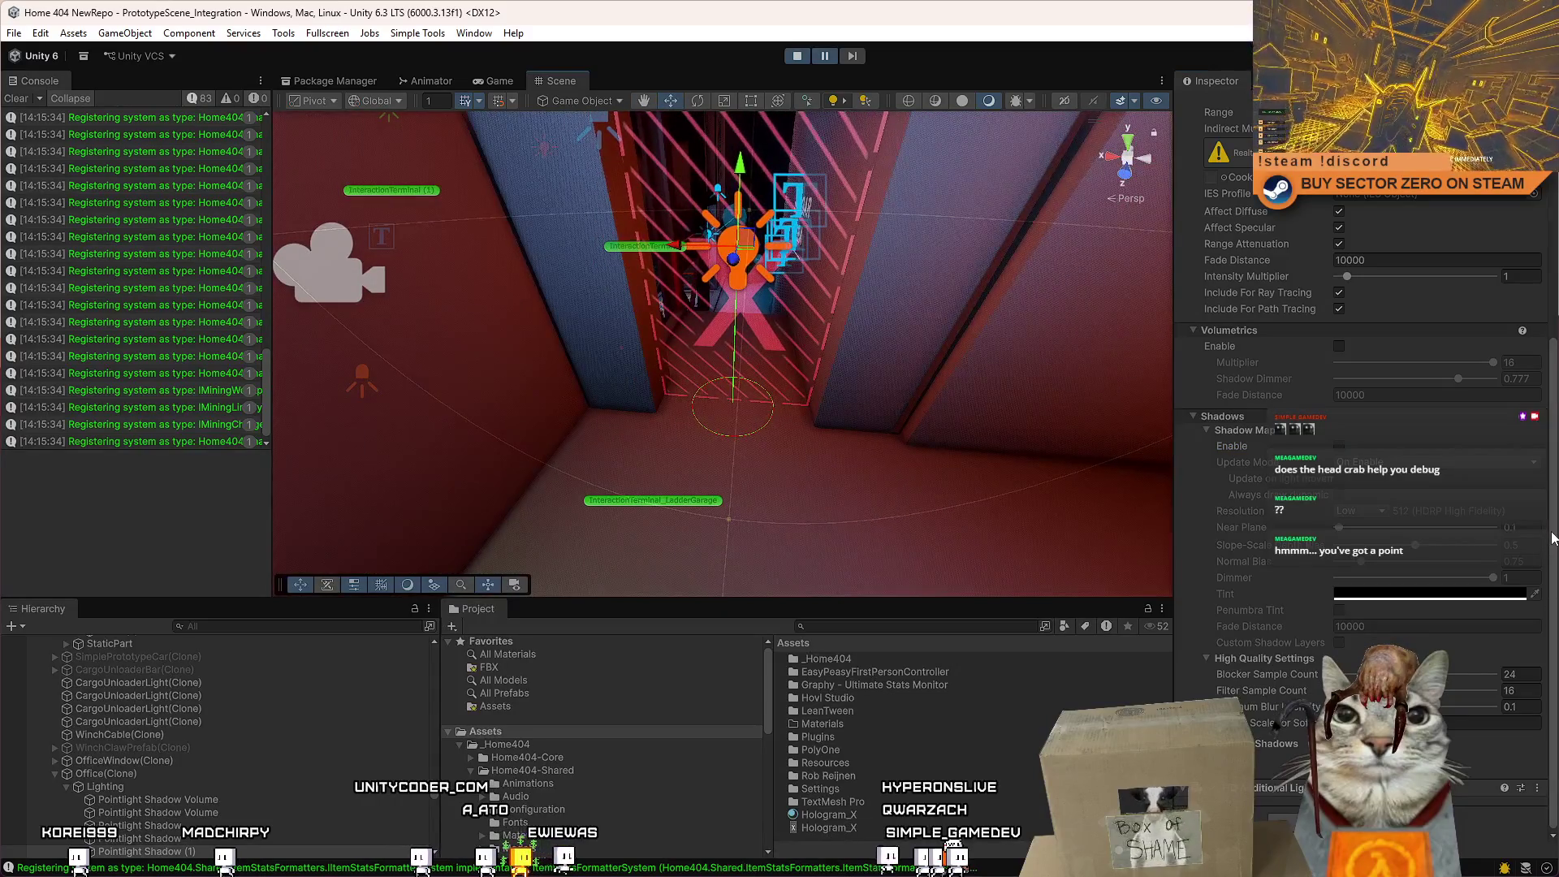
scroll(1364, 405, up, 5)
scroll(1555, 264, up, 3)
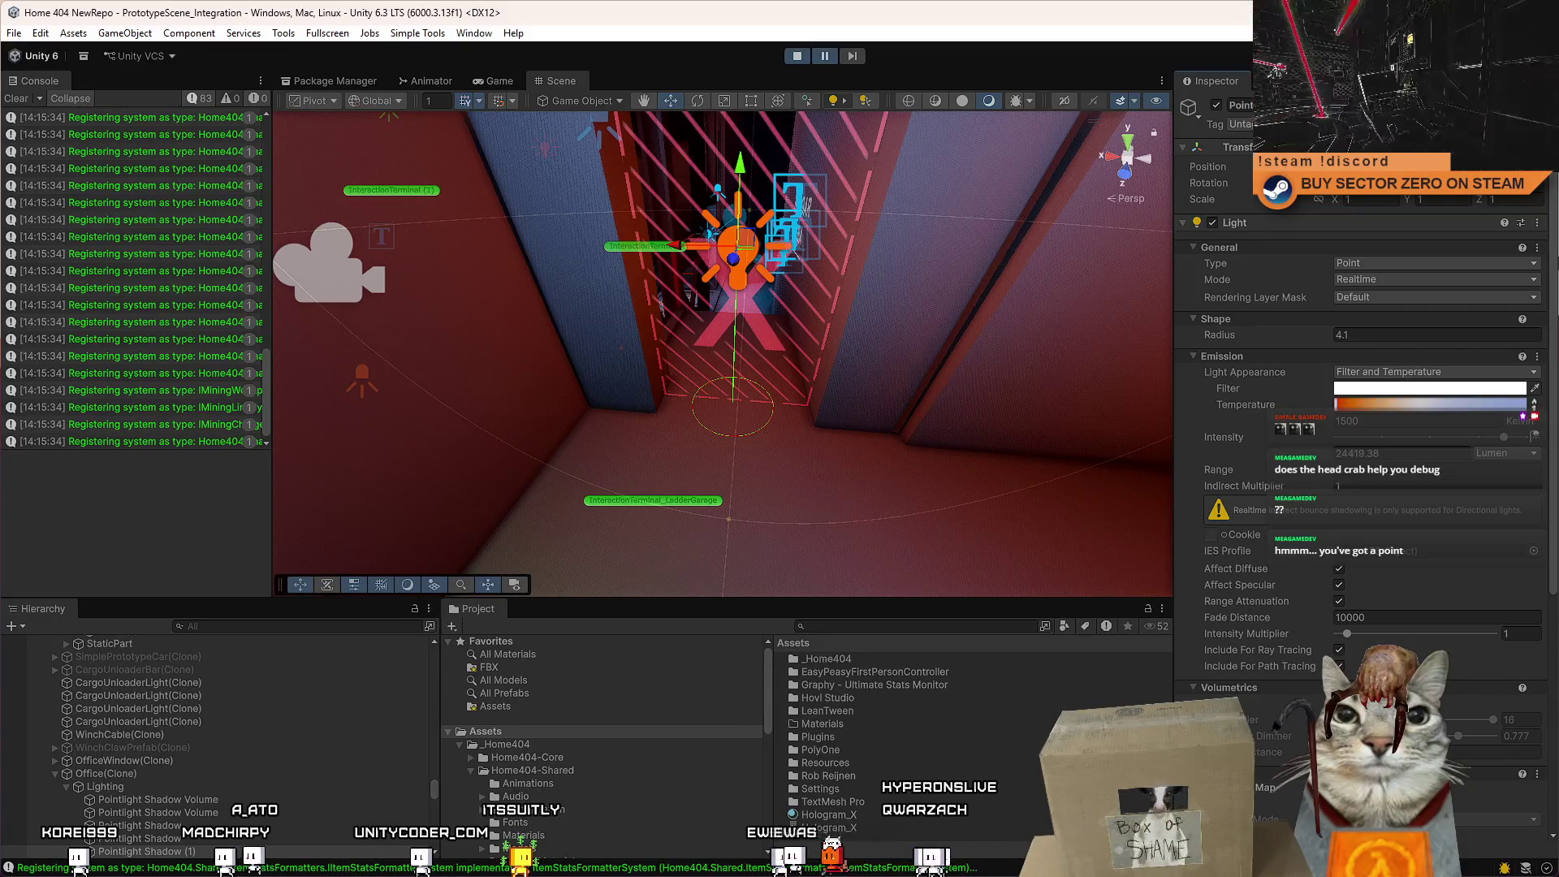
scroll(1555, 566, down, 8)
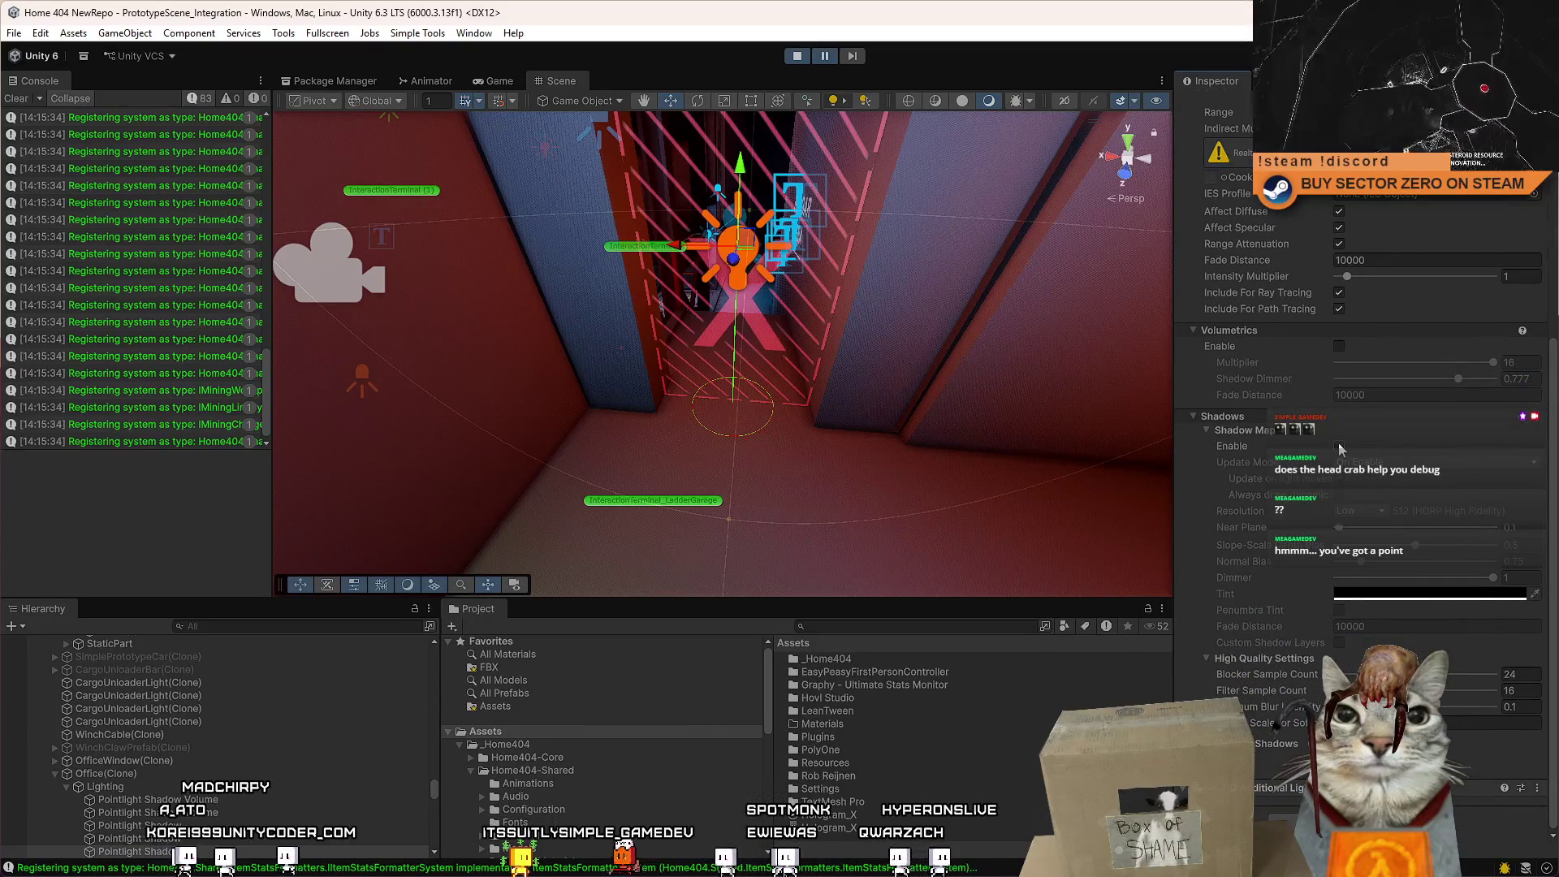
Enable shadows on the duplicated point light and check the door in the game.
click(1338, 446)
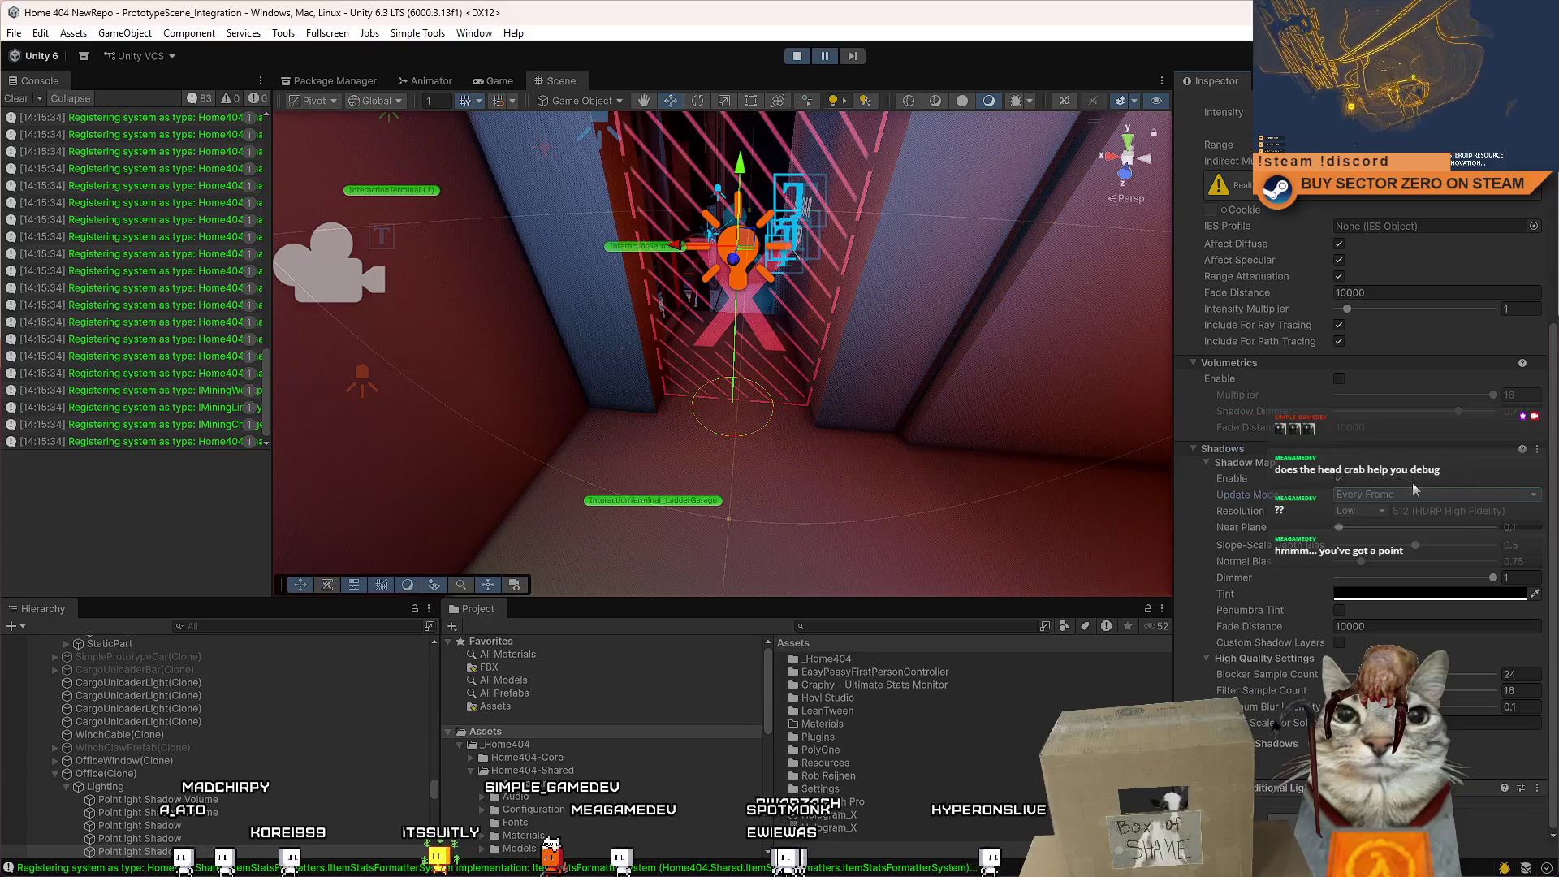
mouse_move(1080, 380)
mouse_down()
mouse_move(965, 395)
mouse_move(923, 199)
mouse_up()
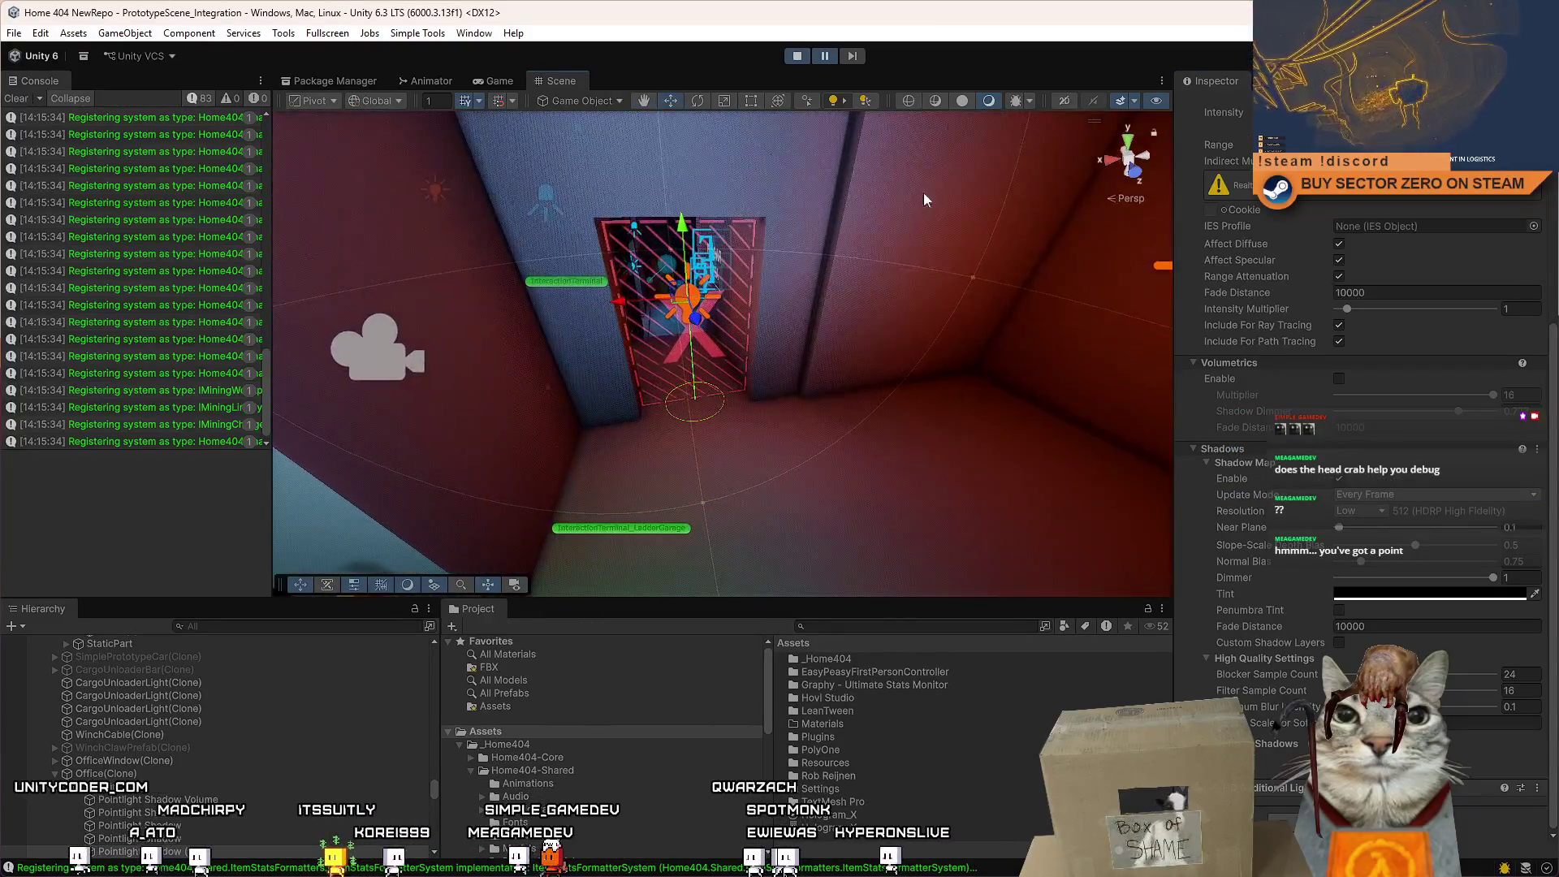
key(ctrl+2)
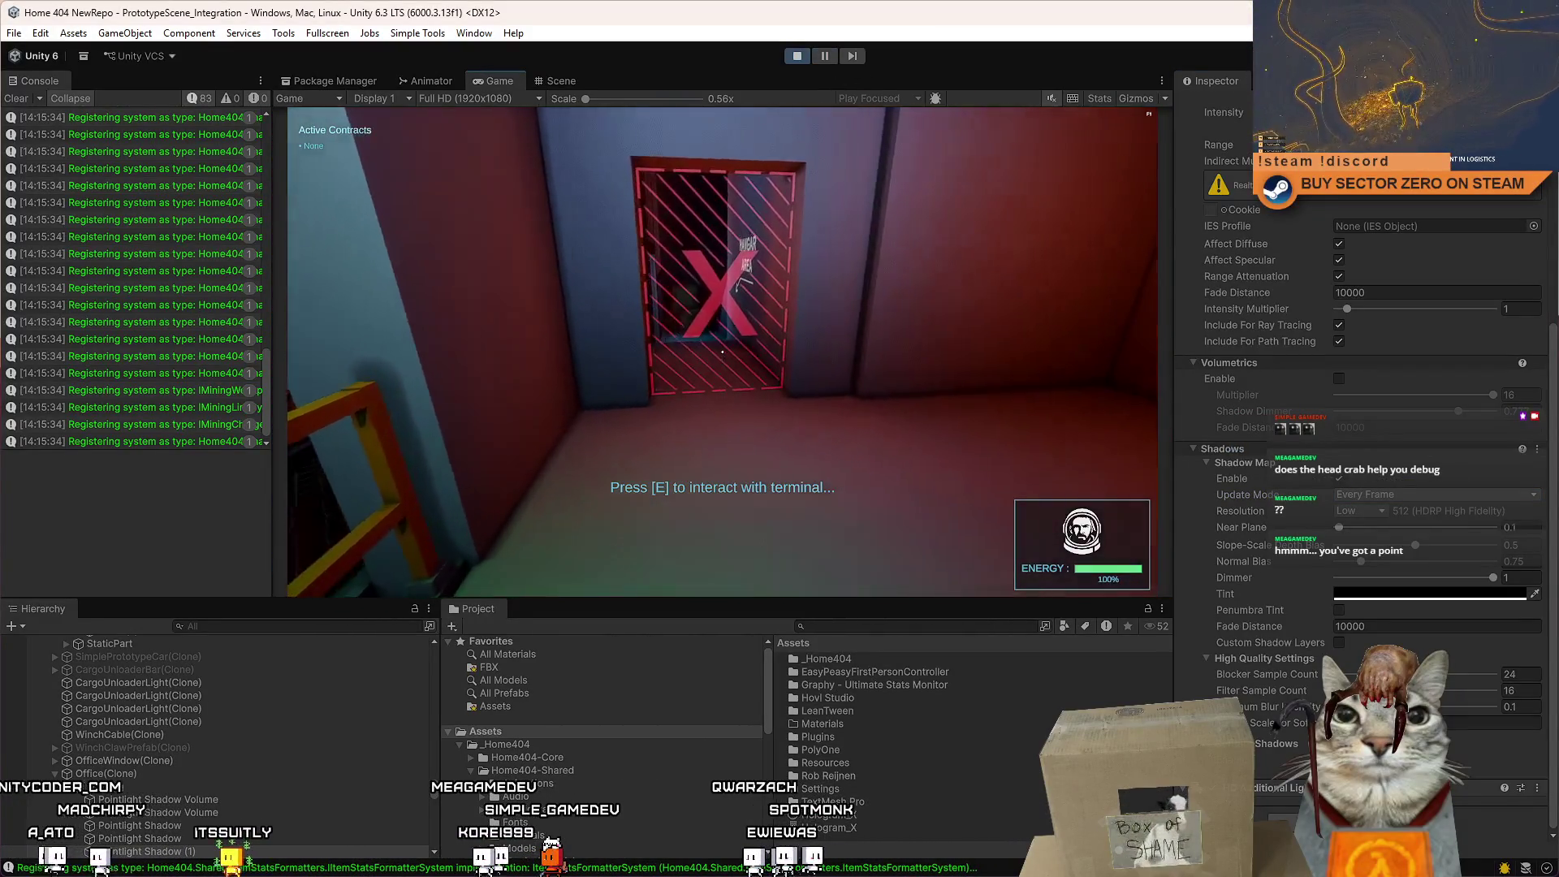
key(w)
scroll(1435, 455, up, 5)
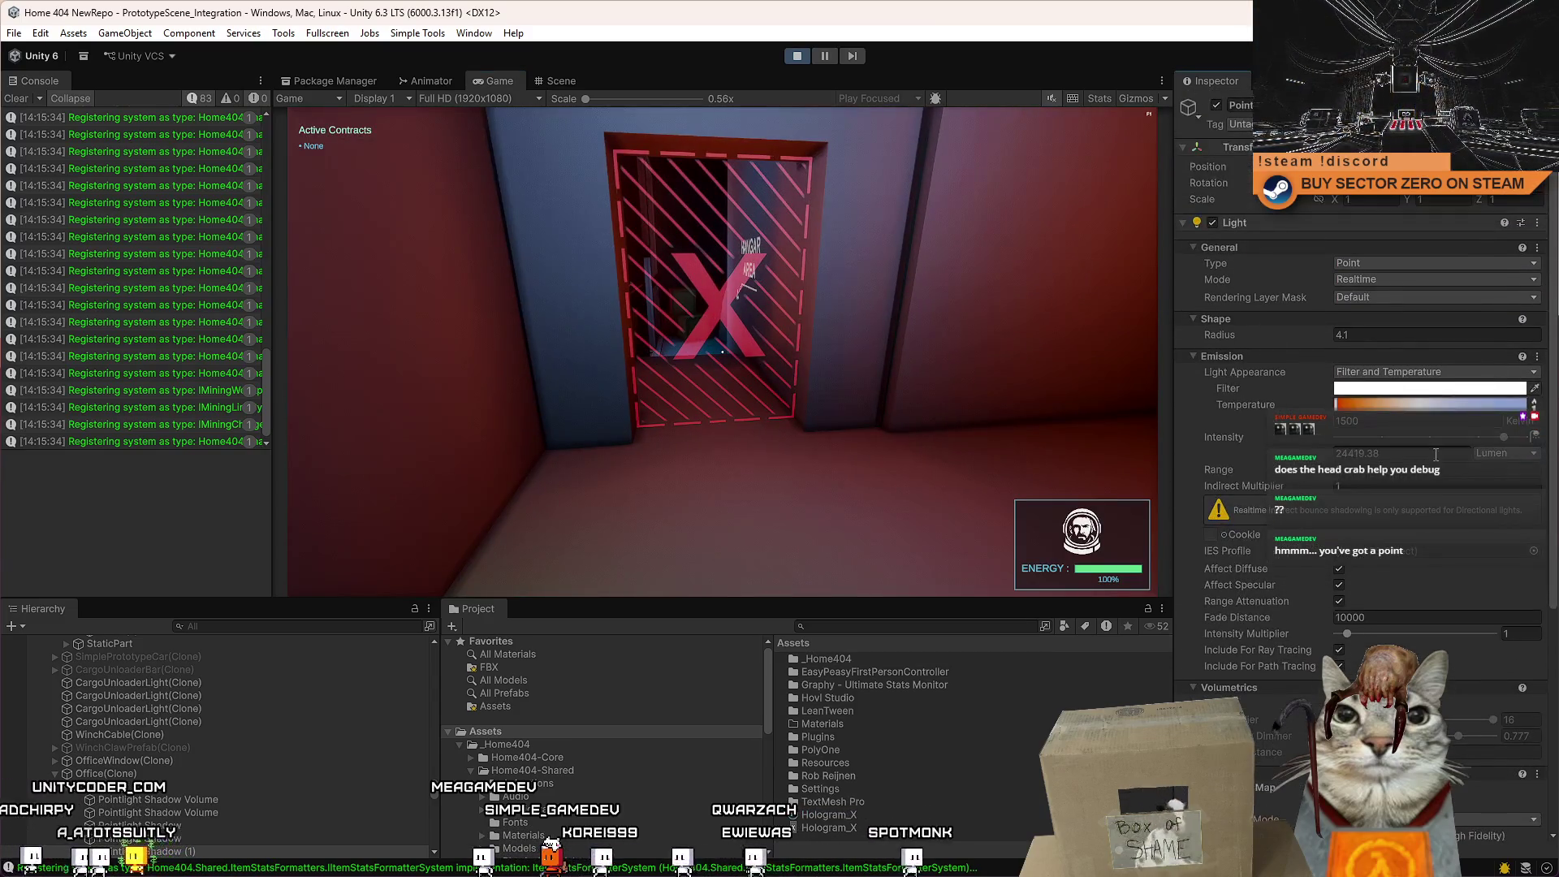
Give the light a red filter colour and lower its temperature to 1500.
click(1411, 389)
drag(1483, 463, 1483, 435)
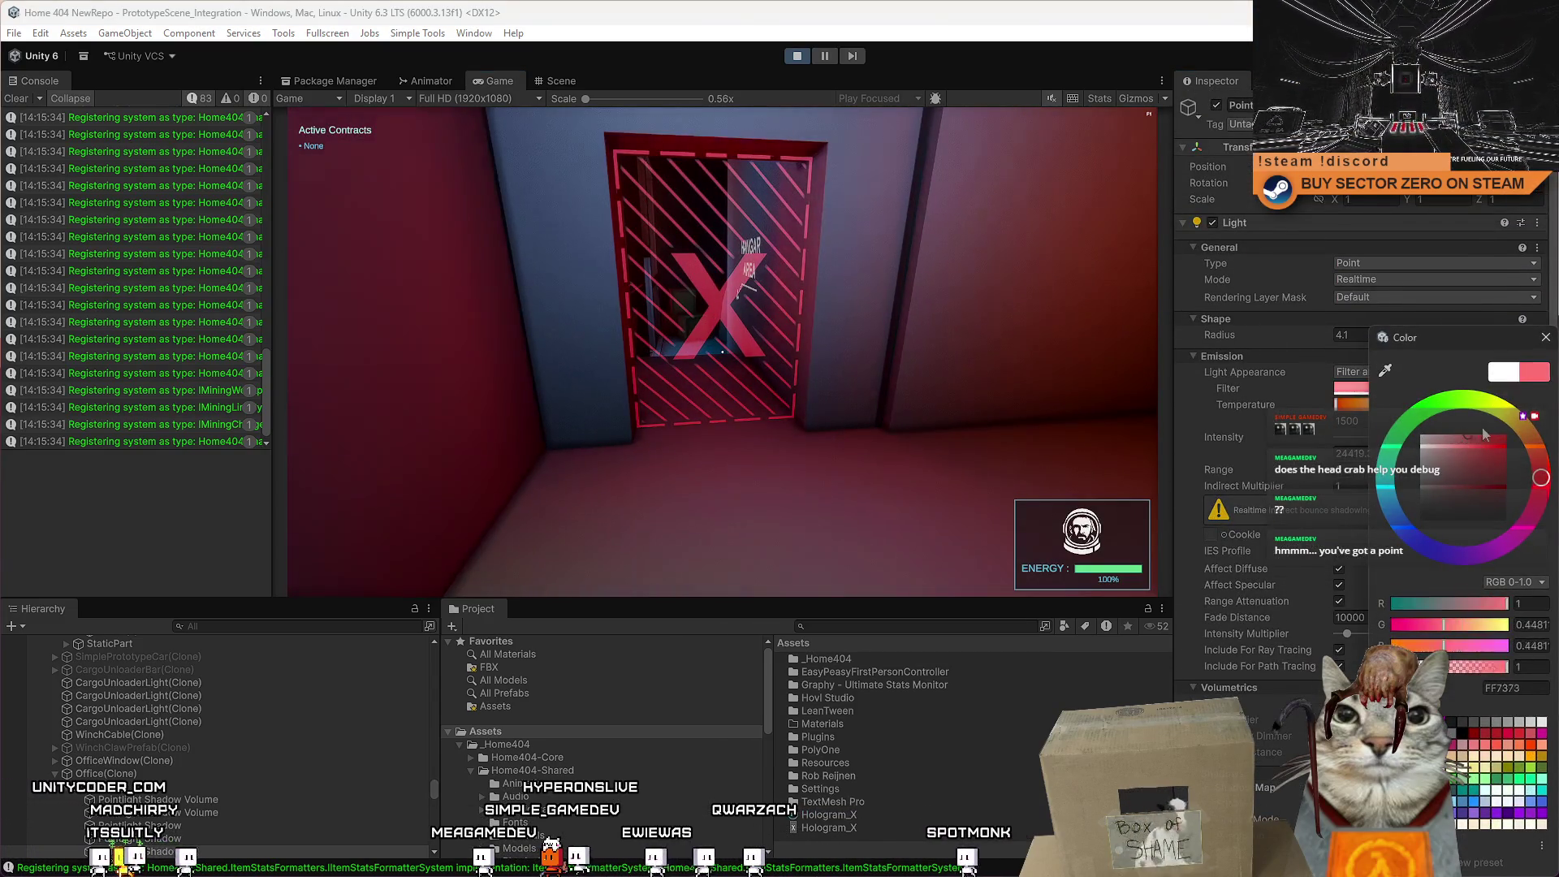
click(1545, 337)
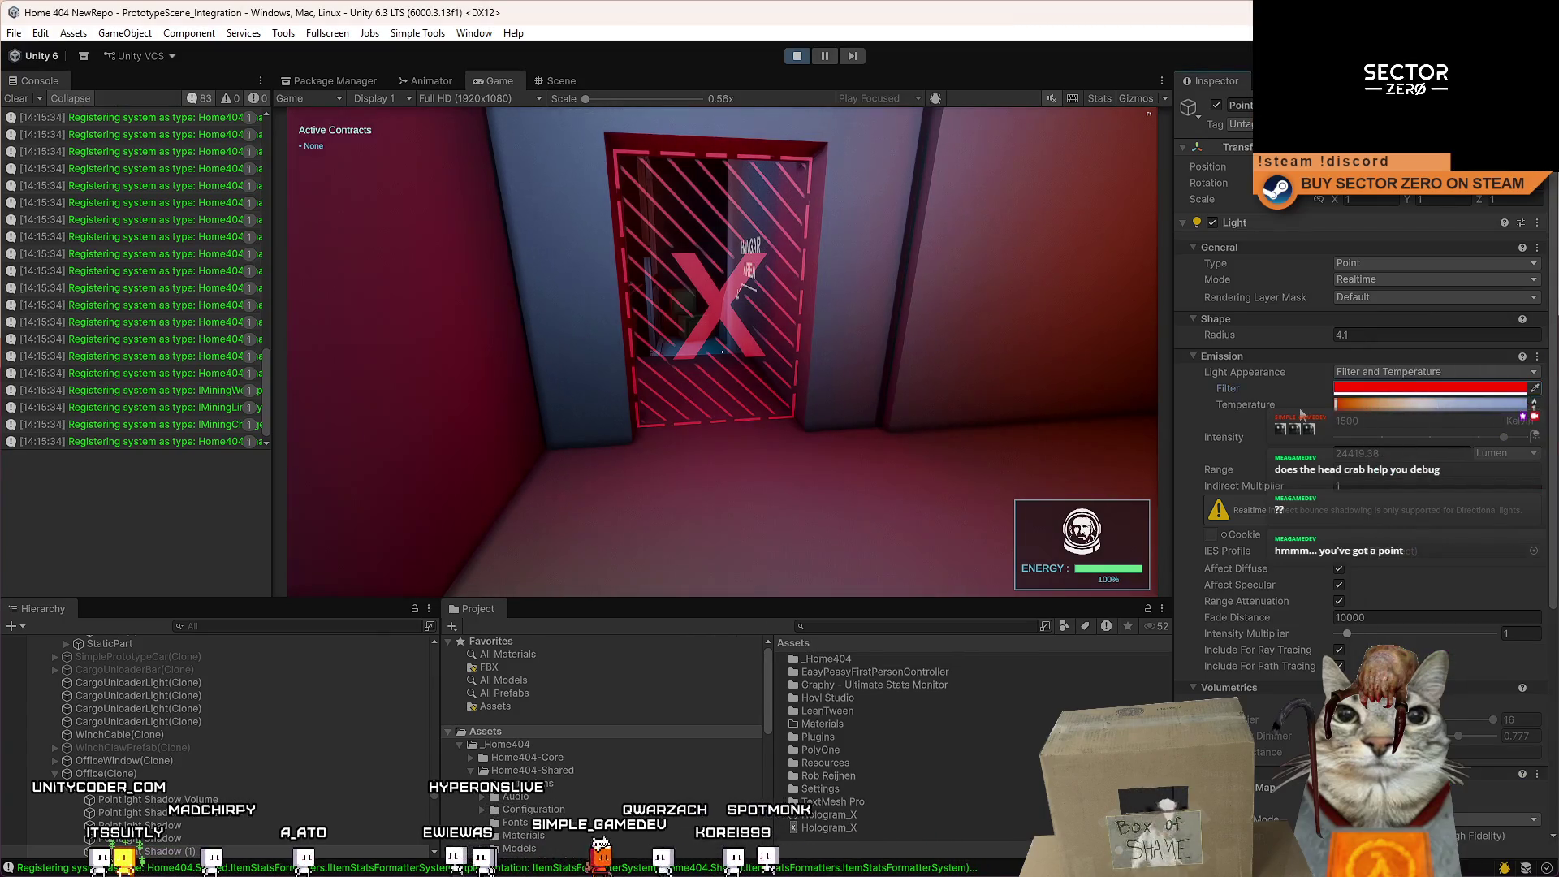
drag(1524, 403, 1256, 434)
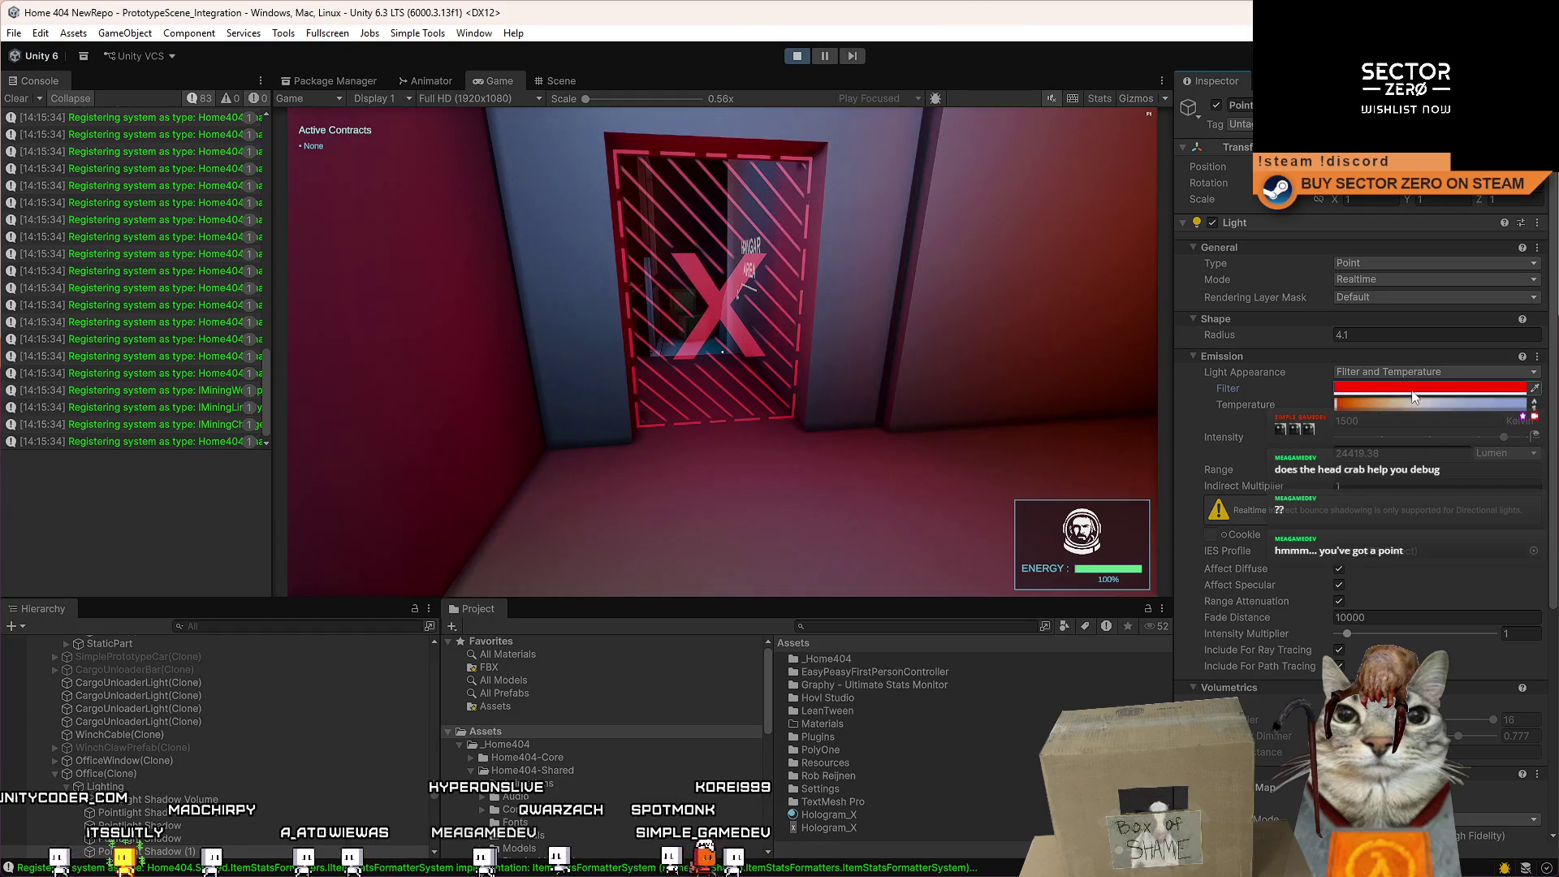
Frame the red point light in the Scene view and shift it left along its X axis.
click(560, 81)
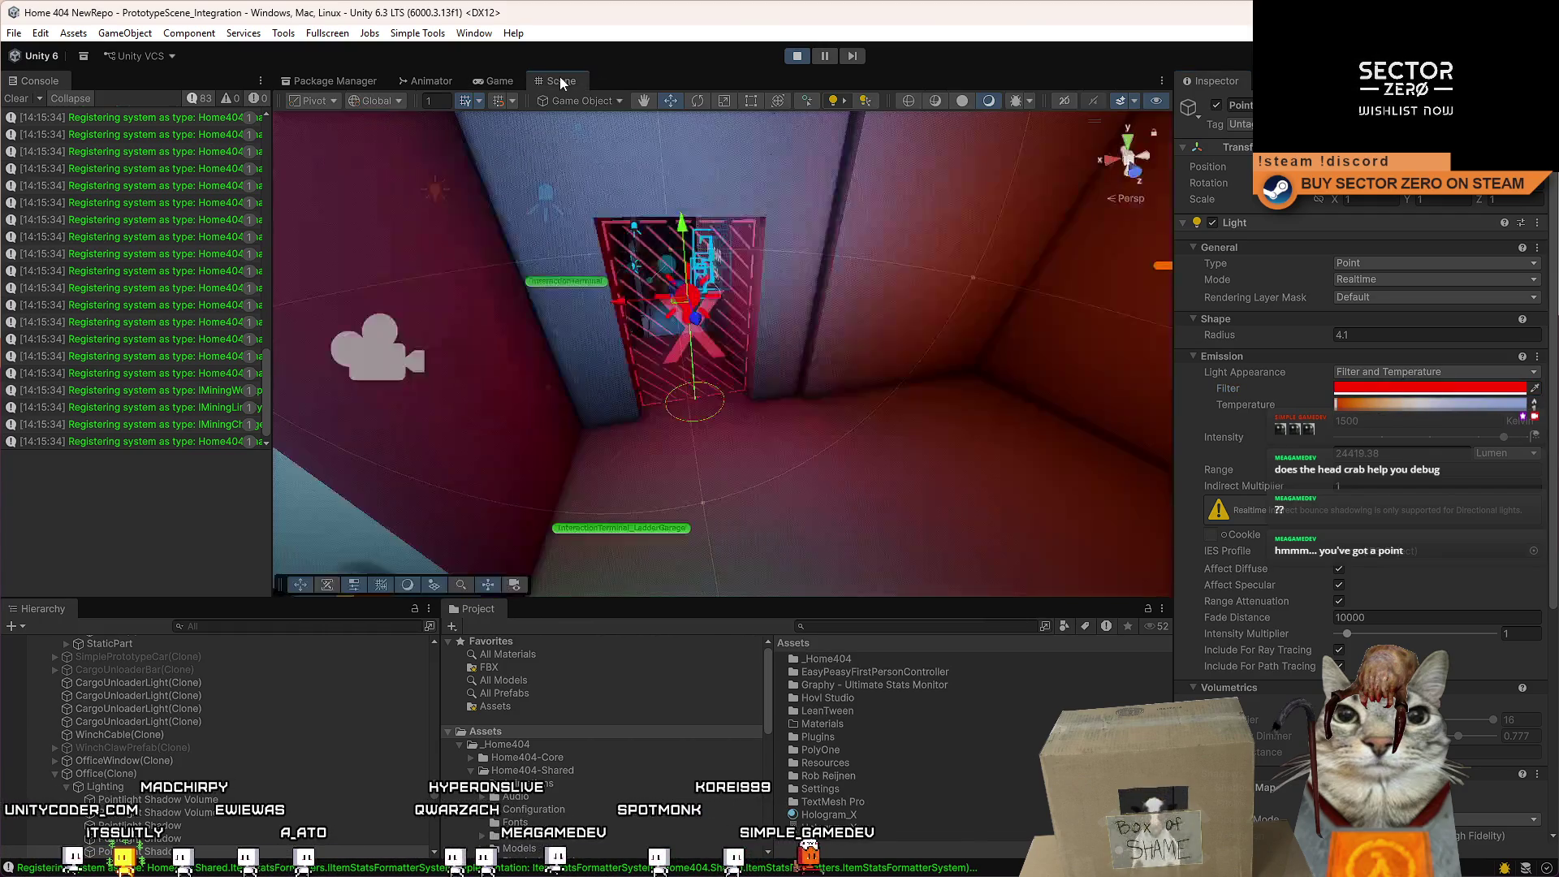
drag(568, 243, 749, 361)
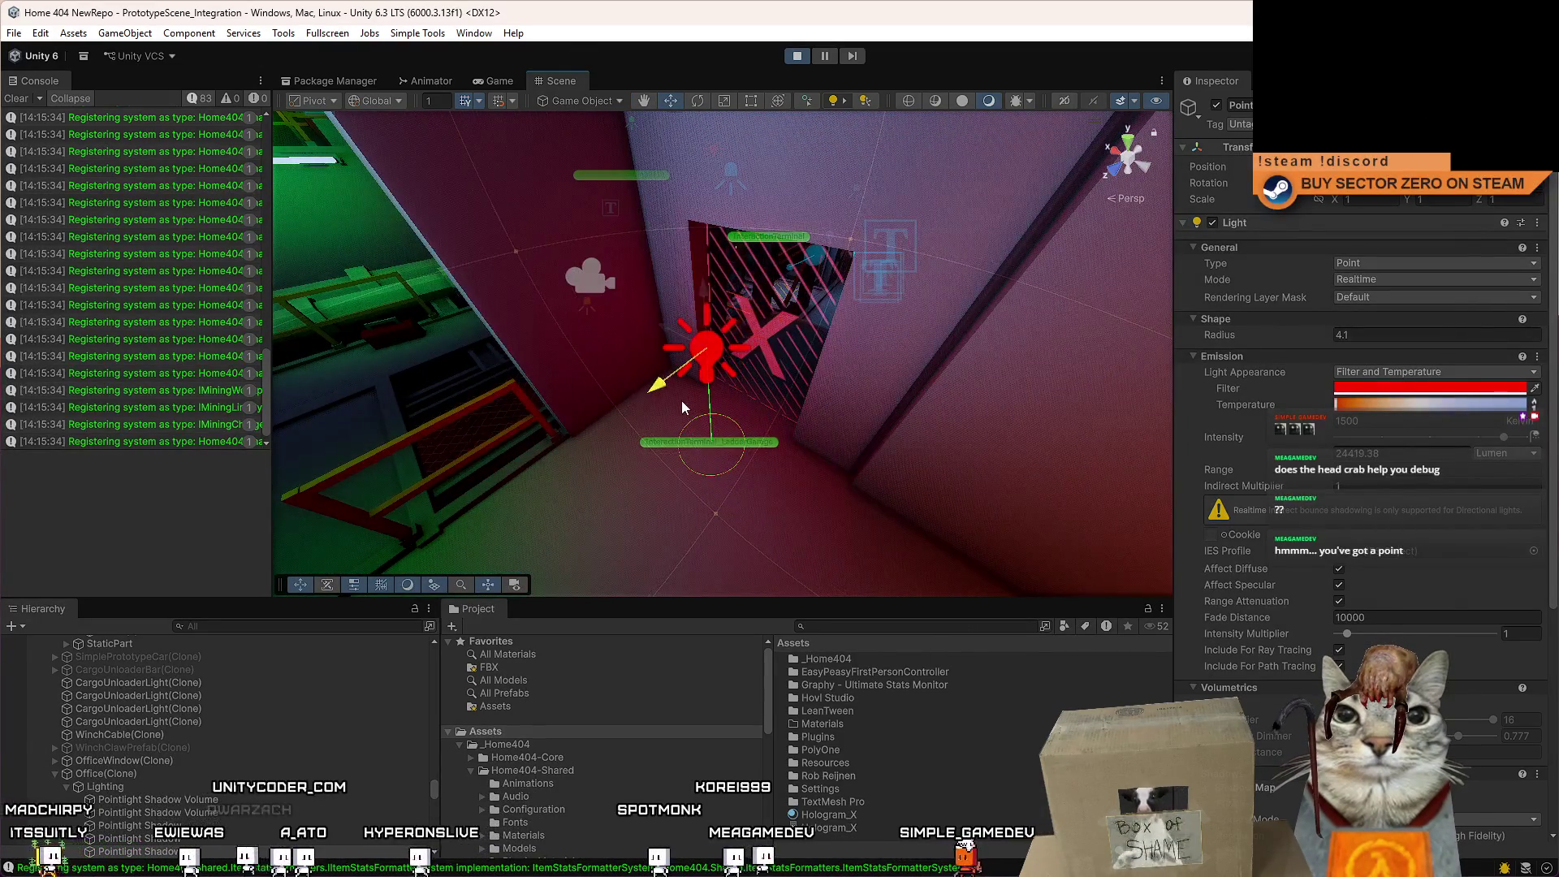
drag(680, 401, 1003, 376)
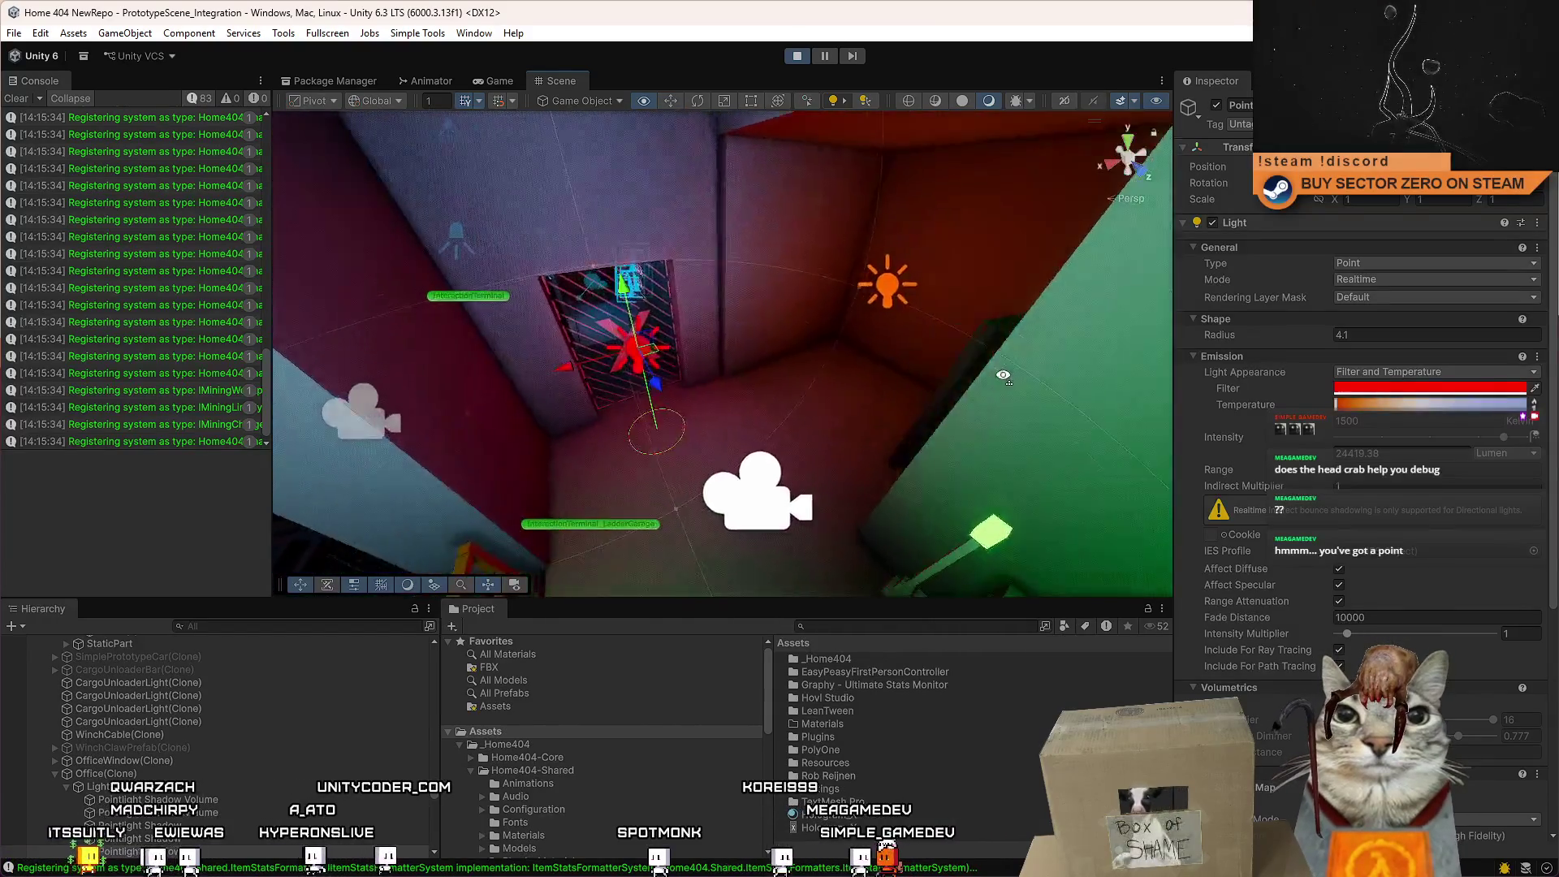
key(f)
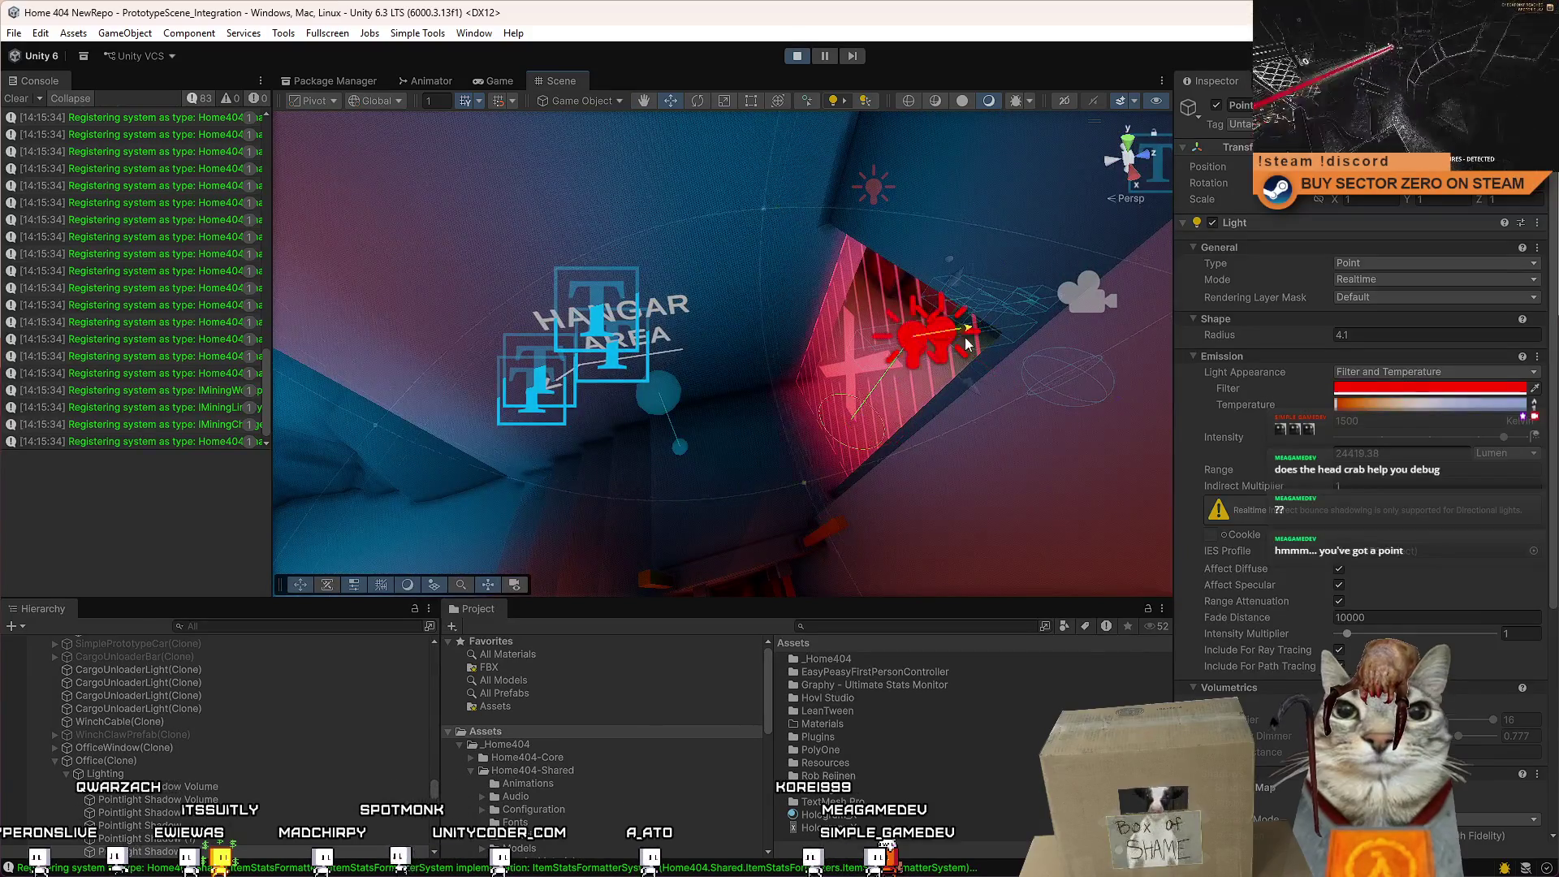
drag(942, 351, 784, 348)
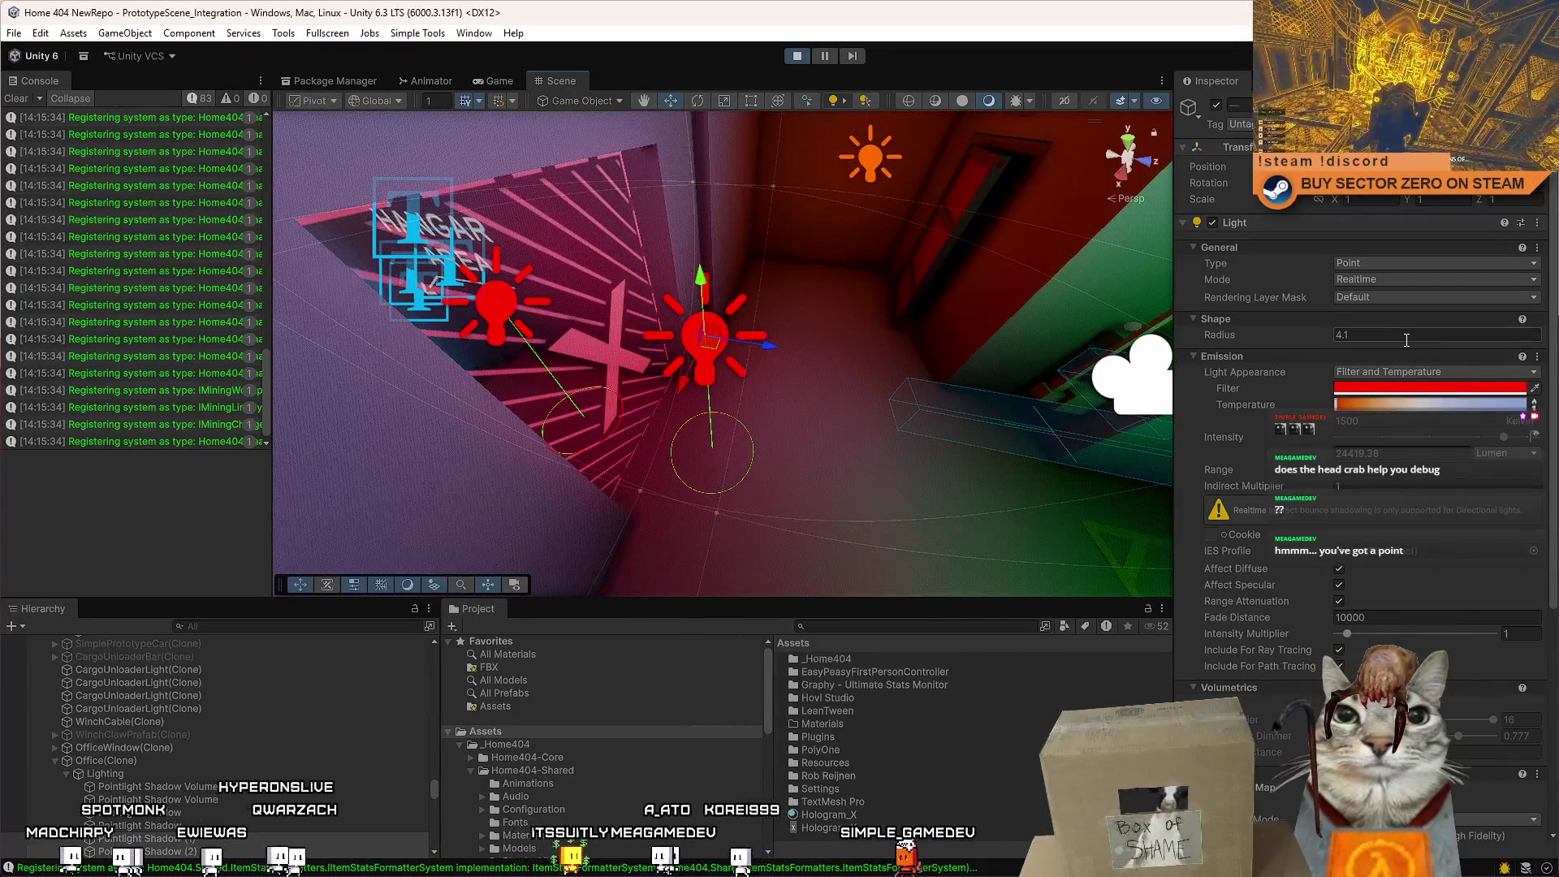
Set the red point light's radius to 1.73 and check the lighting in the running game.
mouse_move(1291, 338)
mouse_down()
mouse_move(1173, 350)
mouse_move(1225, 343)
mouse_move(1209, 344)
mouse_up()
mouse_move(707, 336)
mouse_down()
mouse_move(633, 301)
mouse_move(568, 211)
mouse_up()
drag(753, 374, 706, 325)
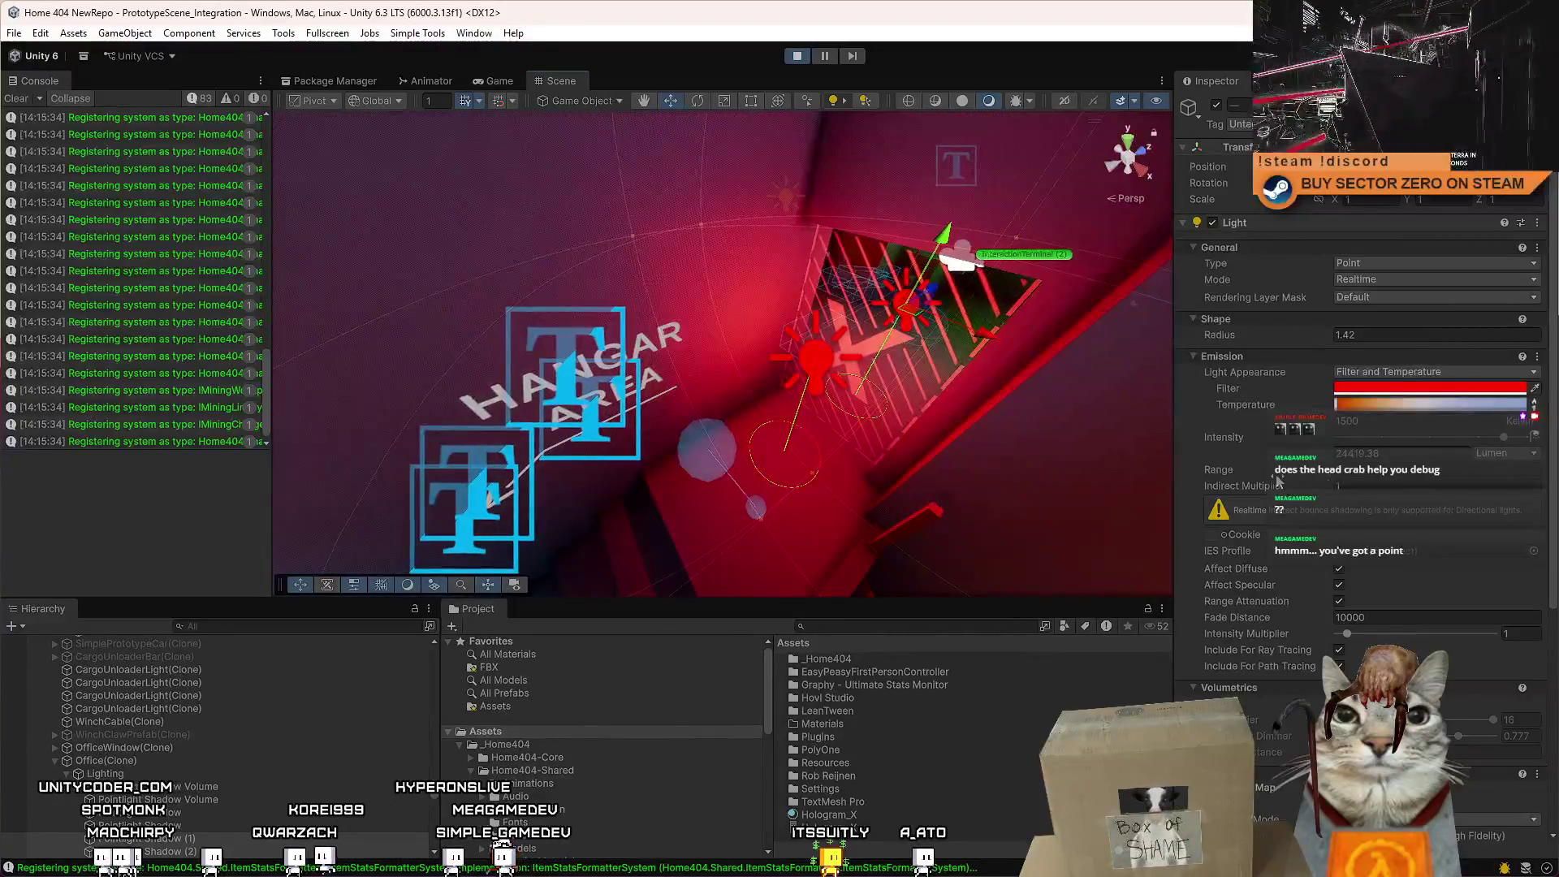
mouse_move(1283, 330)
mouse_down()
mouse_move(1172, 343)
mouse_move(1196, 343)
mouse_up()
mouse_move(1037, 343)
mouse_down()
mouse_move(357, 241)
mouse_move(475, 96)
mouse_up()
click(483, 80)
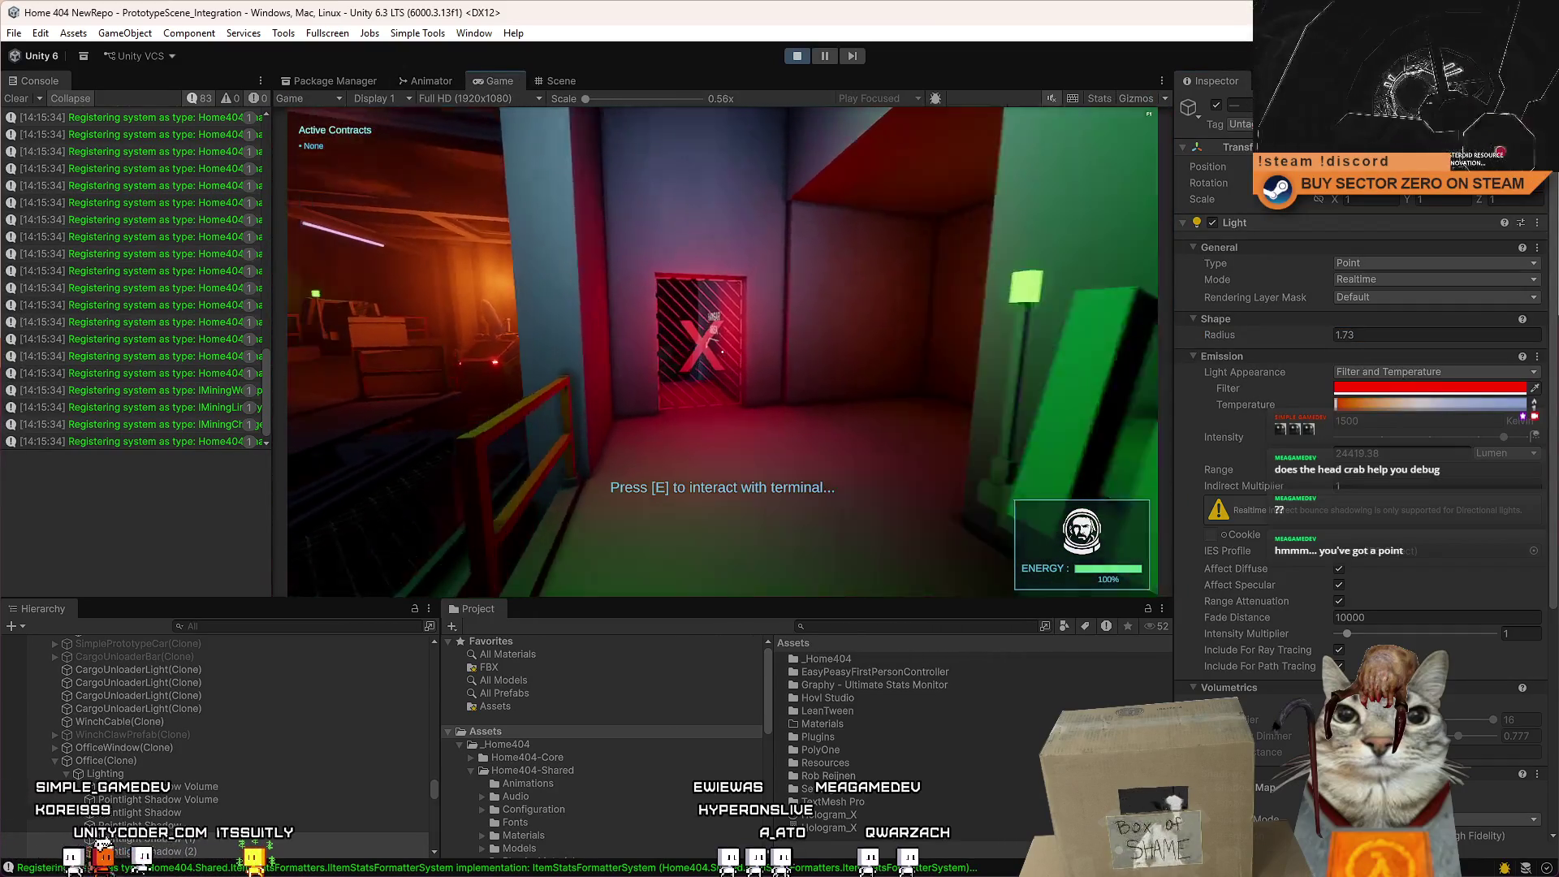
key(Escape)
Pause the game and move the two Pointlight Shadow lights under the Cube in the Hierarchy.
click(826, 55)
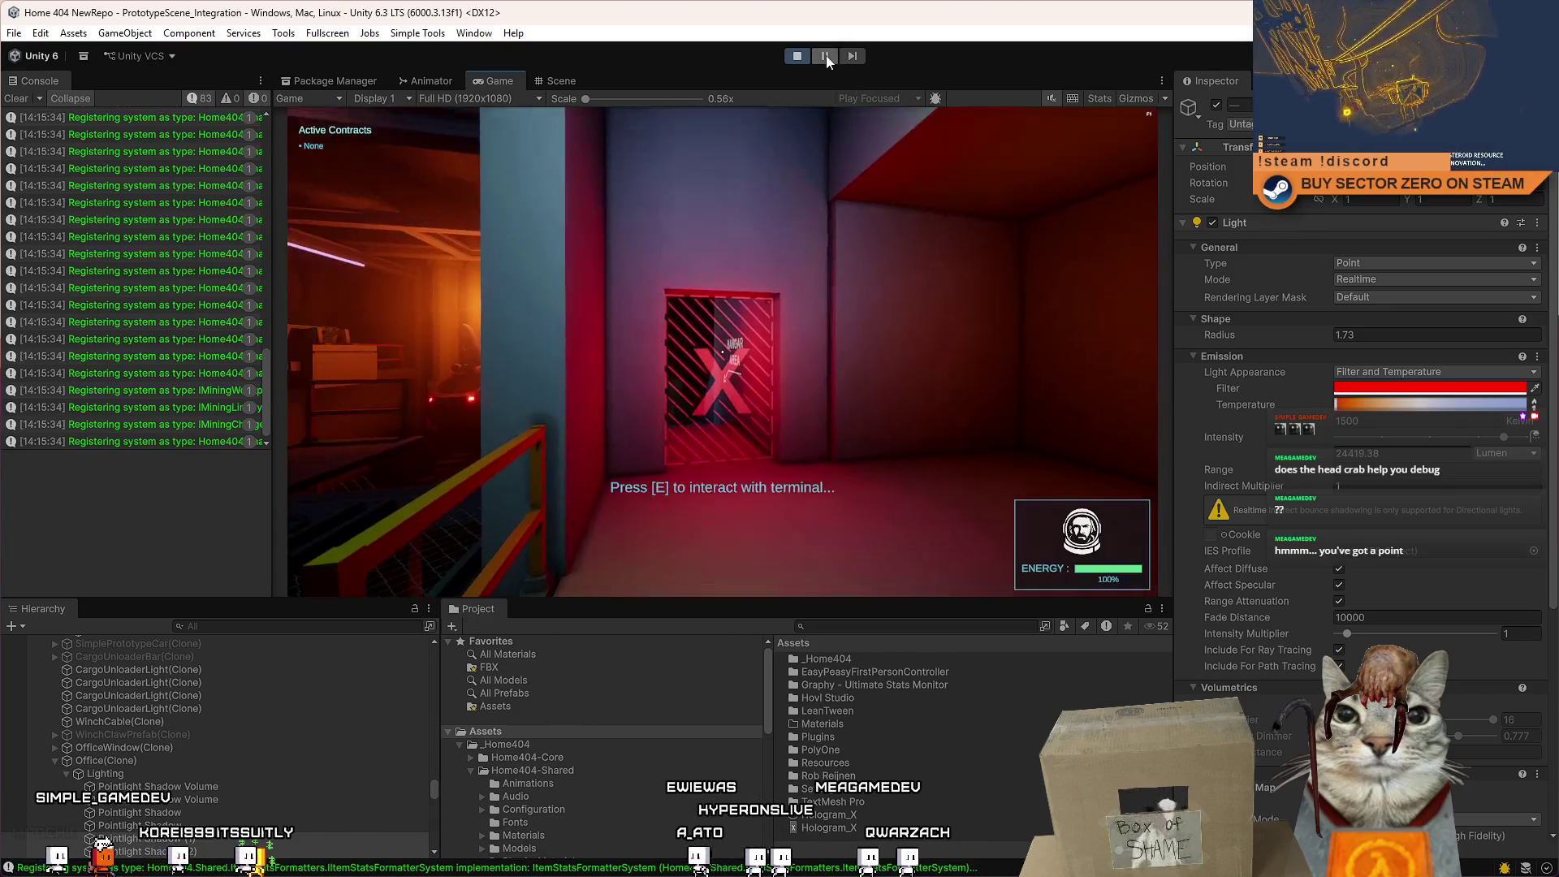
click(561, 80)
key(f)
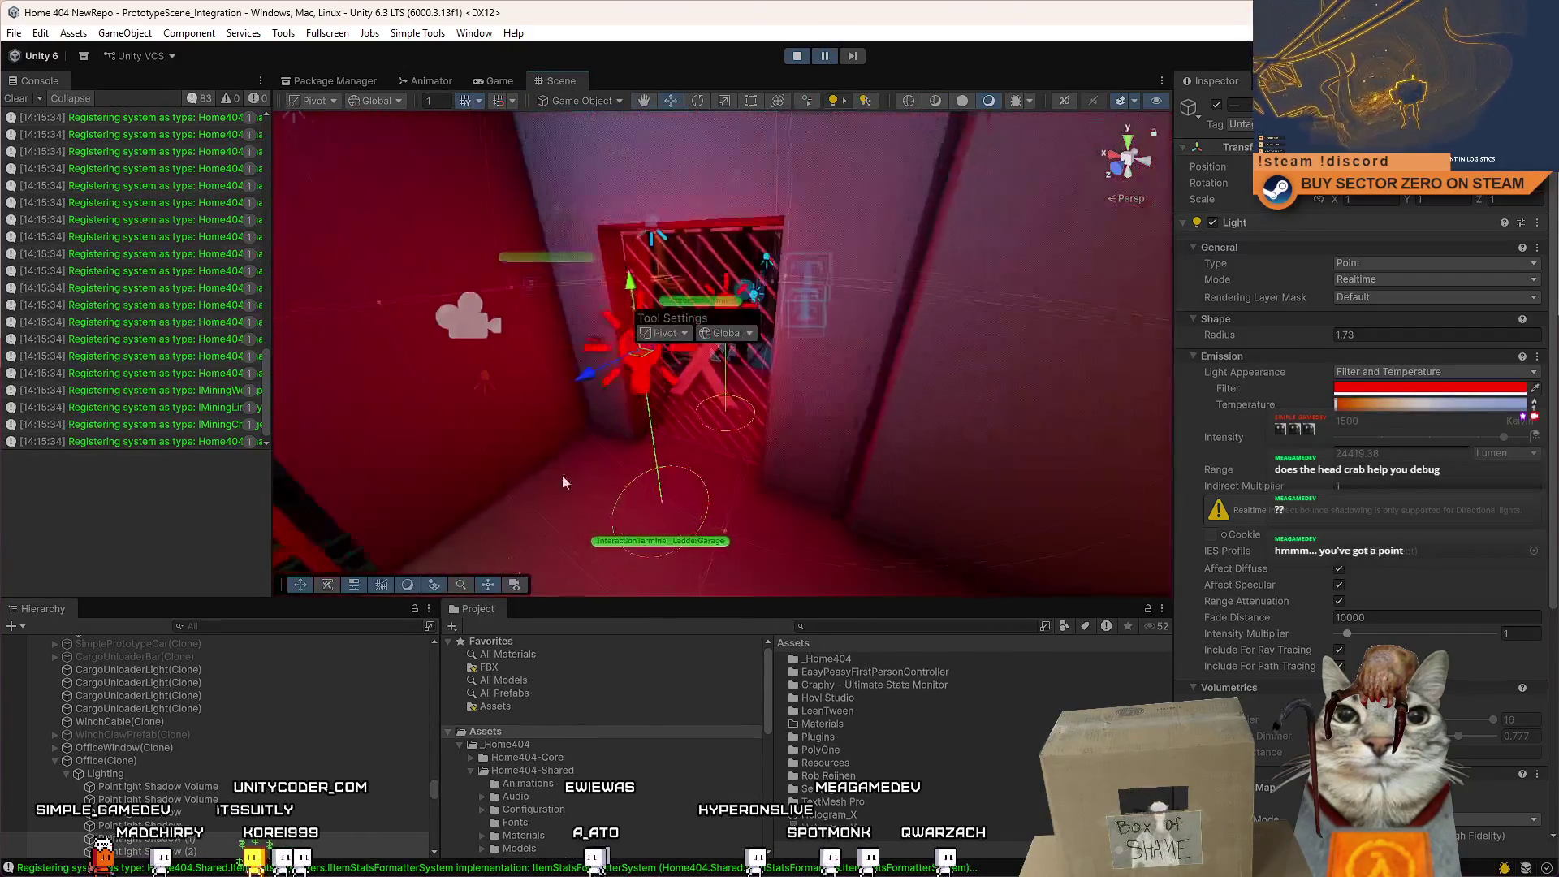
drag(433, 791, 475, 656)
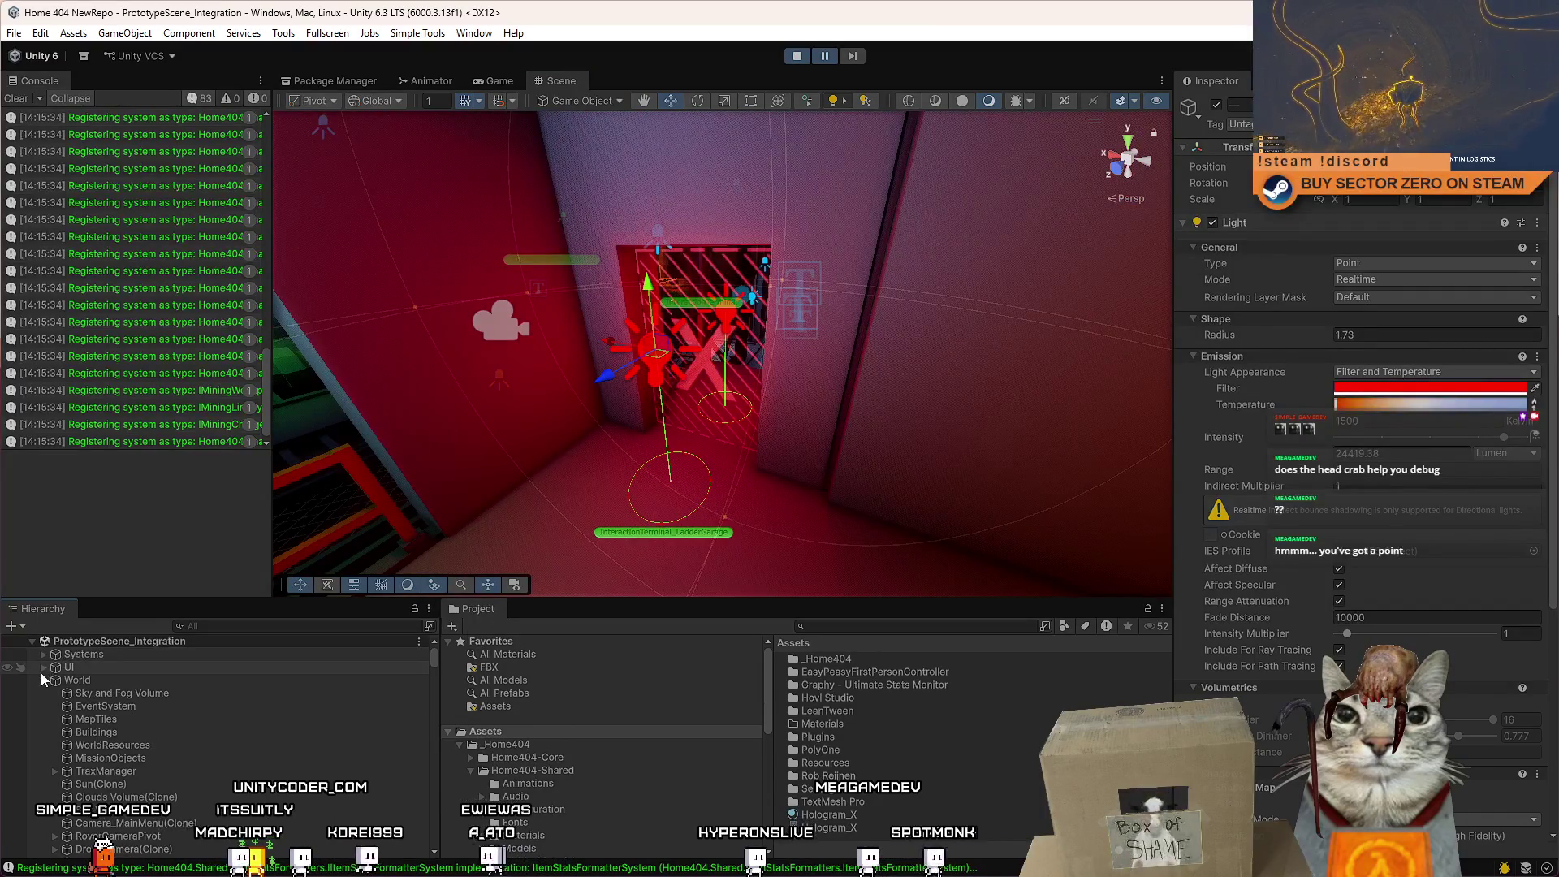
click(44, 679)
ctrl+click(106, 693)
drag(143, 695, 96, 731)
click(141, 715)
click(99, 709)
In the running game, toggle the Cube's active checkbox off and on to compare the hologram.
click(495, 81)
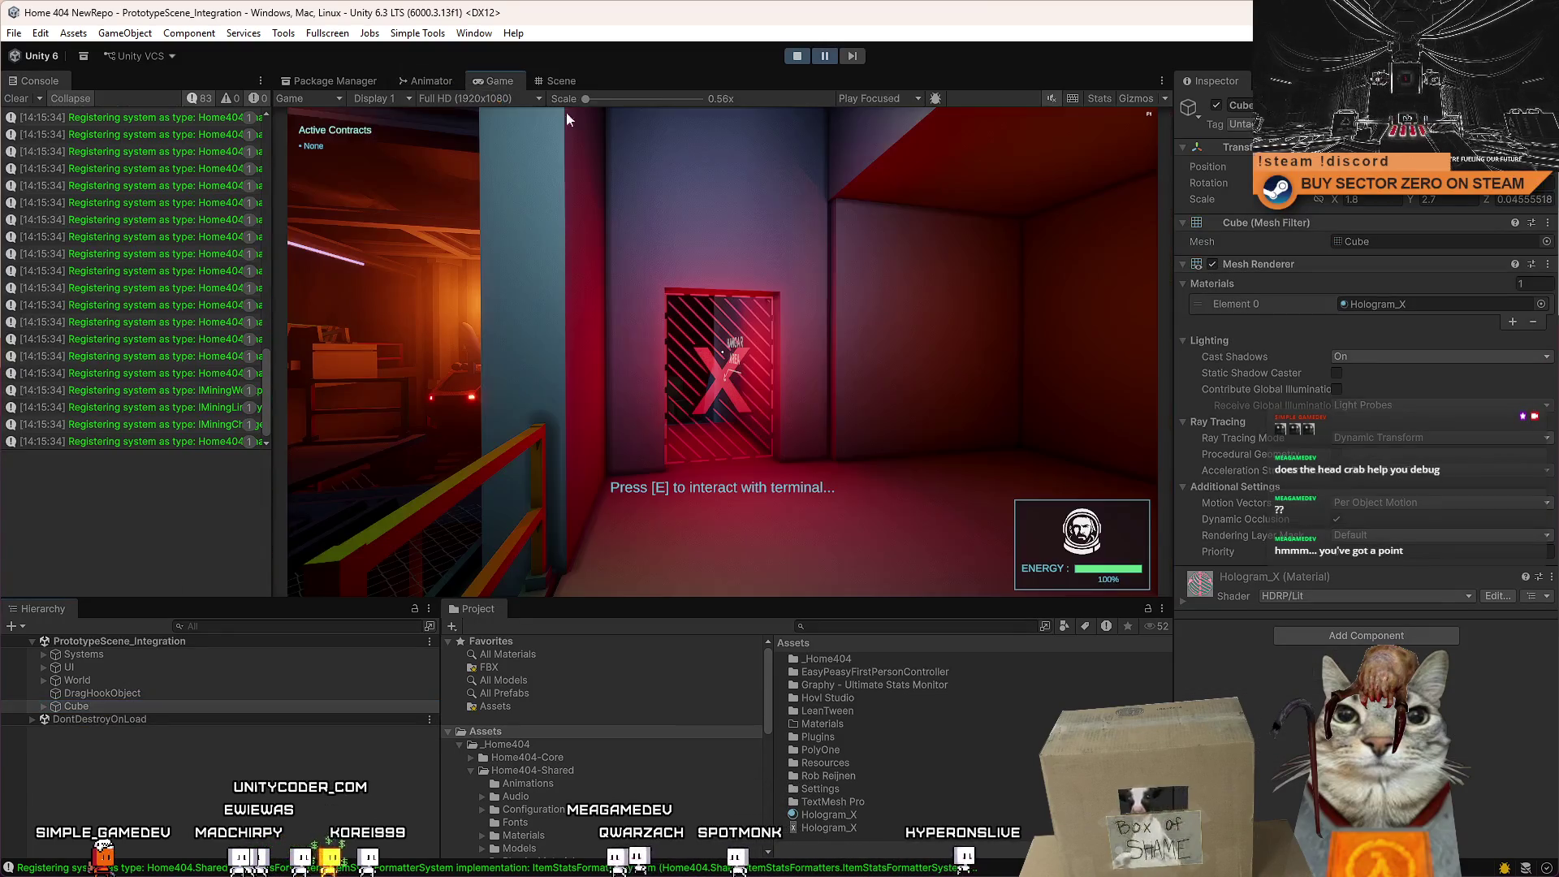
key(Escape)
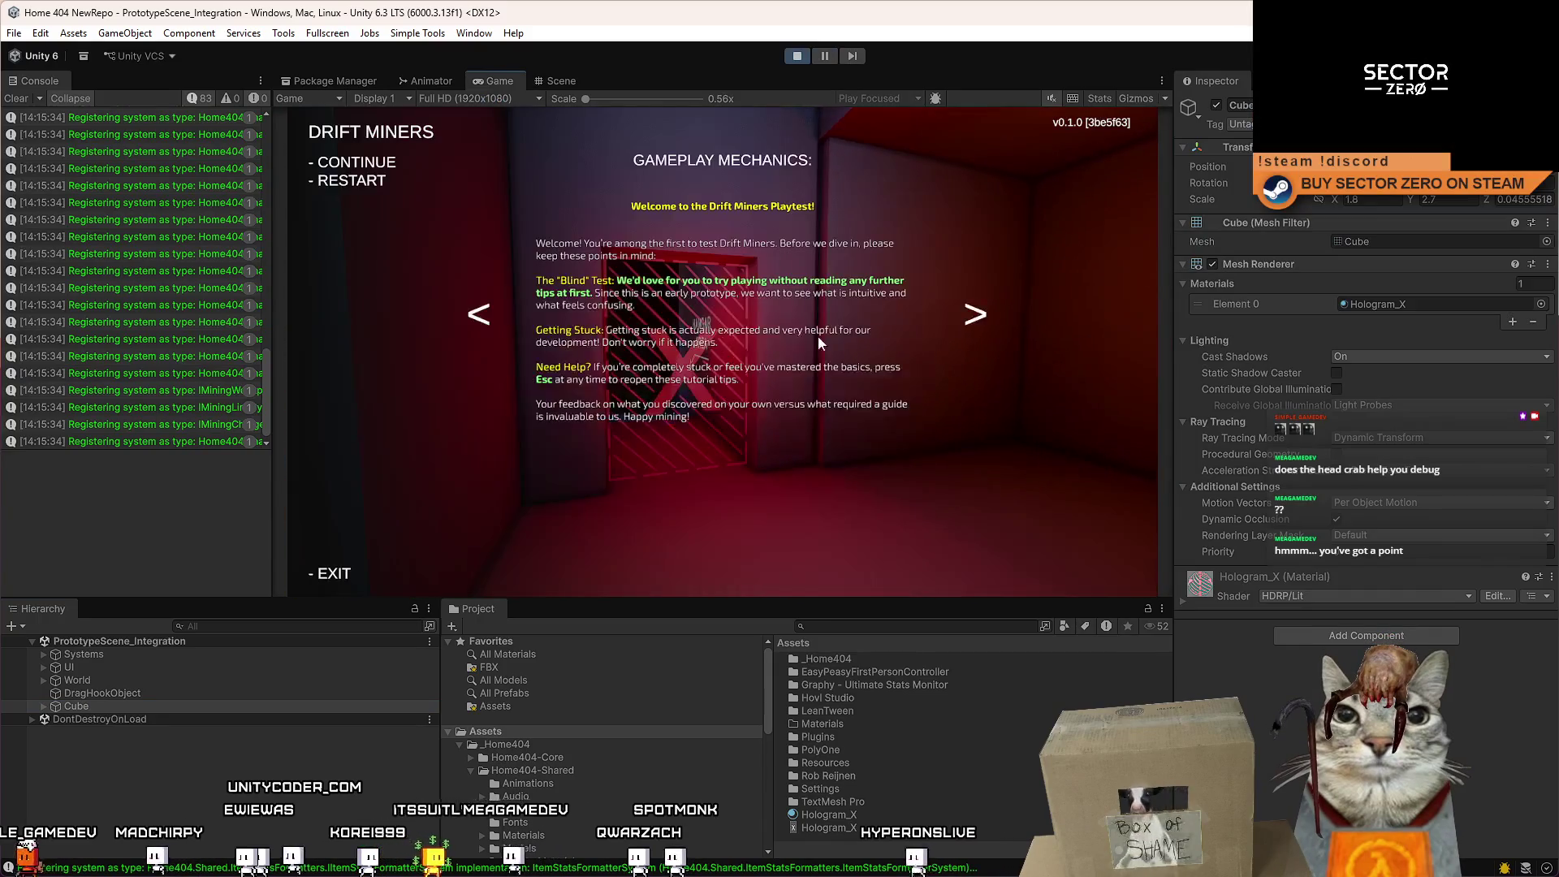
key(Escape)
click(1215, 104)
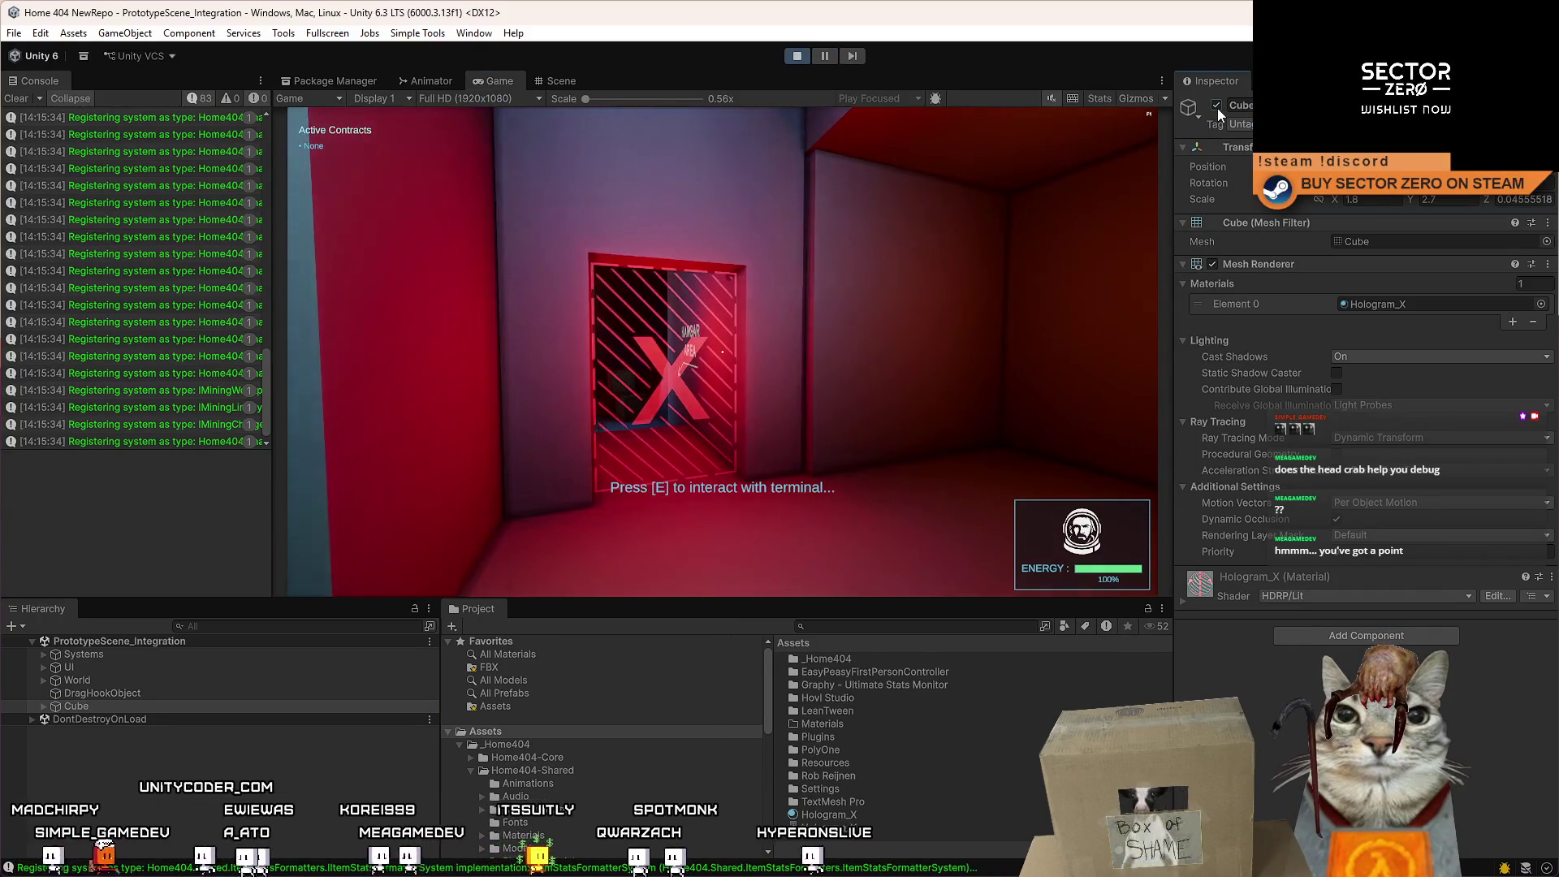
click(1215, 105)
click(1215, 105)
click(1216, 104)
click(1215, 105)
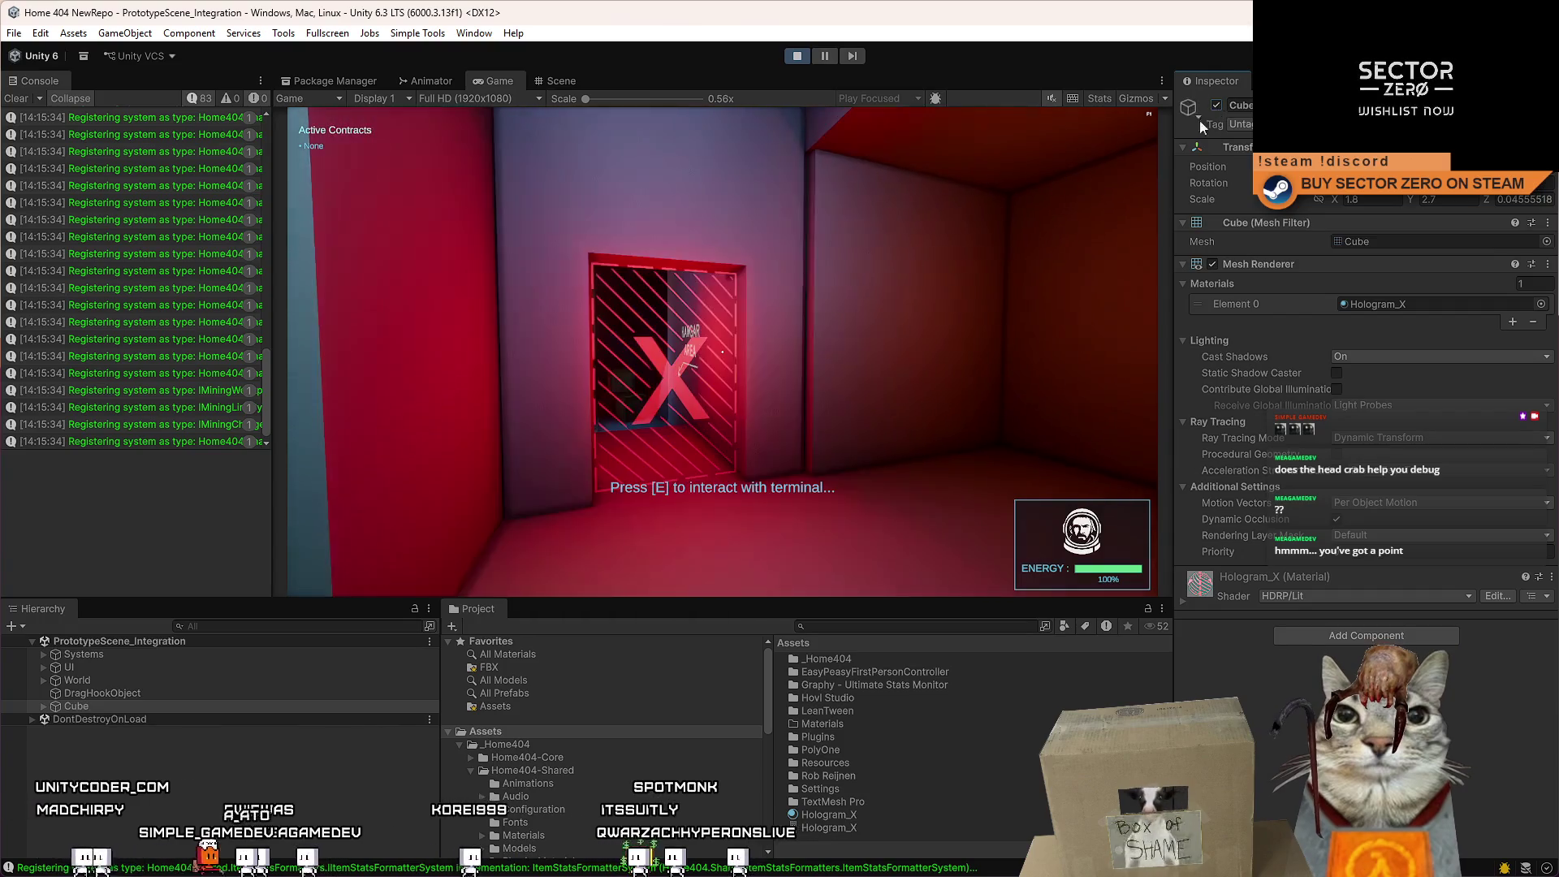
Walk toward the X door, switching the Cube hologram off and back on along the way.
key(w)
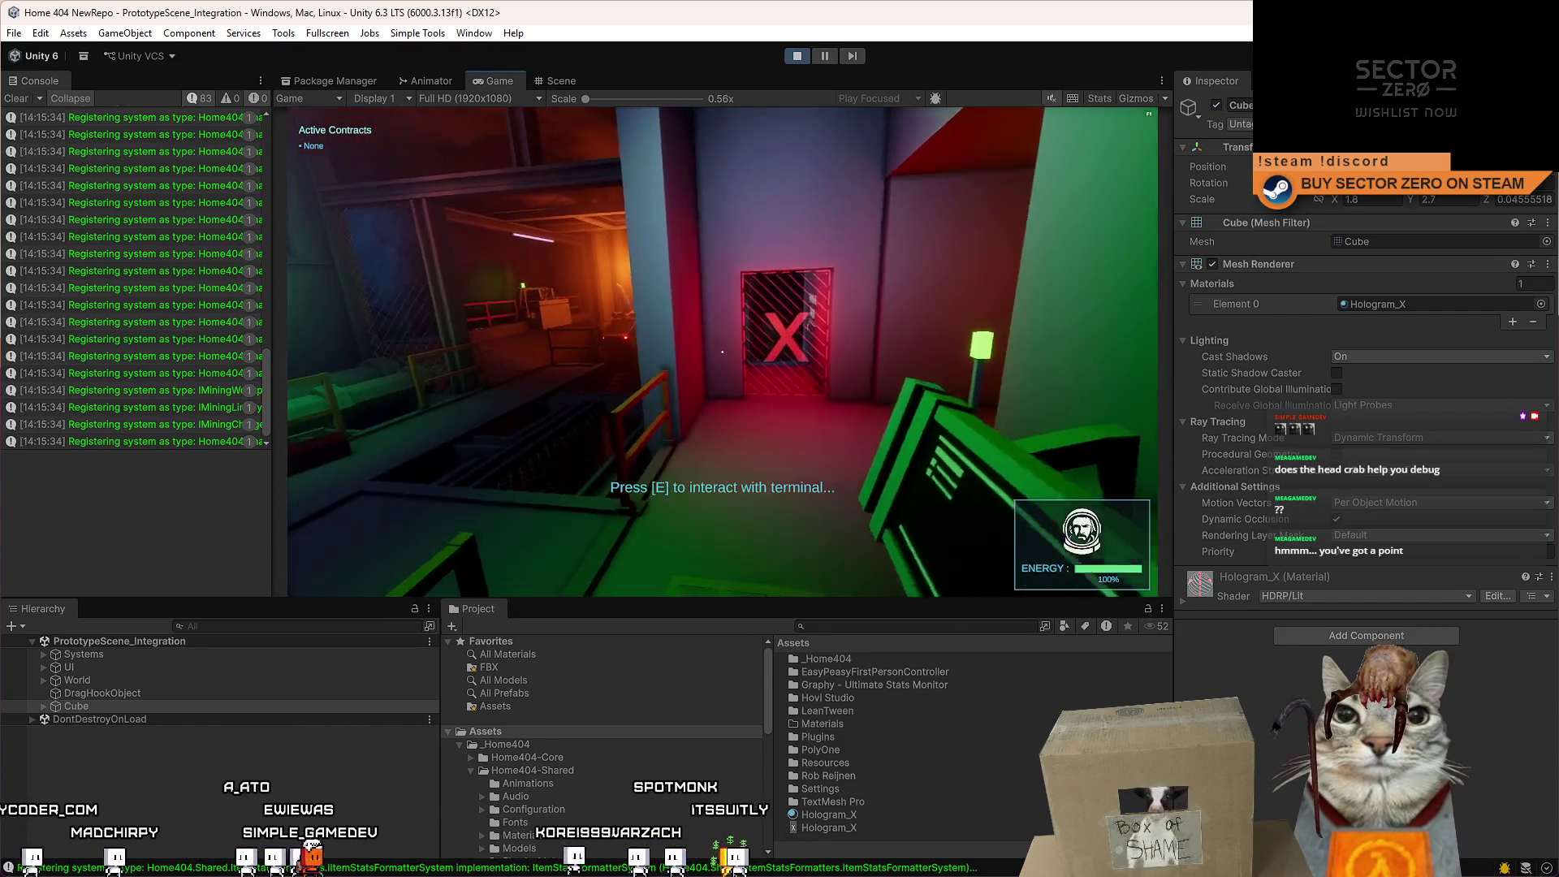
key(Escape)
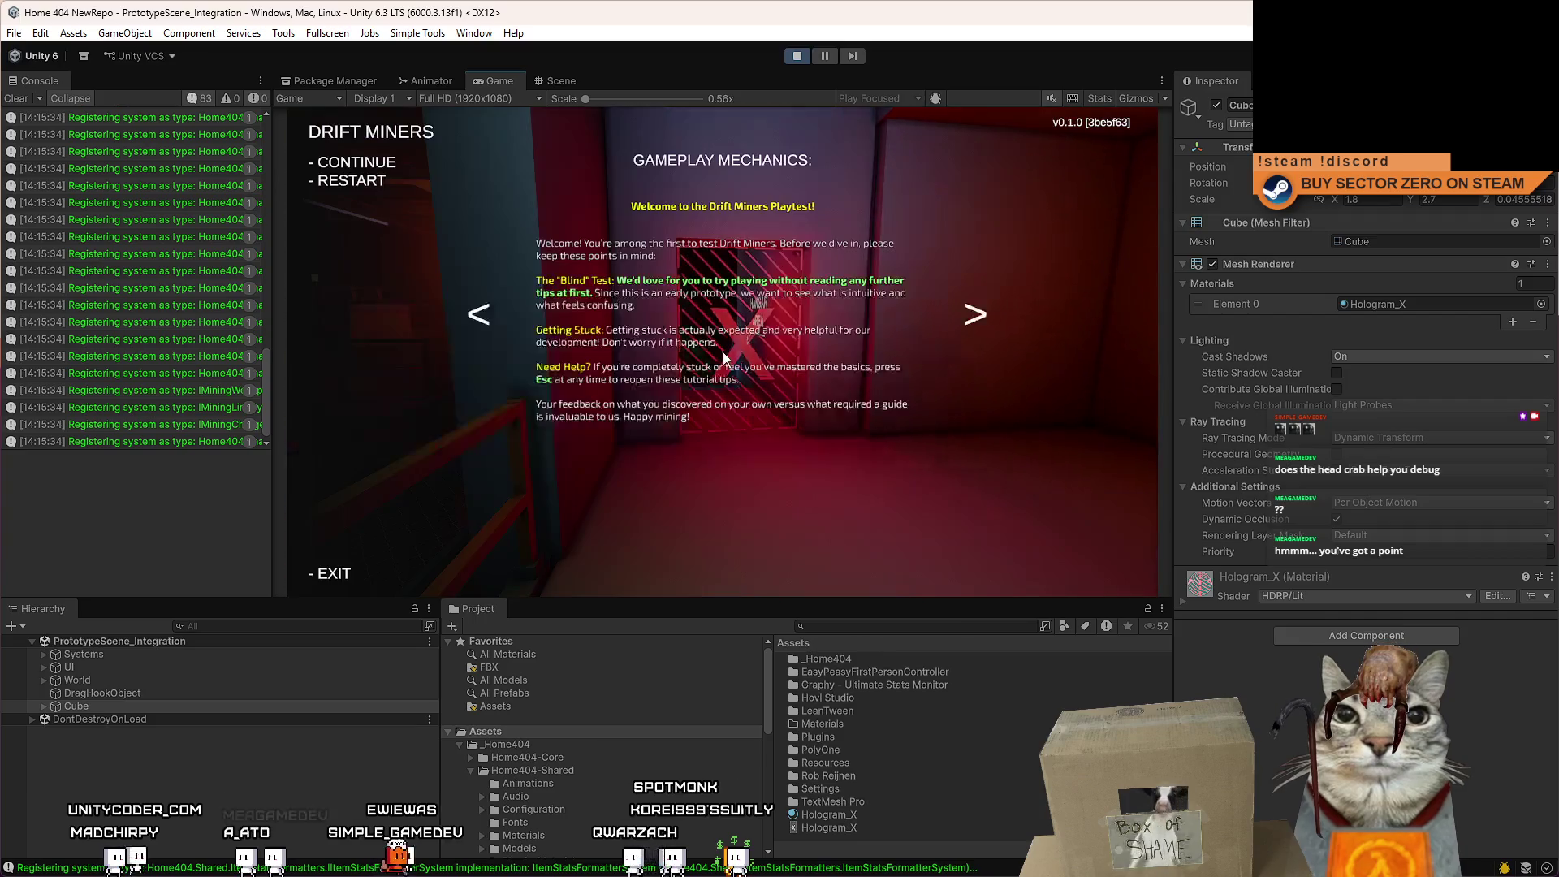
key(Escape)
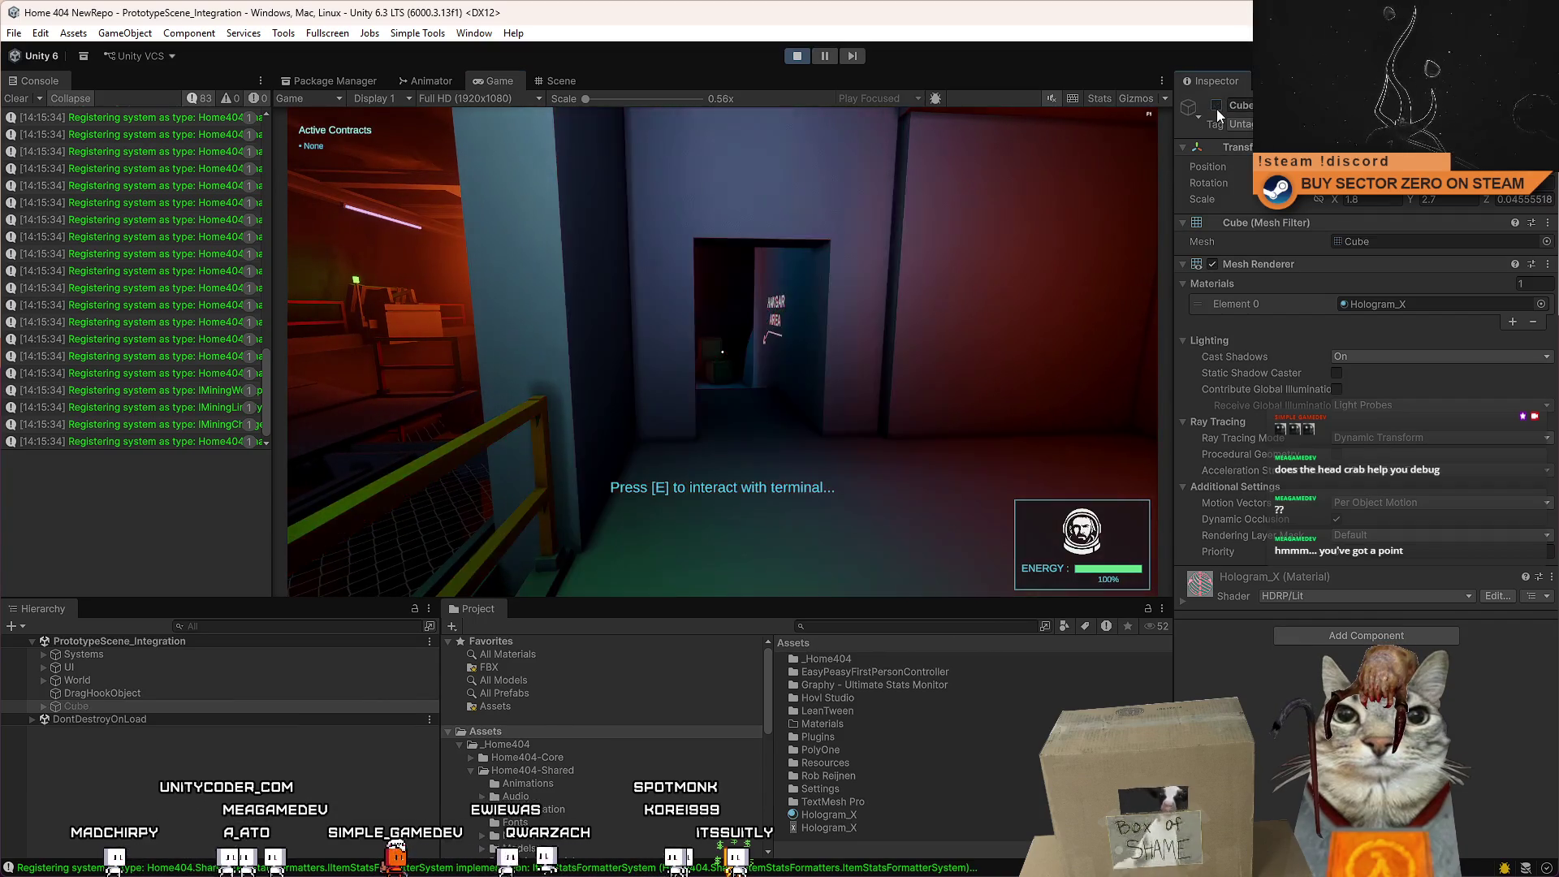
click(1216, 106)
click(1216, 106)
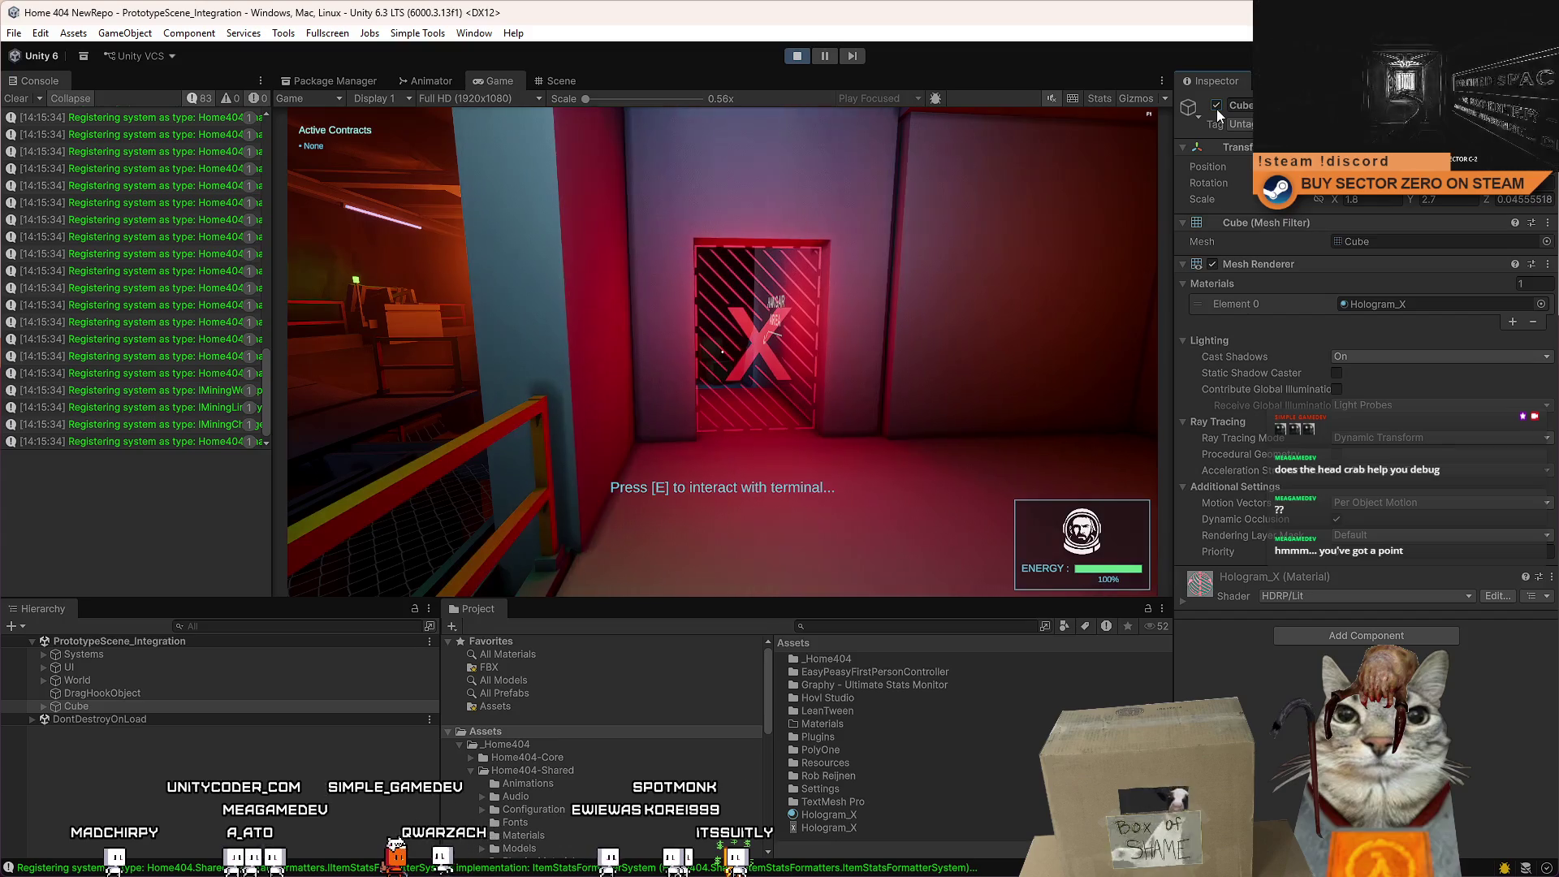
key(w)
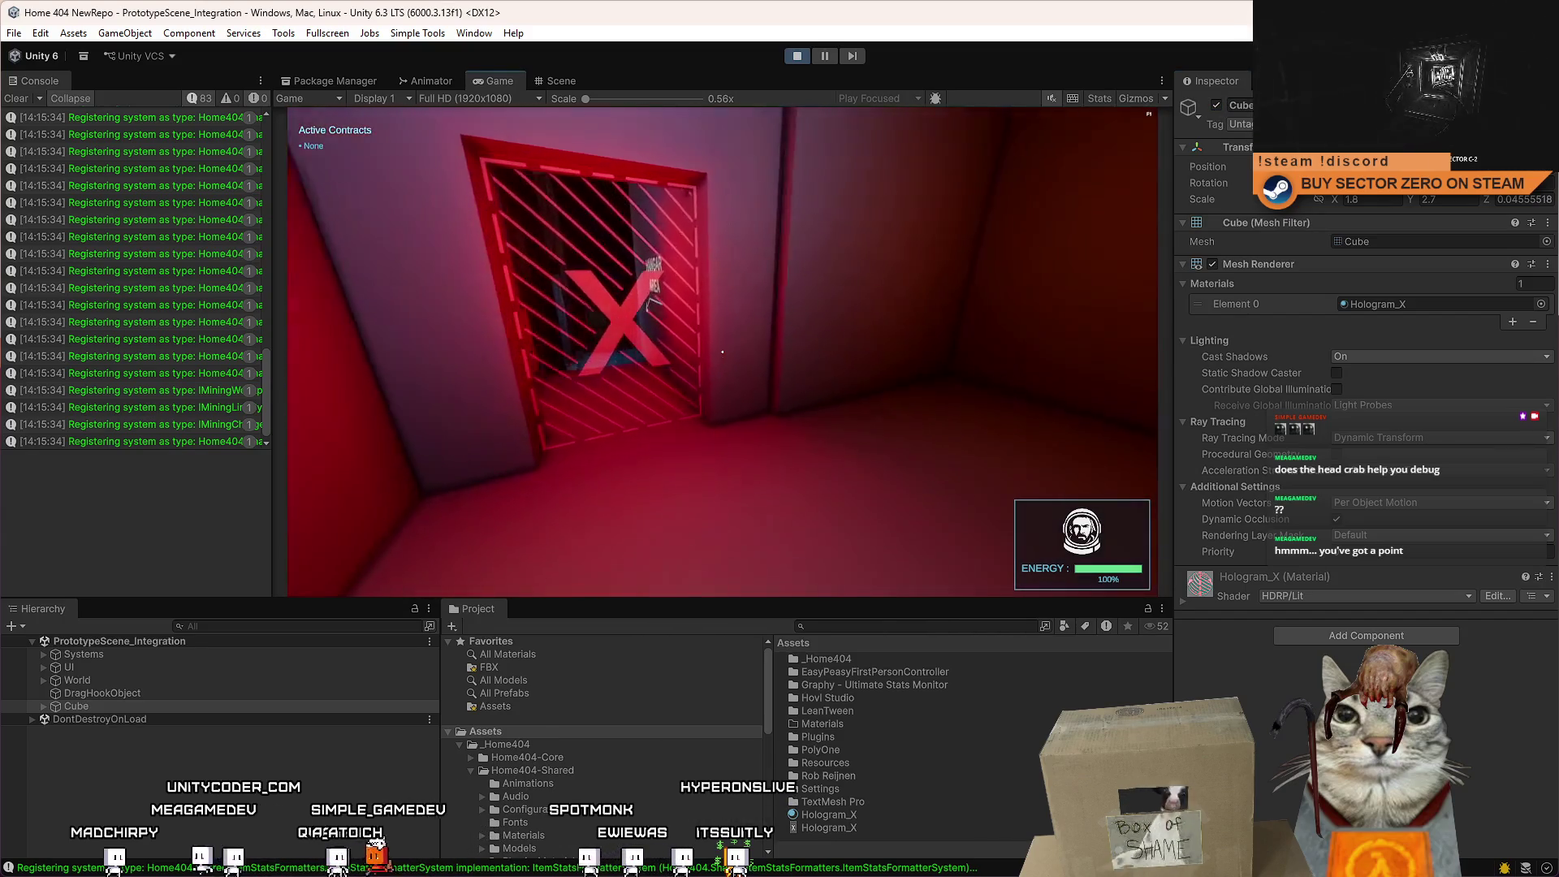
key(Escape)
click(1216, 106)
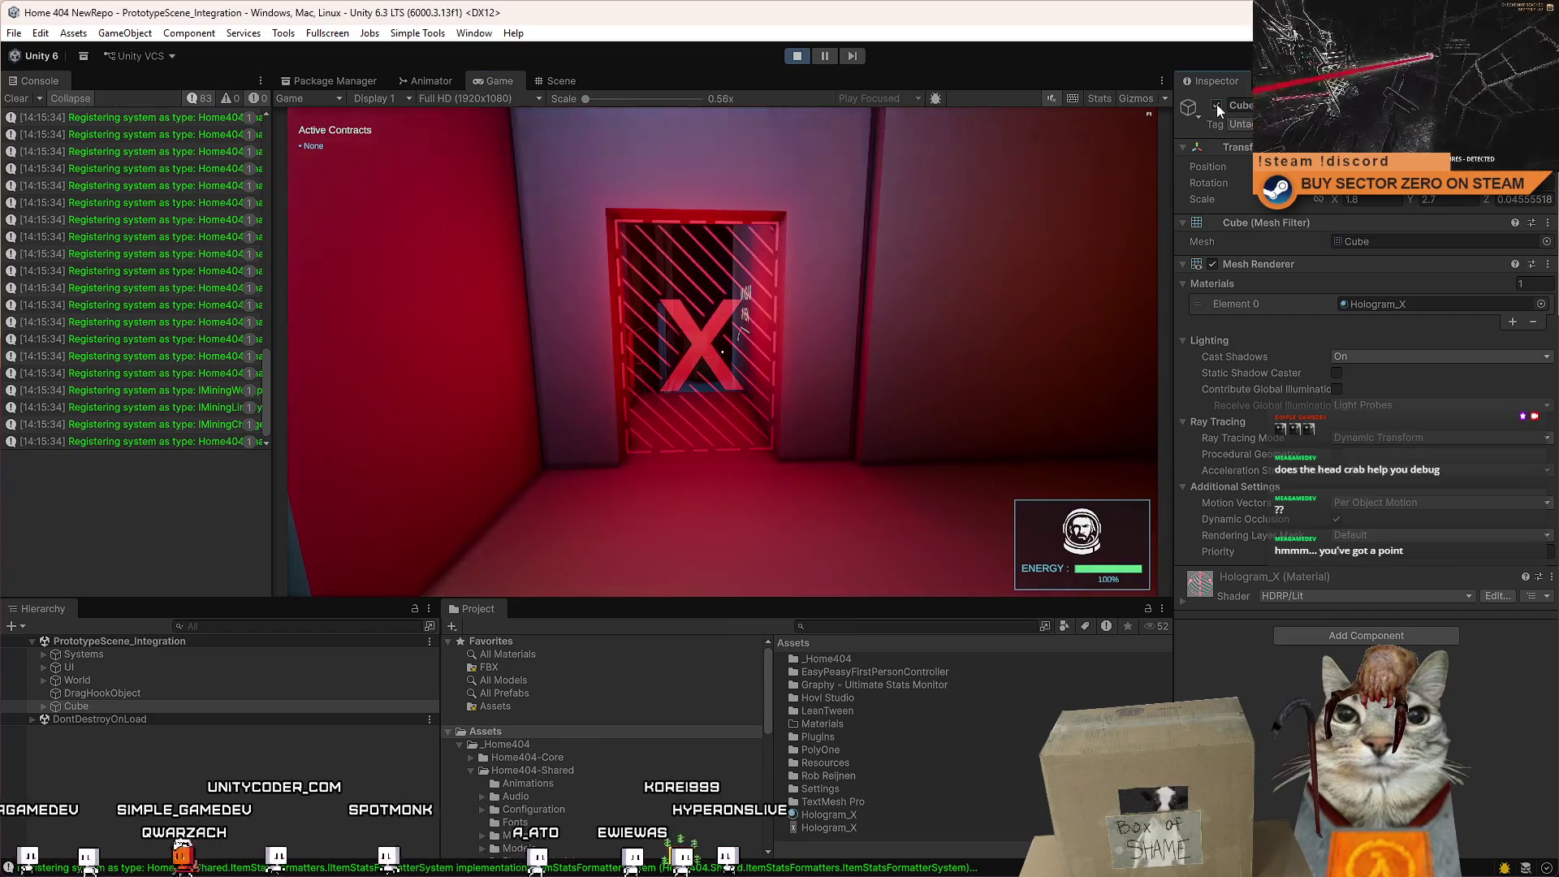
key(w)
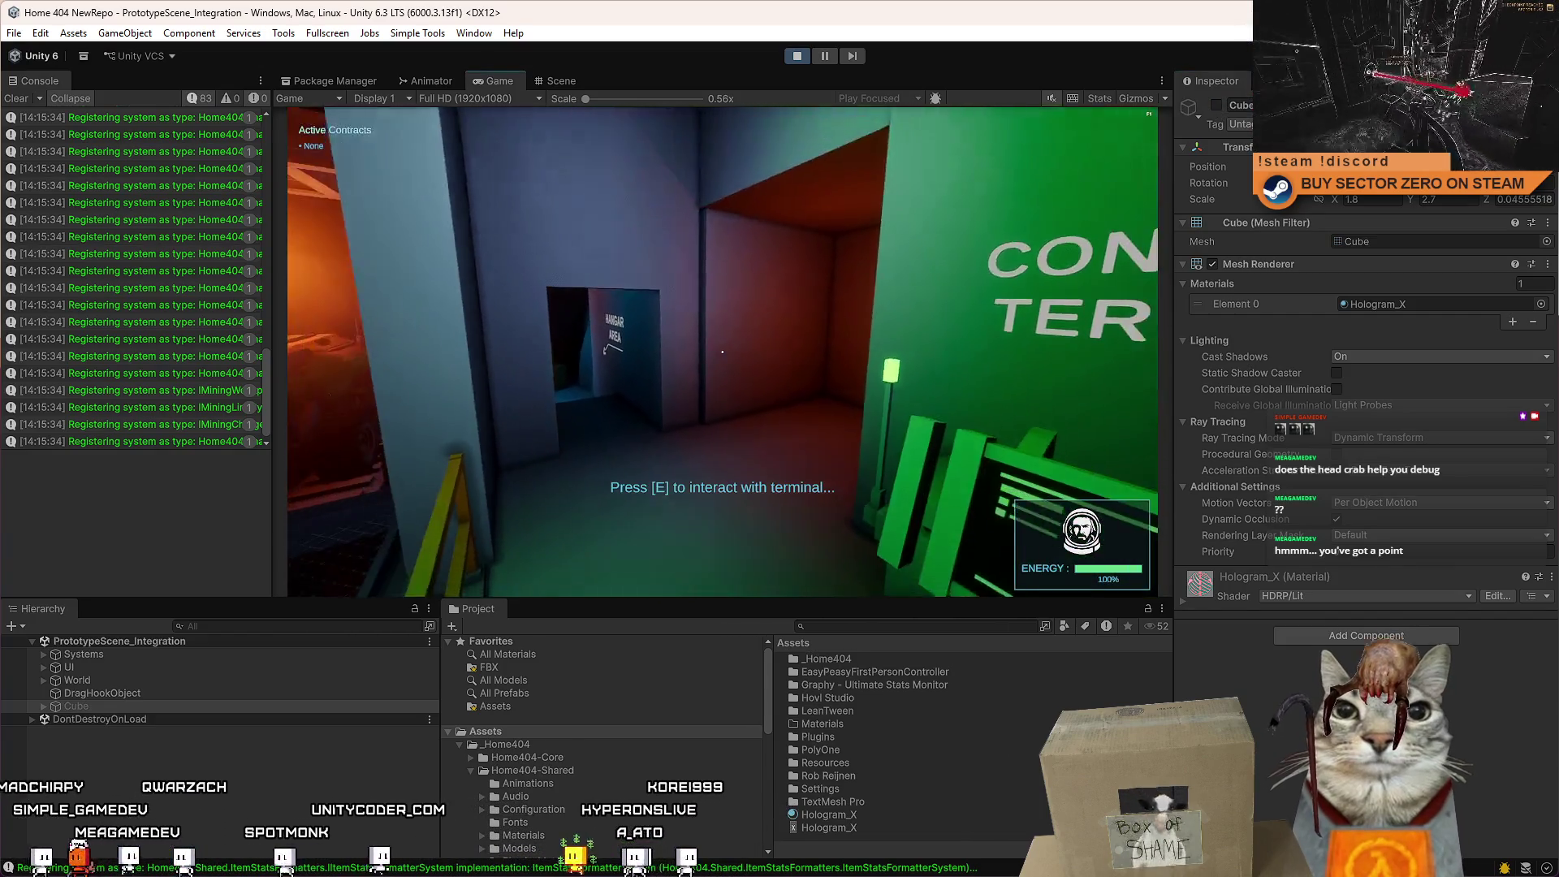
key(Escape)
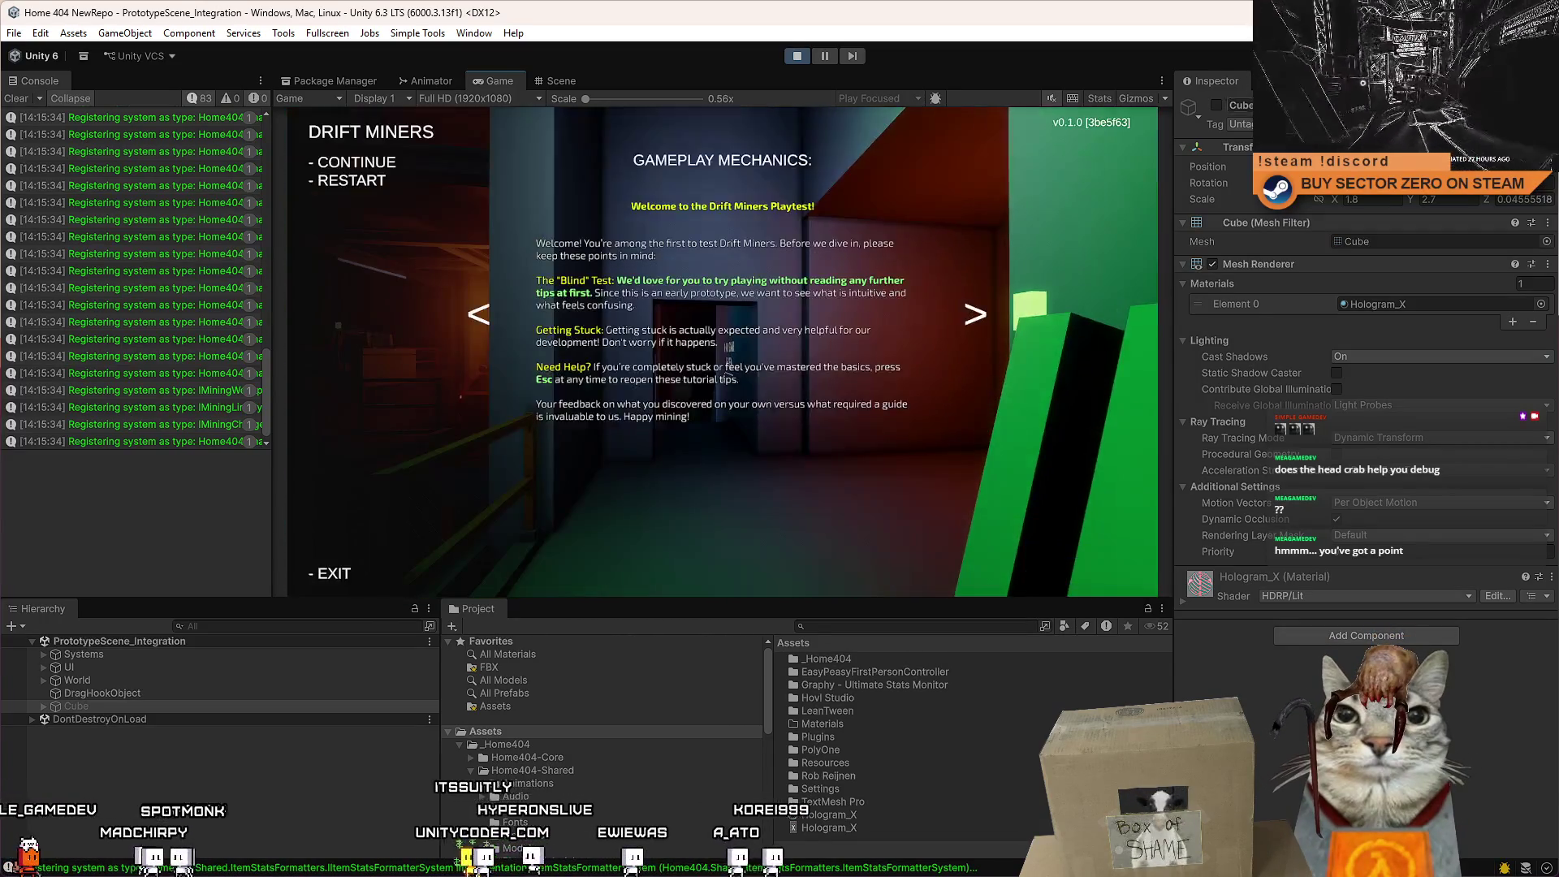
click(1216, 107)
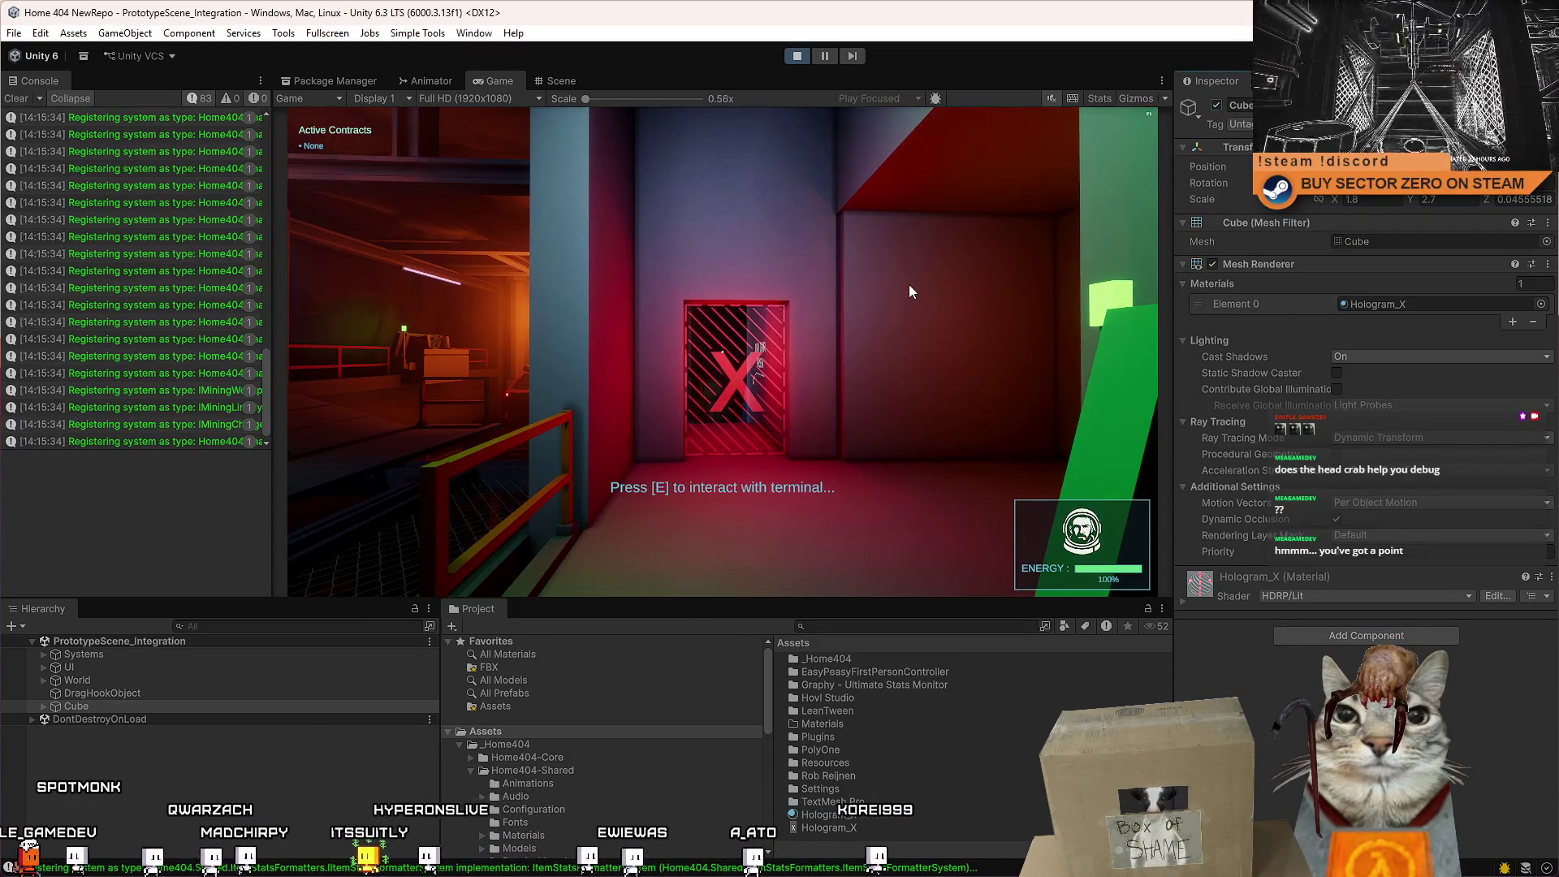
Climb the stairwell up to the X door, back away, then return to the Scene view.
click(909, 291)
key(w)
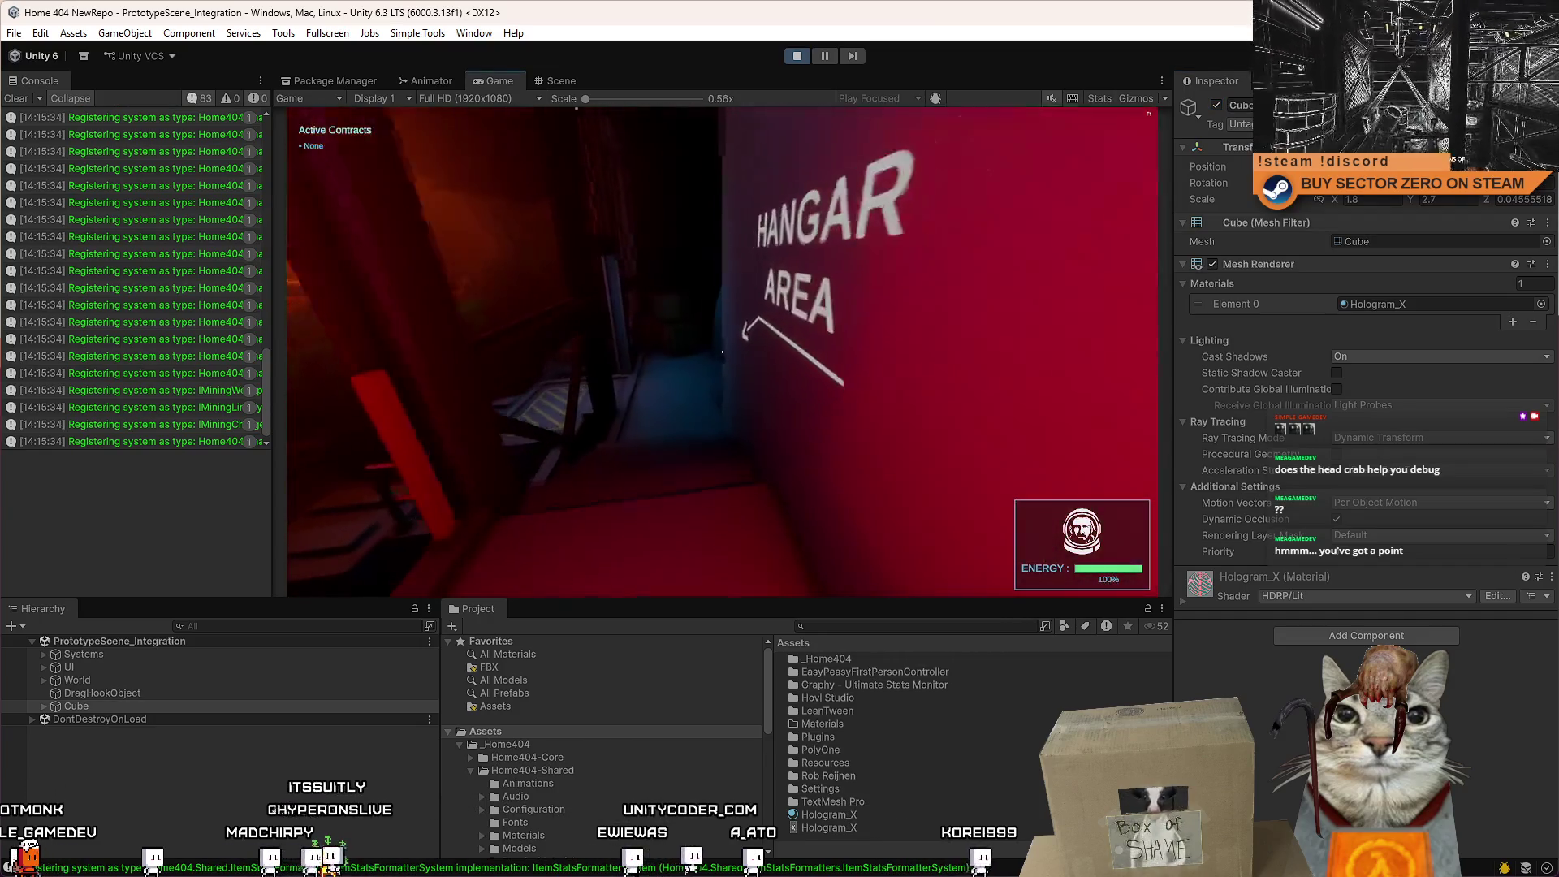
key(w)
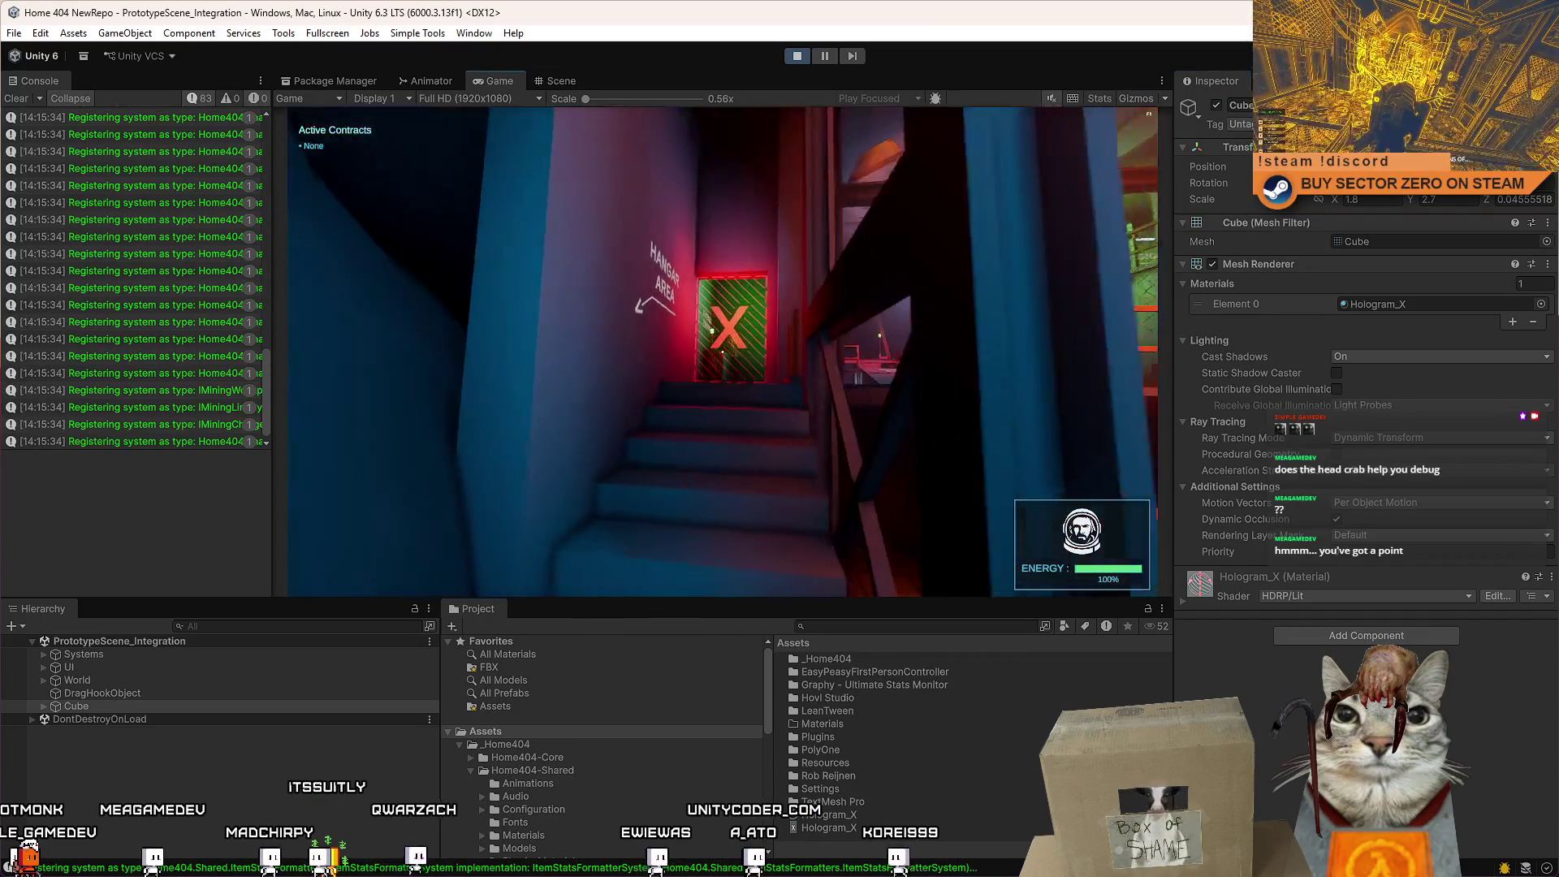
key(w)
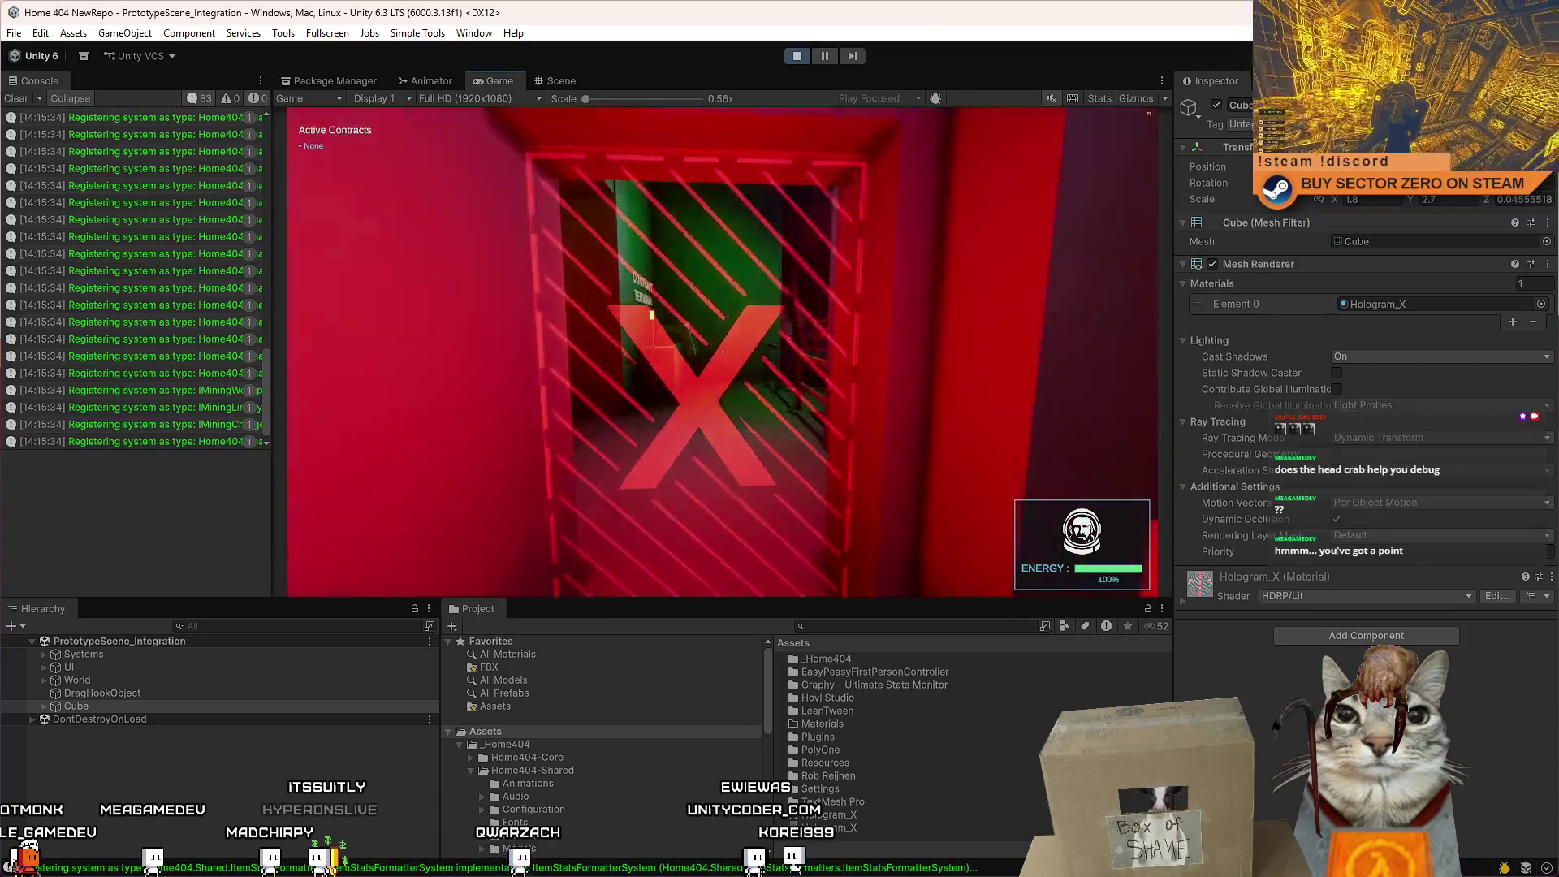
key(s)
key(Escape)
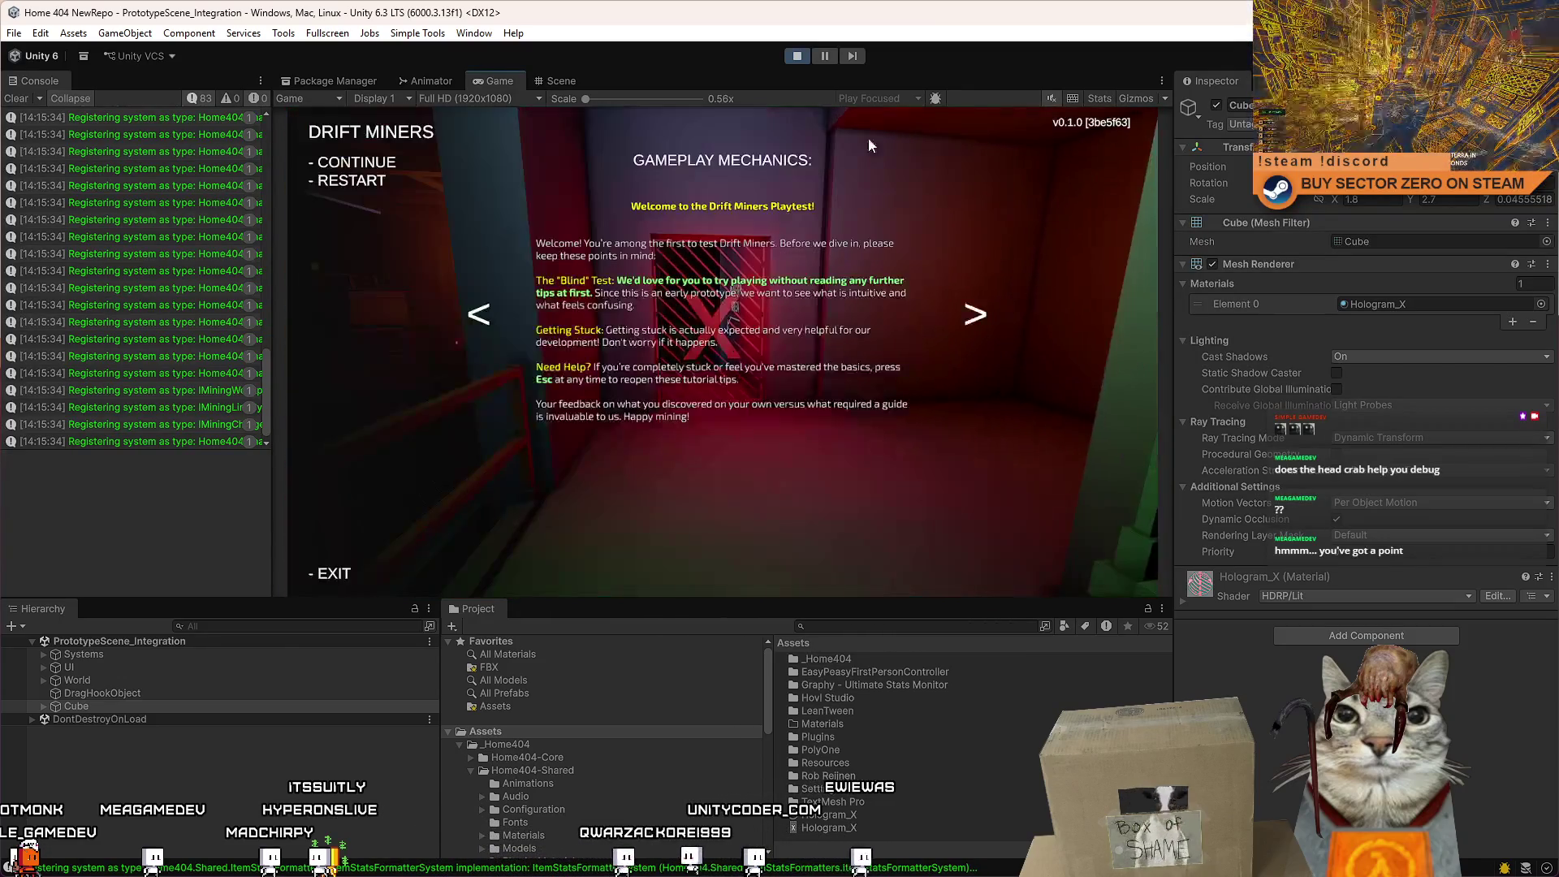
key(Escape)
click(561, 81)
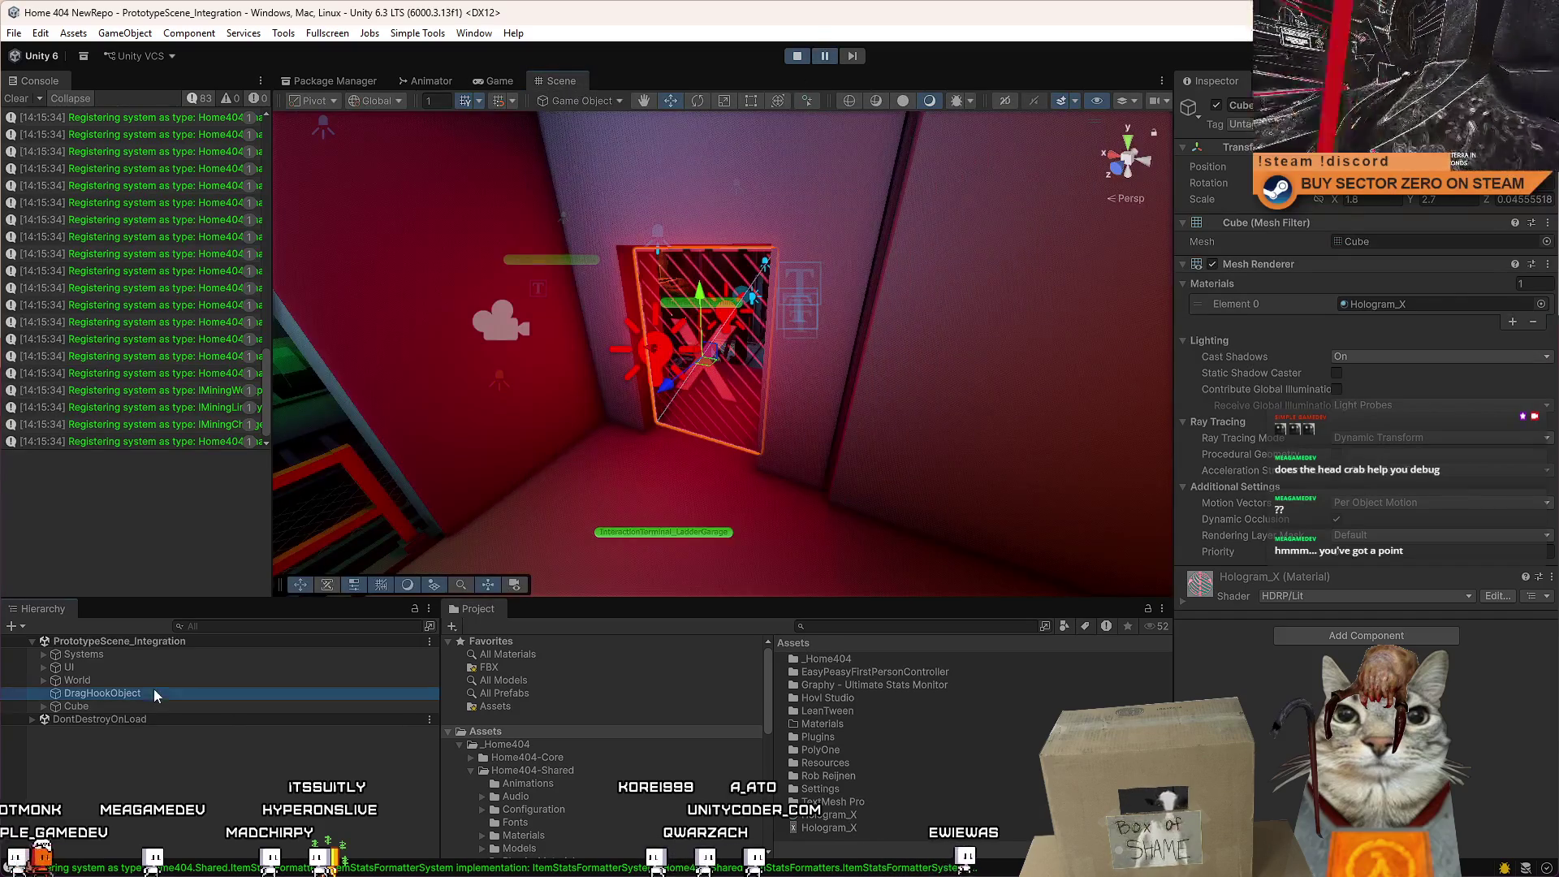
Rename the Cube to Hologram_X in the Hierarchy.
click(116, 707)
click(175, 709)
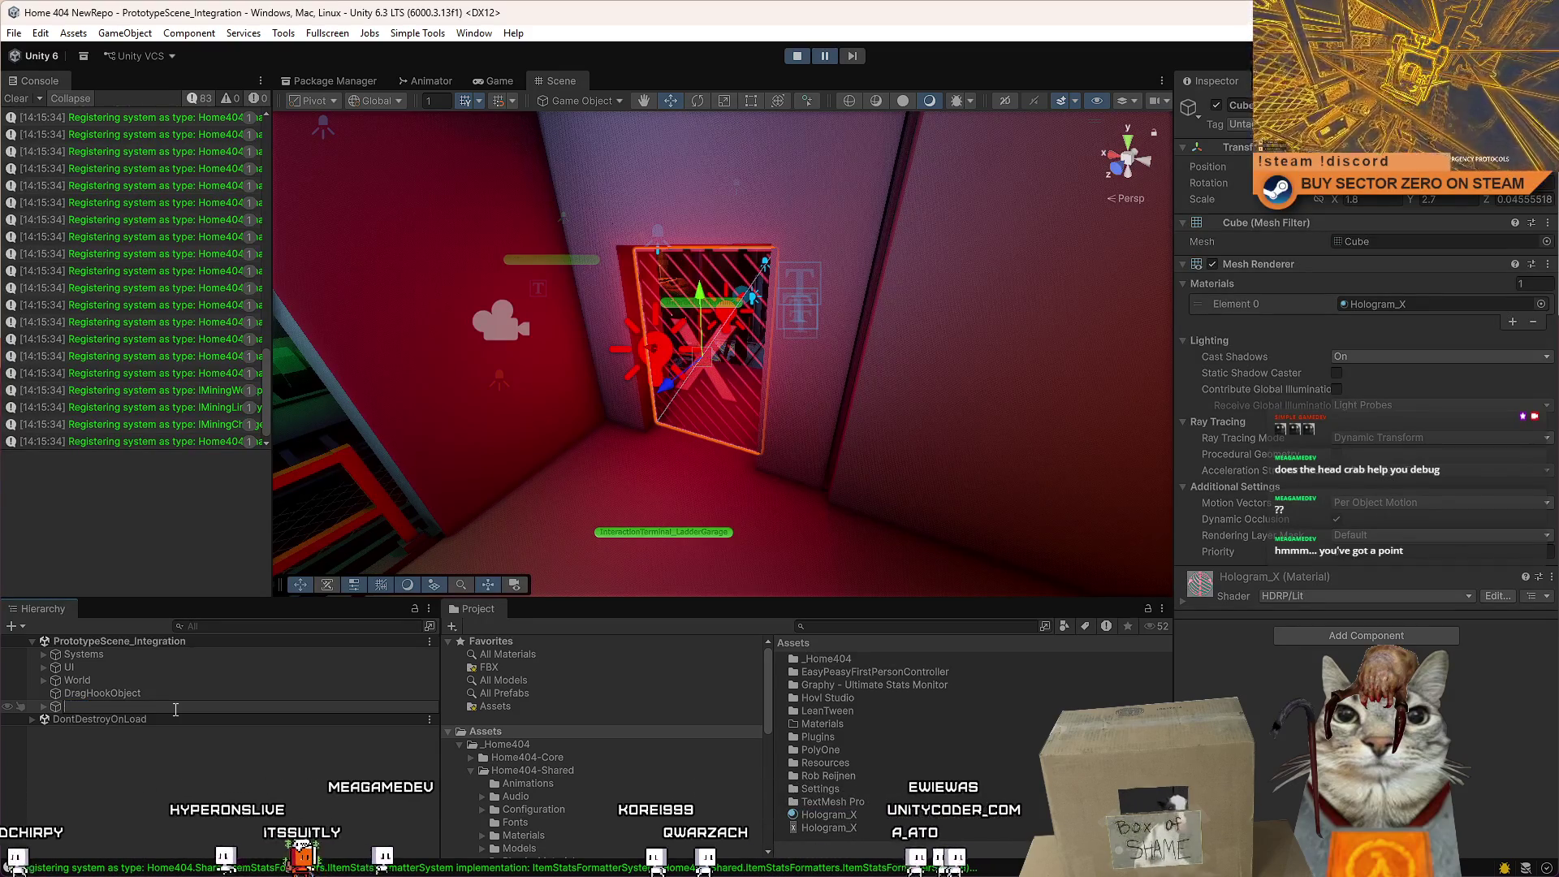
text(DoorG)
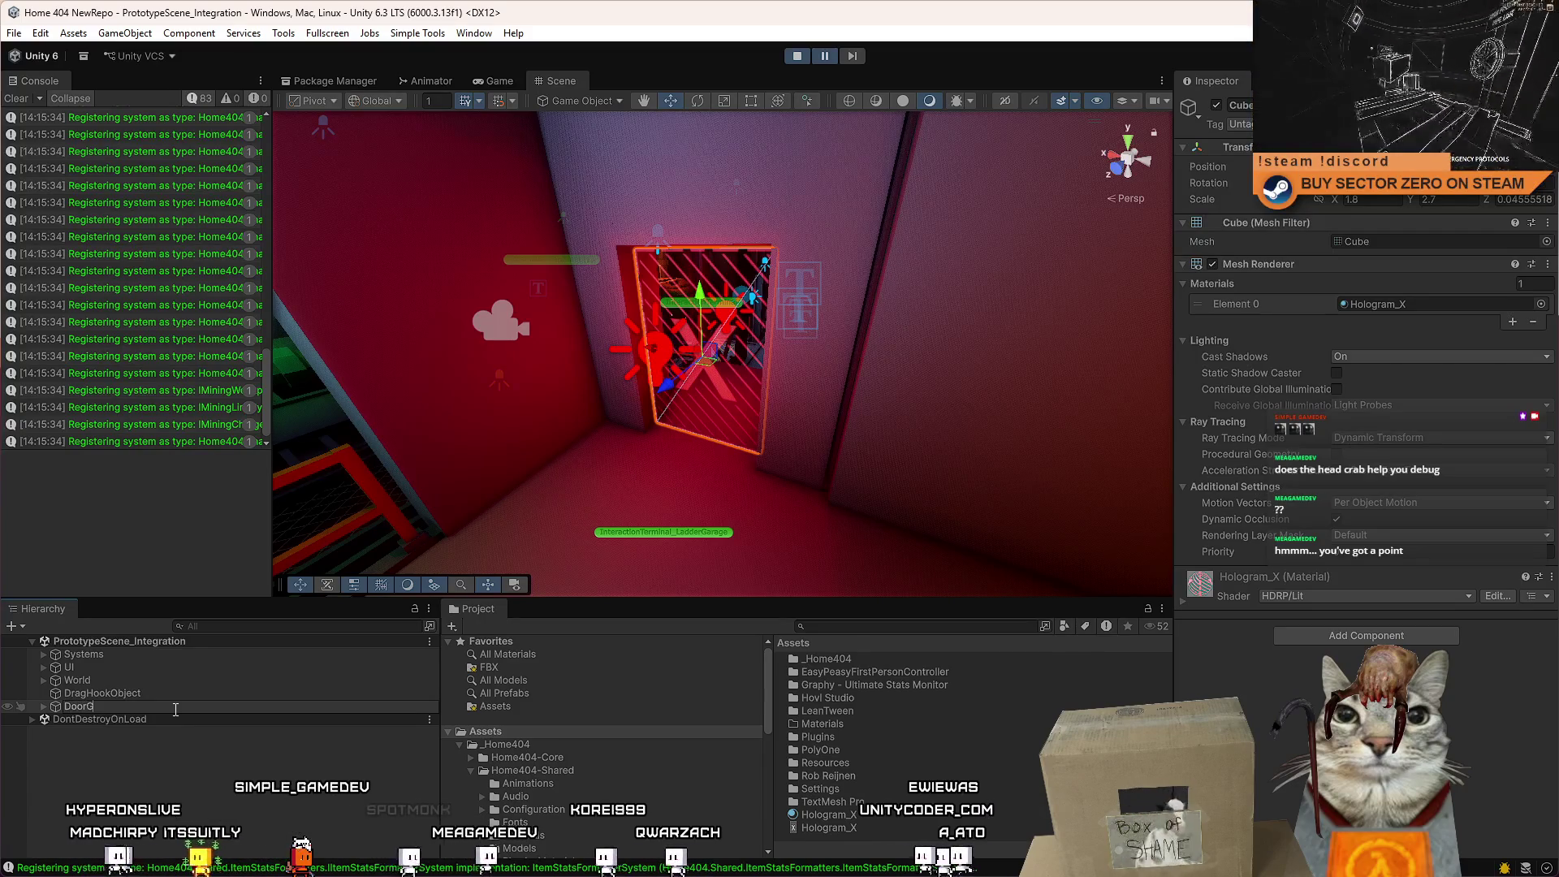
key(BackSpace)
key(BackSpace)
key(BackSpace)
text(H)
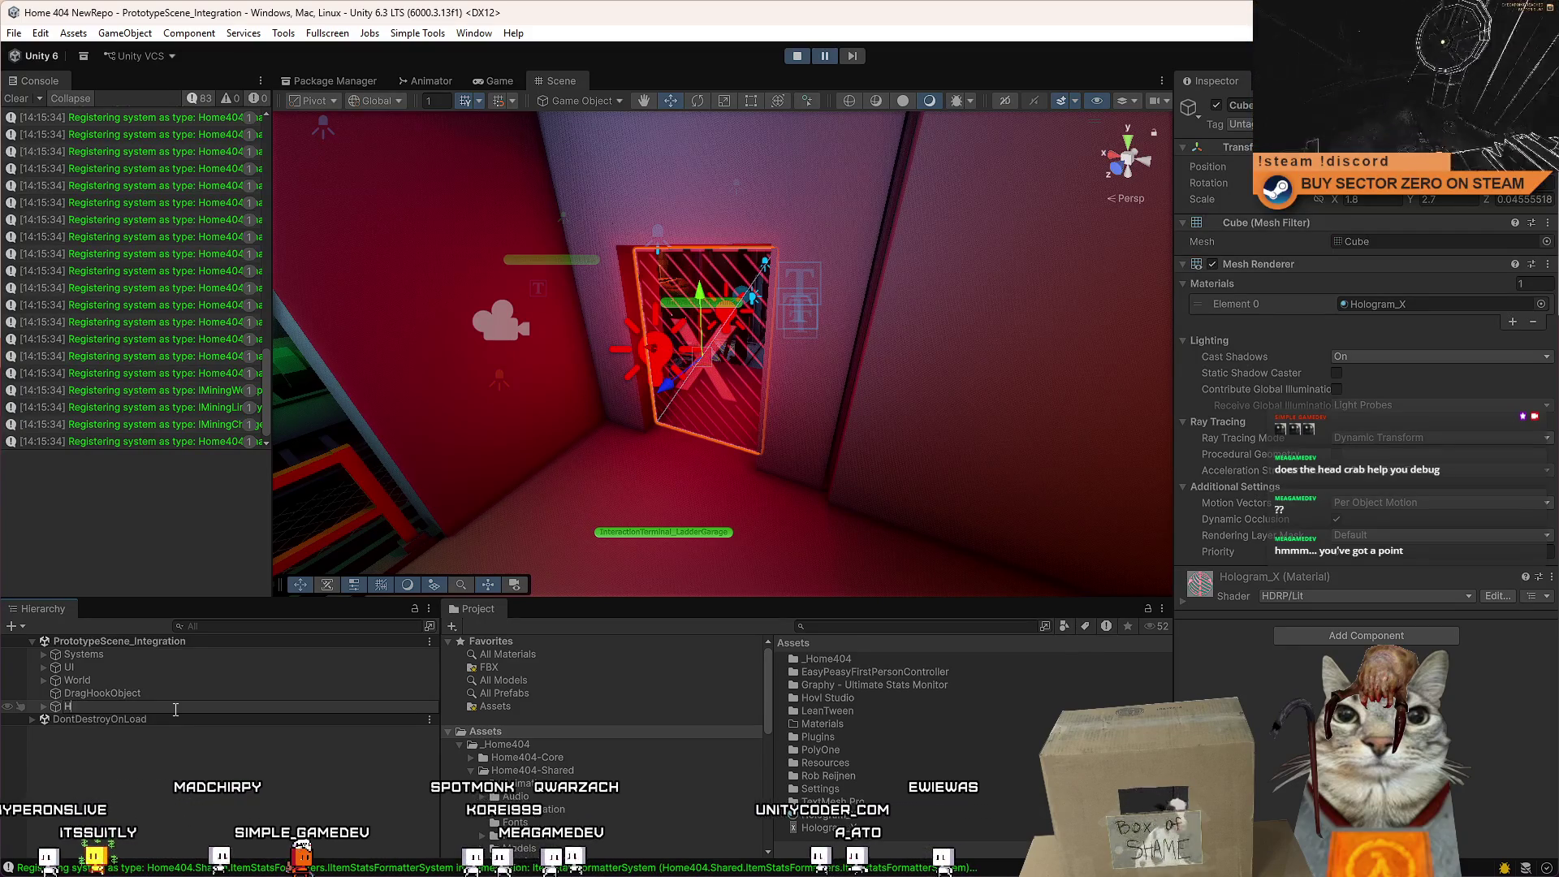
text(ologram_X)
key(Return)
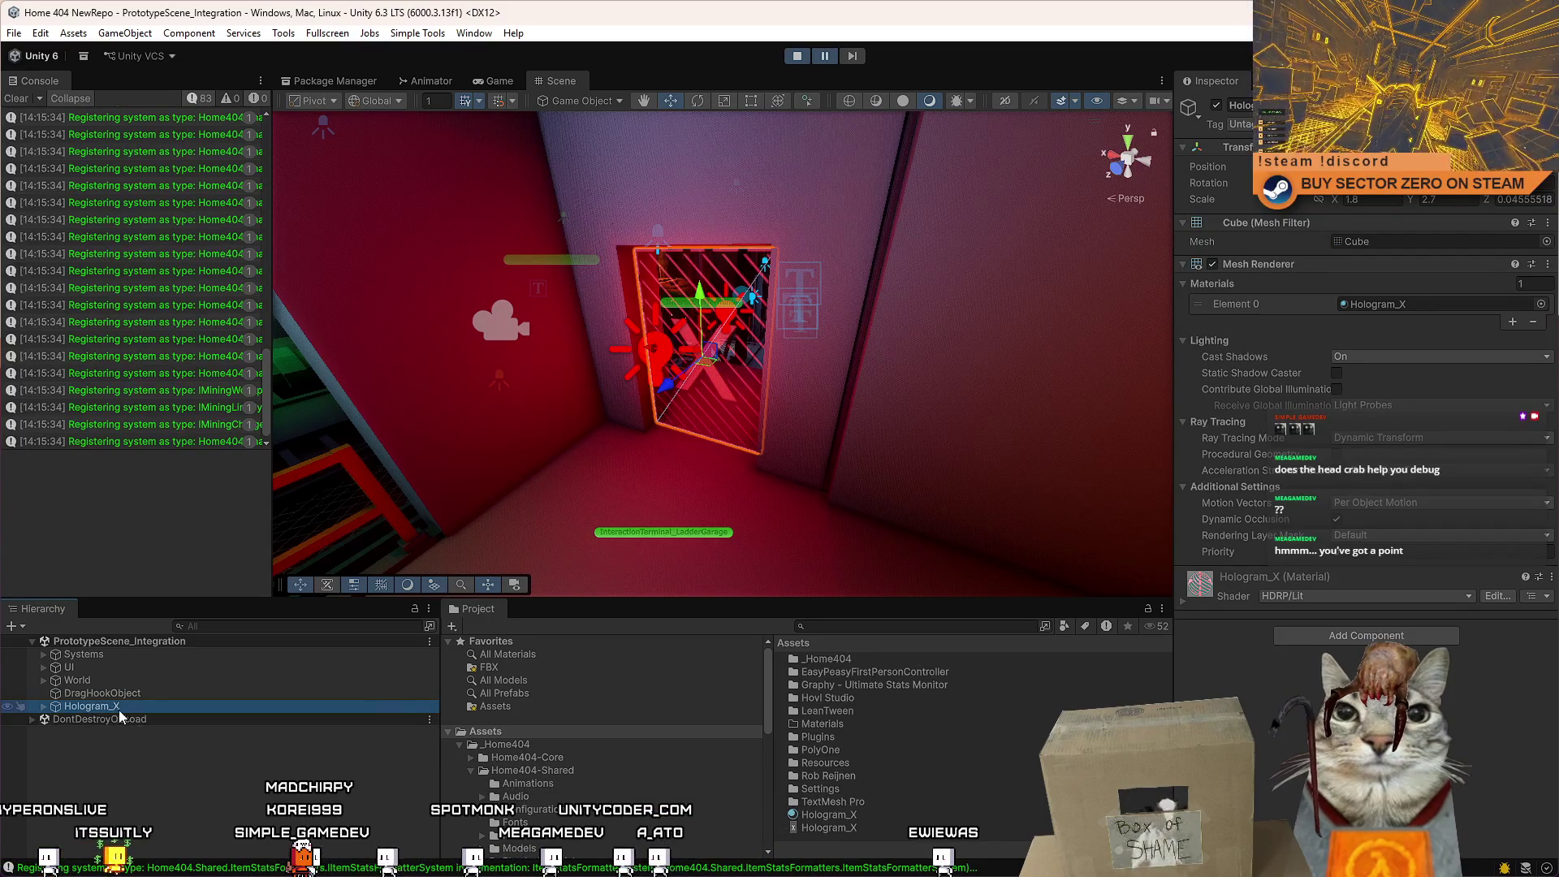
Drag Hologram_X into the Assets folder to save it as a Hologram_X prefab.
right_click(811, 377)
mouse_move(812, 377)
mouse_down()
mouse_move(738, 320)
mouse_move(720, 431)
mouse_move(1039, 376)
mouse_move(812, 349)
mouse_move(1299, 382)
mouse_up()
key(f)
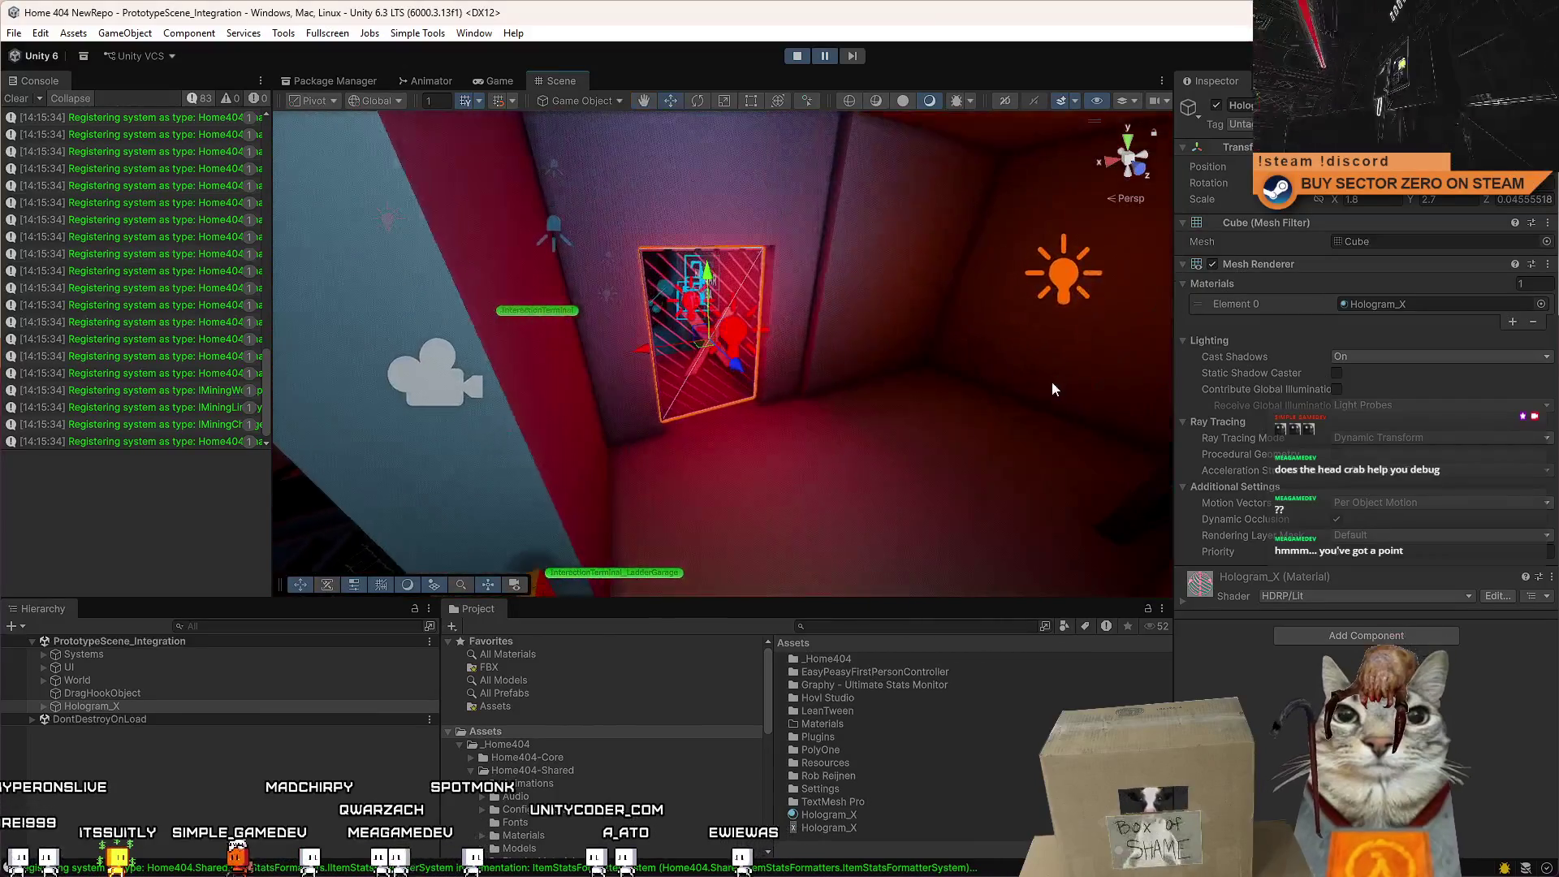
click(559, 757)
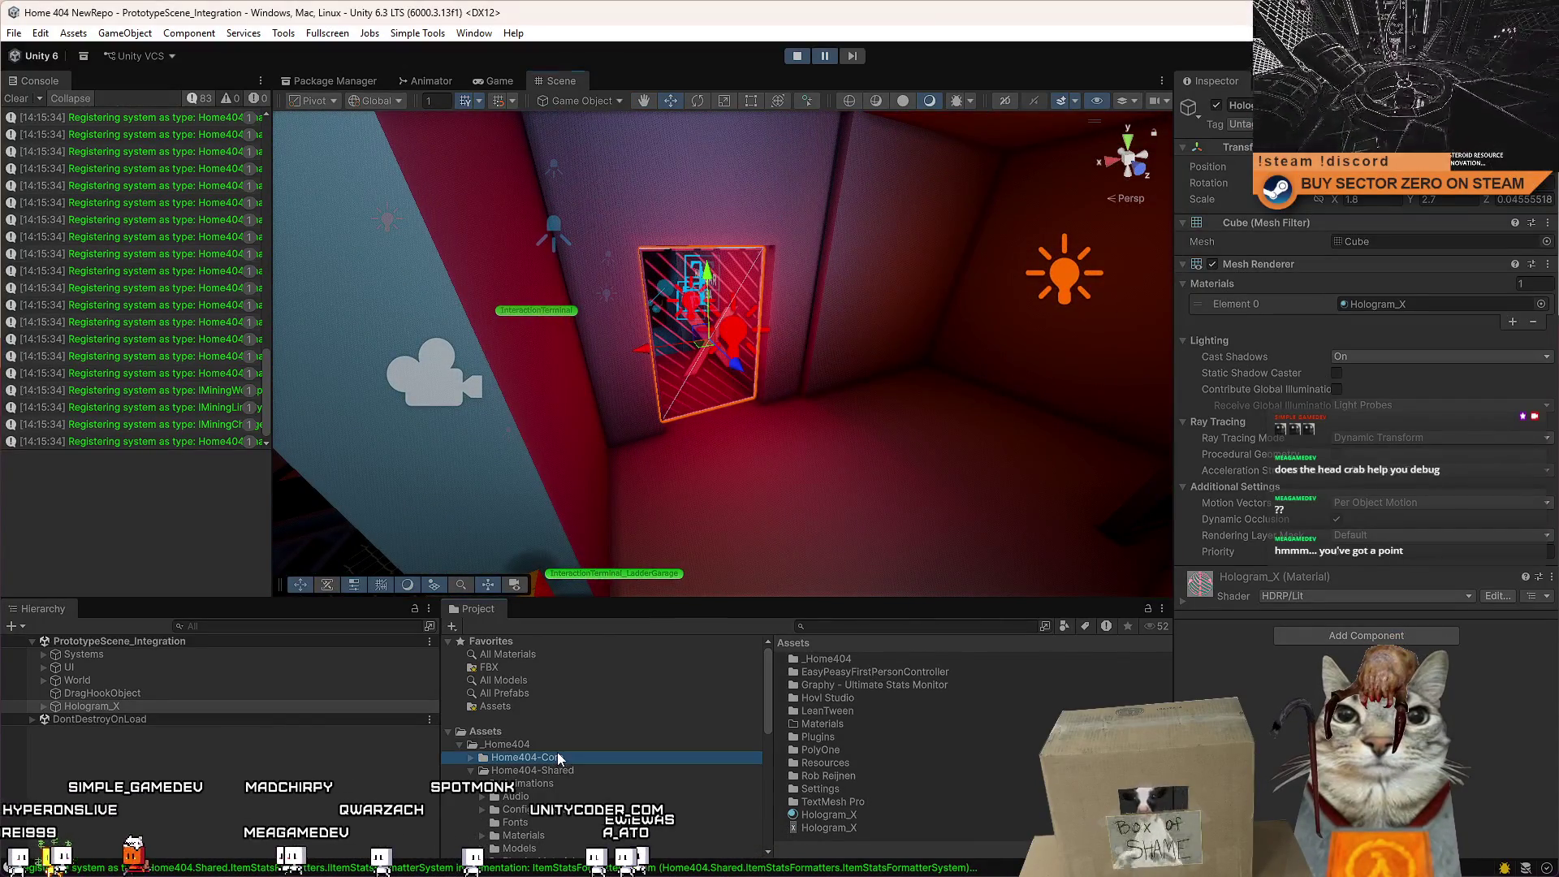
click(566, 731)
scroll(925, 806, up, 2)
click(925, 806)
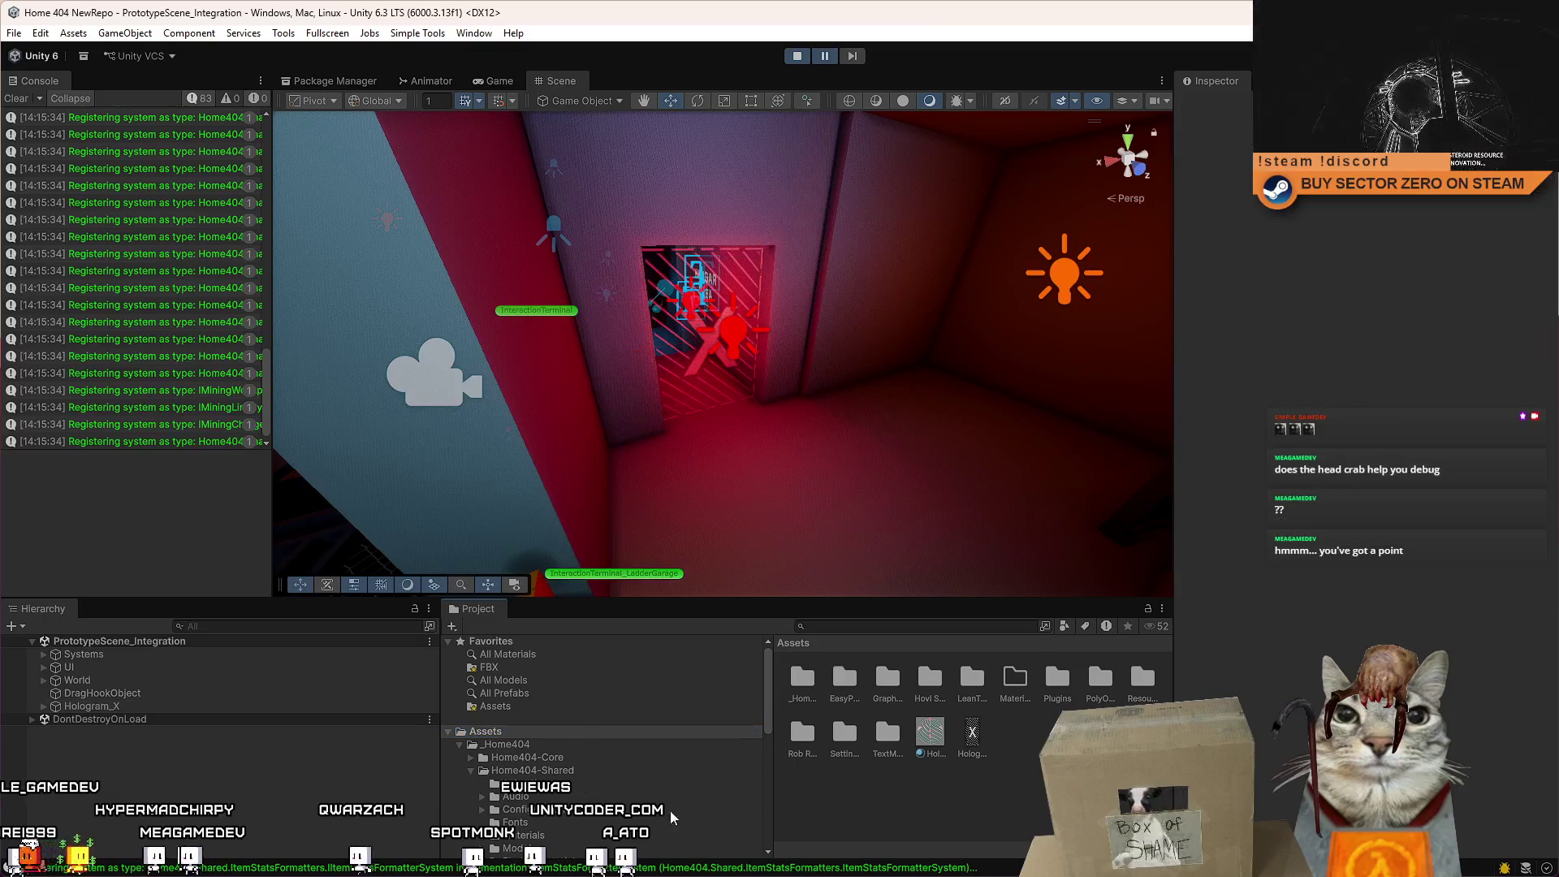
drag(974, 733, 974, 733)
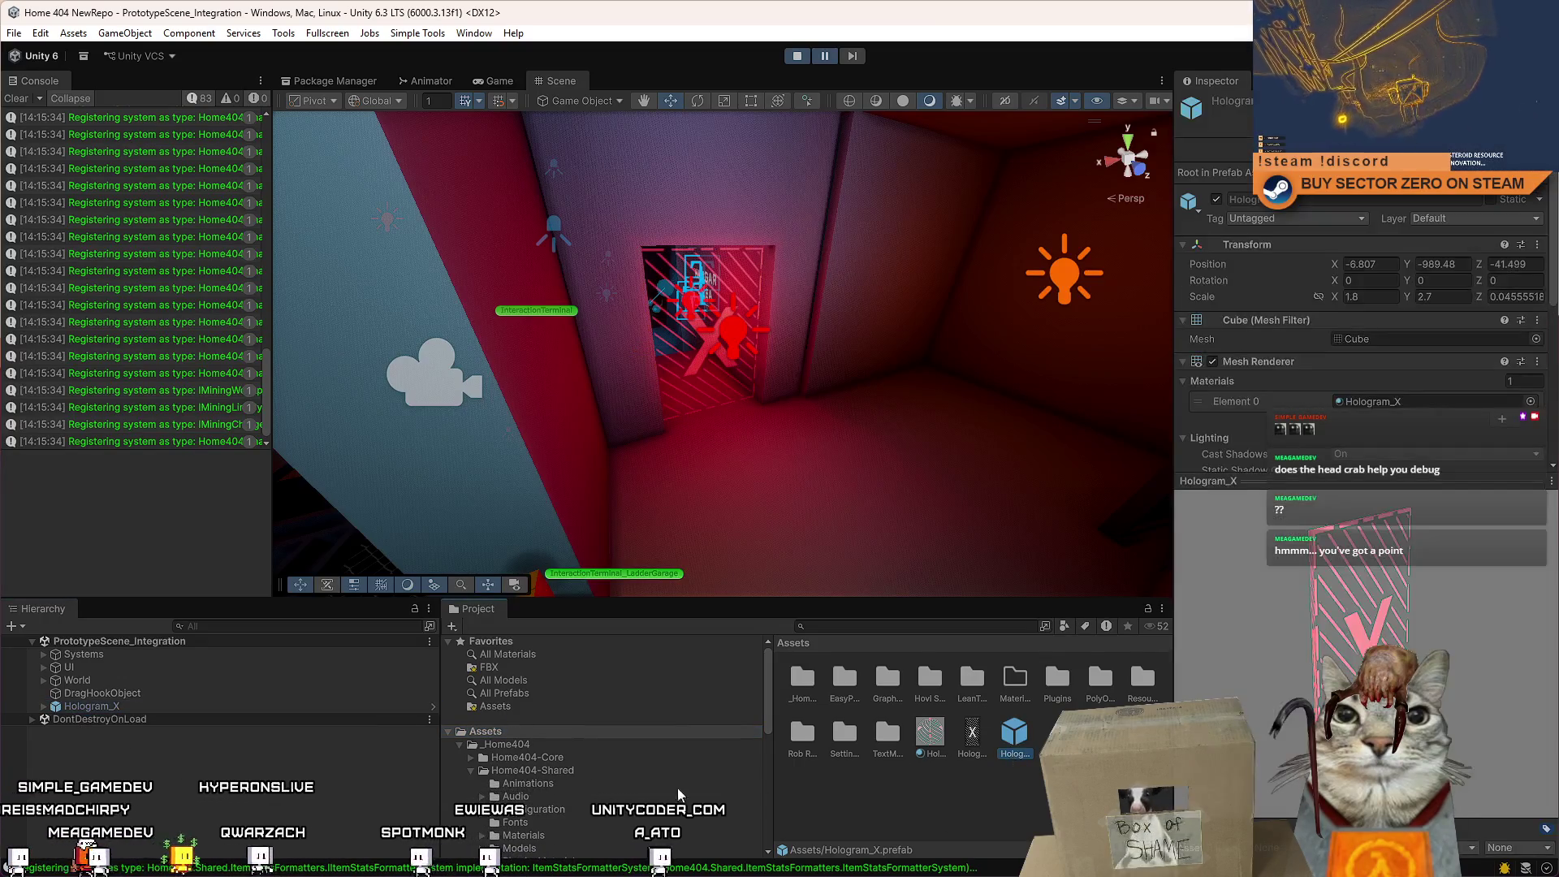
Orbit around the hangar door to inspect the Hologram_X sign, then clear the selection.
click(196, 707)
drag(861, 373, 909, 360)
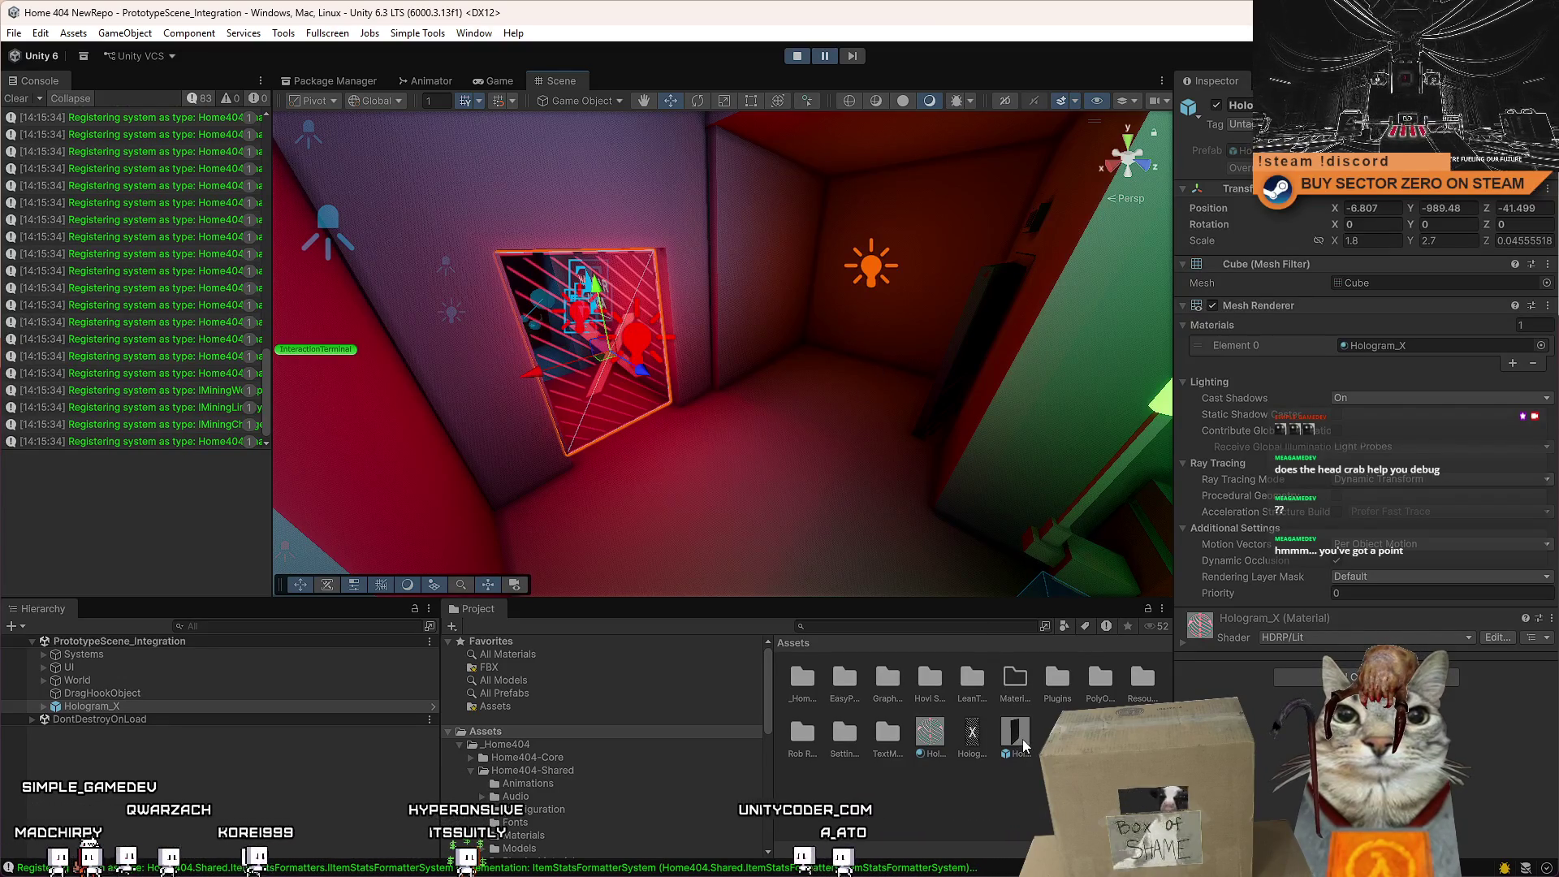
click(504, 420)
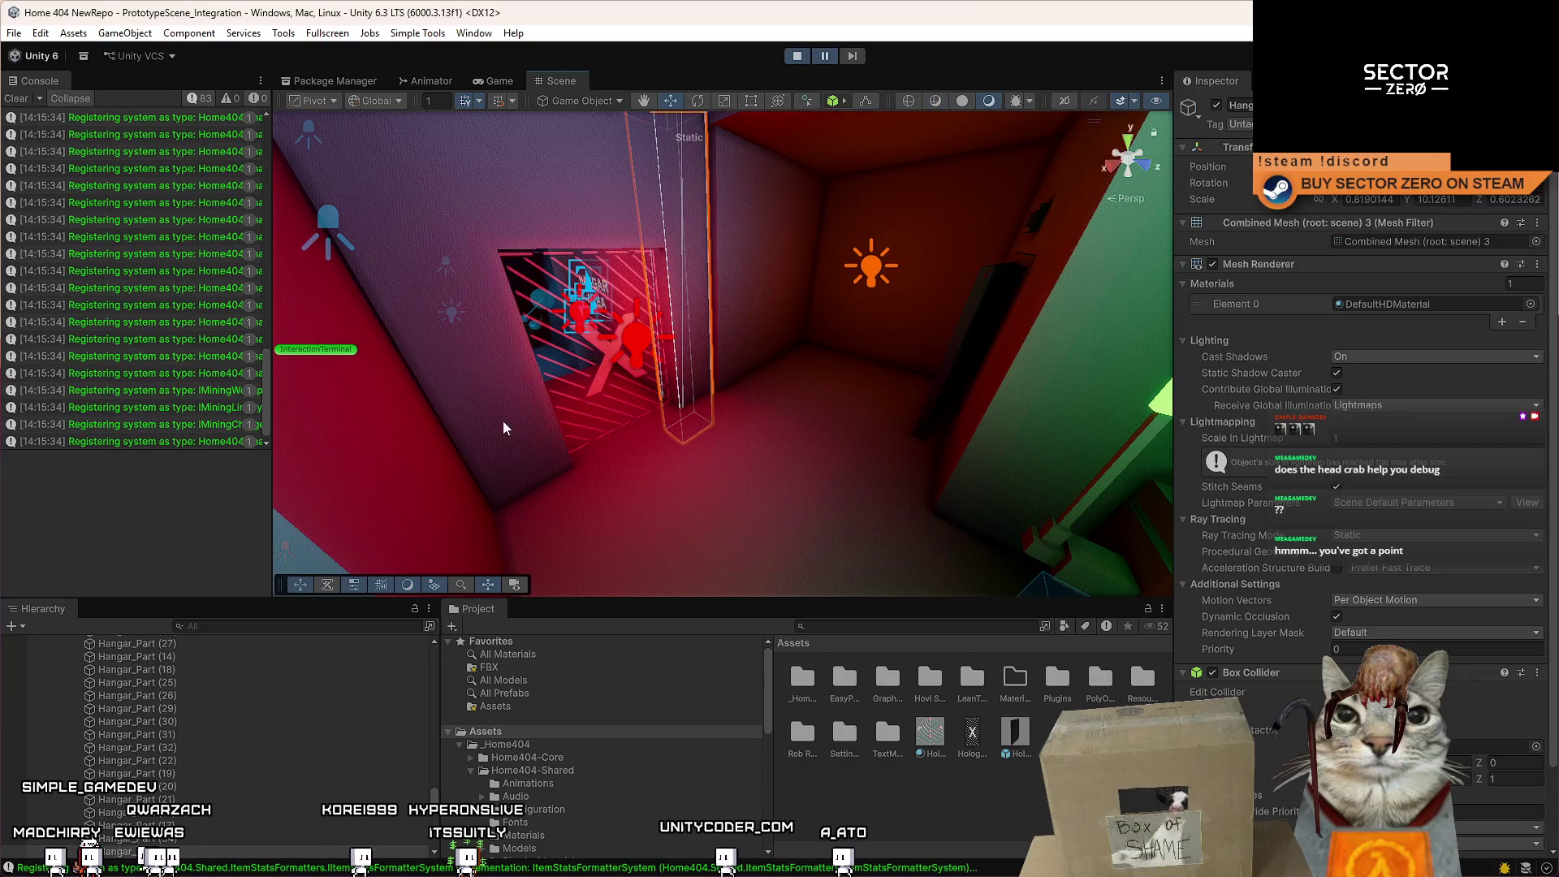
drag(683, 395, 923, 777)
click(922, 795)
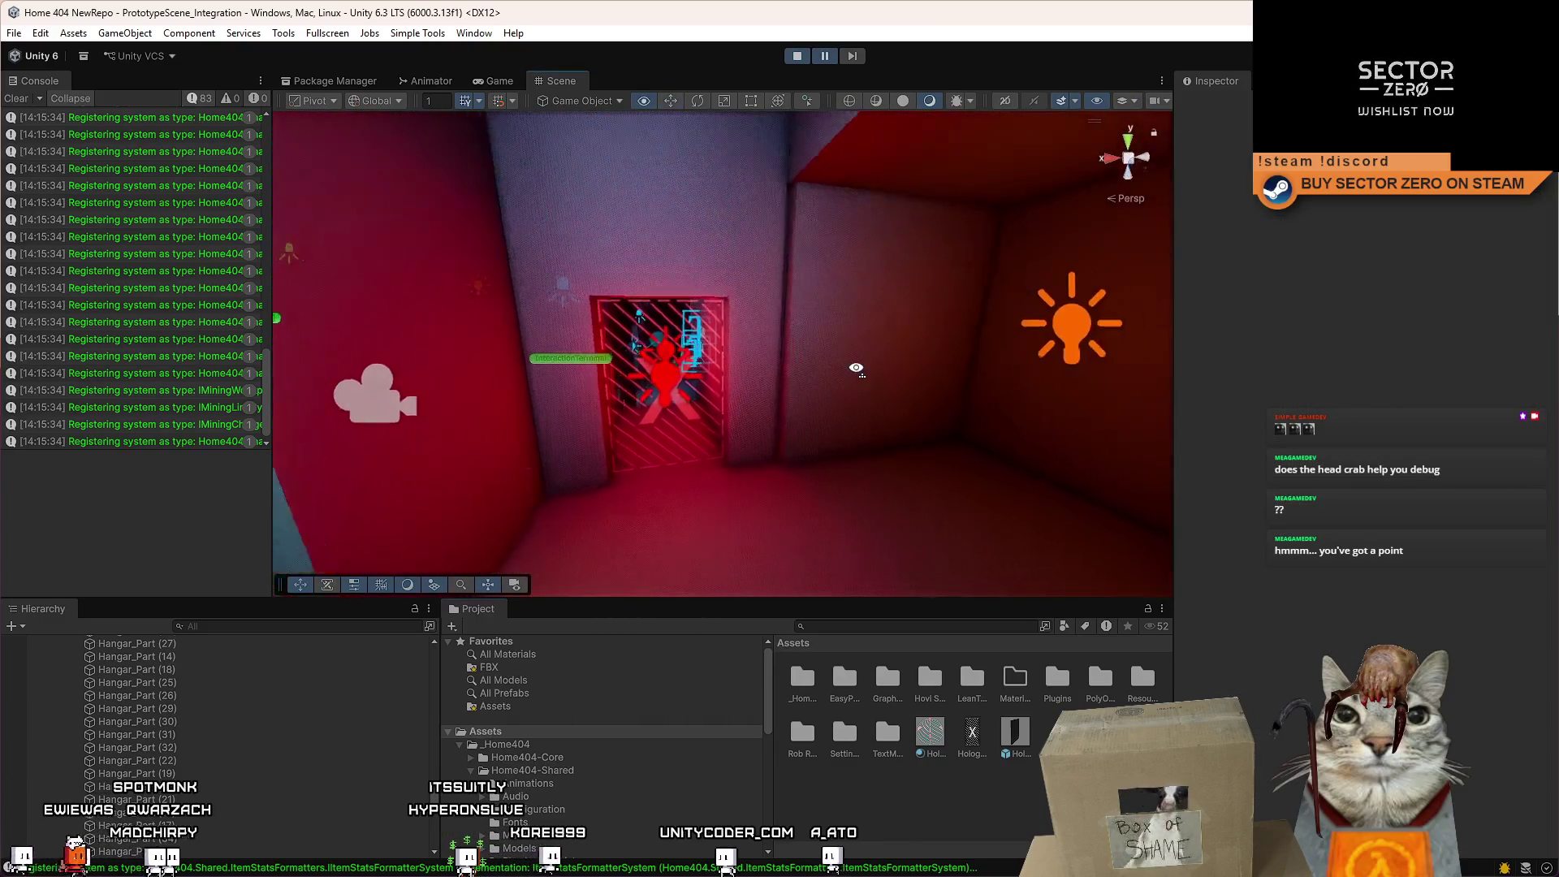
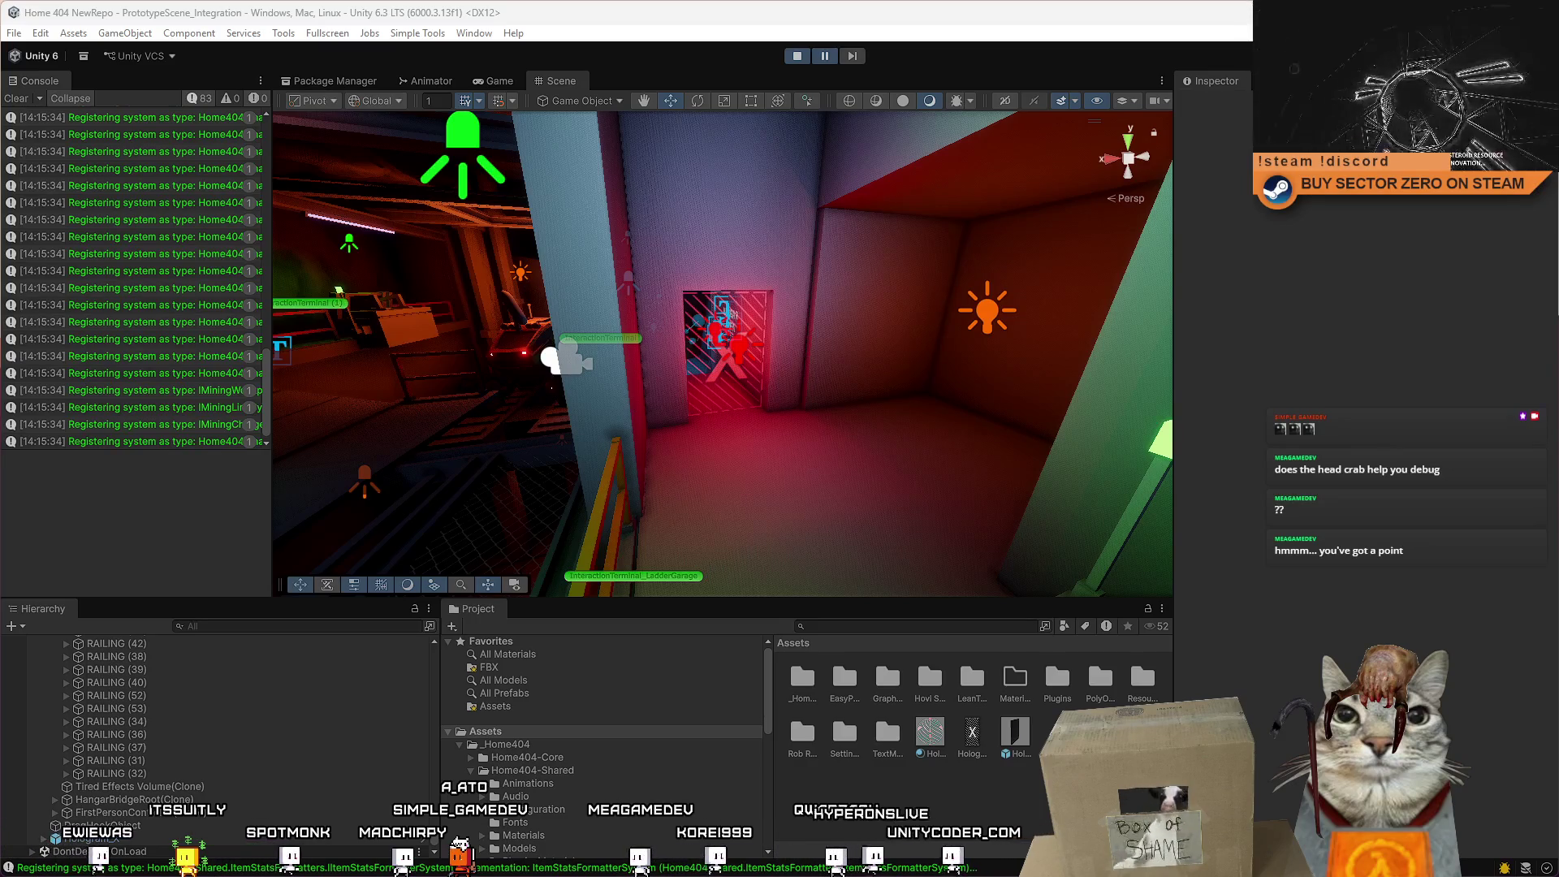
Fly the Scene view up to the red hatched door, then switch to the Notion reference page.
drag(569, 381, 568, 393)
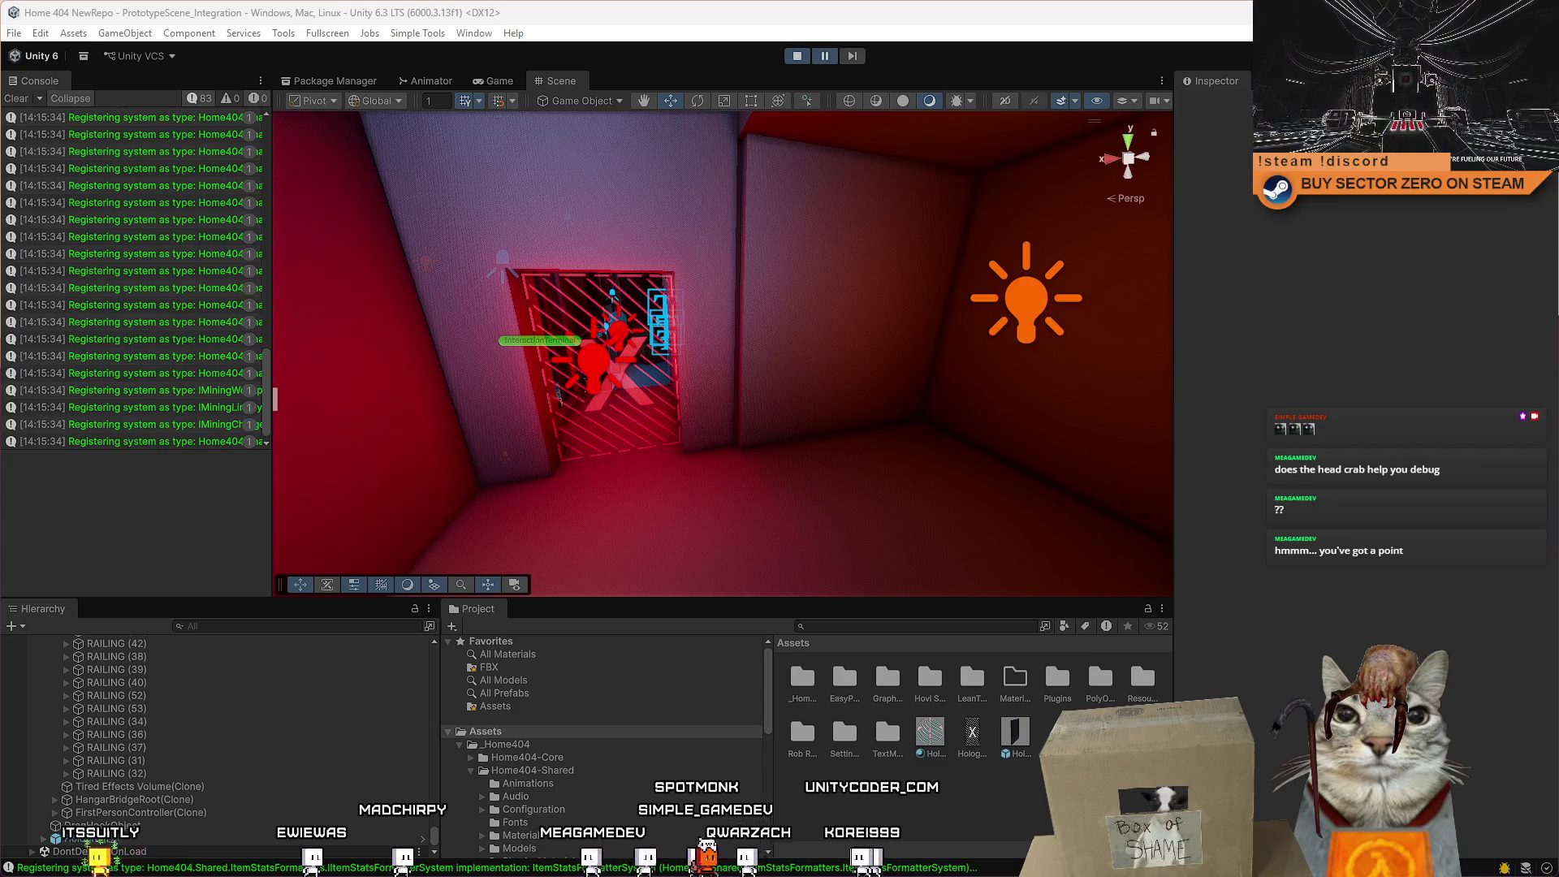
key(alt+Tab)
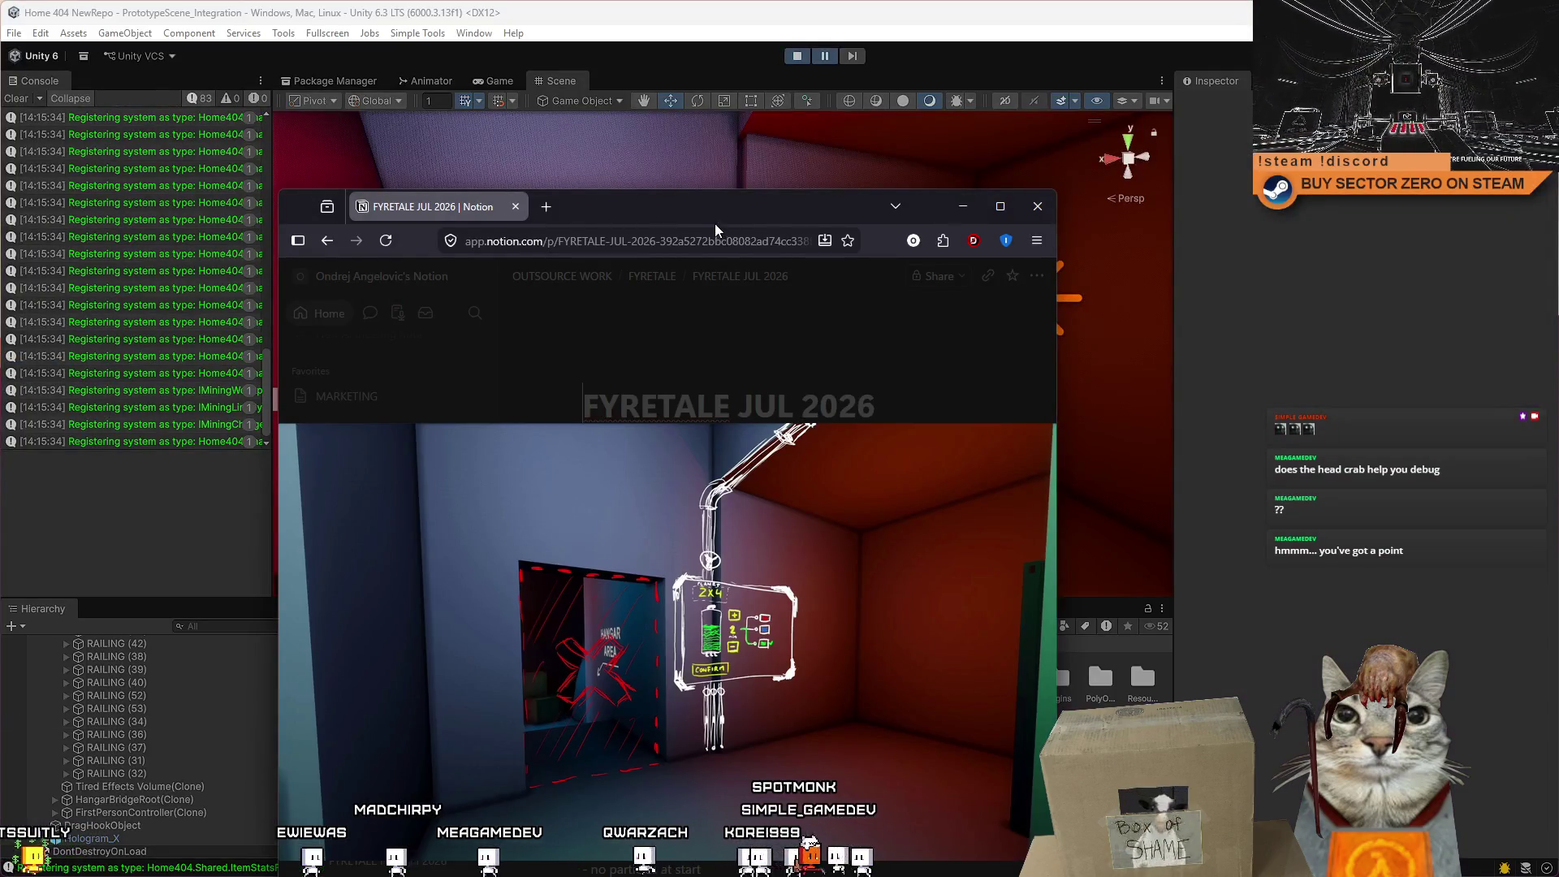
Raise the browser to view the FYRETALE JUL 2026 panel reference, then minimize it.
mouse_move(714, 222)
mouse_down()
mouse_move(846, 89)
mouse_move(808, 111)
mouse_move(822, 101)
mouse_move(730, 114)
mouse_up()
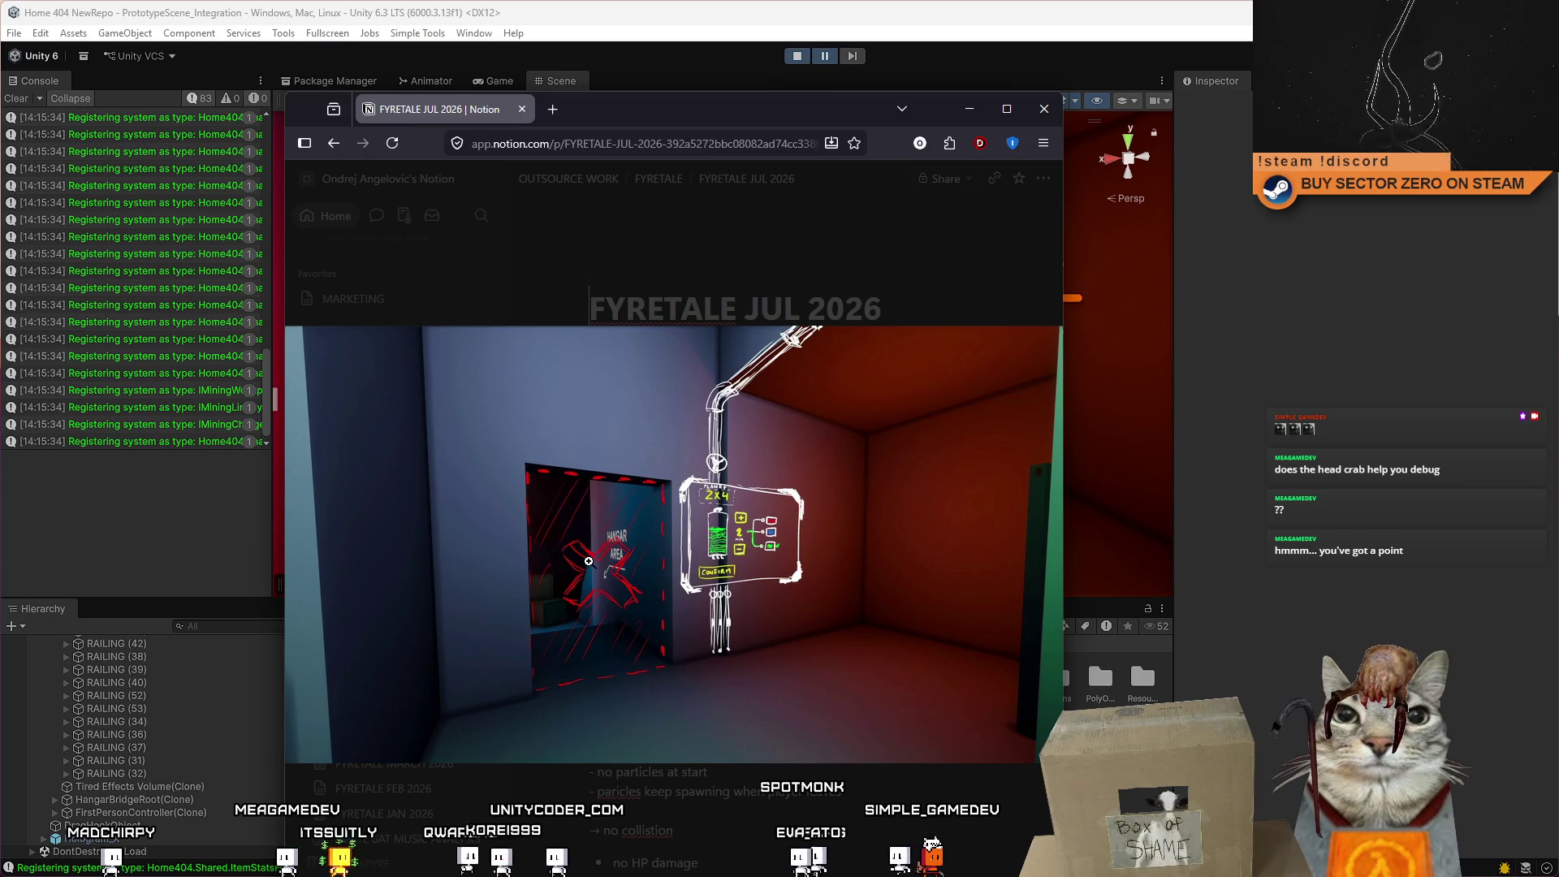
click(970, 109)
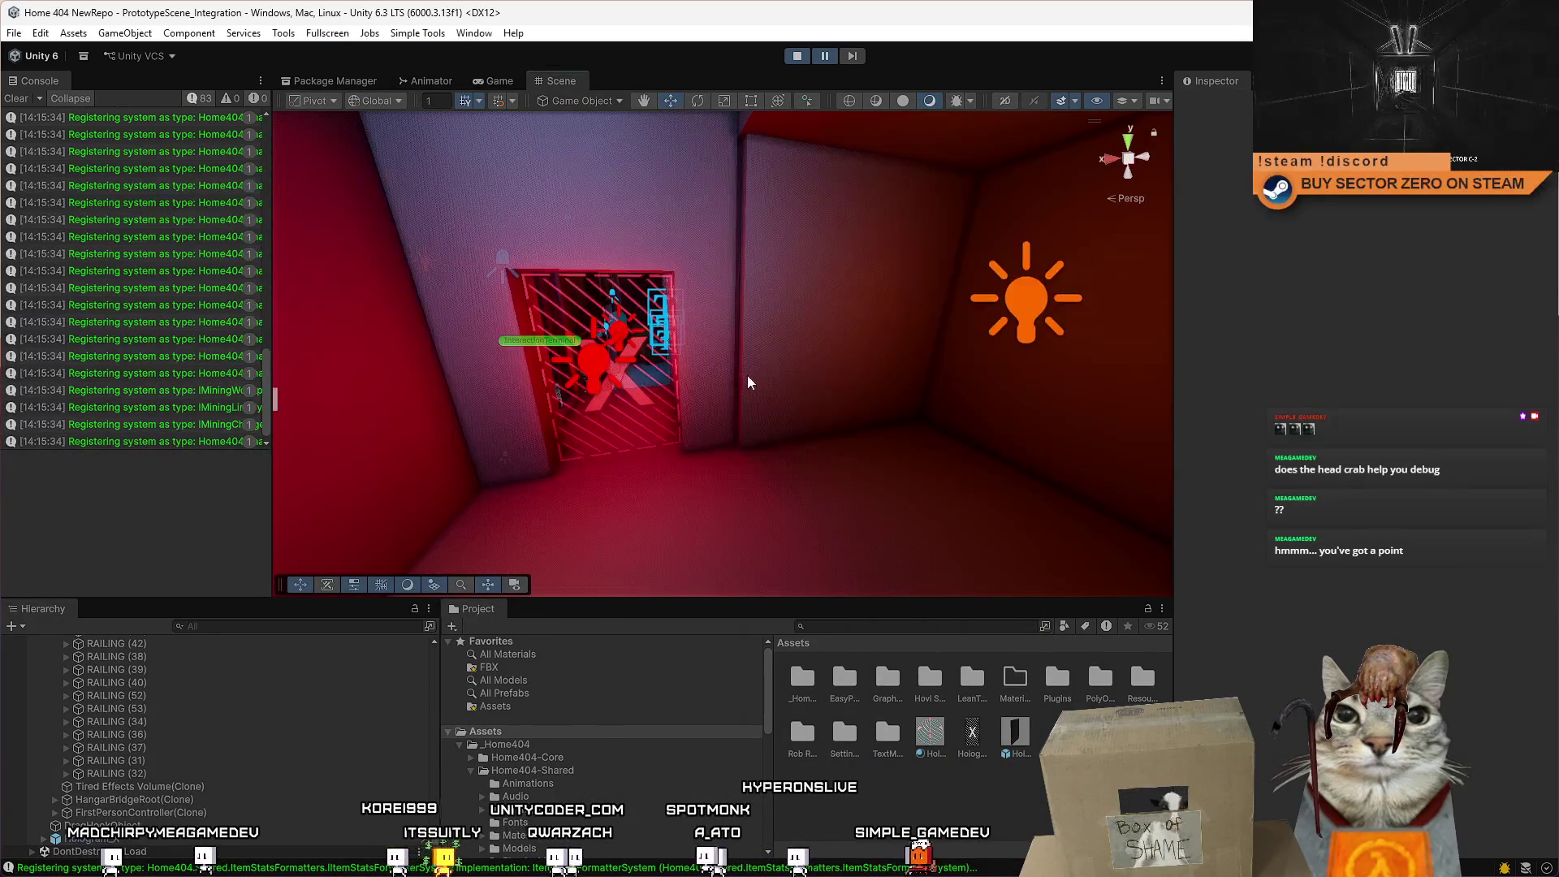
Fly and turn the Scene camera to frame the bare wall right of the red hatched door.
key(s)
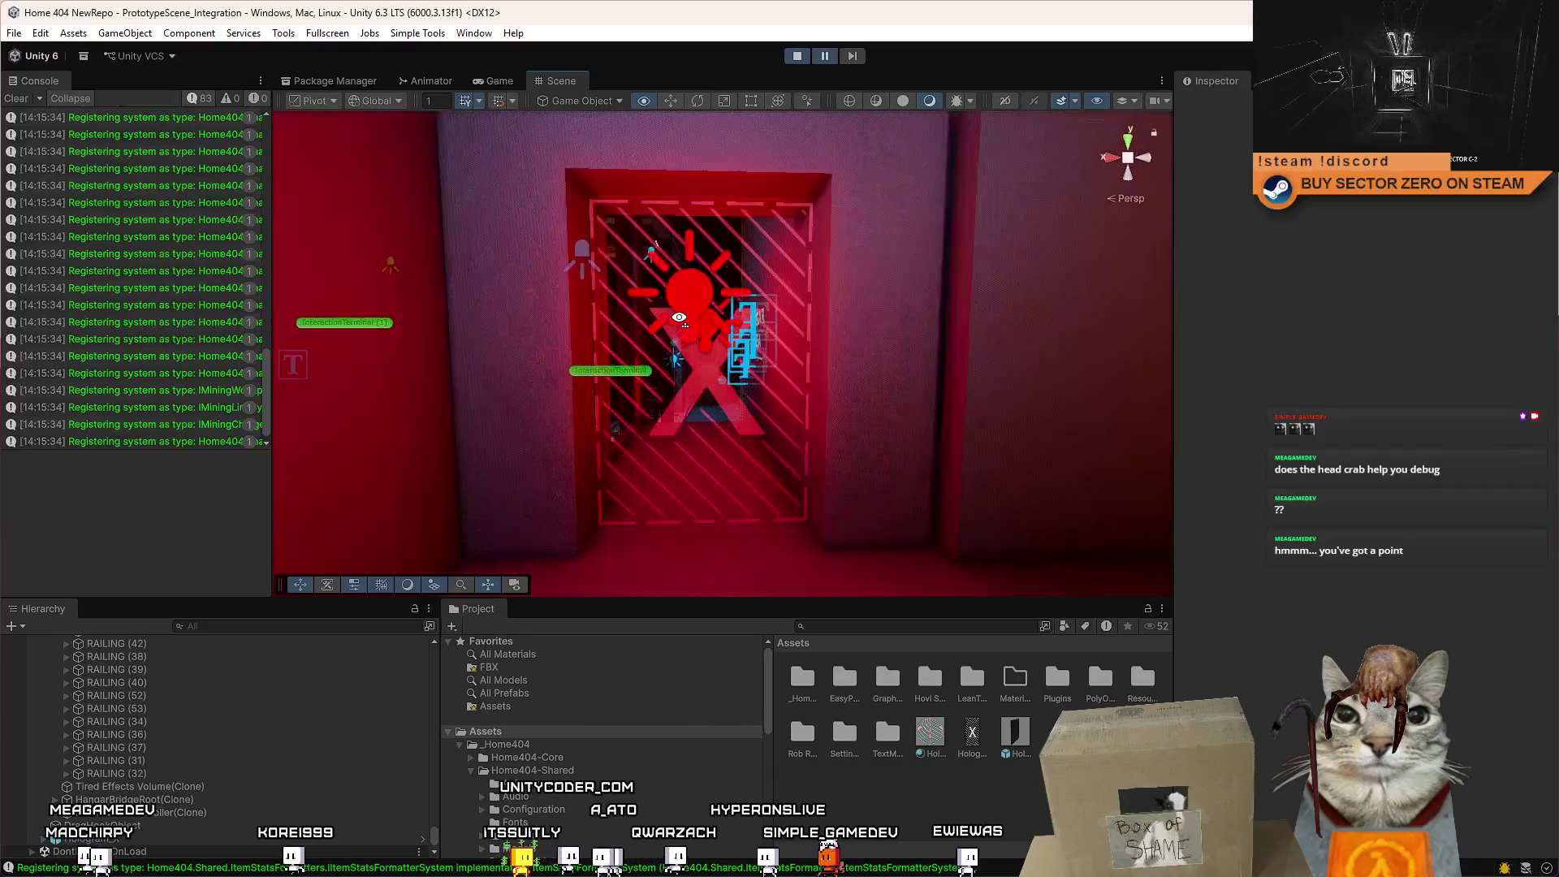
key(w)
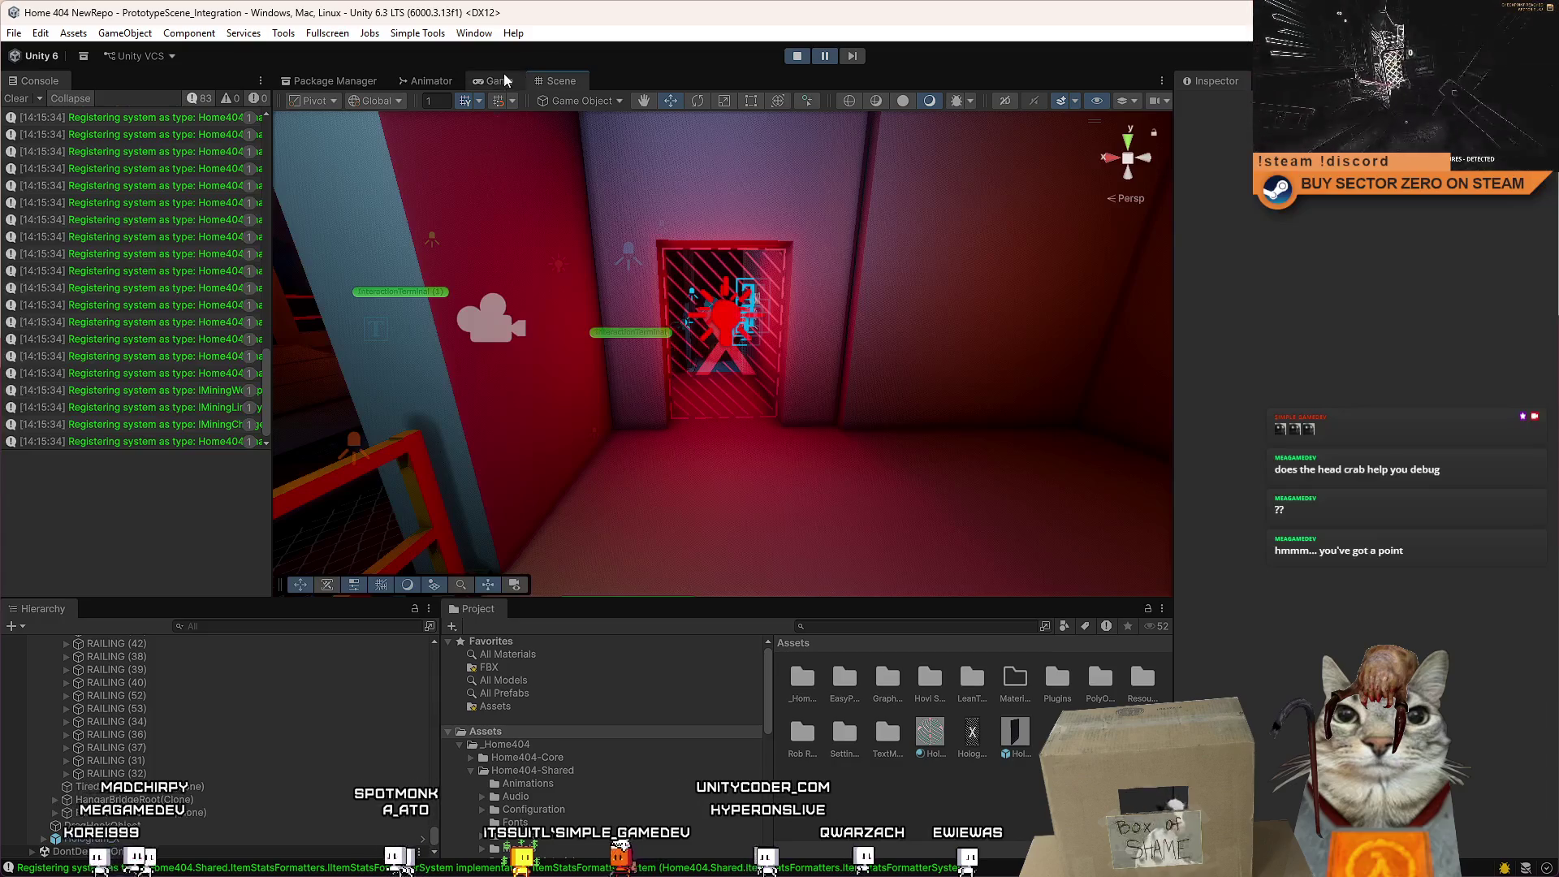
drag(698, 260, 754, 262)
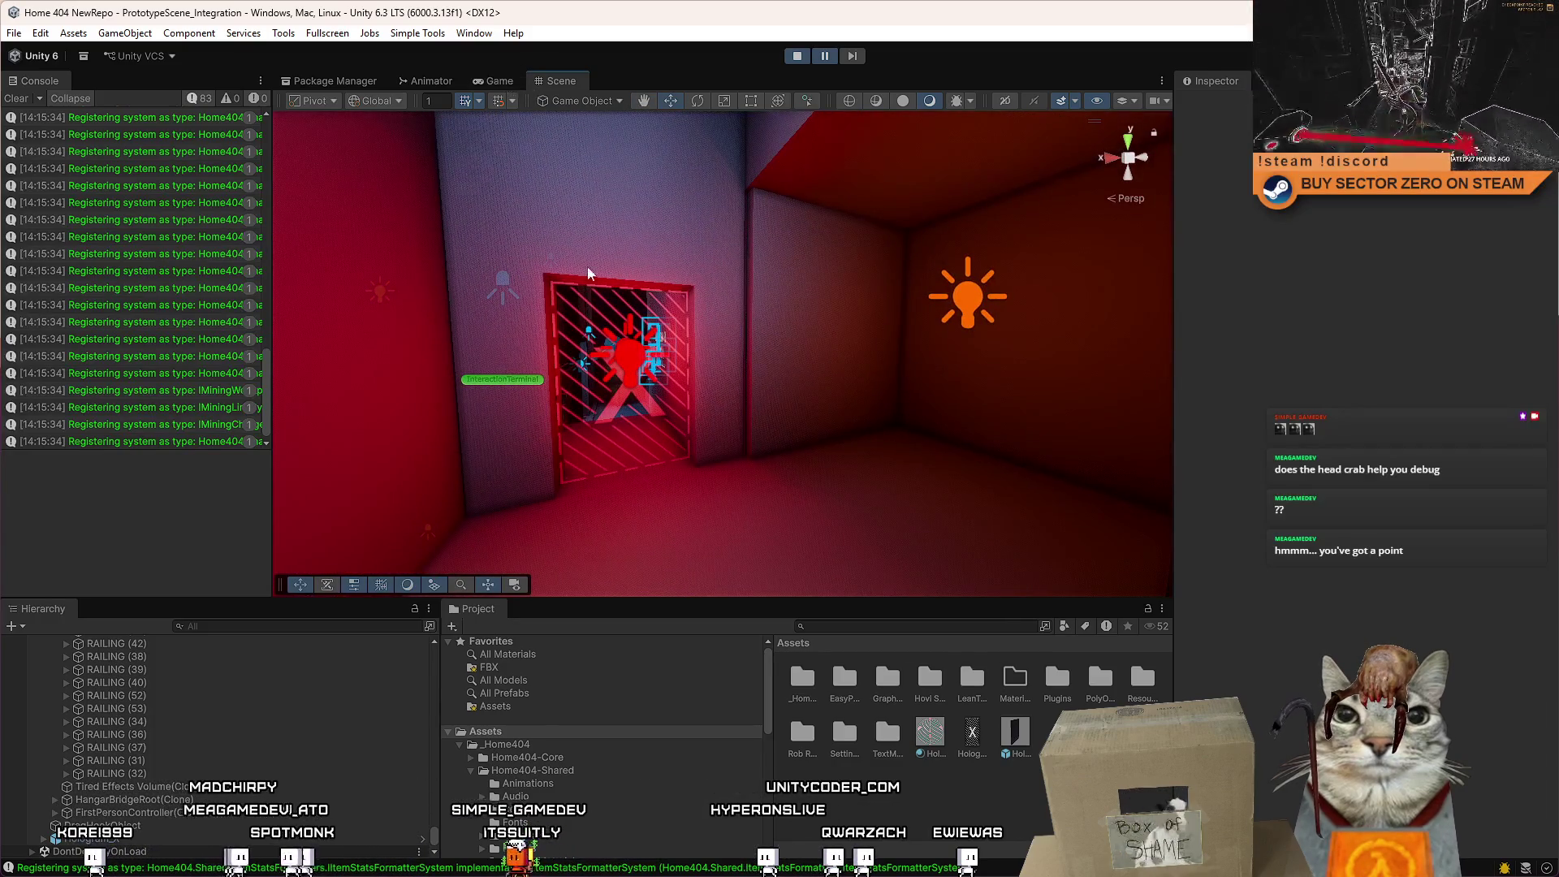
mouse_move(587, 267)
mouse_down()
mouse_move(837, 159)
mouse_move(687, 264)
mouse_move(638, 323)
mouse_move(586, 311)
mouse_up()
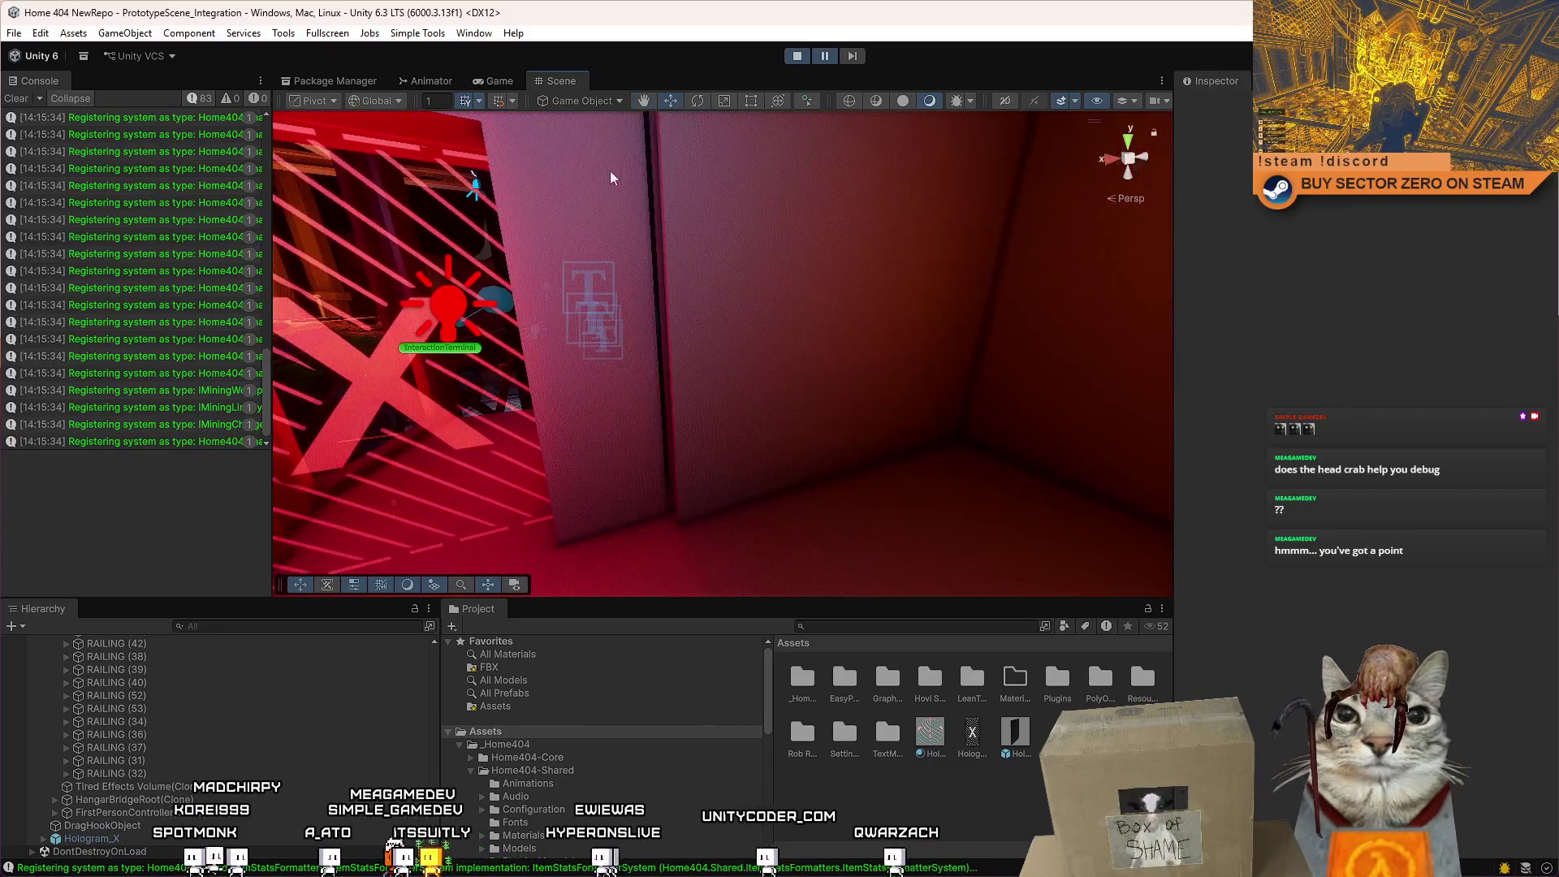
Create a new cube via GameObject > 3D Object > Cube.
click(125, 32)
mouse_move(168, 145)
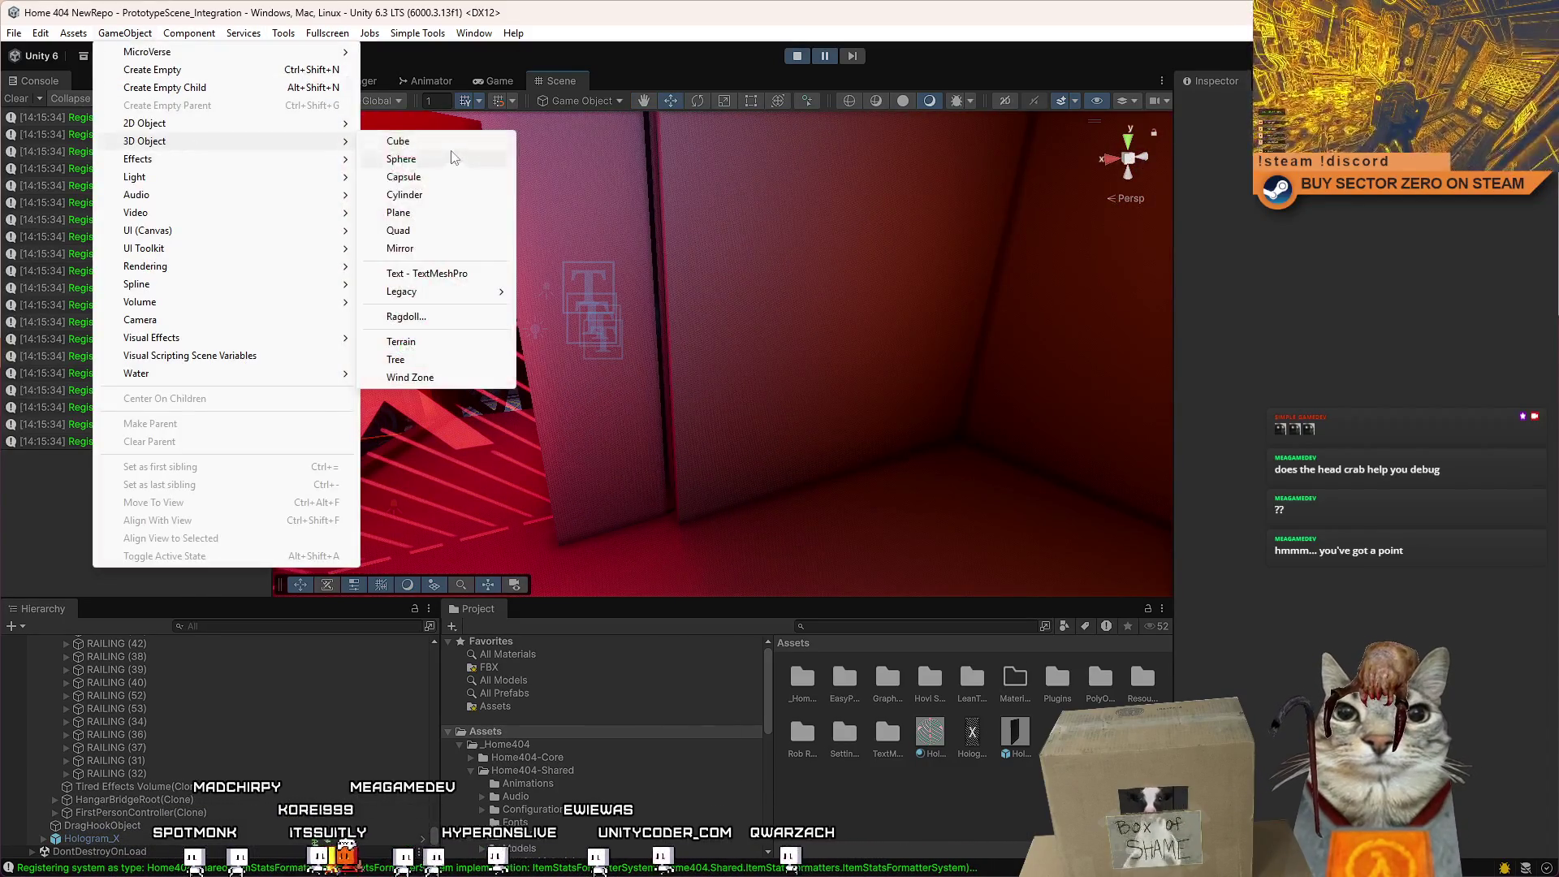
click(422, 142)
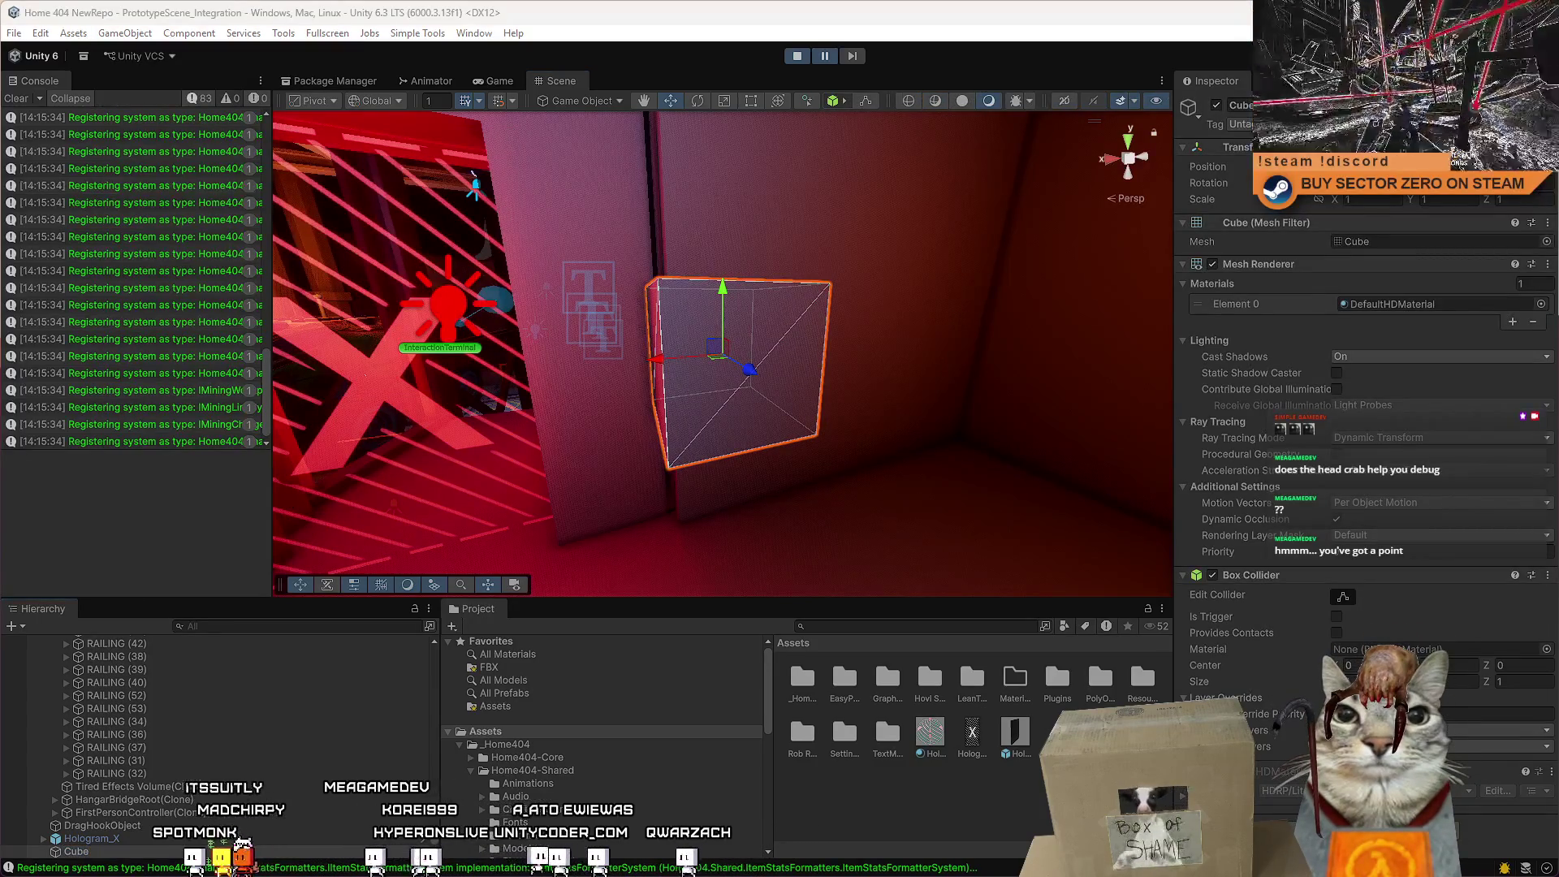
drag(0, 122, 0, 122)
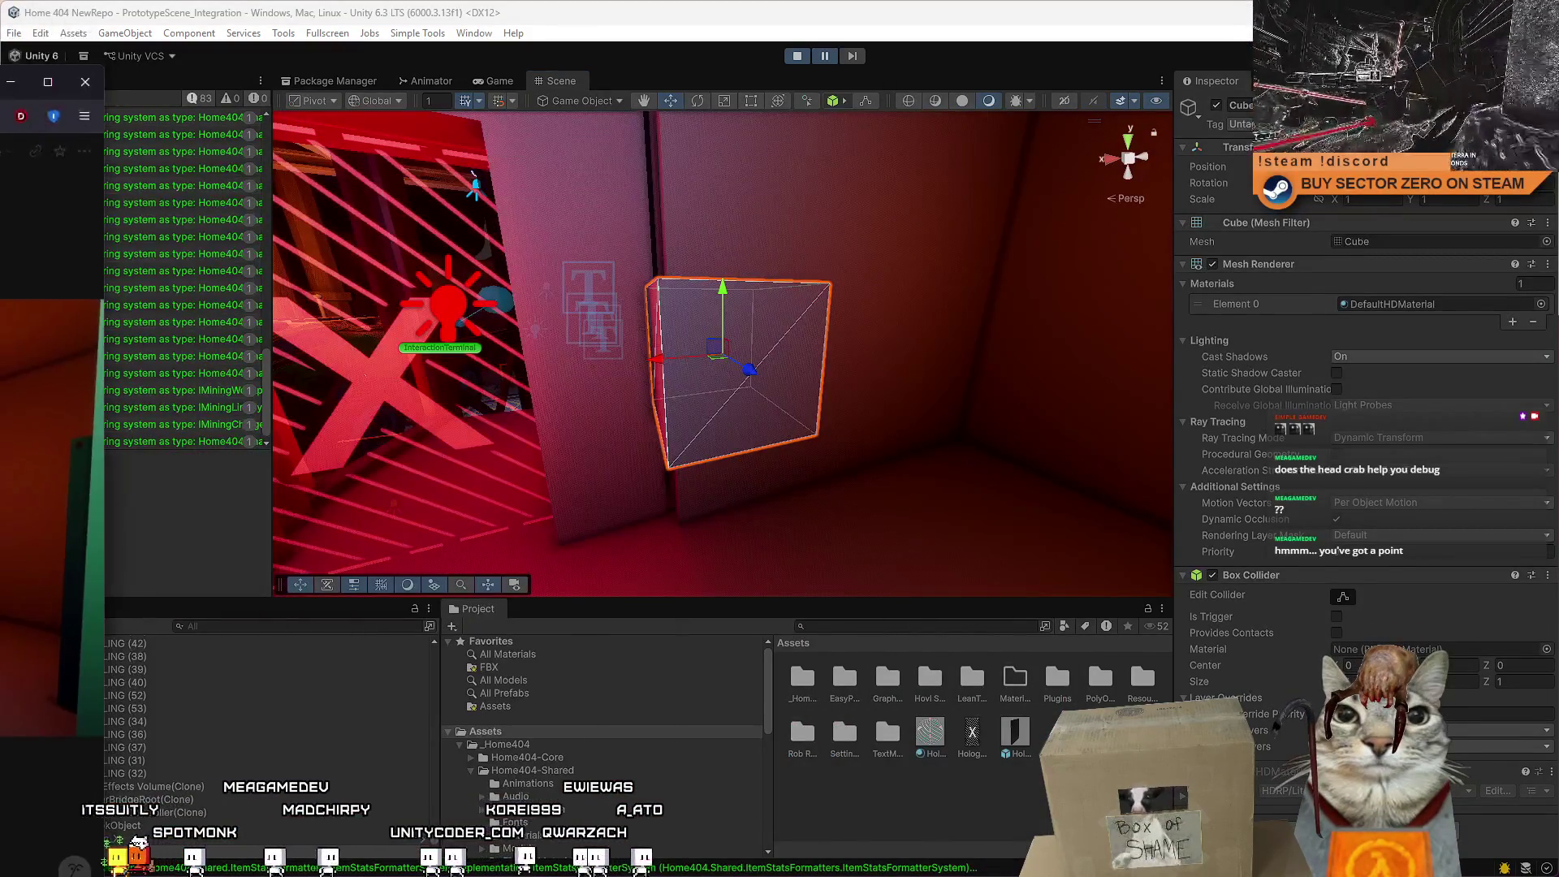
Flatten the cube into a thin slab with Scale Z about 0.066, undoing the X stretch.
key(f)
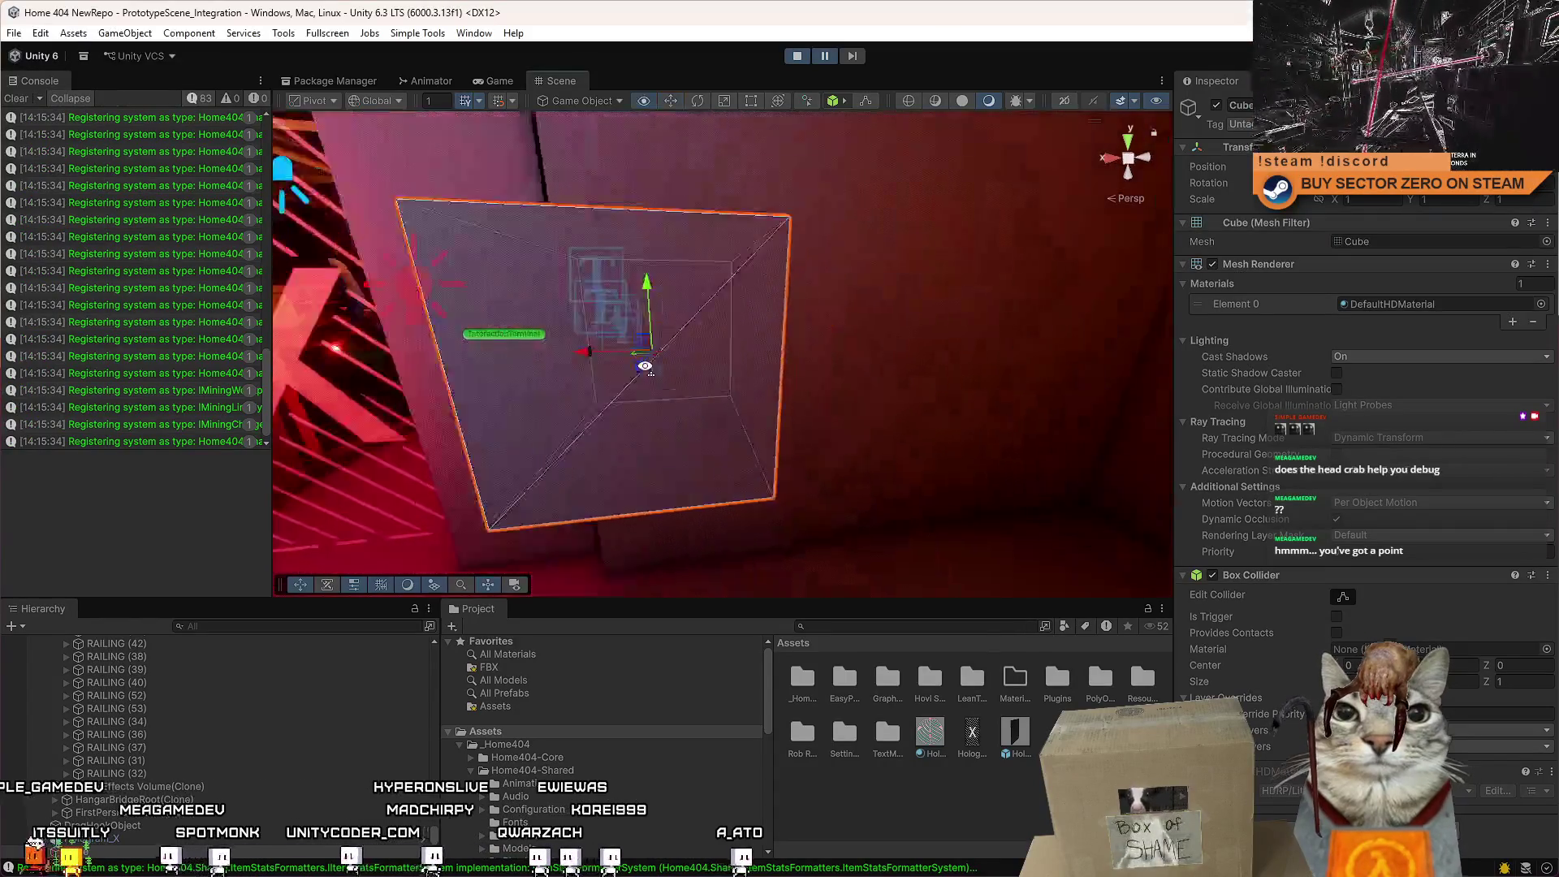
drag(645, 366, 957, 436)
scroll(822, 355, down, 5)
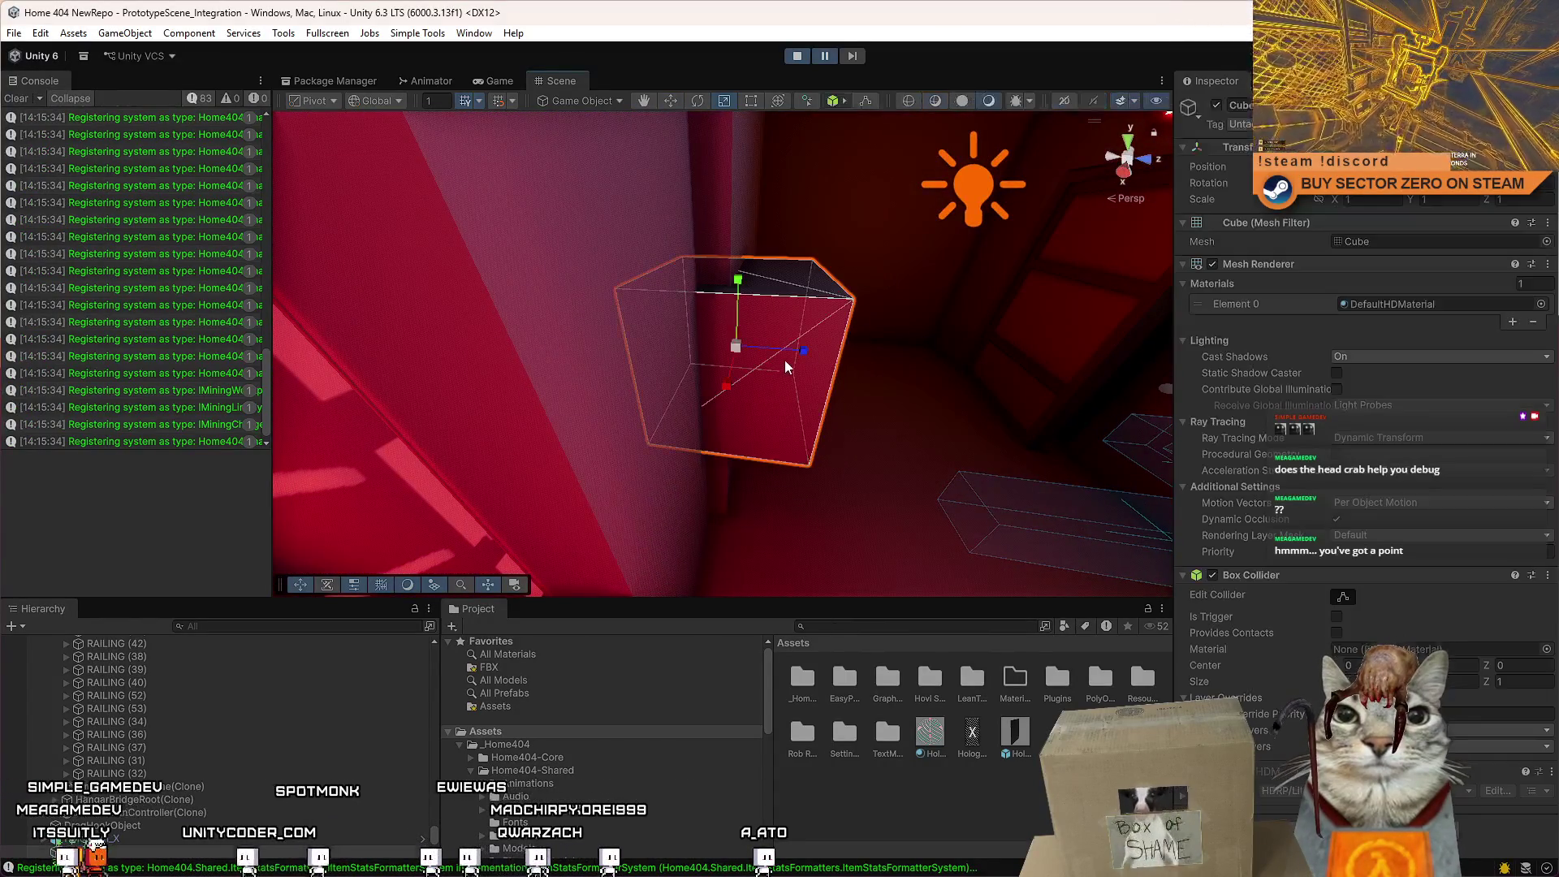
drag(784, 359, 747, 364)
mouse_move(686, 363)
mouse_down()
mouse_move(617, 317)
mouse_move(609, 329)
mouse_move(702, 322)
mouse_up()
key(ctrl+z)
key(w)
key(f)
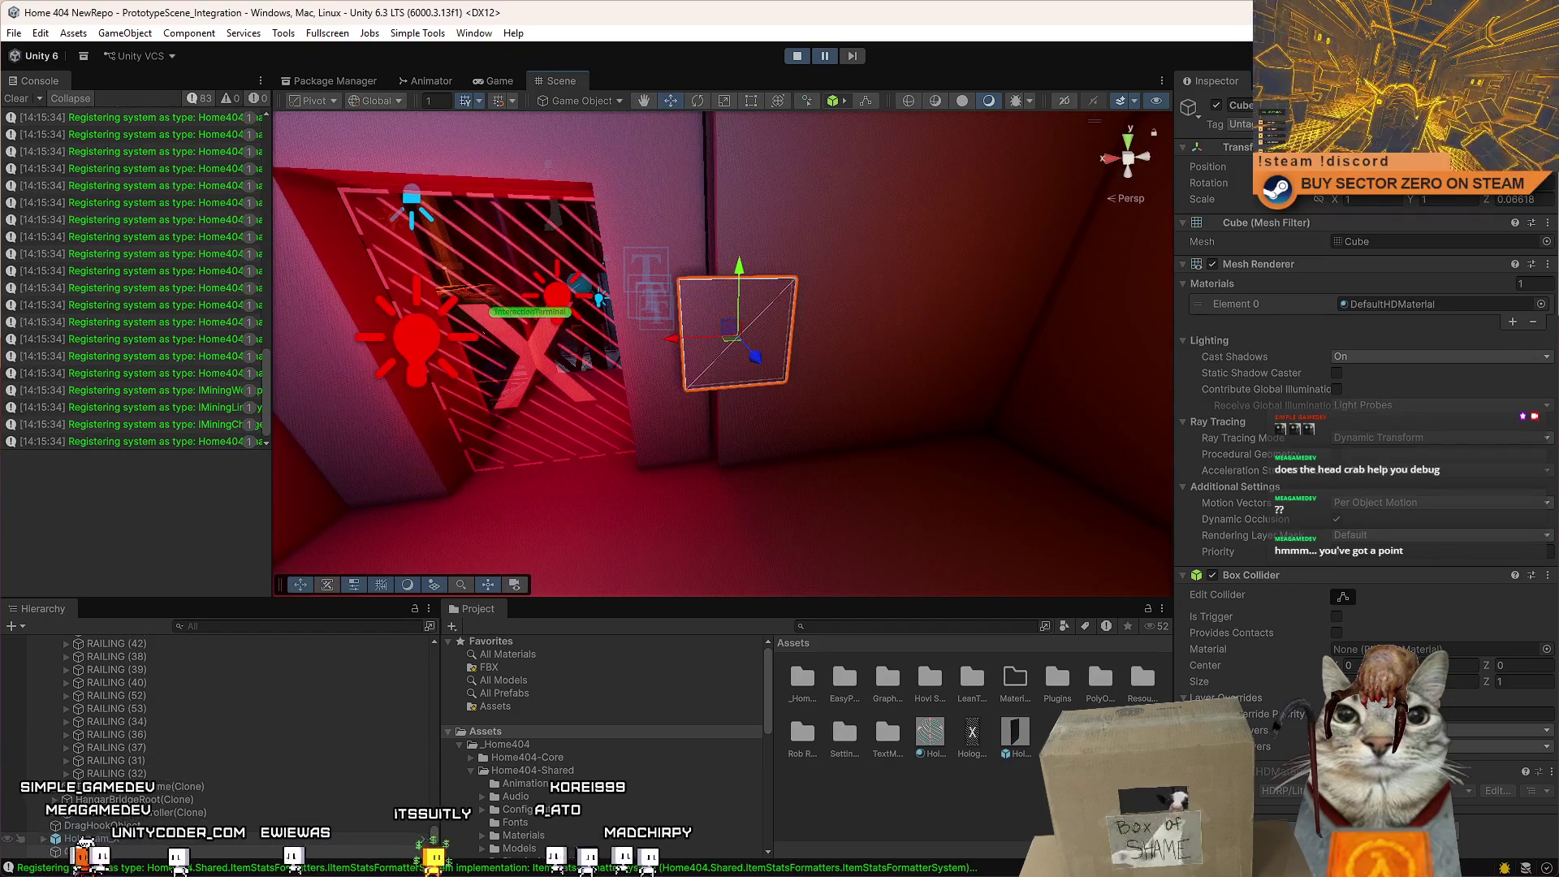
Create an empty GameObject in the Hierarchy and rename it GateFuelControlPanel.
right_click(85, 844)
right_click(85, 845)
click(137, 463)
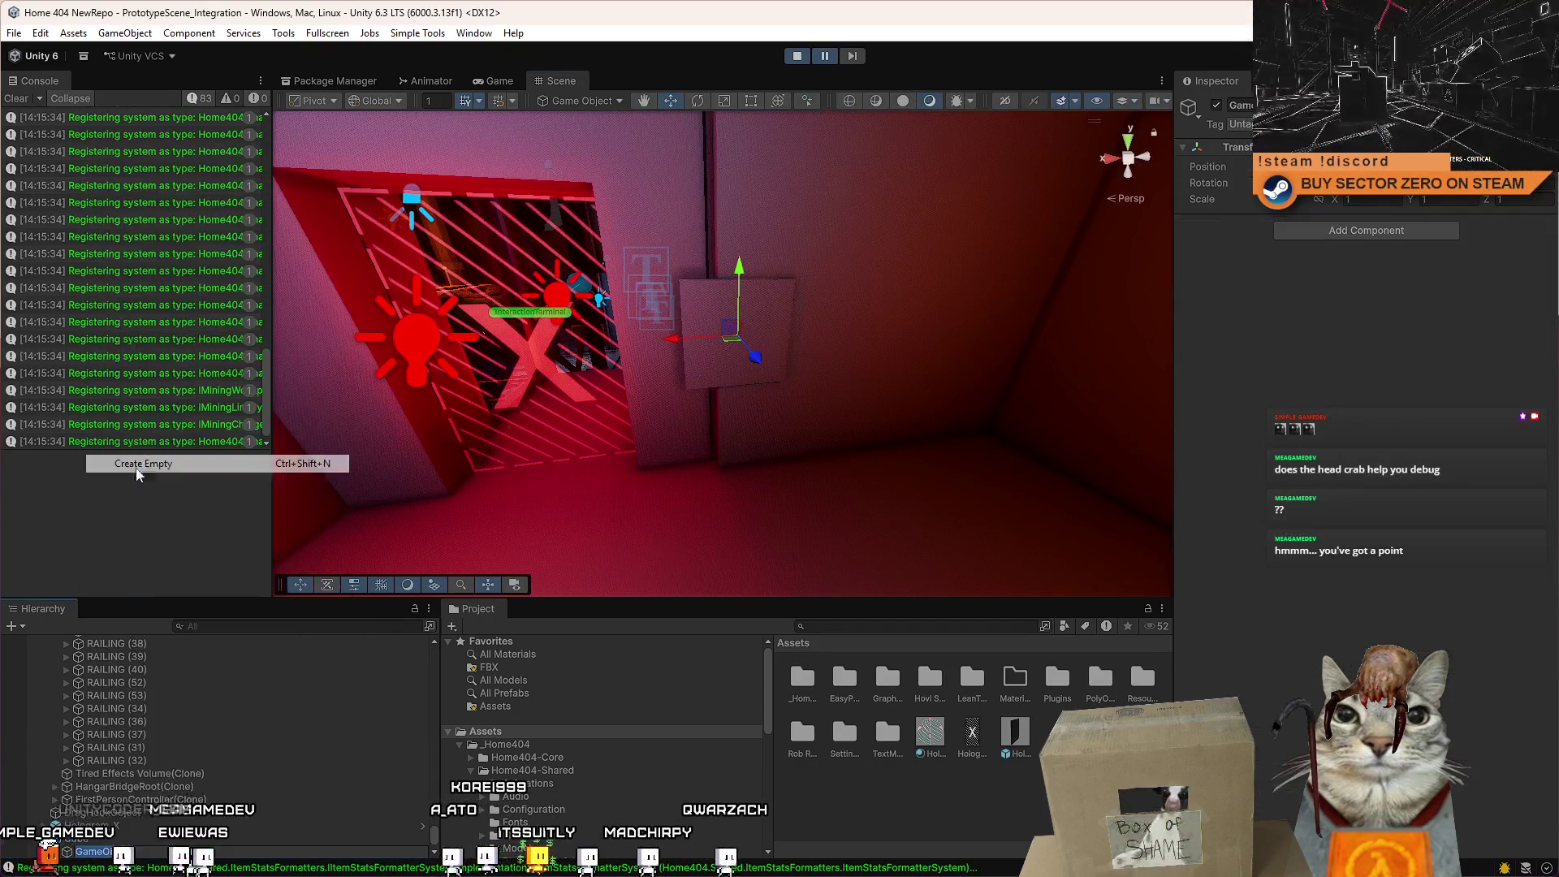
click(90, 851)
click(130, 838)
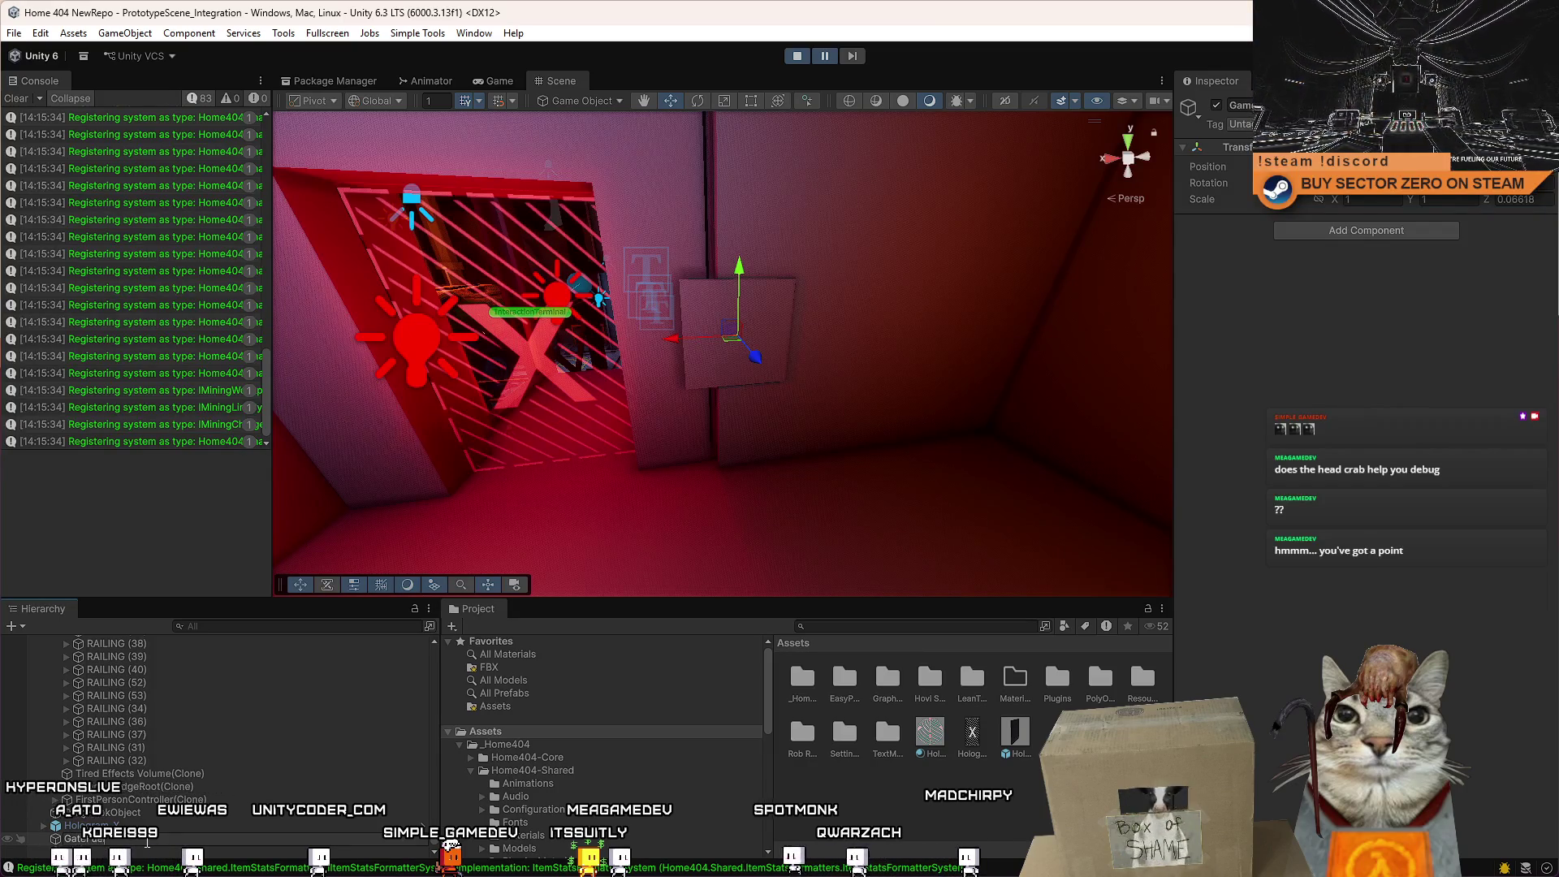
key(Return)
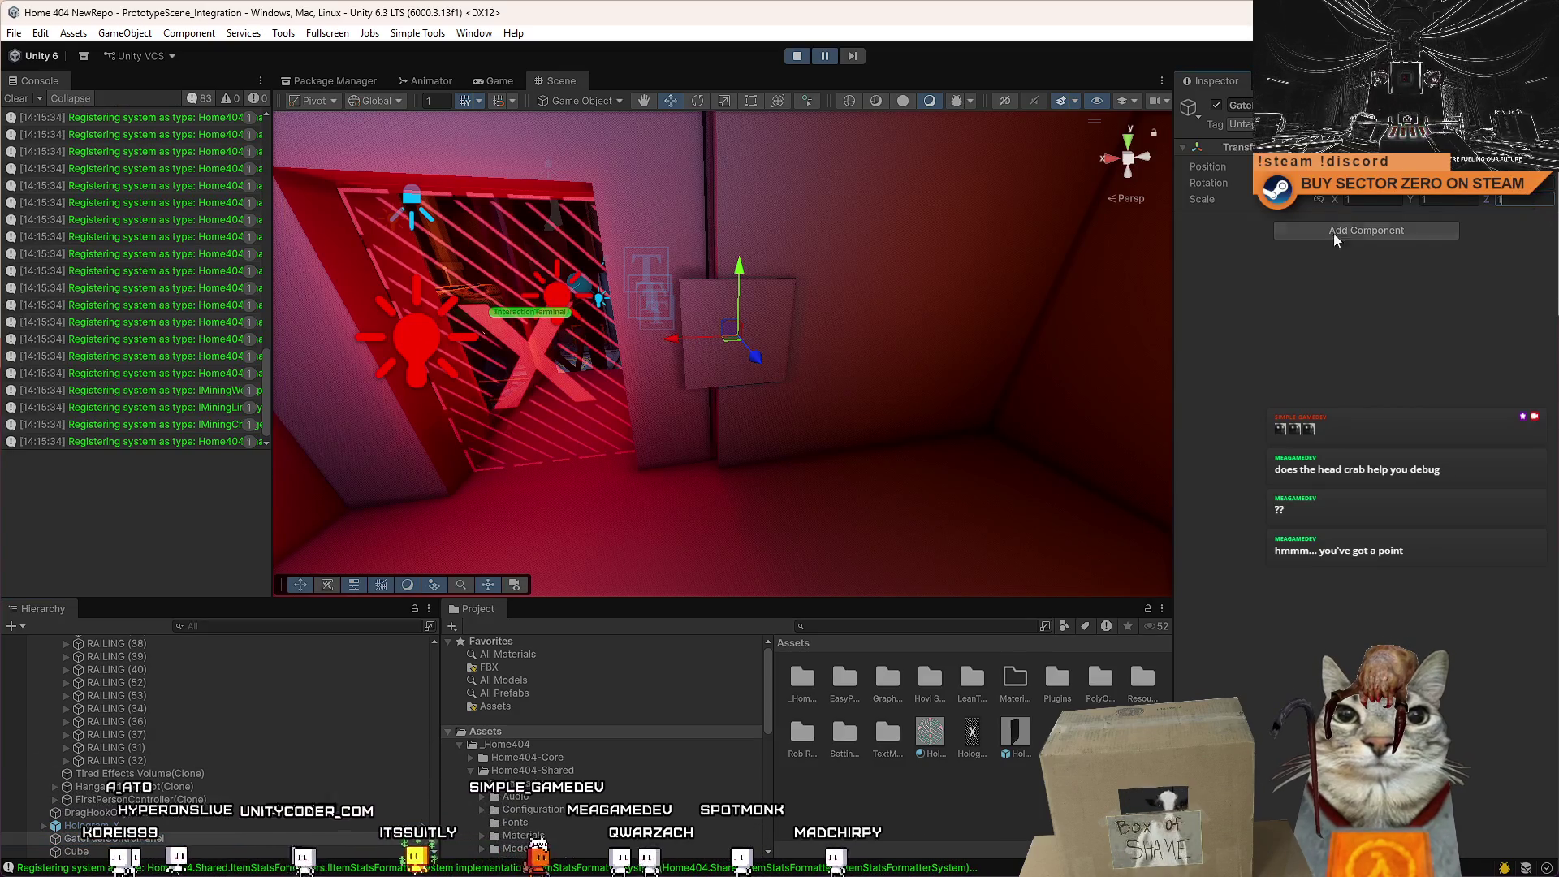
Scale the selected cube copy down into a thin sliver, then a small block.
click(122, 850)
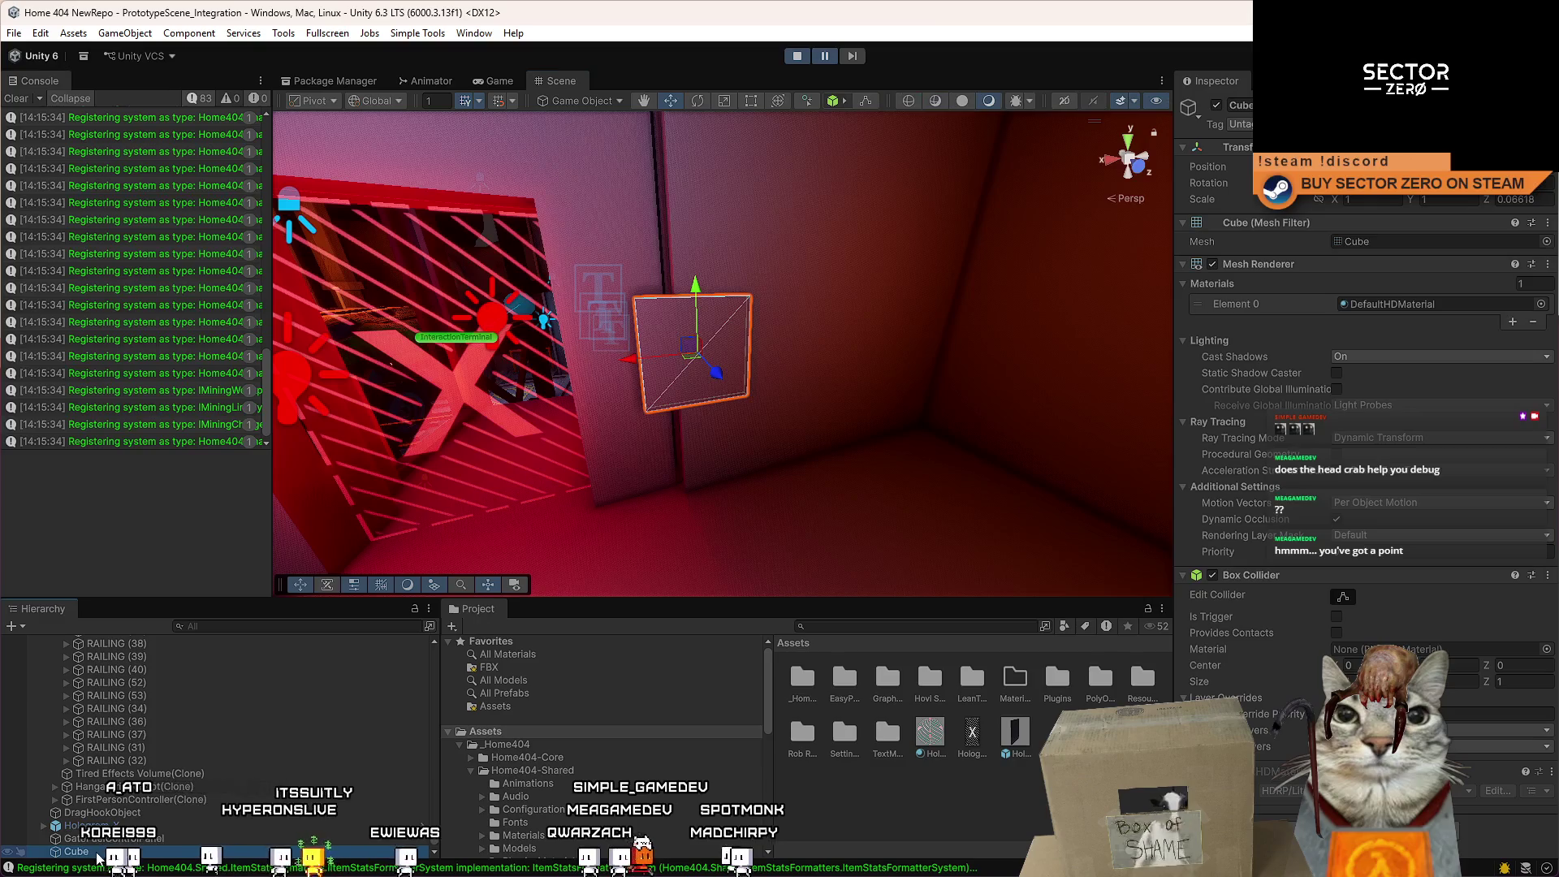
key(f)
key(r)
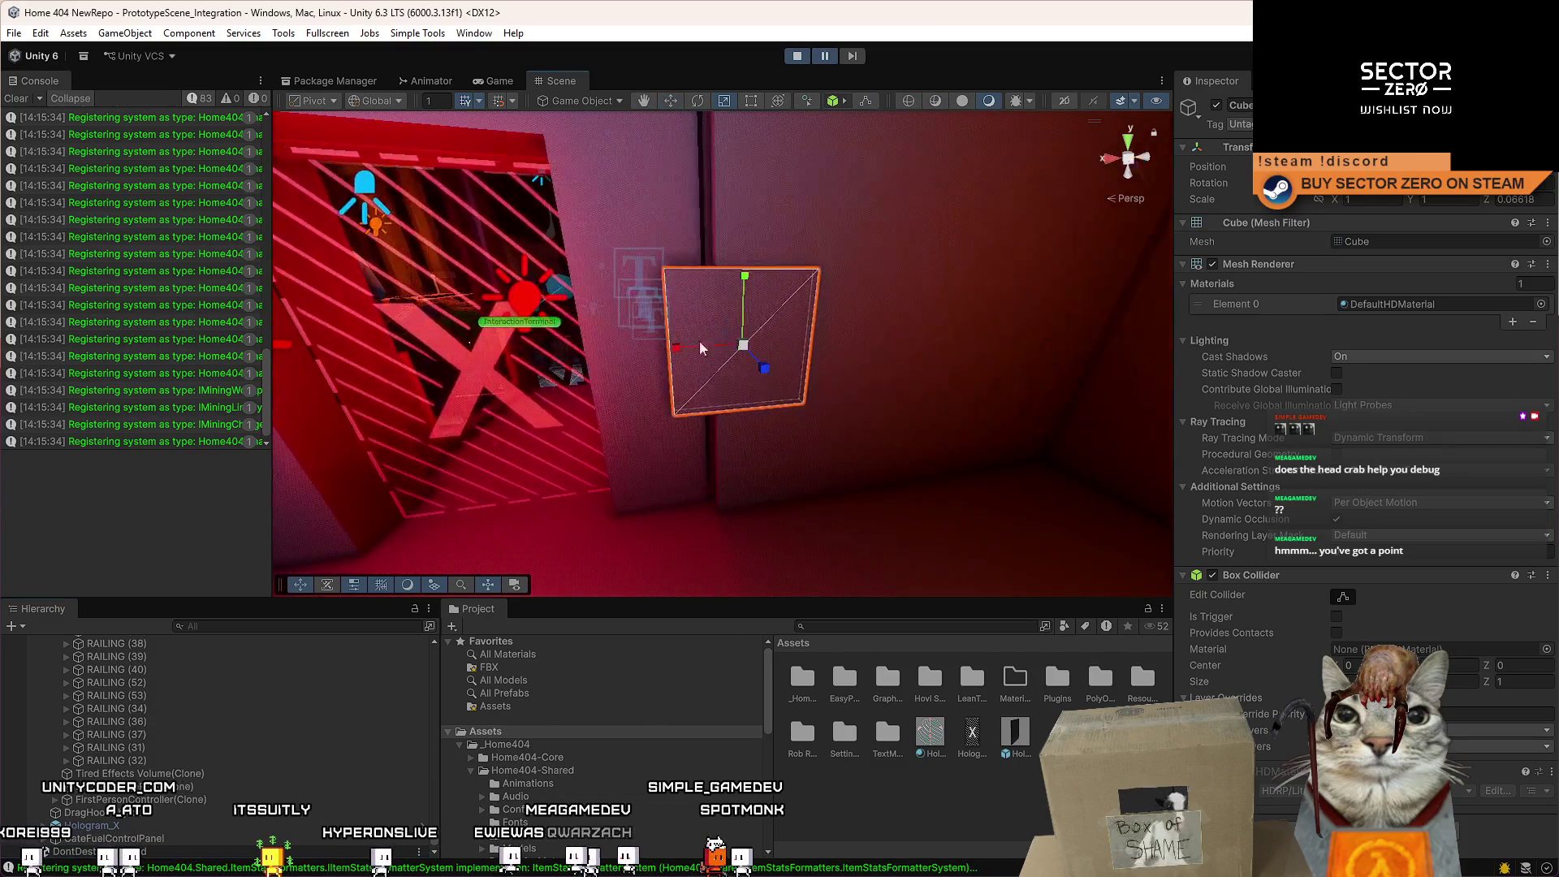
mouse_move(674, 348)
mouse_down()
mouse_move(632, 364)
mouse_move(987, 348)
mouse_move(776, 350)
mouse_up()
key(f)
drag(632, 369, 690, 368)
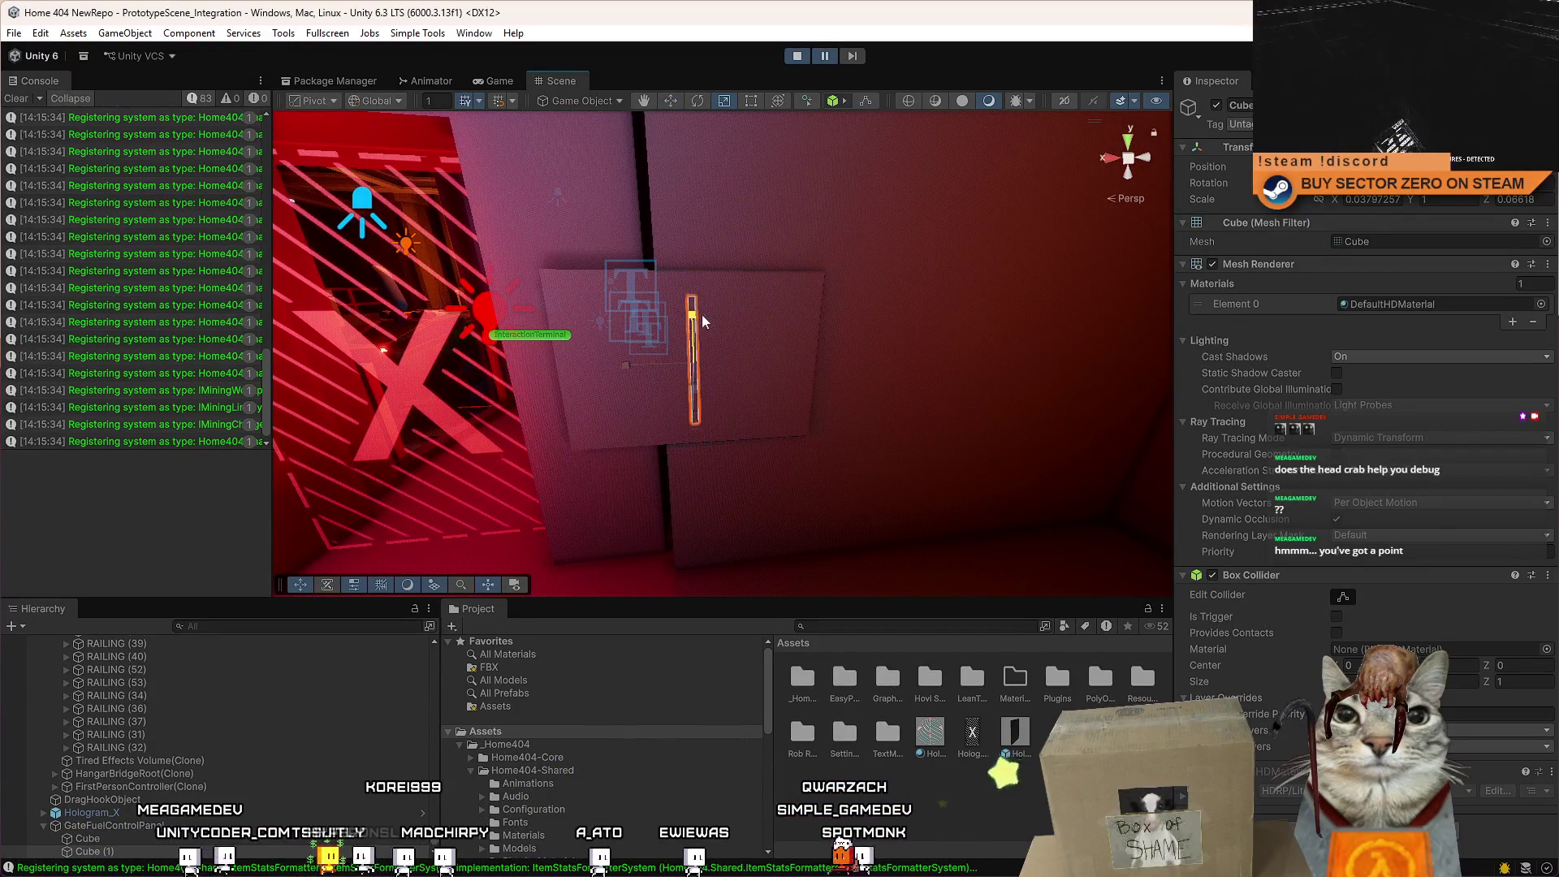
mouse_move(701, 314)
mouse_down()
mouse_move(726, 359)
mouse_move(827, 324)
mouse_up()
Move the small block up to stand upright along the panel's left edge.
key(e)
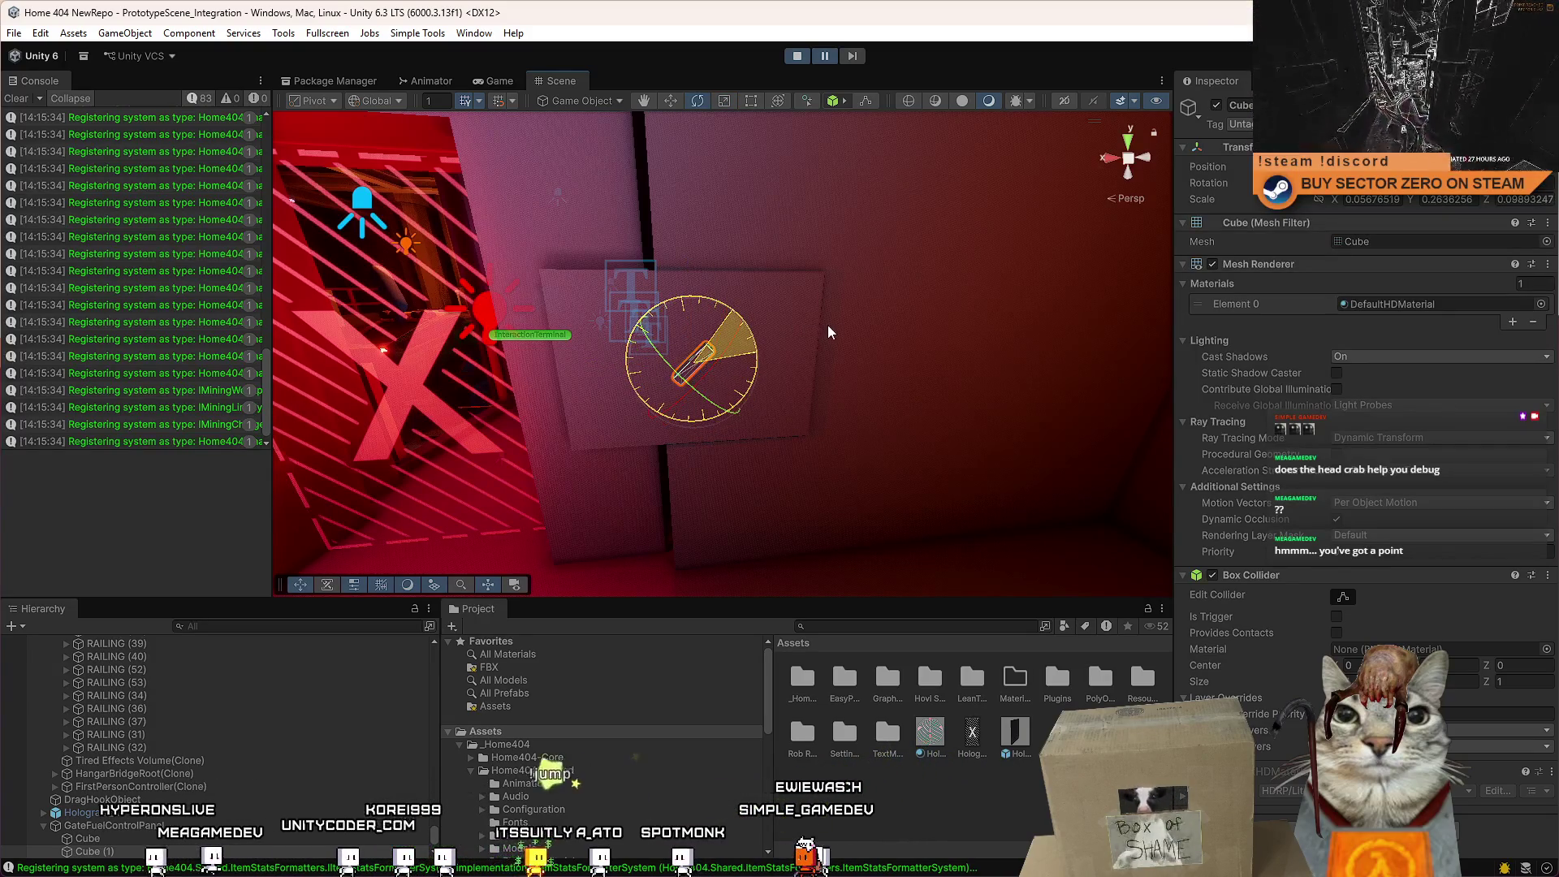
key(w)
mouse_move(689, 386)
mouse_down()
mouse_move(700, 359)
mouse_move(564, 266)
mouse_move(587, 284)
mouse_up()
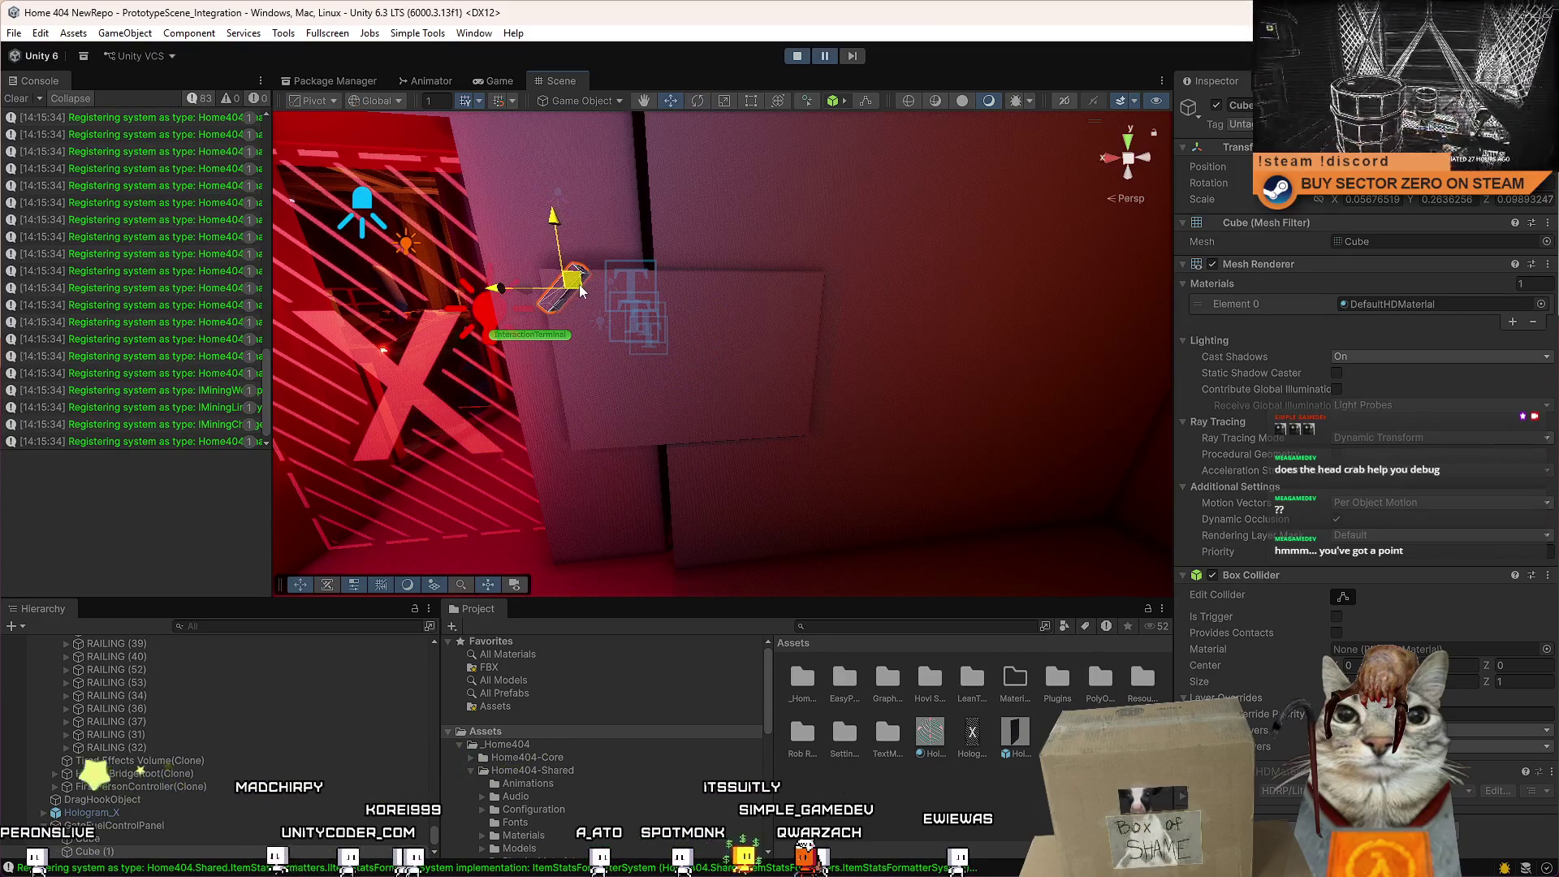
key(f)
mouse_move(710, 359)
mouse_down()
mouse_move(681, 348)
mouse_move(738, 320)
mouse_move(685, 331)
mouse_move(650, 316)
mouse_move(589, 158)
mouse_move(618, 258)
mouse_move(625, 228)
mouse_up()
mouse_move(680, 278)
mouse_down()
mouse_move(647, 202)
mouse_move(650, 260)
mouse_move(672, 292)
mouse_move(743, 262)
mouse_move(668, 244)
mouse_move(617, 341)
mouse_move(617, 256)
mouse_move(754, 281)
mouse_move(796, 261)
mouse_move(994, 274)
mouse_up()
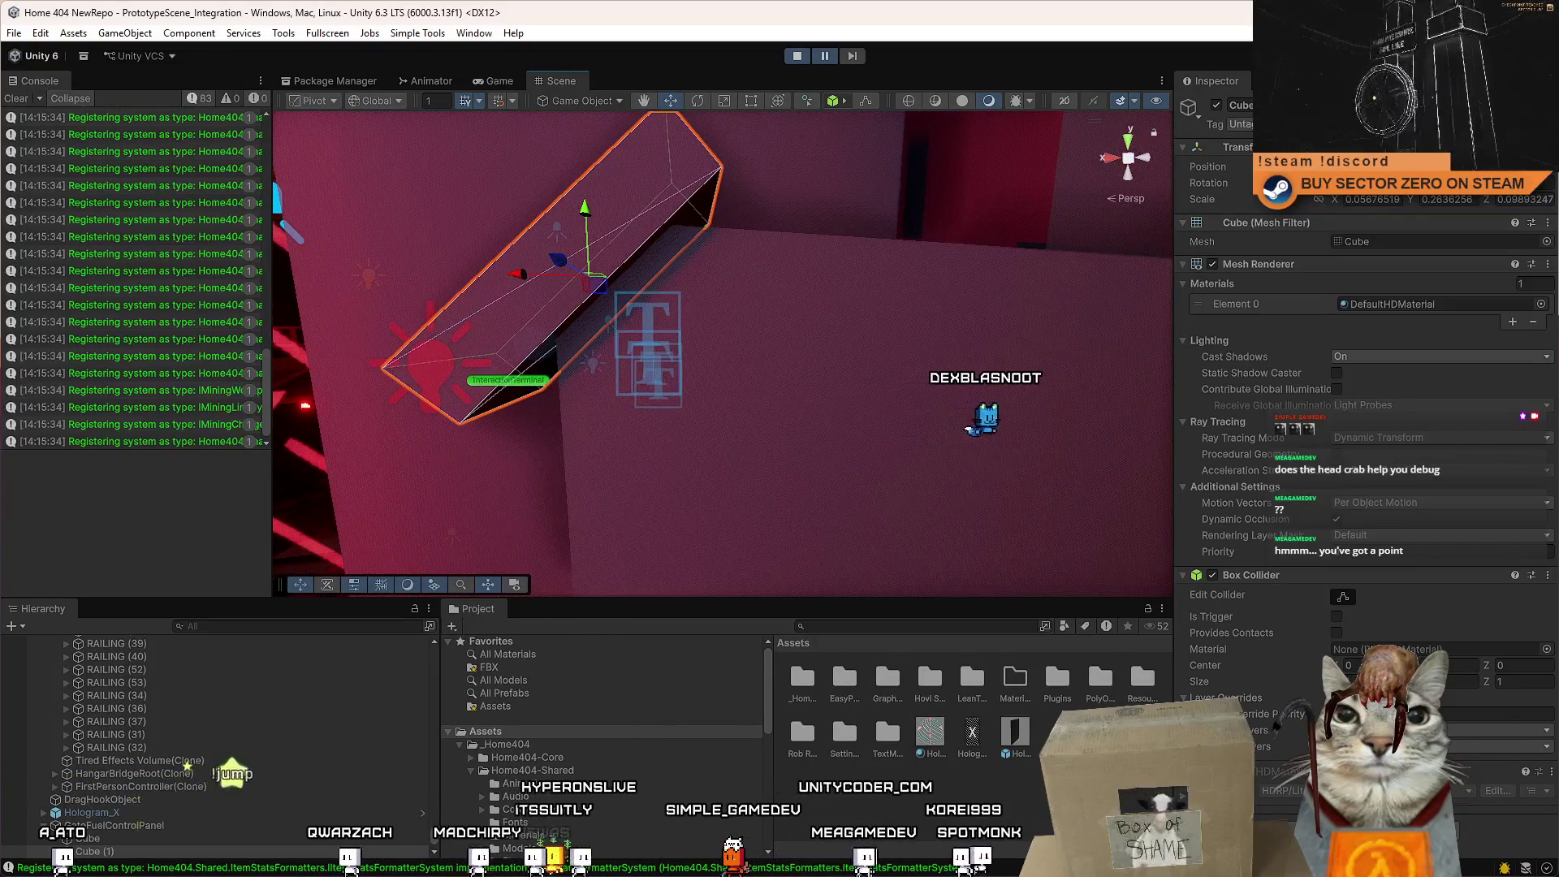
mouse_move(742, 302)
mouse_down()
mouse_move(642, 345)
mouse_move(690, 328)
mouse_move(701, 298)
mouse_up()
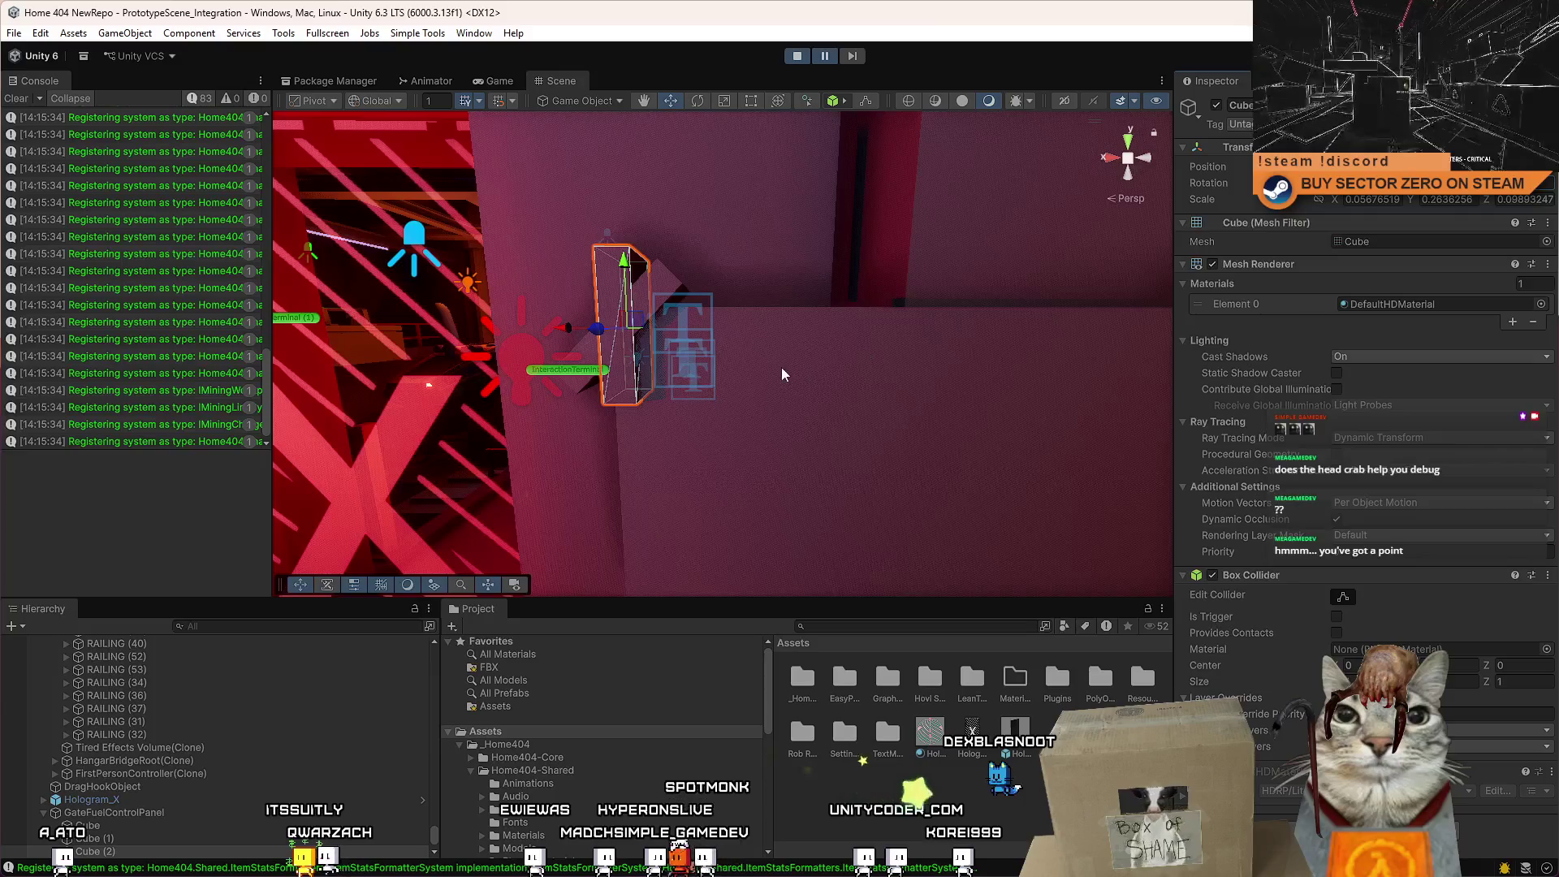
mouse_move(781, 367)
mouse_down()
mouse_move(735, 349)
mouse_move(750, 341)
mouse_up()
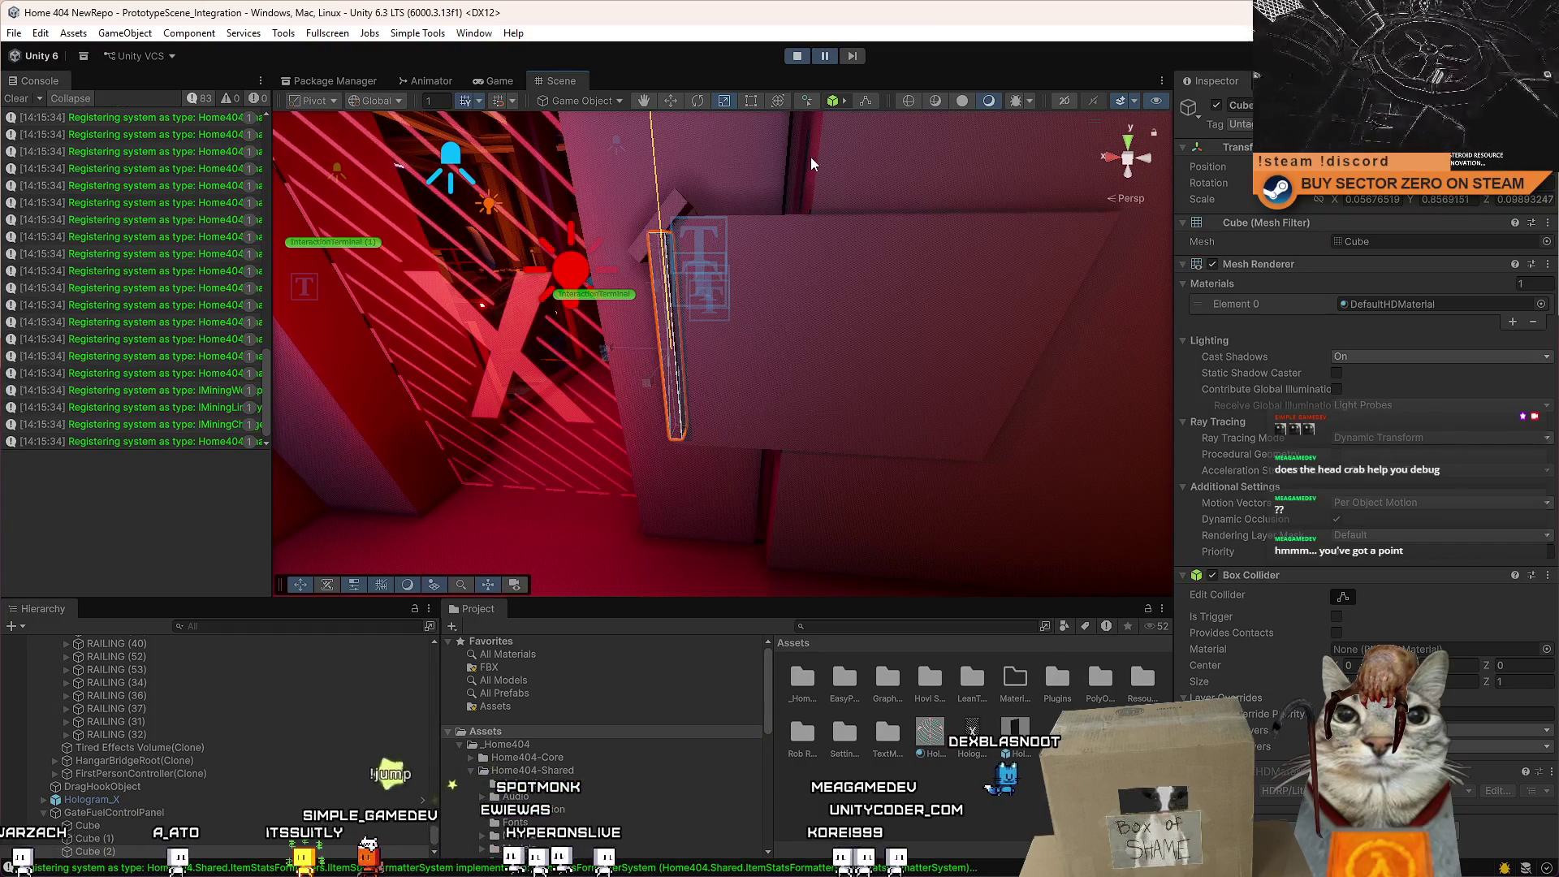
Select the thin strip at the panel's left edge and move it down beside the panel.
drag(817, 153, 870, 124)
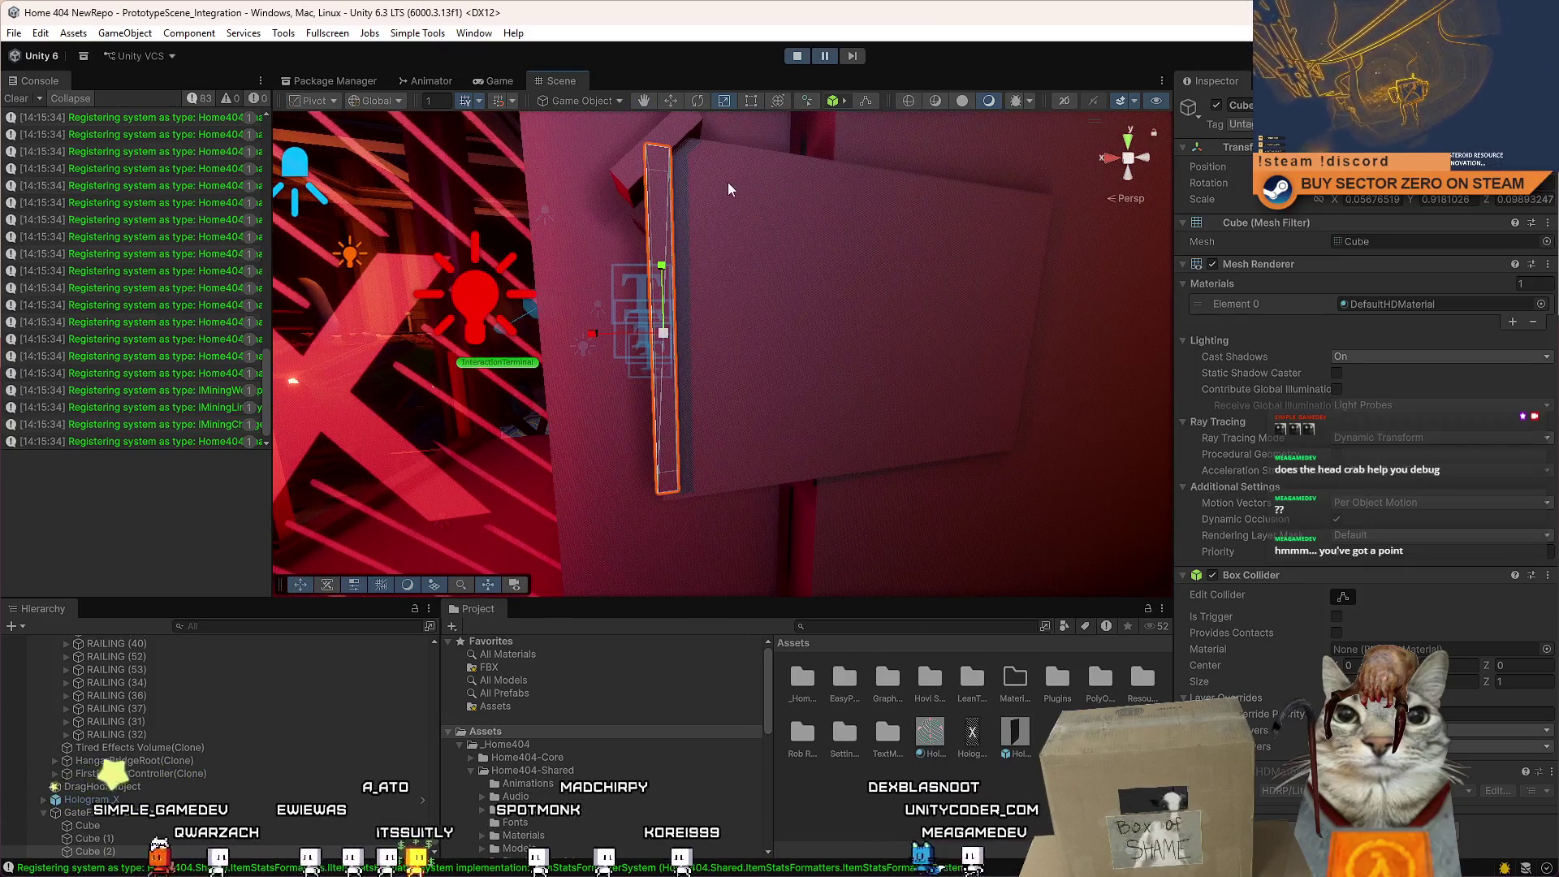
click(806, 220)
key(f)
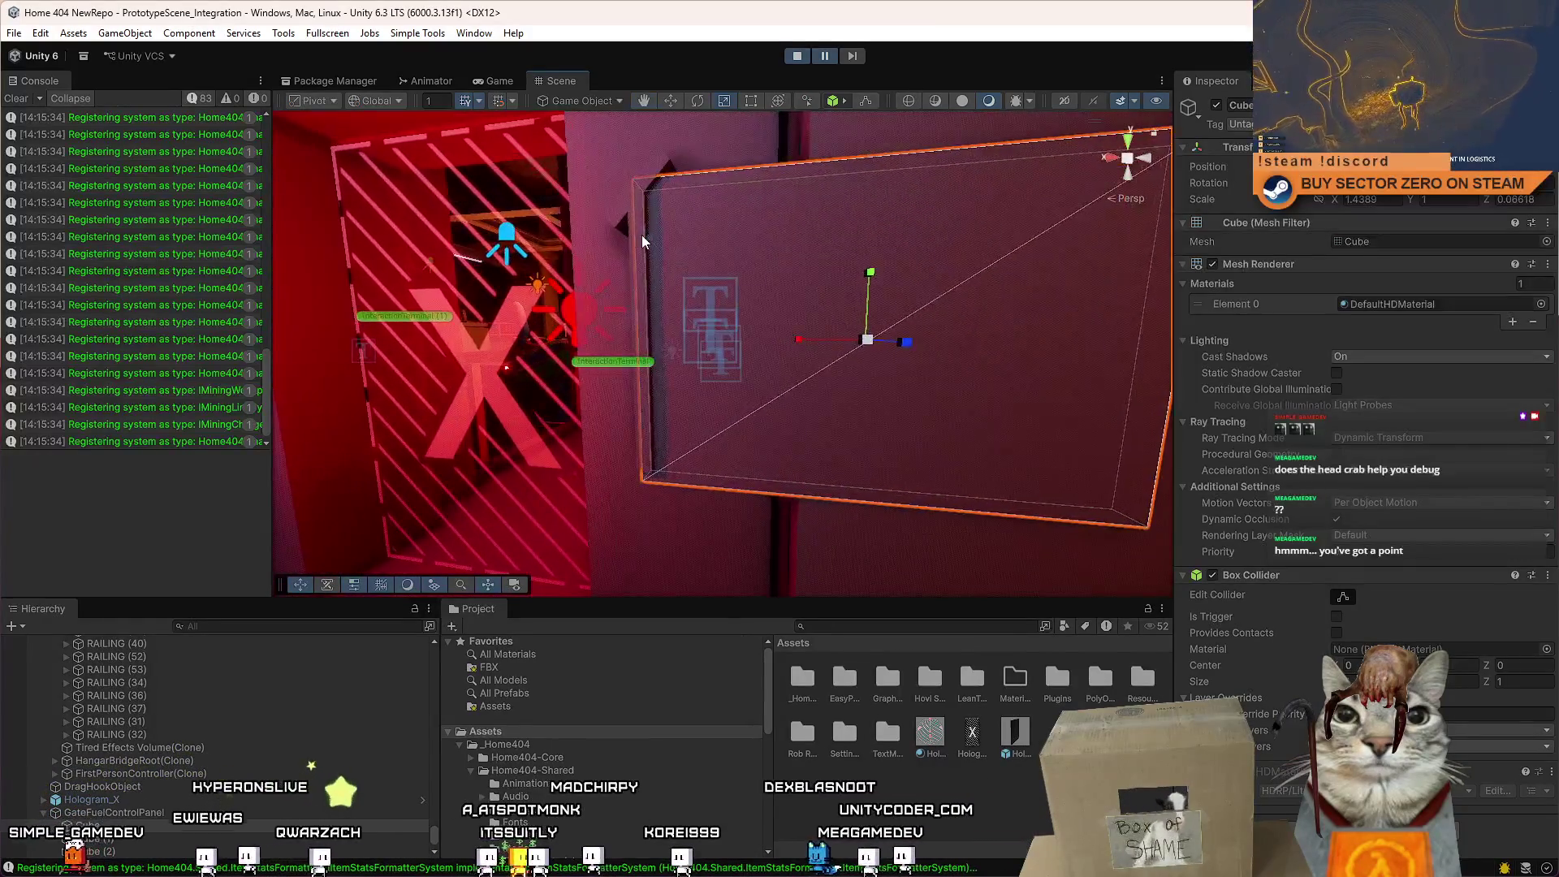
click(642, 238)
click(645, 235)
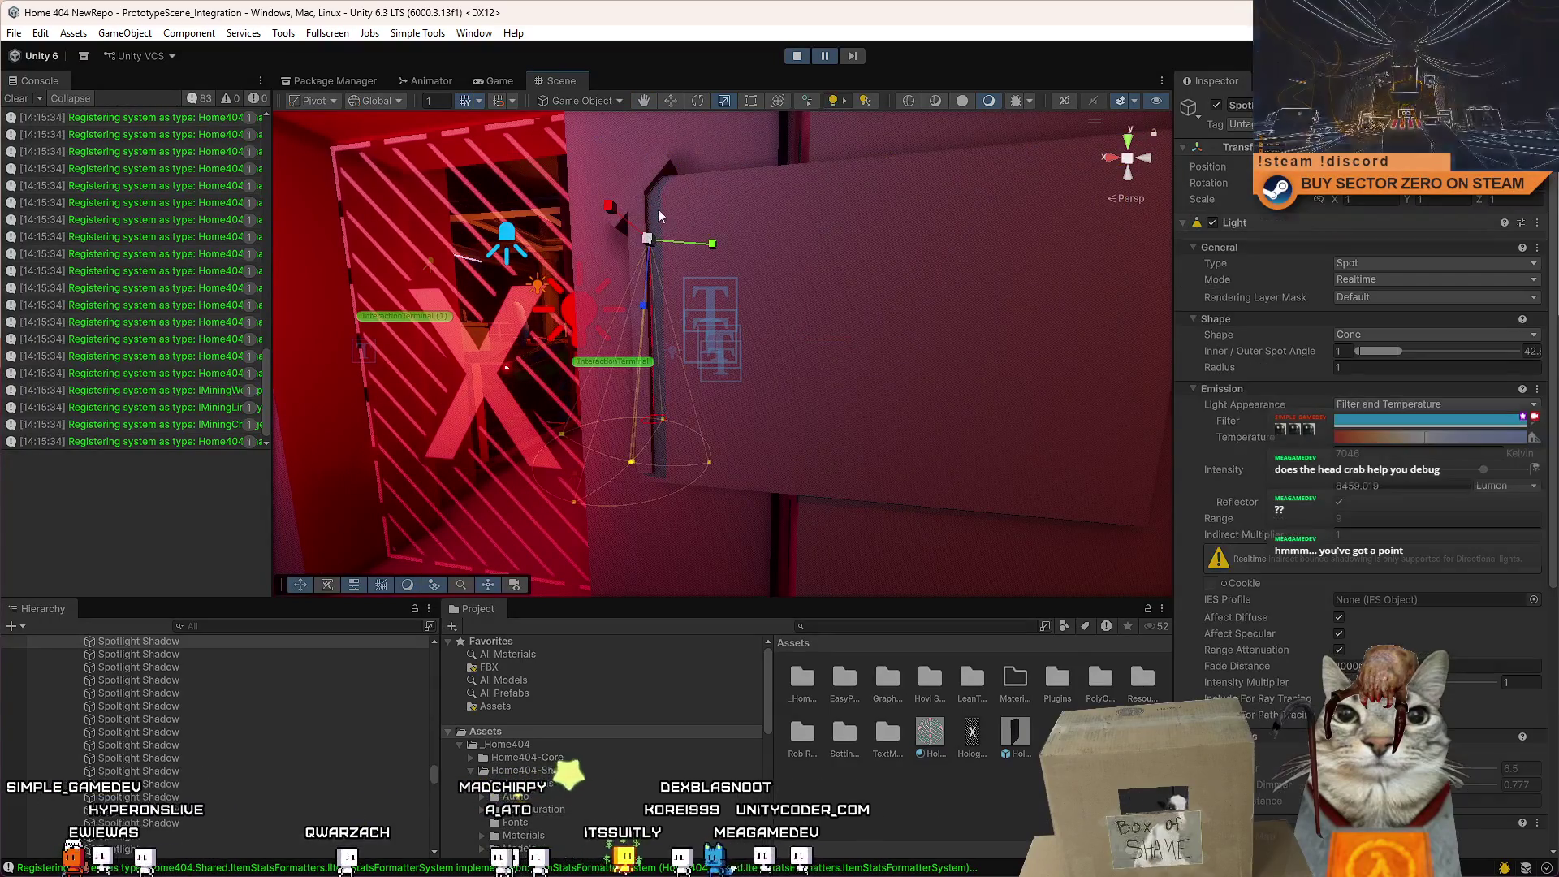
mouse_move(651, 193)
mouse_down()
mouse_move(597, 281)
mouse_move(630, 230)
mouse_up()
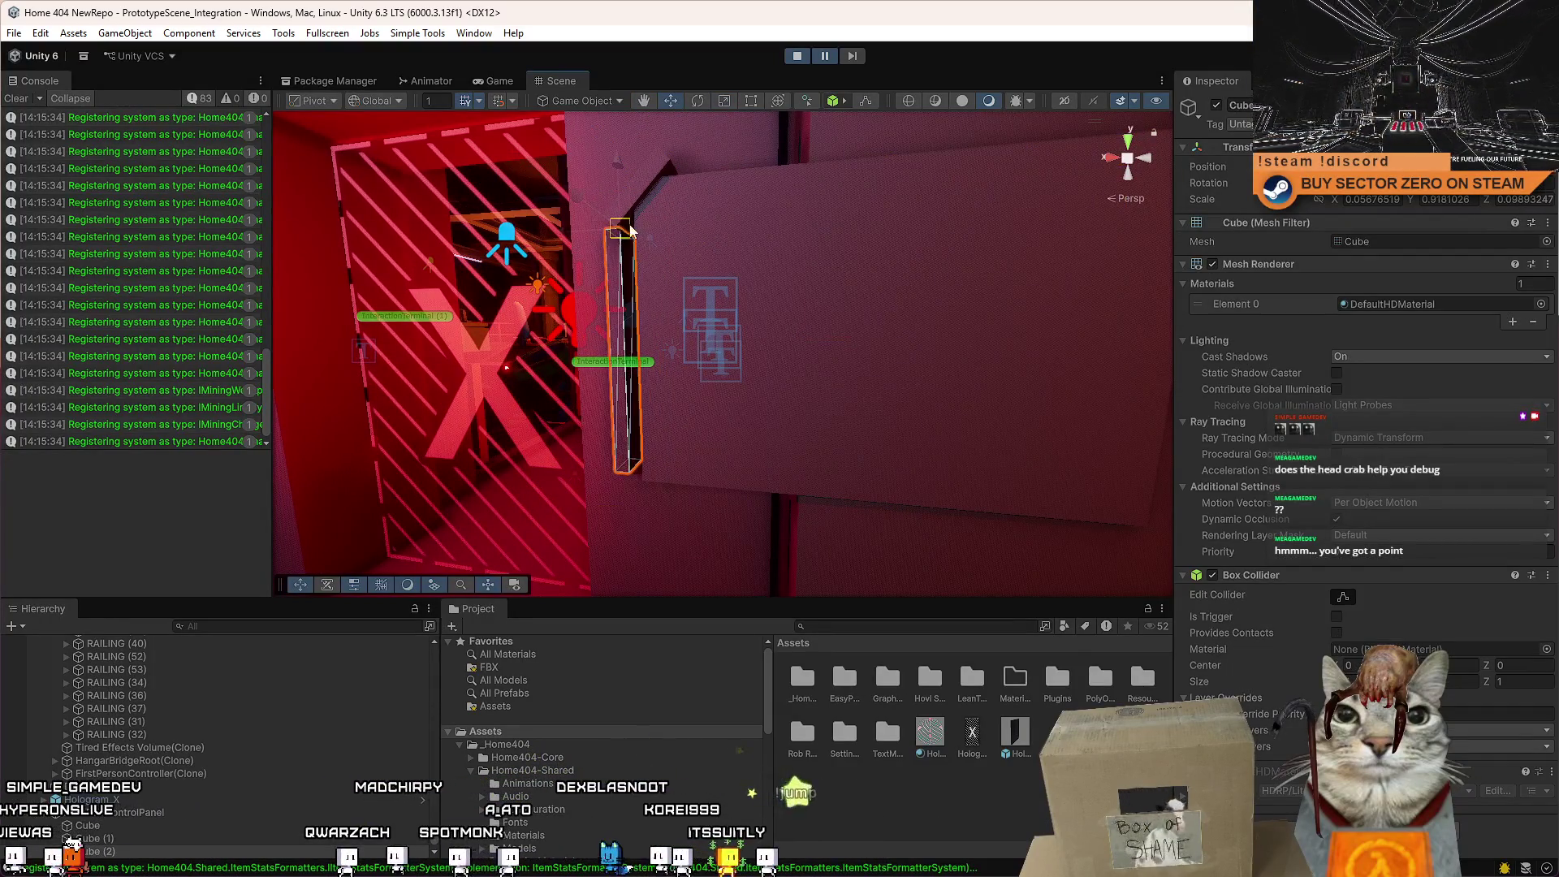
scroll(630, 234, up, 5)
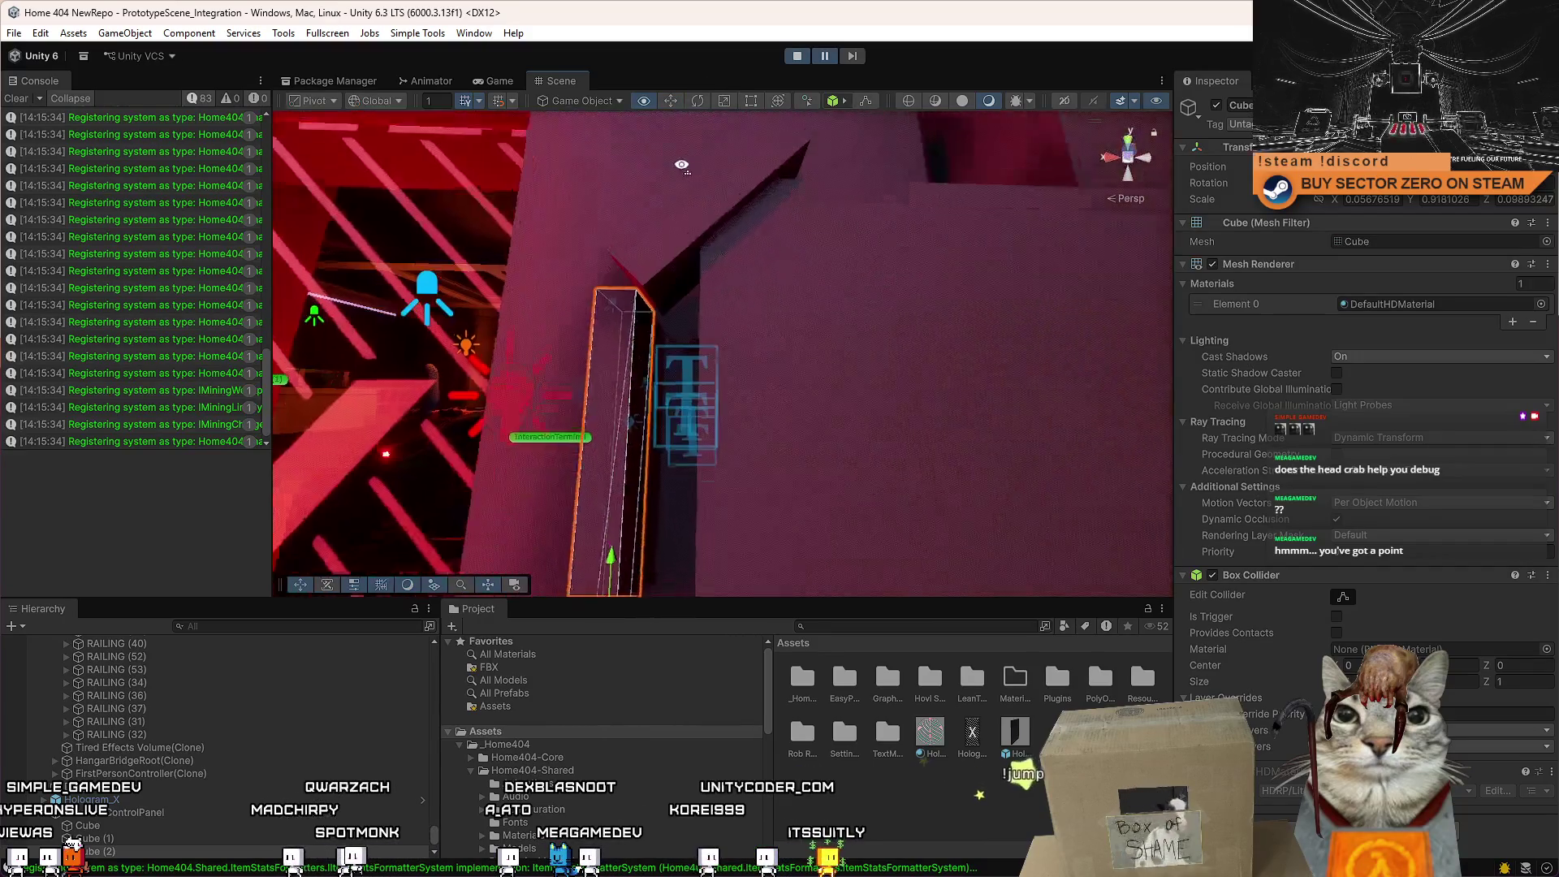
mouse_move(800, 252)
mouse_down()
mouse_move(885, 652)
mouse_move(729, 235)
mouse_move(755, 209)
mouse_move(799, 252)
mouse_move(1023, 256)
mouse_move(941, 270)
mouse_up()
key(ctrl+z)
key(e)
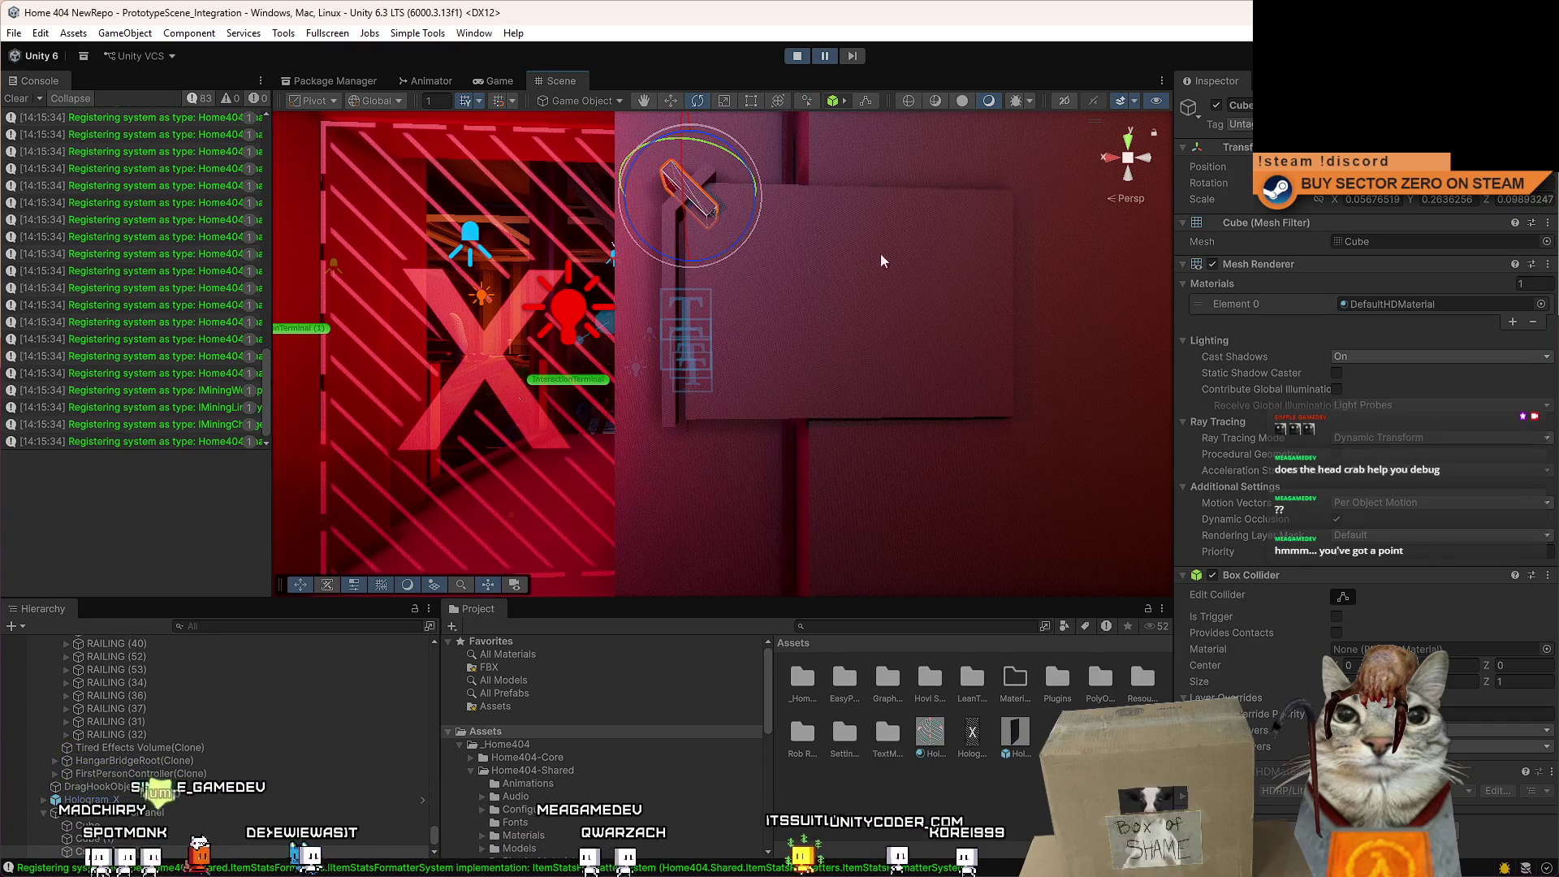
mouse_move(703, 202)
mouse_down()
mouse_move(747, 392)
mouse_move(640, 374)
mouse_up()
scroll(747, 391, up, 3)
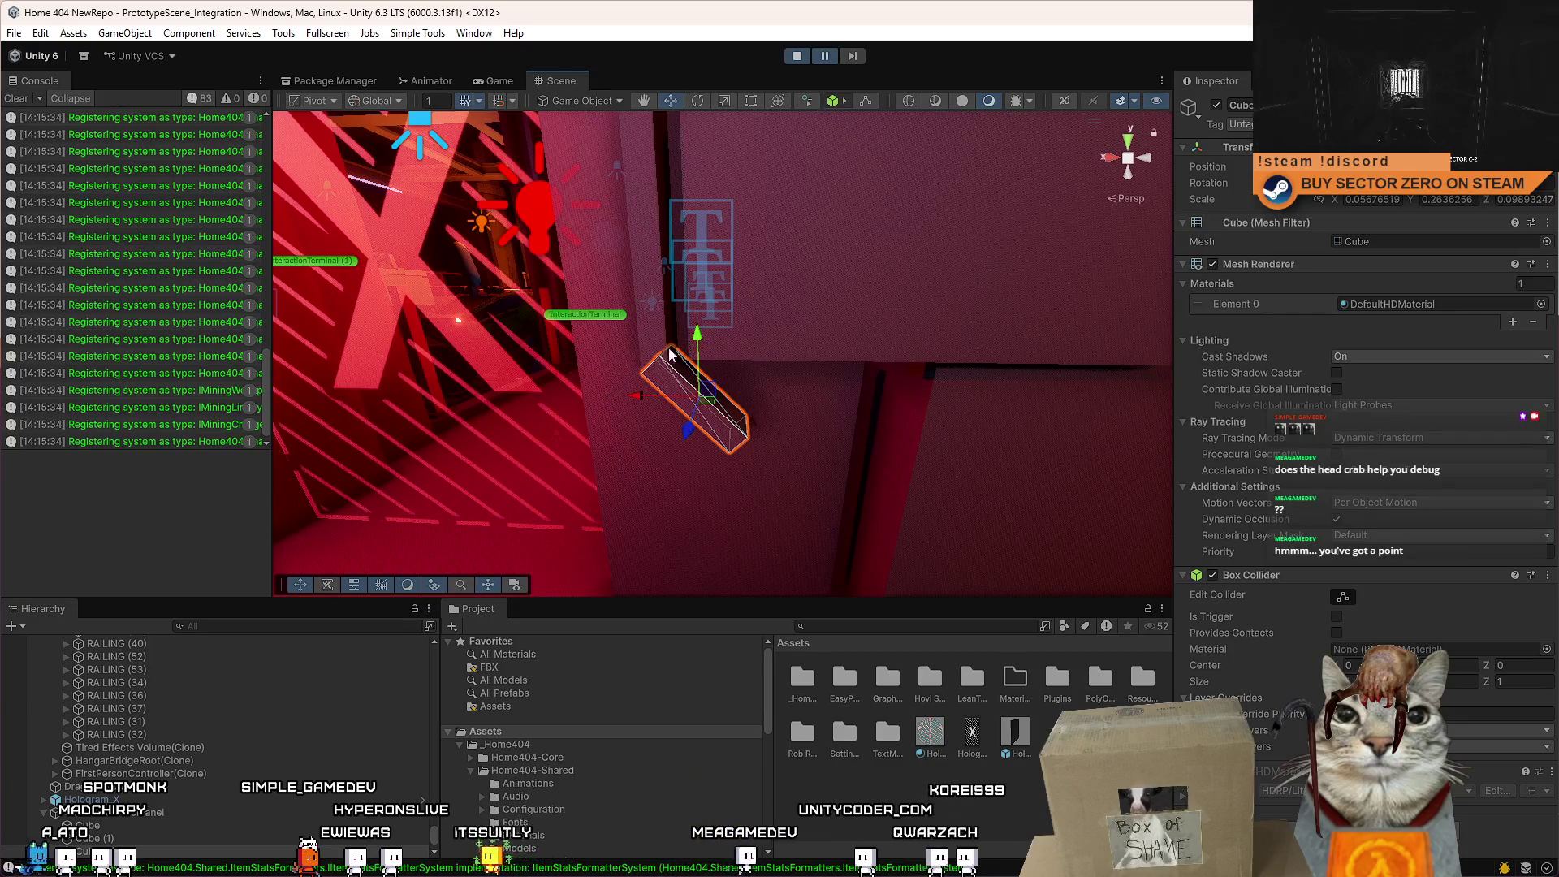
scroll(669, 355, down, 5)
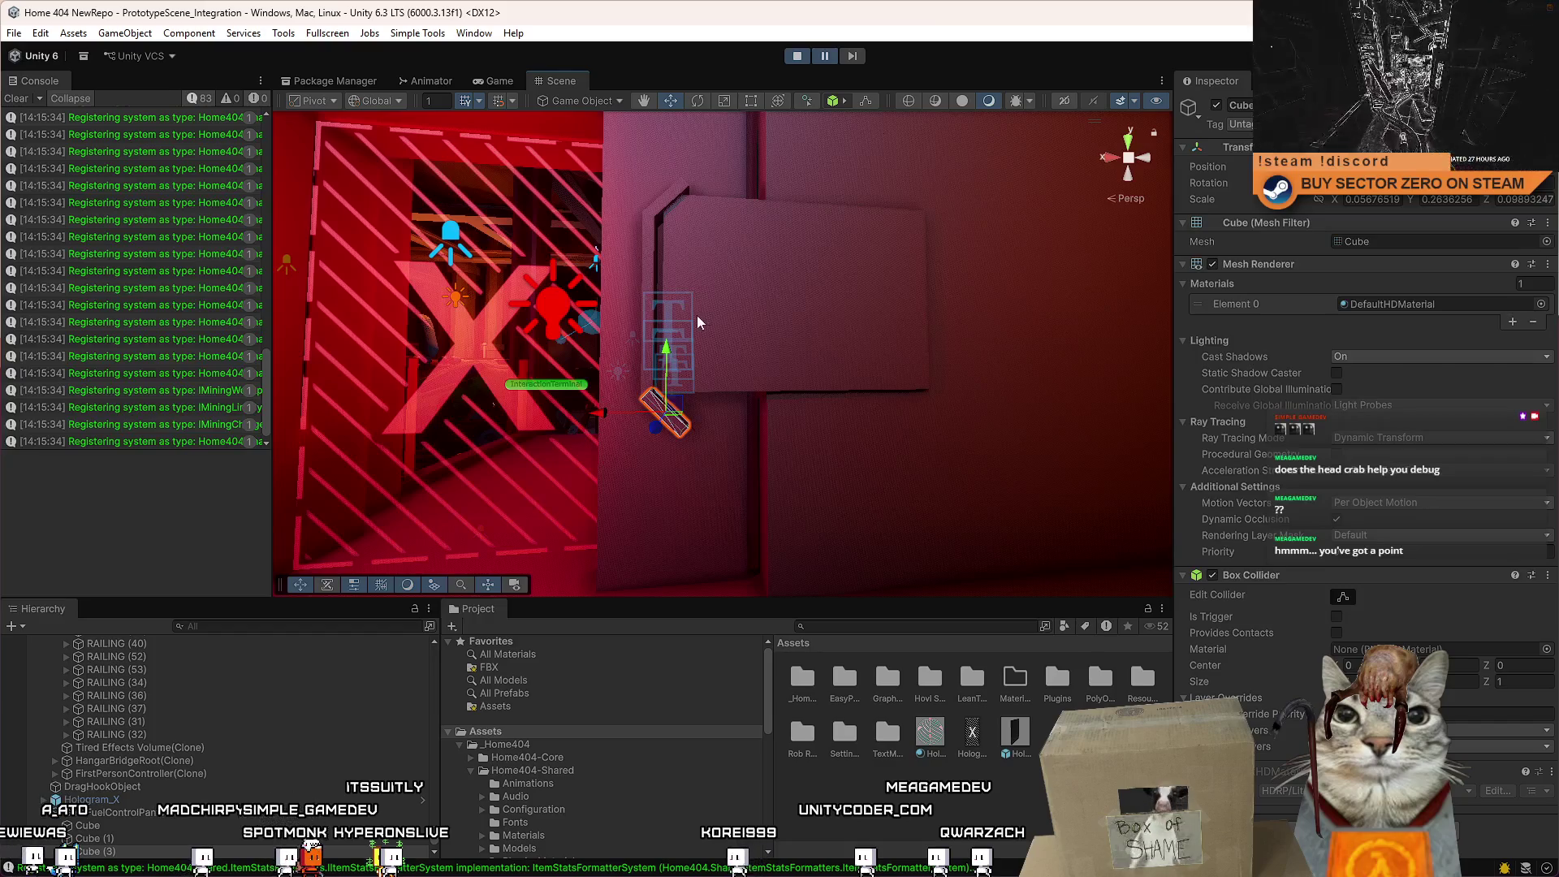
scroll(700, 314, up, 3)
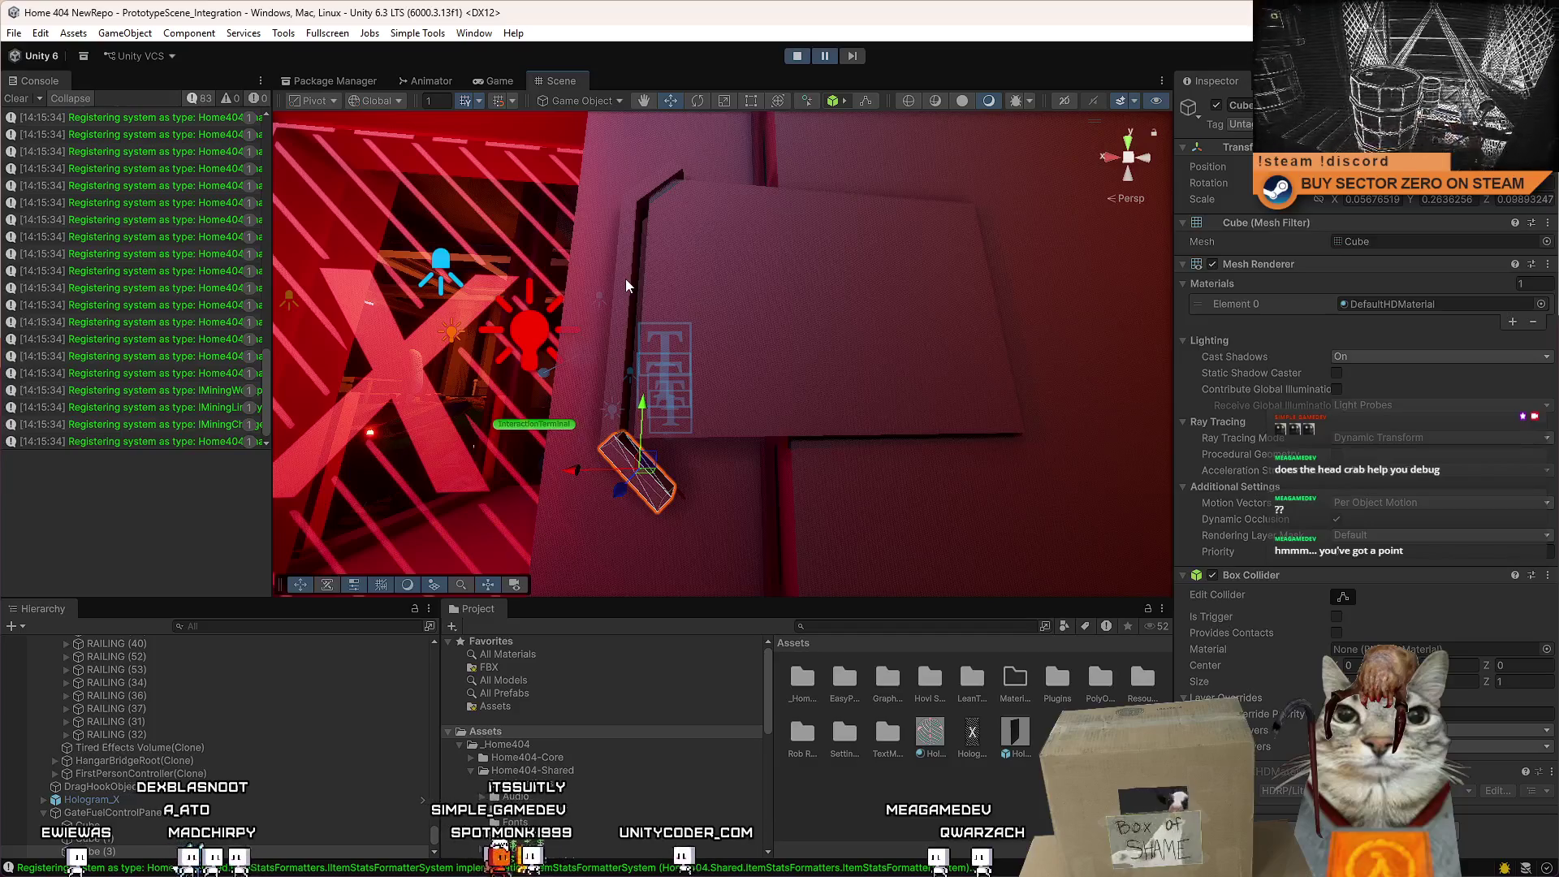
Snap the cube upright onto the door frame and stretch it taller along the frame.
key(ctrl+shift+f)
key(r)
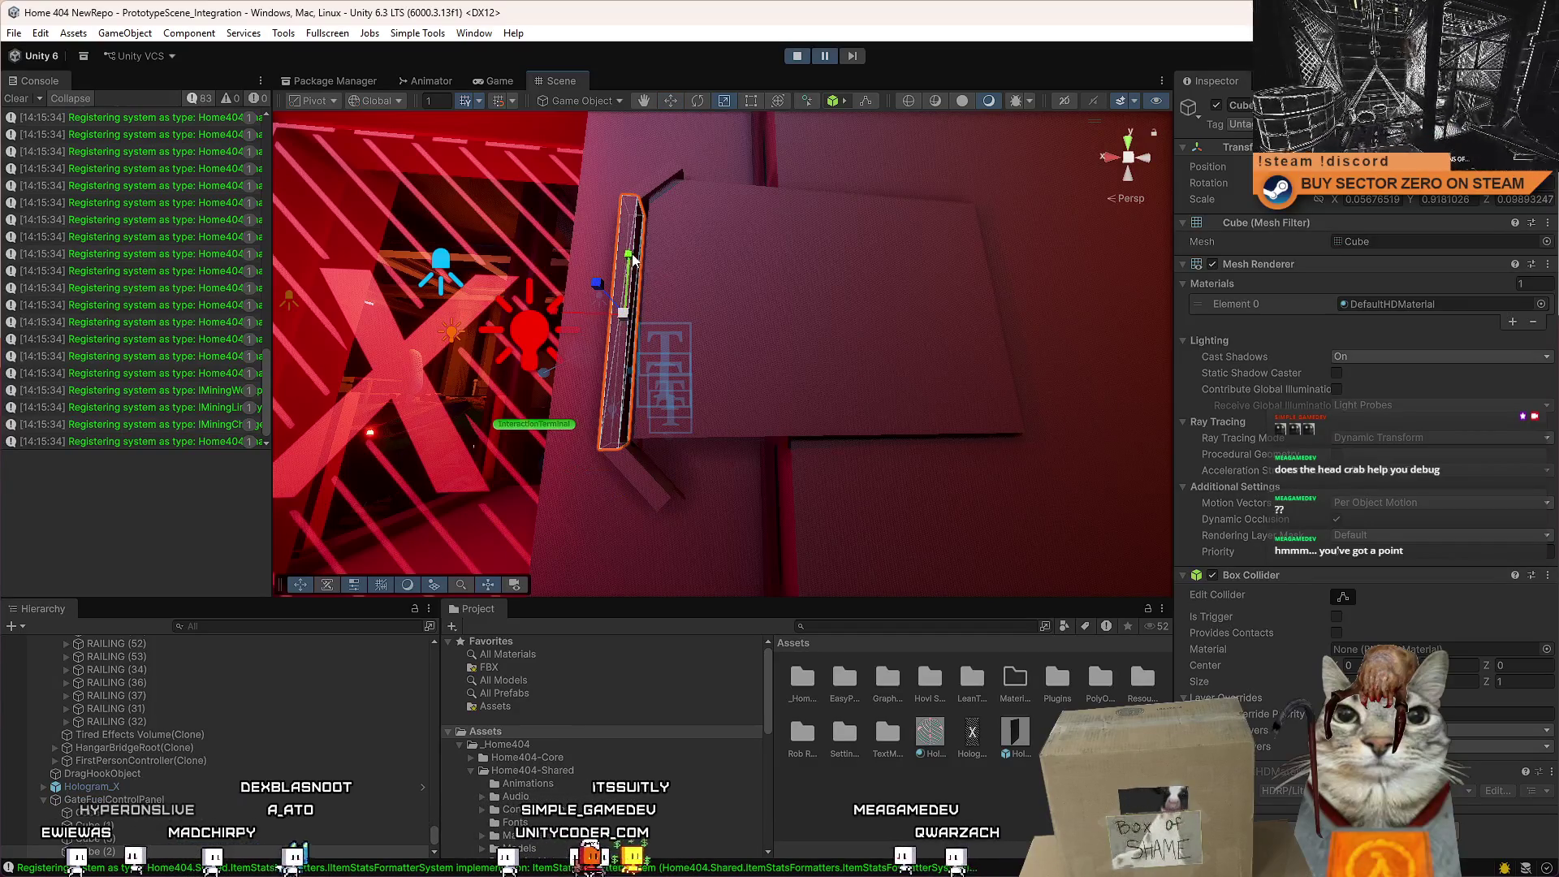
mouse_move(658, 266)
mouse_down()
mouse_move(633, 294)
mouse_move(617, 443)
mouse_move(599, 452)
mouse_up()
key(w)
scroll(690, 446, down, 2)
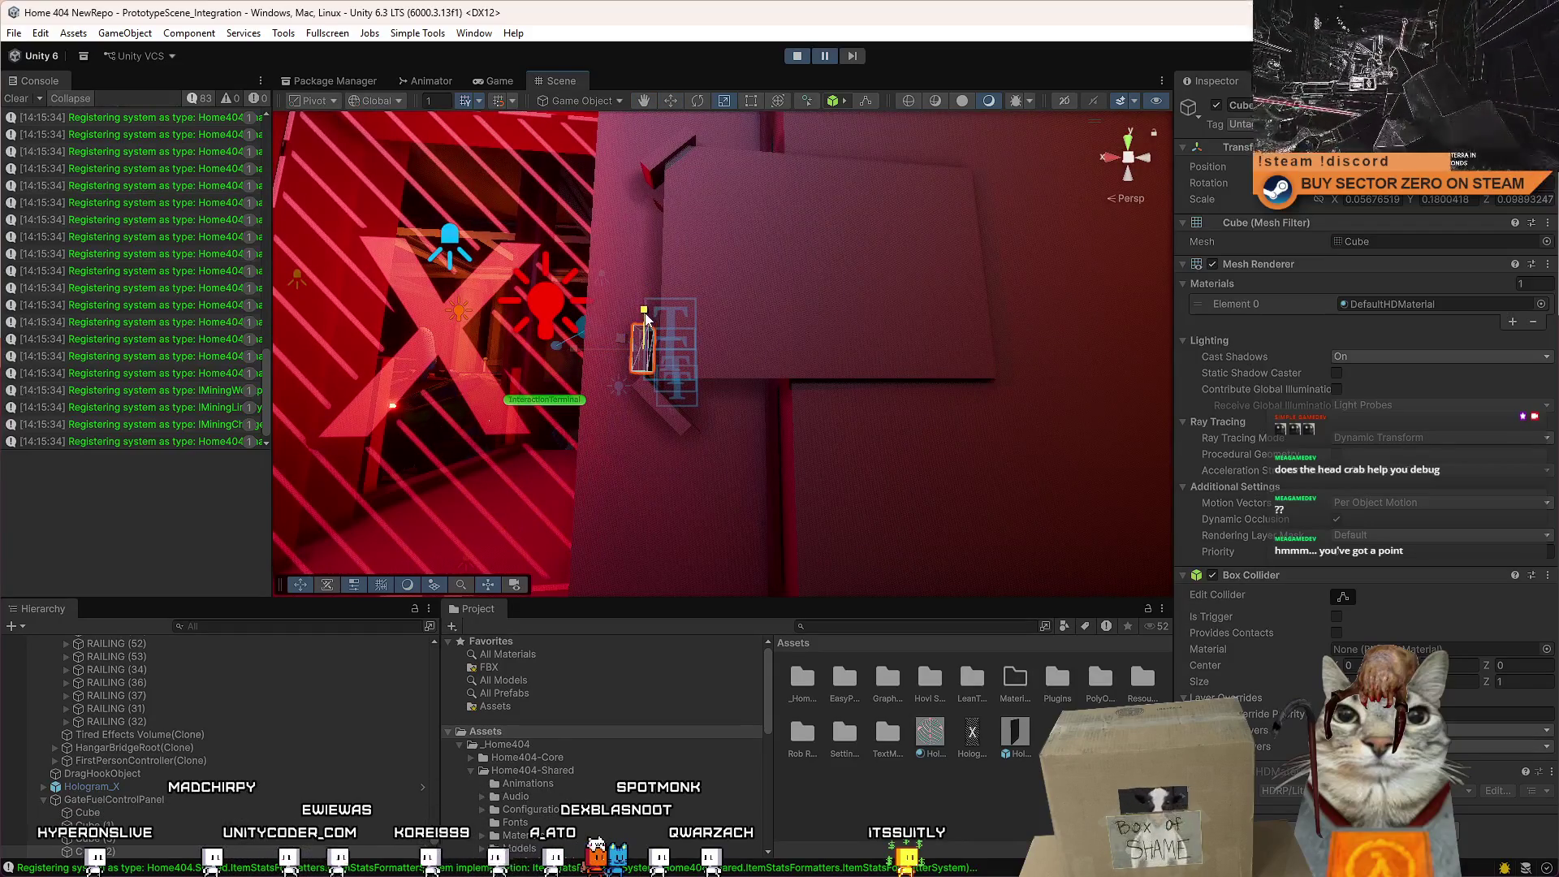
scroll(646, 318, up, 3)
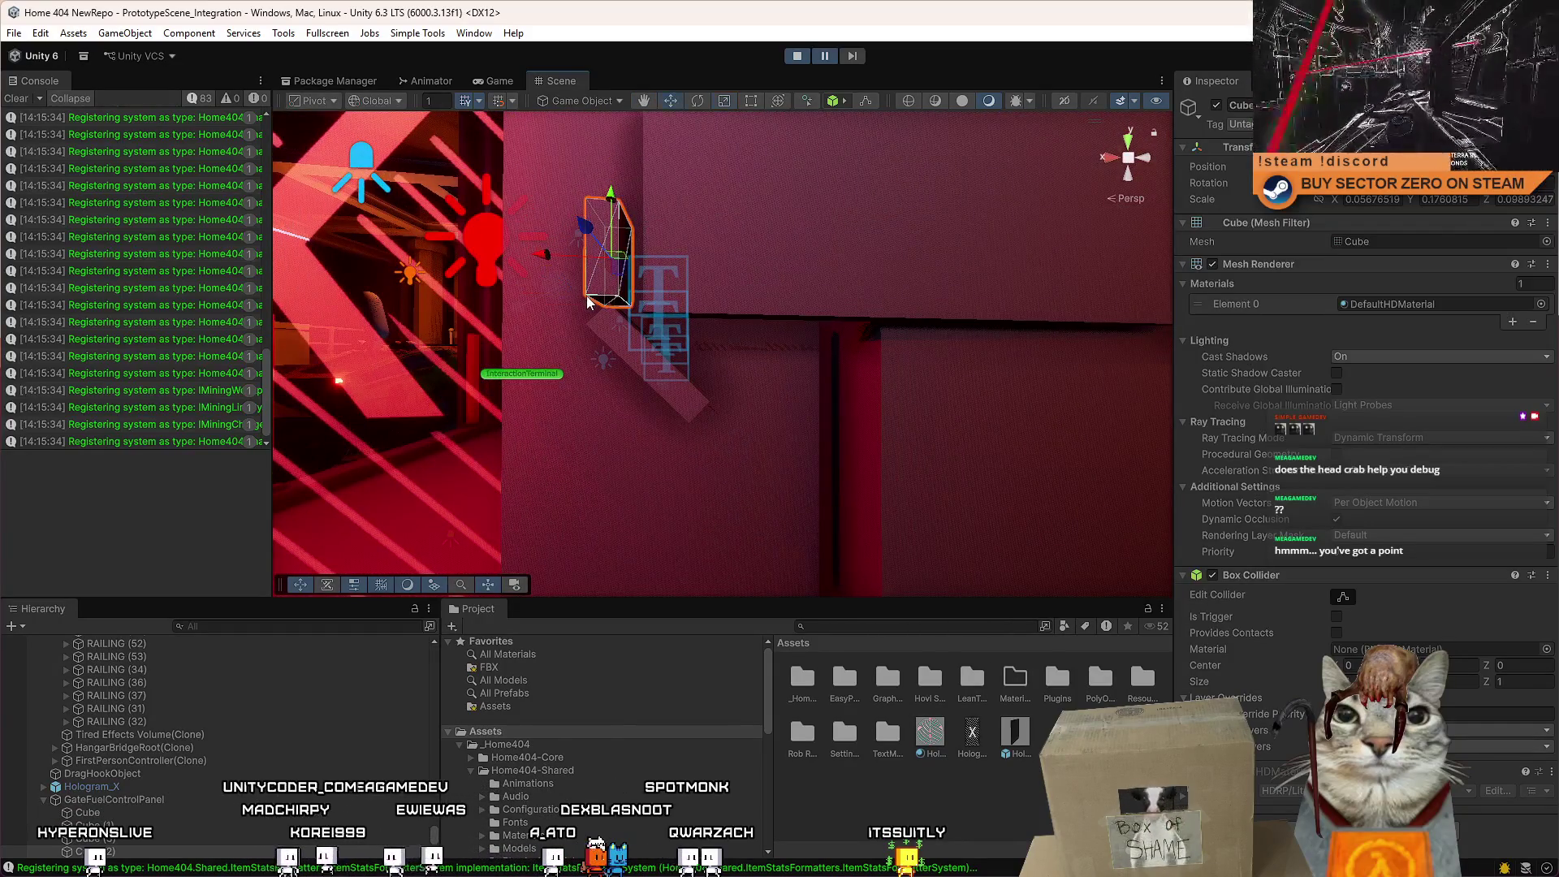
scroll(588, 308, down, 2)
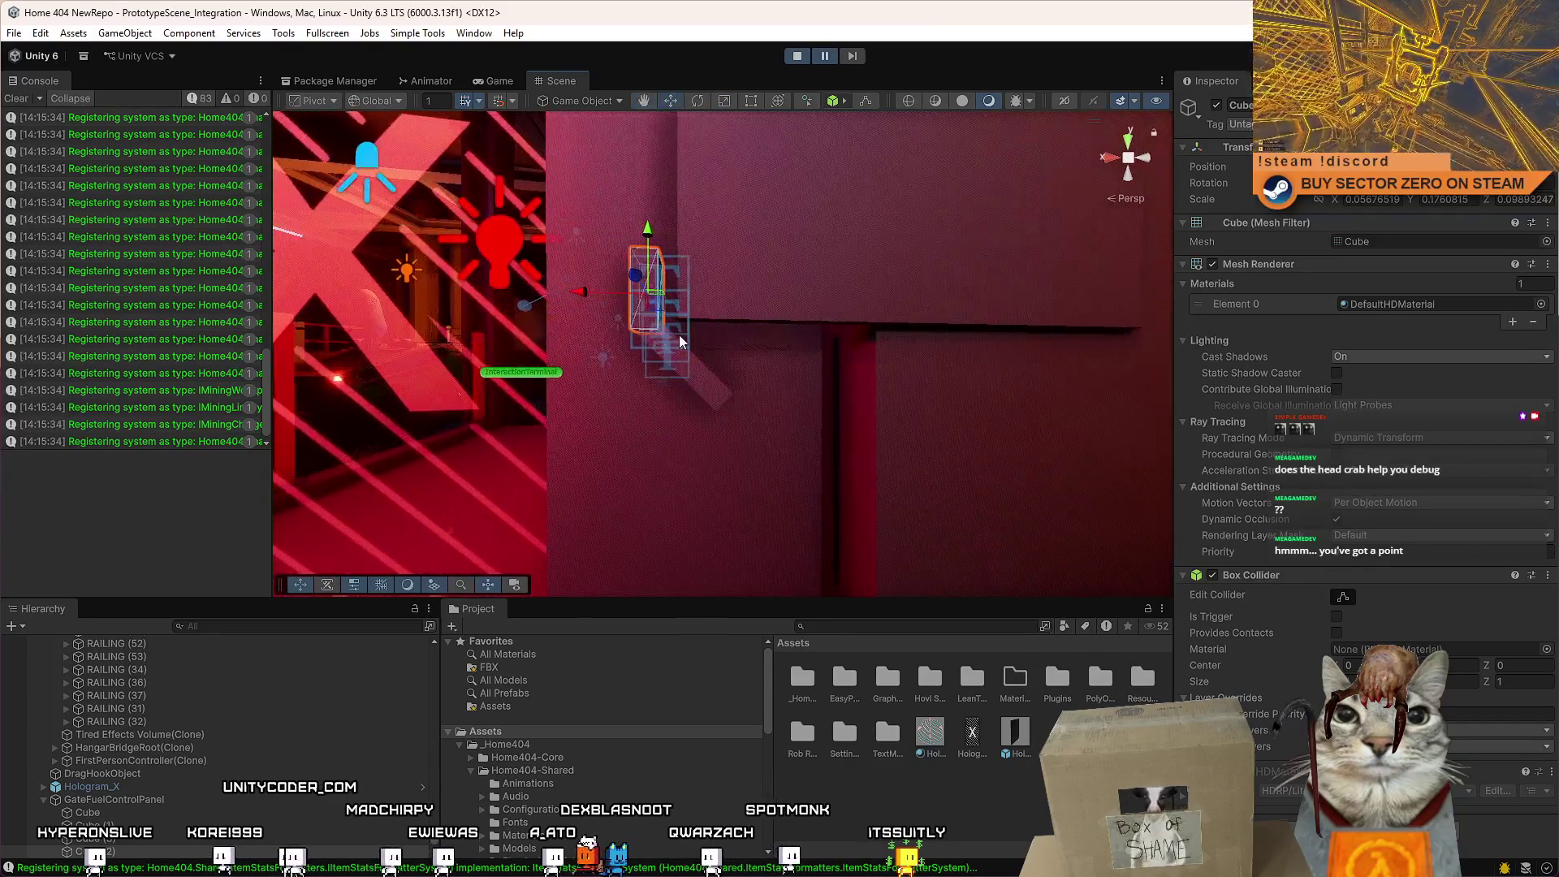
Rotate the second cube horizontal and move the pair into an L beside the panel.
key(e)
drag(636, 359, 485, 392)
mouse_move(664, 303)
mouse_down()
mouse_move(830, 384)
mouse_move(825, 403)
mouse_move(719, 415)
mouse_up()
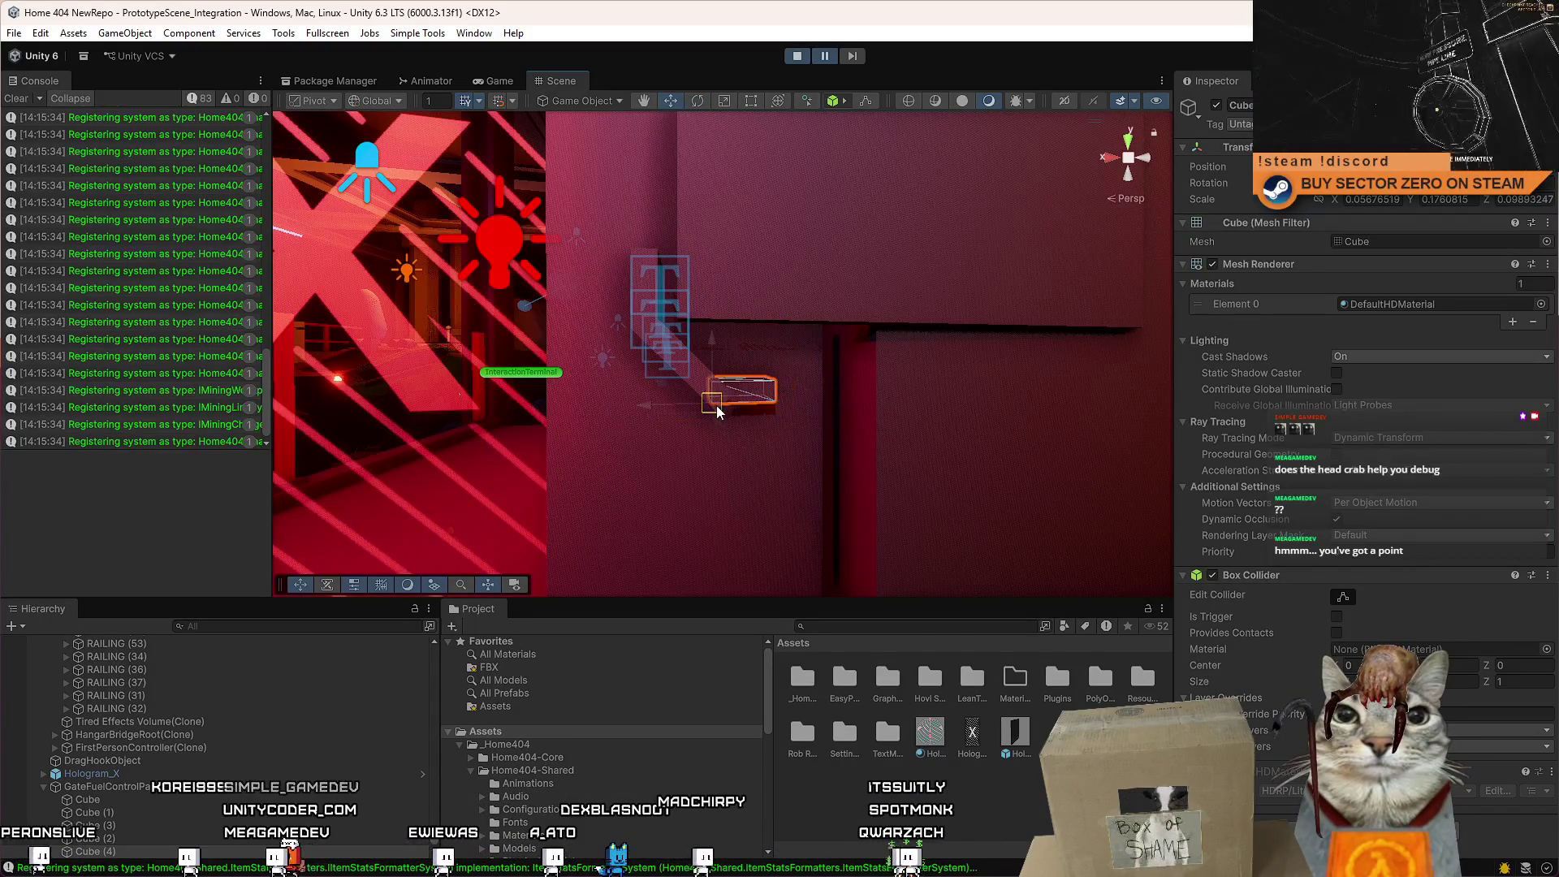
ctrl+click(700, 370)
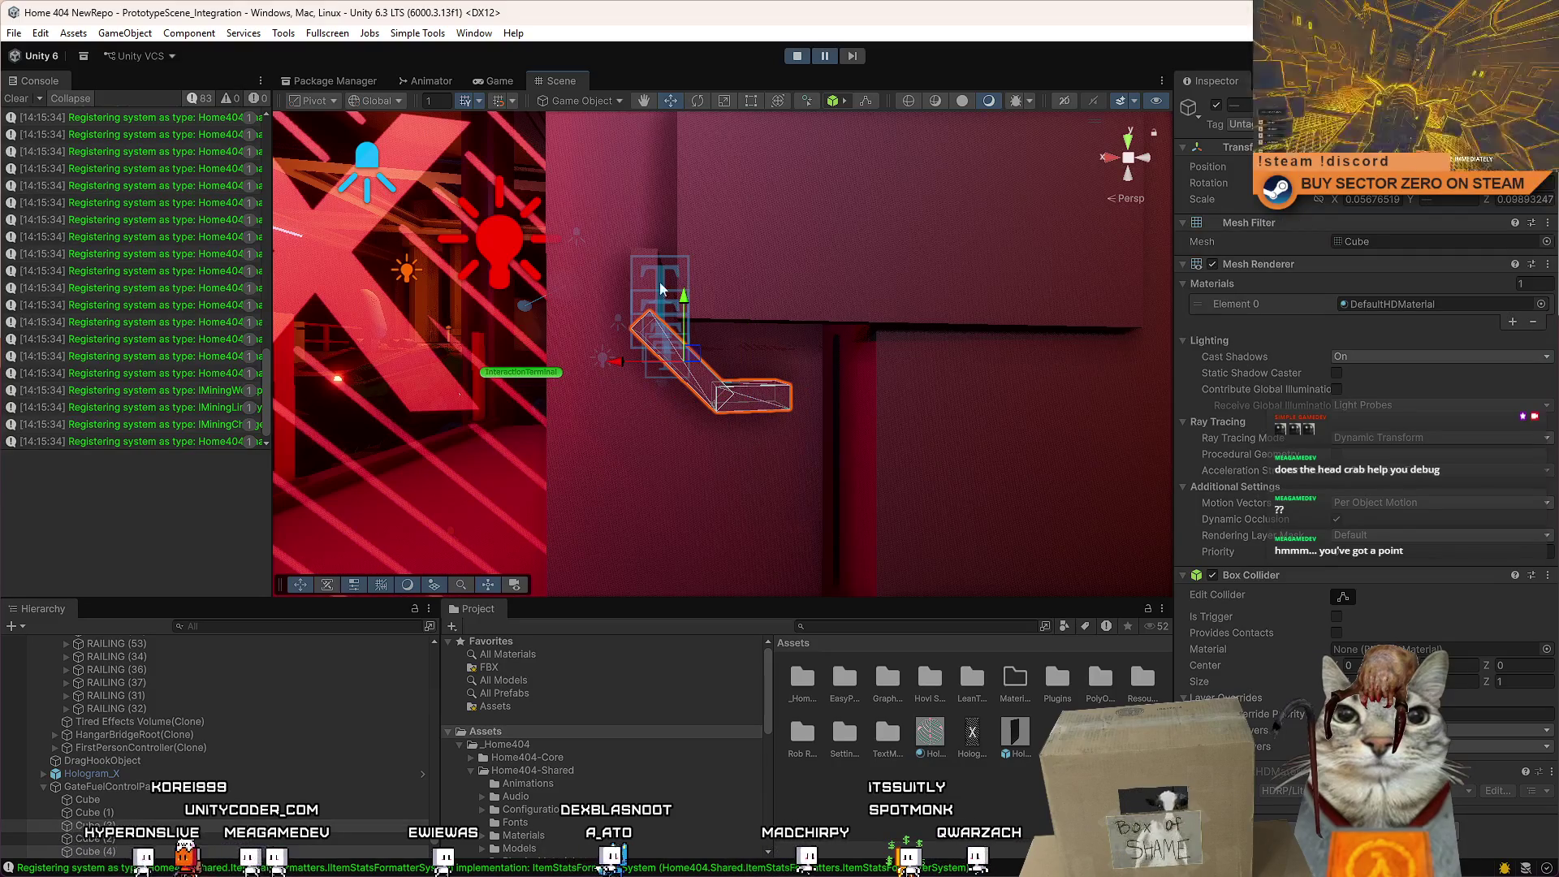
key(f)
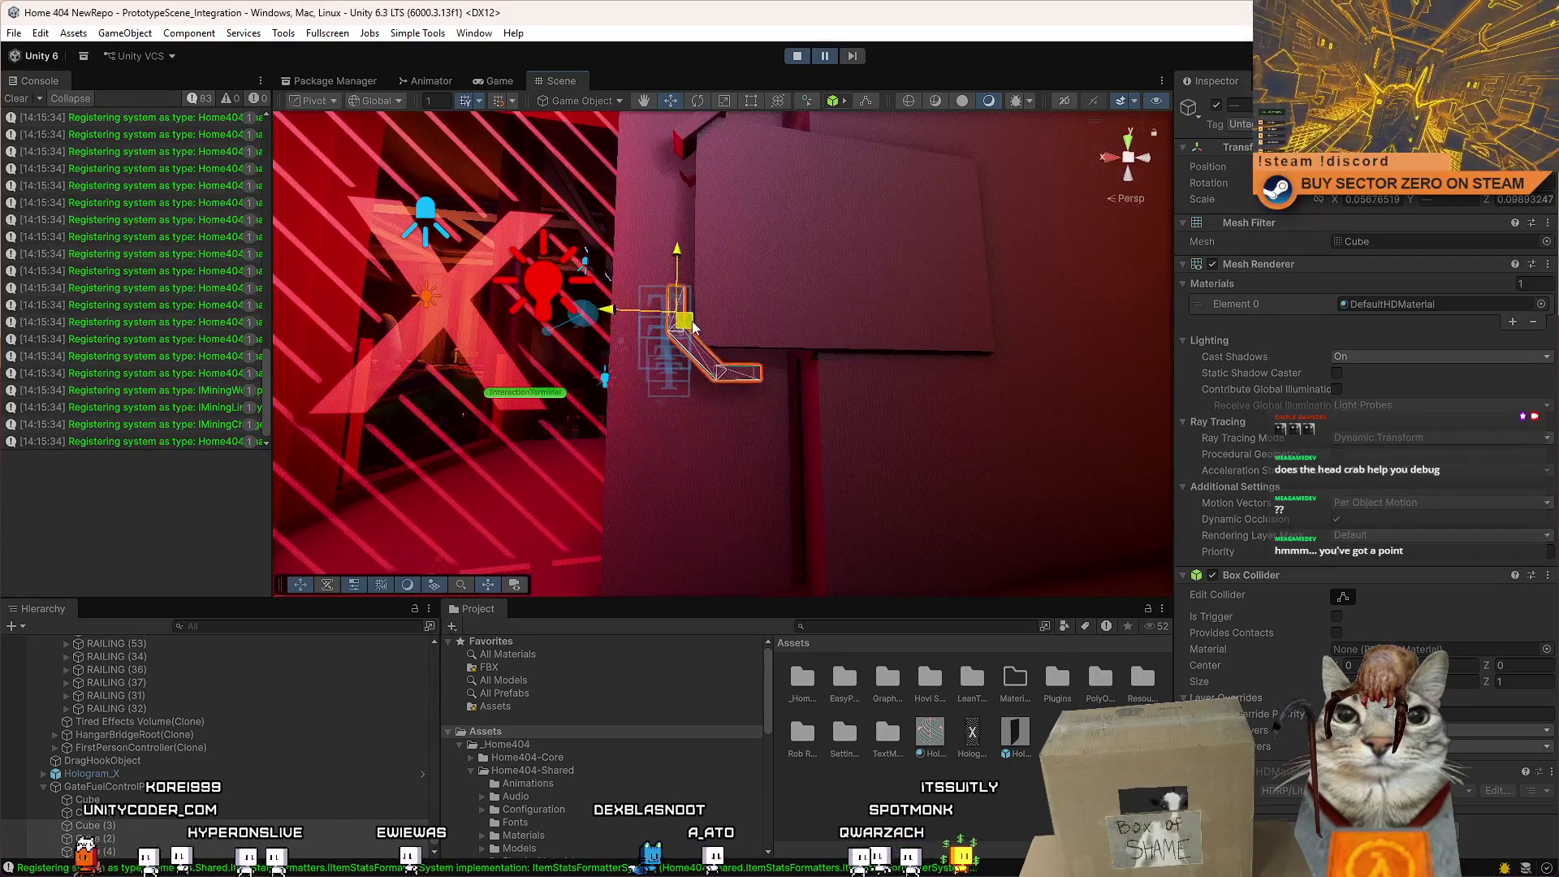
mouse_move(692, 326)
mouse_down()
mouse_move(735, 333)
mouse_move(705, 349)
mouse_move(690, 323)
mouse_move(695, 251)
mouse_move(661, 285)
mouse_move(744, 338)
mouse_move(691, 329)
mouse_up()
mouse_move(585, 307)
mouse_down()
mouse_move(621, 253)
mouse_move(594, 295)
mouse_up()
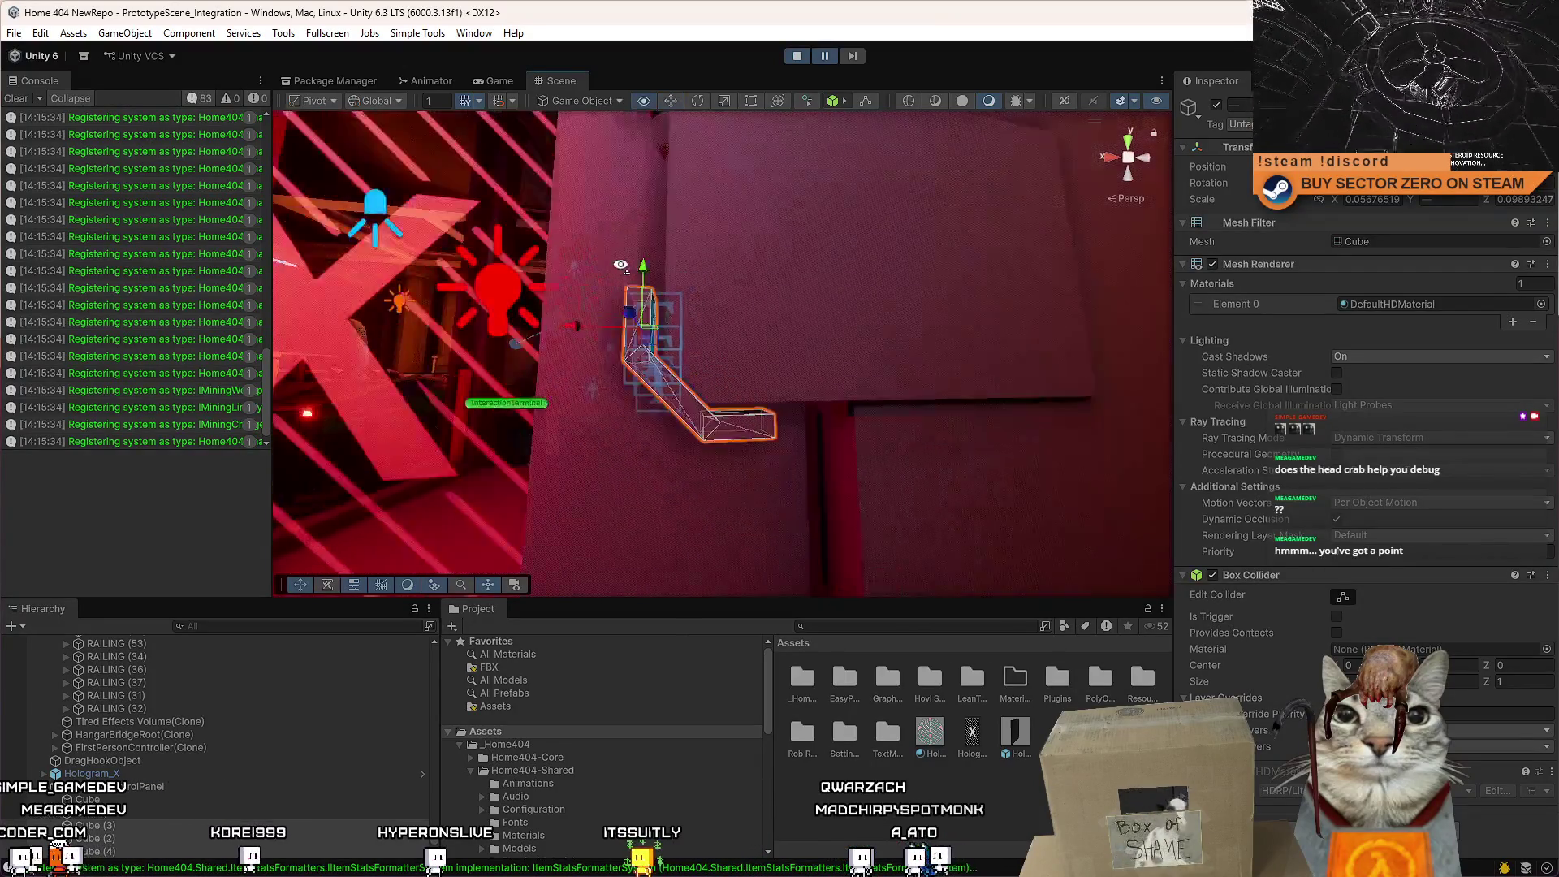
Nudge the cube beside the panel right and down against the wall.
click(890, 462)
scroll(890, 456, up, 3)
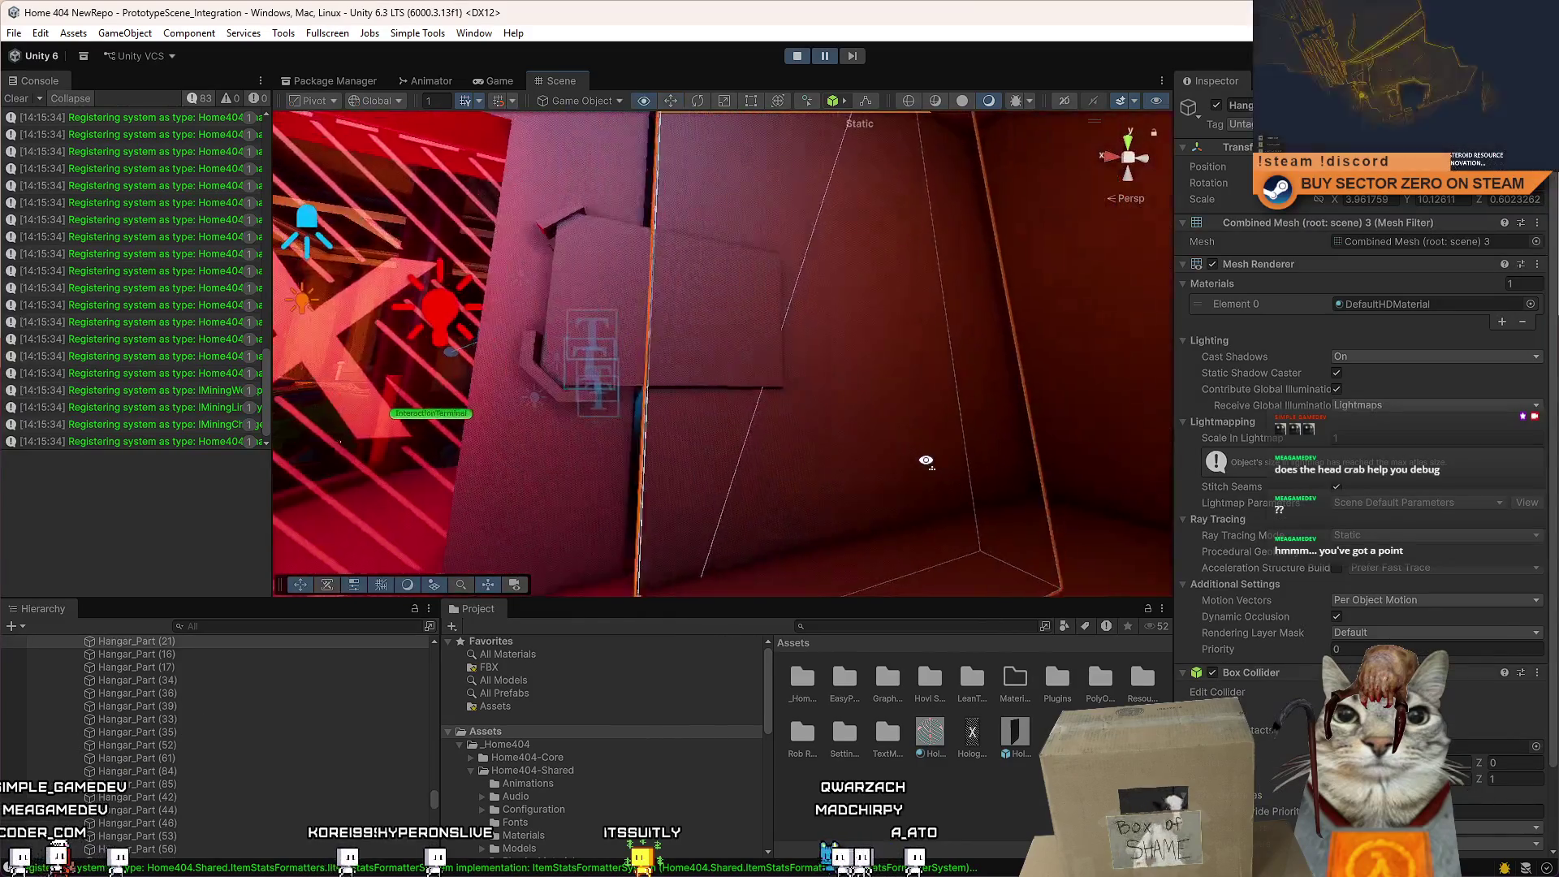
drag(921, 455, 628, 440)
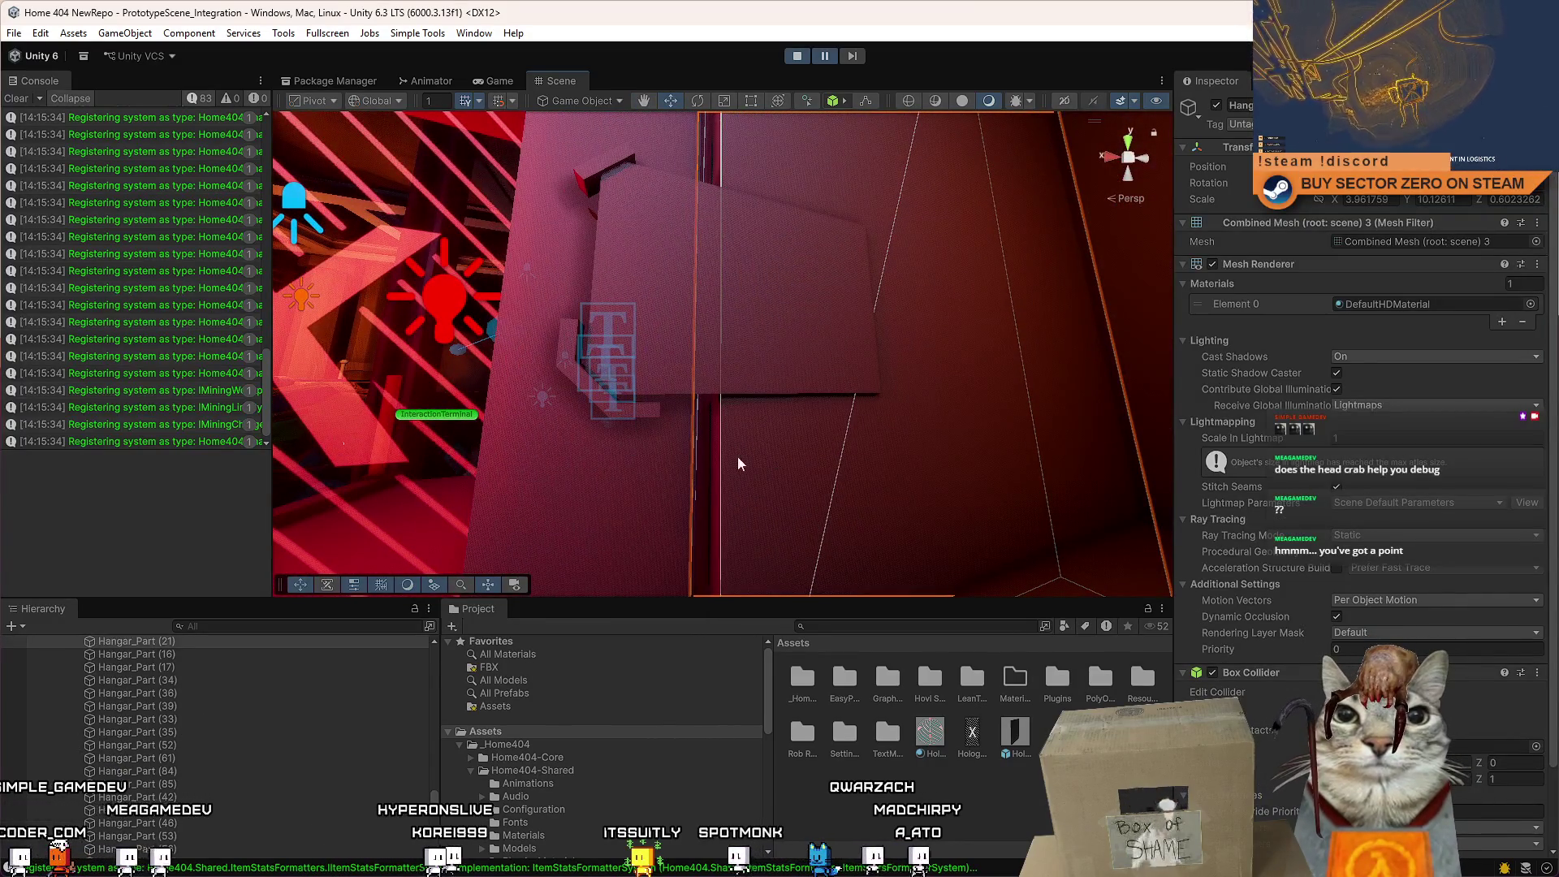
scroll(737, 464, down, 4)
mouse_move(737, 463)
mouse_down()
mouse_move(667, 339)
mouse_move(781, 364)
mouse_move(724, 301)
mouse_up()
scroll(673, 316, up, 3)
click(781, 363)
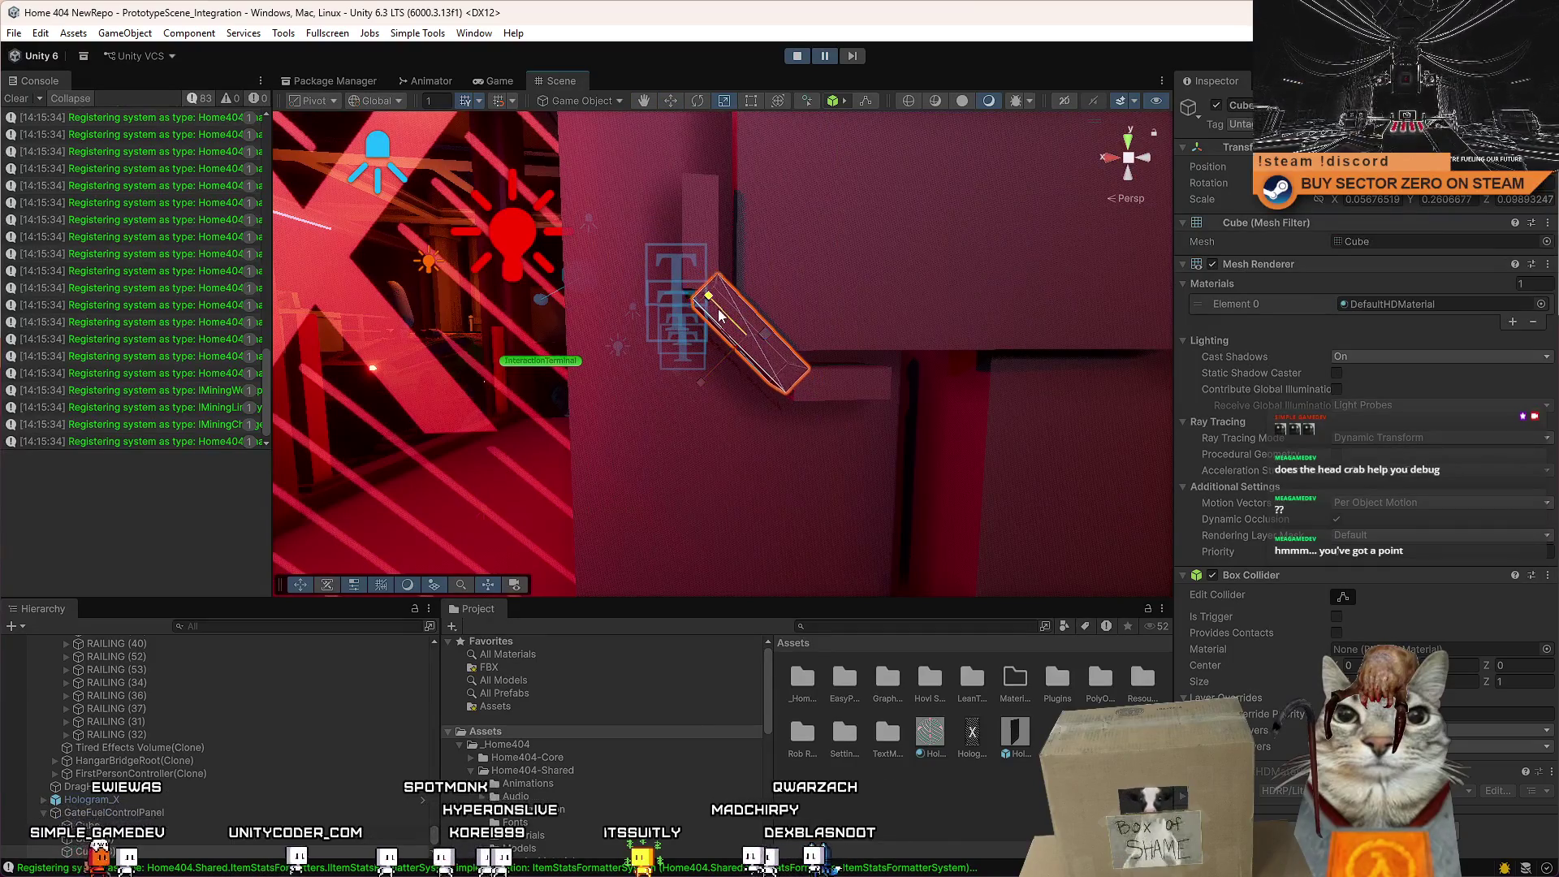
scroll(806, 443, up, 2)
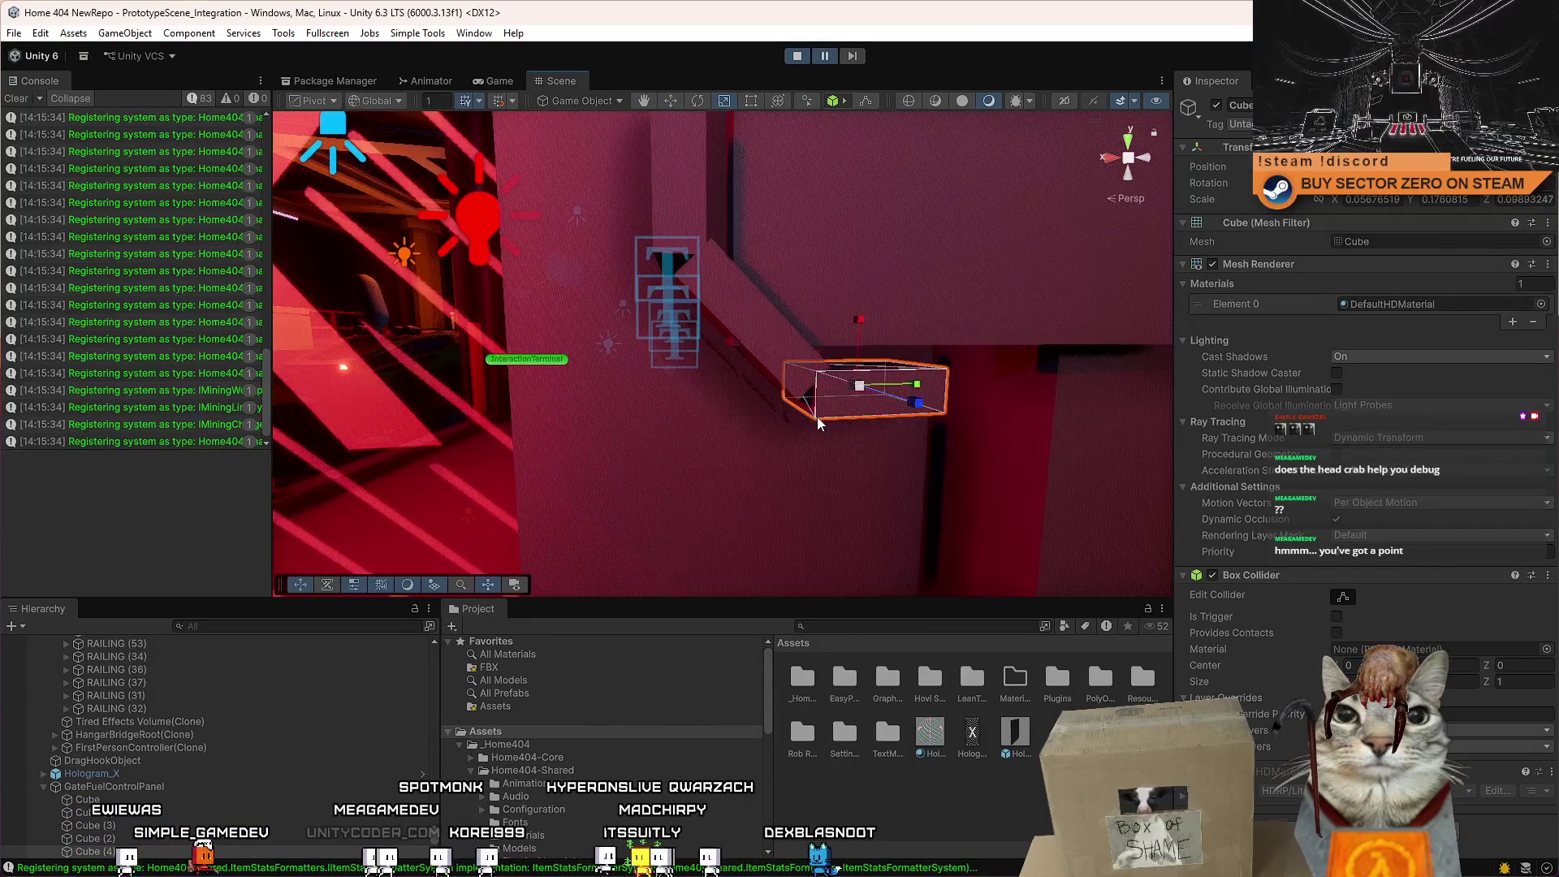
drag(820, 426, 718, 260)
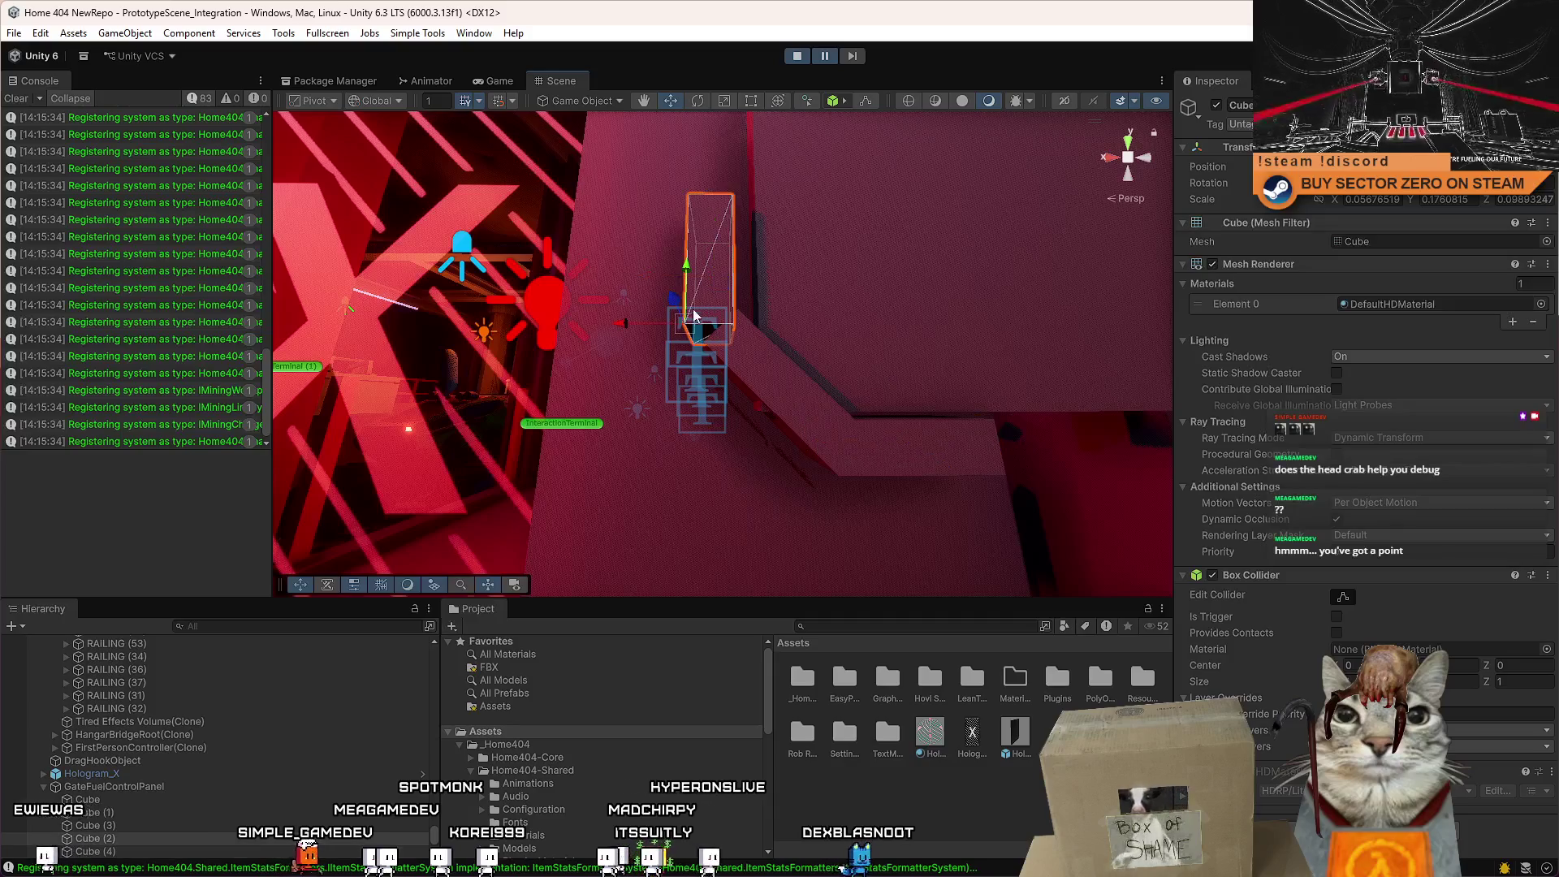
drag(694, 315, 711, 343)
click(877, 365)
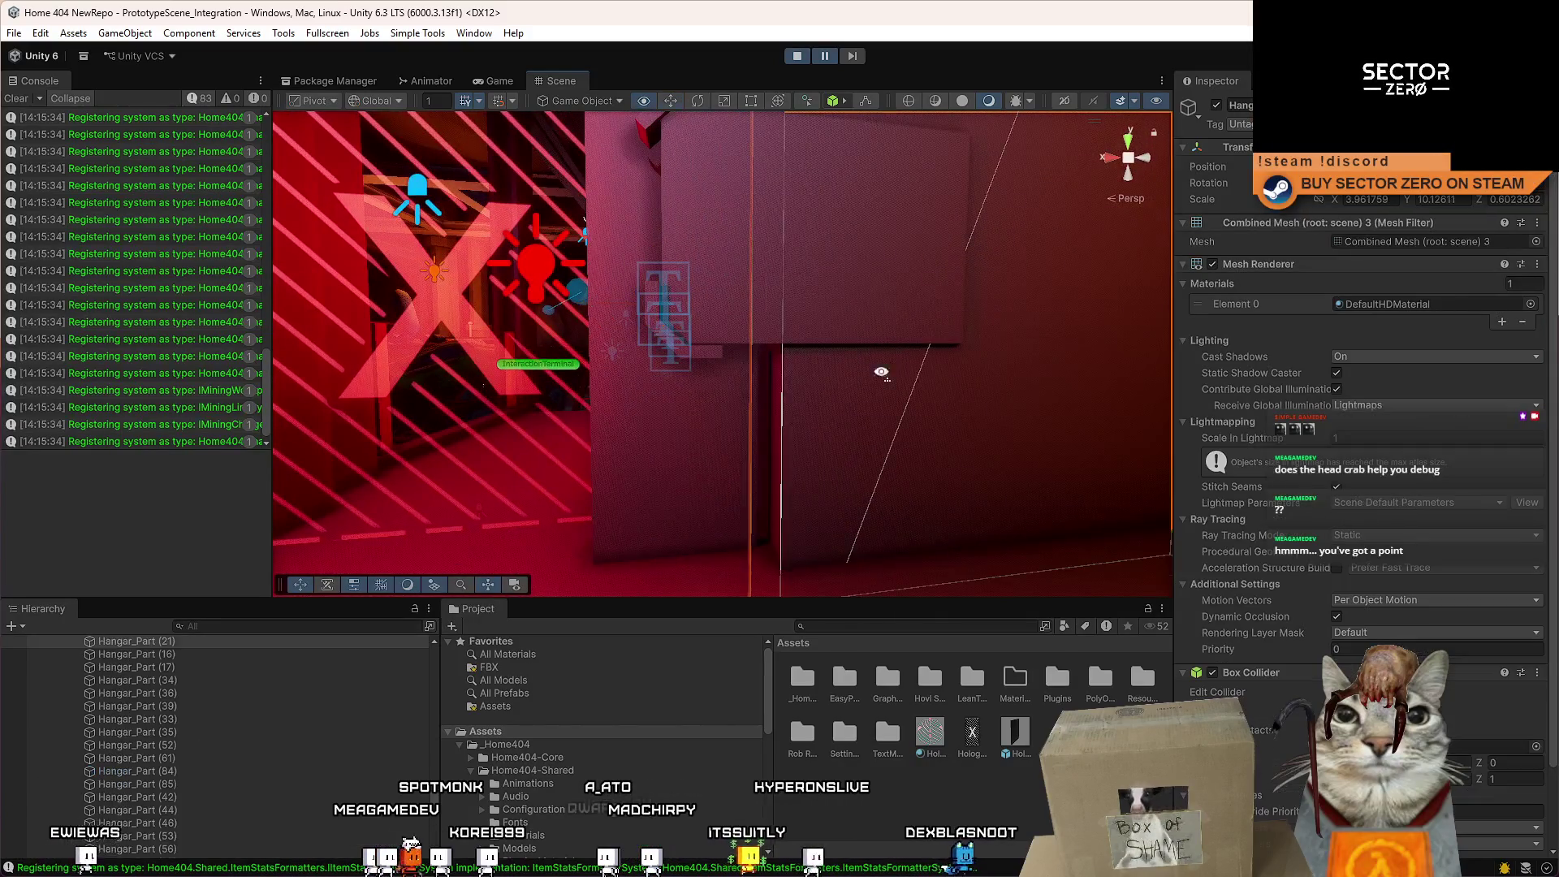
mouse_move(876, 365)
mouse_down()
mouse_move(807, 413)
mouse_move(899, 349)
mouse_up()
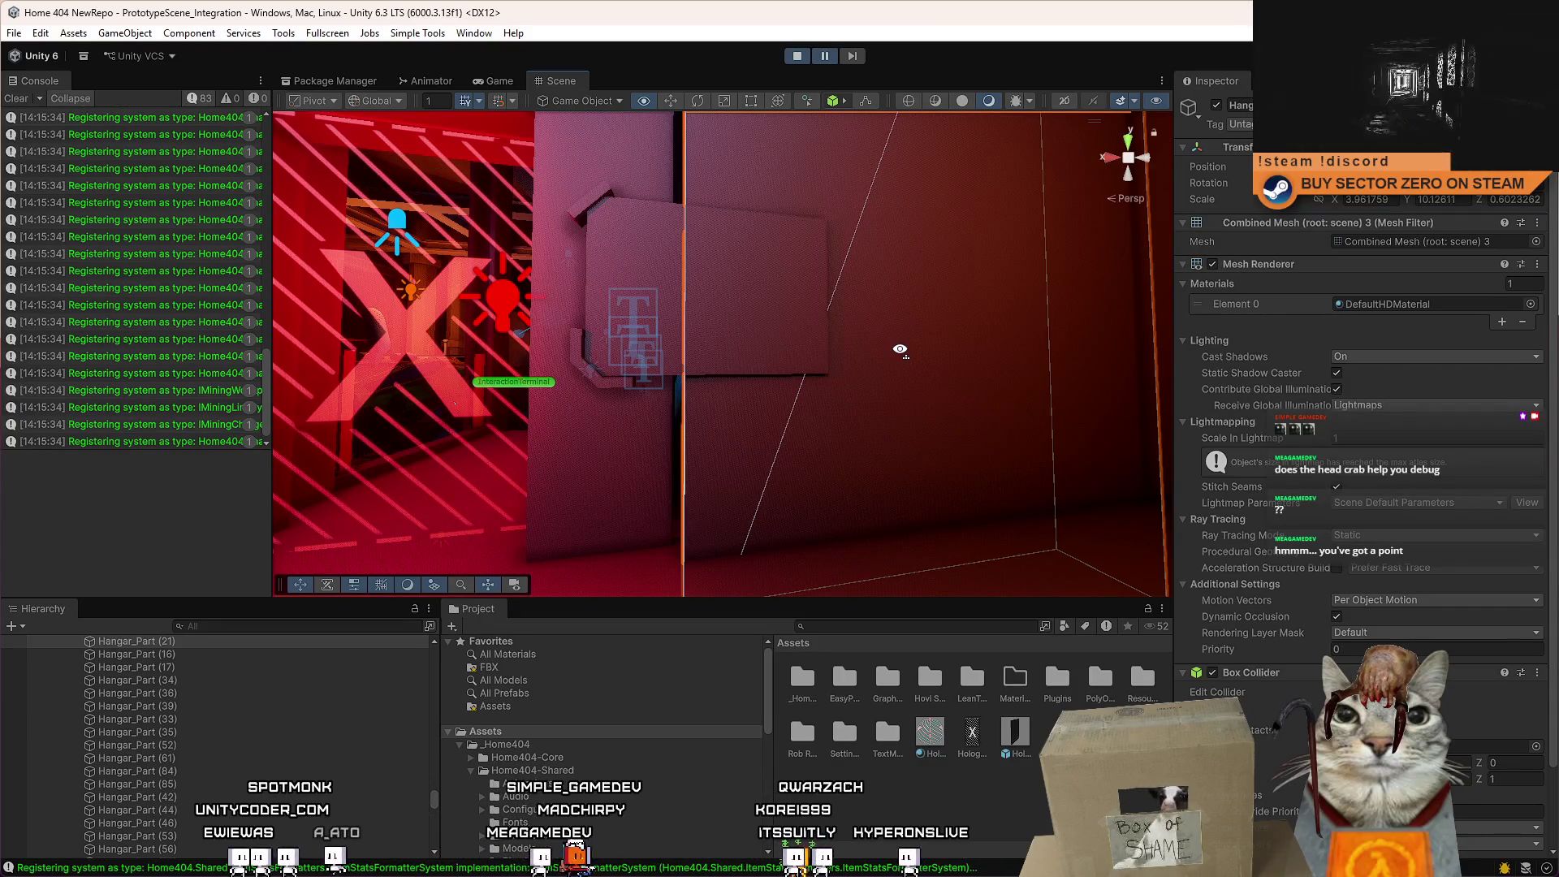
key(w)
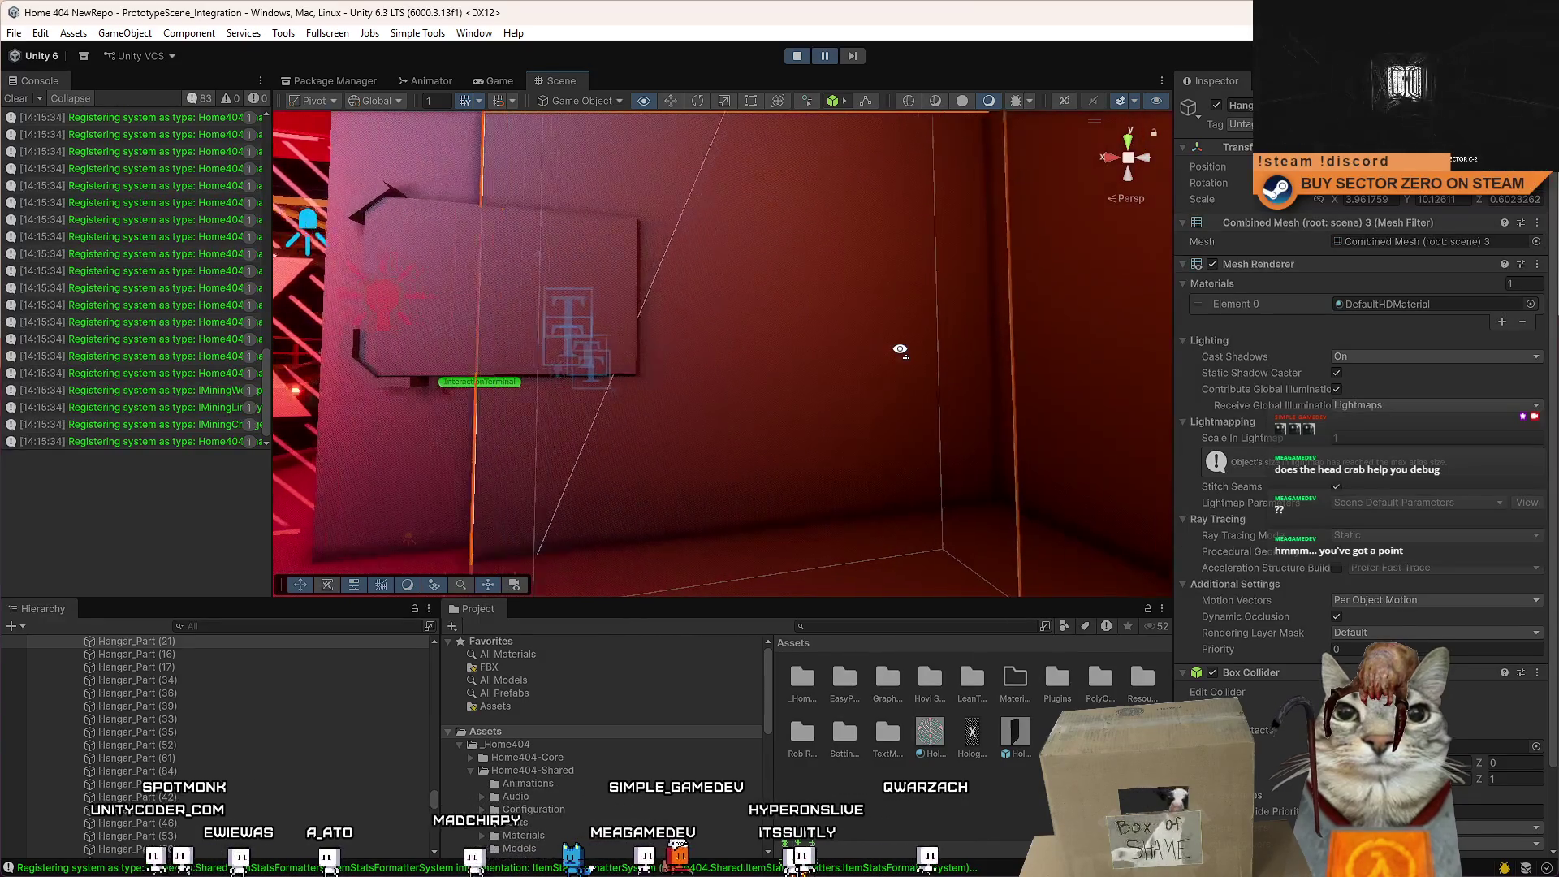
key(s)
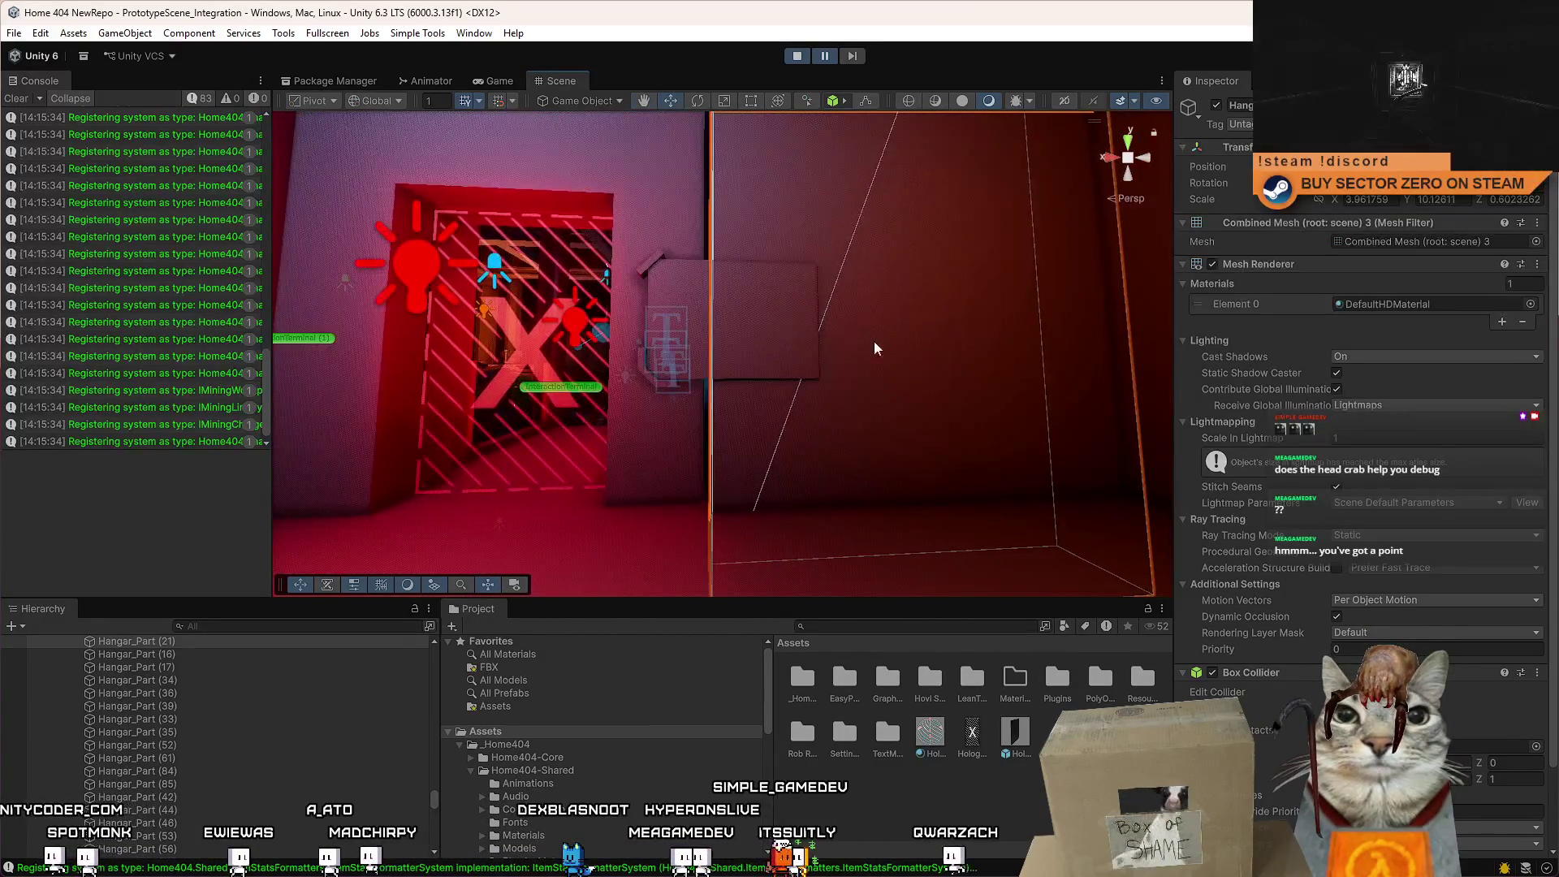
key(w)
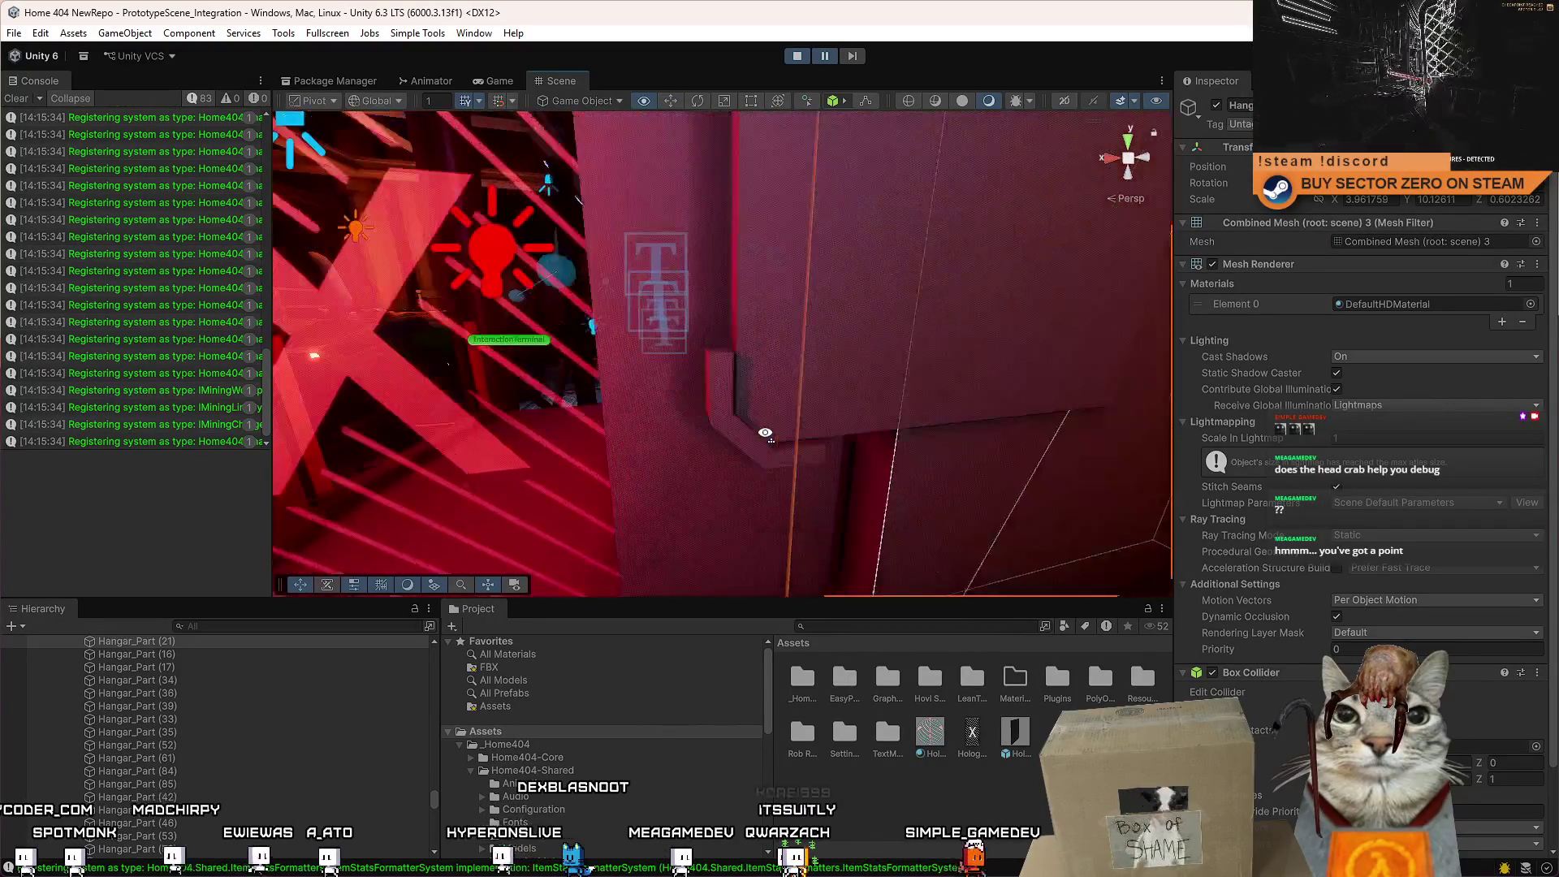
Group the upright cube and ledge piece under a new empty parent named Corner.
click(717, 404)
shift+click(749, 475)
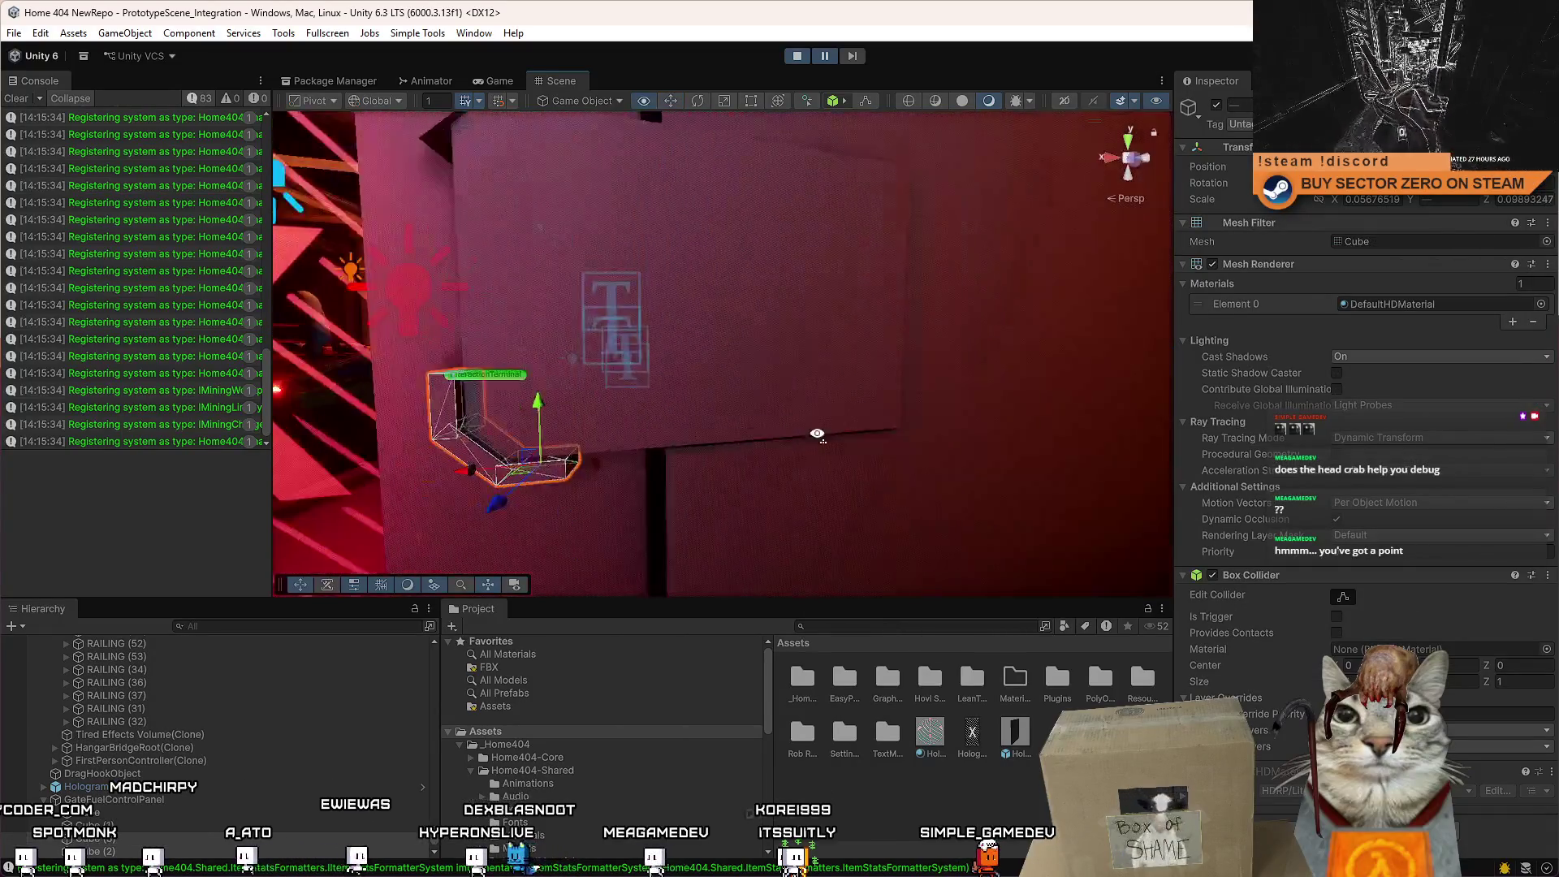
right_click(46, 844)
click(196, 414)
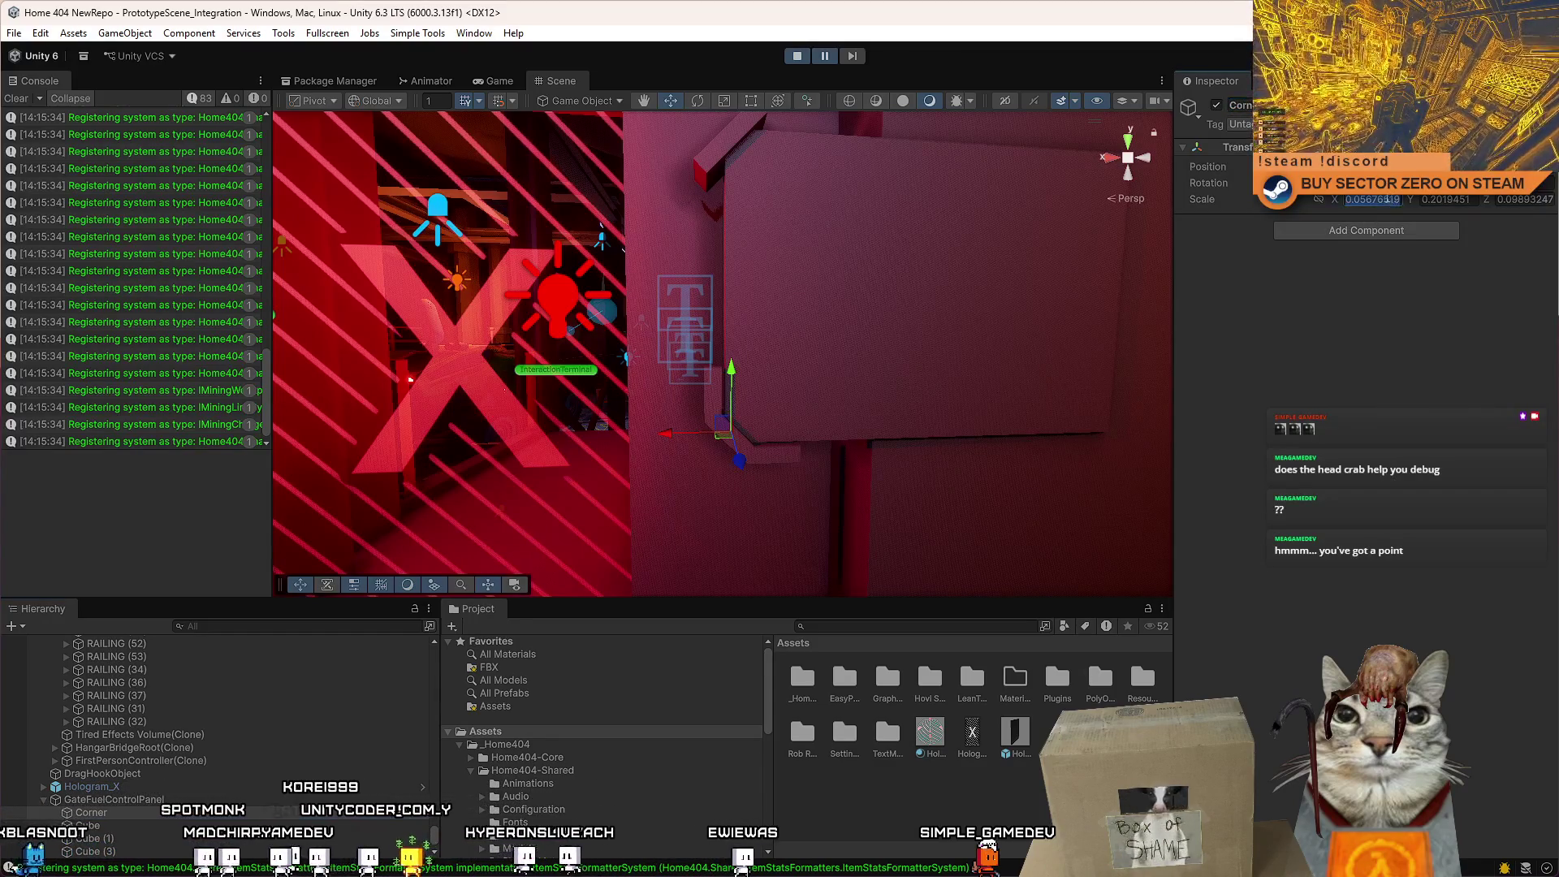
Select the Corner group and switch to the Rotate tool.
scroll(131, 800, down, 1)
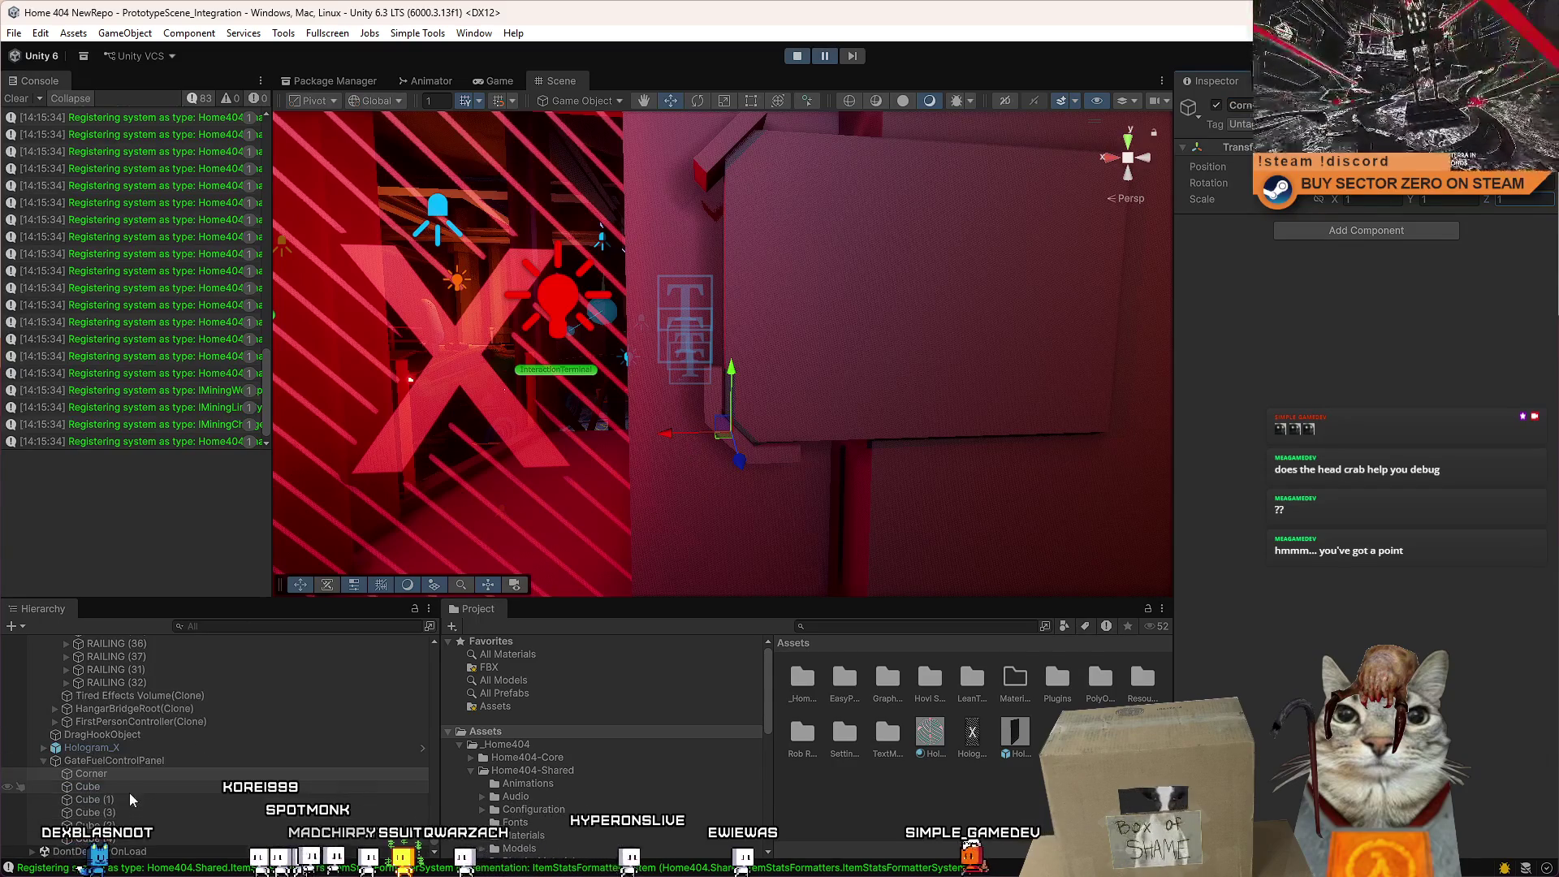
click(138, 794)
click(773, 455)
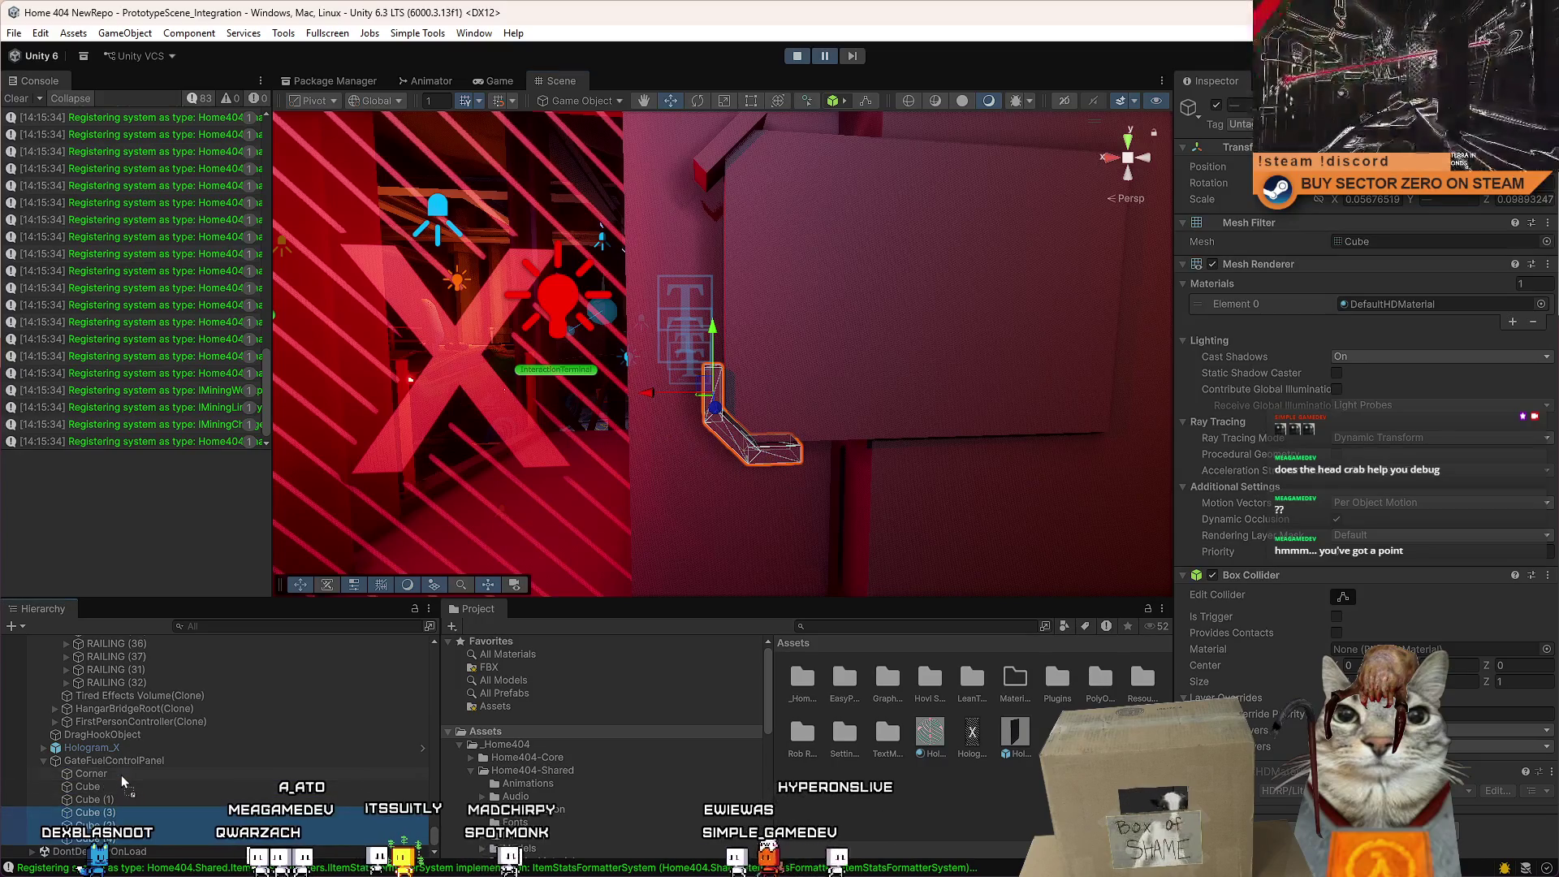
click(91, 774)
scroll(123, 781, up, 1)
mouse_move(821, 411)
mouse_down()
mouse_move(772, 479)
mouse_move(832, 375)
mouse_move(801, 393)
mouse_move(869, 379)
mouse_move(849, 387)
mouse_up()
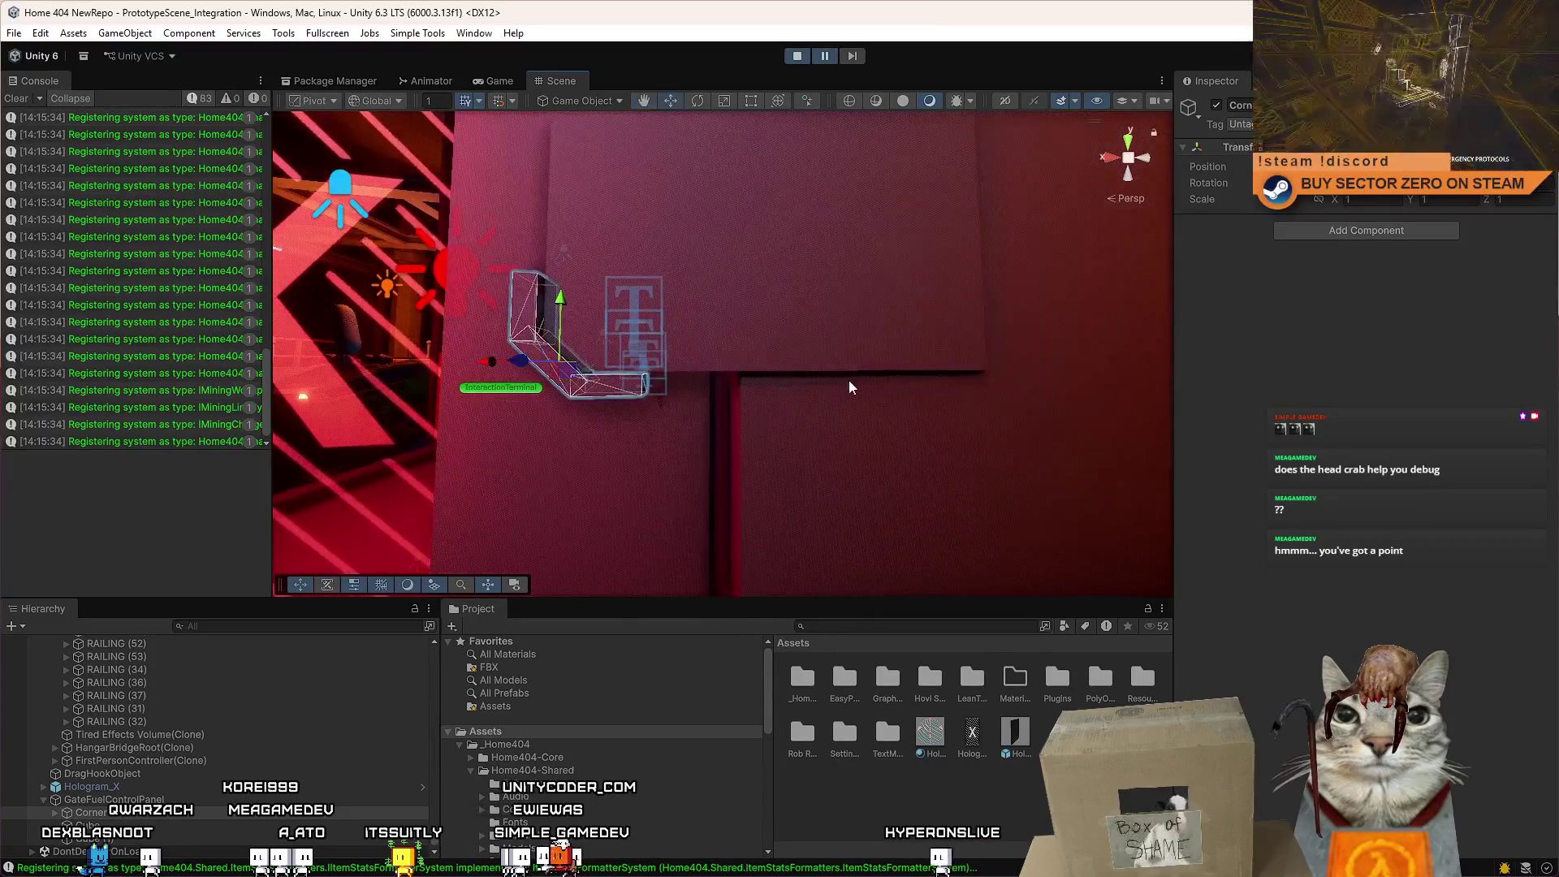
key(e)
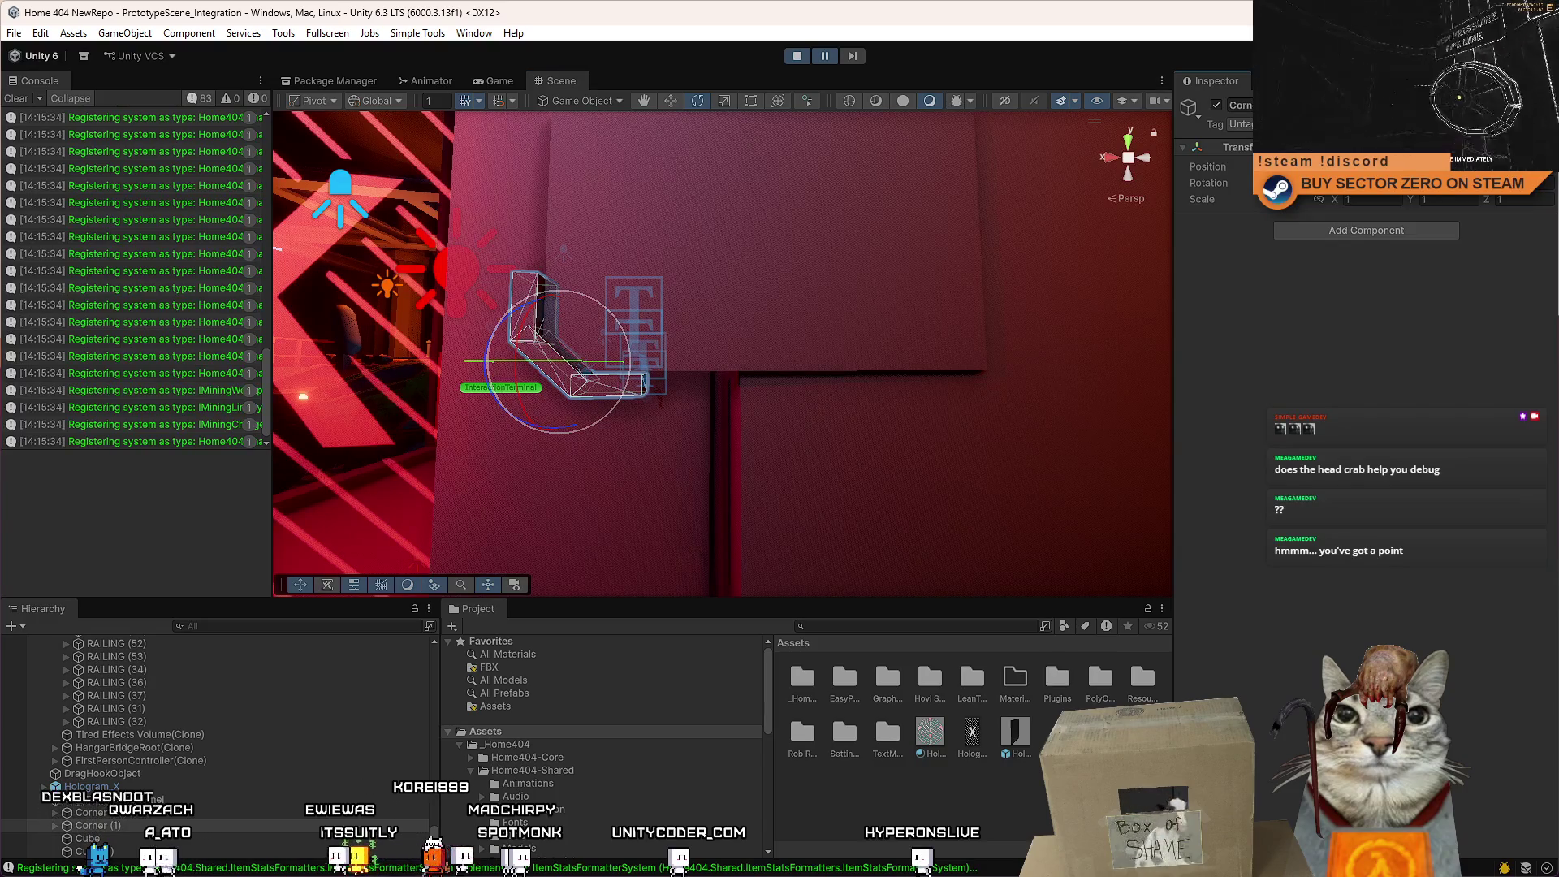
mouse_move(849, 387)
mouse_down()
mouse_move(934, 381)
mouse_move(860, 377)
mouse_up()
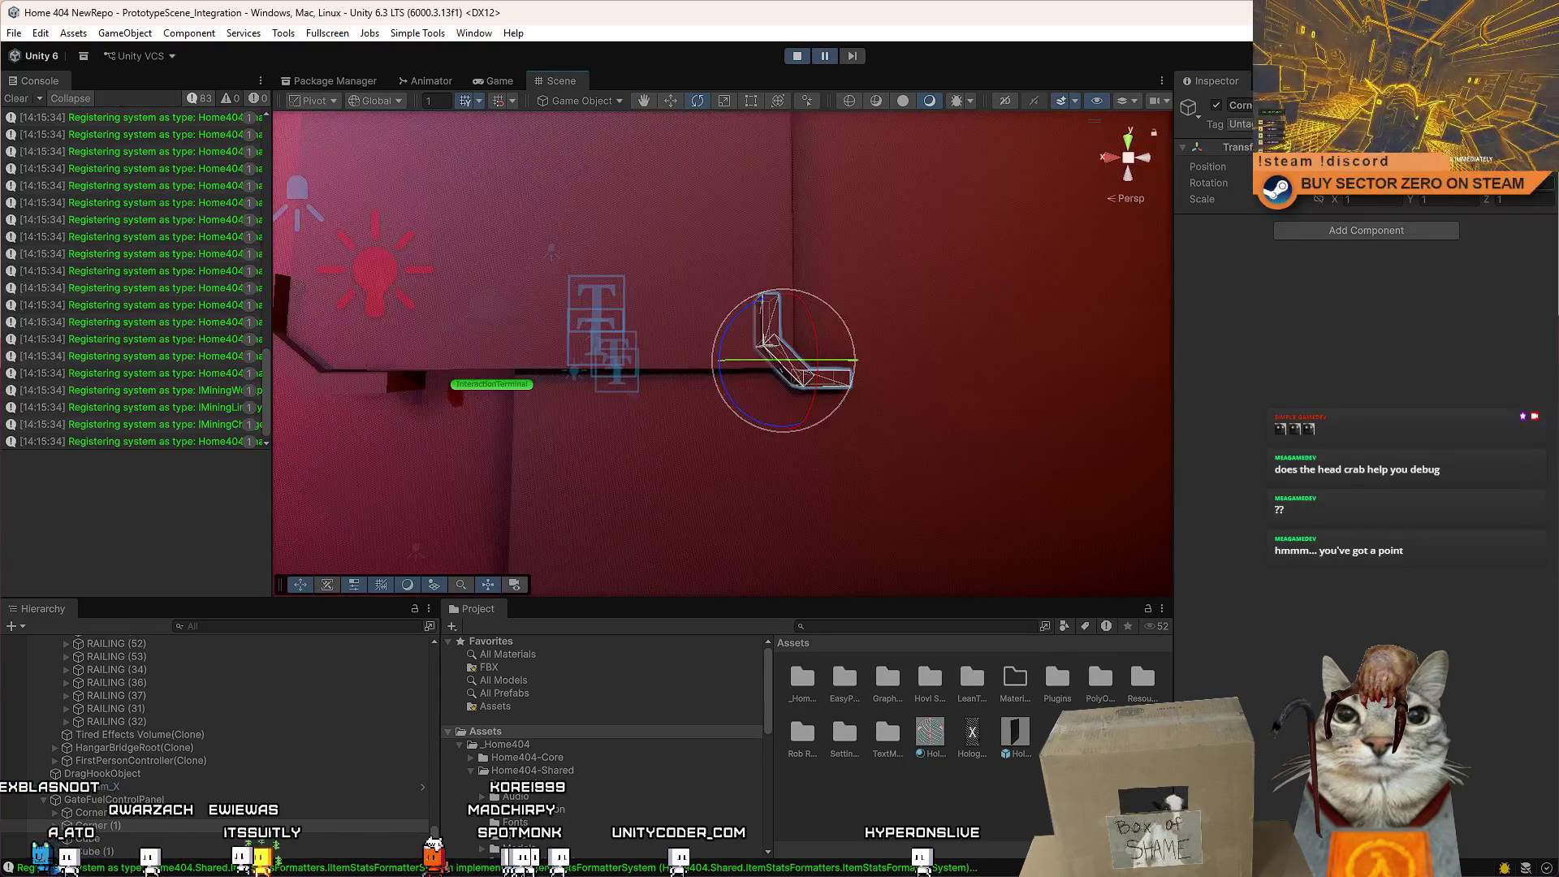
Enter the Corner's rotation values in the Inspector, finishing with 0, 180, 0 and 45.
click(1527, 183)
text(90)
key(Return)
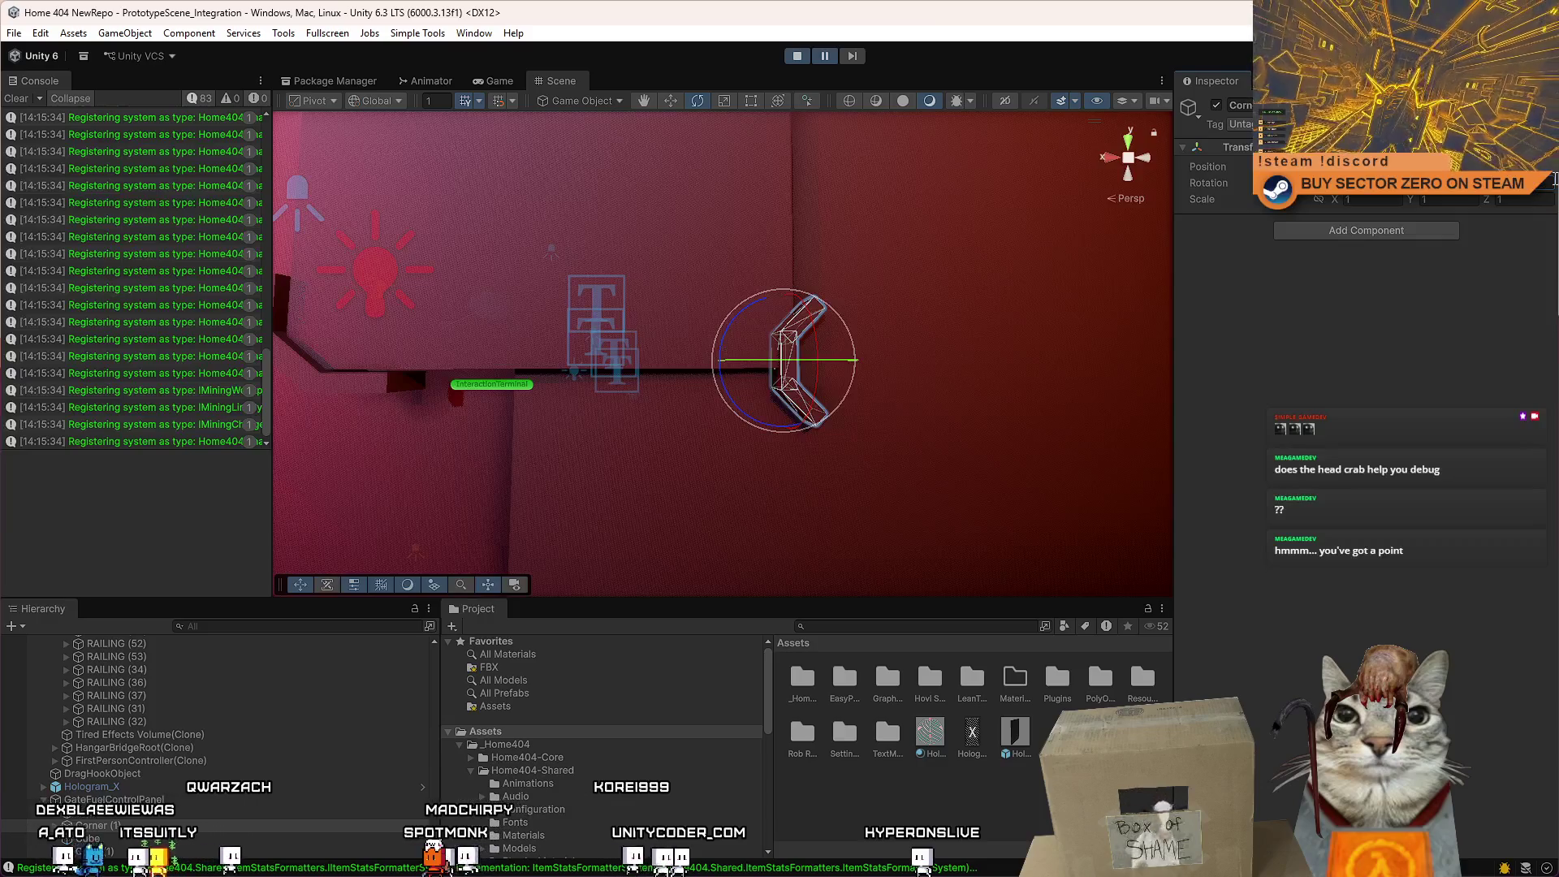
text(180)
key(Return)
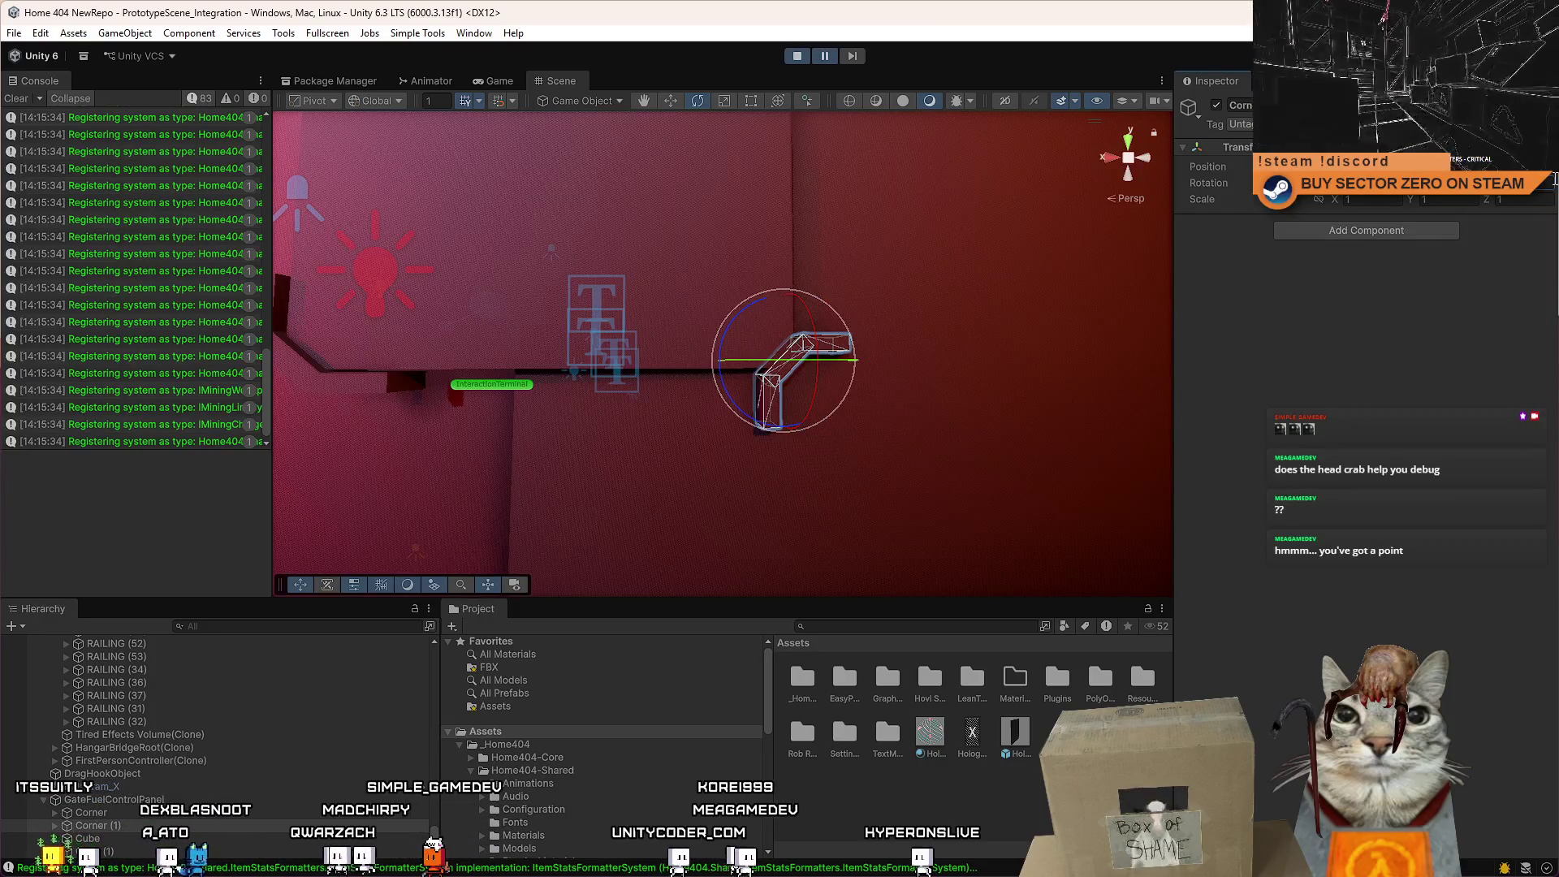
text(90)
key(Return)
text(0)
key(Return)
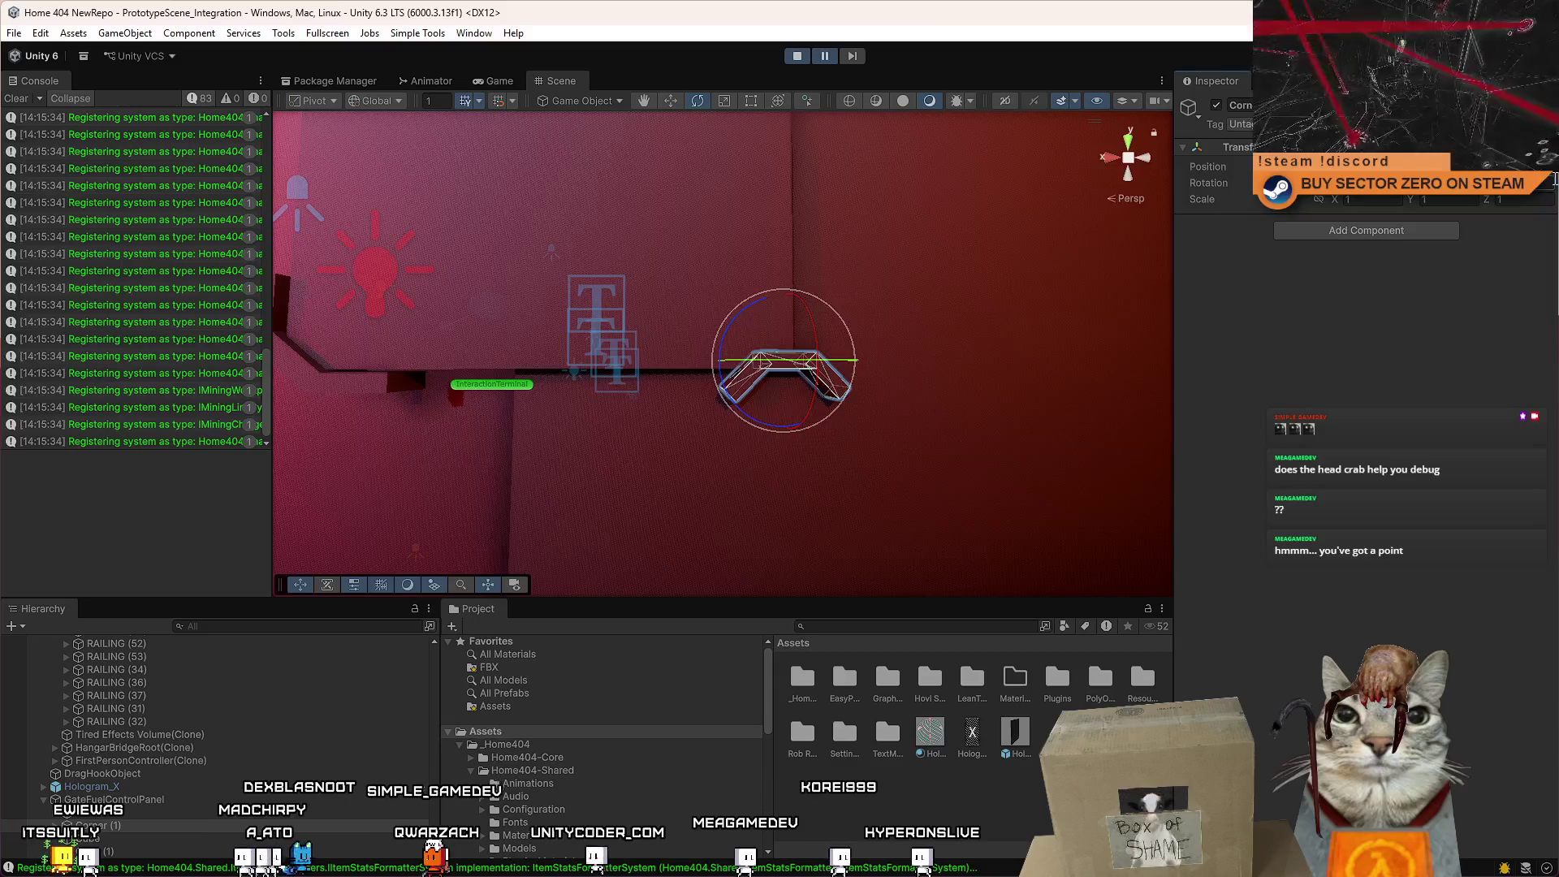
text(180)
key(Return)
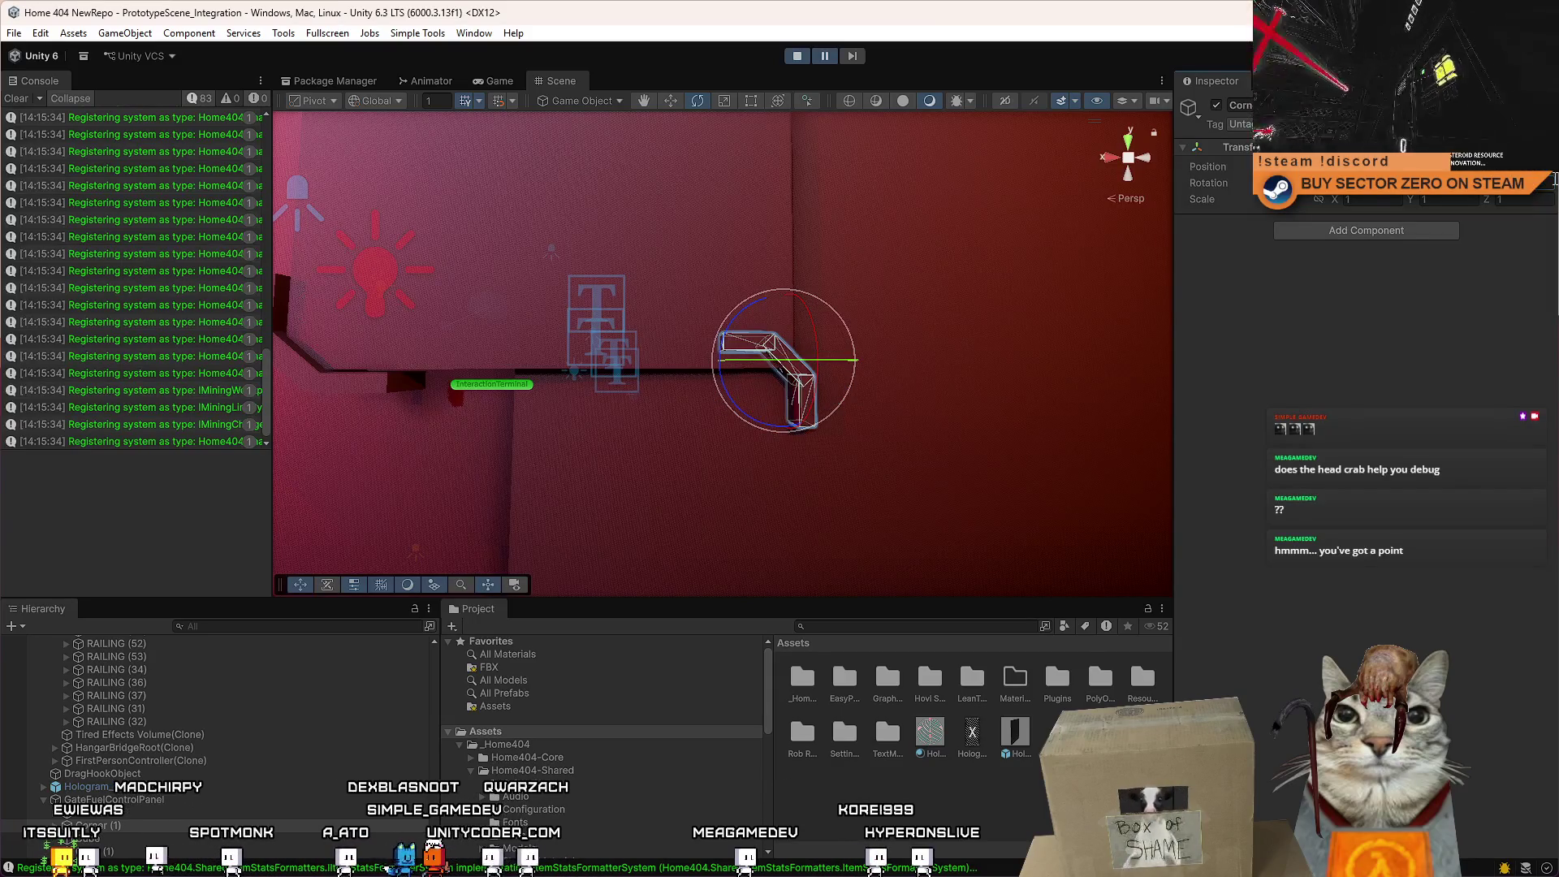
text(0)
key(Return)
text(45)
key(Return)
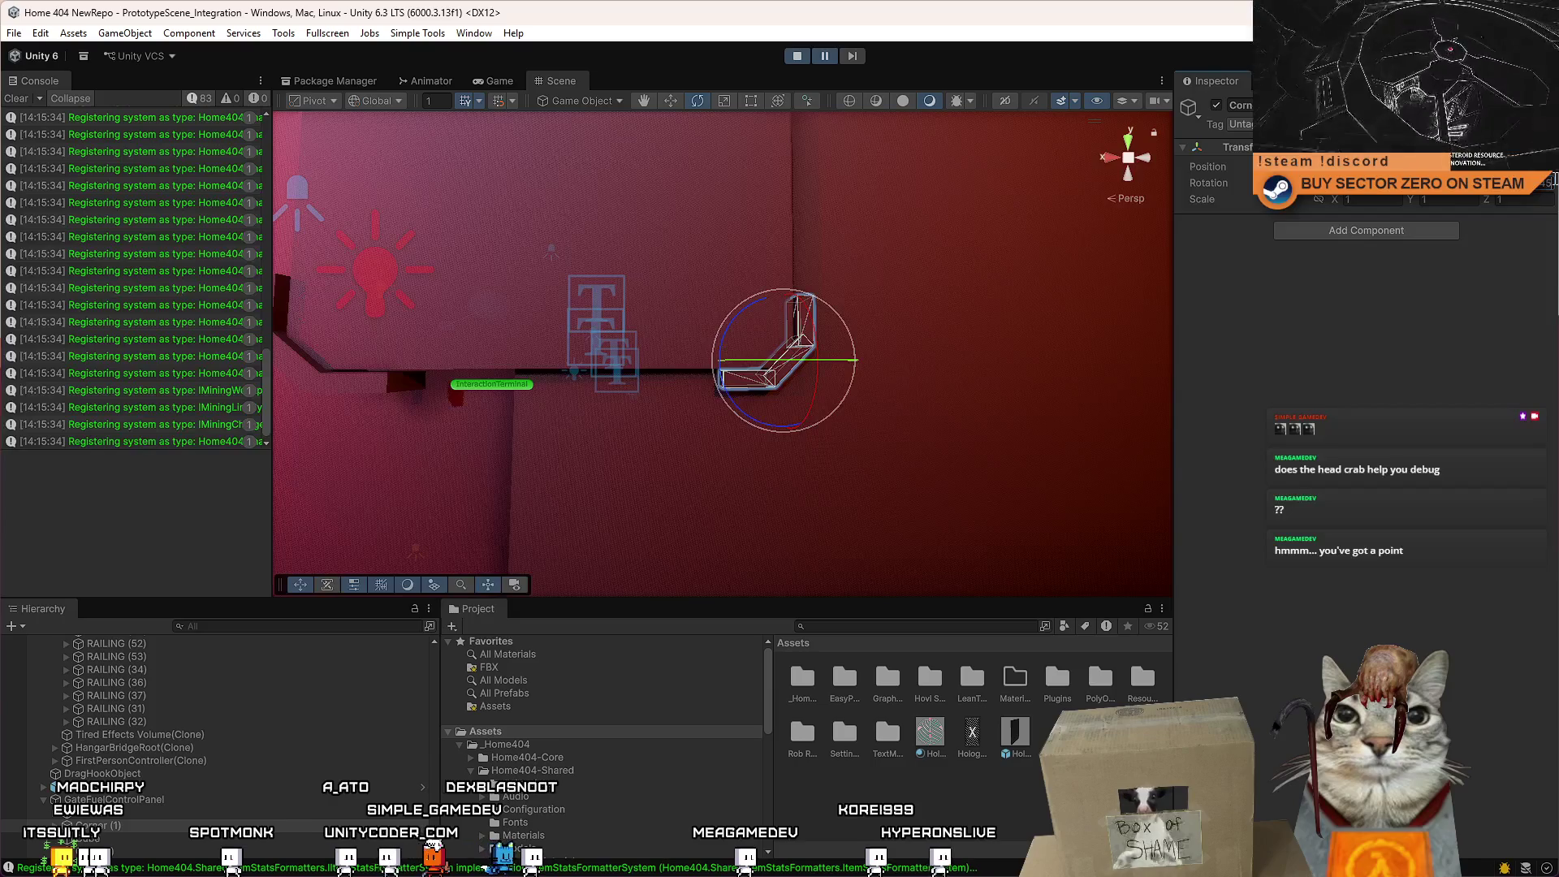
Select Corner and Corner (1) and rotate both brackets together.
click(145, 820)
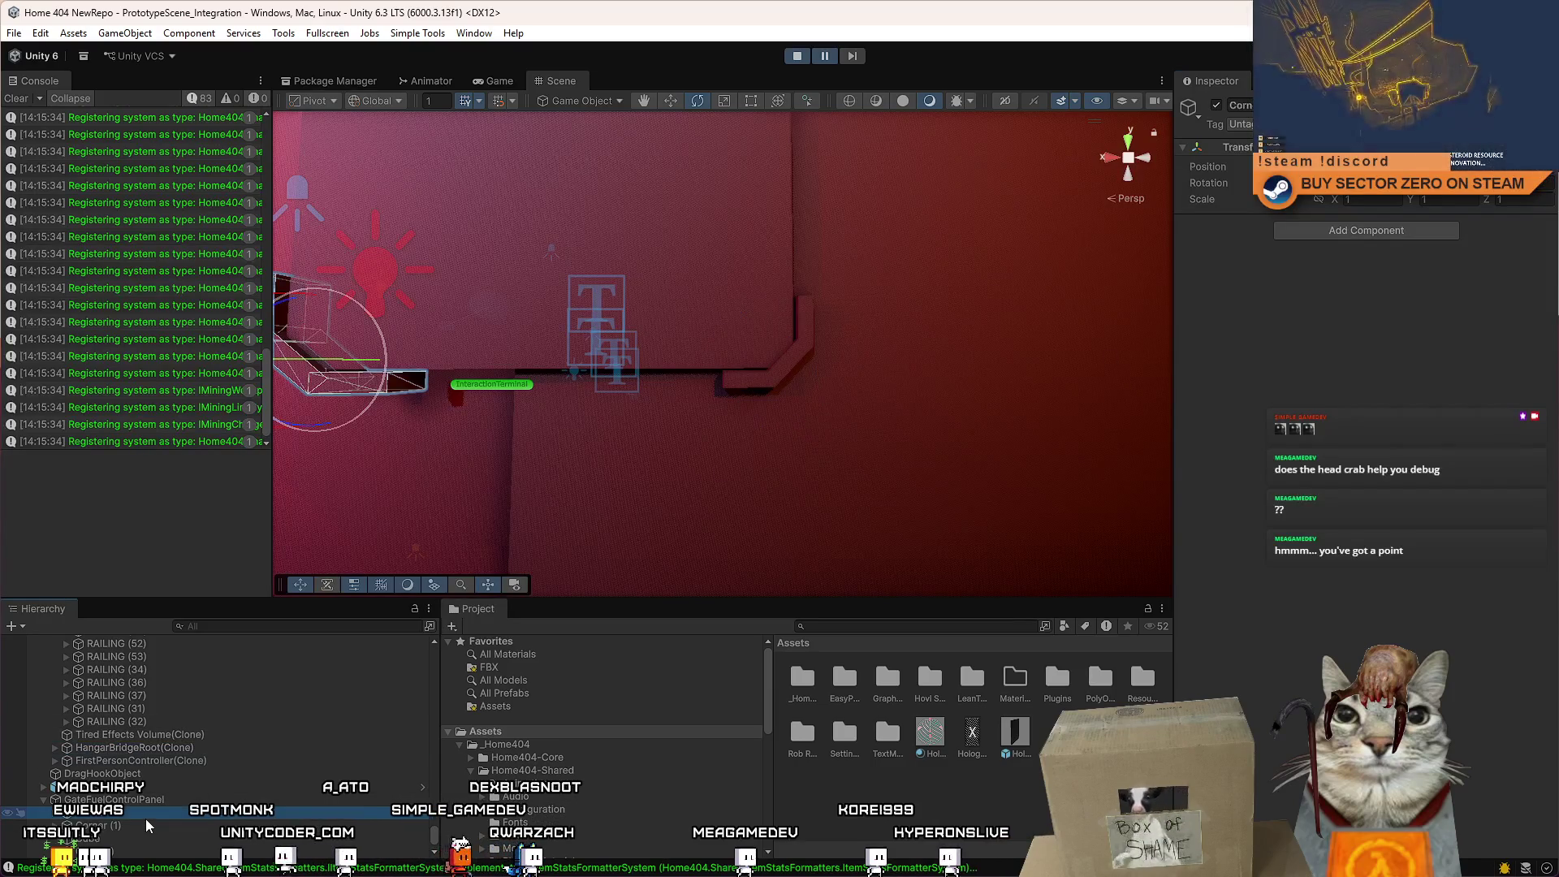
mouse_move(568, 455)
mouse_down()
mouse_move(625, 366)
mouse_move(778, 430)
mouse_move(654, 341)
mouse_up()
click(625, 237)
click(91, 812)
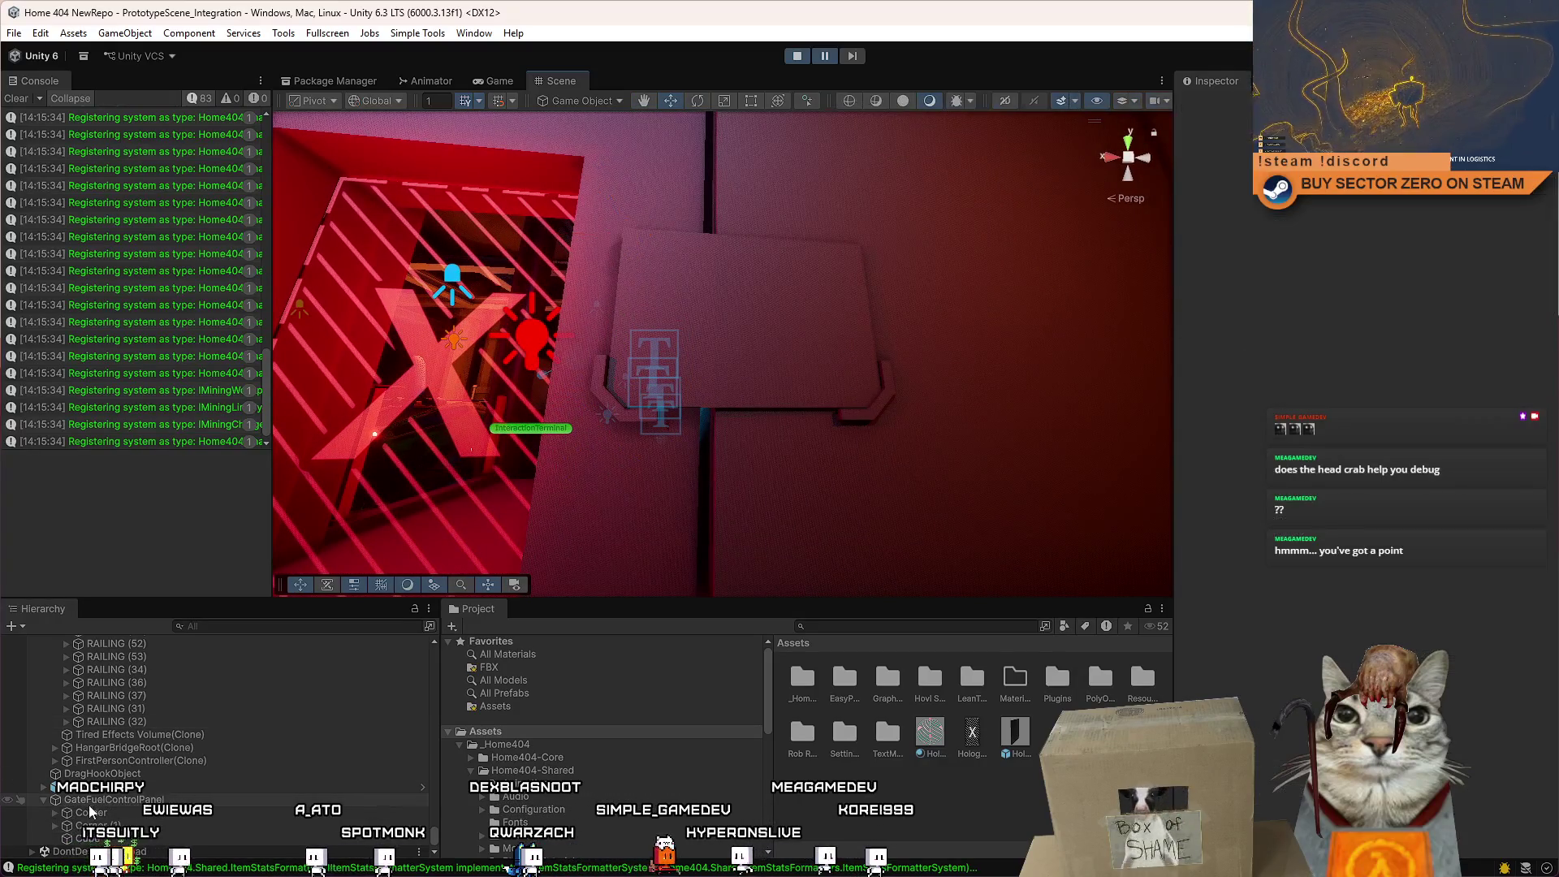
ctrl+click(90, 825)
key(f)
key(z)
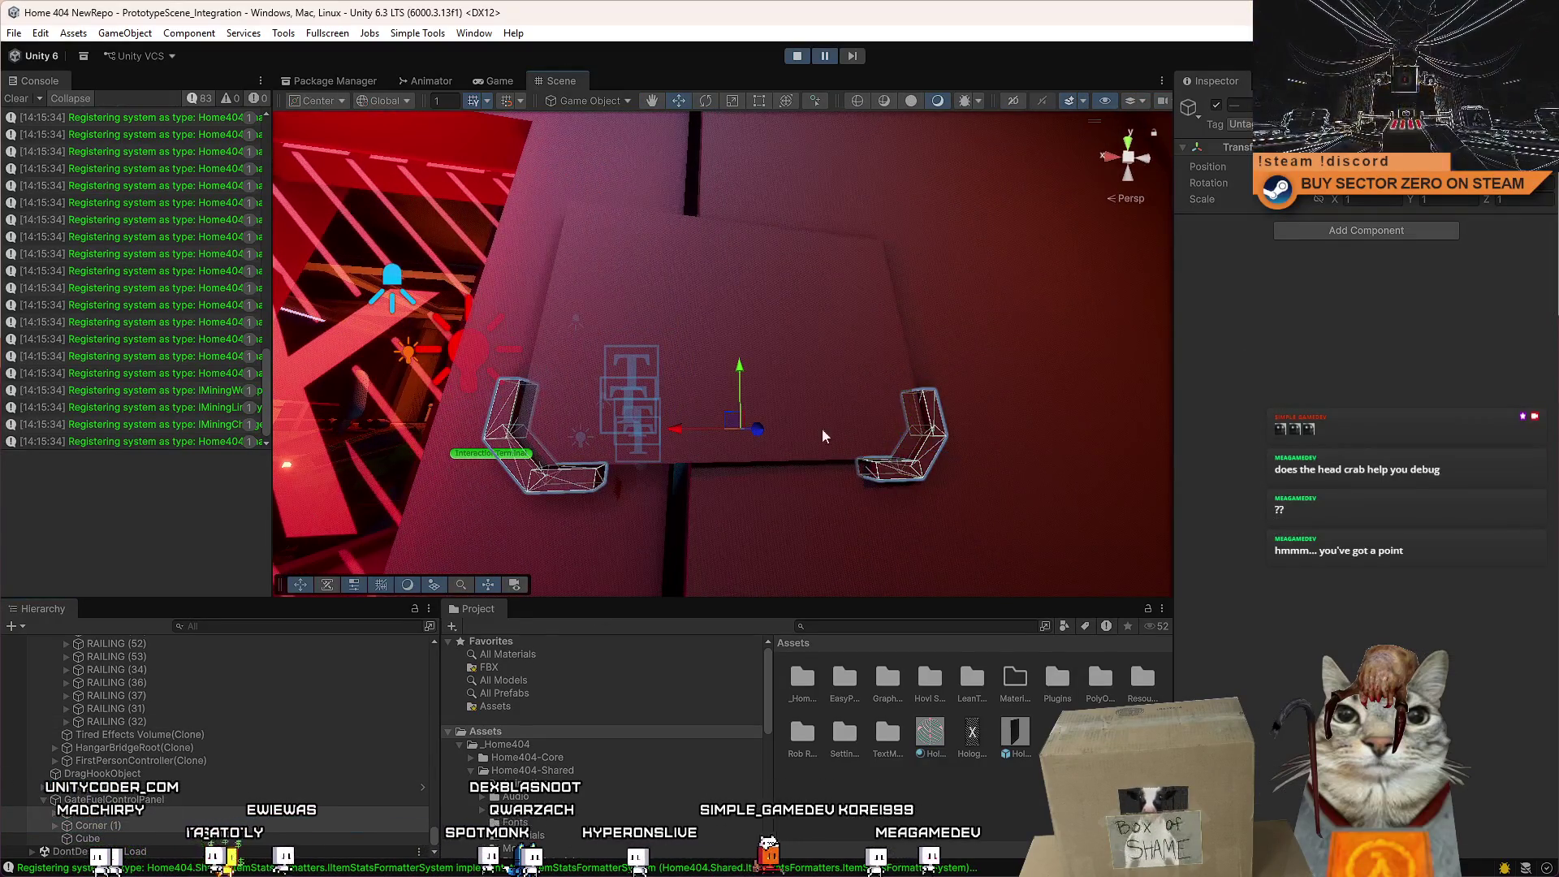
key(e)
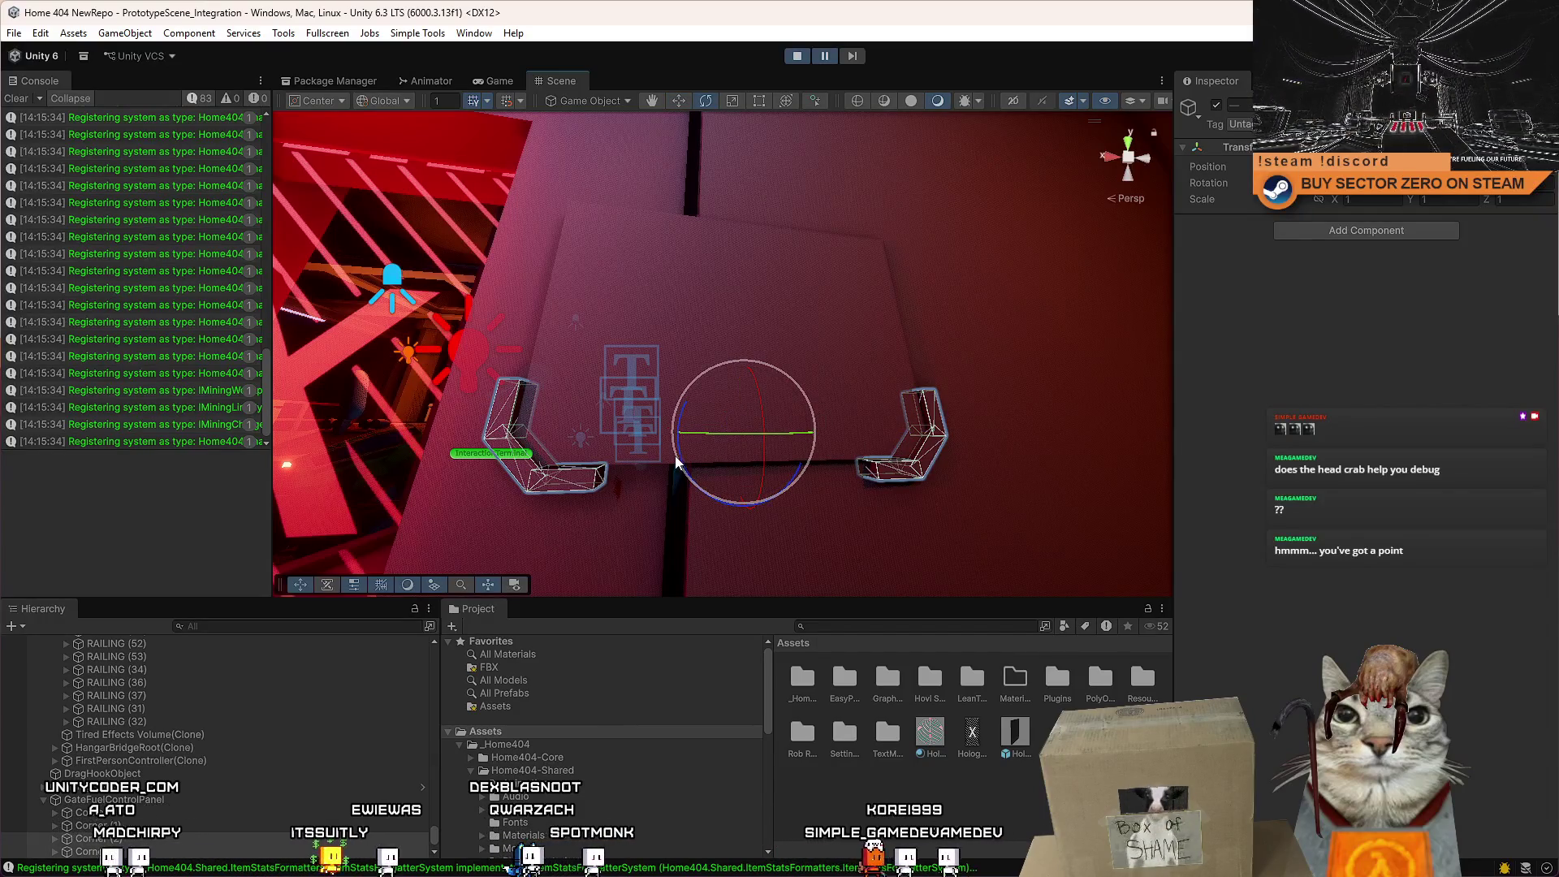
drag(680, 459, 873, 402)
Select Corner (3), then frame the wall panel and doorway in view.
click(158, 838)
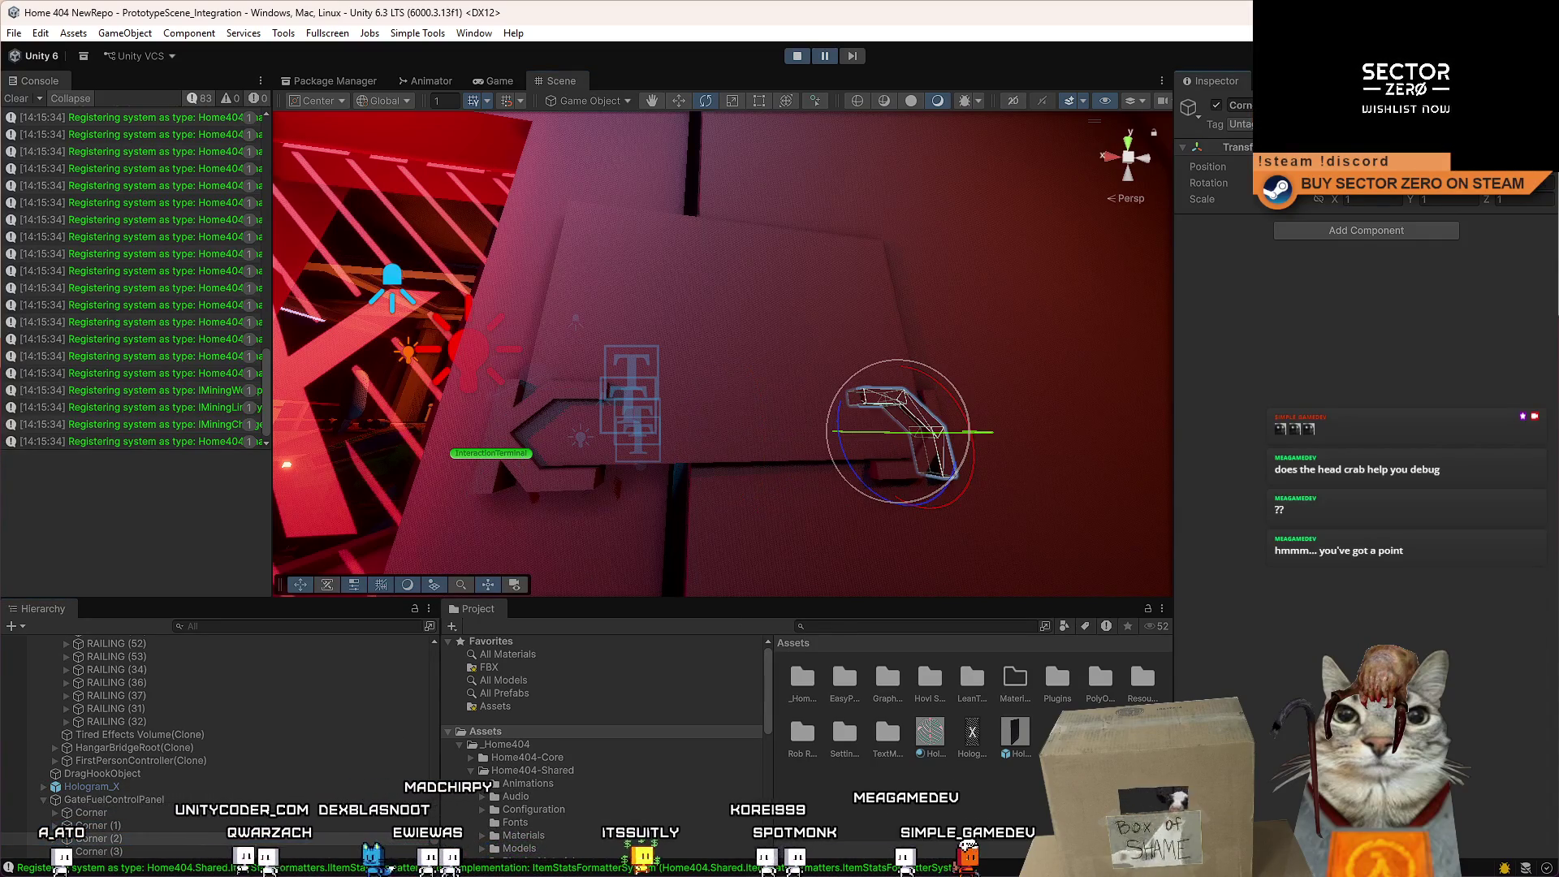
key(ctrl+z)
click(99, 851)
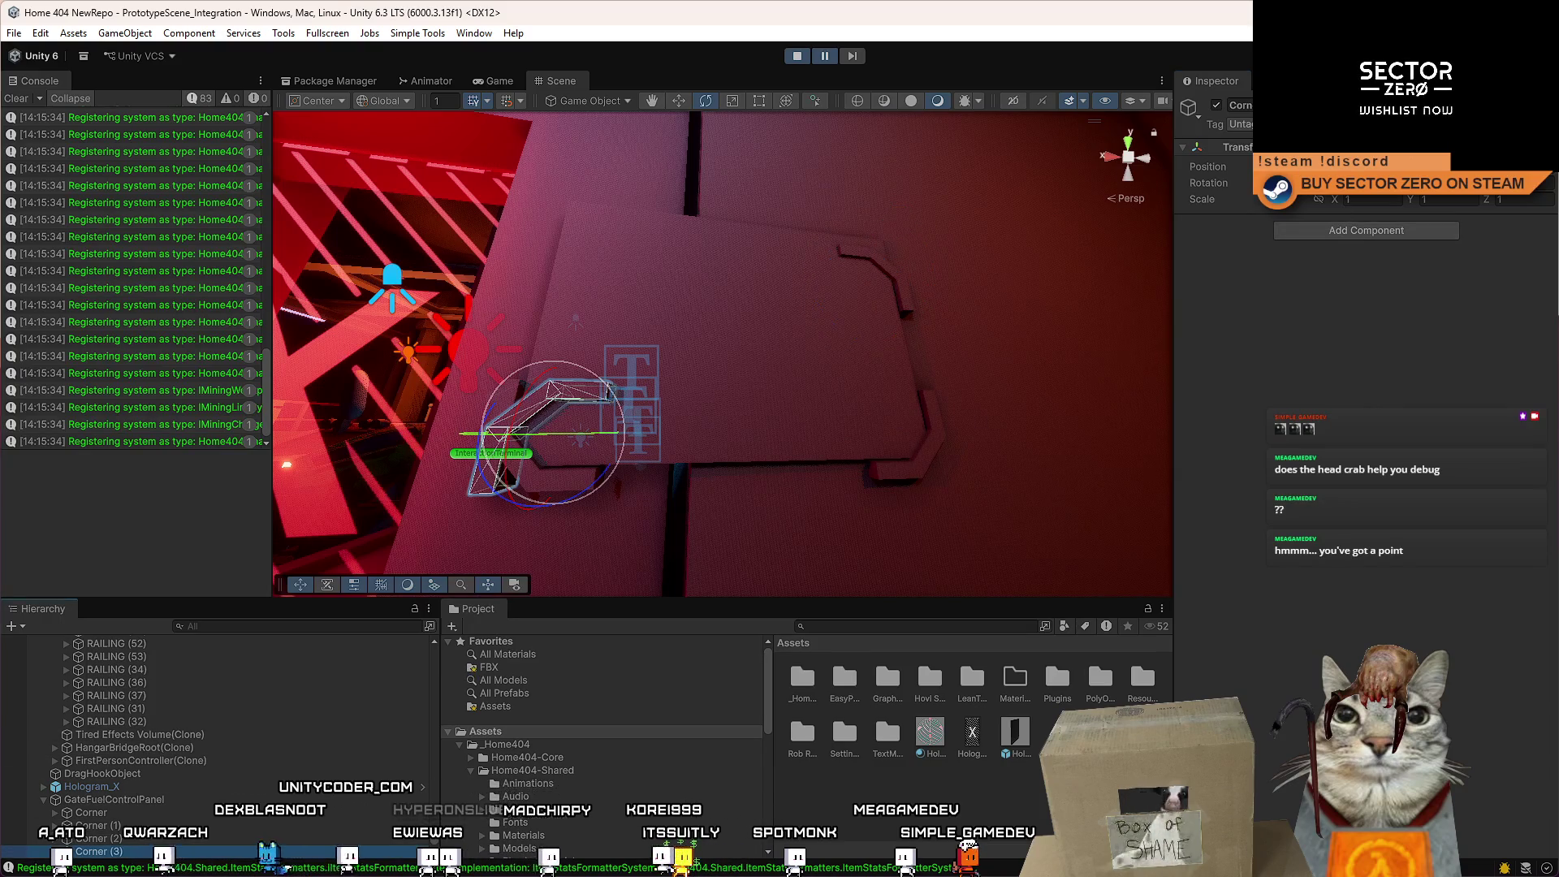
mouse_move(893, 406)
mouse_down()
mouse_move(962, 408)
mouse_move(960, 438)
mouse_move(869, 446)
mouse_move(838, 425)
mouse_move(868, 483)
mouse_move(939, 462)
mouse_up()
click(850, 377)
key(f)
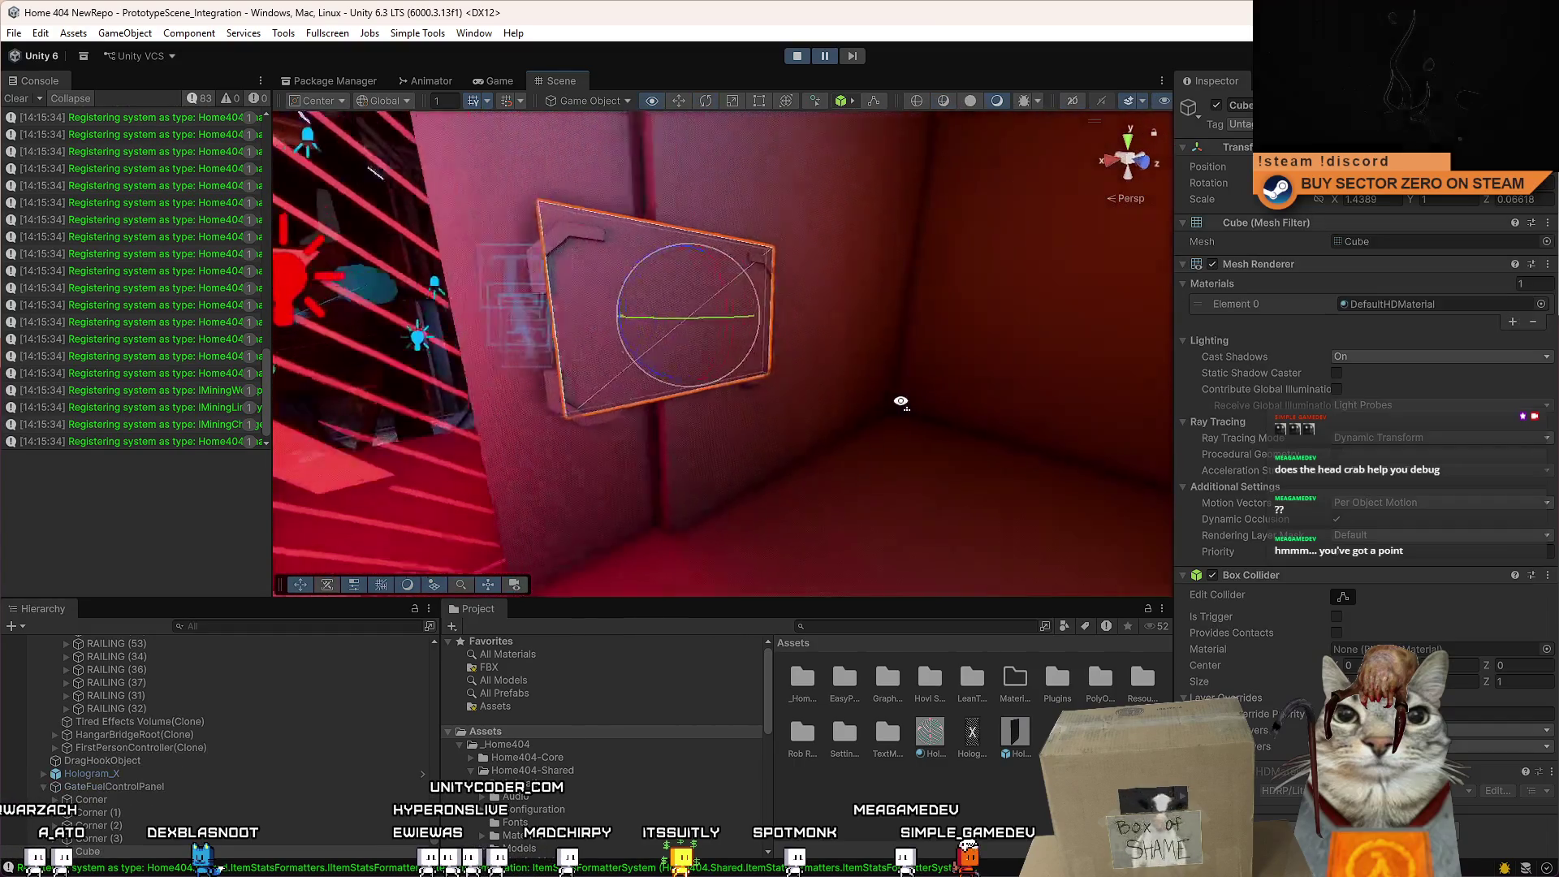
drag(790, 336, 677, 247)
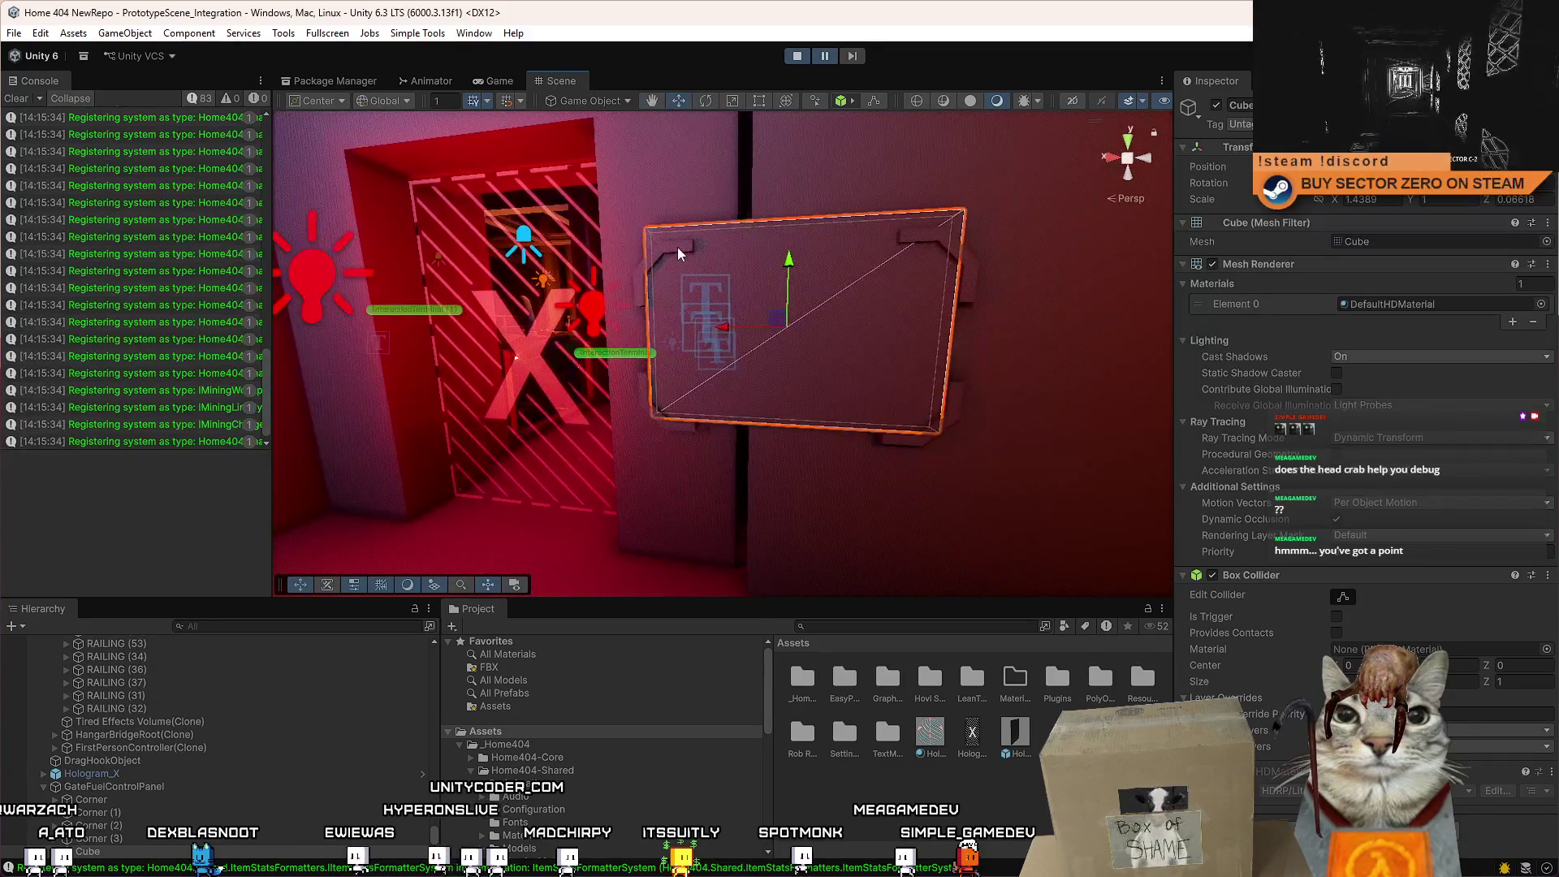
click(677, 247)
Step through the brackets in the Hierarchy and select Corner (2) and Corner (3).
click(146, 773)
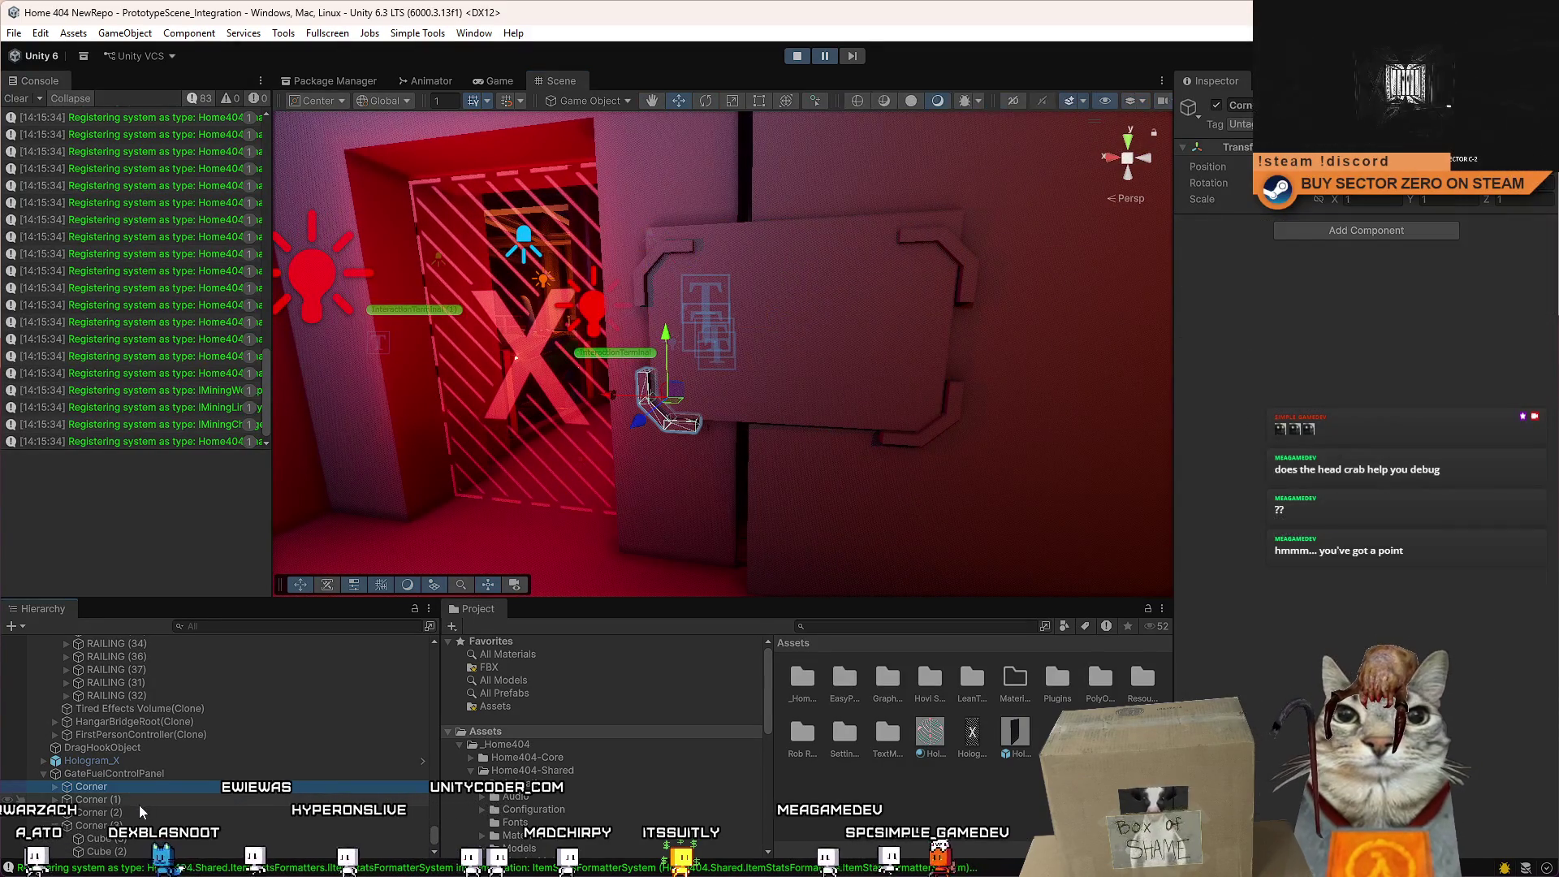
click(146, 800)
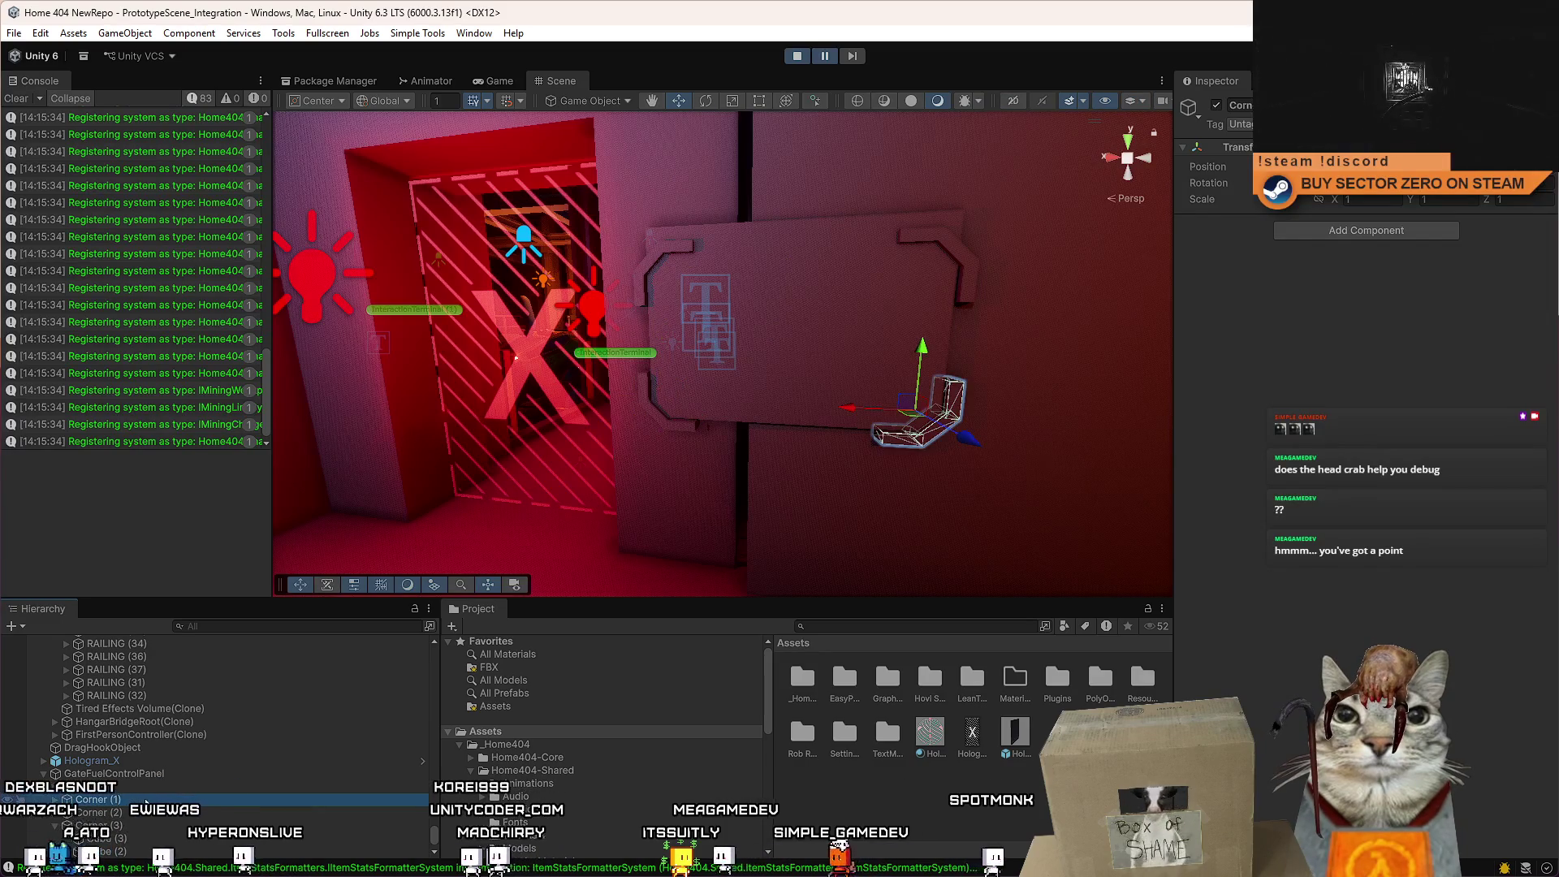
key(Up)
key(Down)
key(Down)
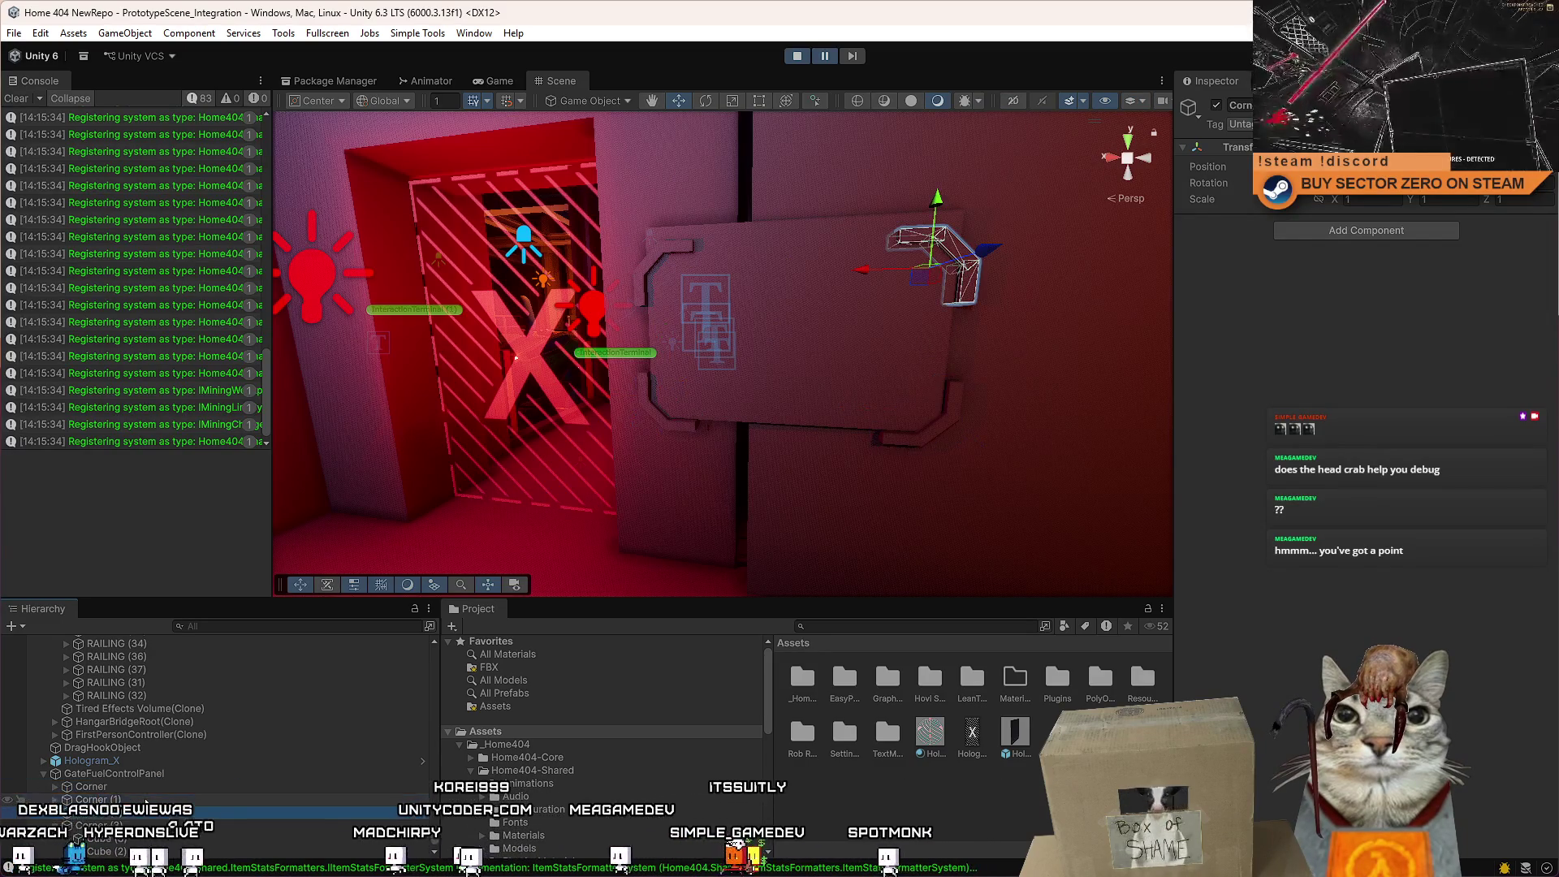
key(Up)
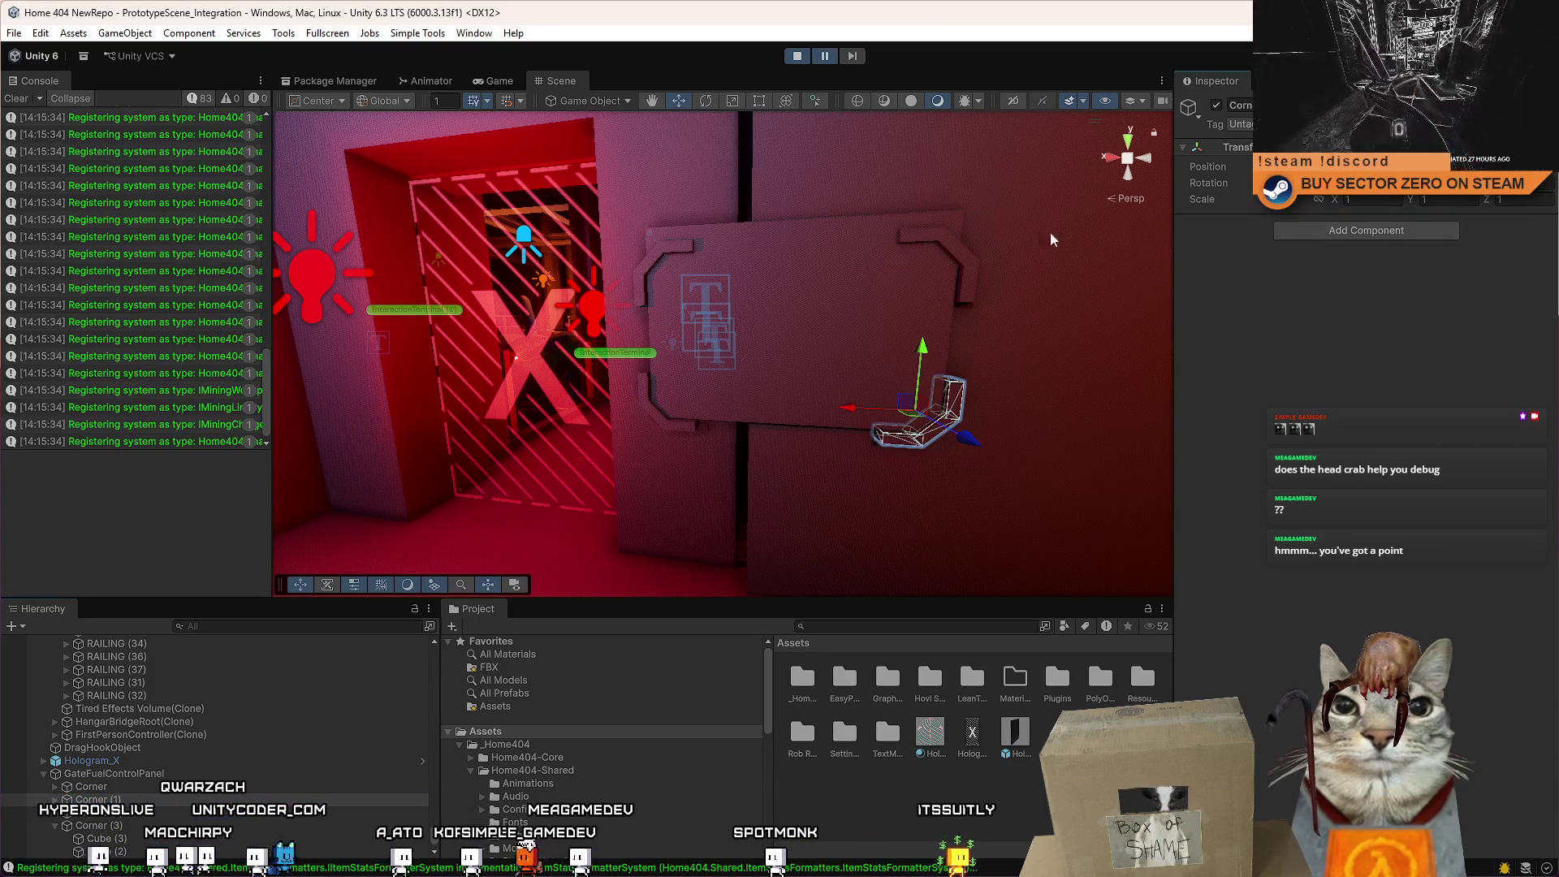
key(Down)
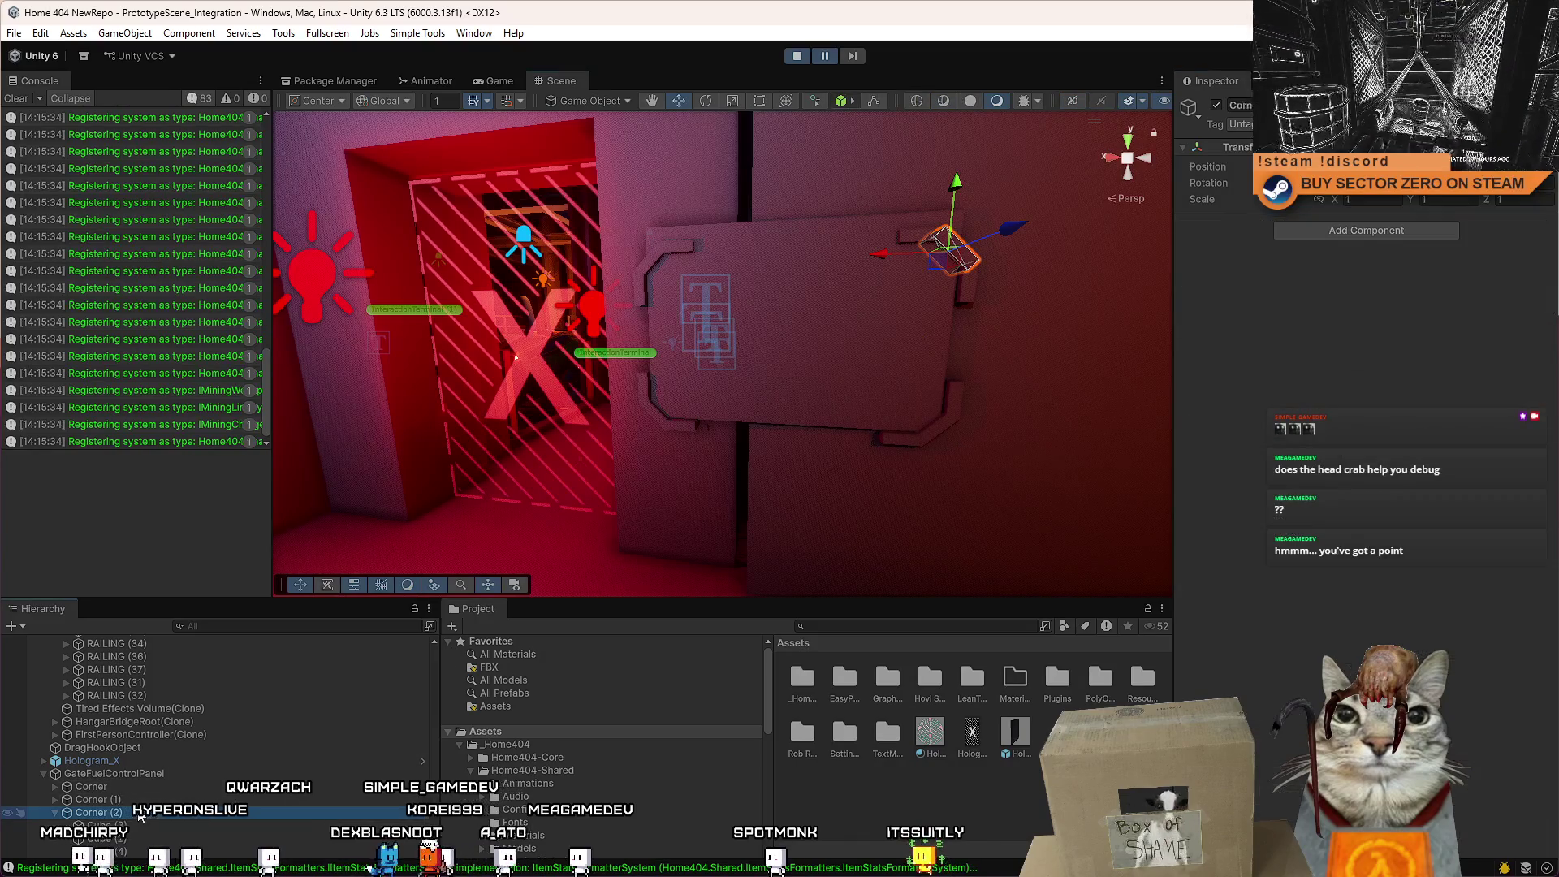
key(shift+Down)
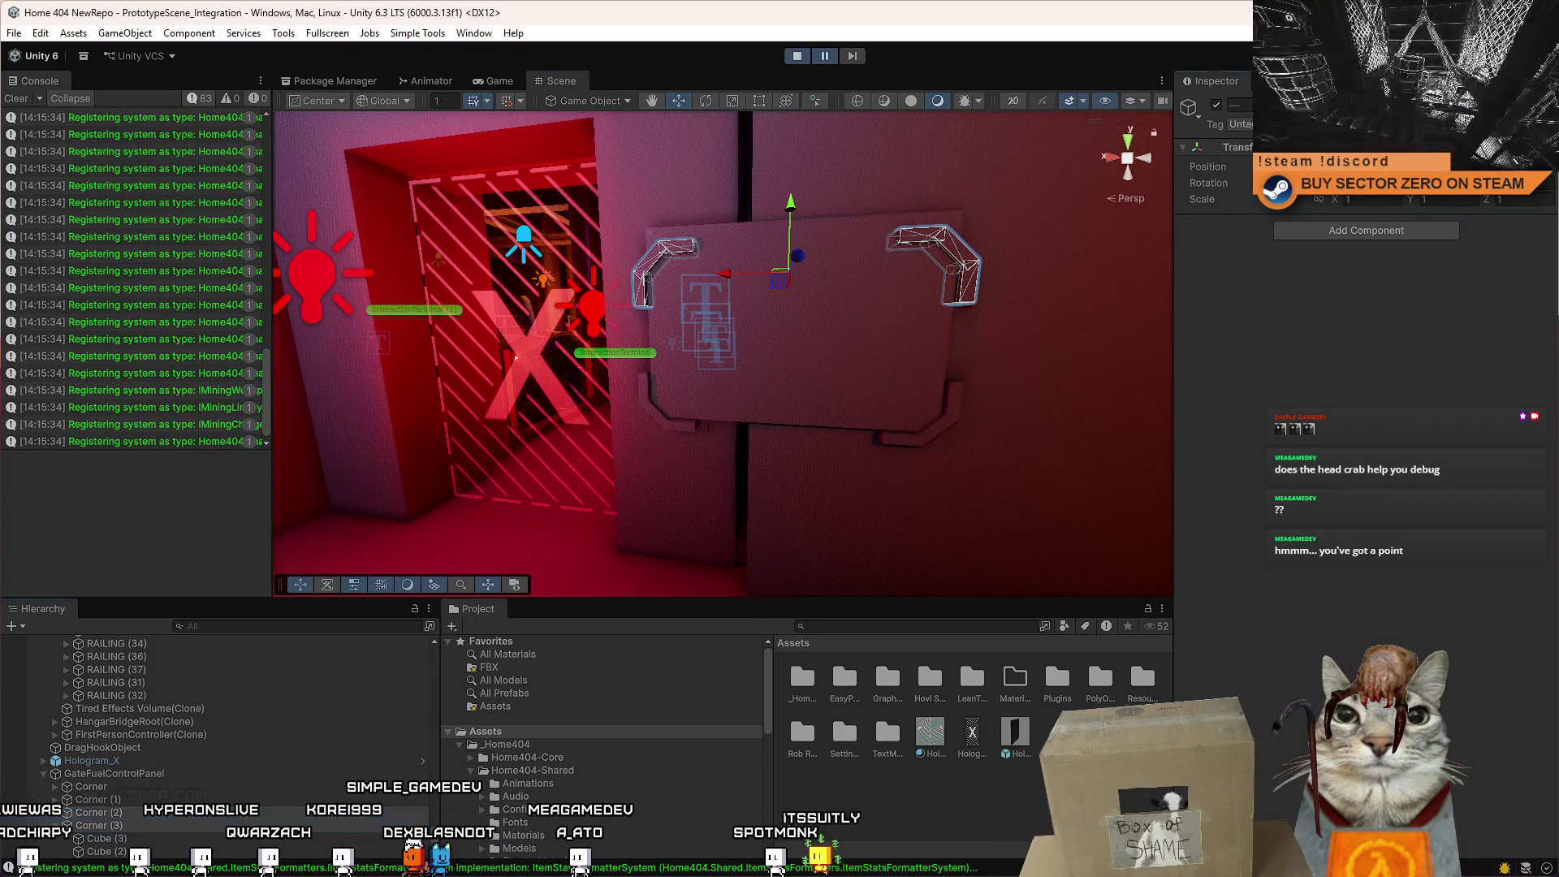
mouse_move(812, 382)
mouse_down()
mouse_move(860, 396)
mouse_move(806, 383)
mouse_move(849, 416)
mouse_up()
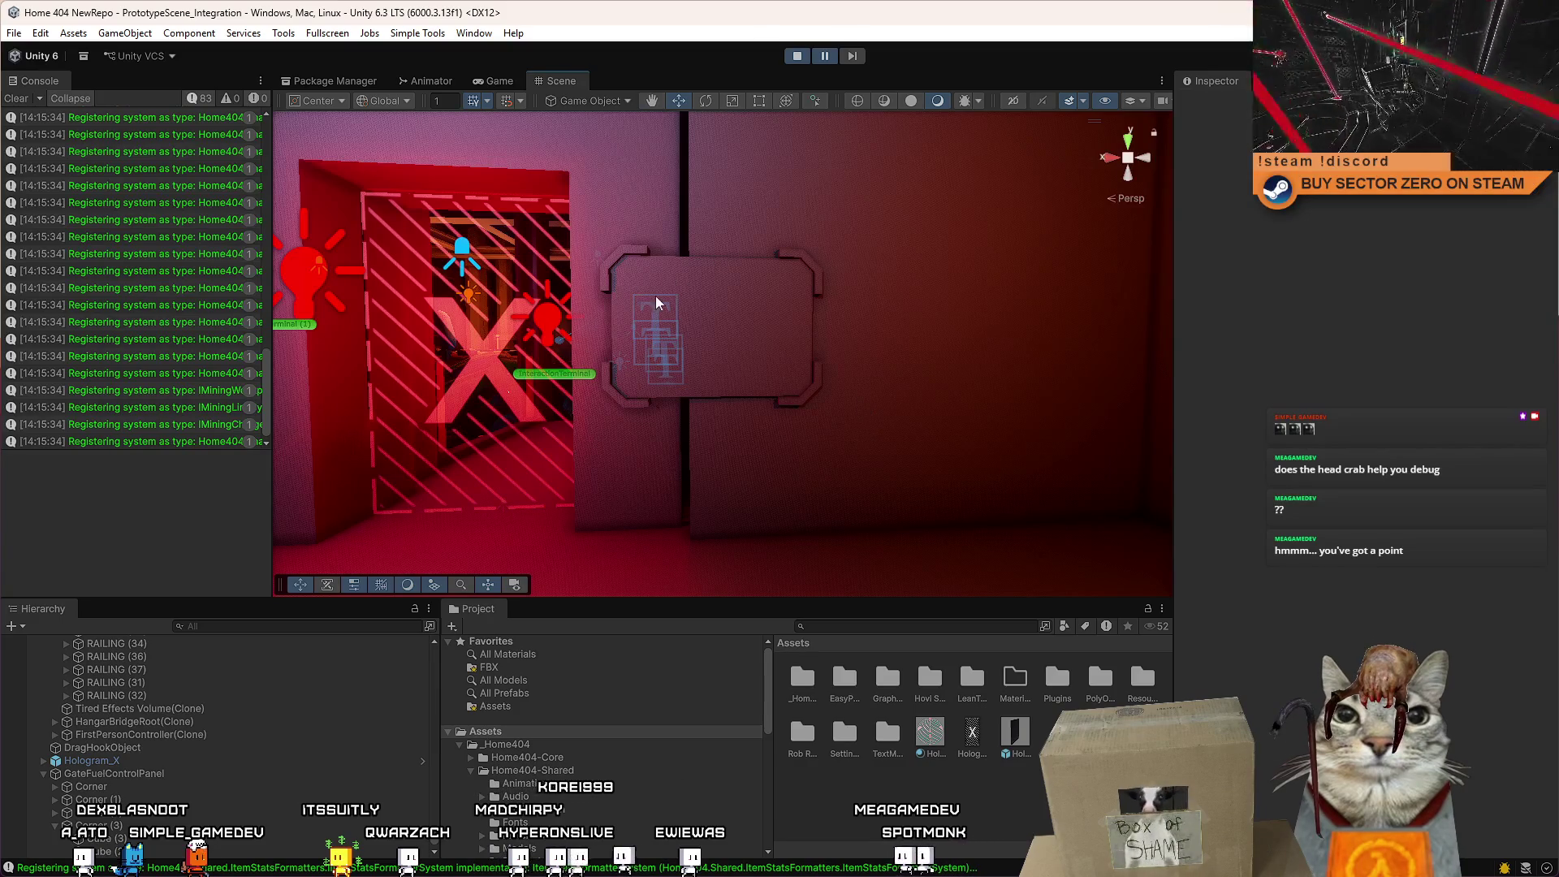
Add a new Cylinder to the scene from the 3D Object menu.
scroll(655, 304, up, 5)
click(189, 34)
mouse_move(141, 44)
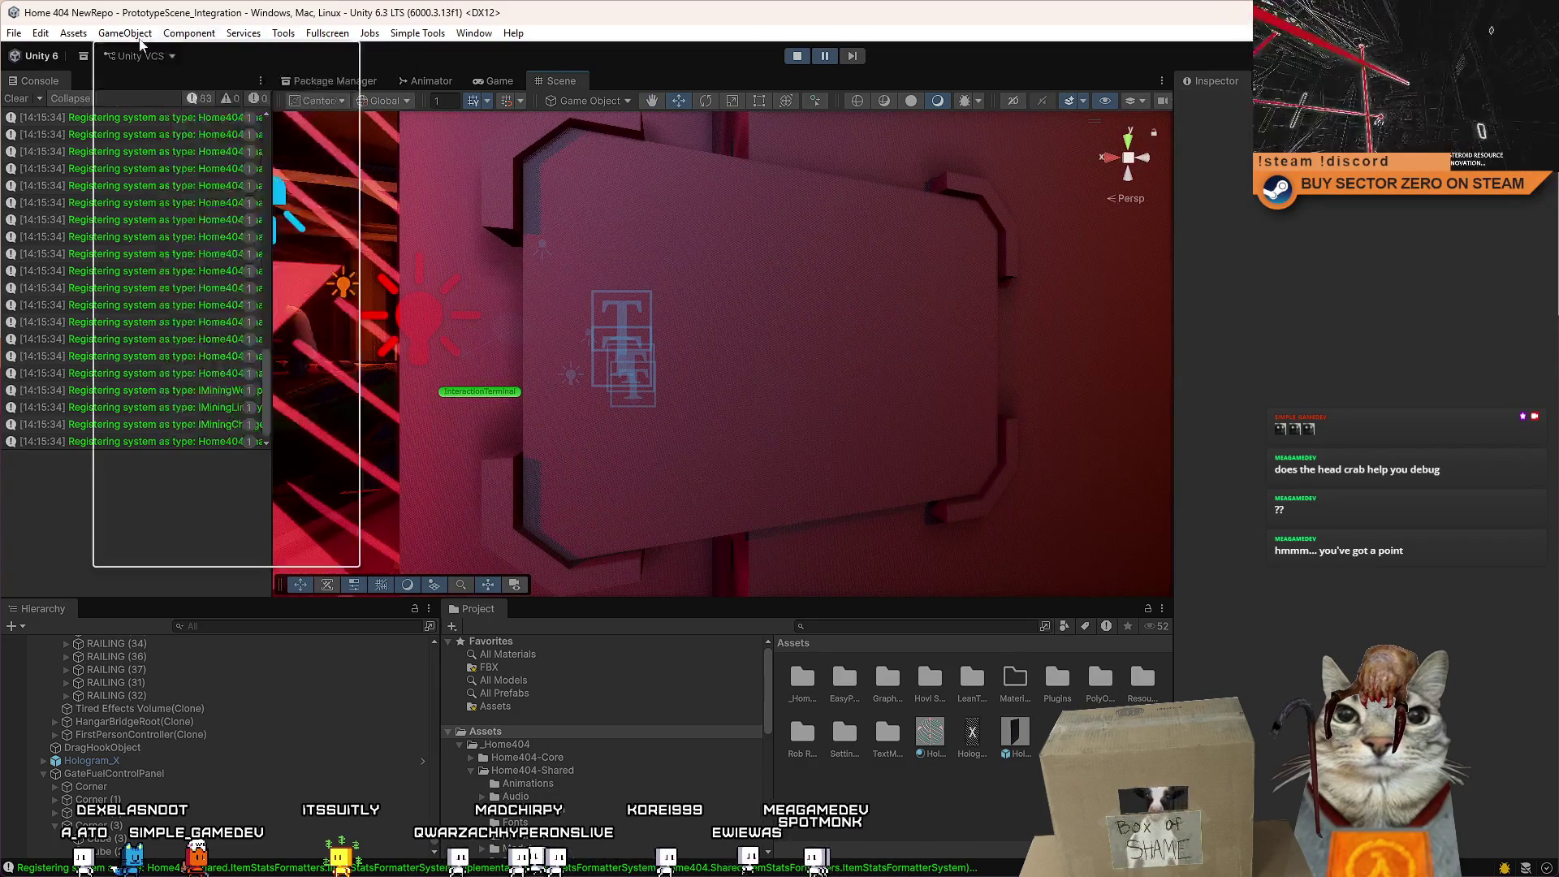
mouse_move(215, 144)
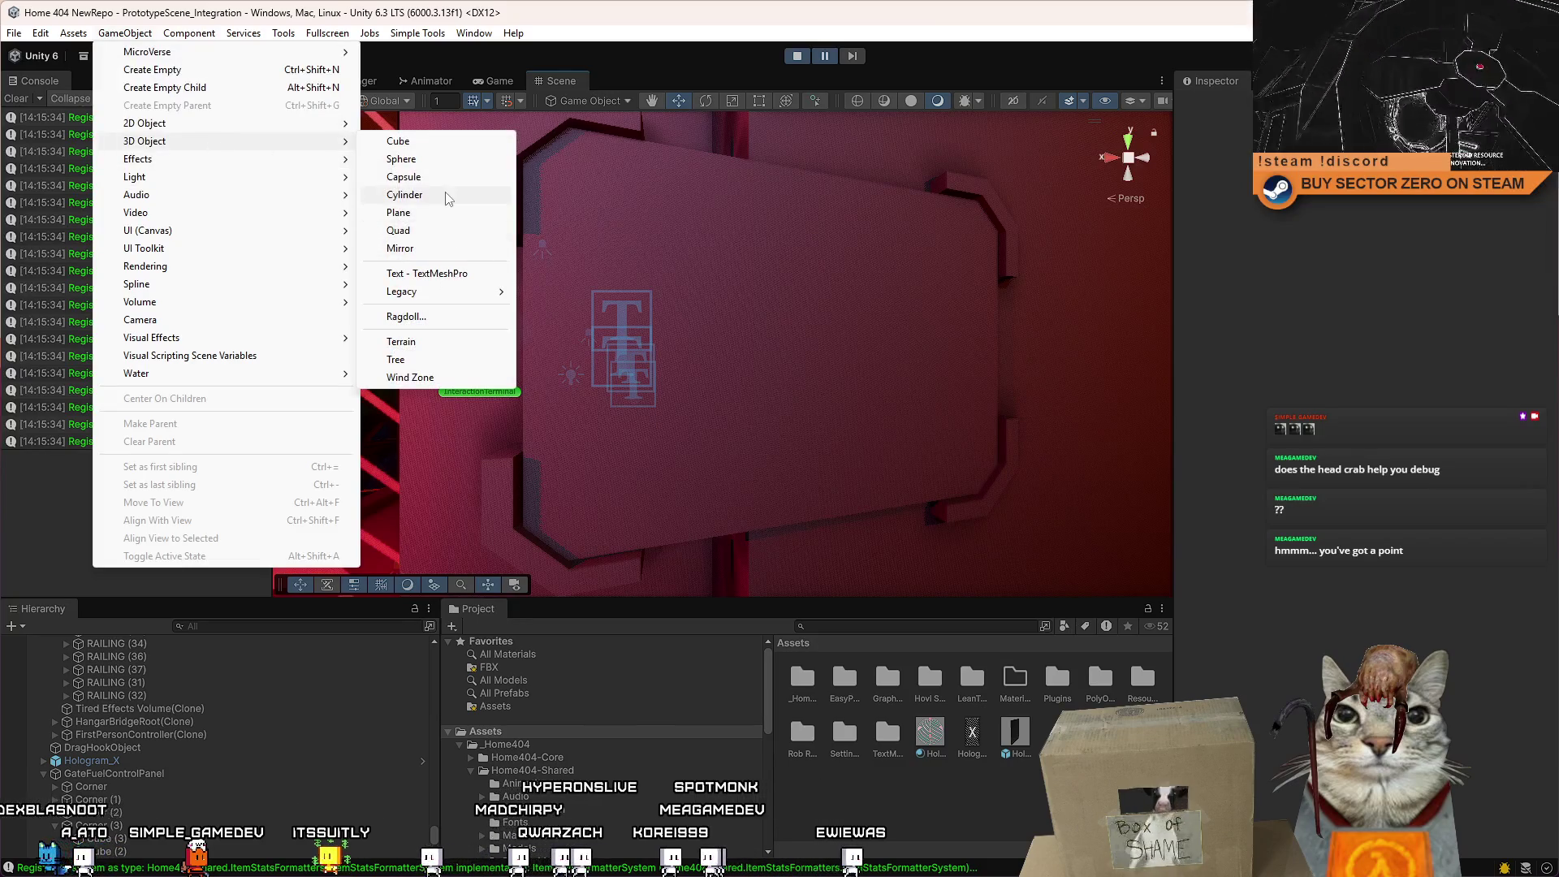
click(560, 194)
scroll(708, 299, down, 3)
key(r)
mouse_move(737, 268)
mouse_down()
mouse_move(735, 400)
mouse_move(970, 420)
mouse_up()
key(ctrl+z)
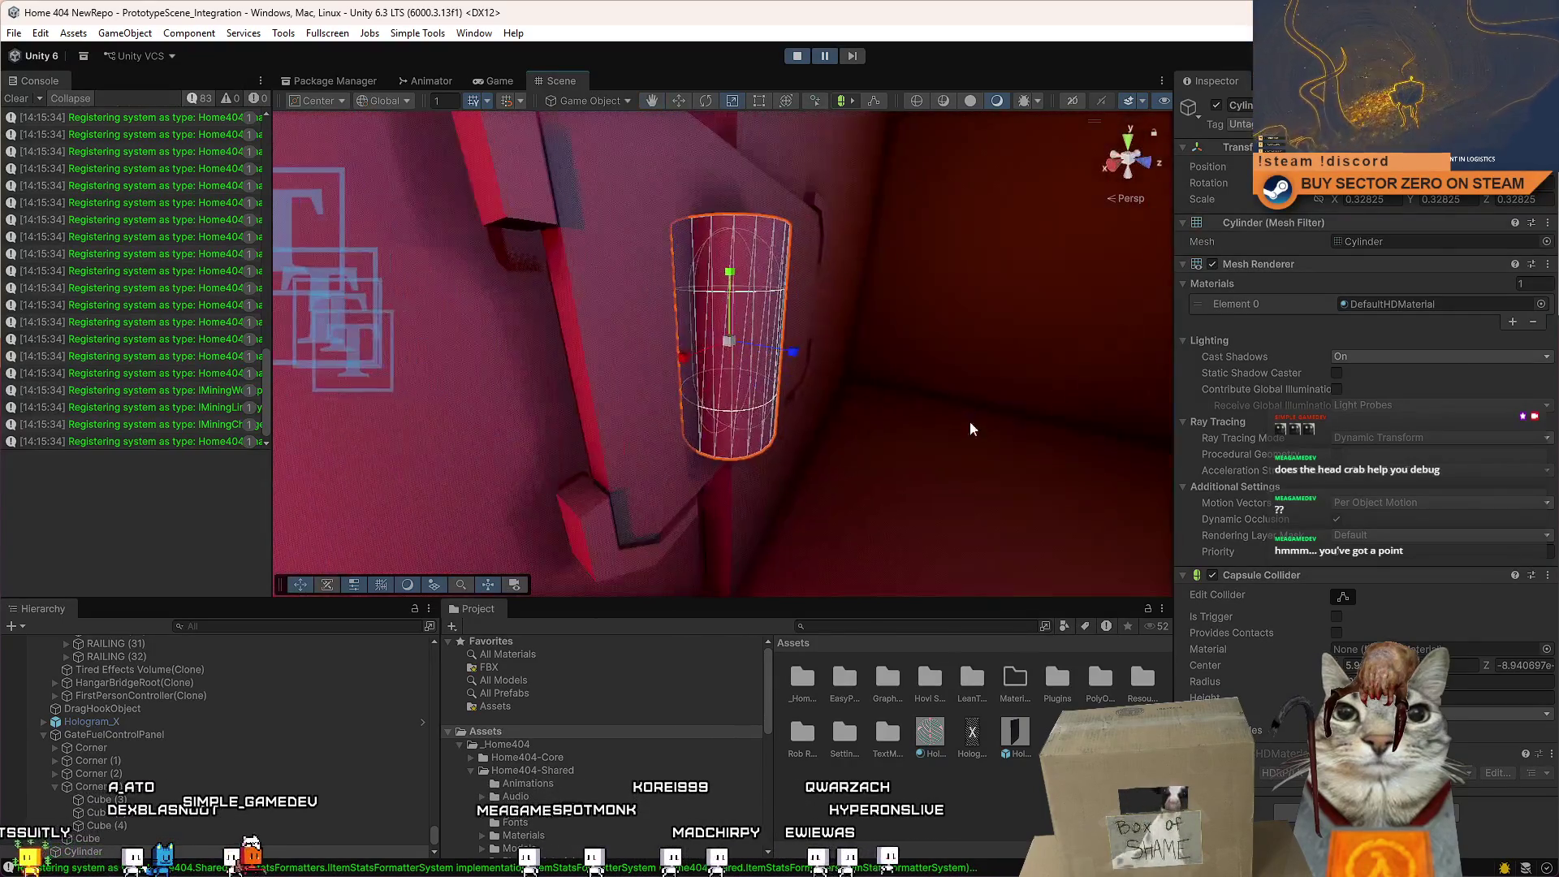
Move the cylinder onto the panel centre and fine-tune its height with the Scale tool.
key(w)
mouse_move(771, 349)
mouse_down()
mouse_move(655, 300)
mouse_move(695, 305)
mouse_move(662, 307)
mouse_up()
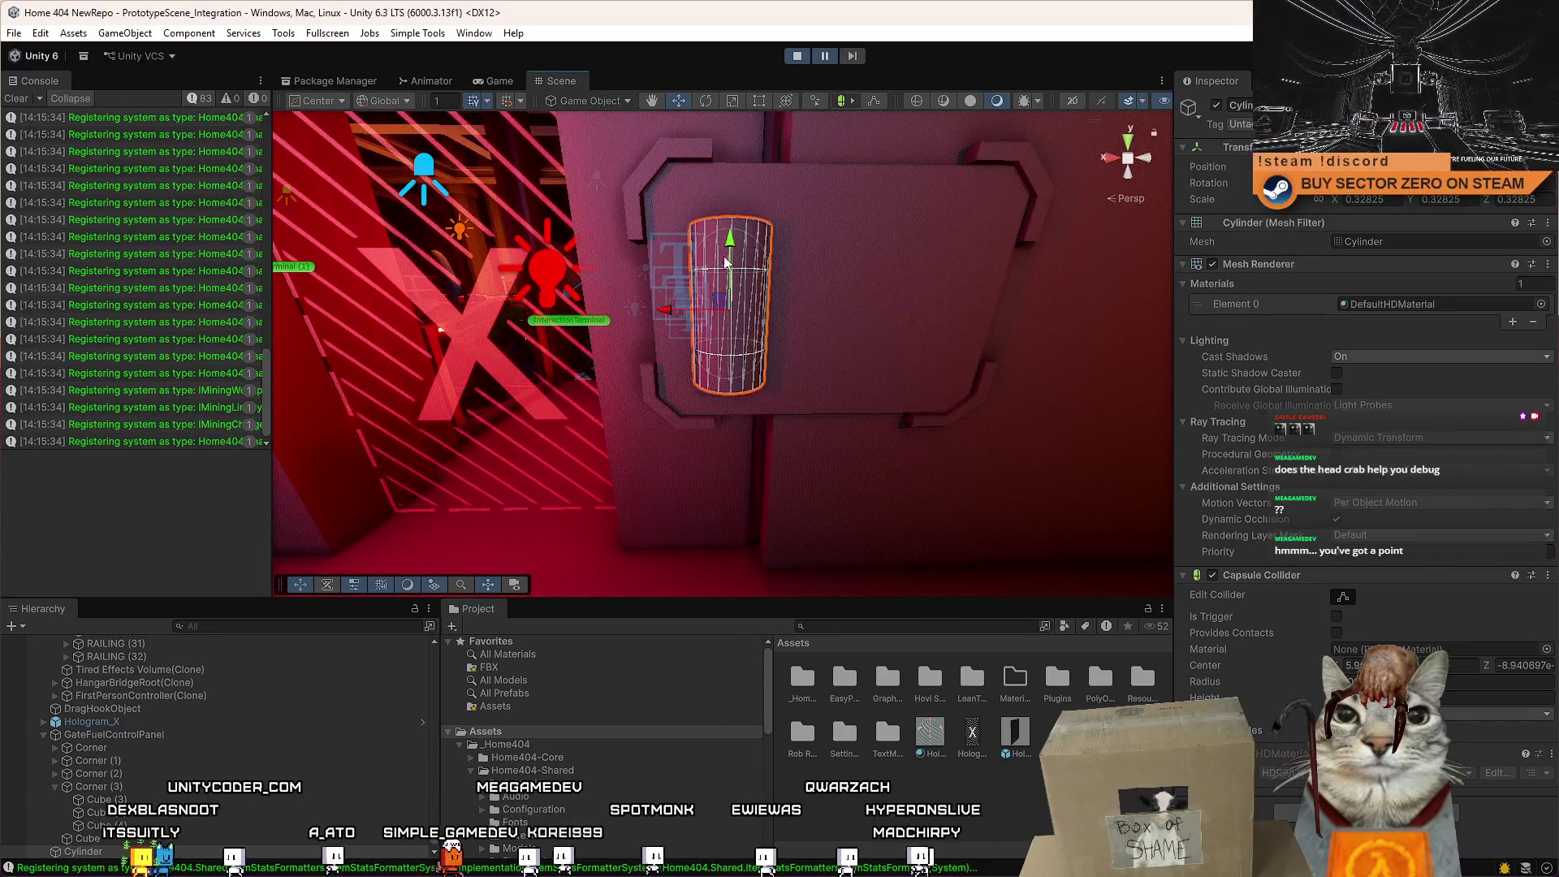
mouse_move(733, 254)
mouse_down()
mouse_move(707, 219)
mouse_move(744, 199)
mouse_move(722, 274)
mouse_up()
key(r)
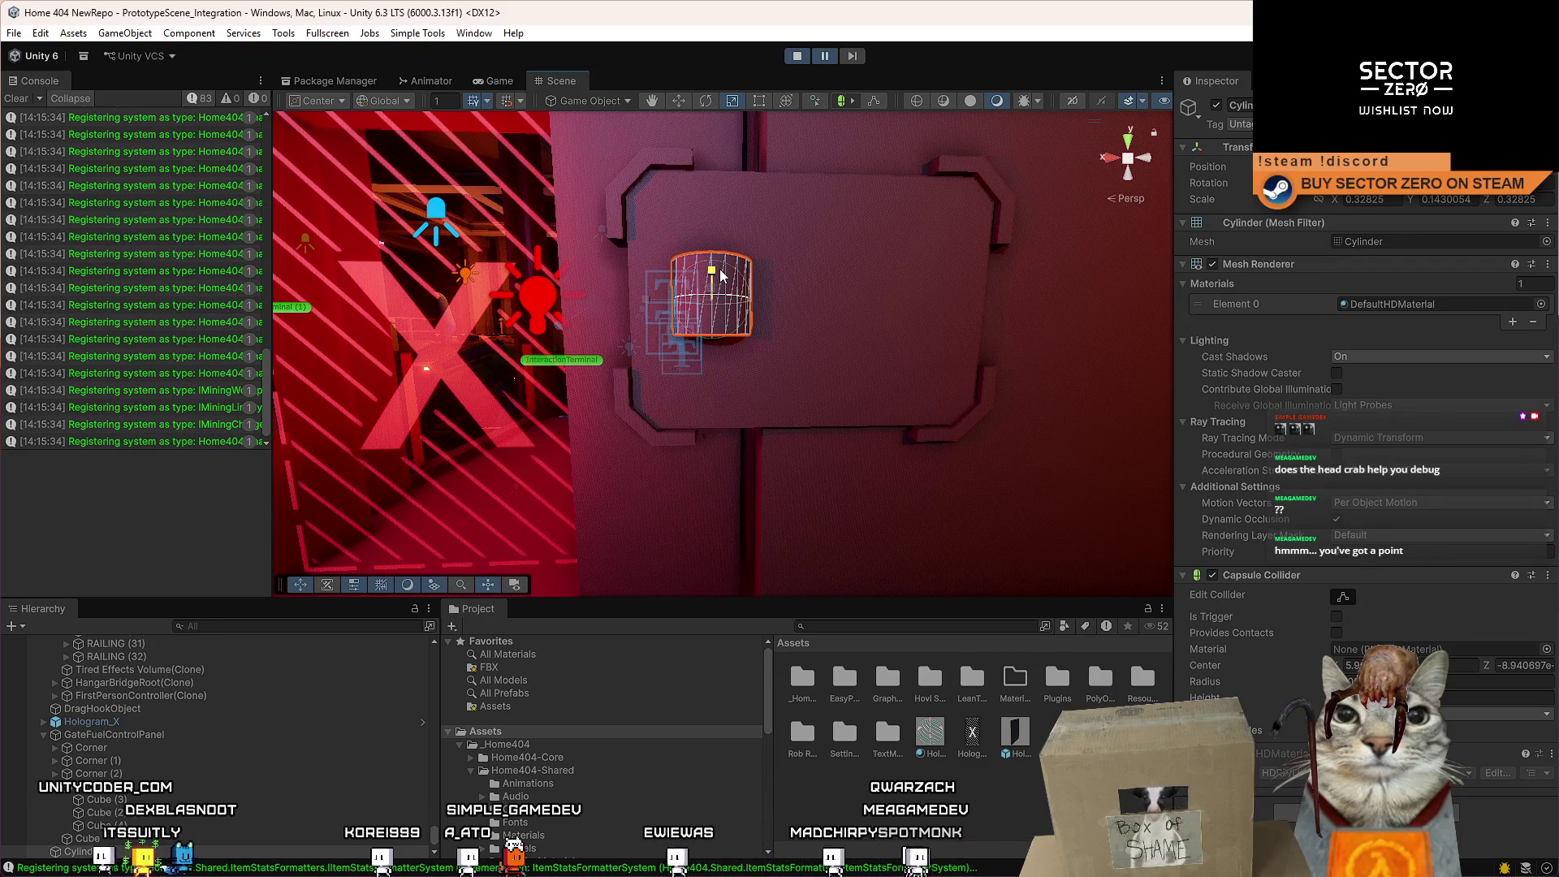
mouse_move(721, 275)
mouse_down()
mouse_move(737, 277)
mouse_move(754, 228)
mouse_up()
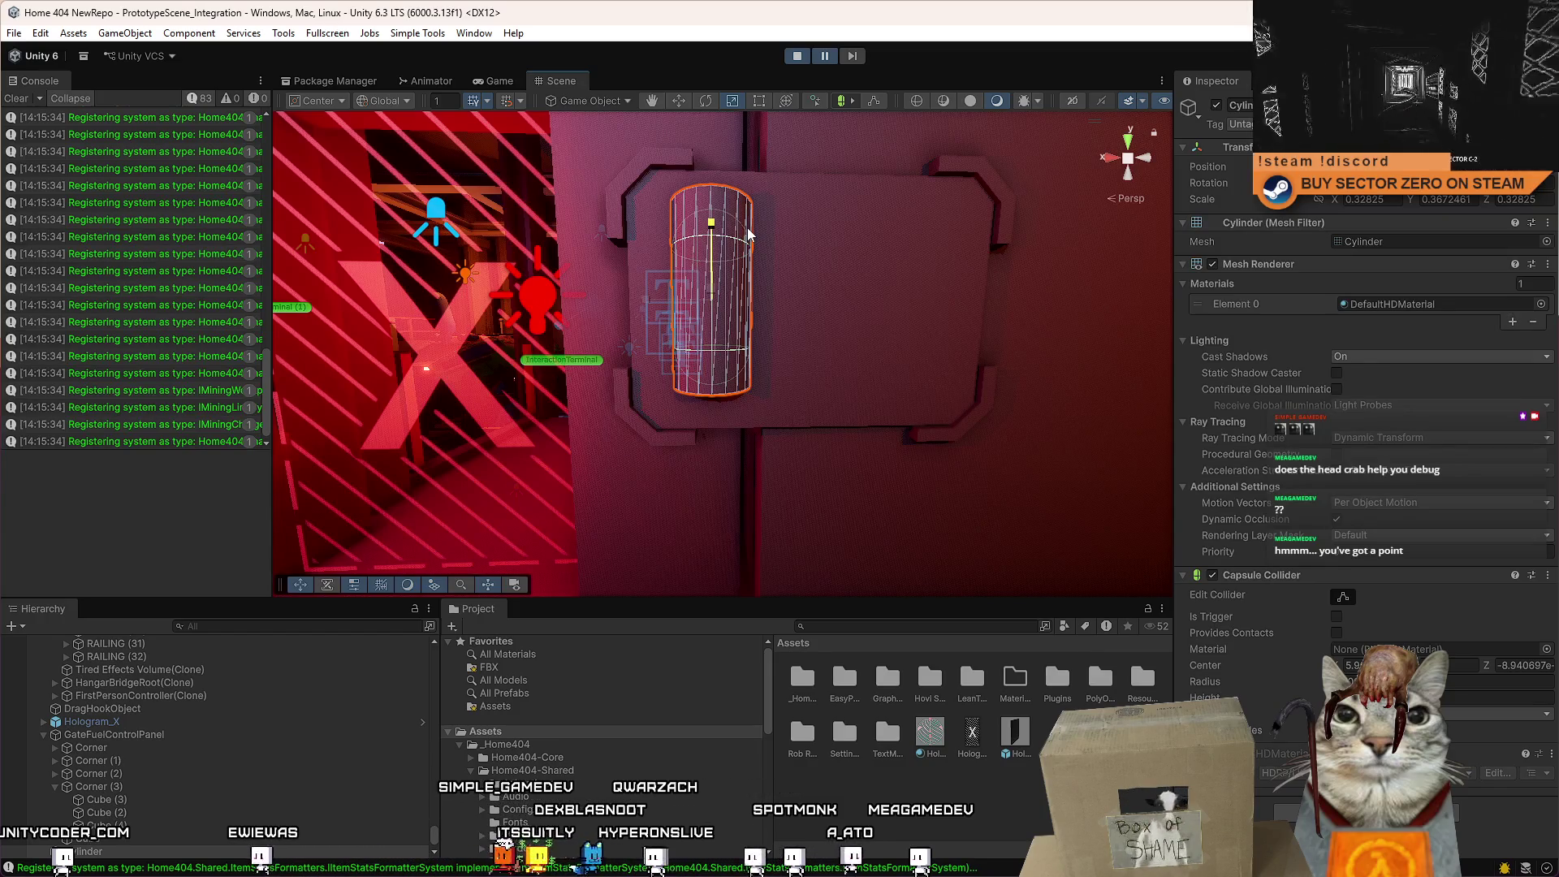
mouse_move(749, 235)
mouse_down()
mouse_move(736, 261)
mouse_move(727, 232)
mouse_up()
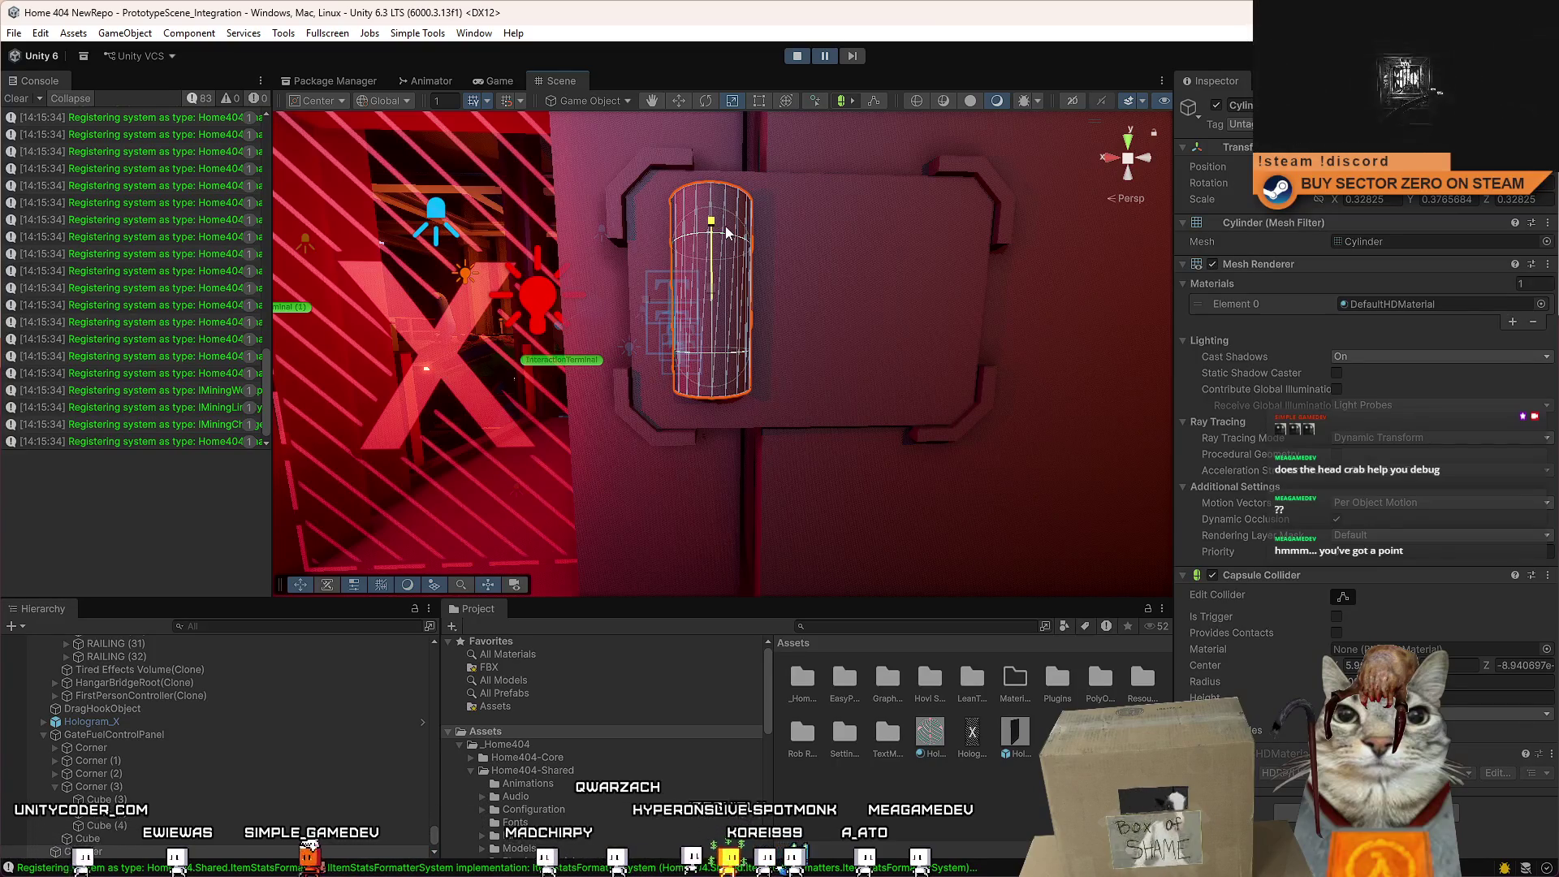
drag(727, 233, 732, 239)
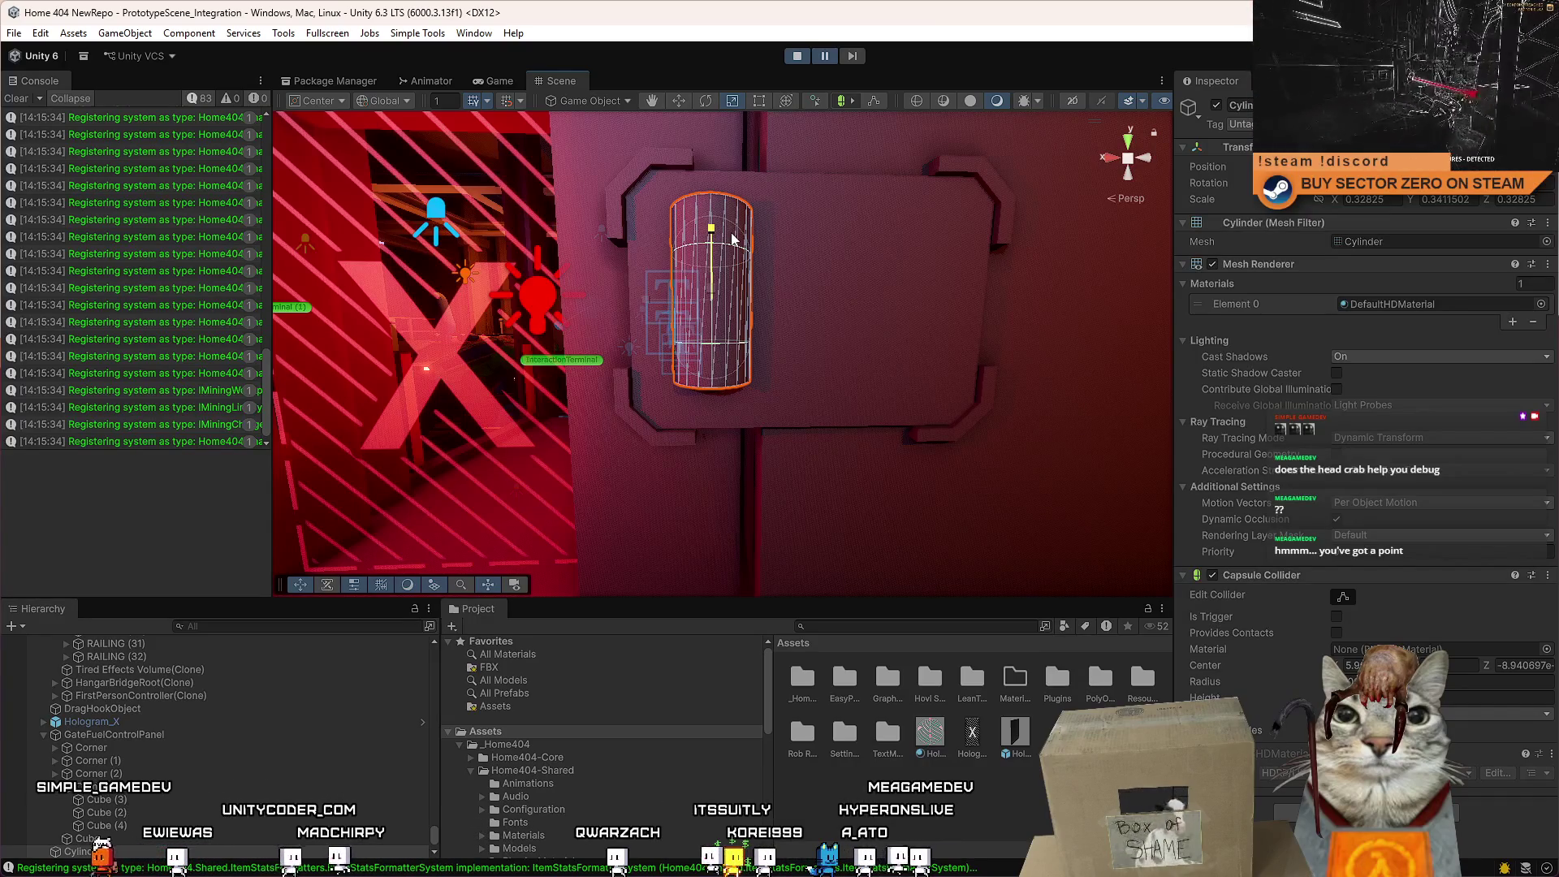
drag(732, 238, 737, 236)
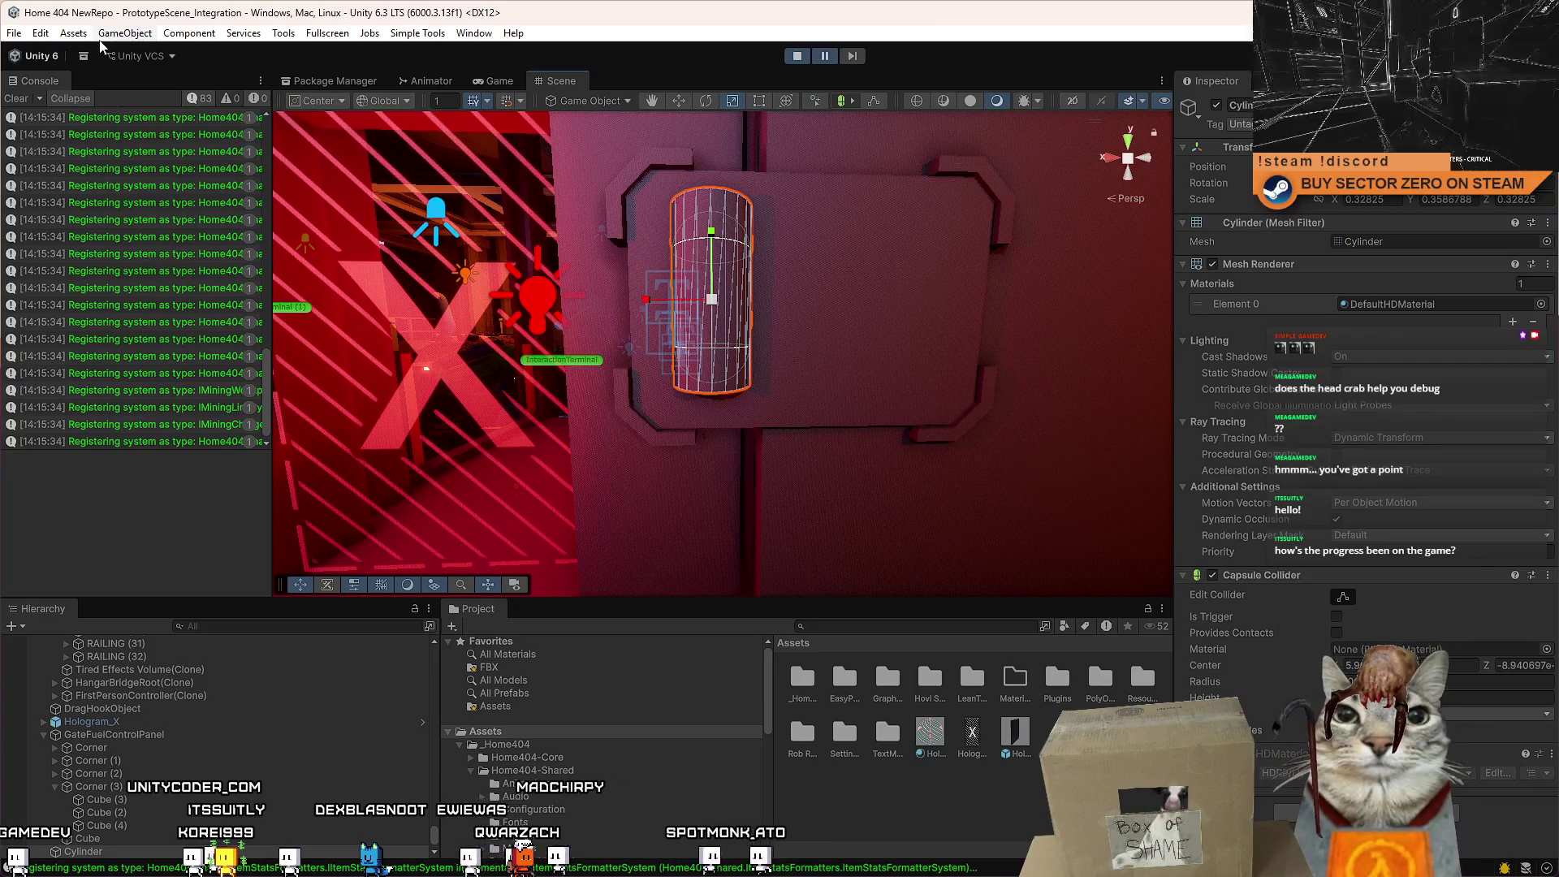
Turn the view toward the red X door, then switch to the Notion reference page.
drag(412, 230, 763, 305)
key(alt+Tab)
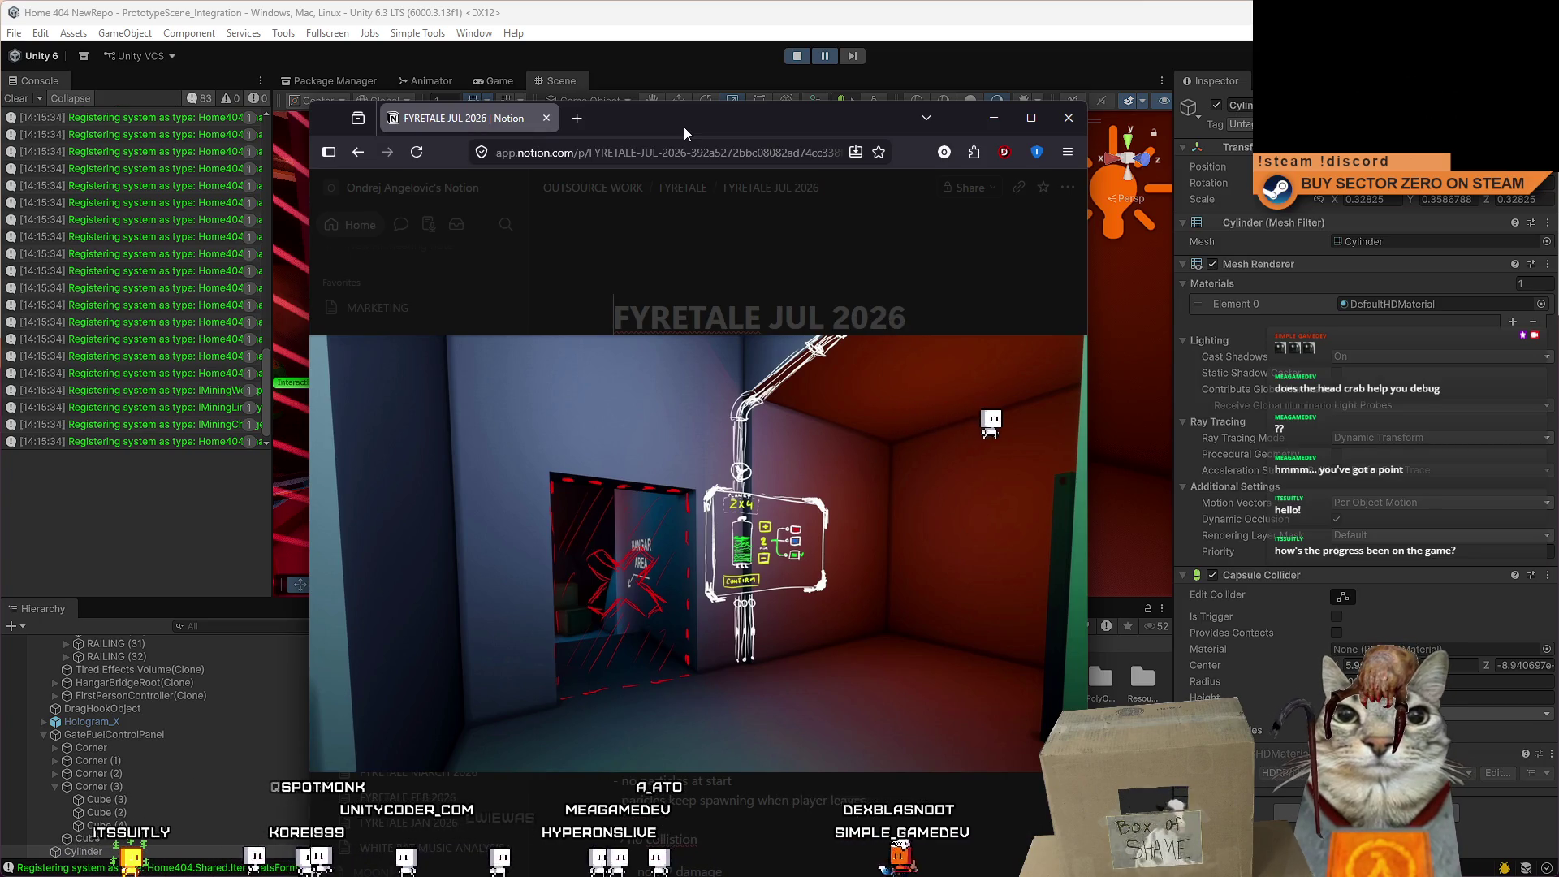
Move the browser window aside and return to Unity framed on the cylinder.
drag(683, 127, 687, 129)
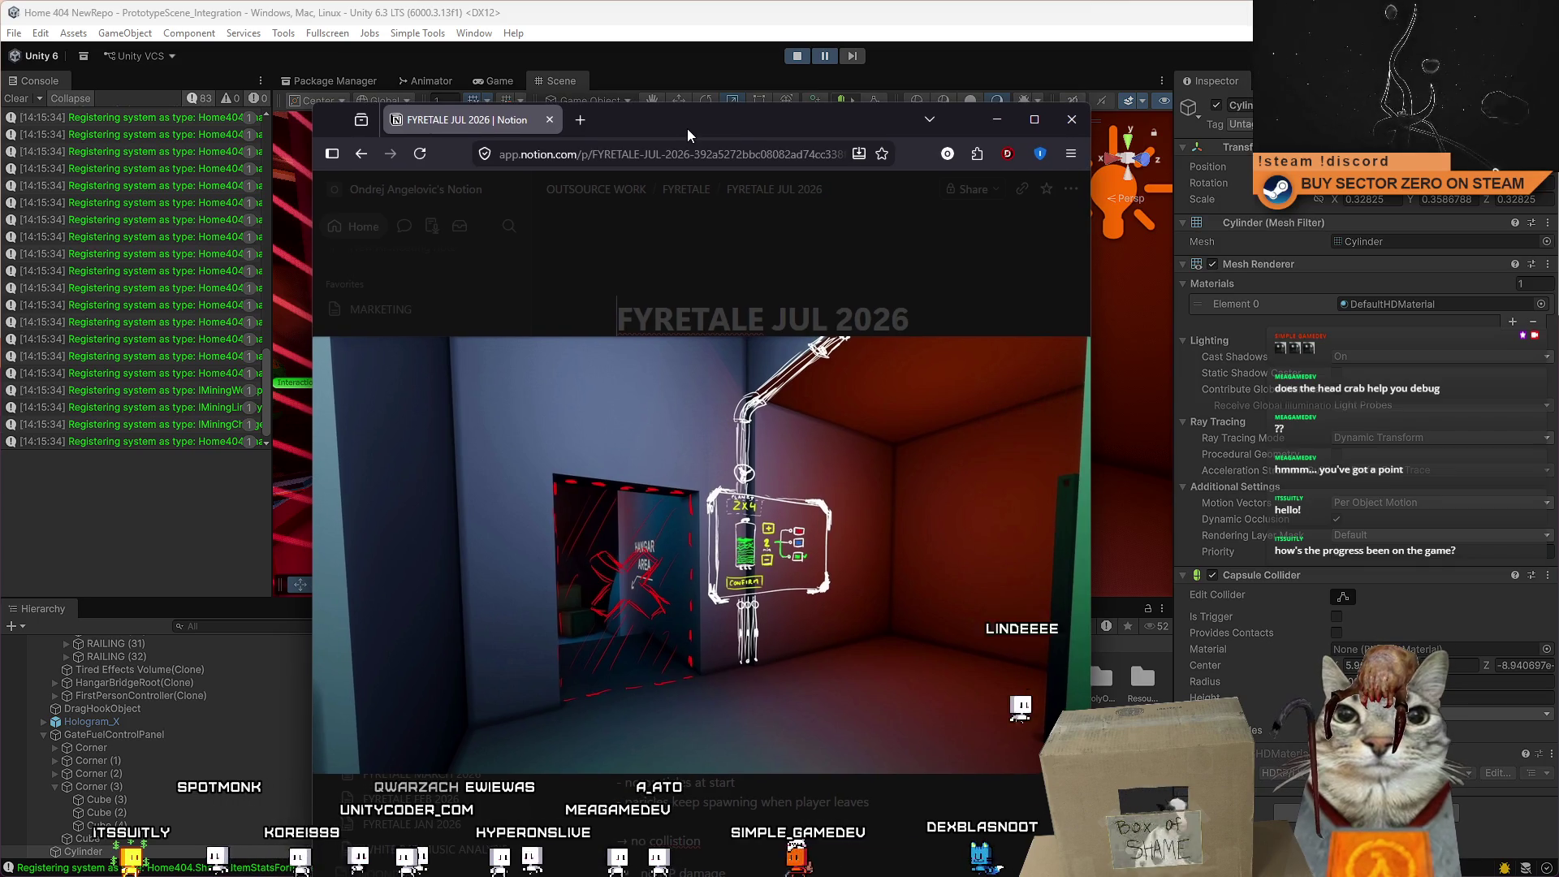
drag(687, 129, 689, 0)
key(f)
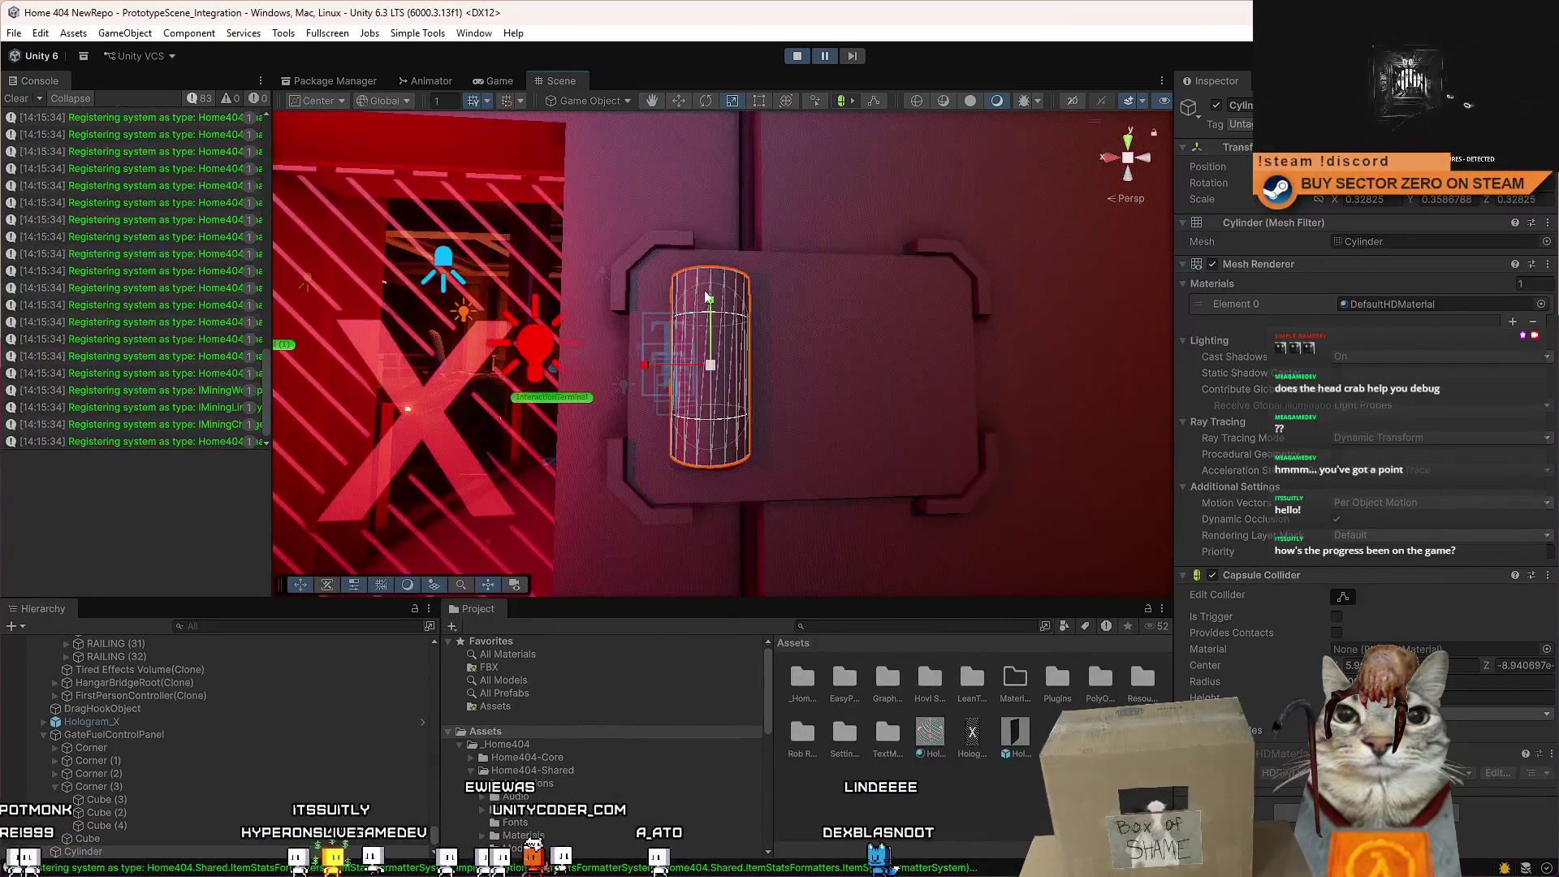
Shorten the cylinder by dragging, then try Y scales of 0.2 and 0.1.
drag(708, 297, 710, 322)
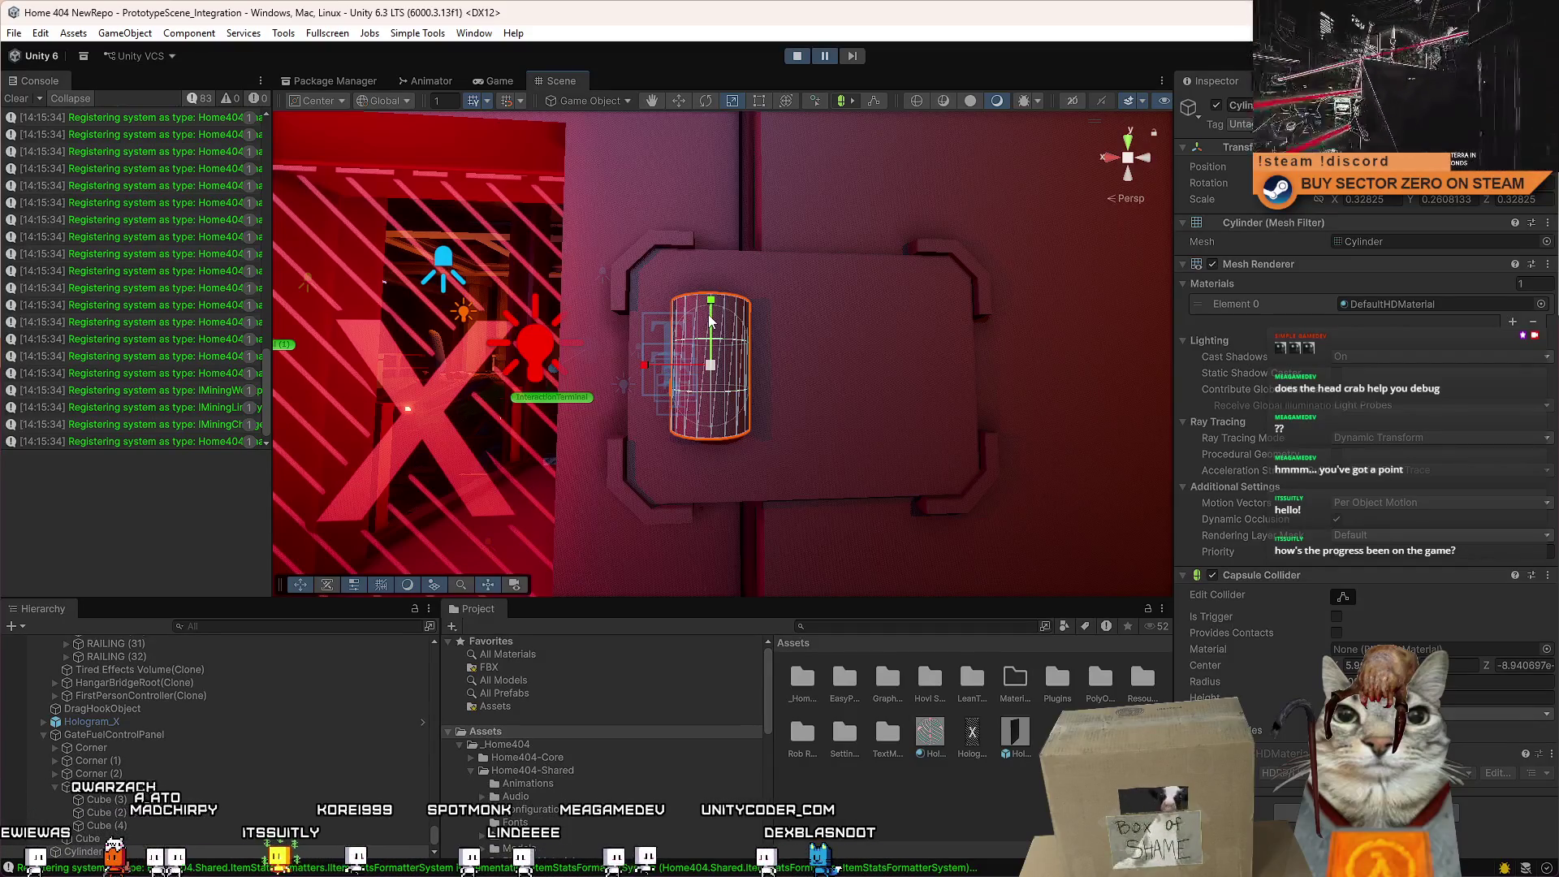
mouse_move(710, 302)
mouse_down()
mouse_move(695, 359)
mouse_move(750, 286)
mouse_move(743, 333)
mouse_up()
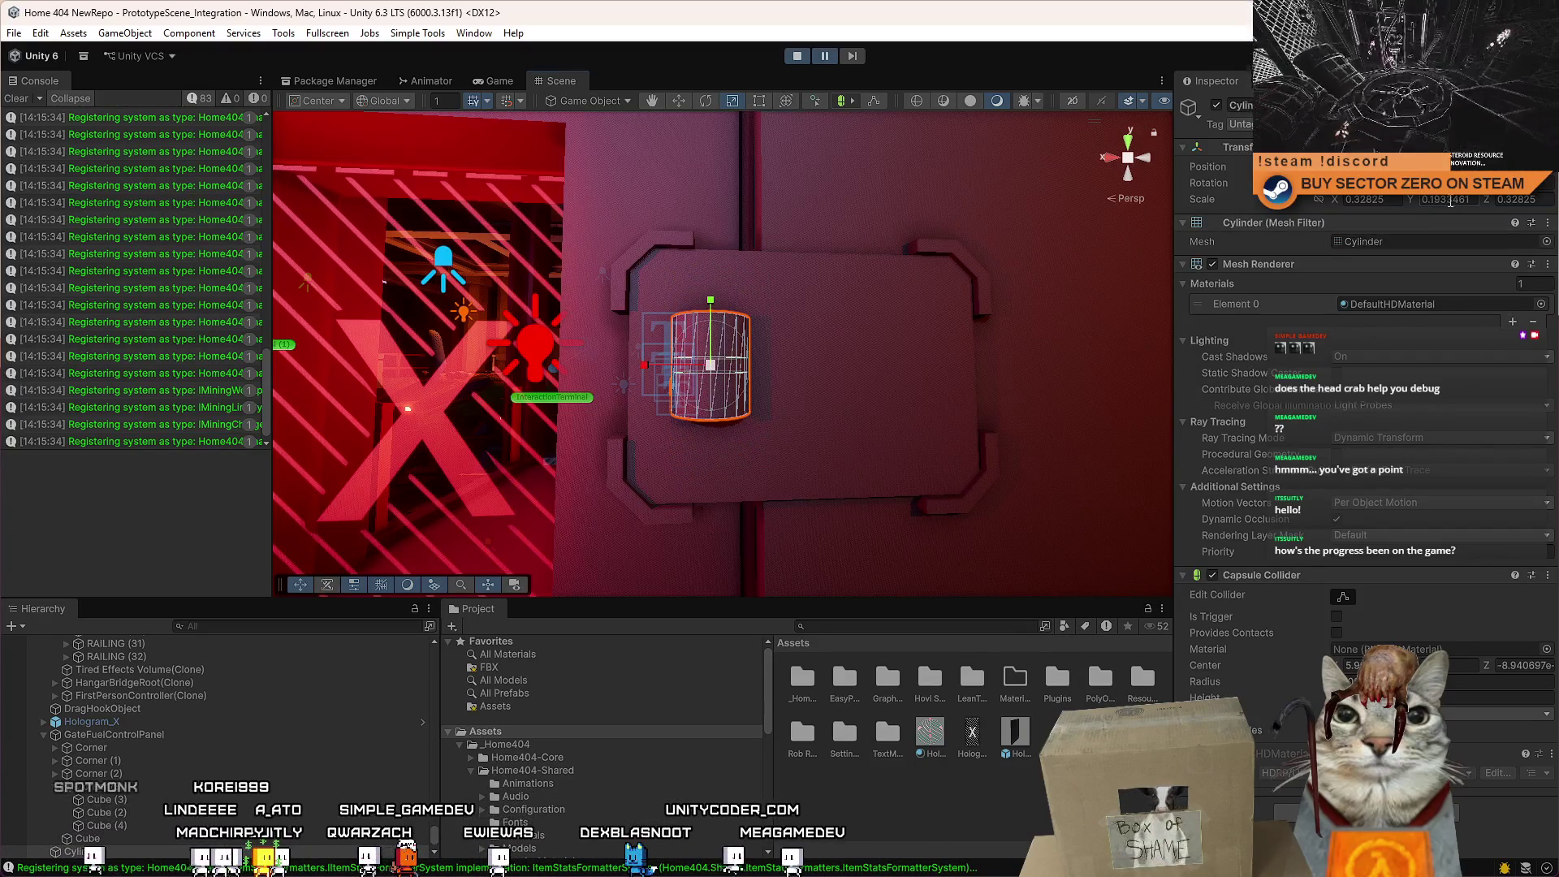
text(0.2)
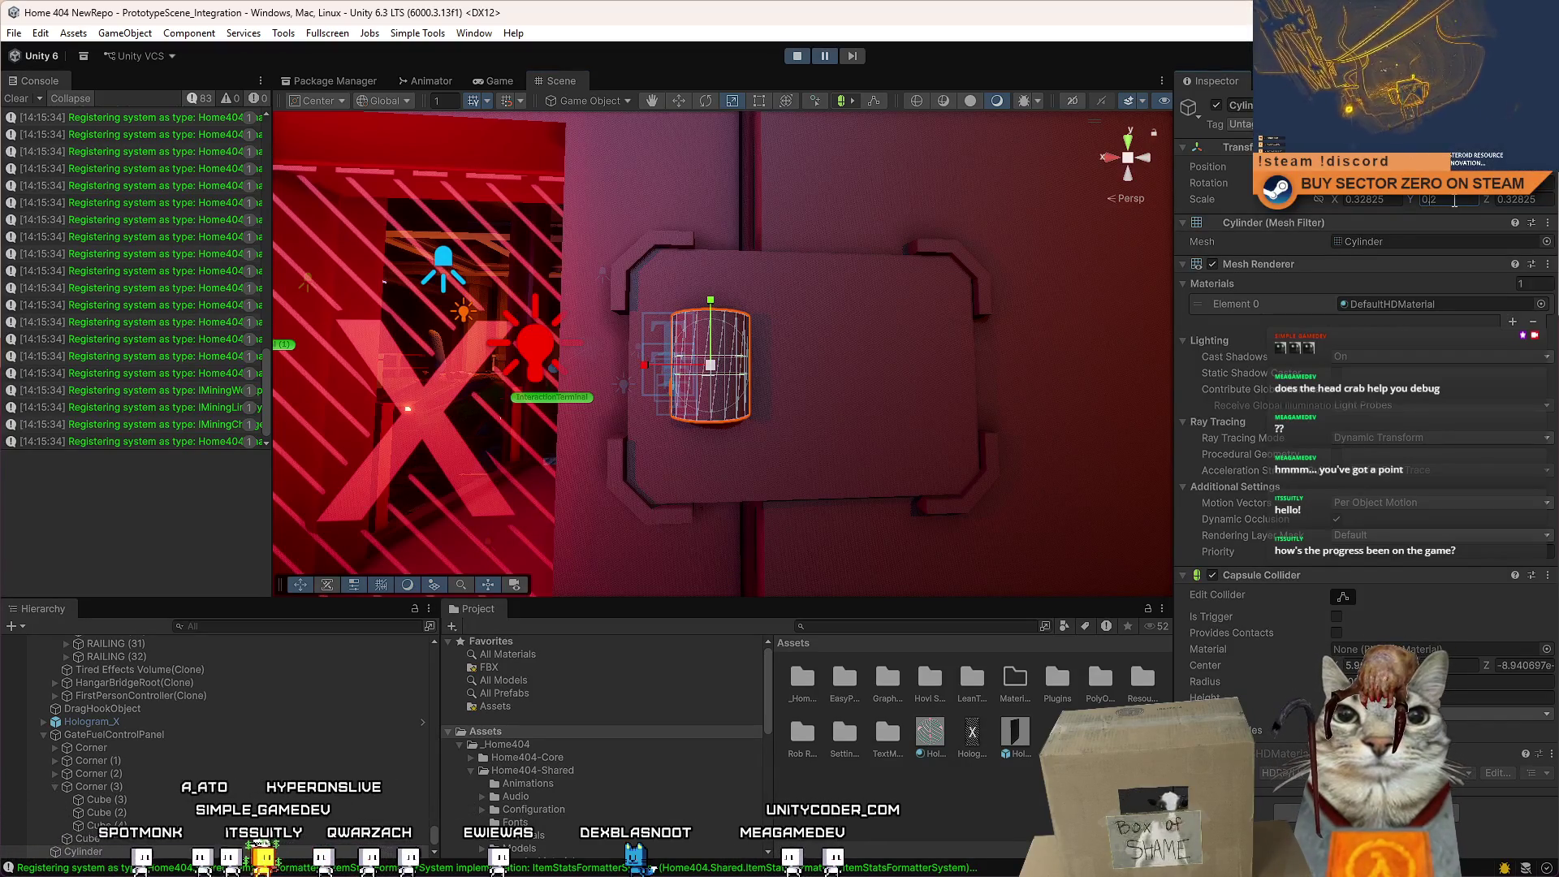
key(BackSpace)
text(1)
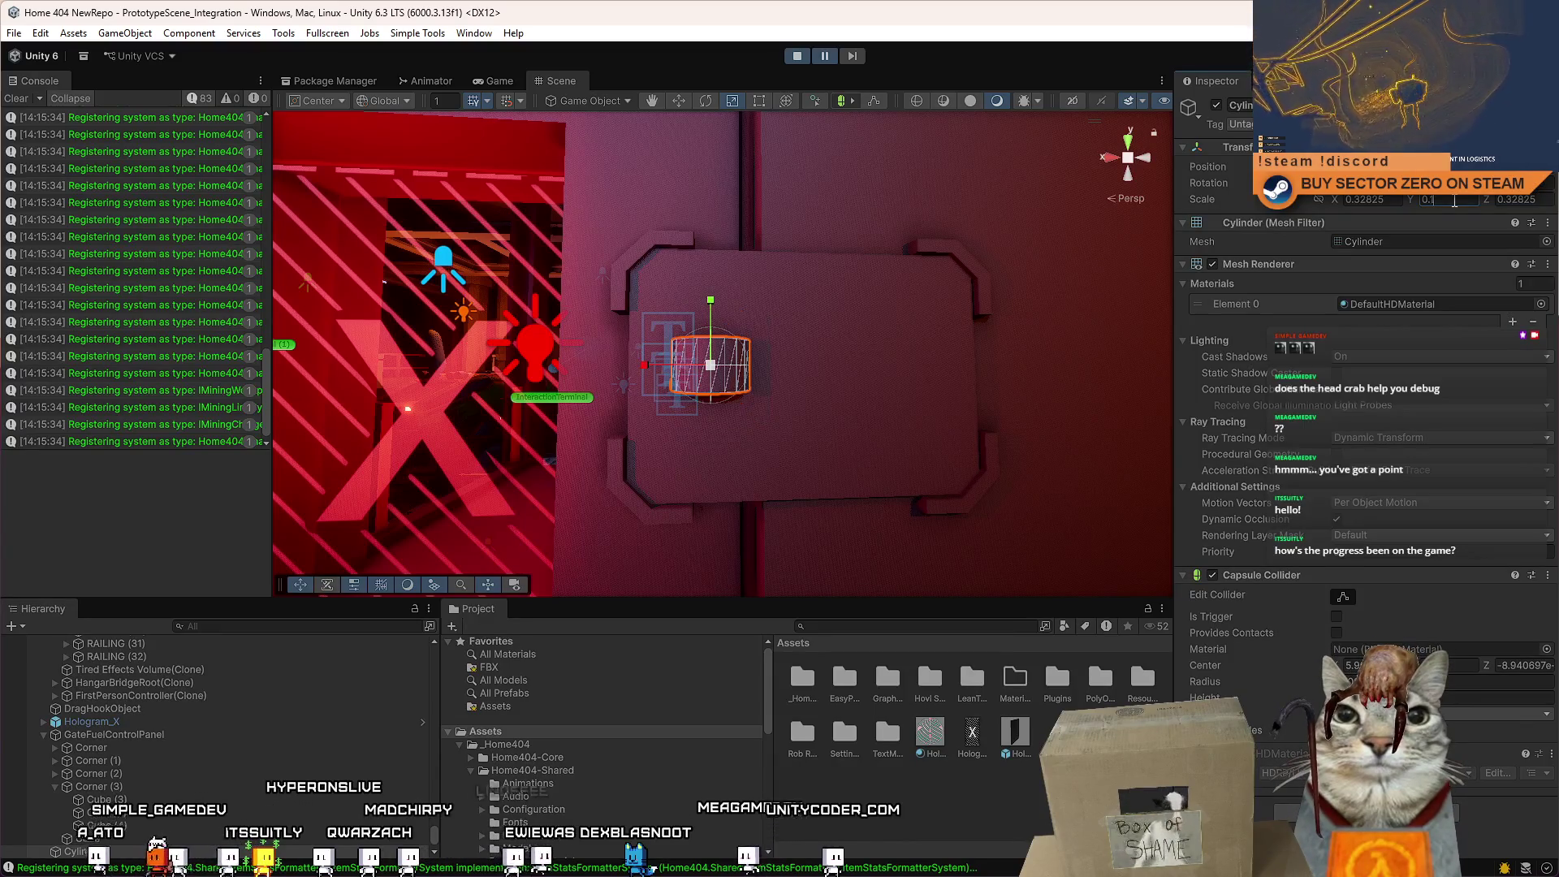
drag(890, 333, 758, 368)
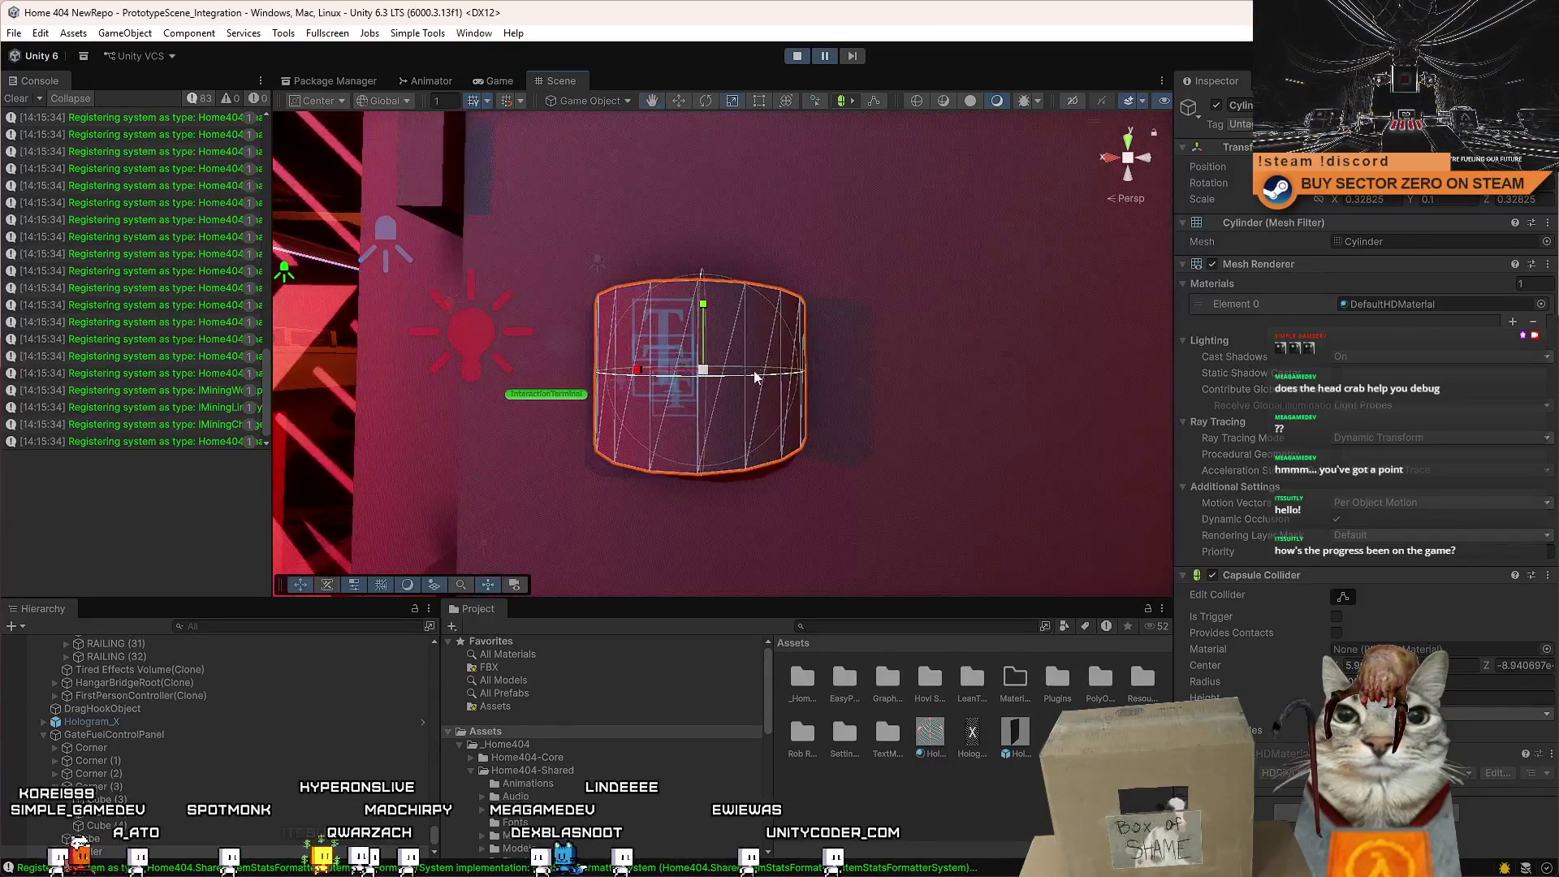
click(1438, 200)
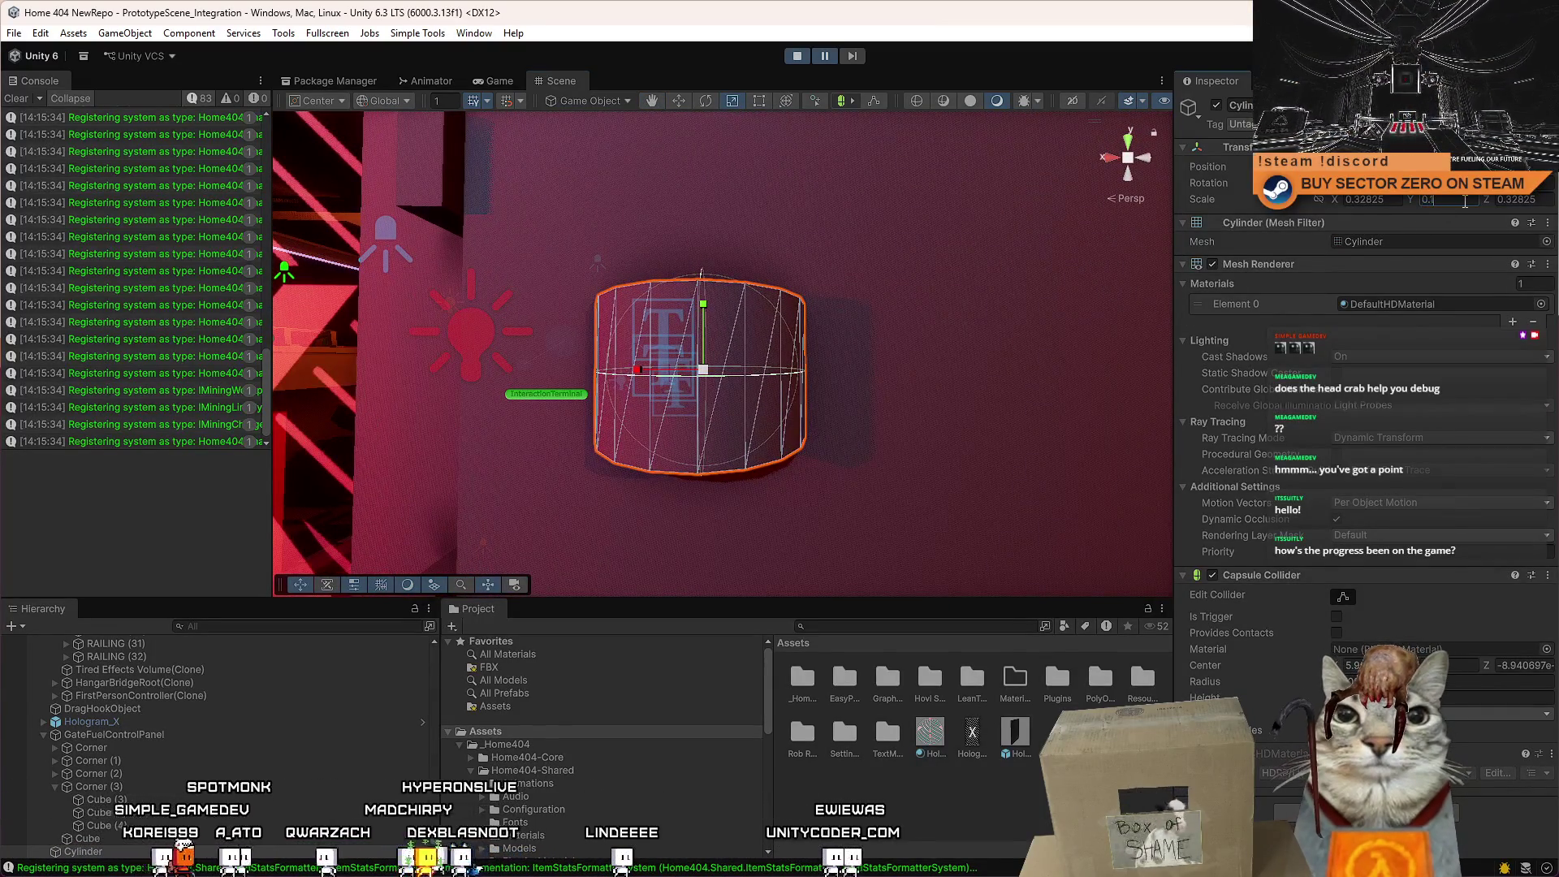
scroll(1026, 284, down, 5)
scroll(1028, 284, up, 3)
scroll(1029, 286, down, 3)
scroll(1033, 288, up, 5)
scroll(1036, 292, down, 5)
drag(1036, 292, 986, 287)
Try taller Y scales of 0.25, 0.5, 0.45 and 0.4, settling on 0.35.
scroll(986, 286, up, 3)
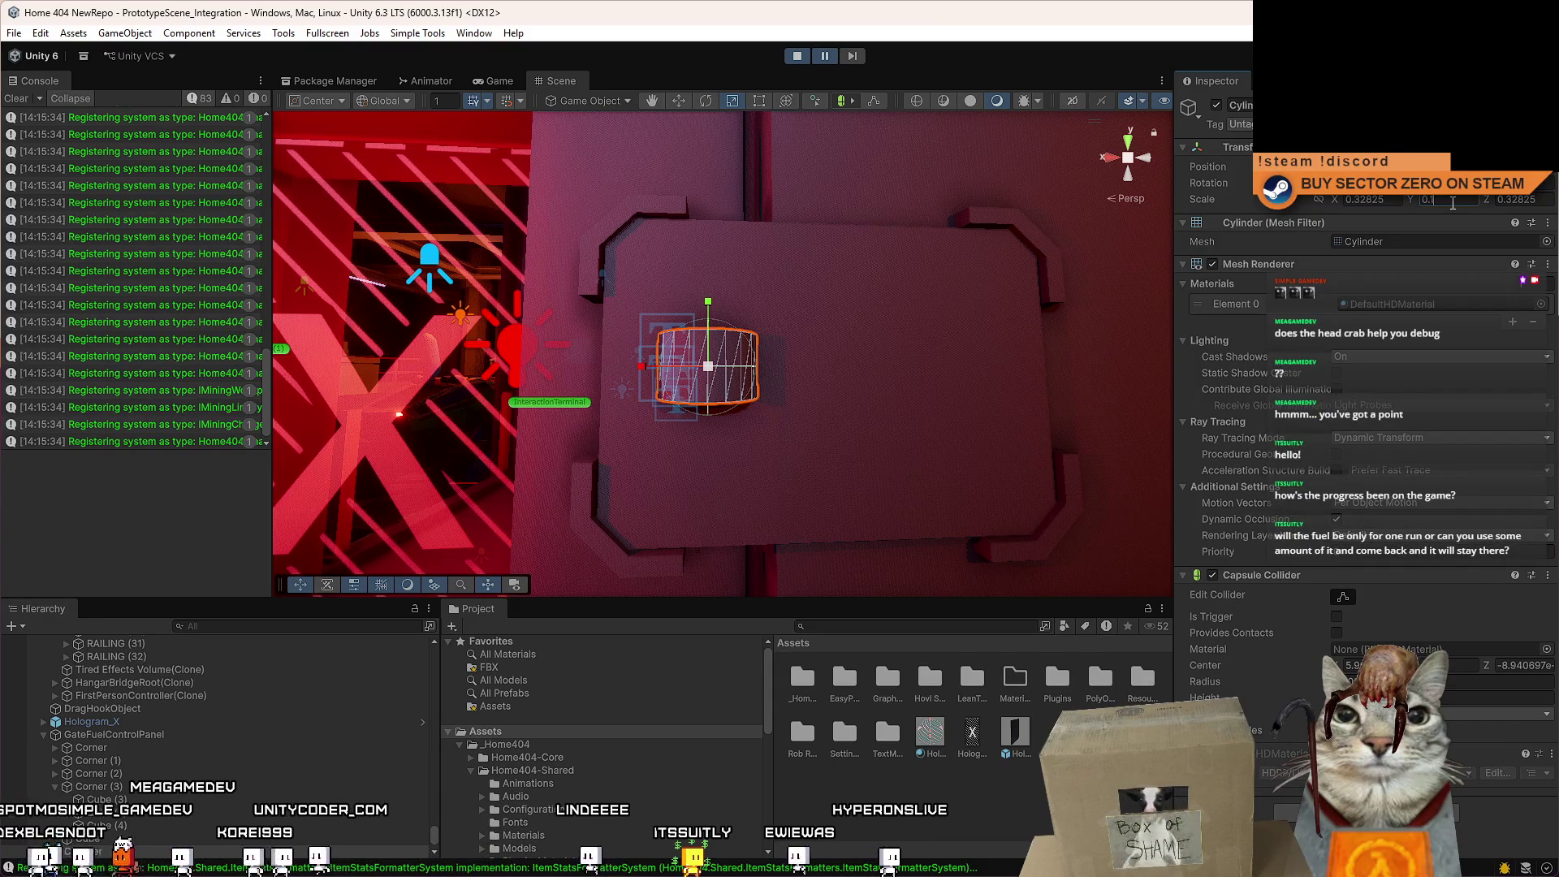
text(5)
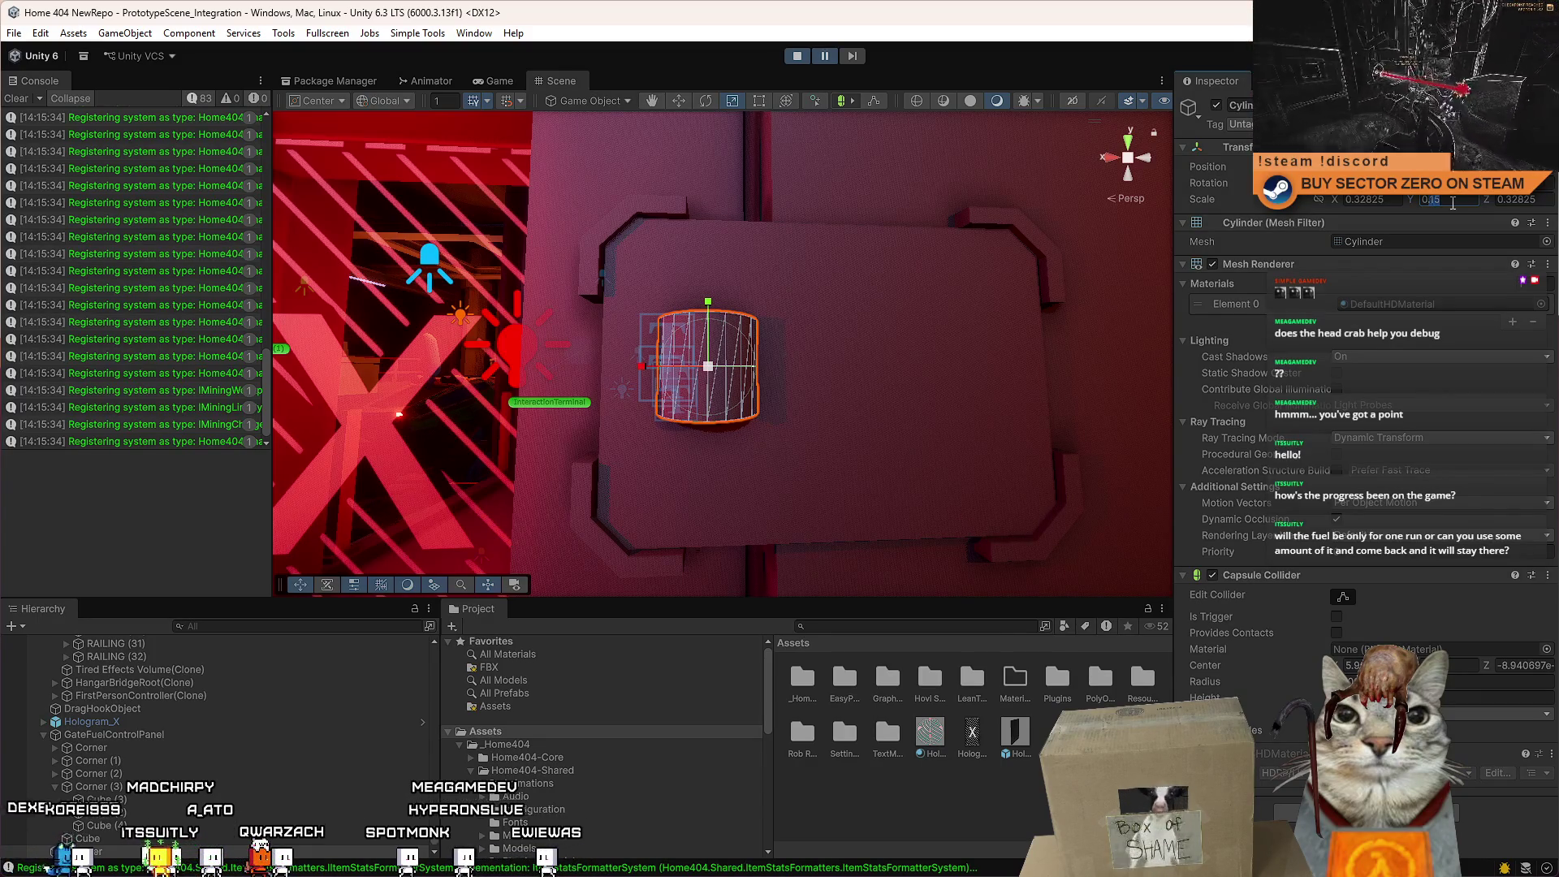
text(0.25)
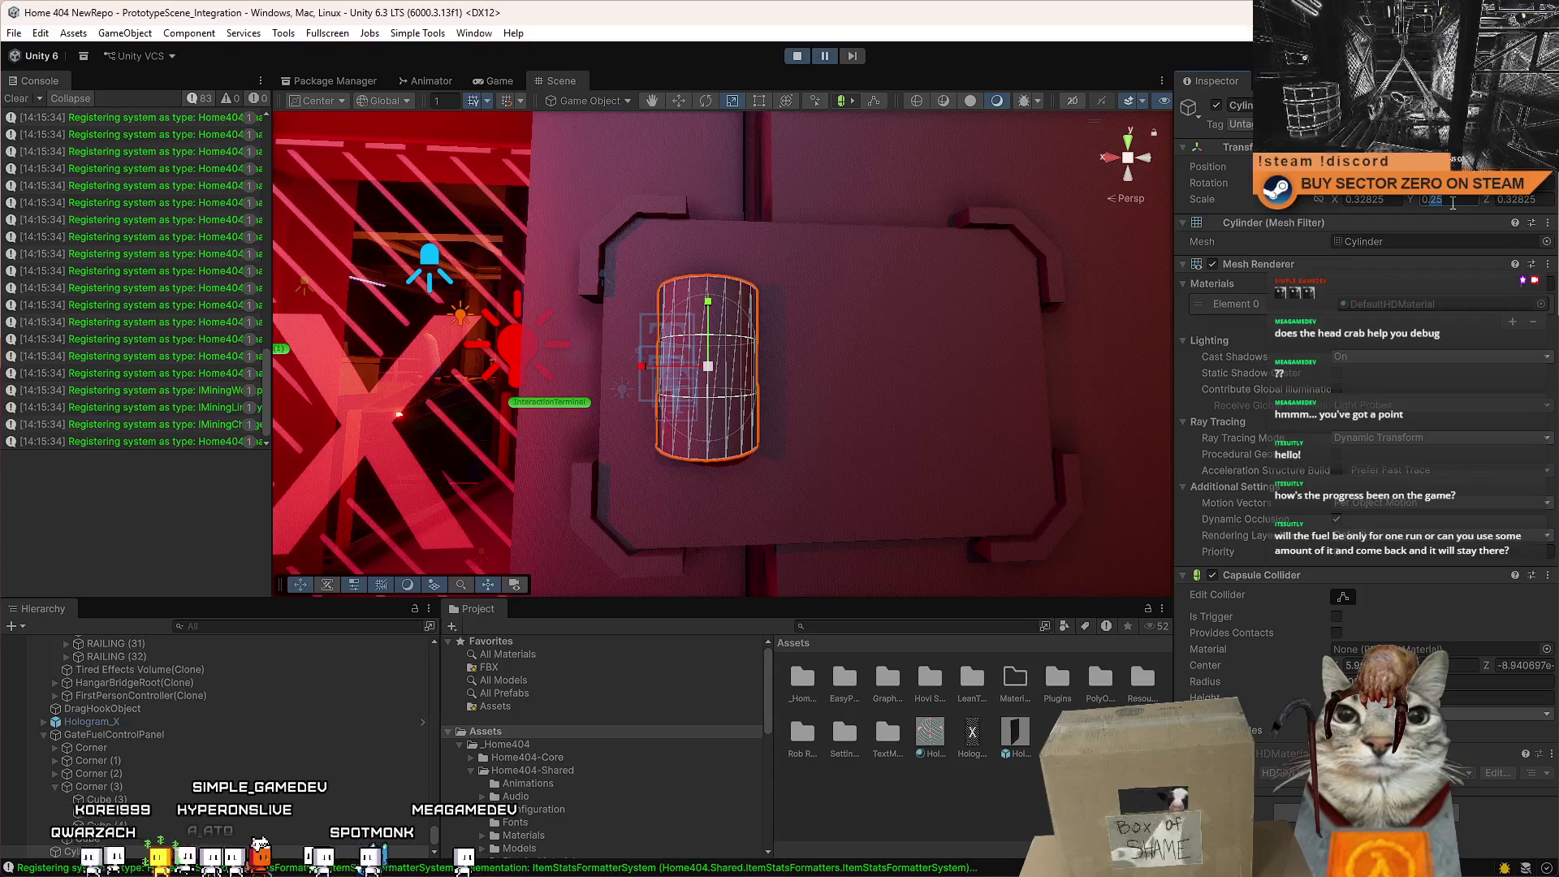
key(BackSpace)
key(BackSpace)
text(50)
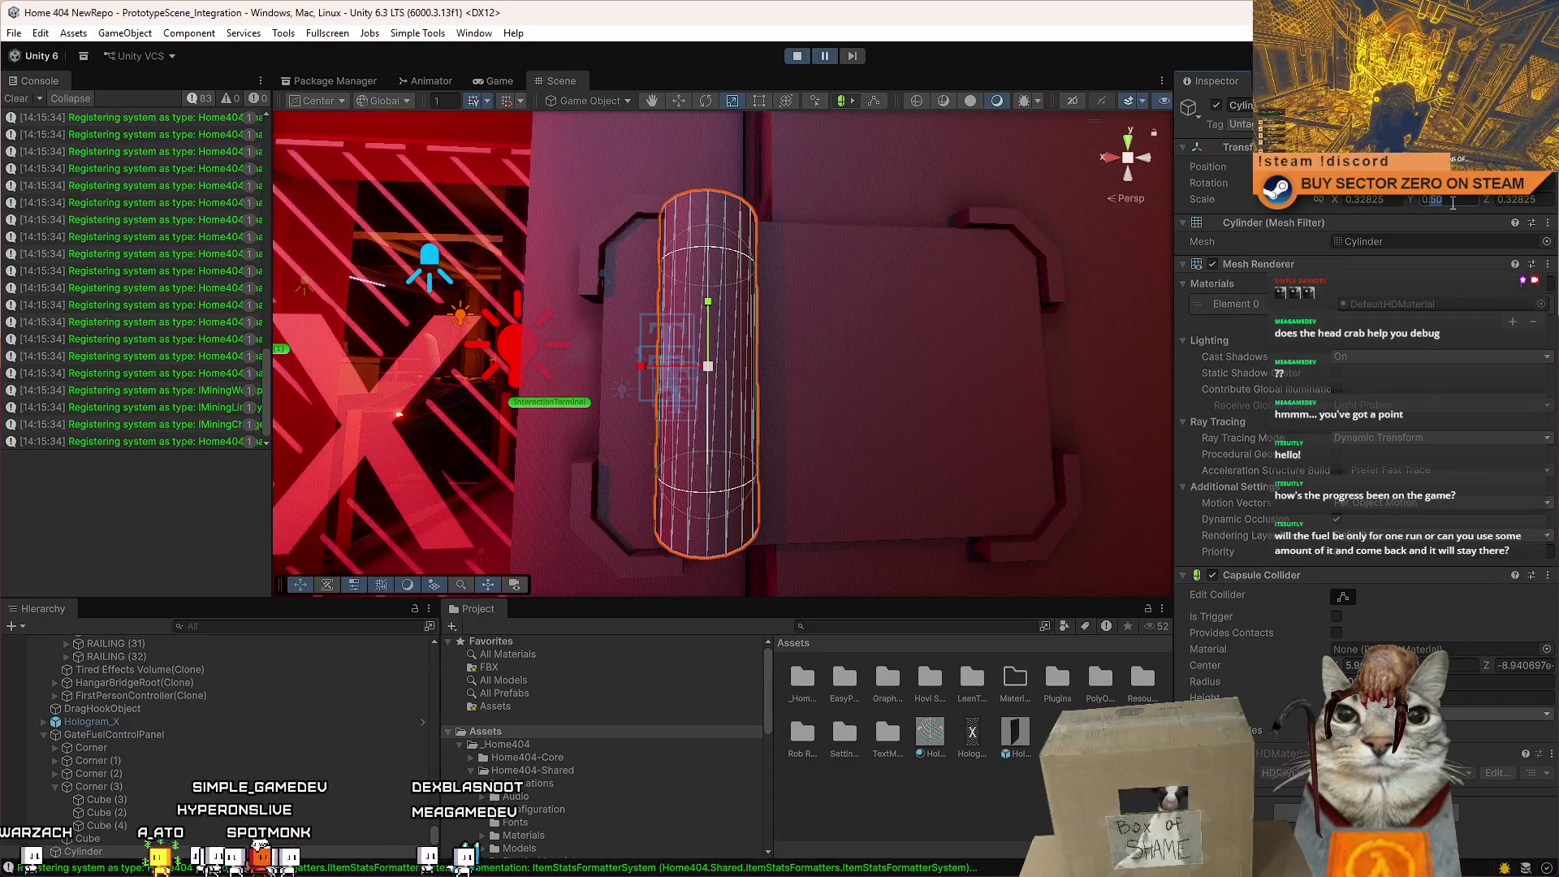
key(BackSpace)
key(BackSpace)
text(45)
key(BackSpace)
text(0)
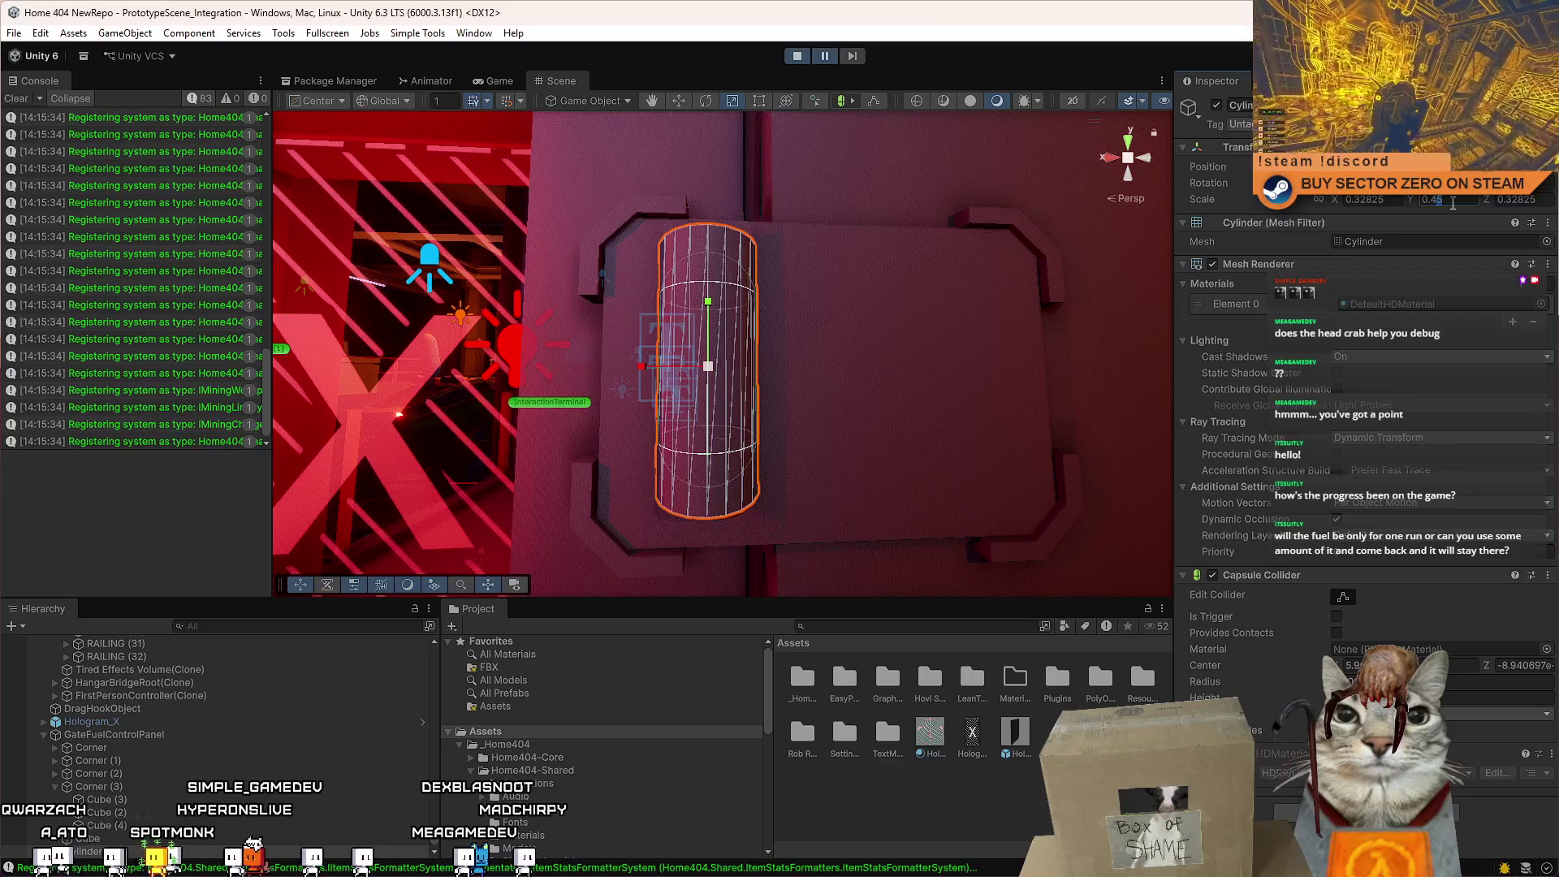
mouse_move(1009, 285)
mouse_down()
mouse_move(958, 364)
mouse_move(946, 358)
mouse_up()
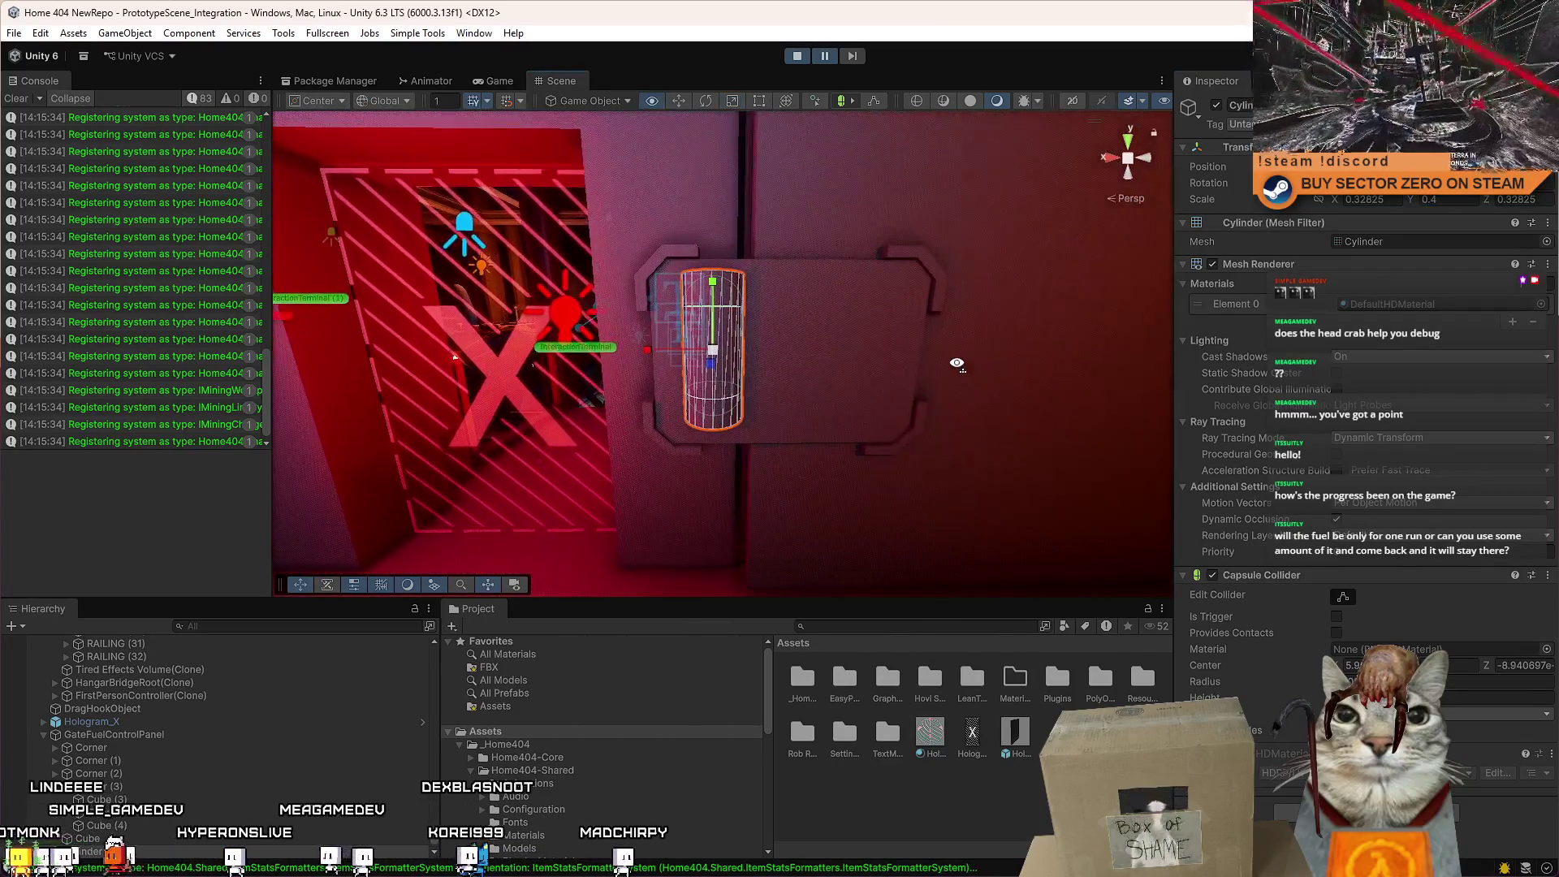
click(1453, 200)
text(0.3)
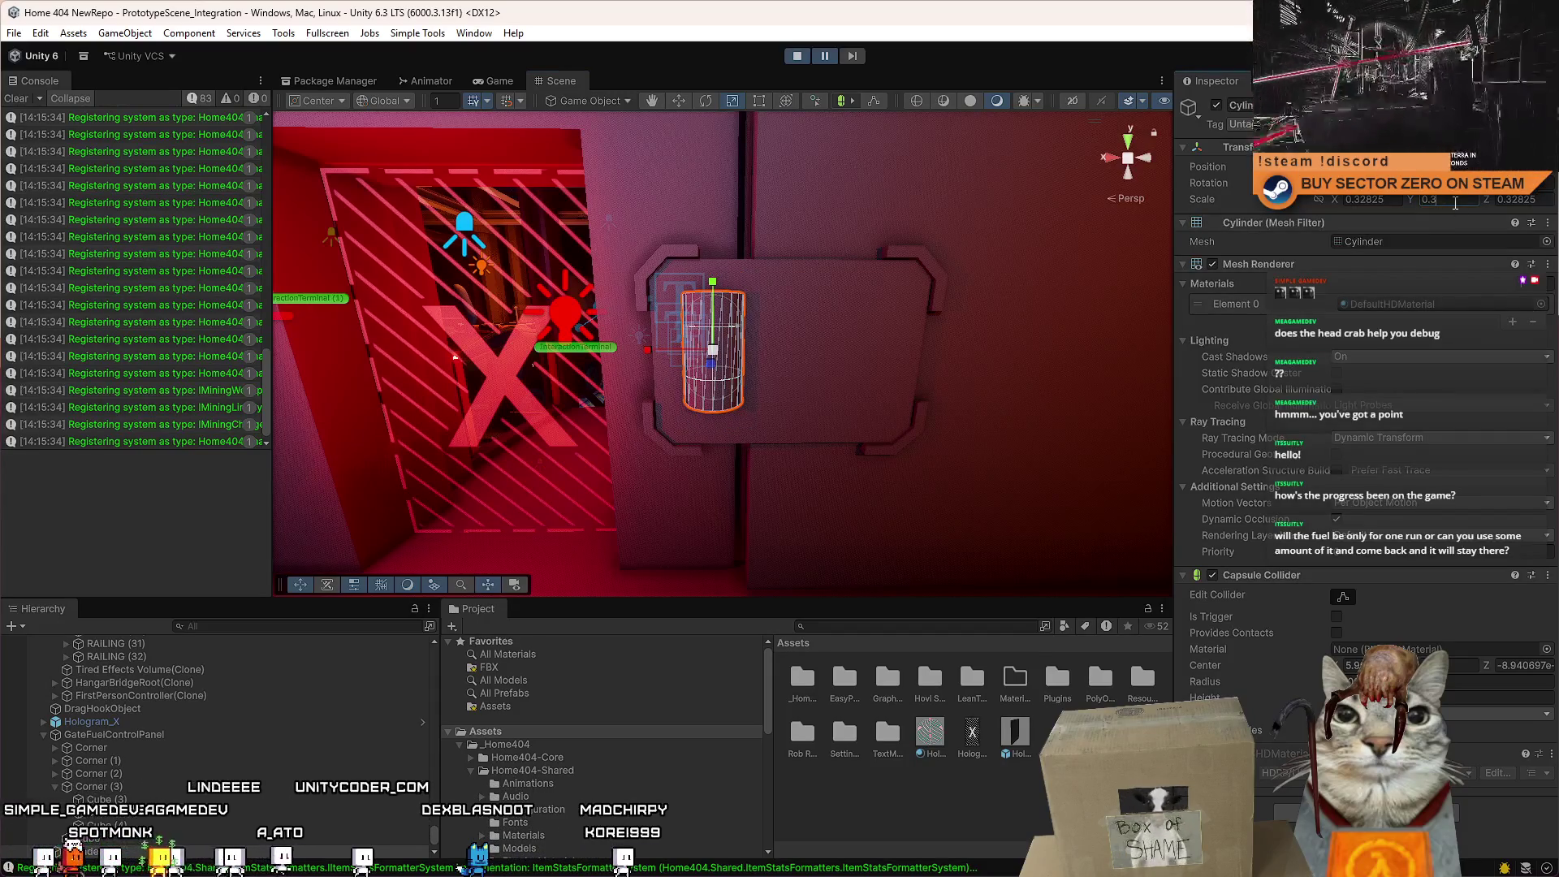
text(5)
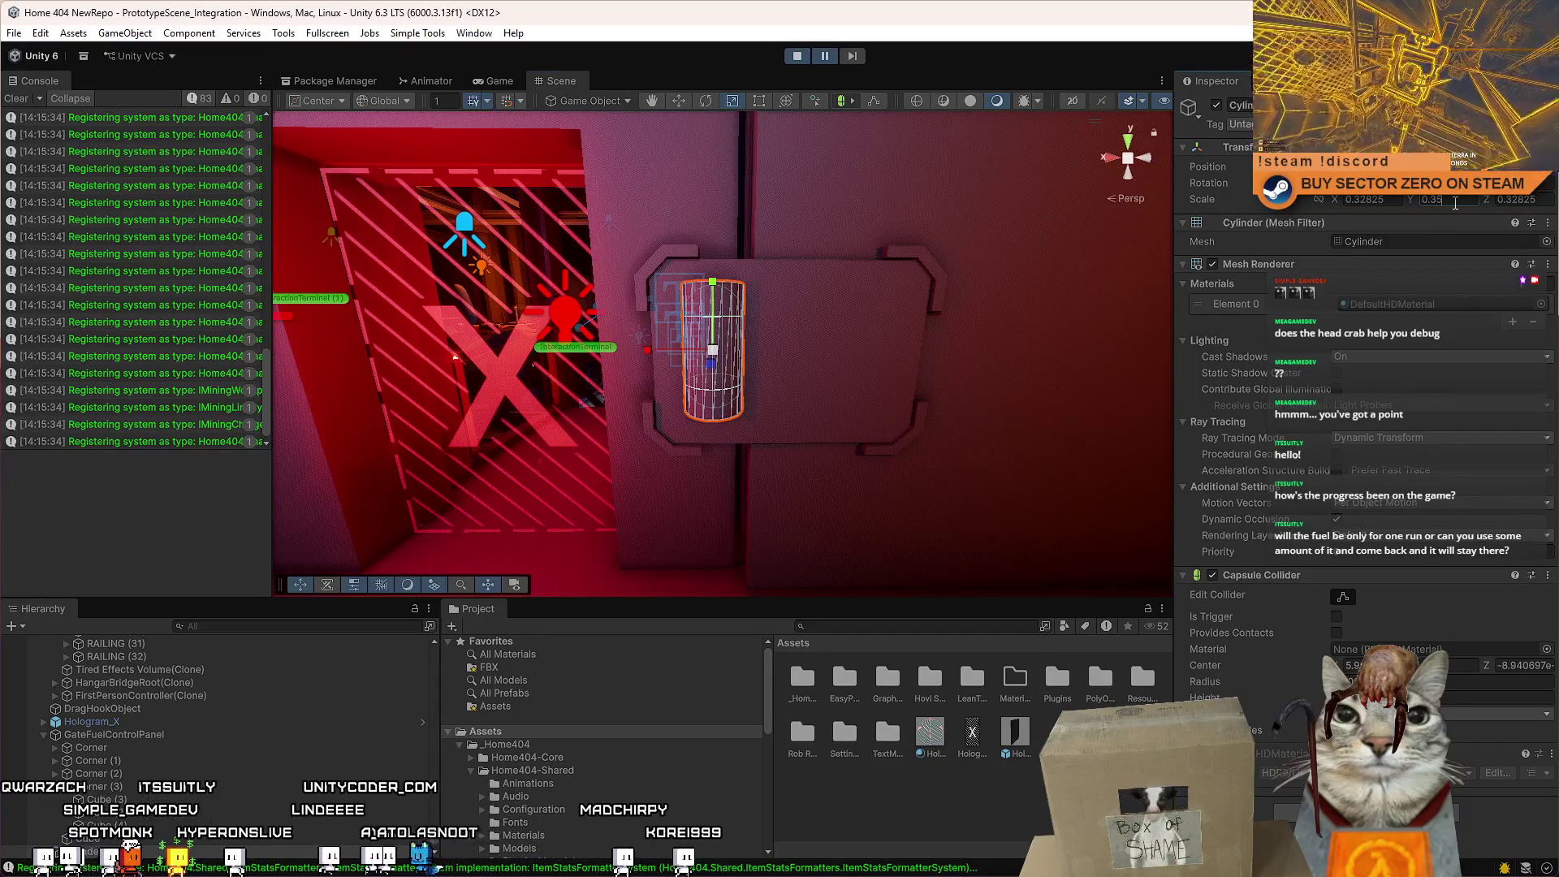
key(BackSpace)
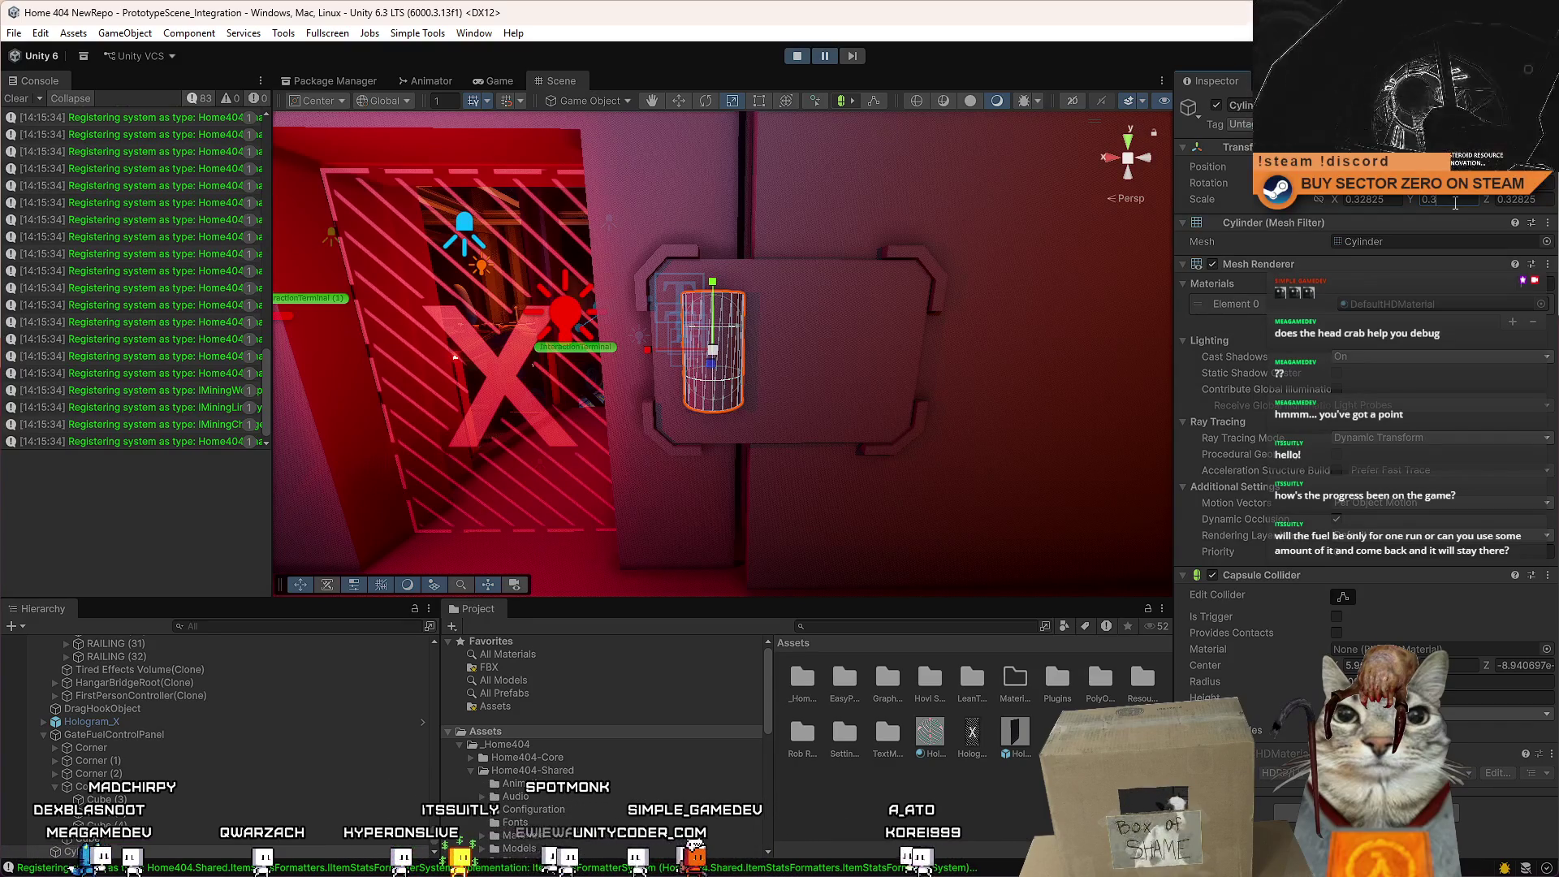
Commit the cylinder's Transform Scale Y at 0.3.
key(Return)
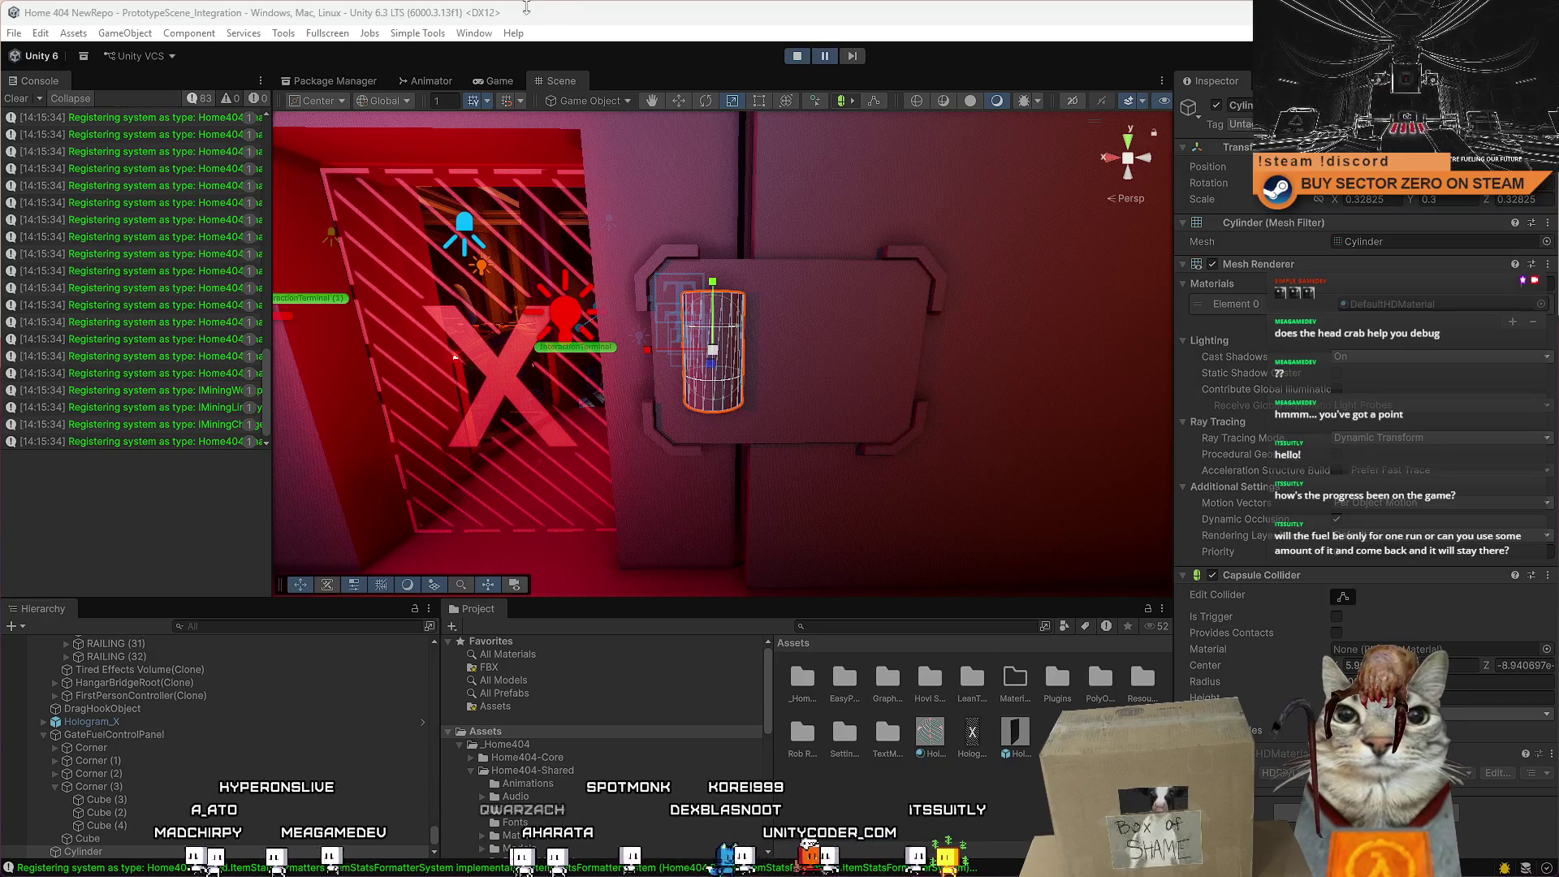
Try Y scales 0.45 and 0.33, then set 0.05 and zoom in on the disc.
click(1453, 199)
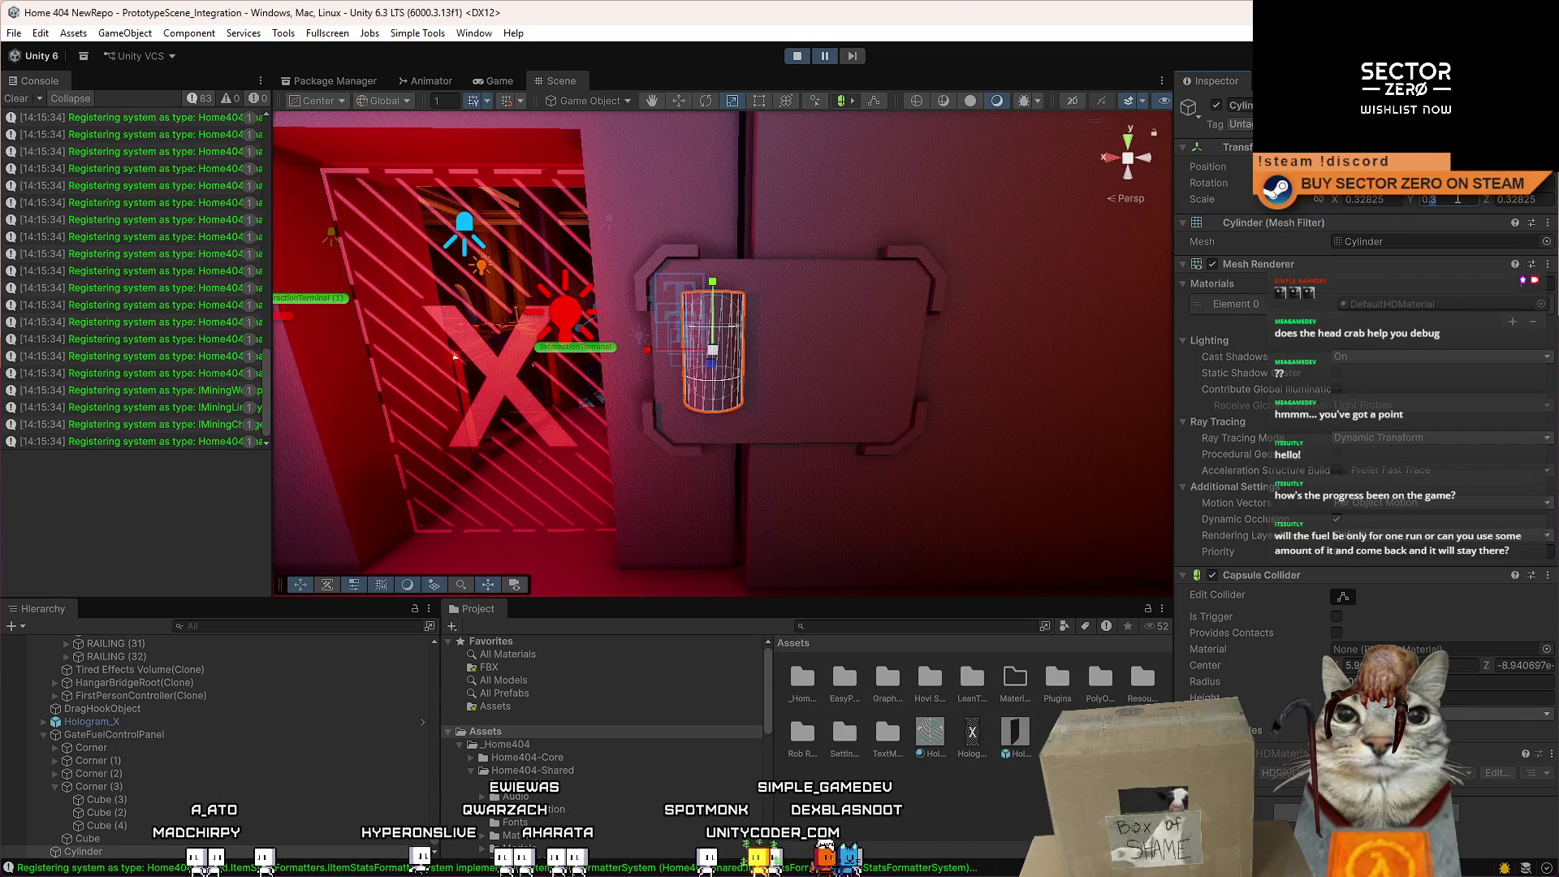
key(BackSpace)
text(4)
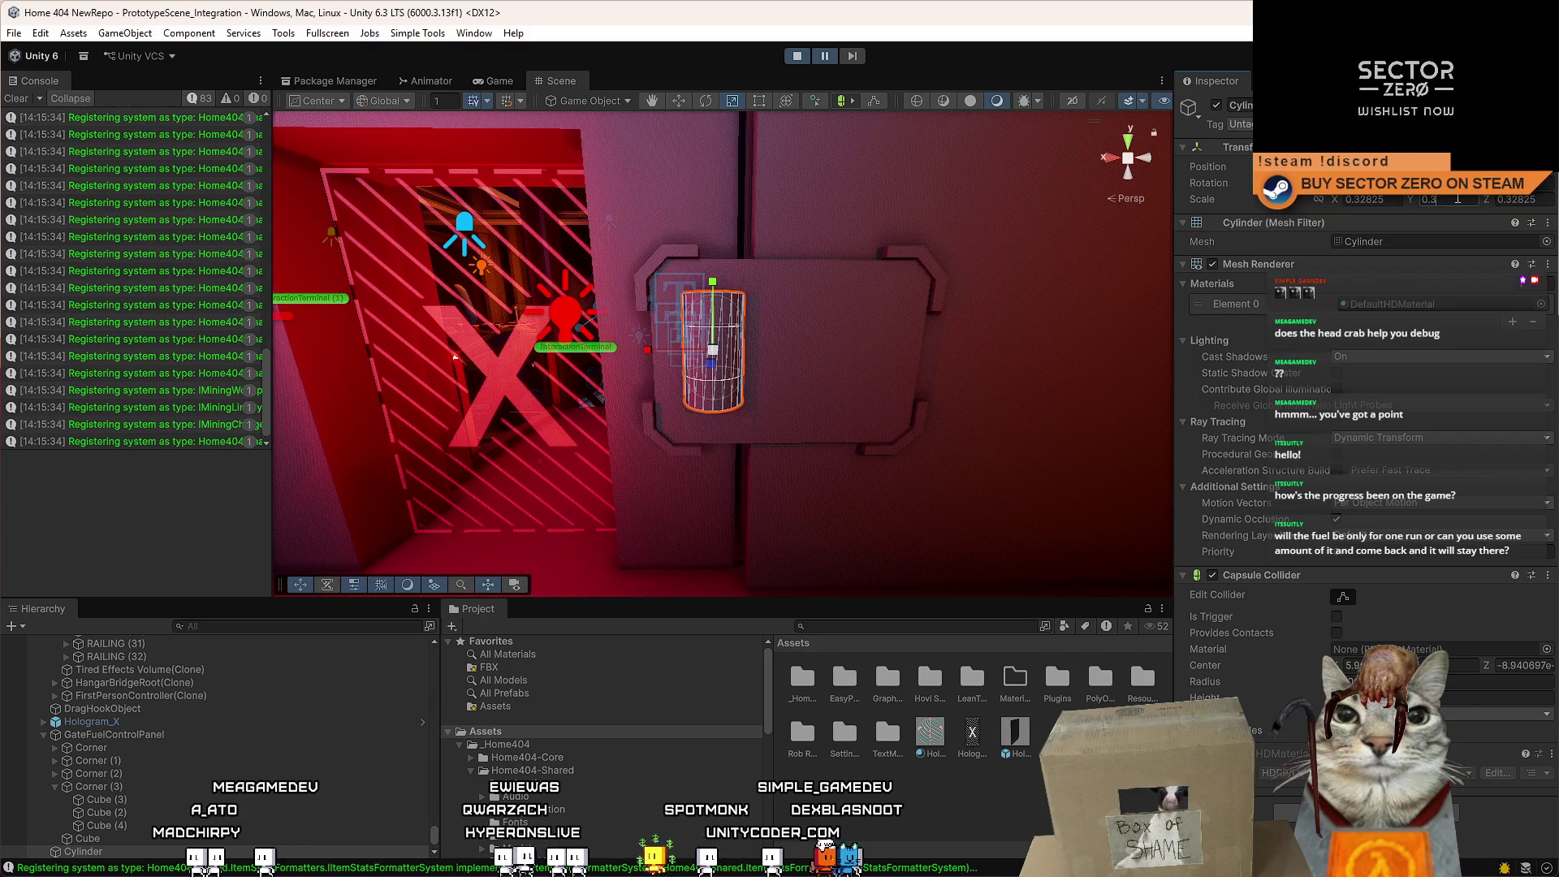
text(5)
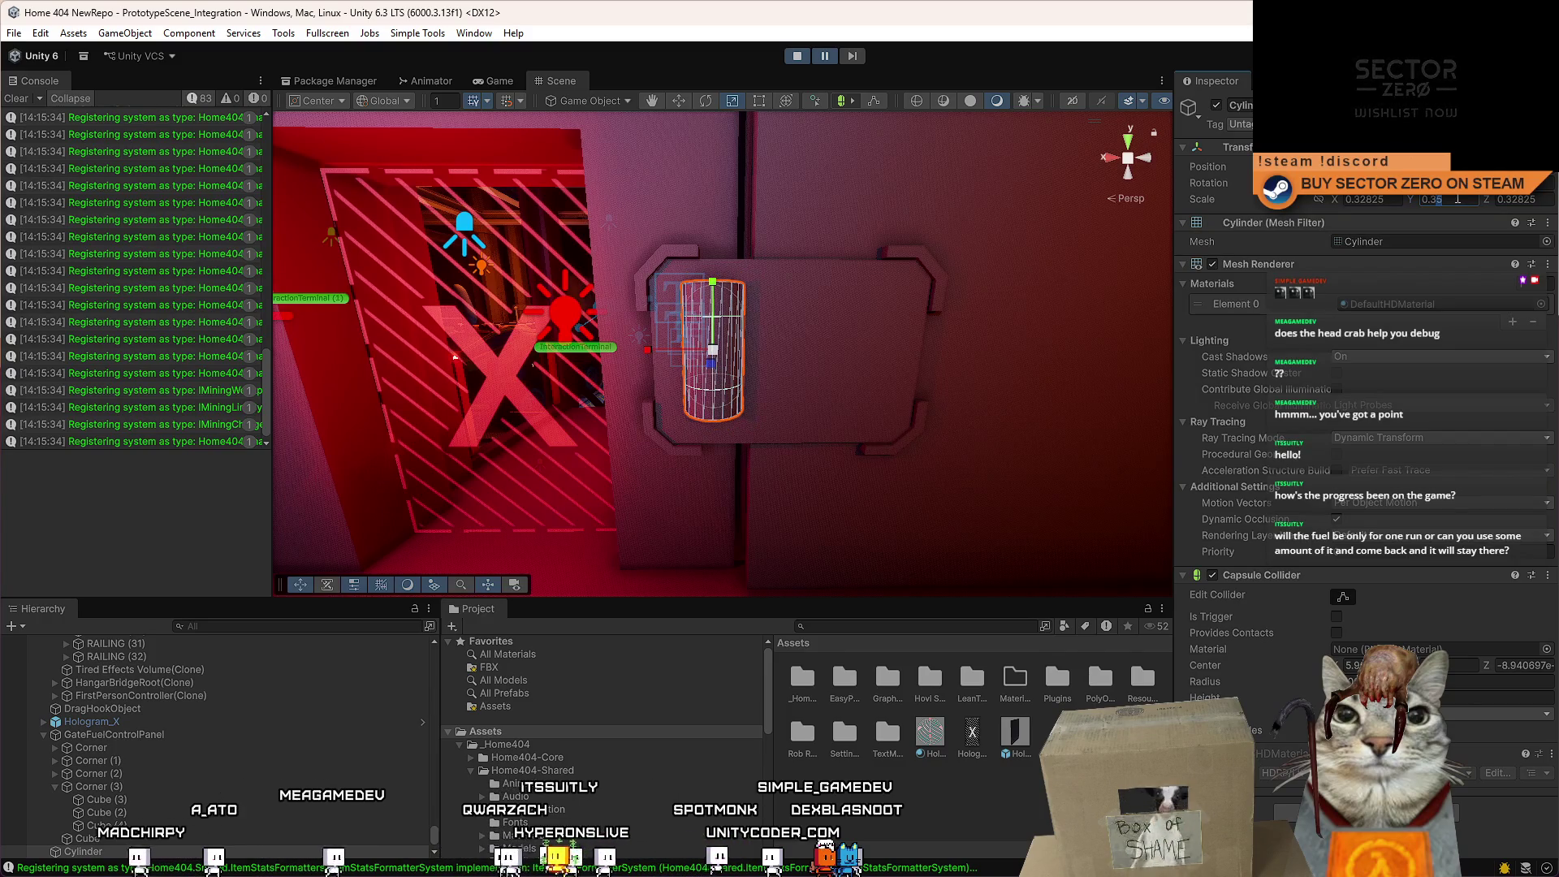
key(BackSpace)
text(3)
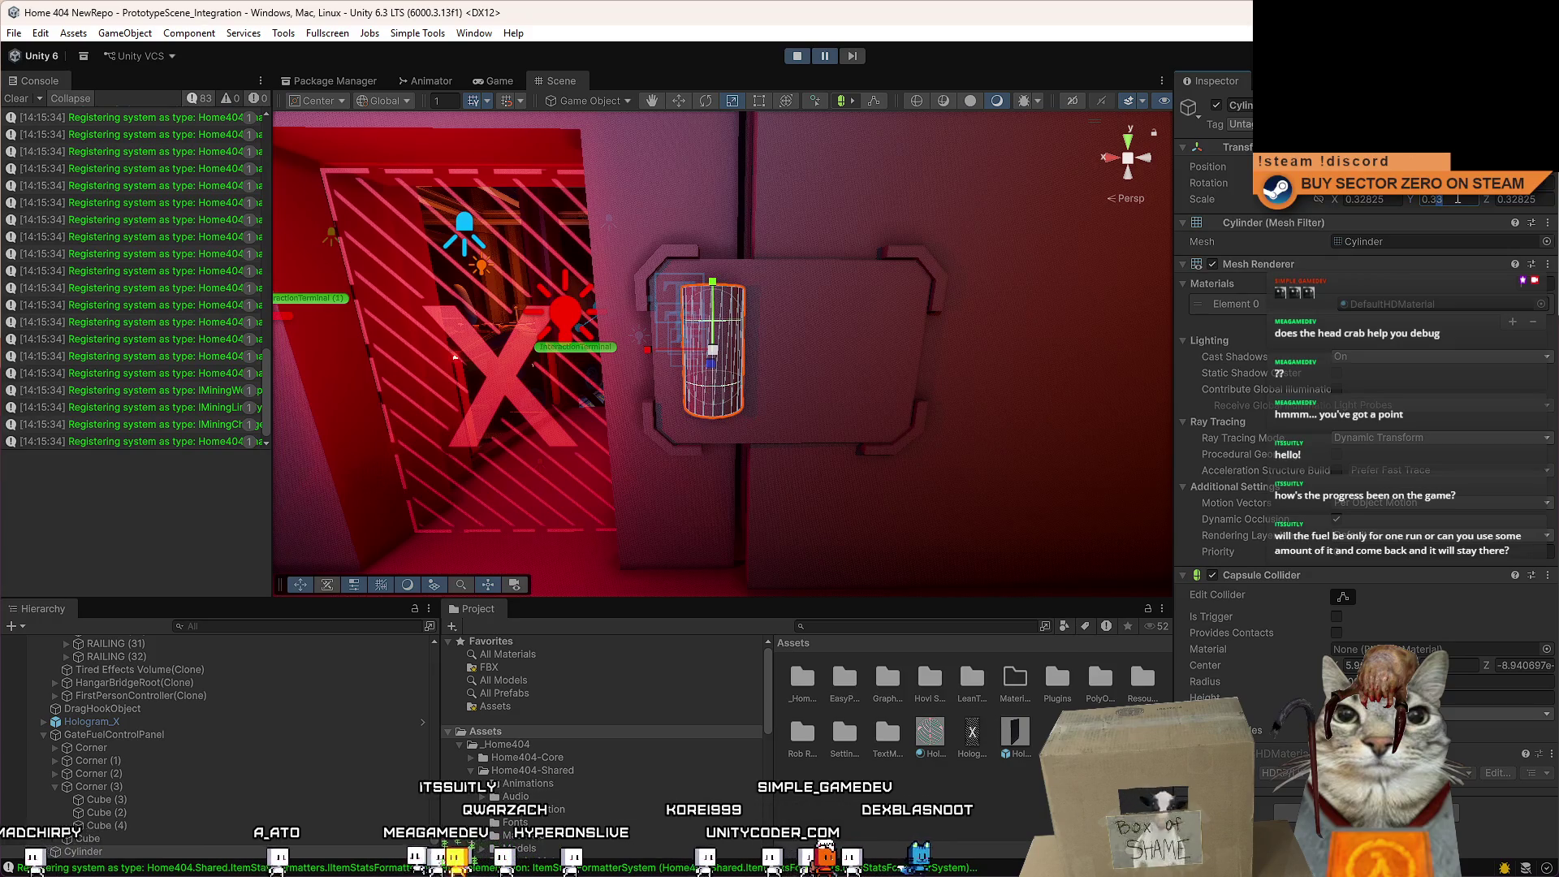
key(BackSpace)
key(BackSpace)
text(05)
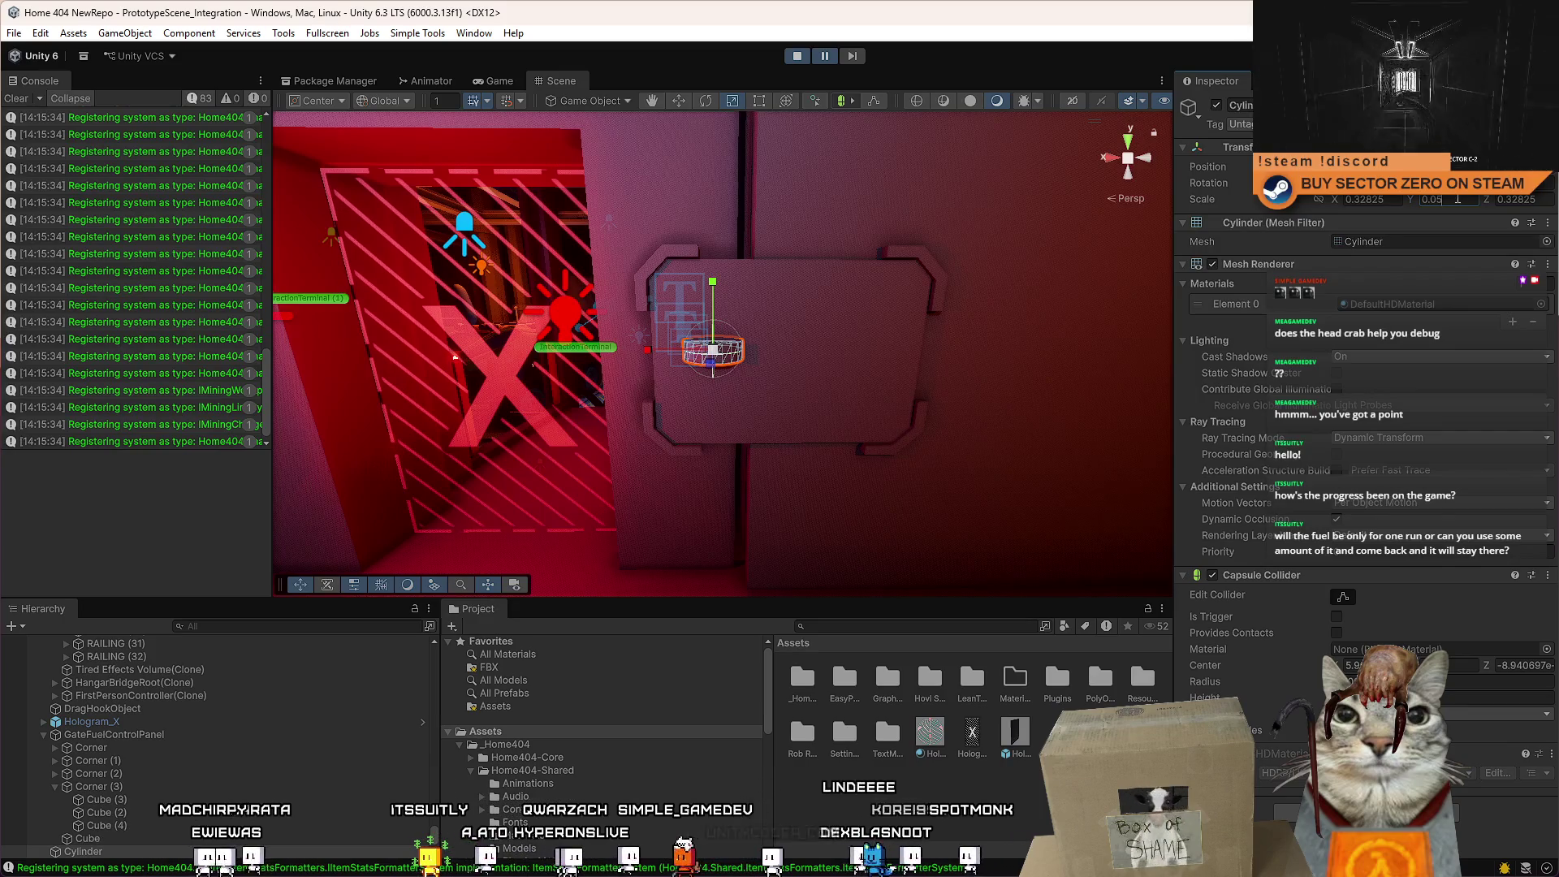
drag(715, 341, 783, 289)
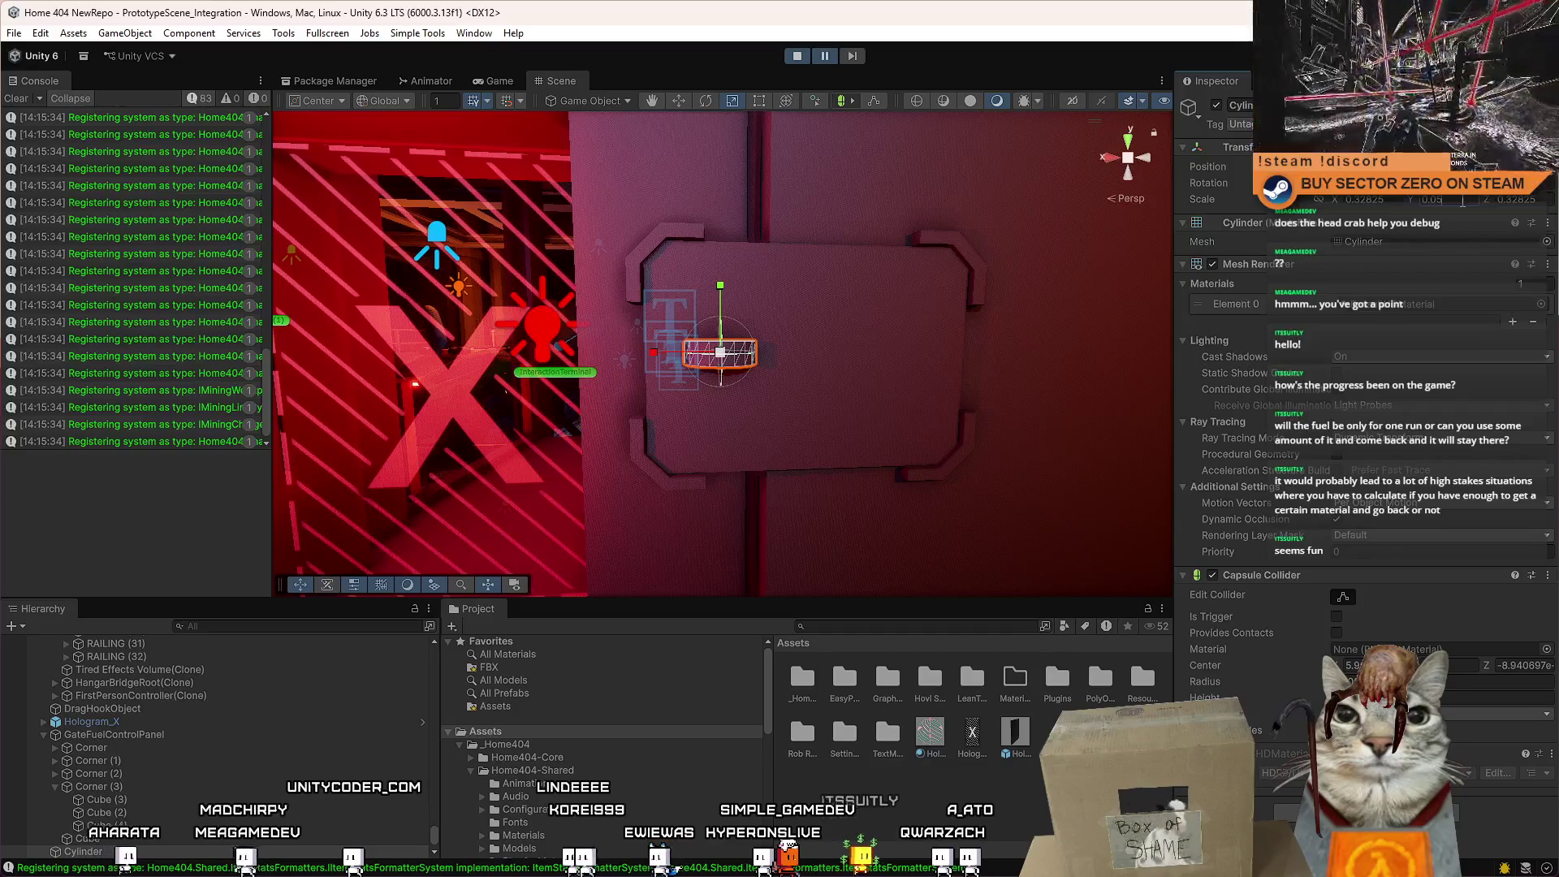
Duplicate the flattened disc and slide the copy left across the gate panel.
key(ctrl+d)
key(w)
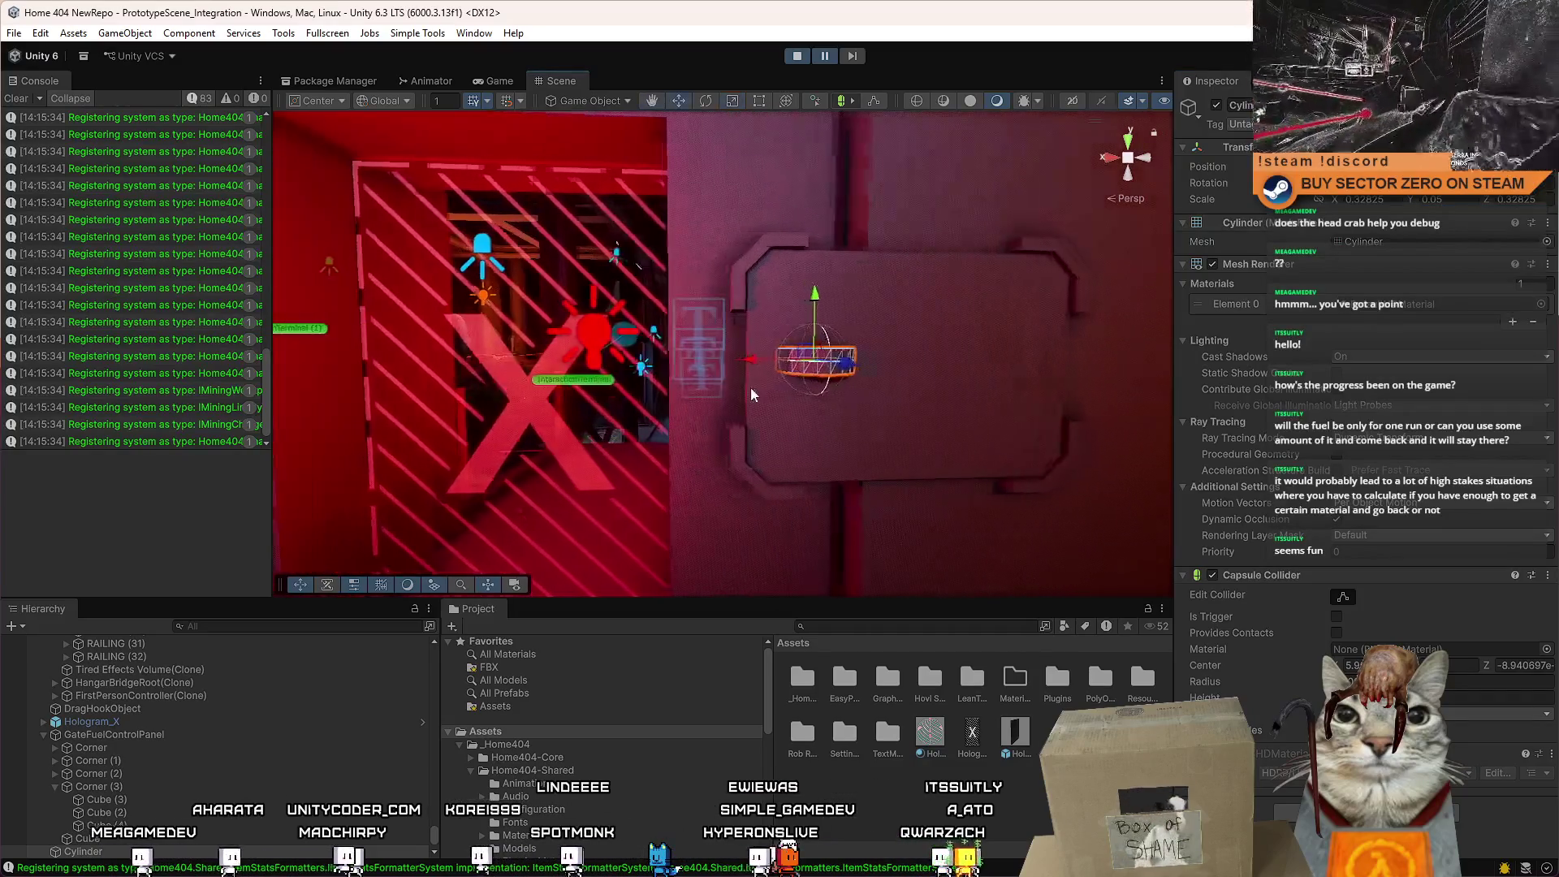
drag(765, 367, 655, 367)
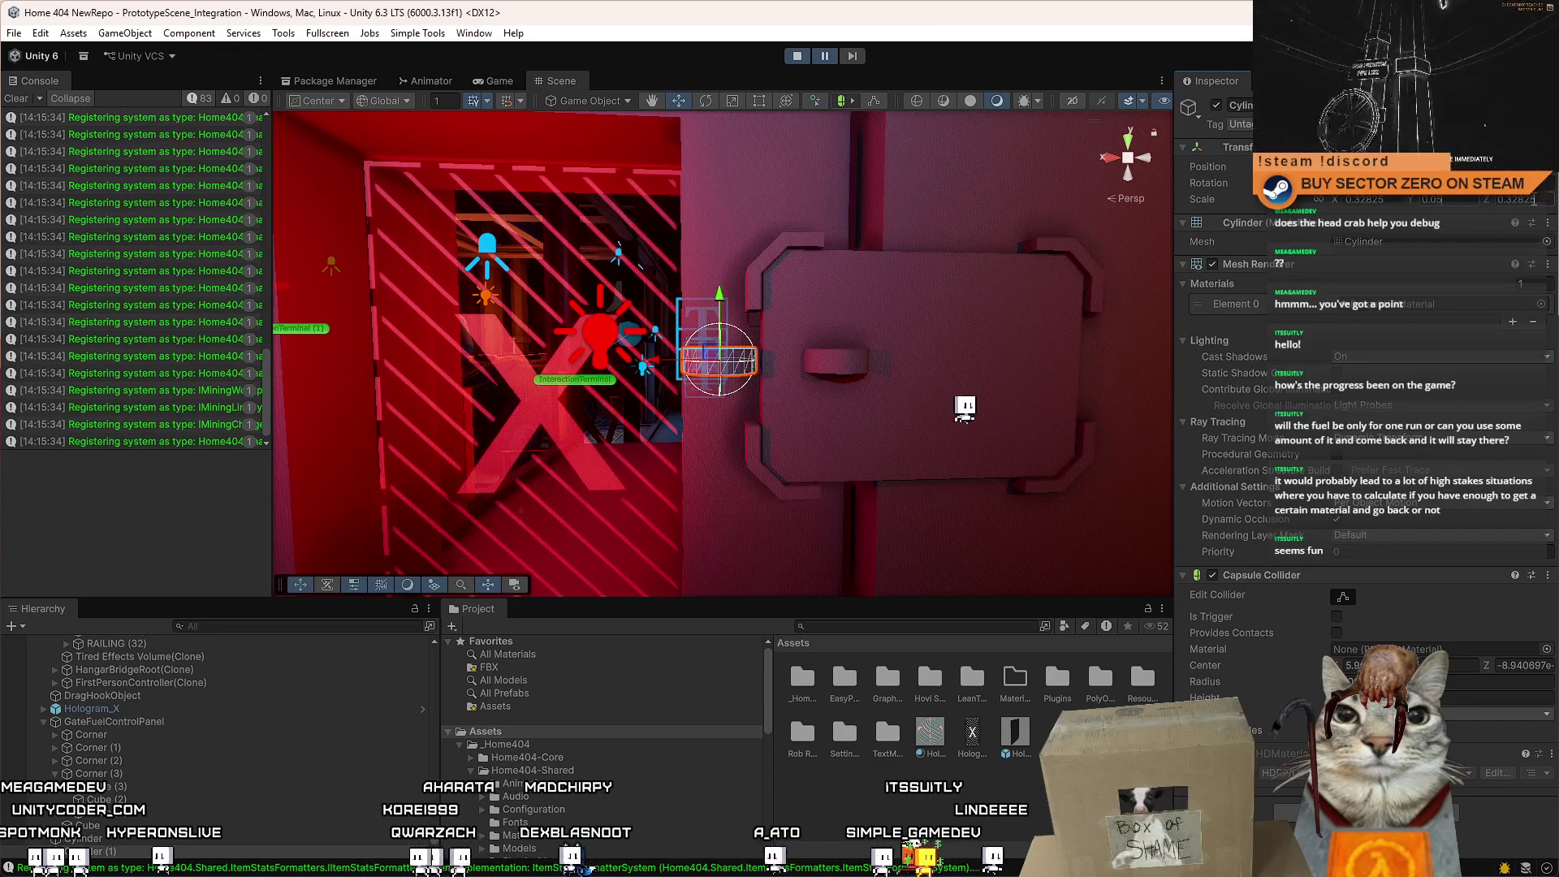
drag(1131, 294, 855, 387)
drag(612, 363, 522, 362)
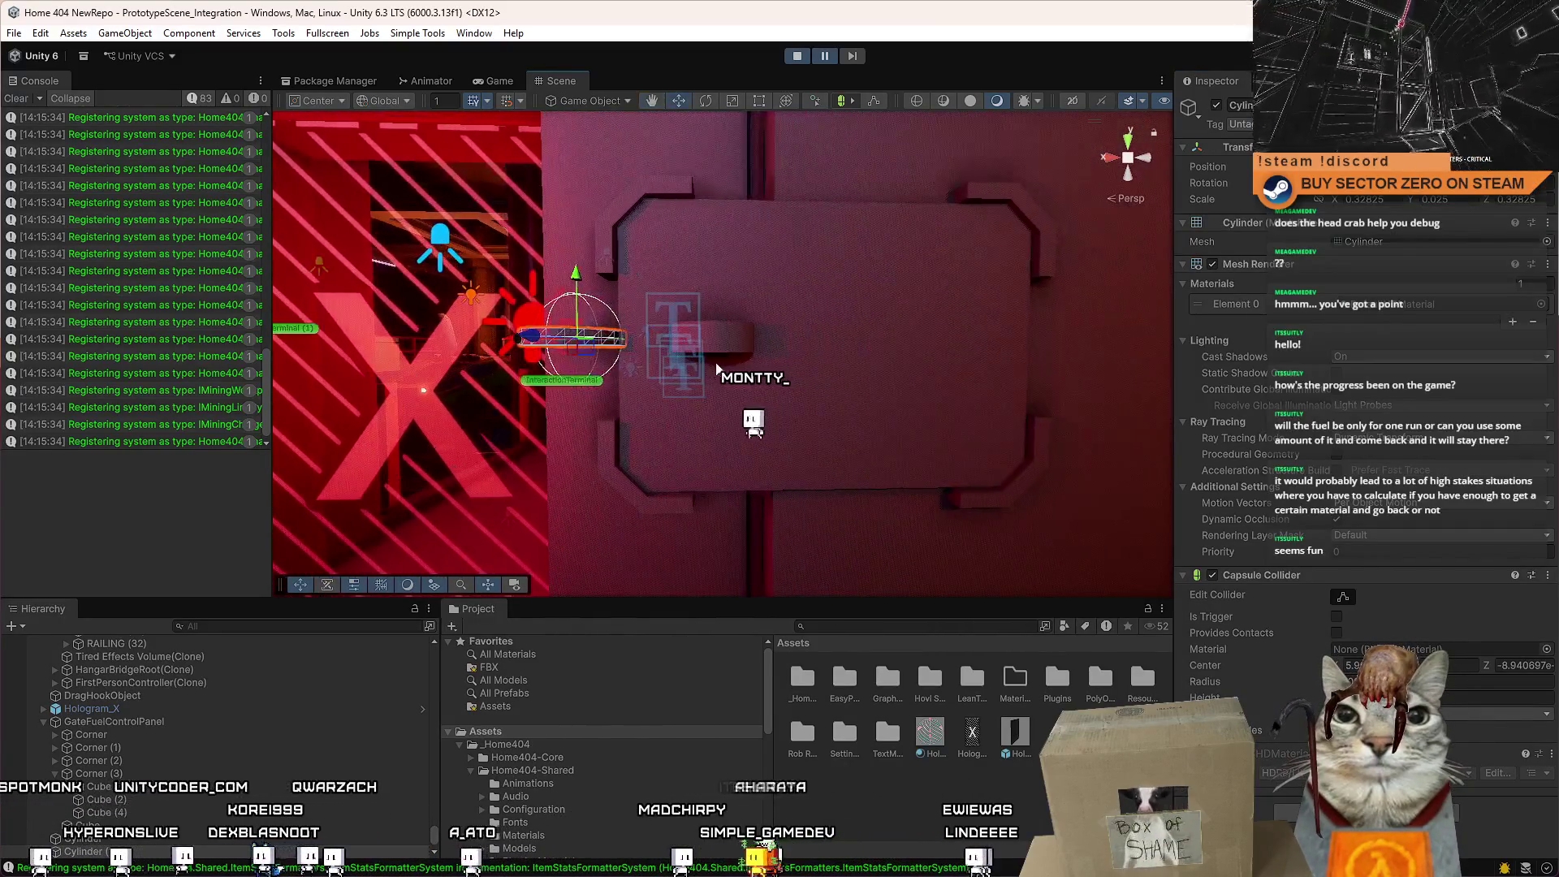
Frame the door panel, select the disc and set its Y scale to 0.075.
click(787, 377)
key(f)
mouse_move(803, 449)
mouse_down()
mouse_move(763, 430)
mouse_move(820, 414)
mouse_move(755, 398)
mouse_move(776, 386)
mouse_up()
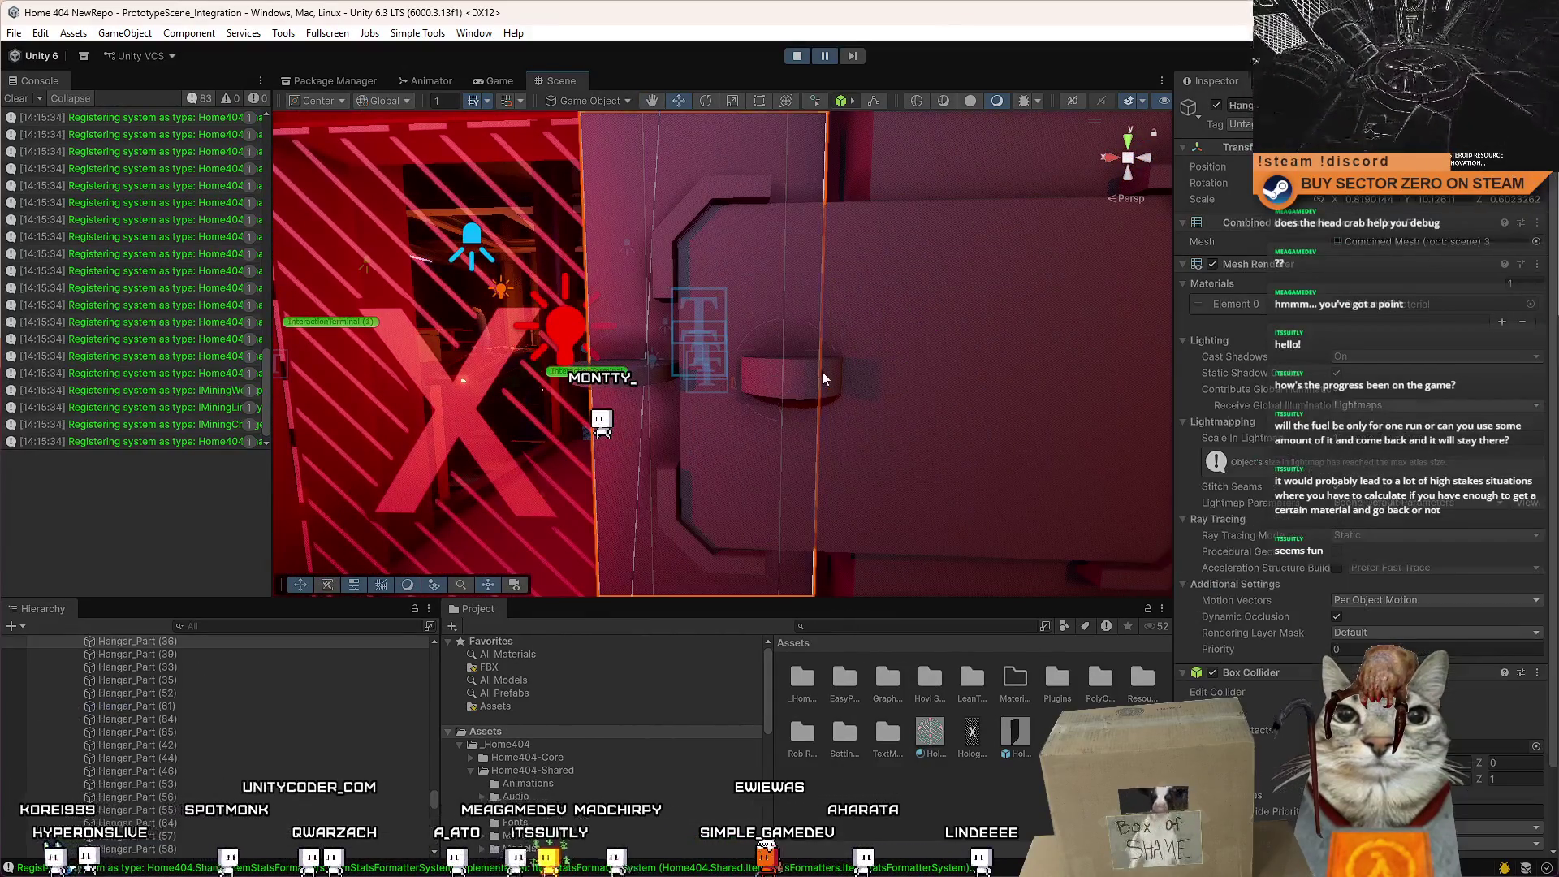
click(791, 398)
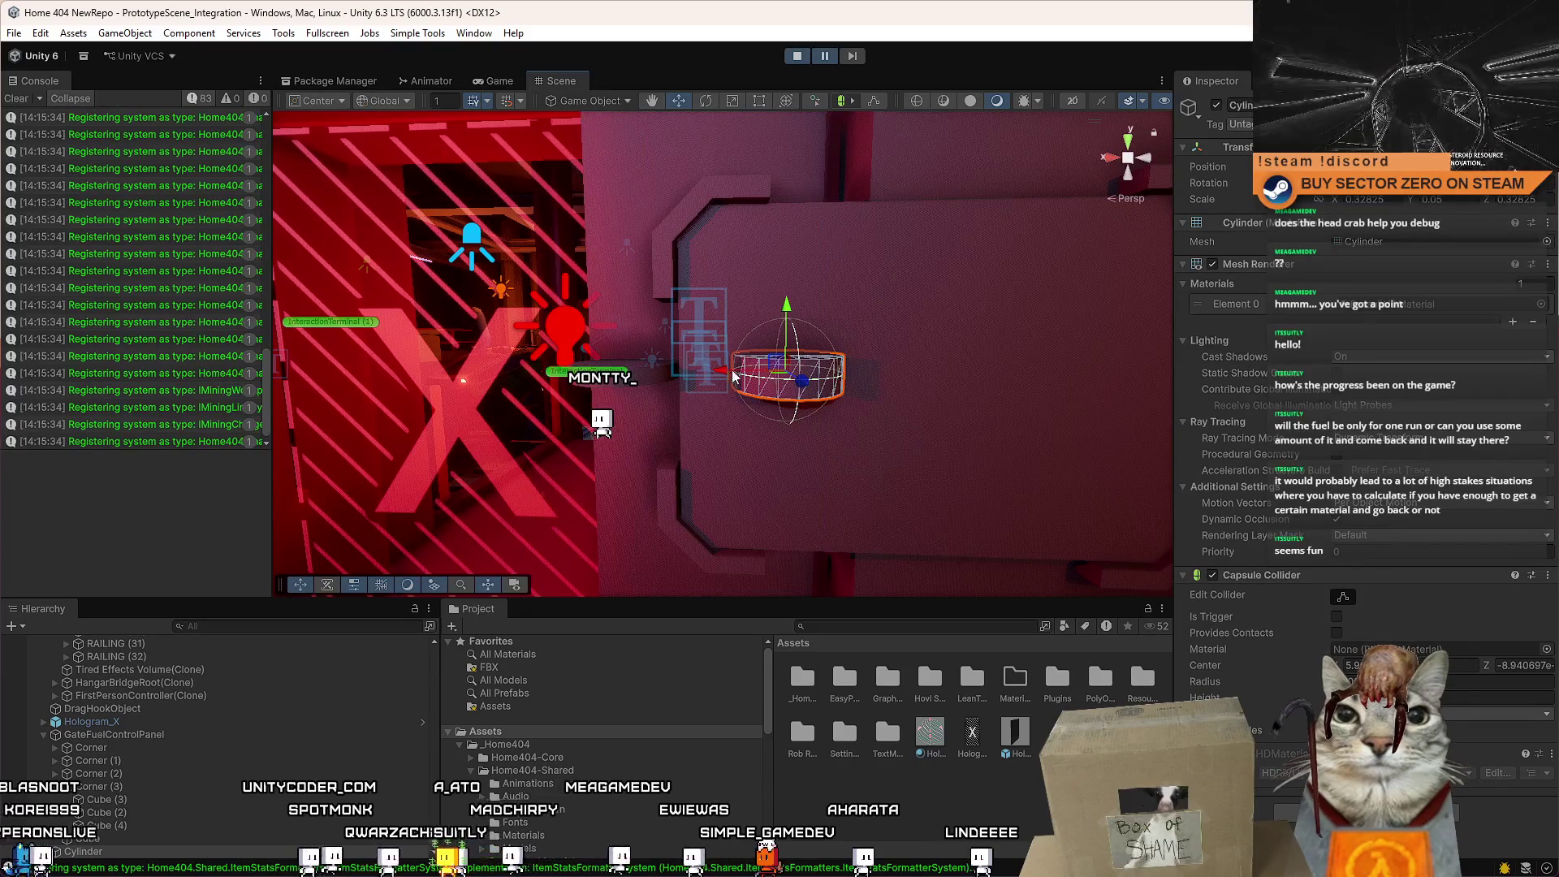
click(1453, 200)
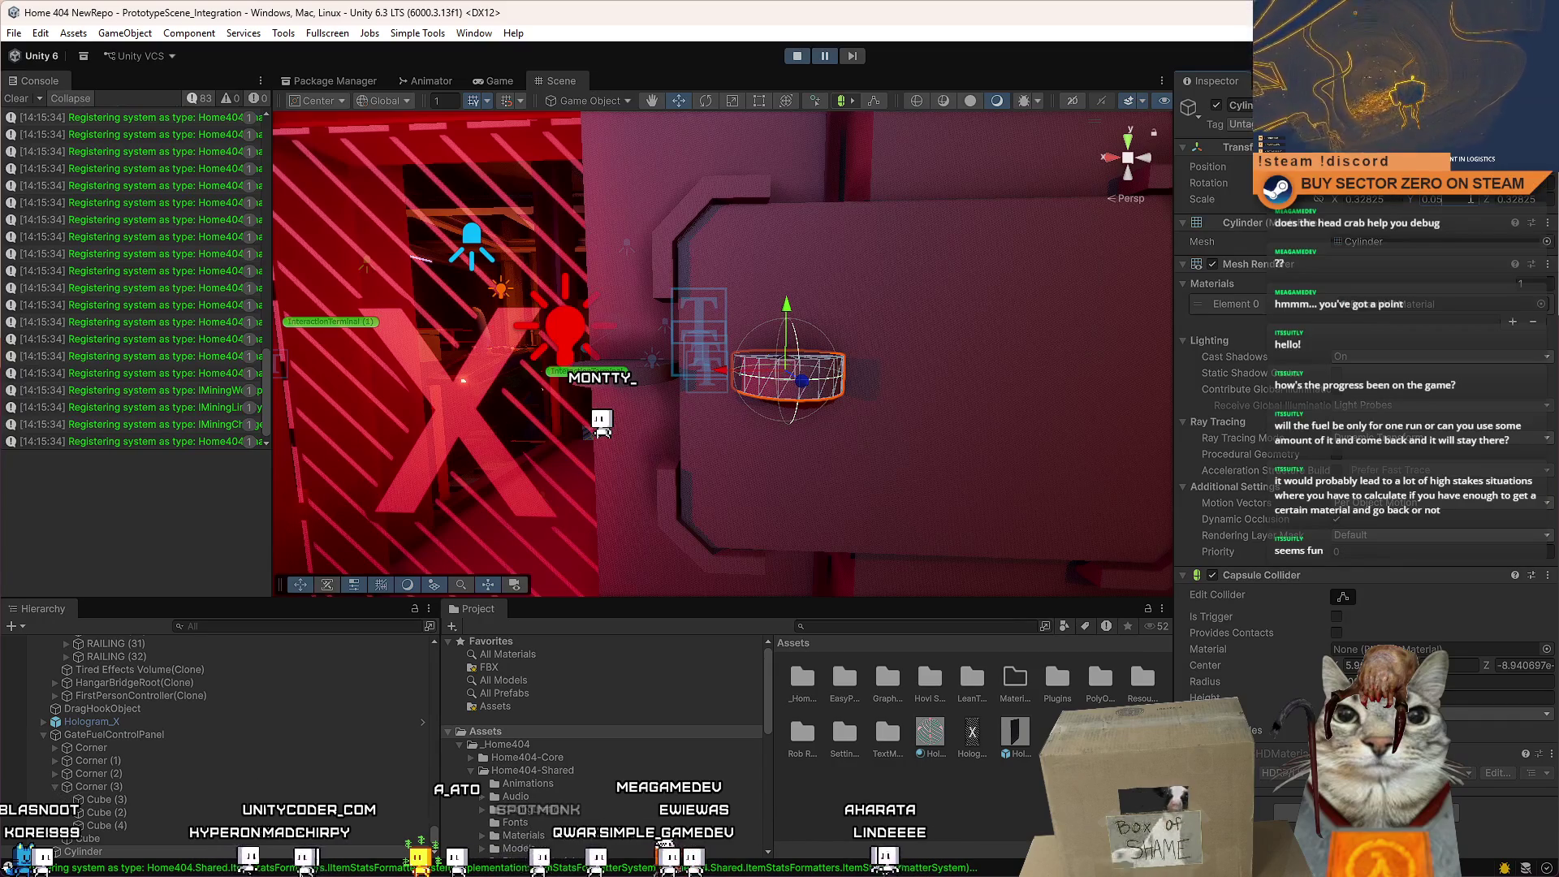
text(0.075)
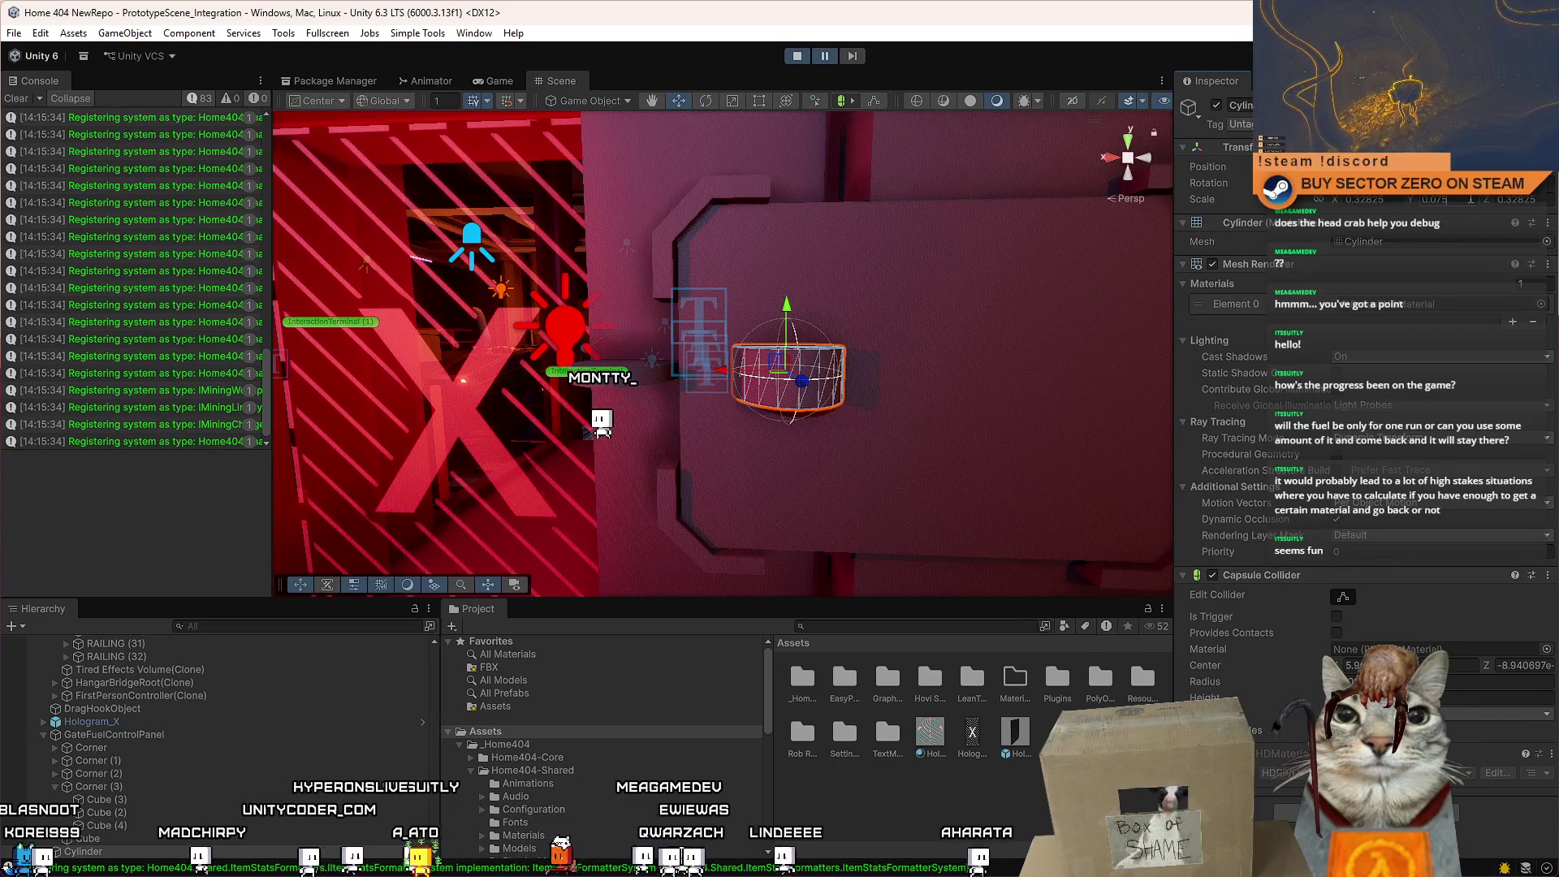
mouse_move(1006, 332)
mouse_down()
mouse_move(999, 400)
mouse_move(1115, 349)
mouse_move(906, 365)
mouse_up()
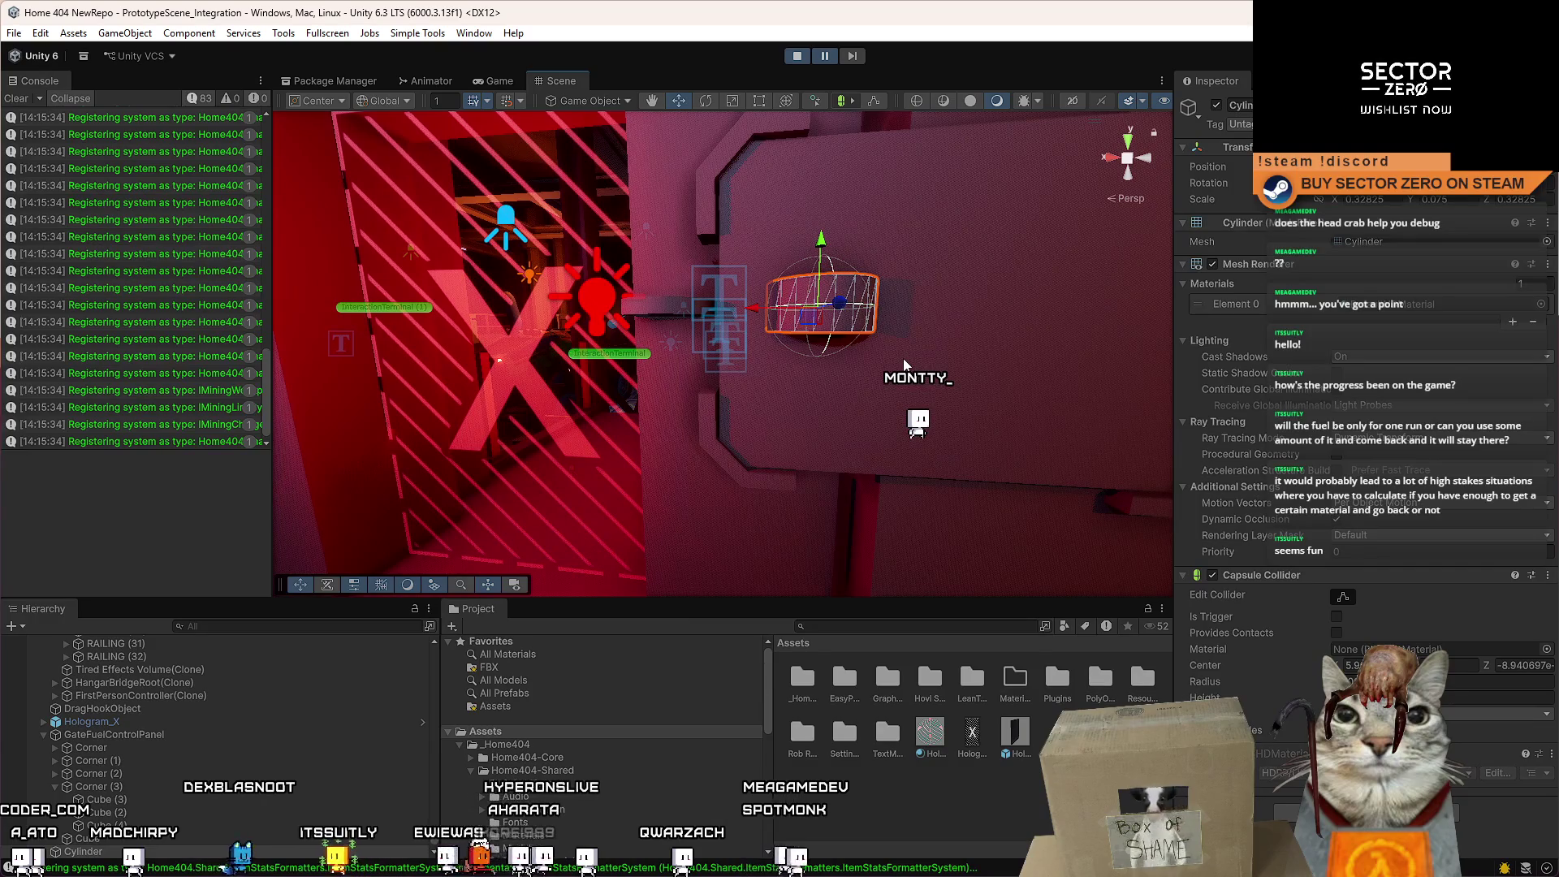
Place another disc copy left of the door near the X sign, Y scale 0.05.
key(ctrl+d)
drag(838, 345, 660, 303)
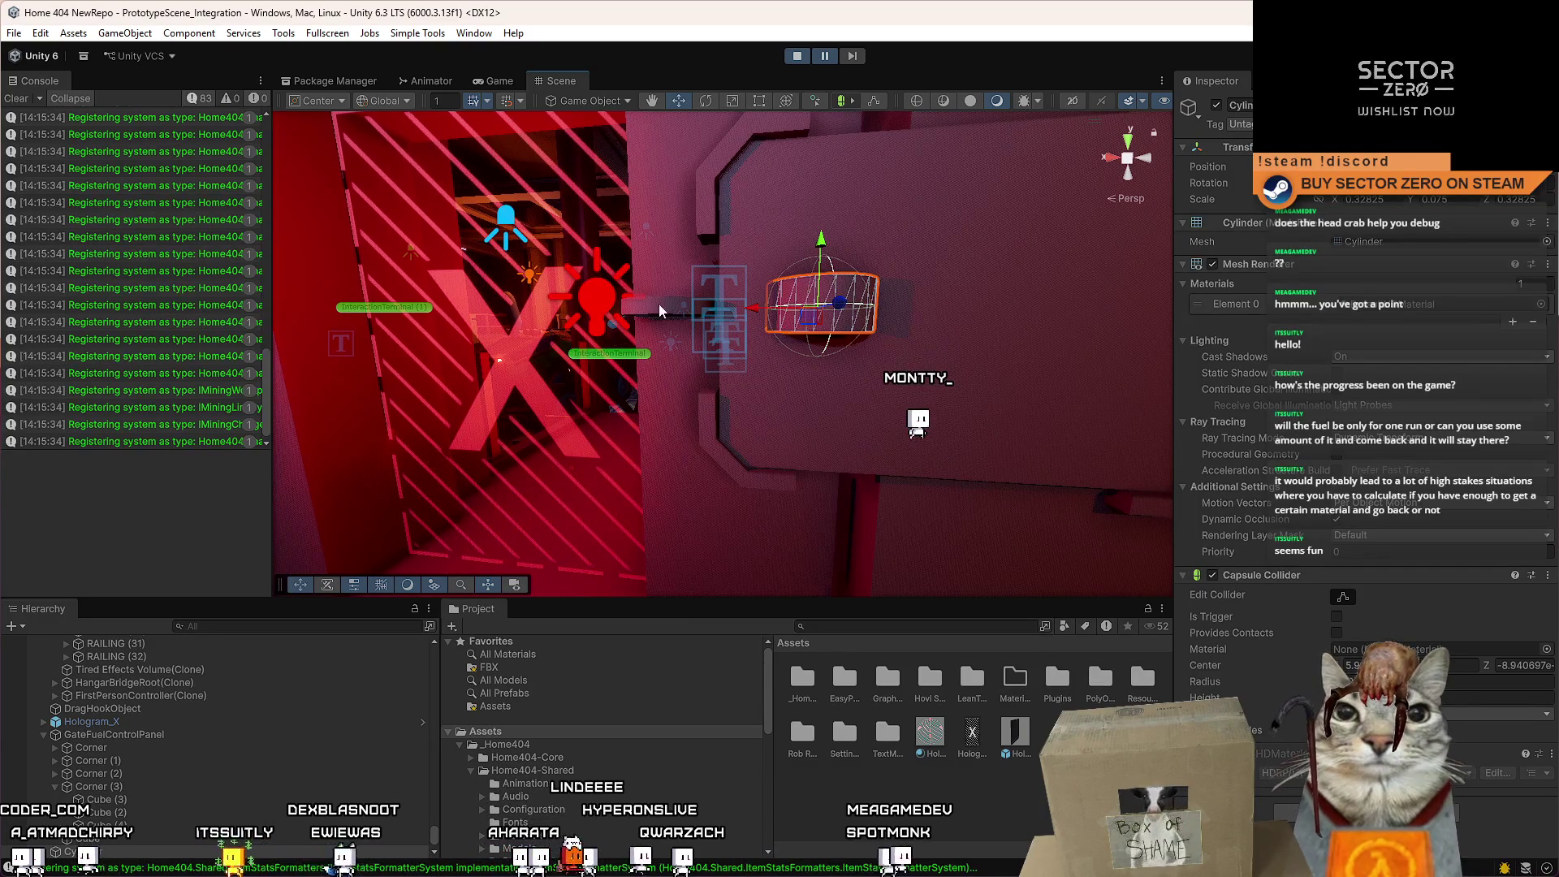
drag(805, 318, 761, 308)
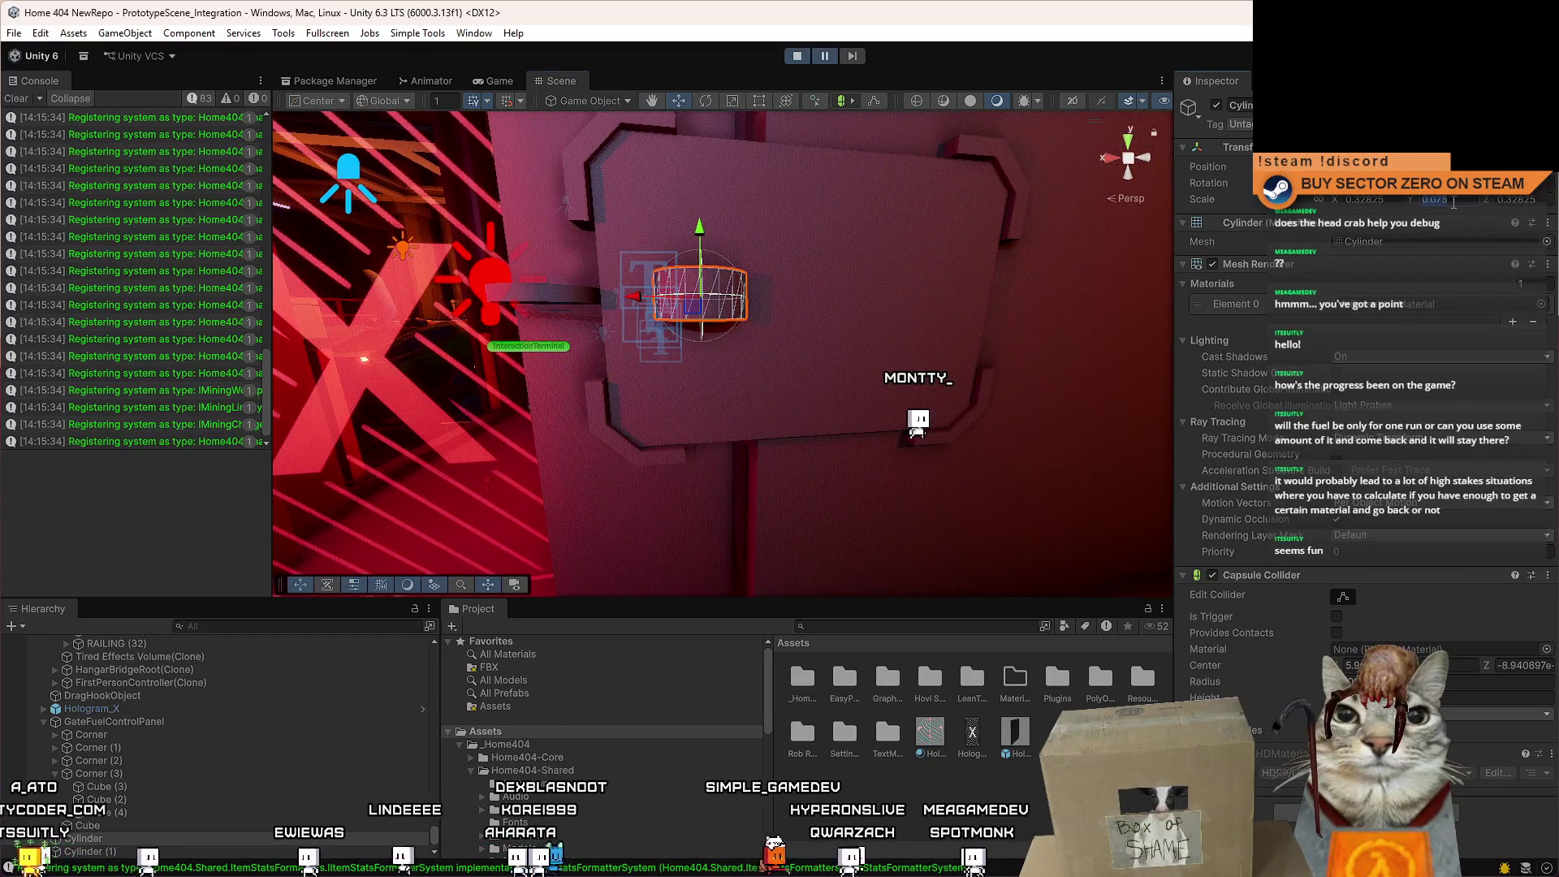
click(1433, 199)
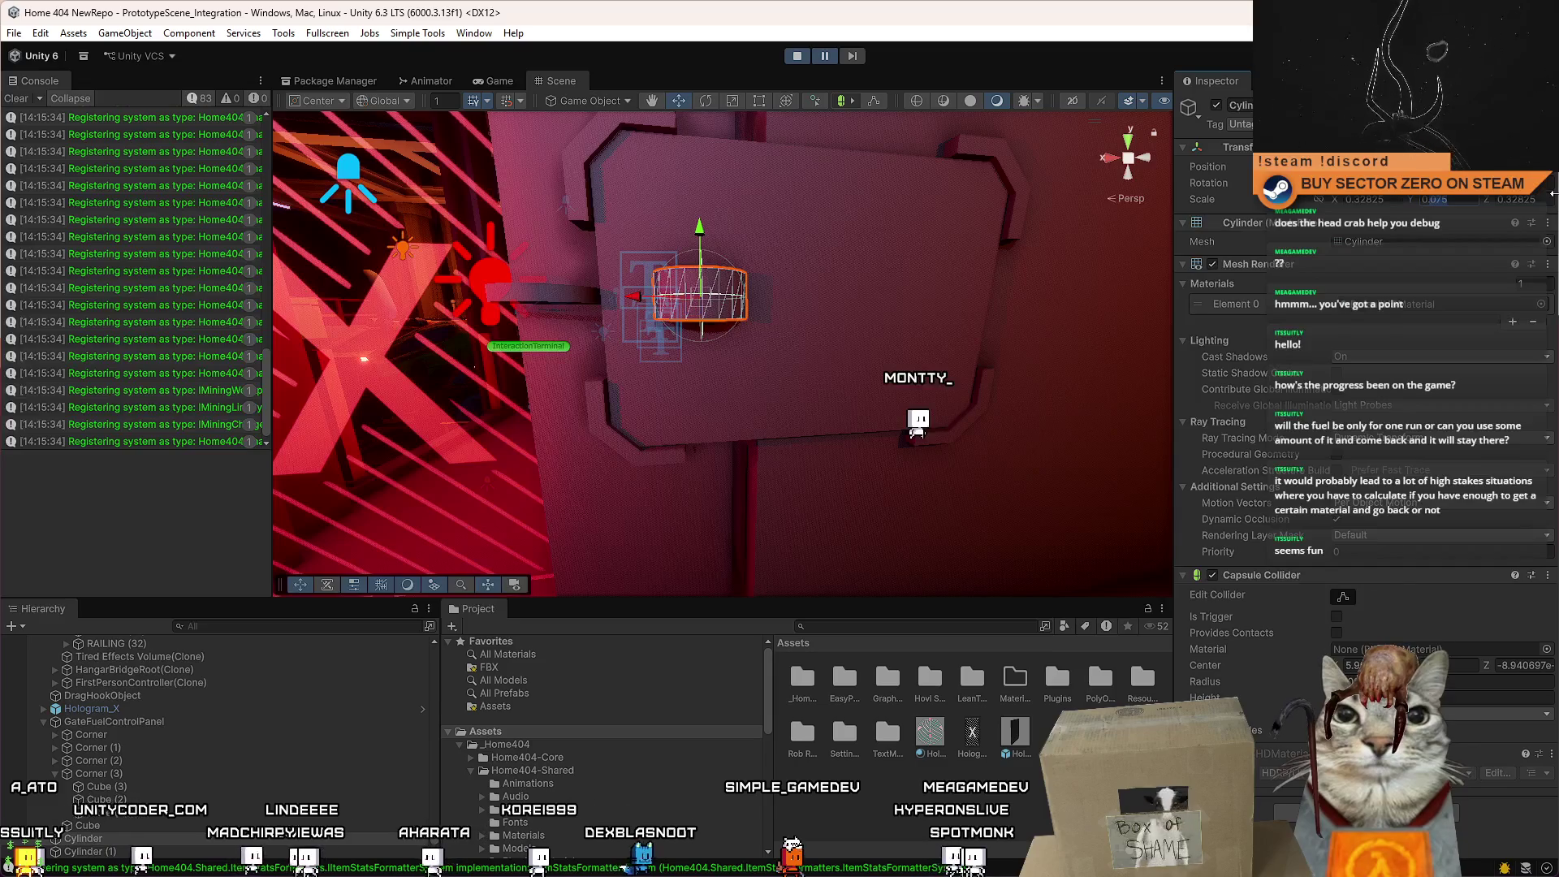
text(0.5)
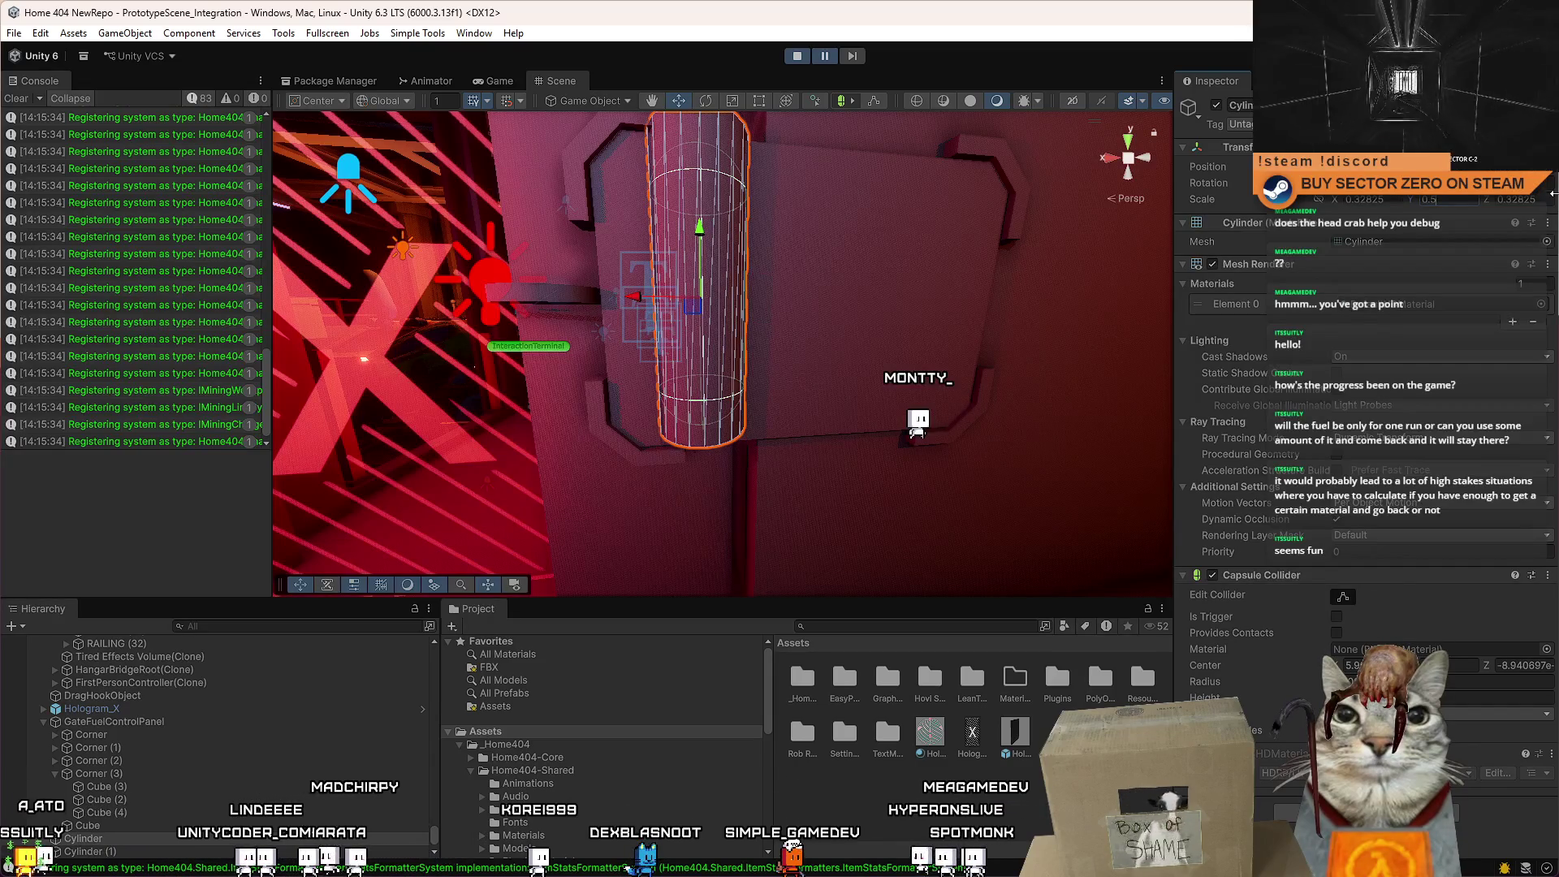
key(BackSpace)
text(05)
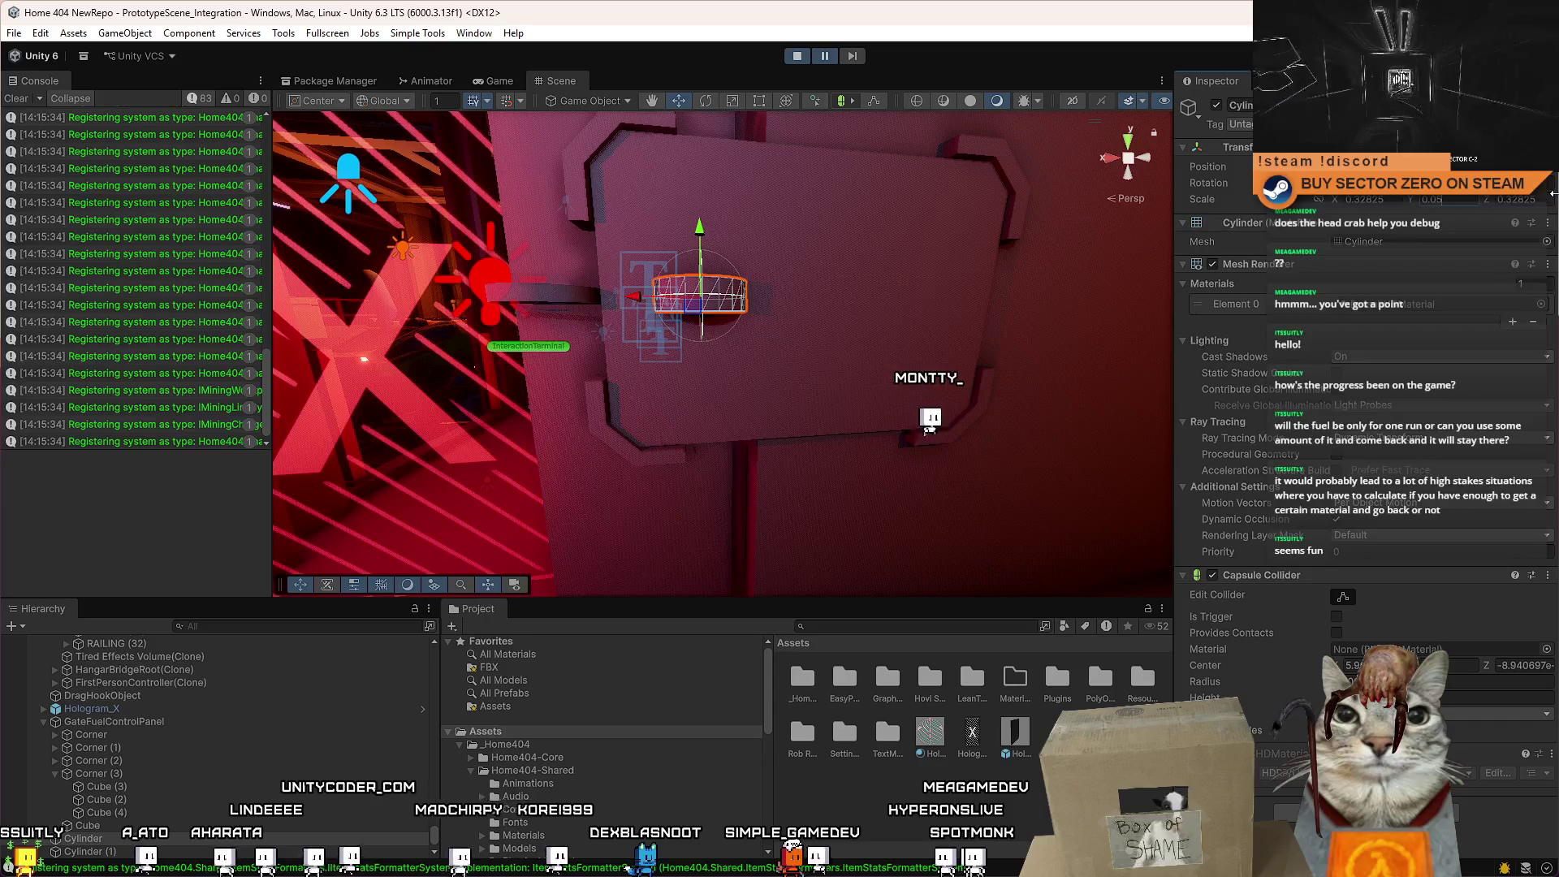
Slide the disc further left across the door and commit its Y scale at 0.05.
drag(699, 297, 564, 294)
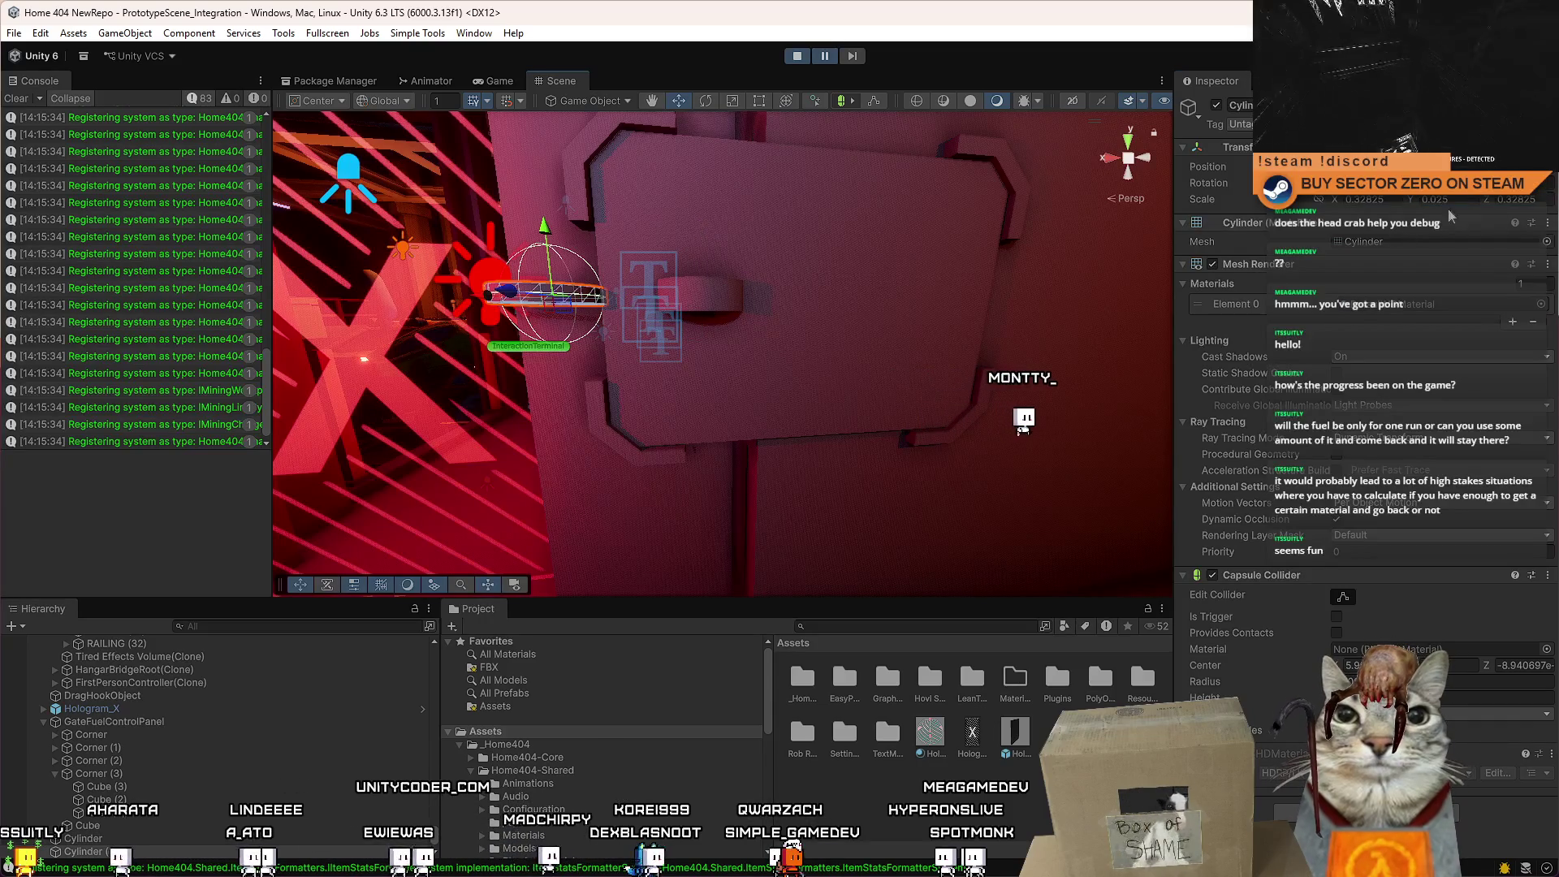
click(1471, 199)
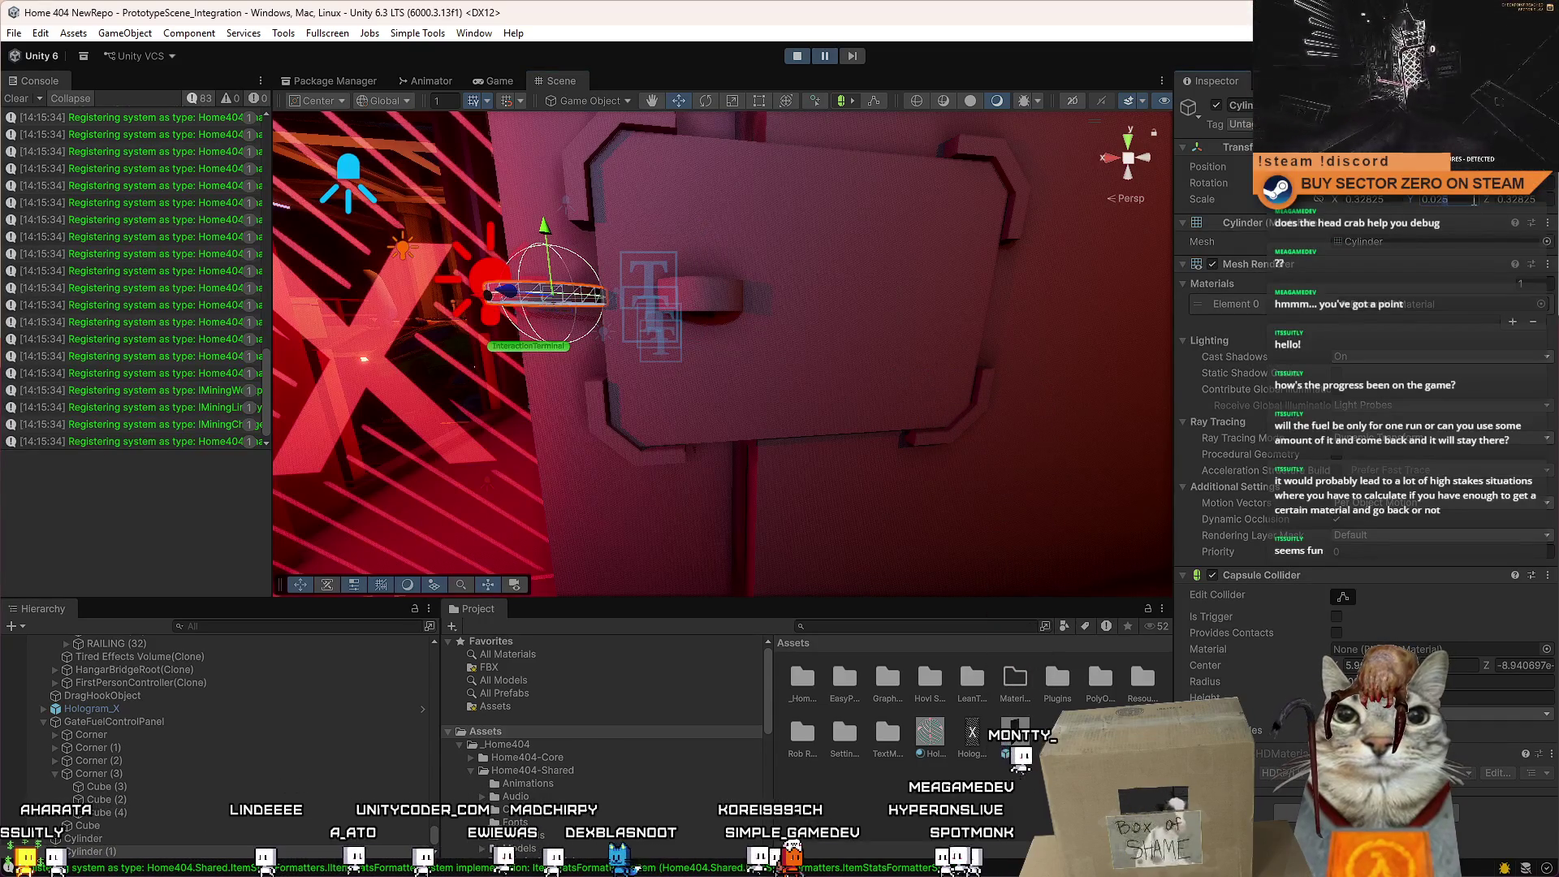
key(BackSpace)
key(BackSpace)
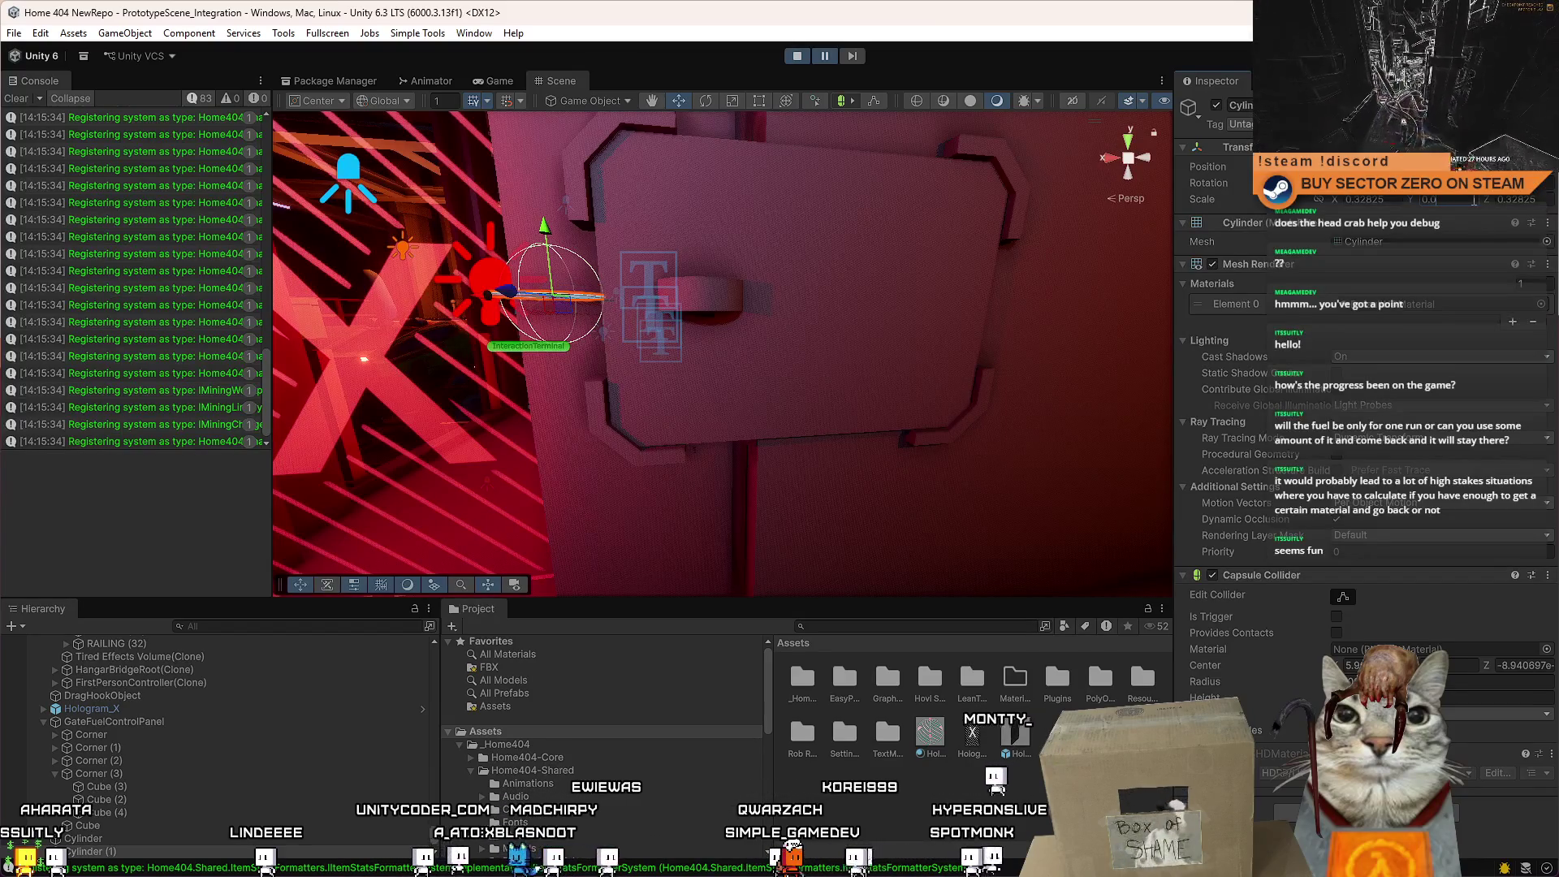
text(5)
key(Return)
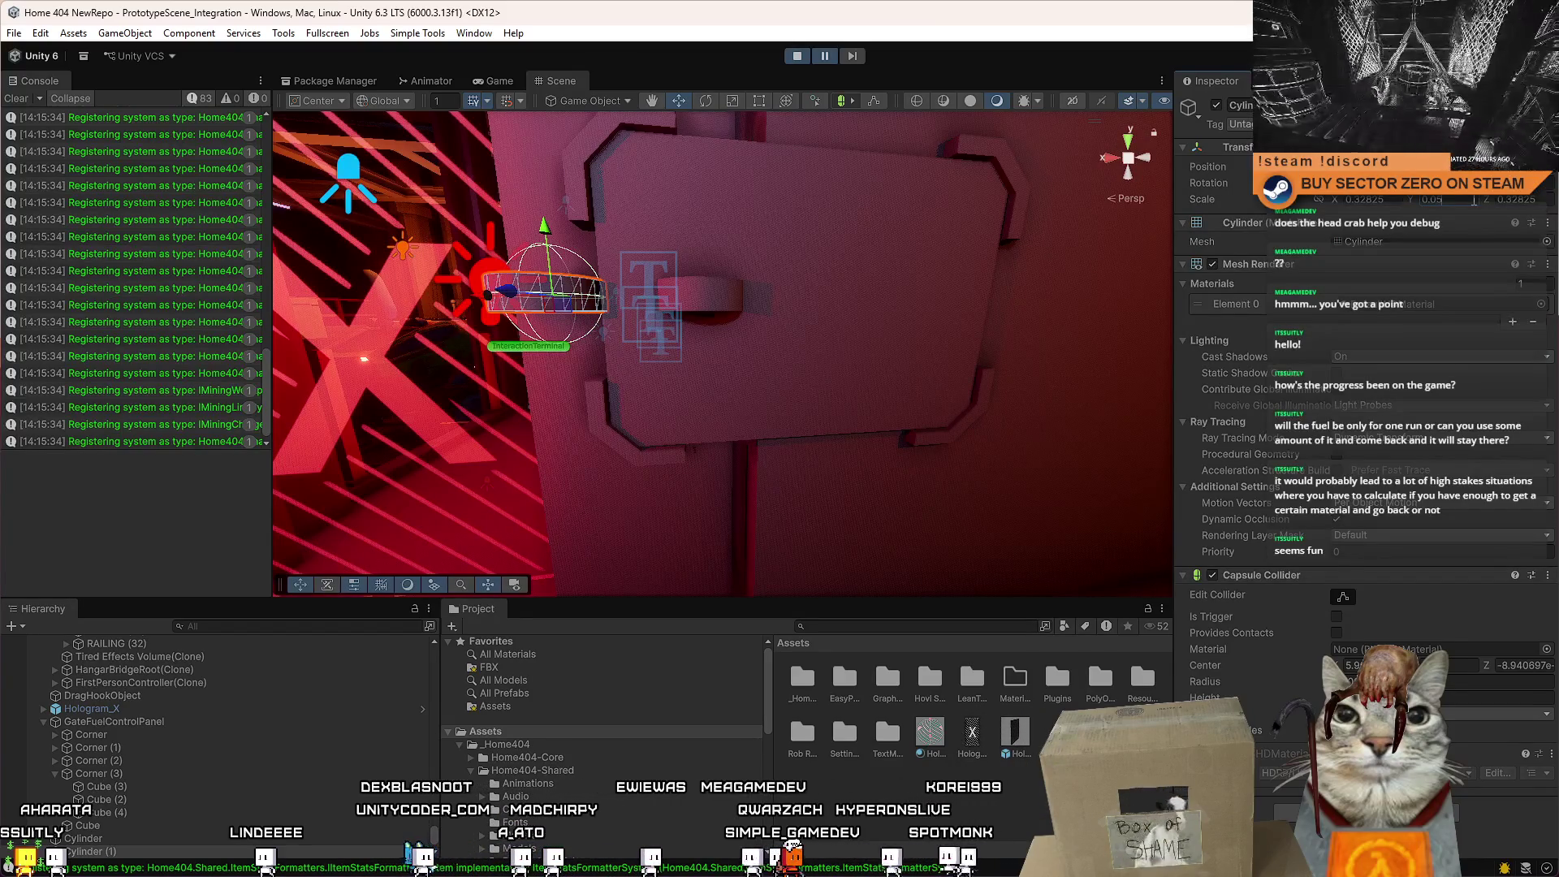
mouse_move(845, 257)
mouse_down()
mouse_move(797, 260)
mouse_move(827, 265)
mouse_move(684, 323)
mouse_move(599, 304)
mouse_up()
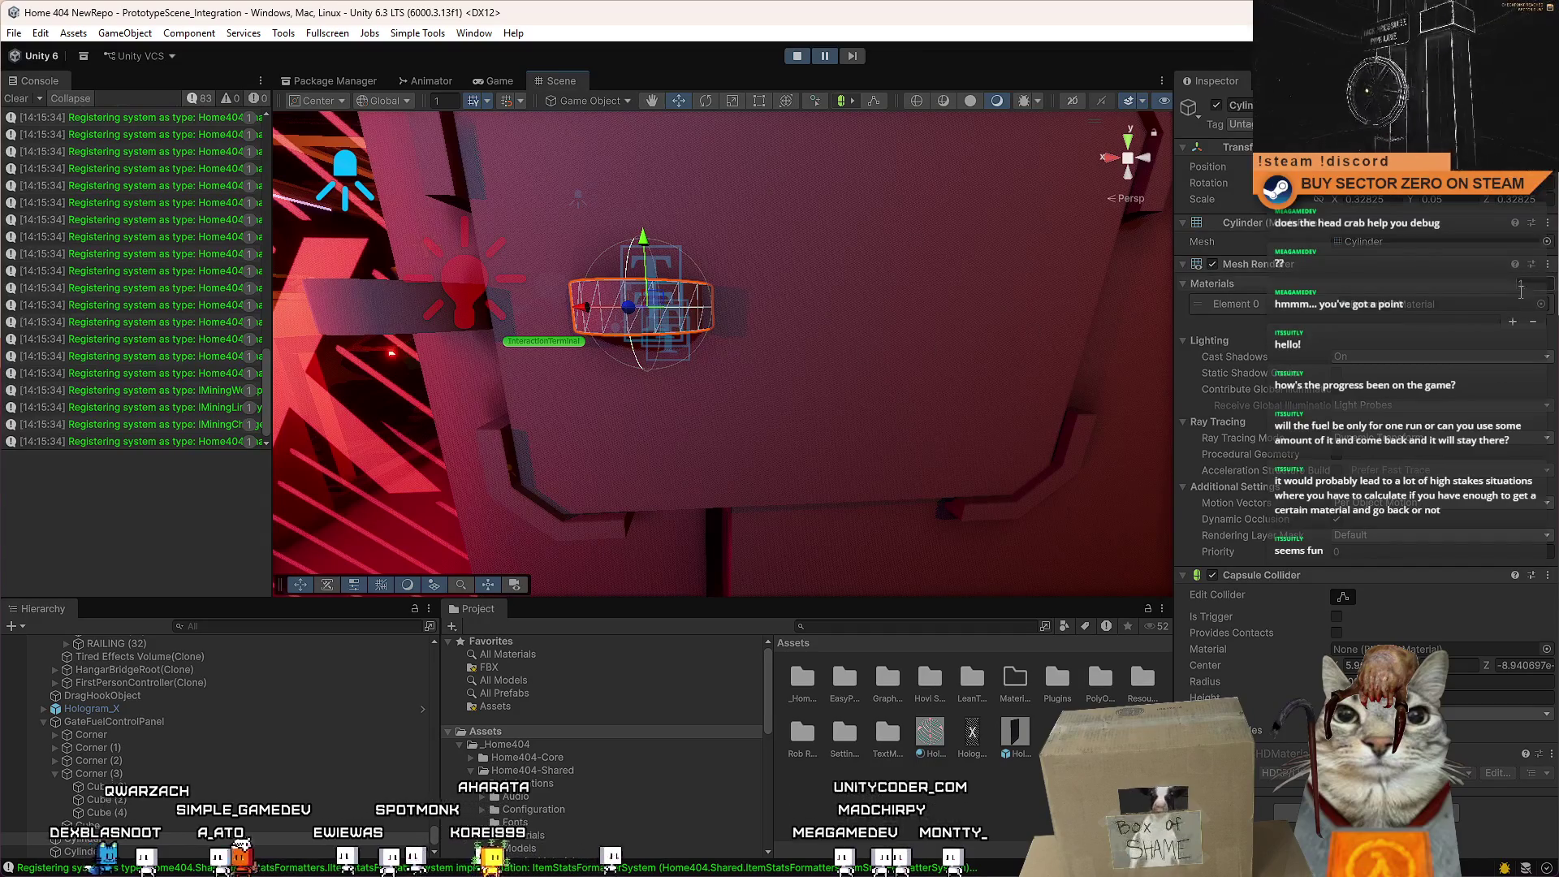
Duplicate the hangar's Window material and name the copy FuelTankGlass.
right_click(913, 812)
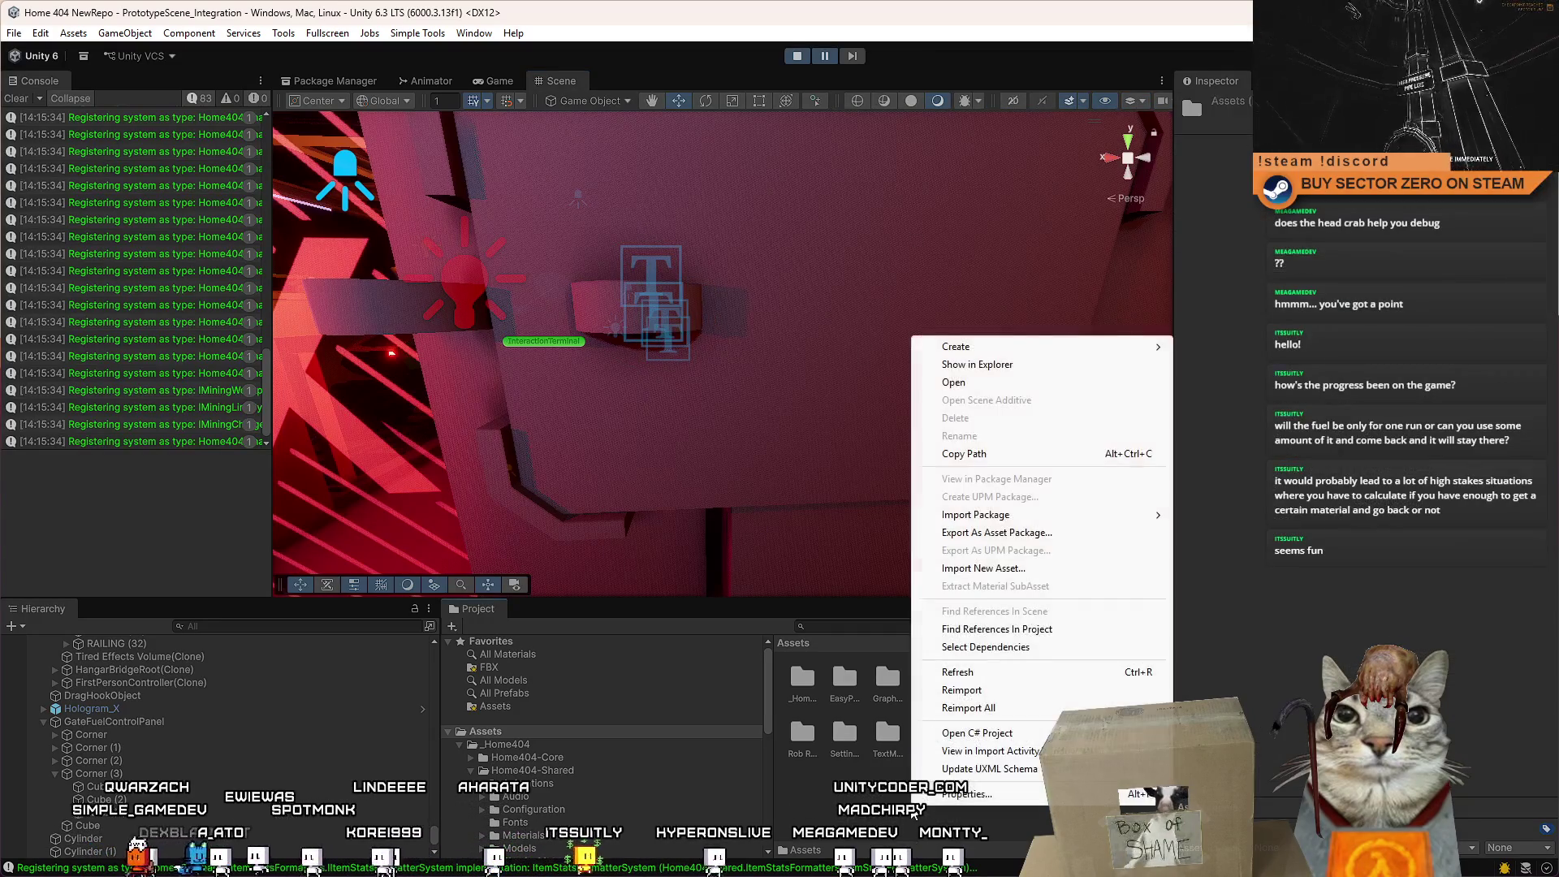
click(1190, 314)
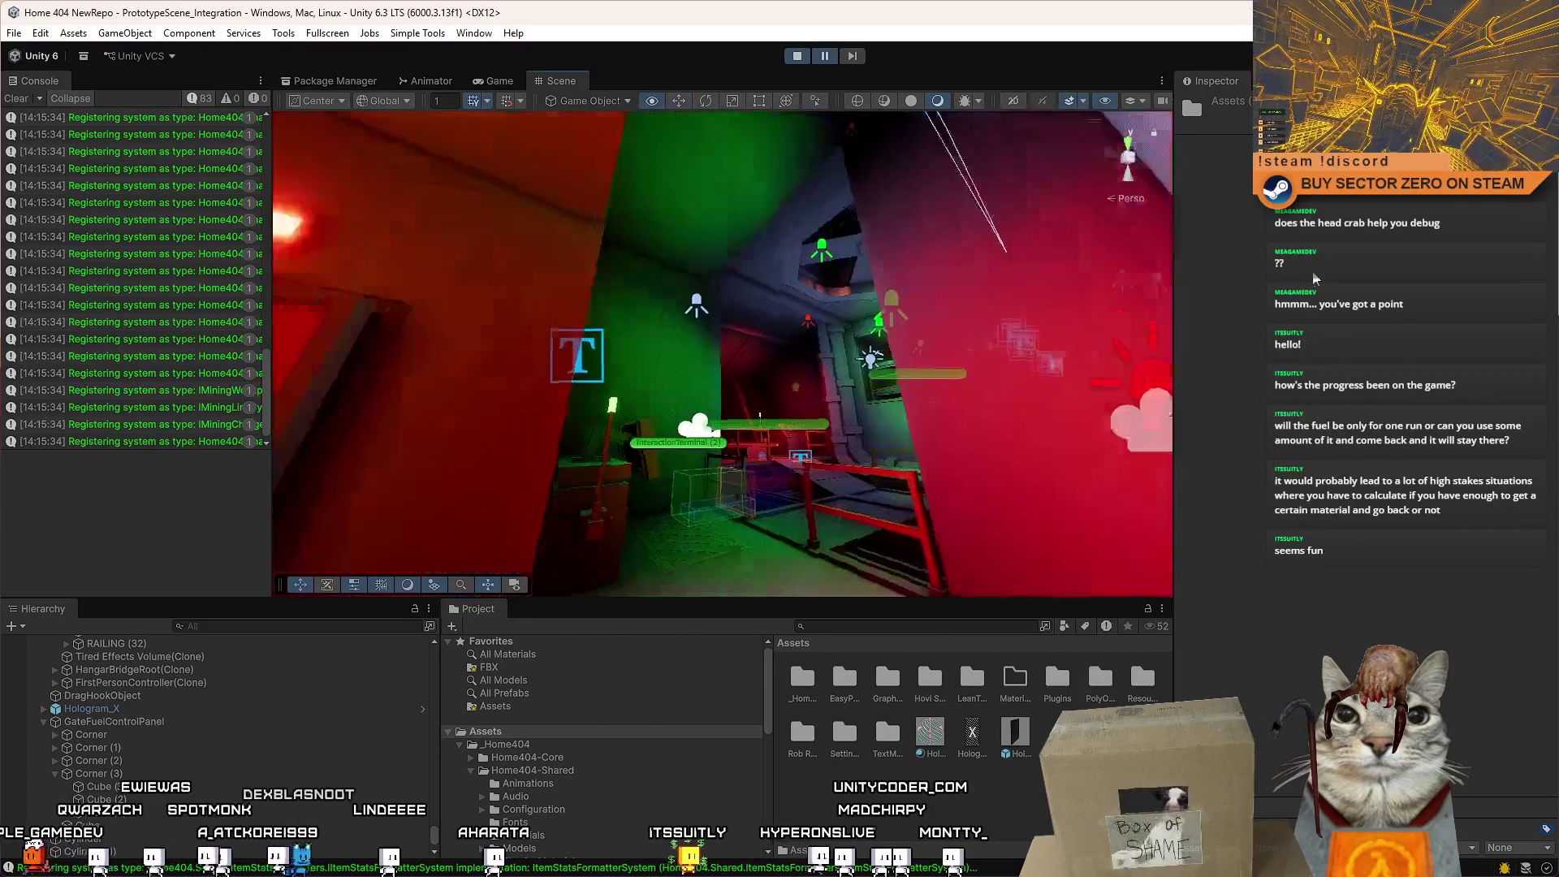
mouse_move(1190, 313)
mouse_down()
mouse_move(461, 309)
mouse_move(698, 337)
mouse_up()
click(1380, 304)
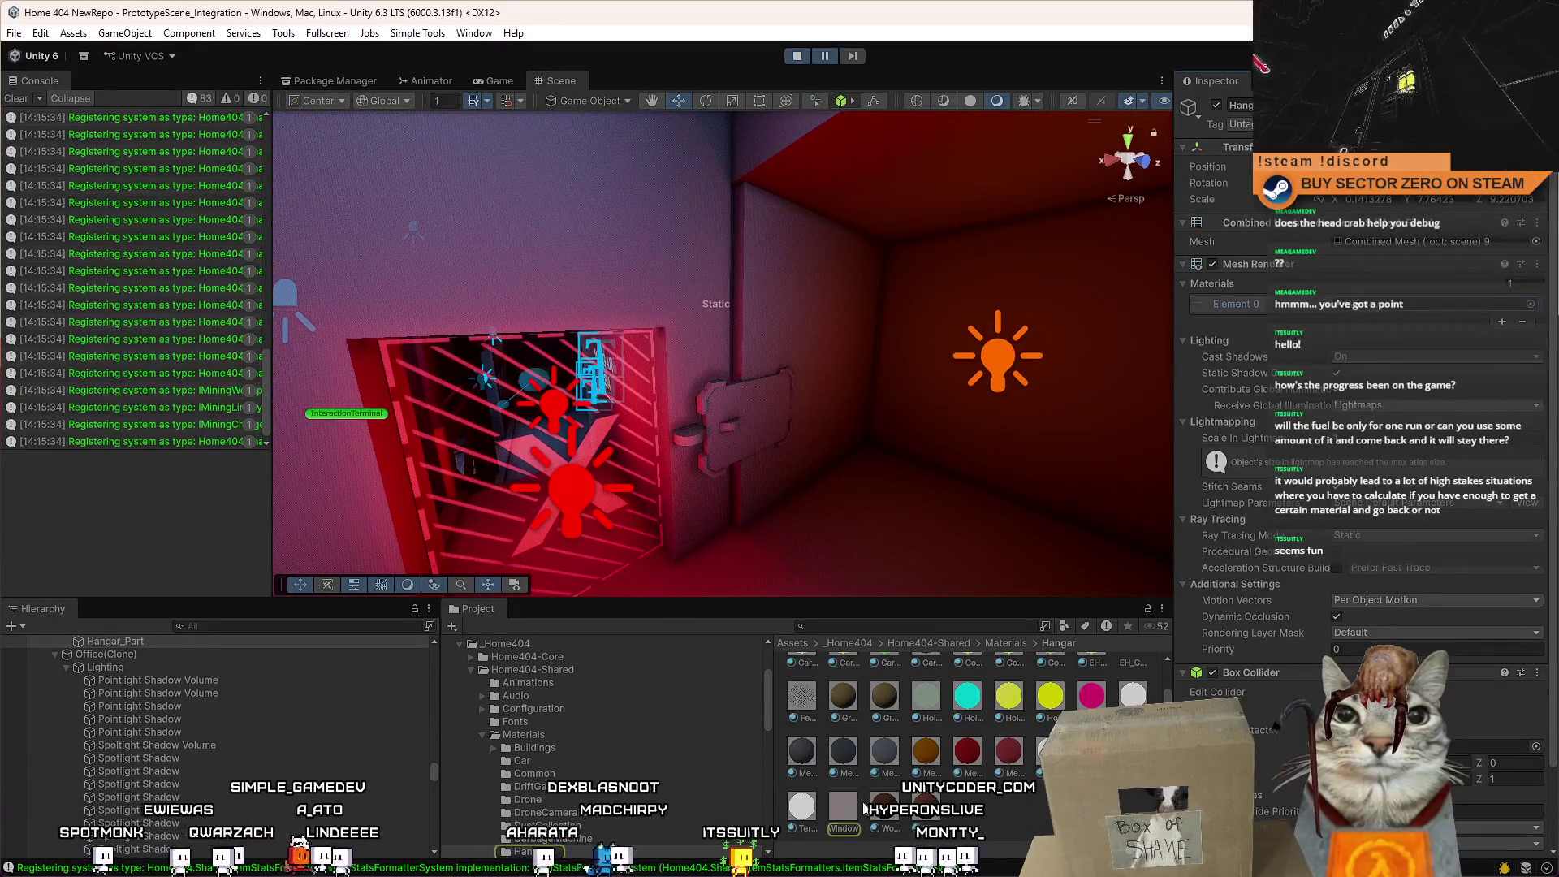
click(843, 807)
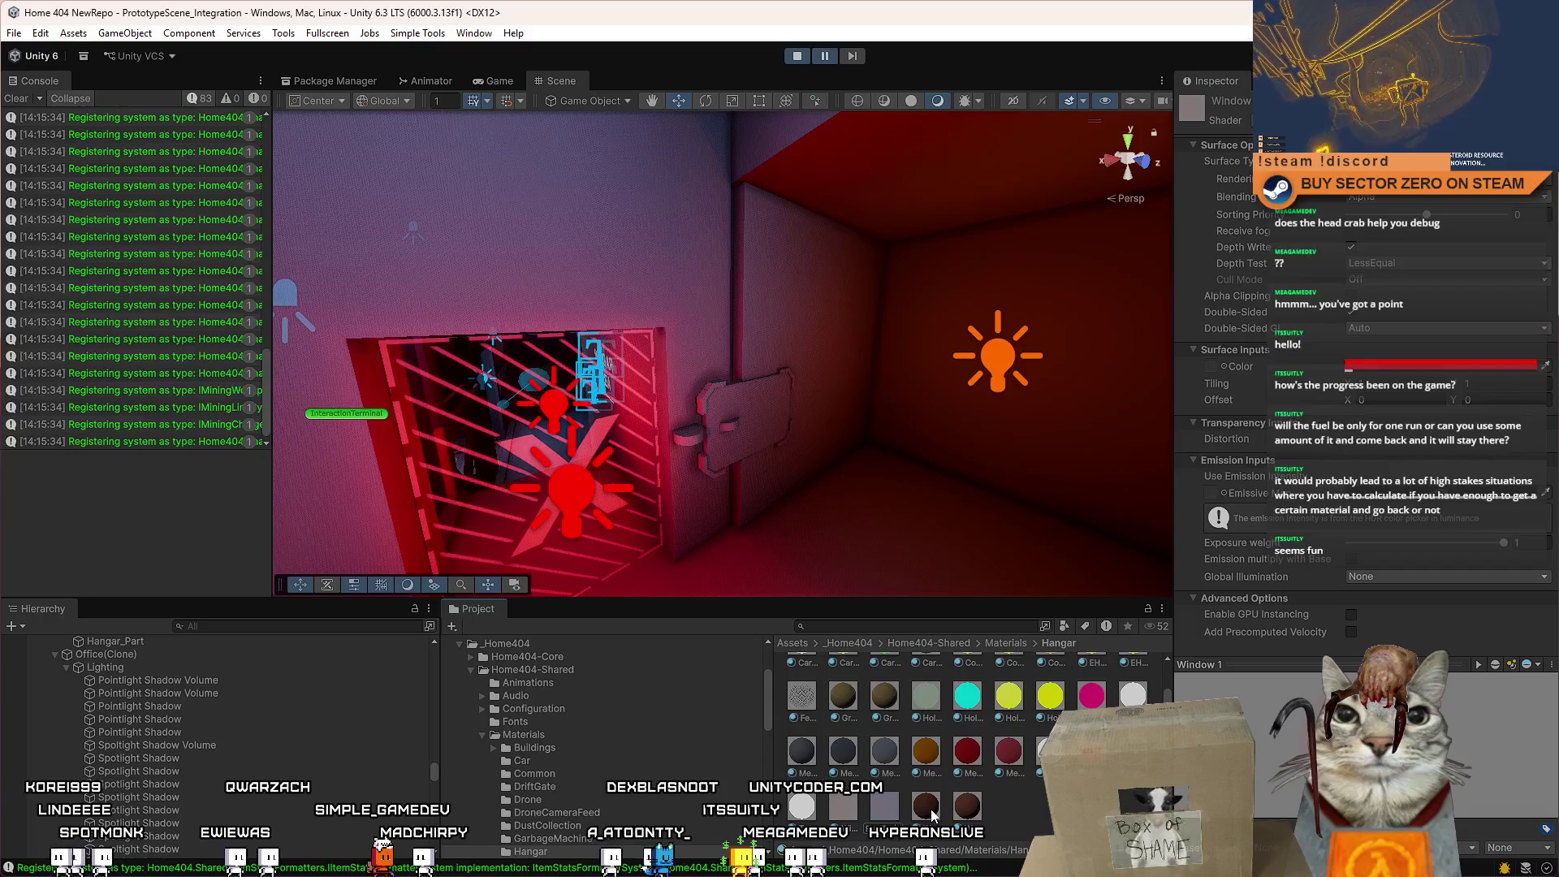
key(Return)
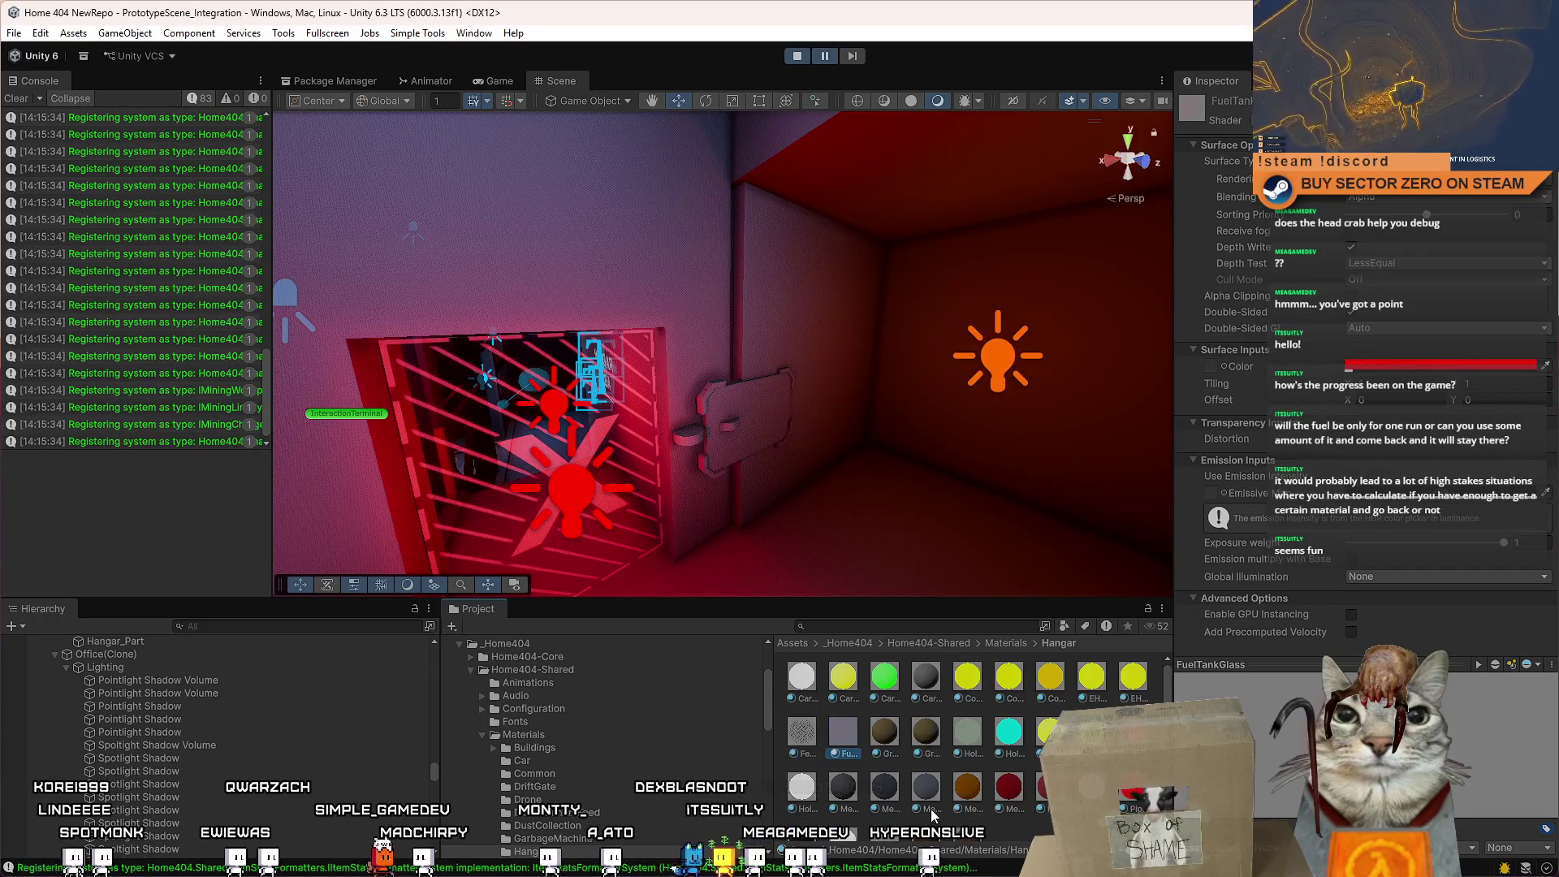
Drag FuelTankGlass into the root Assets folder and frame the fuel gauge cylinder.
scroll(863, 473, up, 5)
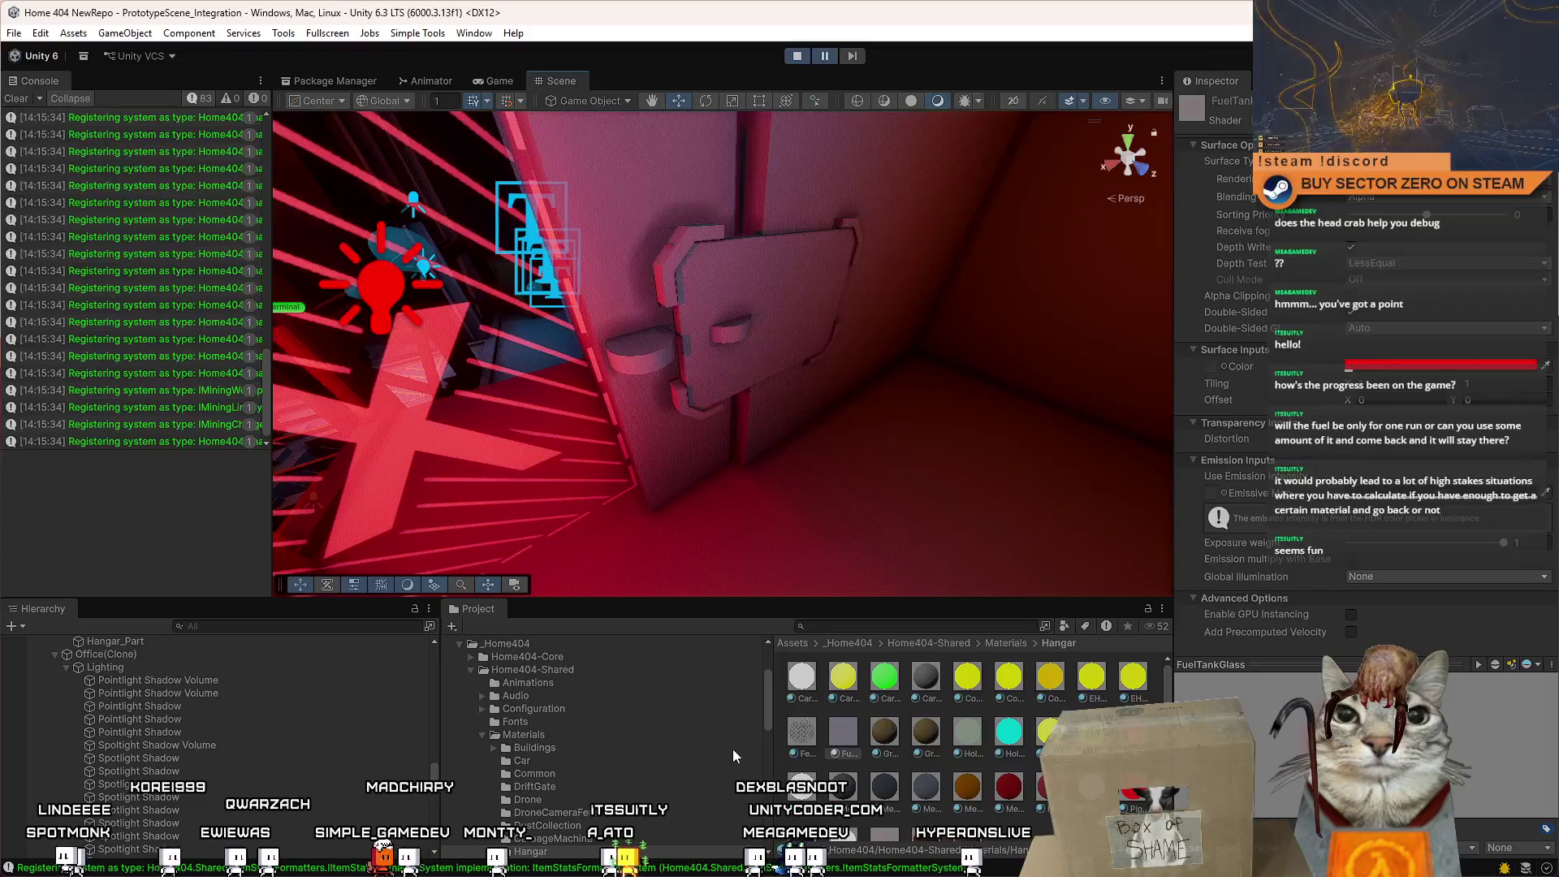
scroll(738, 763, up, 3)
mouse_move(504, 743)
mouse_down()
mouse_move(511, 698)
mouse_move(504, 737)
mouse_move(491, 732)
mouse_up()
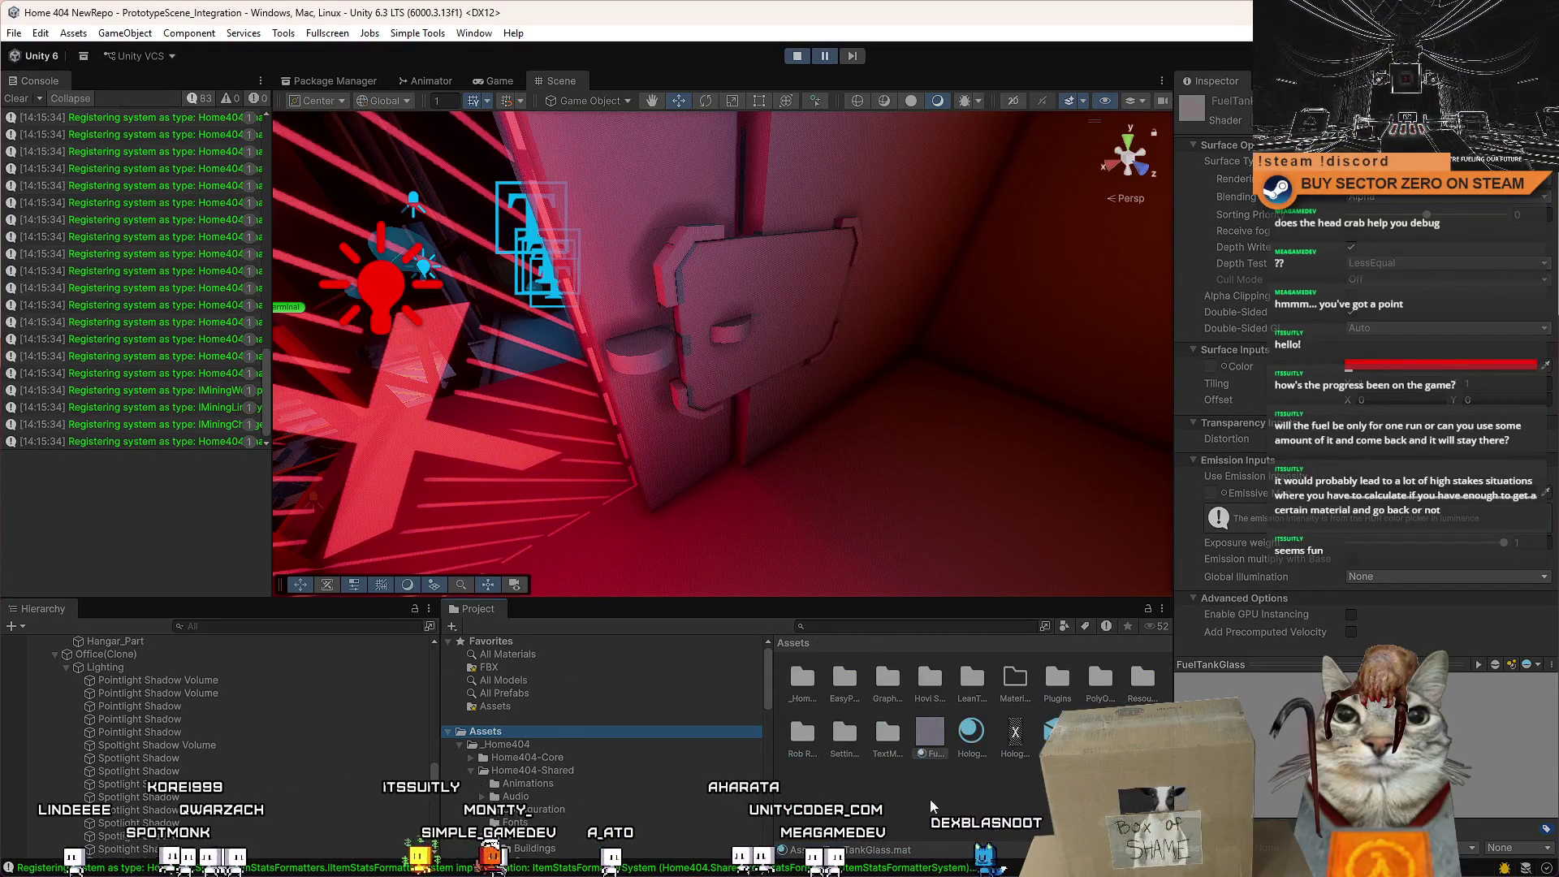
scroll(970, 806, down, 3)
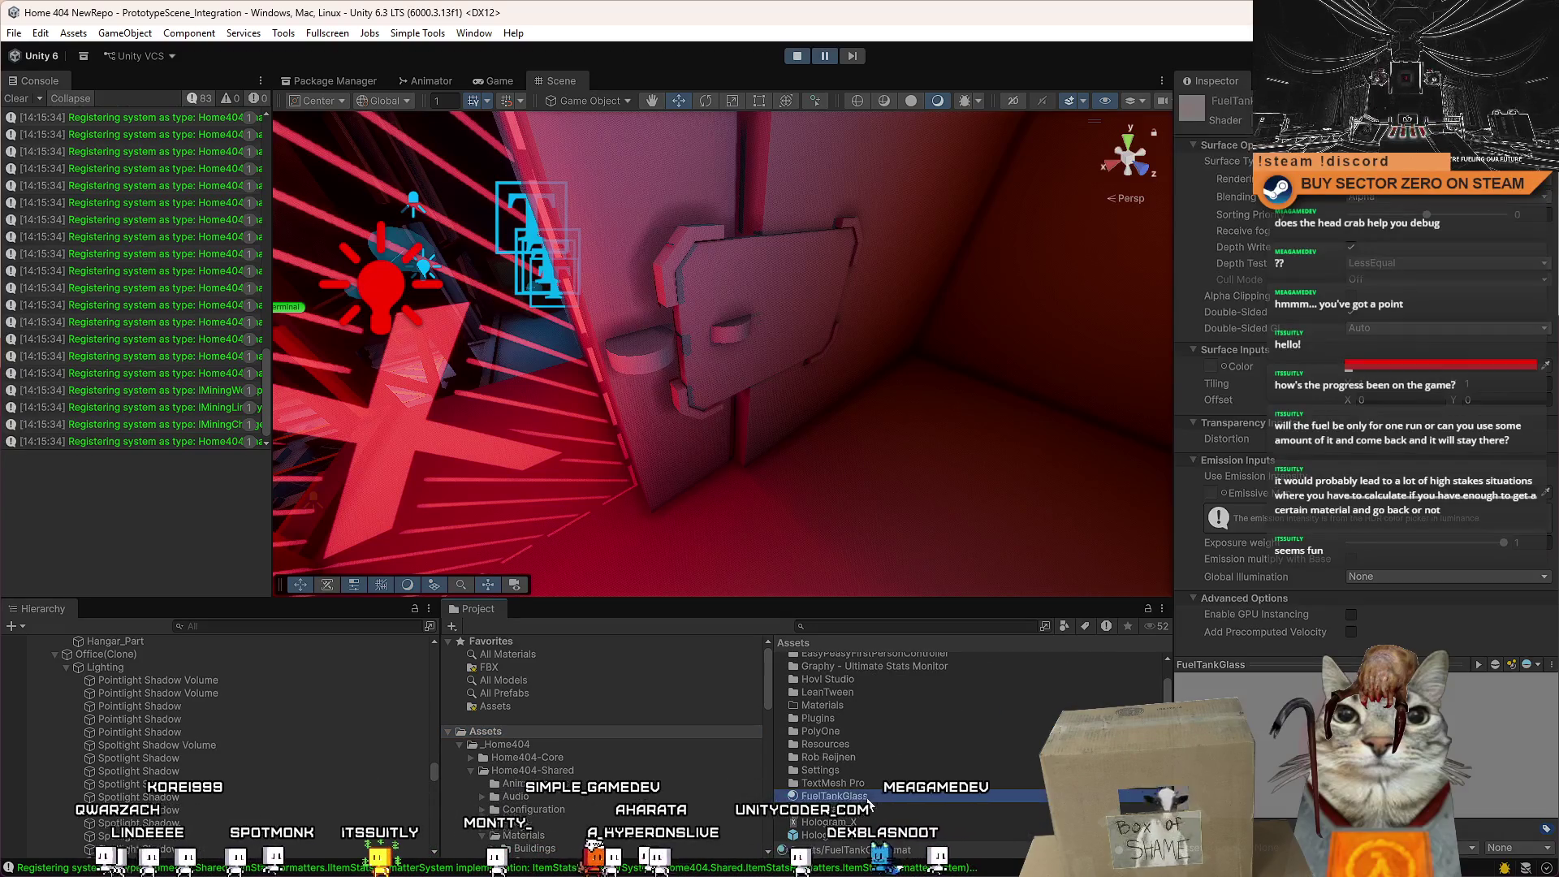
scroll(893, 797, up, 1)
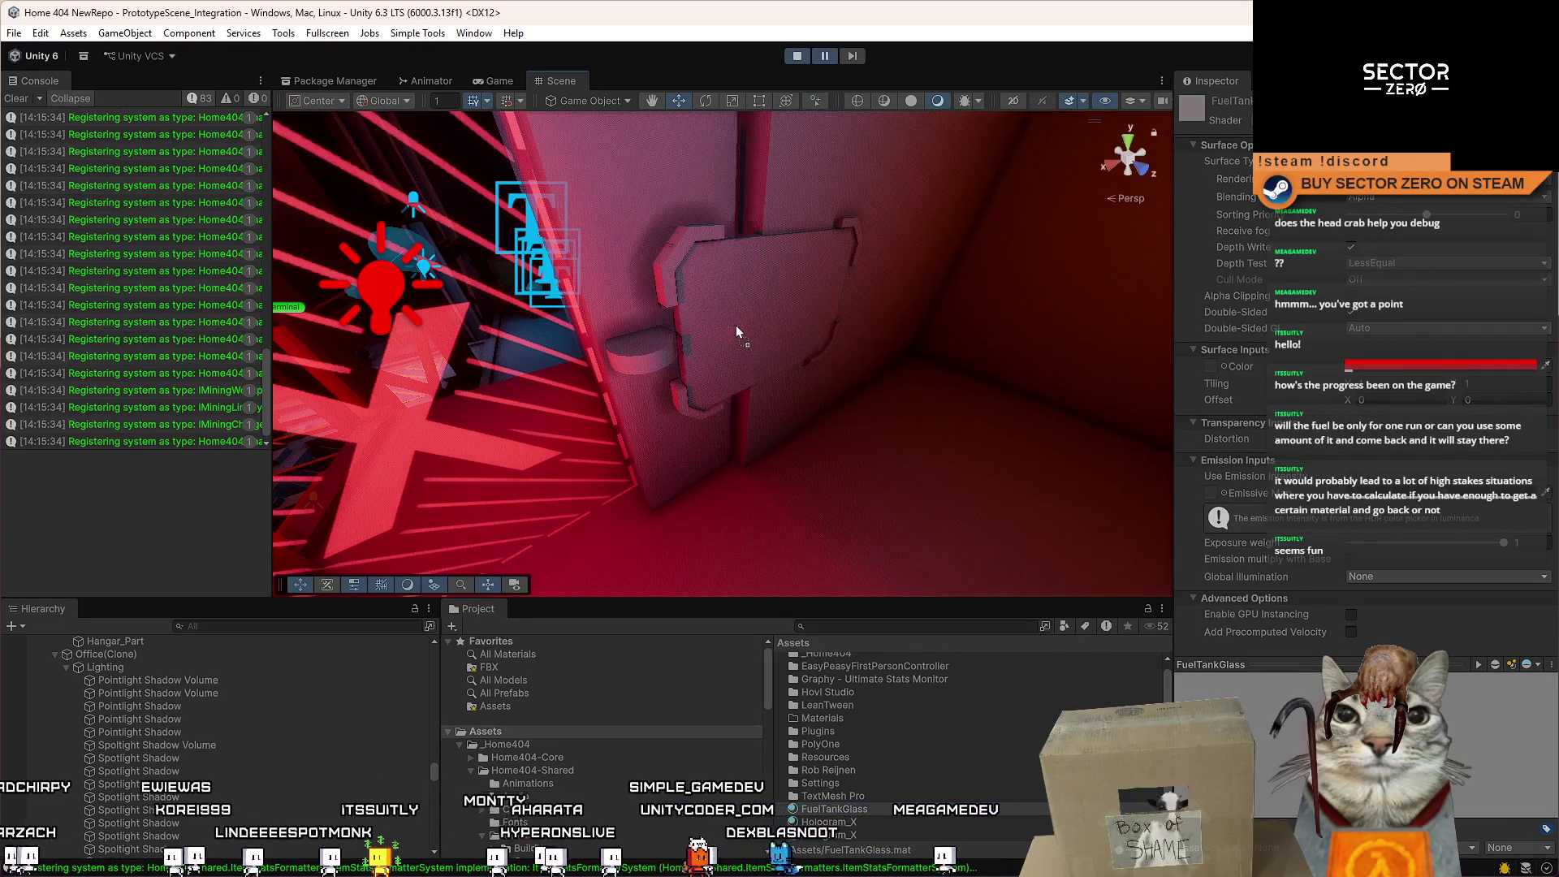
click(733, 341)
key(f)
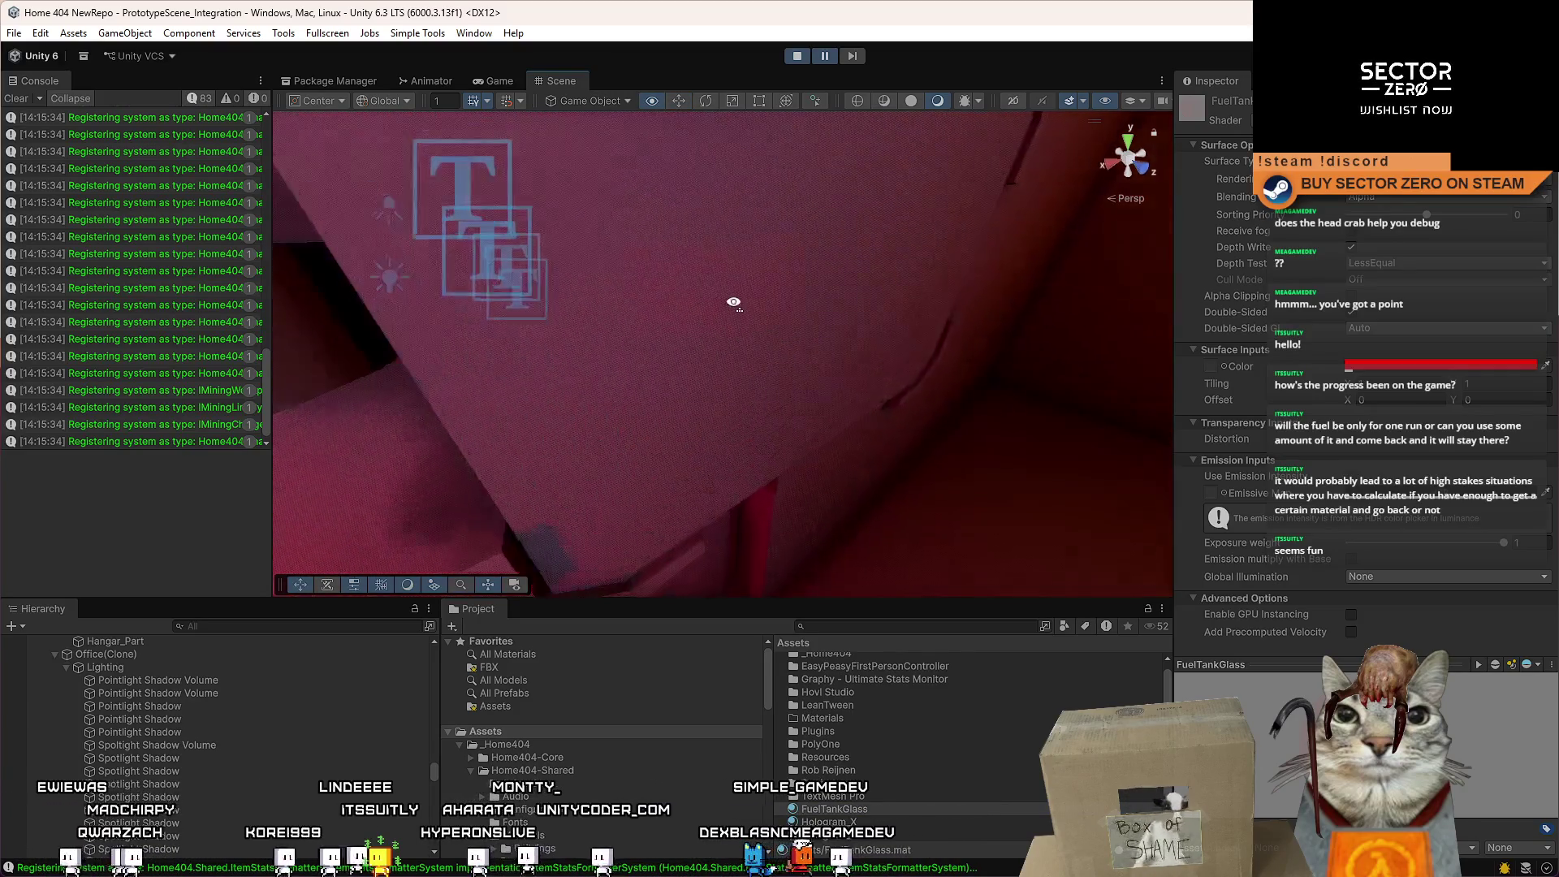
Set FuelTankGlass's base colour to blue 0028FF with slightly raised alpha.
click(1424, 306)
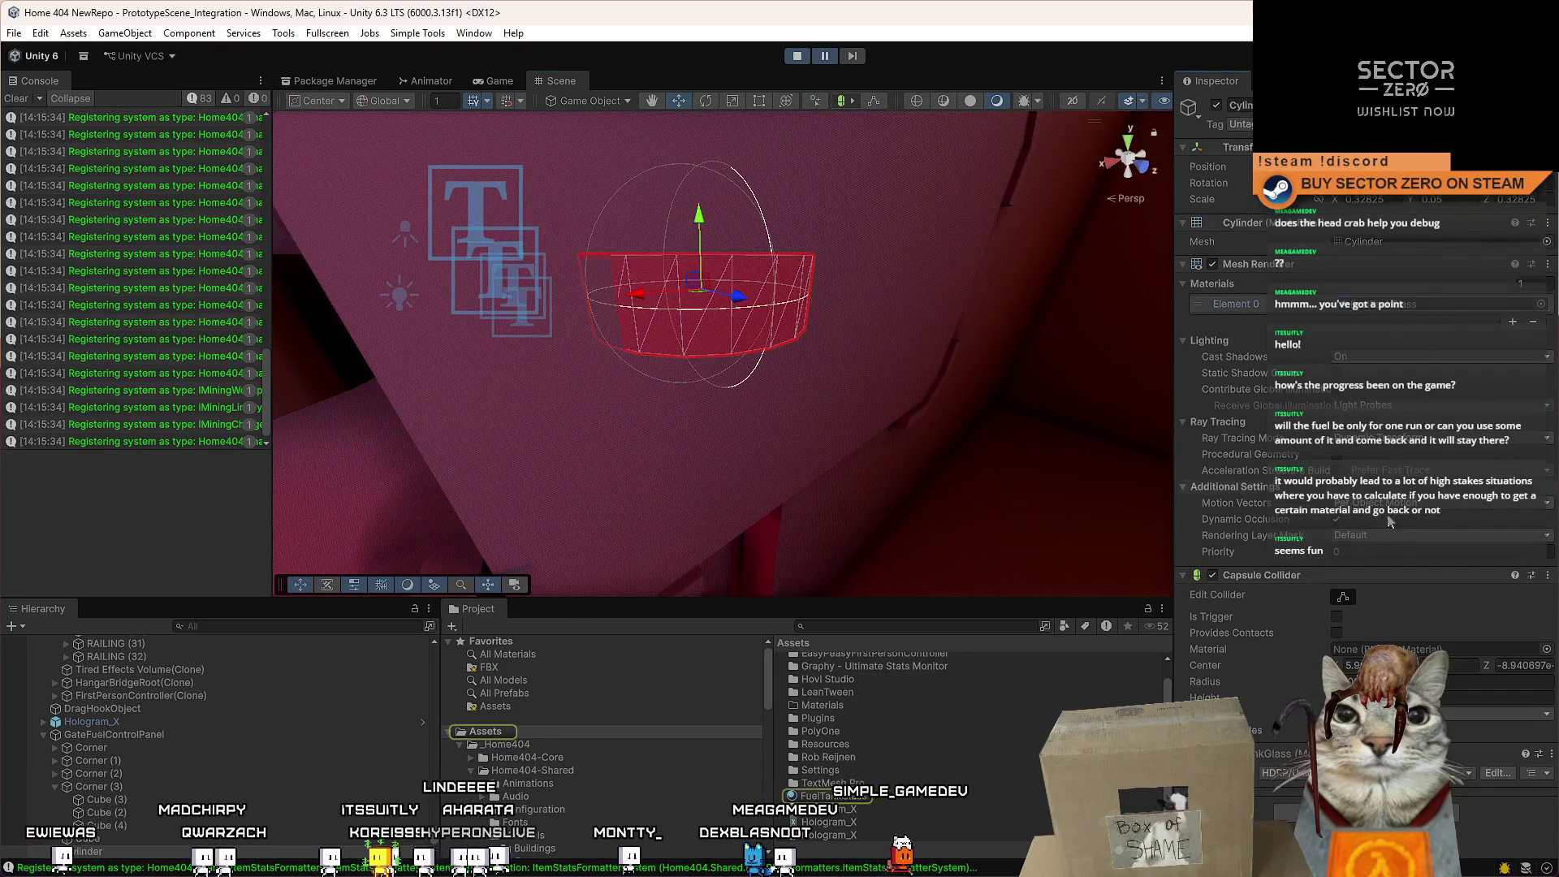
scroll(1394, 550, down, 10)
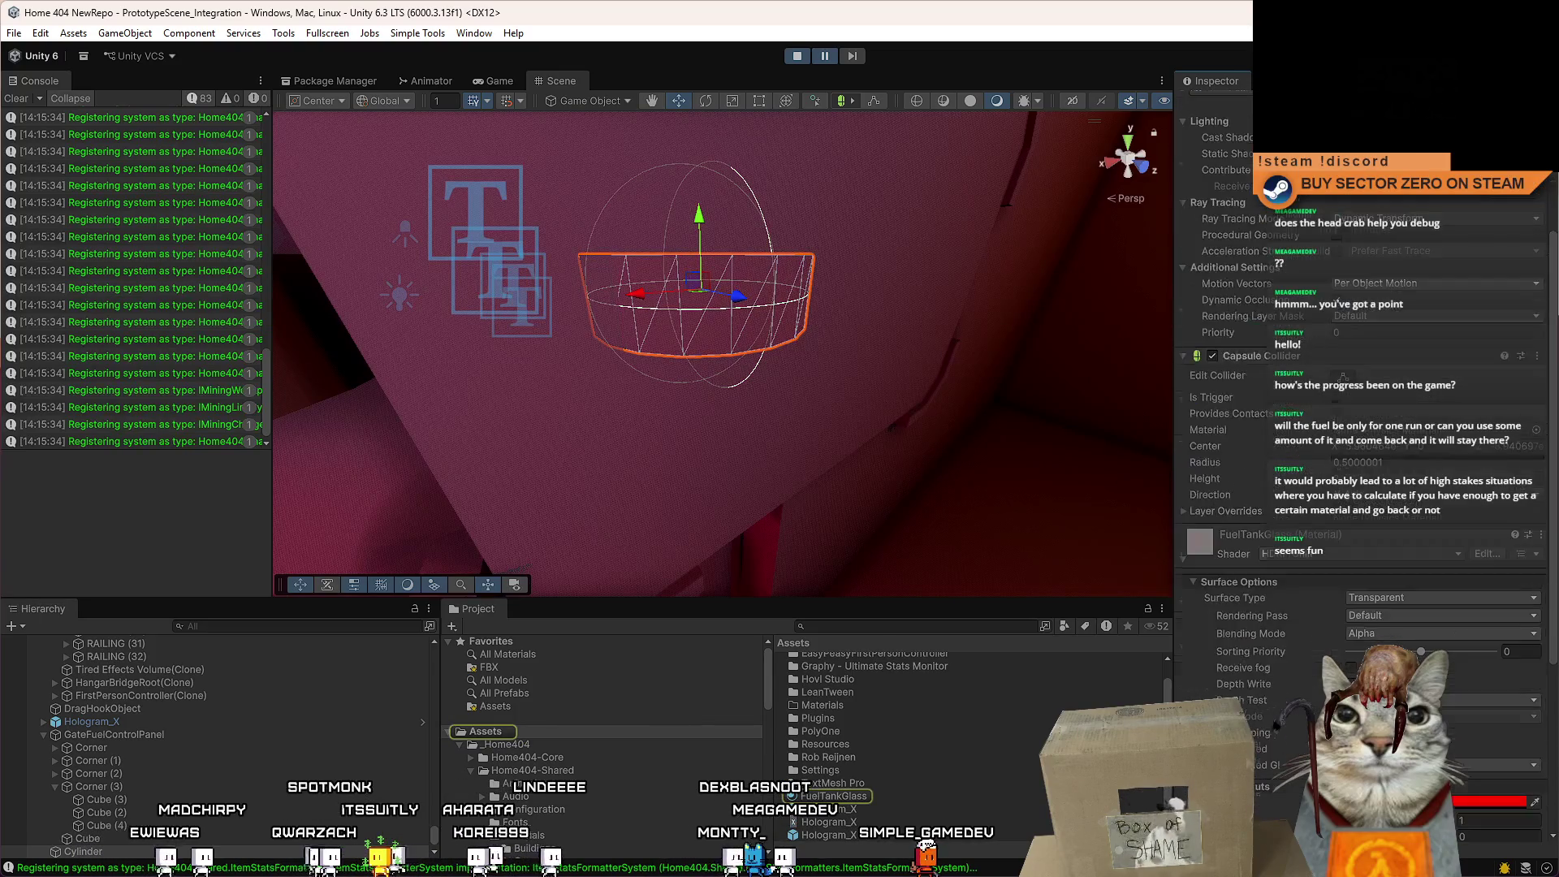
click(1394, 539)
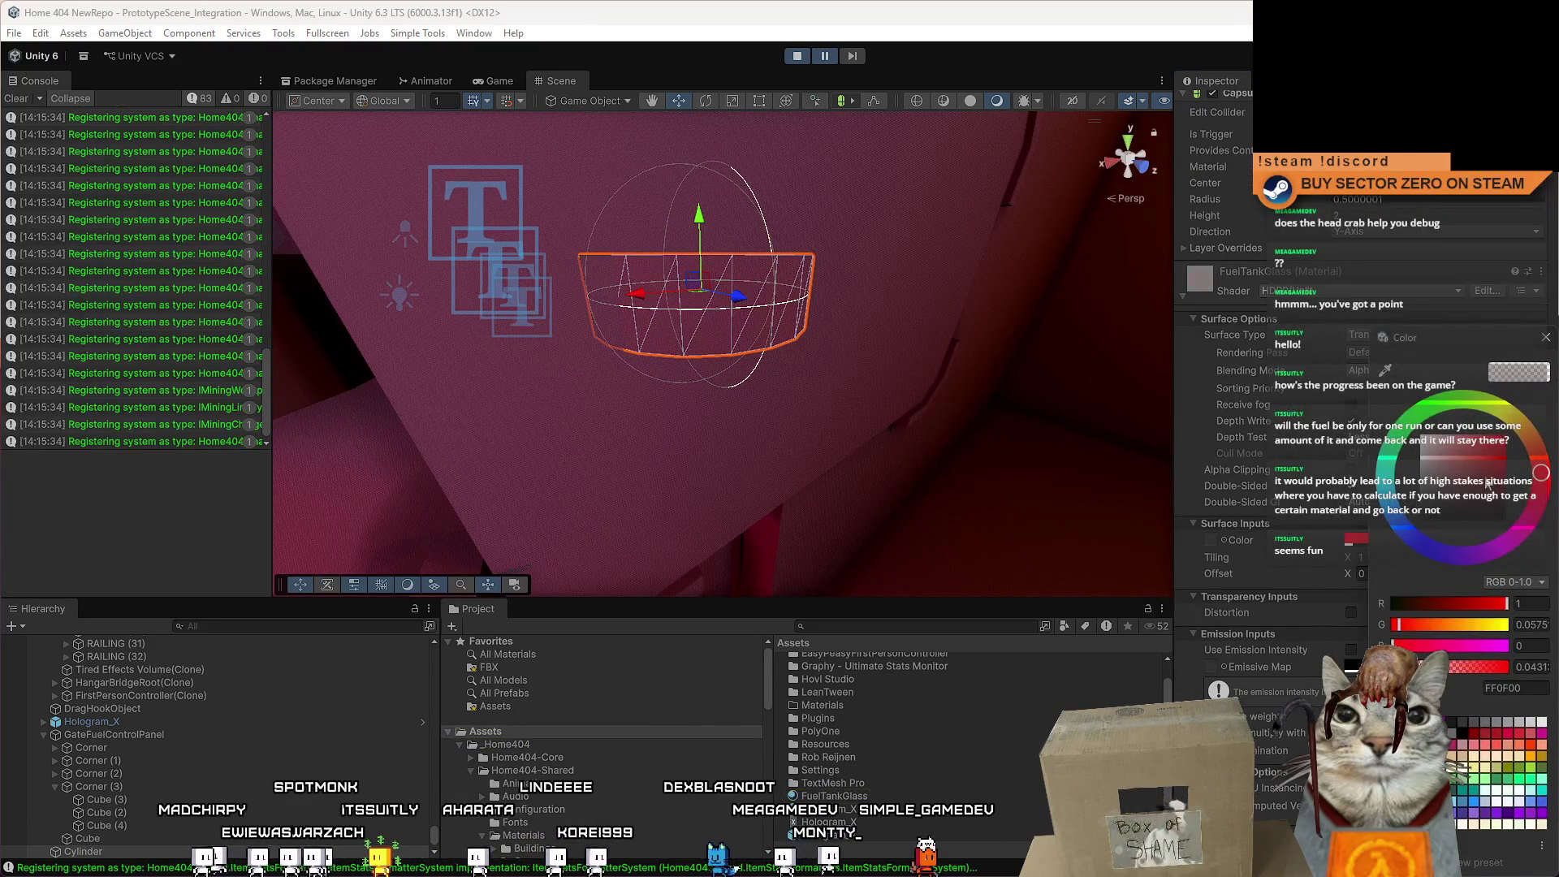
drag(1401, 492, 1374, 381)
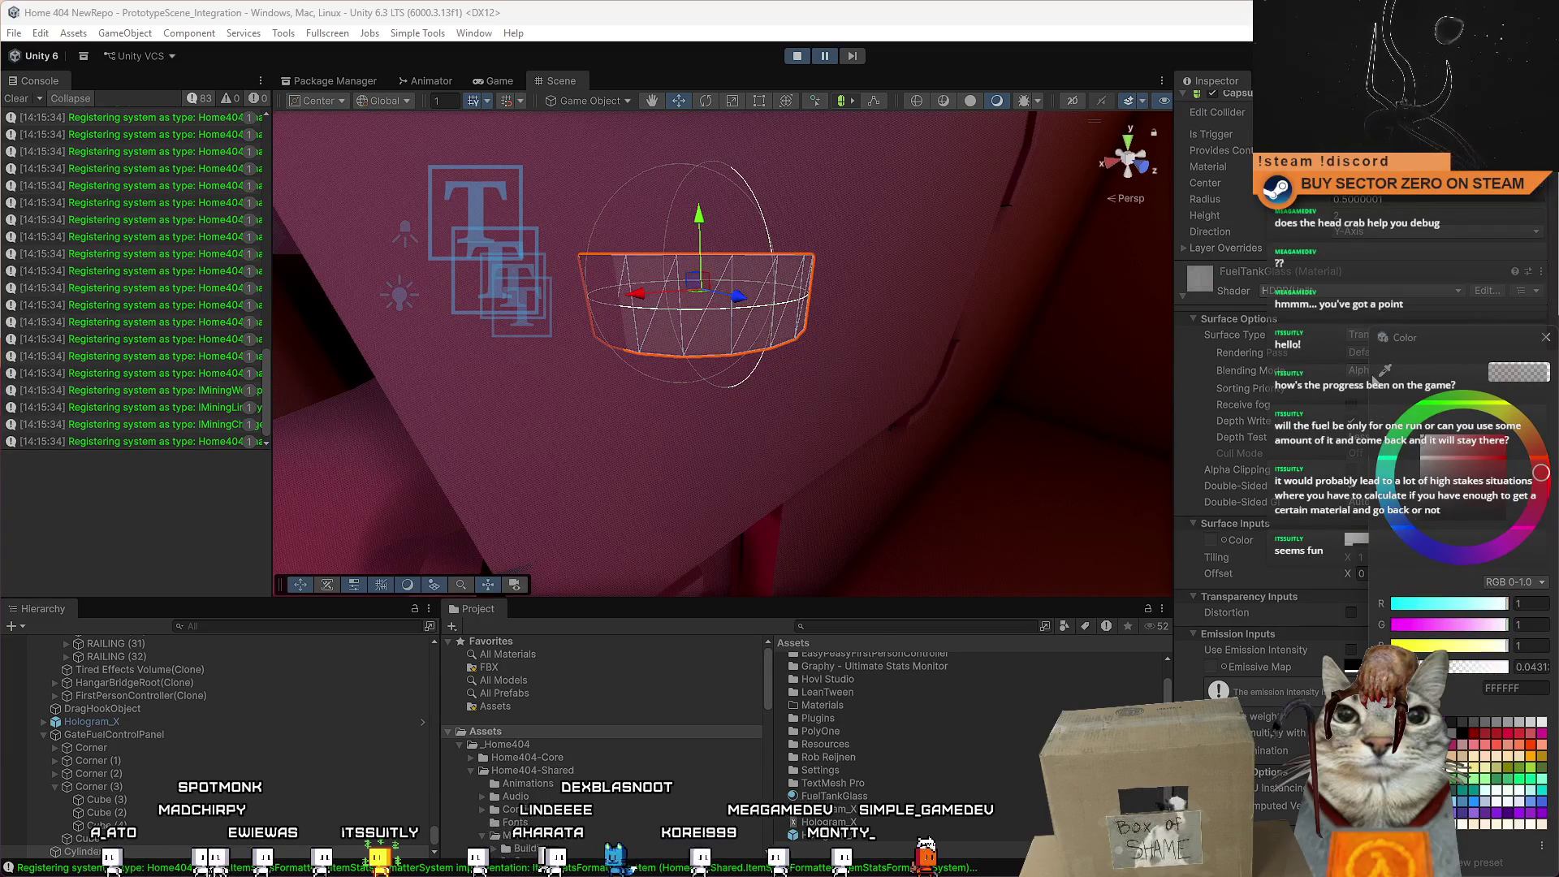
click(1413, 539)
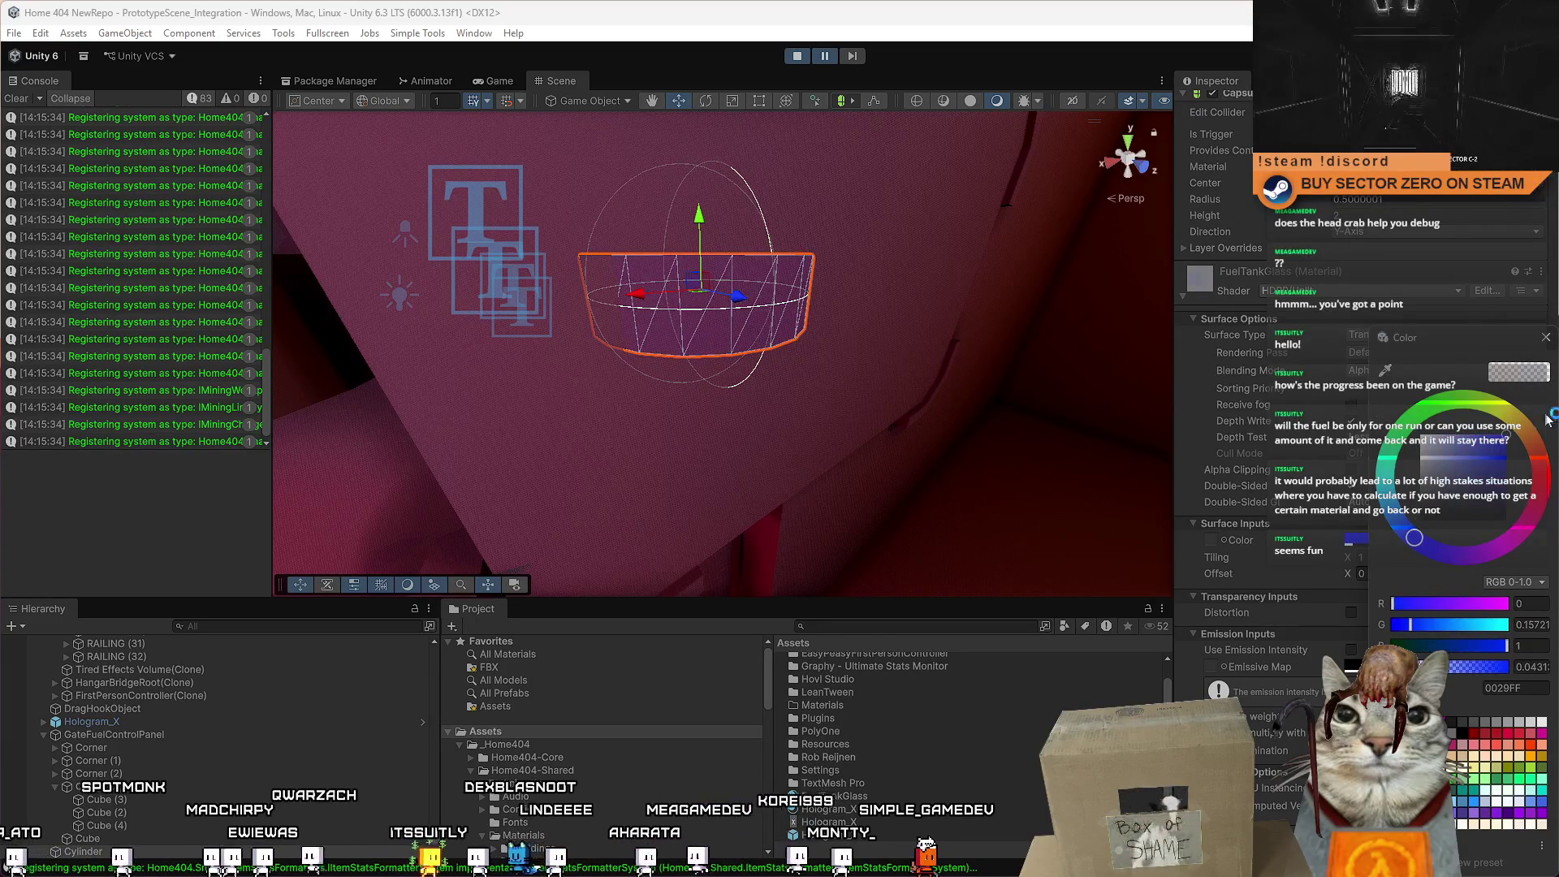
click(1546, 338)
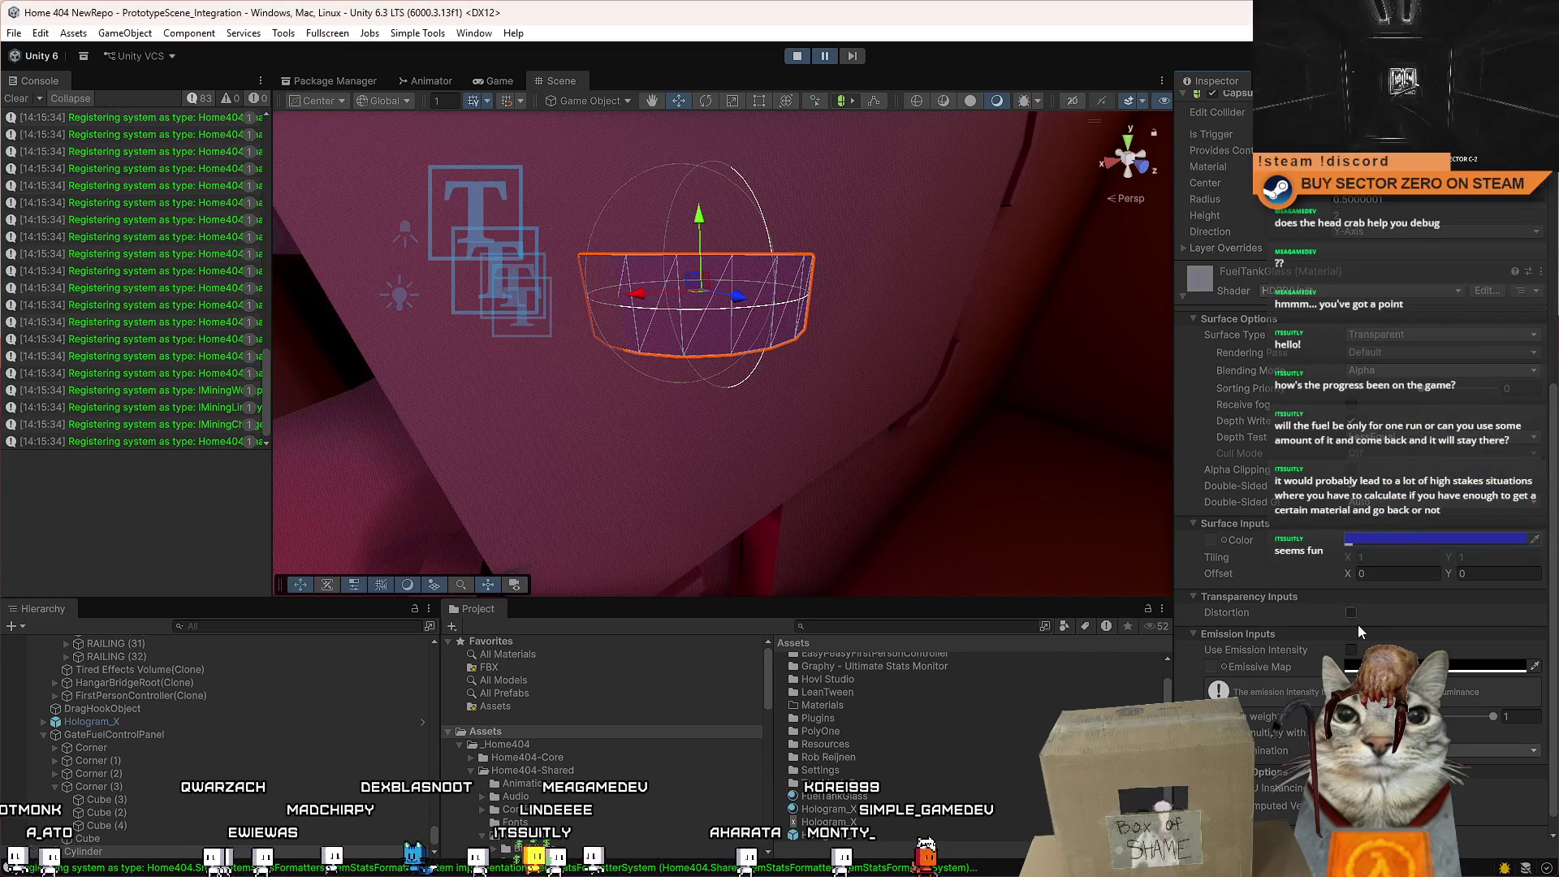
click(1408, 541)
mouse_move(1396, 667)
mouse_down()
mouse_move(1416, 667)
mouse_move(1402, 666)
mouse_up()
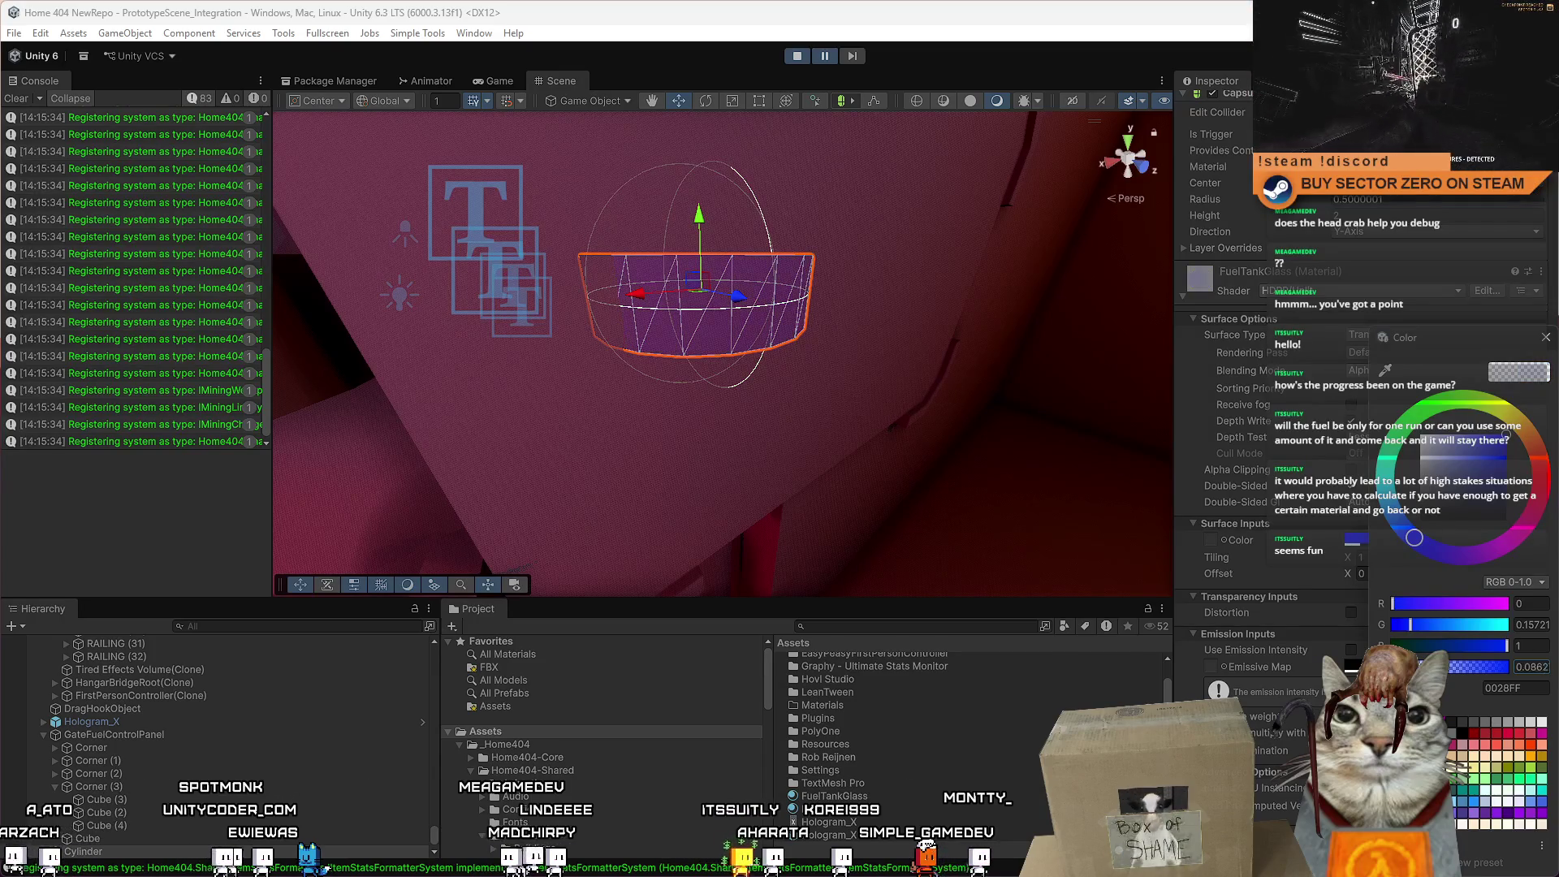
click(1546, 338)
mouse_move(933, 430)
mouse_down()
mouse_move(977, 421)
mouse_move(829, 380)
mouse_move(783, 337)
mouse_move(823, 371)
mouse_move(696, 114)
mouse_move(743, 102)
mouse_move(777, 149)
mouse_move(683, 176)
mouse_move(674, 162)
mouse_move(684, 178)
mouse_move(688, 144)
mouse_move(673, 162)
mouse_move(978, 182)
mouse_move(552, 394)
mouse_up()
Duplicate the framed glass disc, check the door panel, and open the cylinder's material picker.
key(f)
mouse_move(731, 382)
mouse_down()
mouse_move(909, 373)
mouse_move(860, 414)
mouse_move(818, 388)
mouse_move(771, 312)
mouse_move(733, 337)
mouse_up()
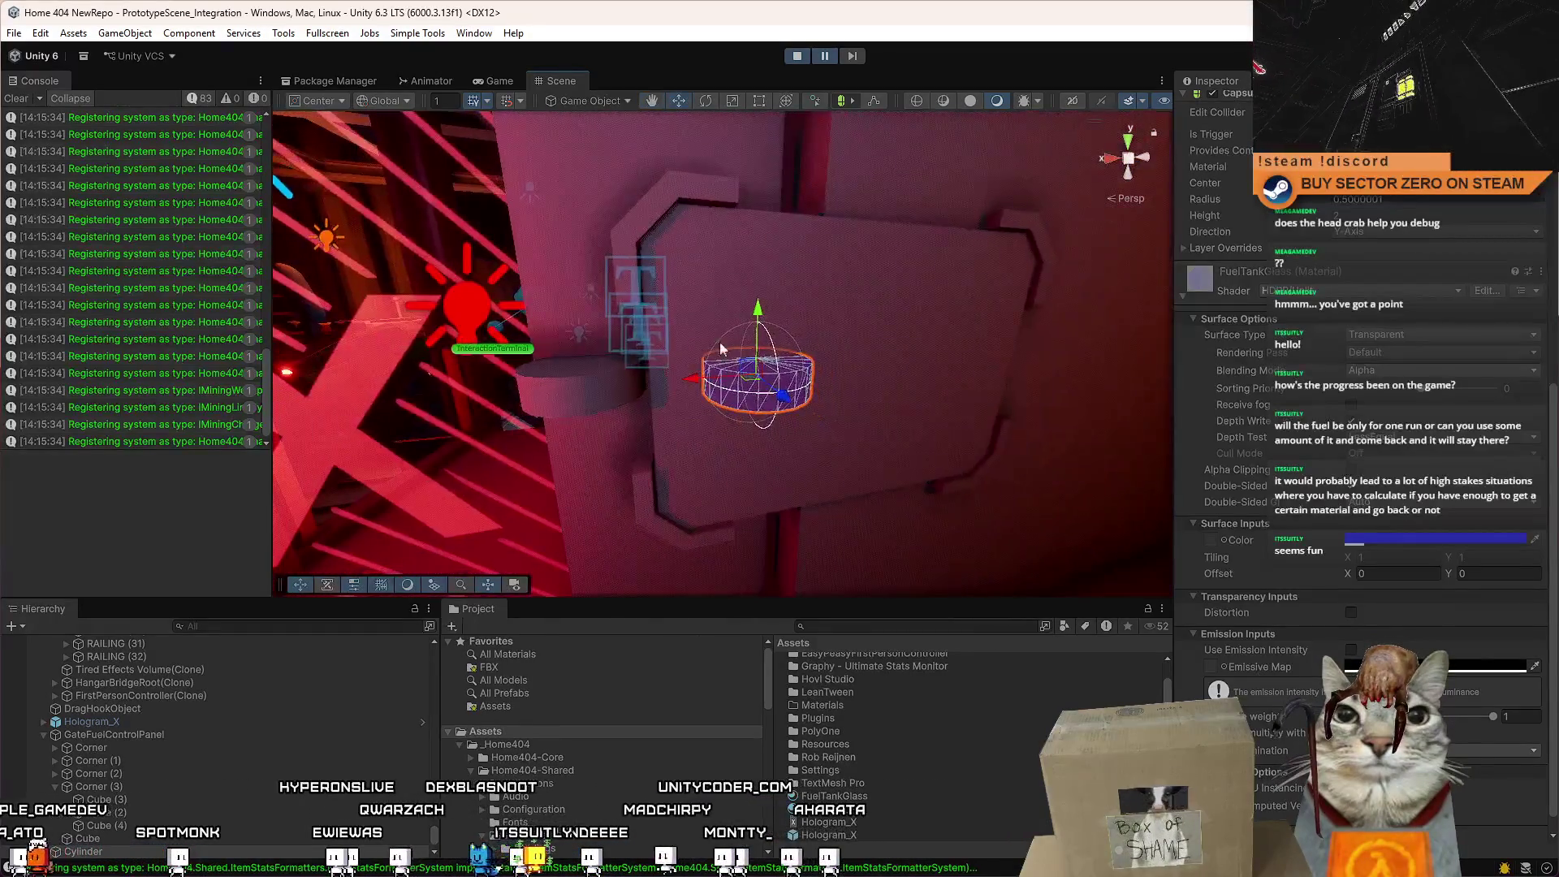
key(ctrl+d)
drag(655, 391, 910, 381)
mouse_move(791, 383)
alt+mouse_down()
mouse_move(703, 359)
mouse_move(771, 363)
alt+mouse_up()
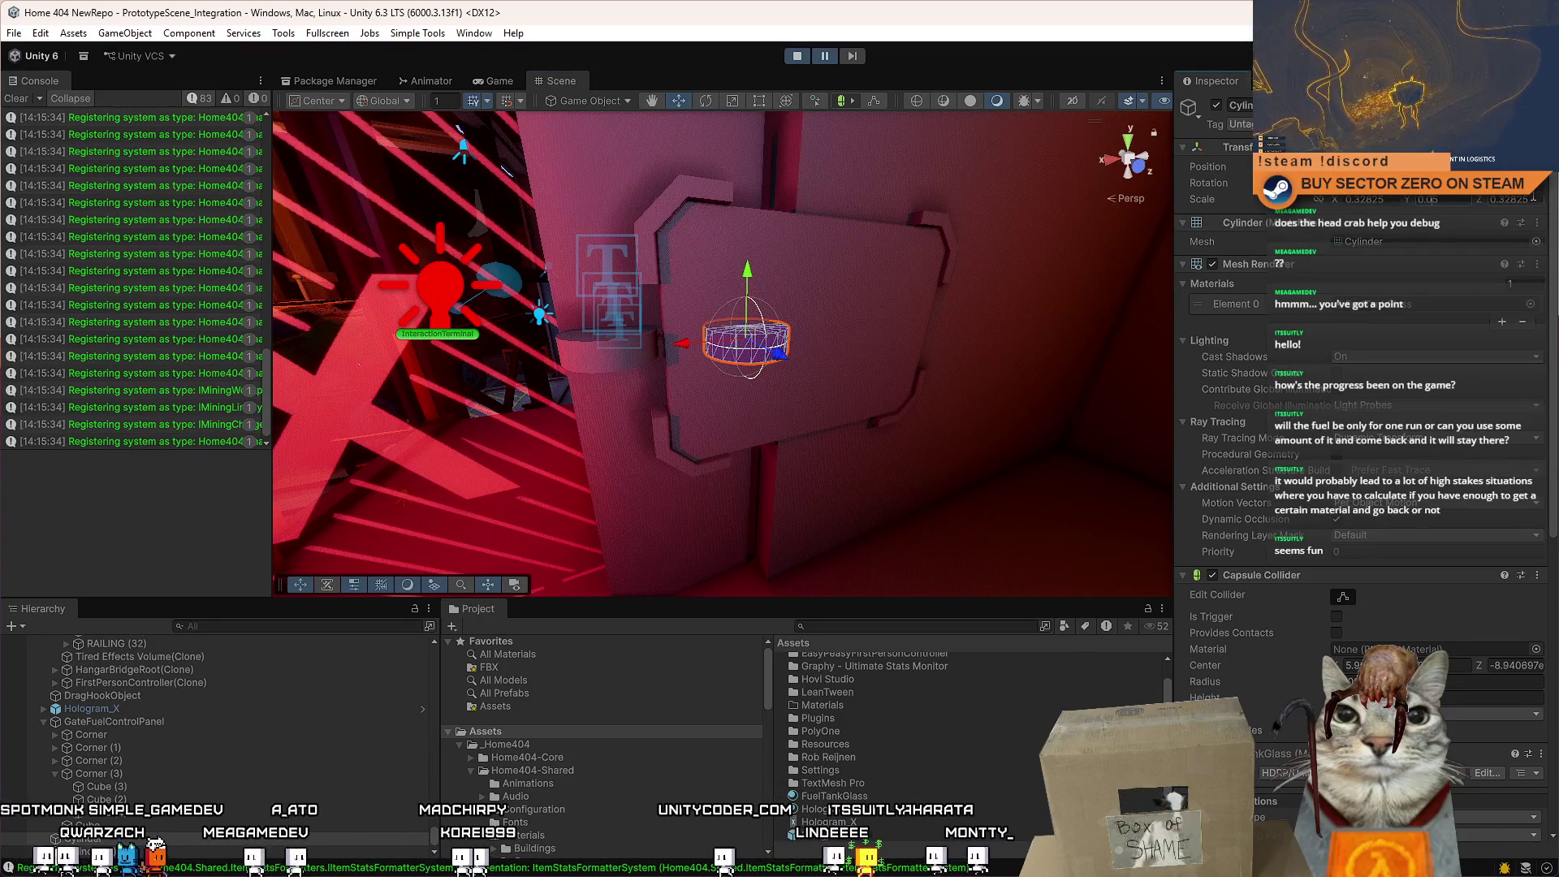
scroll(890, 307, up, 10)
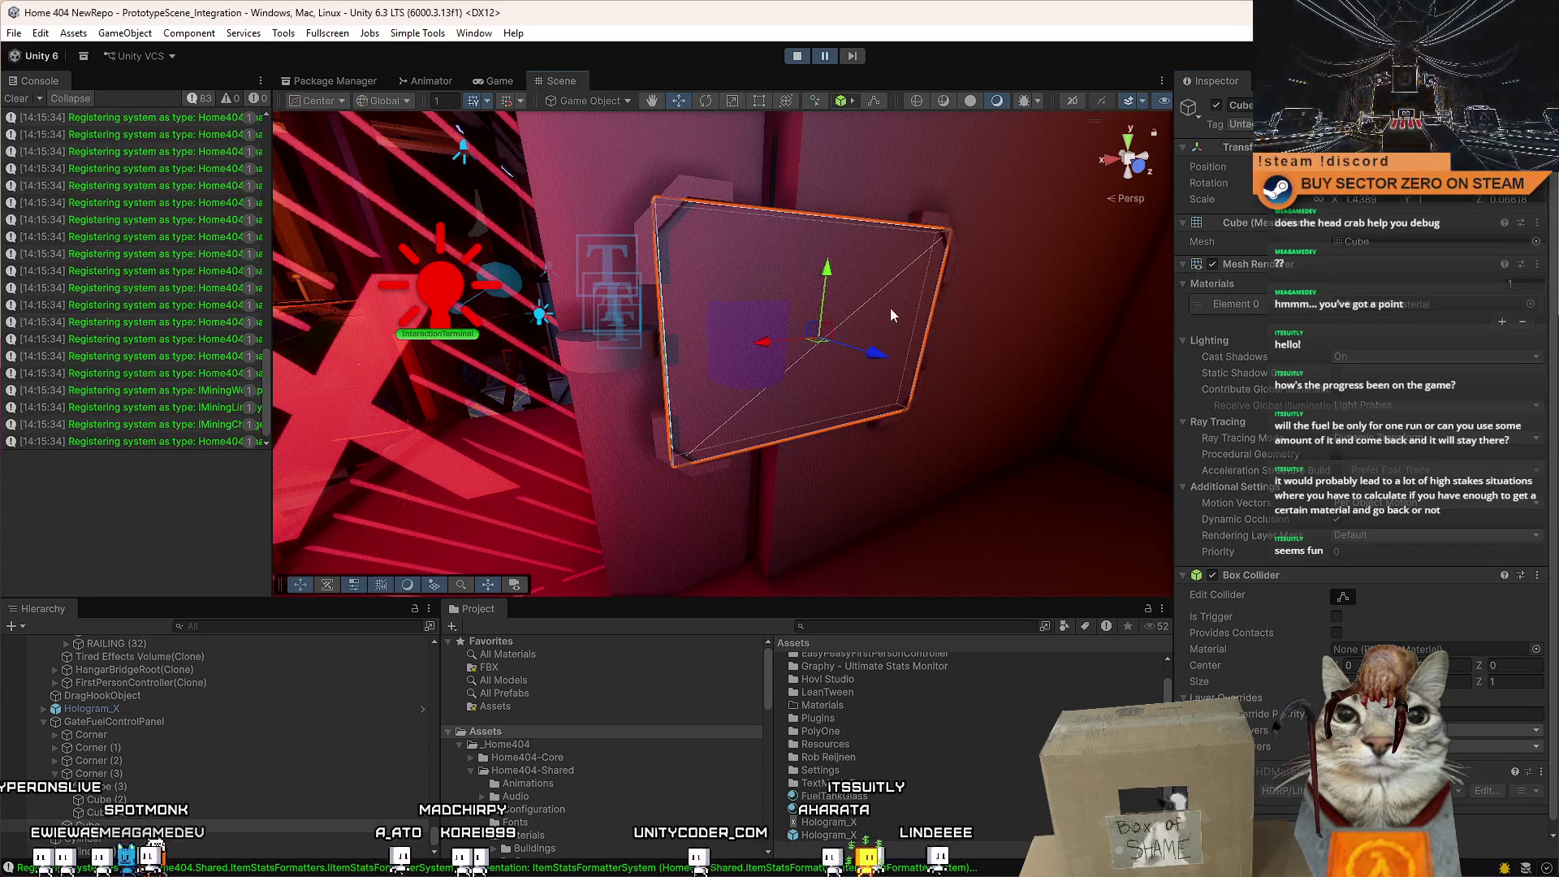
scroll(820, 250, down, 10)
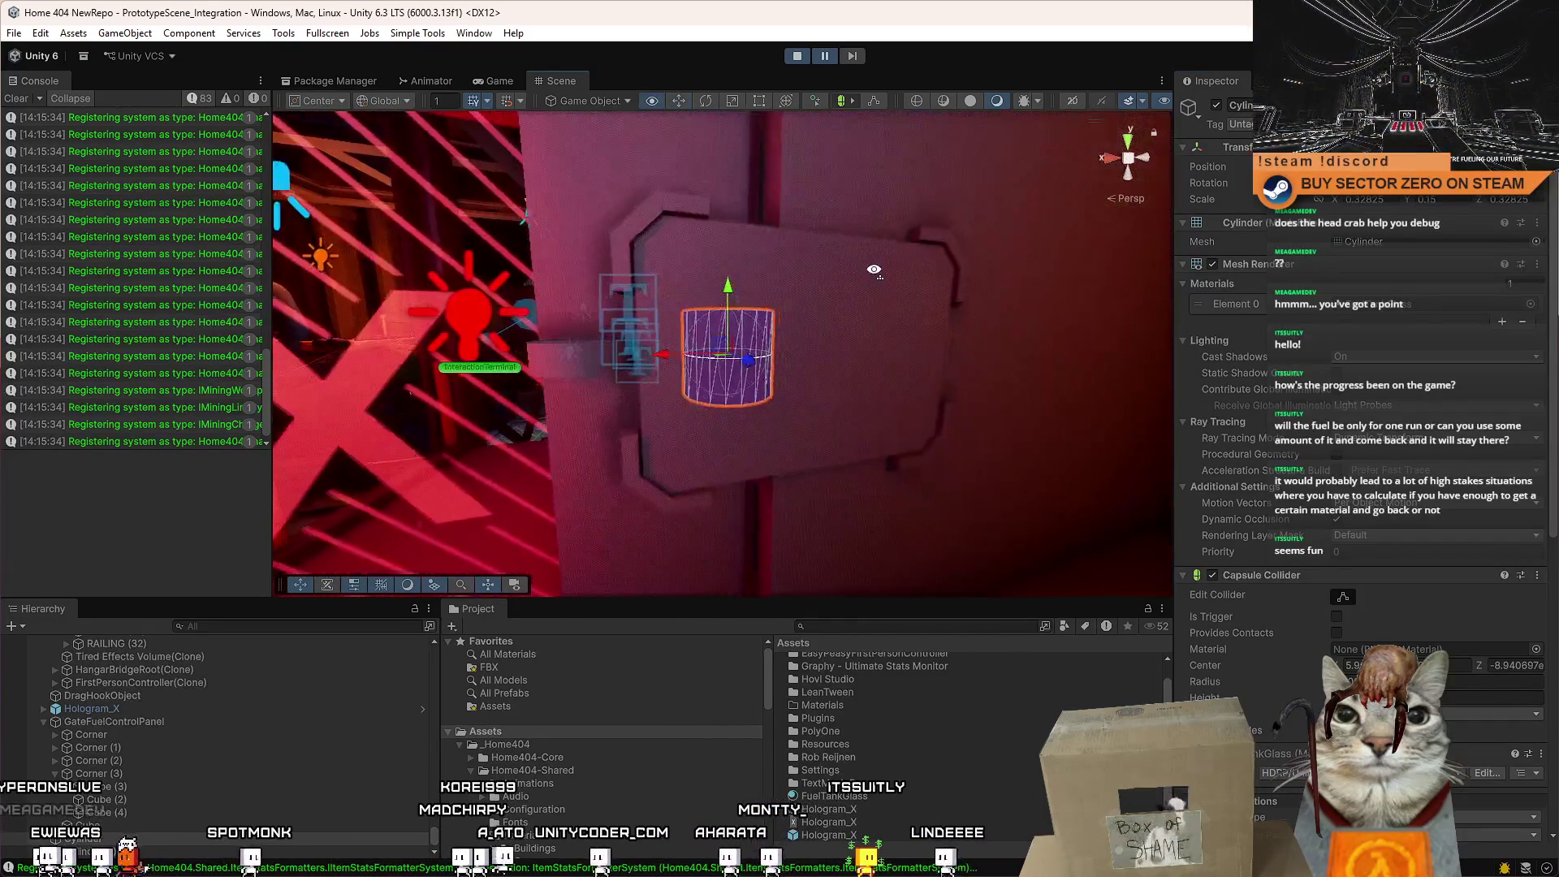
drag(846, 350, 912, 350)
click(1531, 305)
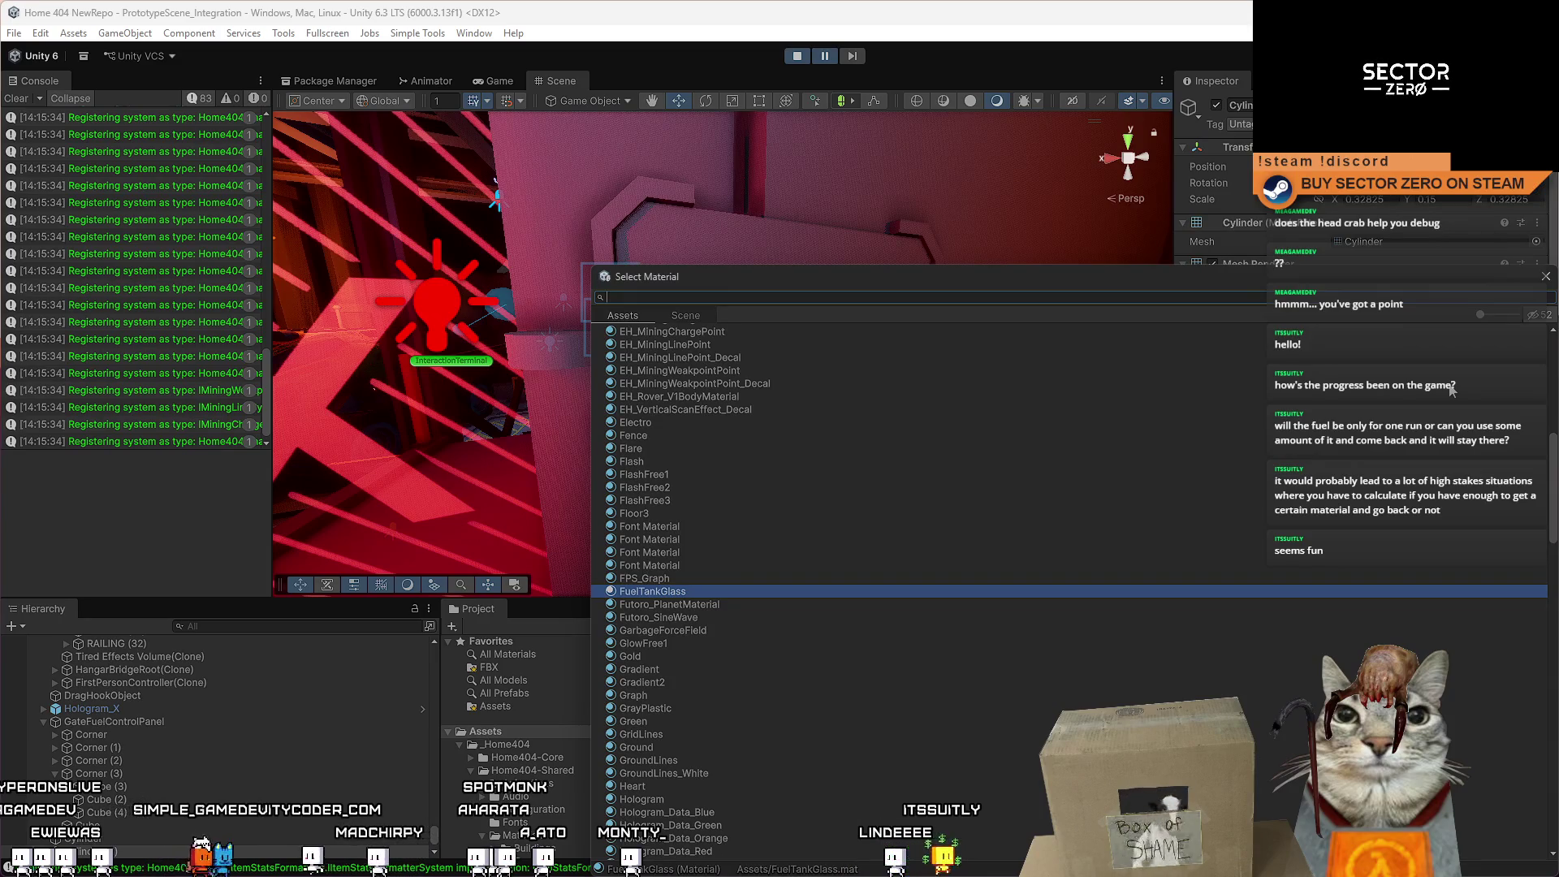
Assign the Metal_Gray material to the cylinder and frame it in view.
text(metal g)
double_click(722, 343)
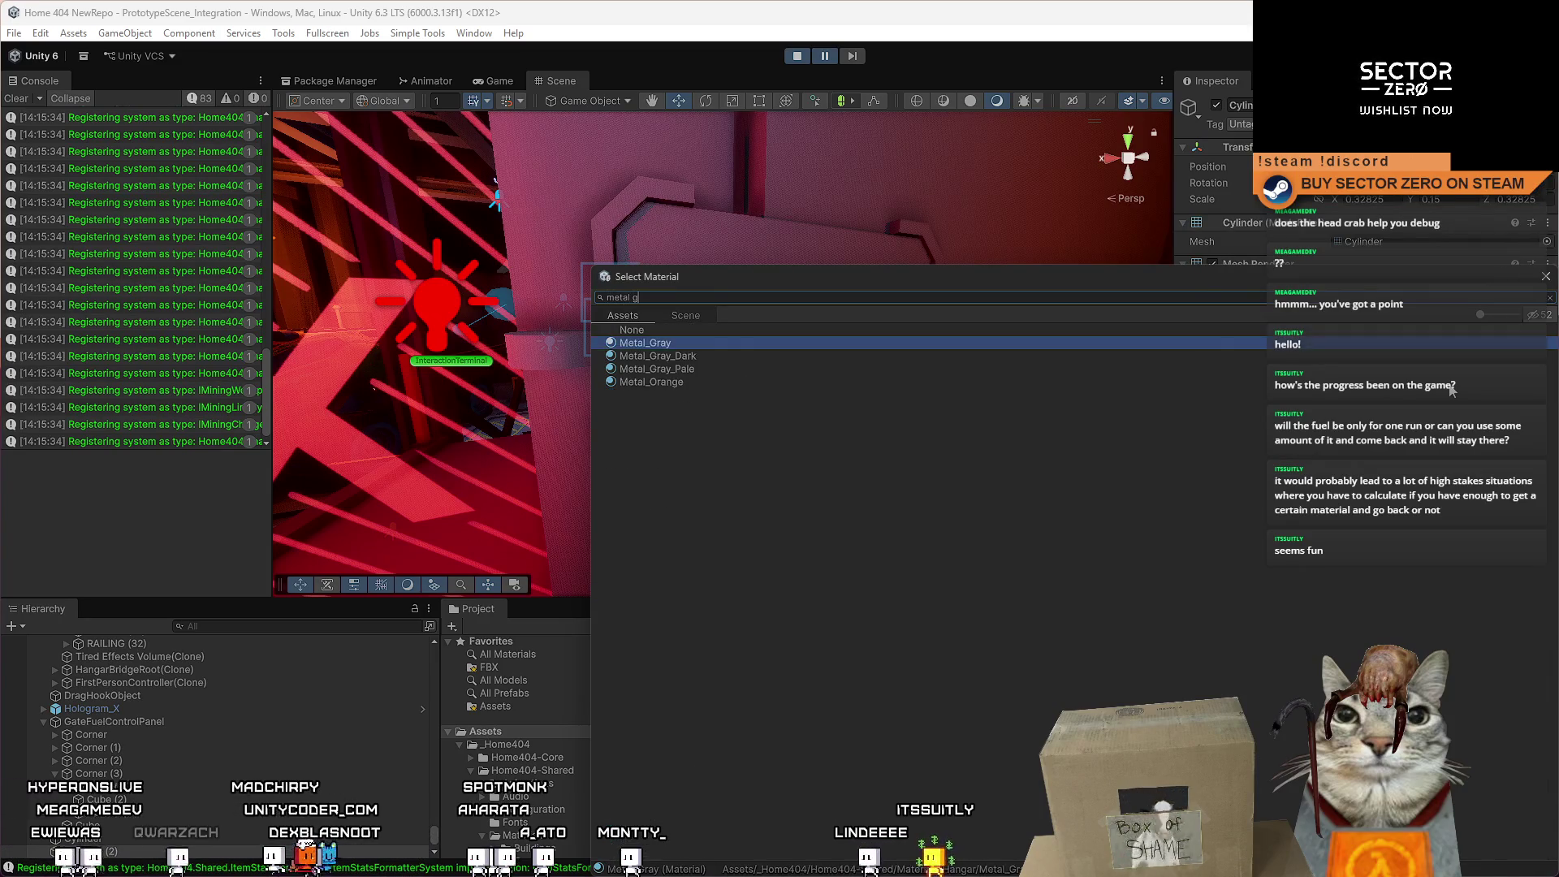
key(f)
Enlarge the fuel cylinder slightly, after undoing an accidental shrink.
key(r)
mouse_move(732, 319)
mouse_down()
mouse_move(732, 417)
mouse_move(731, 155)
mouse_move(731, 243)
mouse_move(792, 307)
mouse_move(774, 269)
mouse_move(767, 351)
mouse_move(721, 334)
mouse_move(725, 351)
mouse_move(714, 230)
mouse_move(712, 245)
mouse_up()
key(ctrl+z)
key(ctrl+z)
scroll(766, 351, up, 5)
scroll(731, 333, down, 5)
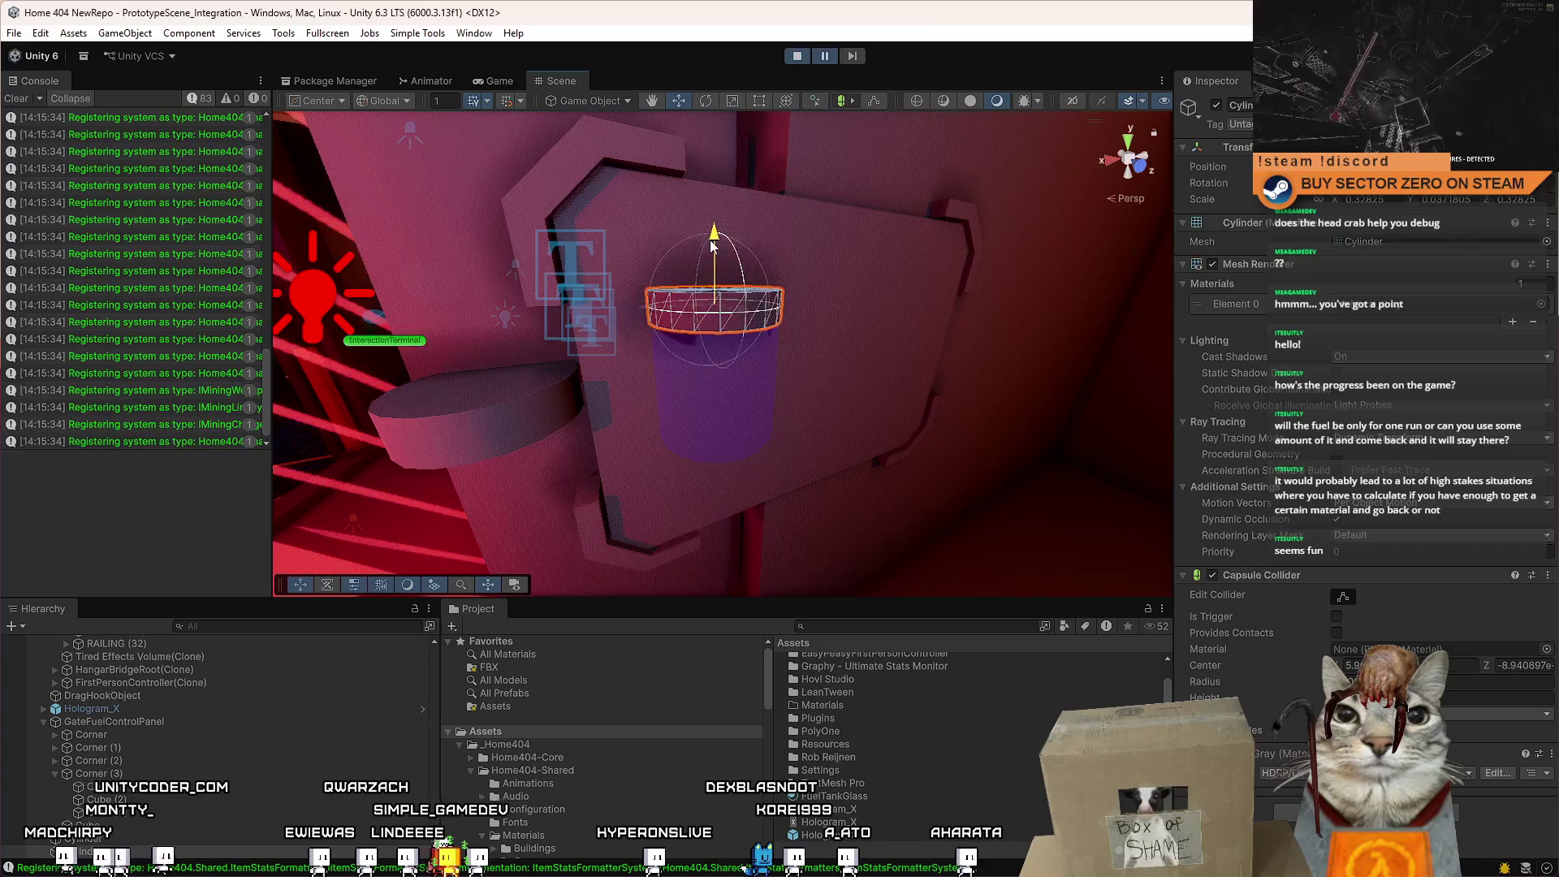
key(r)
drag(715, 308, 731, 330)
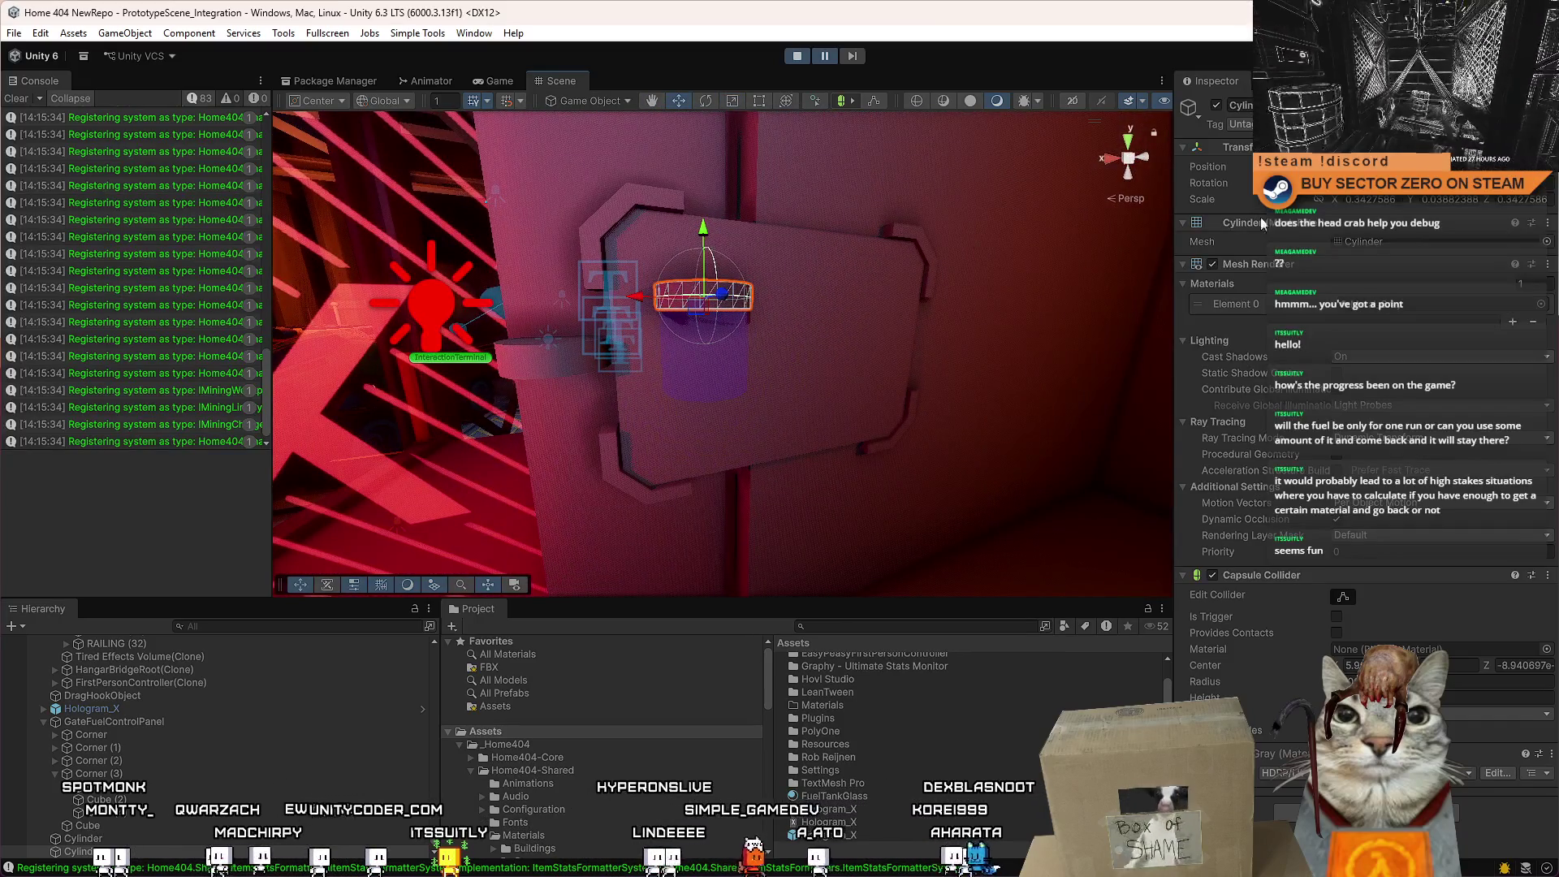
Lower the cylinder within the door panel's recess, then reselect it facing the door.
scroll(219, 731, down, 1)
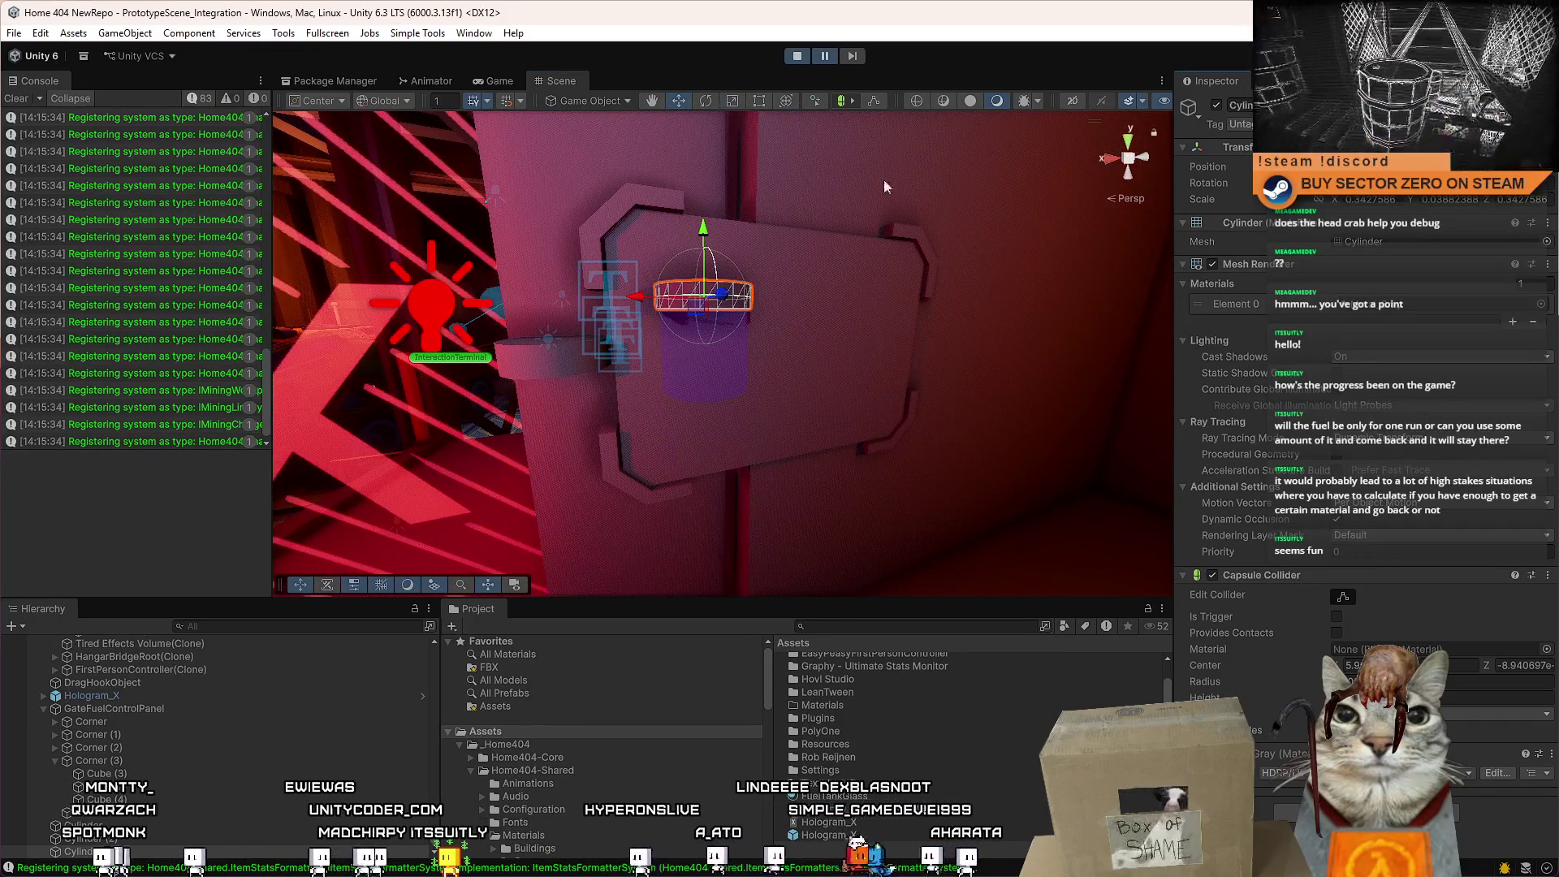
drag(931, 174, 738, 356)
mouse_move(693, 242)
mouse_down()
mouse_move(742, 367)
mouse_move(748, 339)
mouse_up()
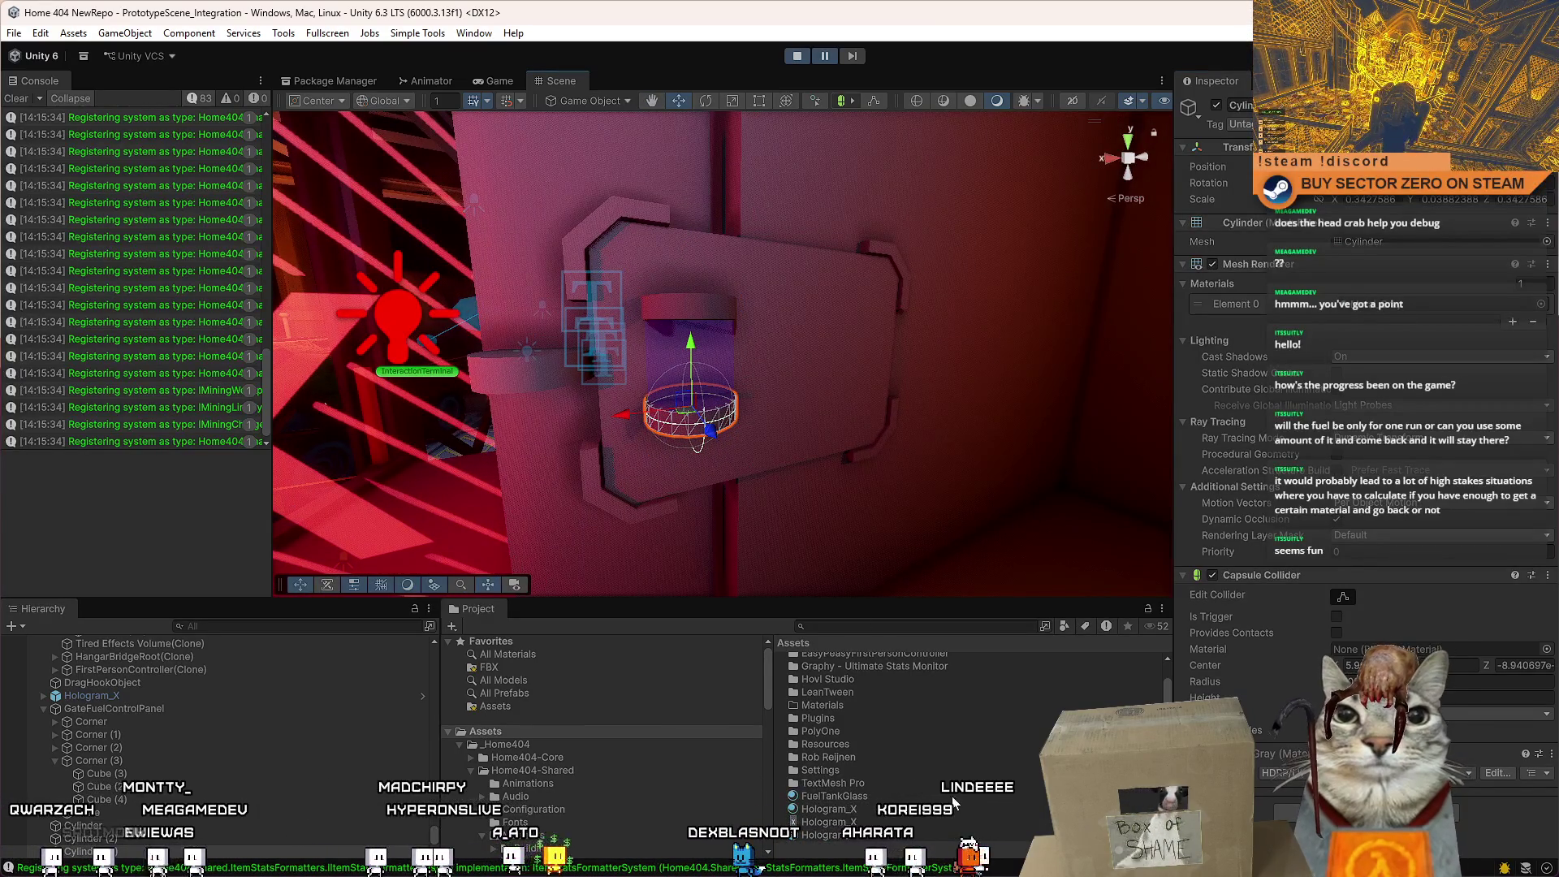
mouse_move(884, 560)
mouse_down()
mouse_move(798, 456)
mouse_move(848, 393)
mouse_move(785, 364)
mouse_up()
click(643, 323)
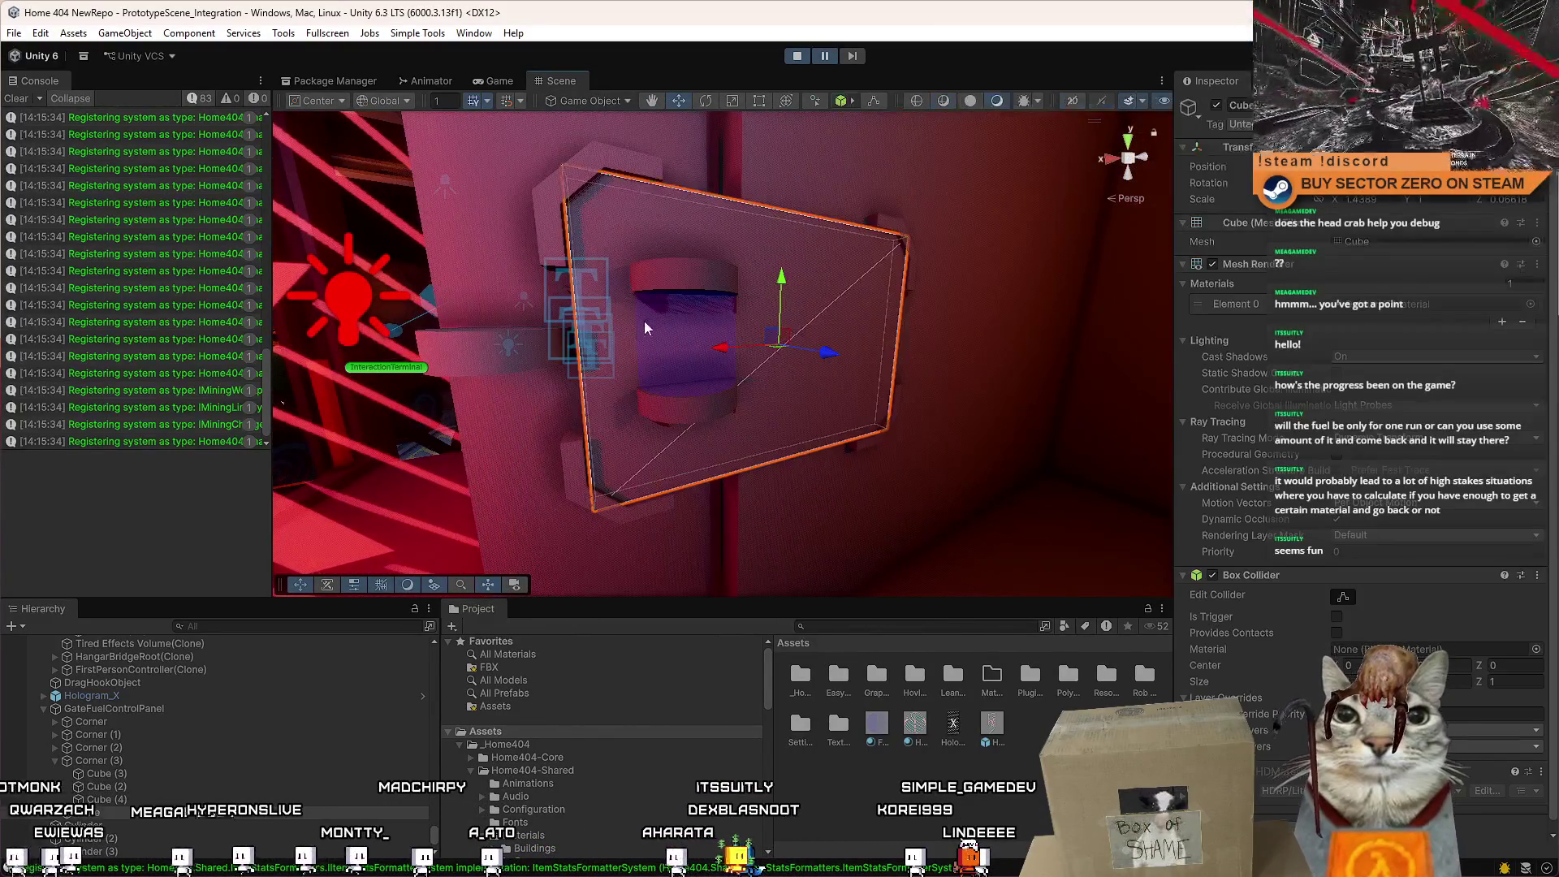
mouse_move(630, 388)
mouse_down()
mouse_move(651, 360)
mouse_move(627, 331)
mouse_move(573, 337)
mouse_move(586, 338)
mouse_up()
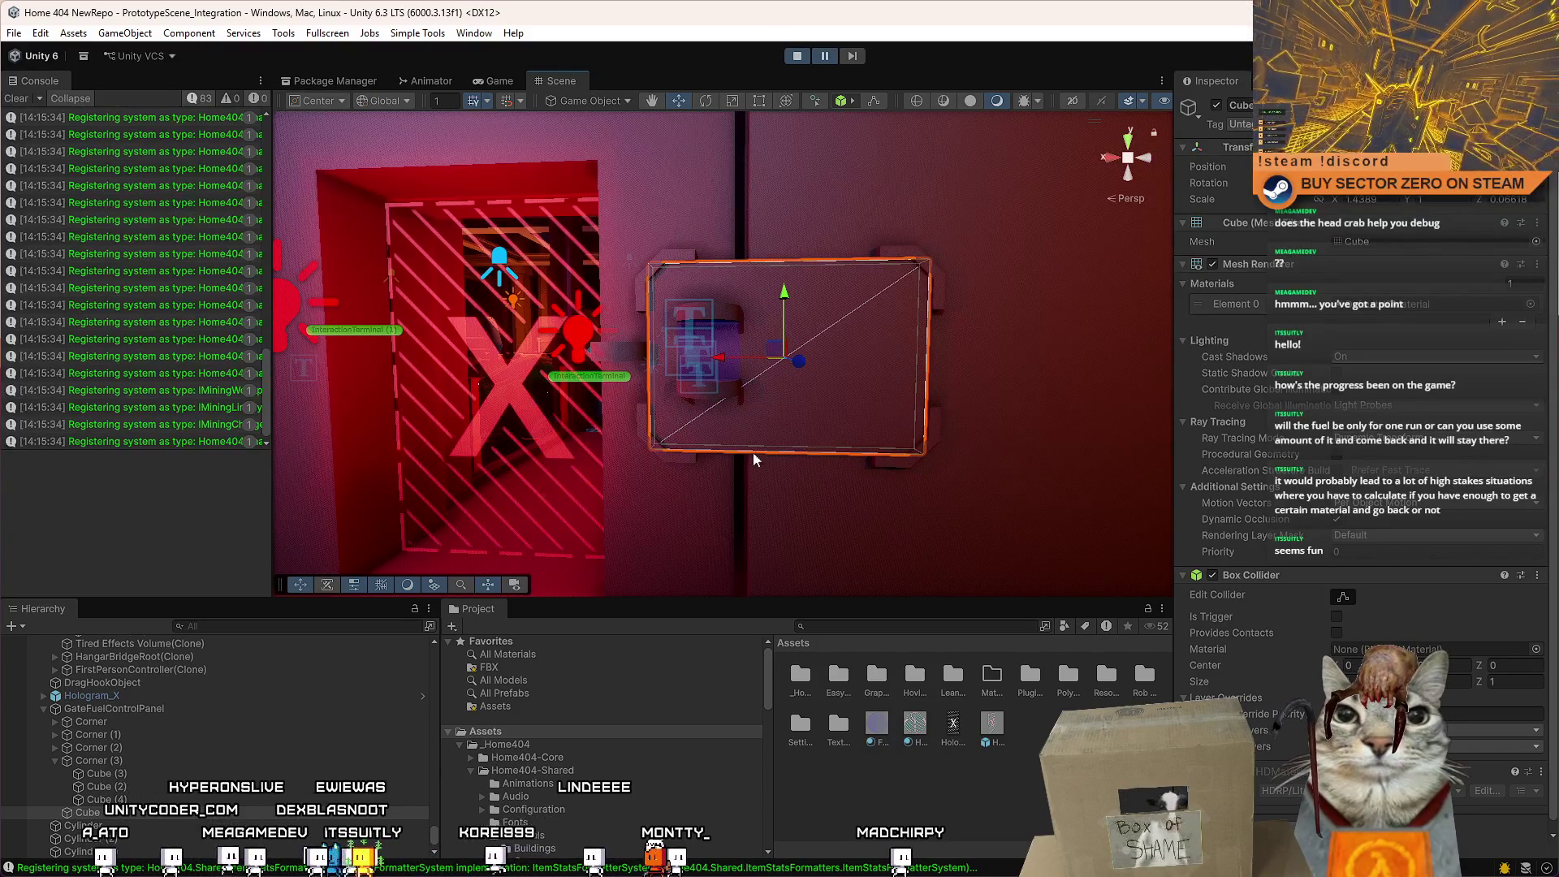
mouse_move(673, 289)
mouse_down()
mouse_move(726, 325)
mouse_move(617, 328)
mouse_up()
click(616, 328)
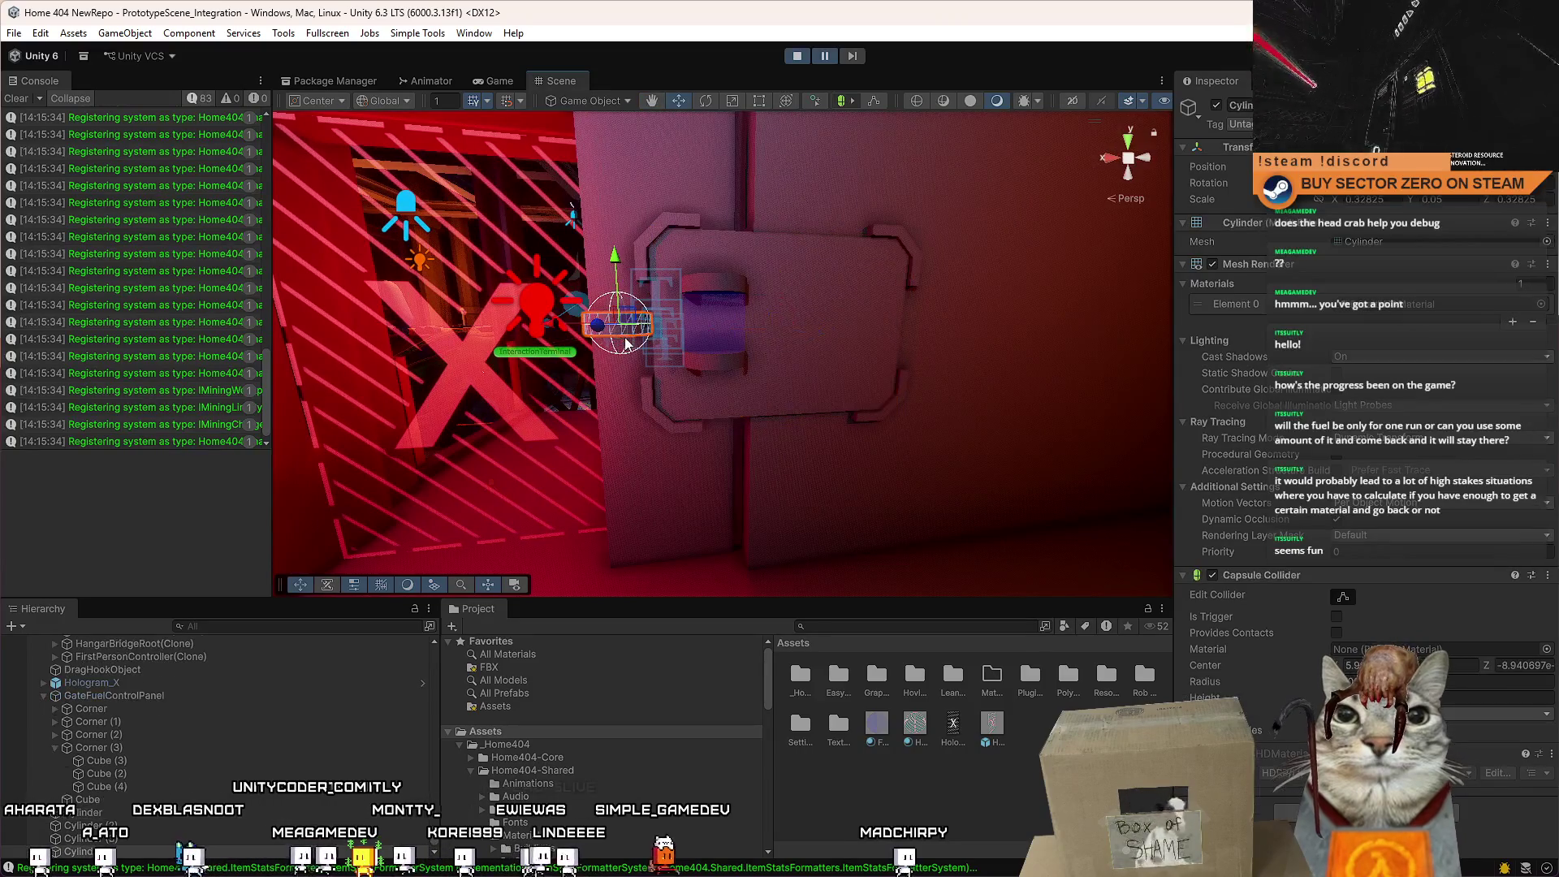
Slide the GateFuelControlPanel rightward along the hangar door in two moves.
click(742, 404)
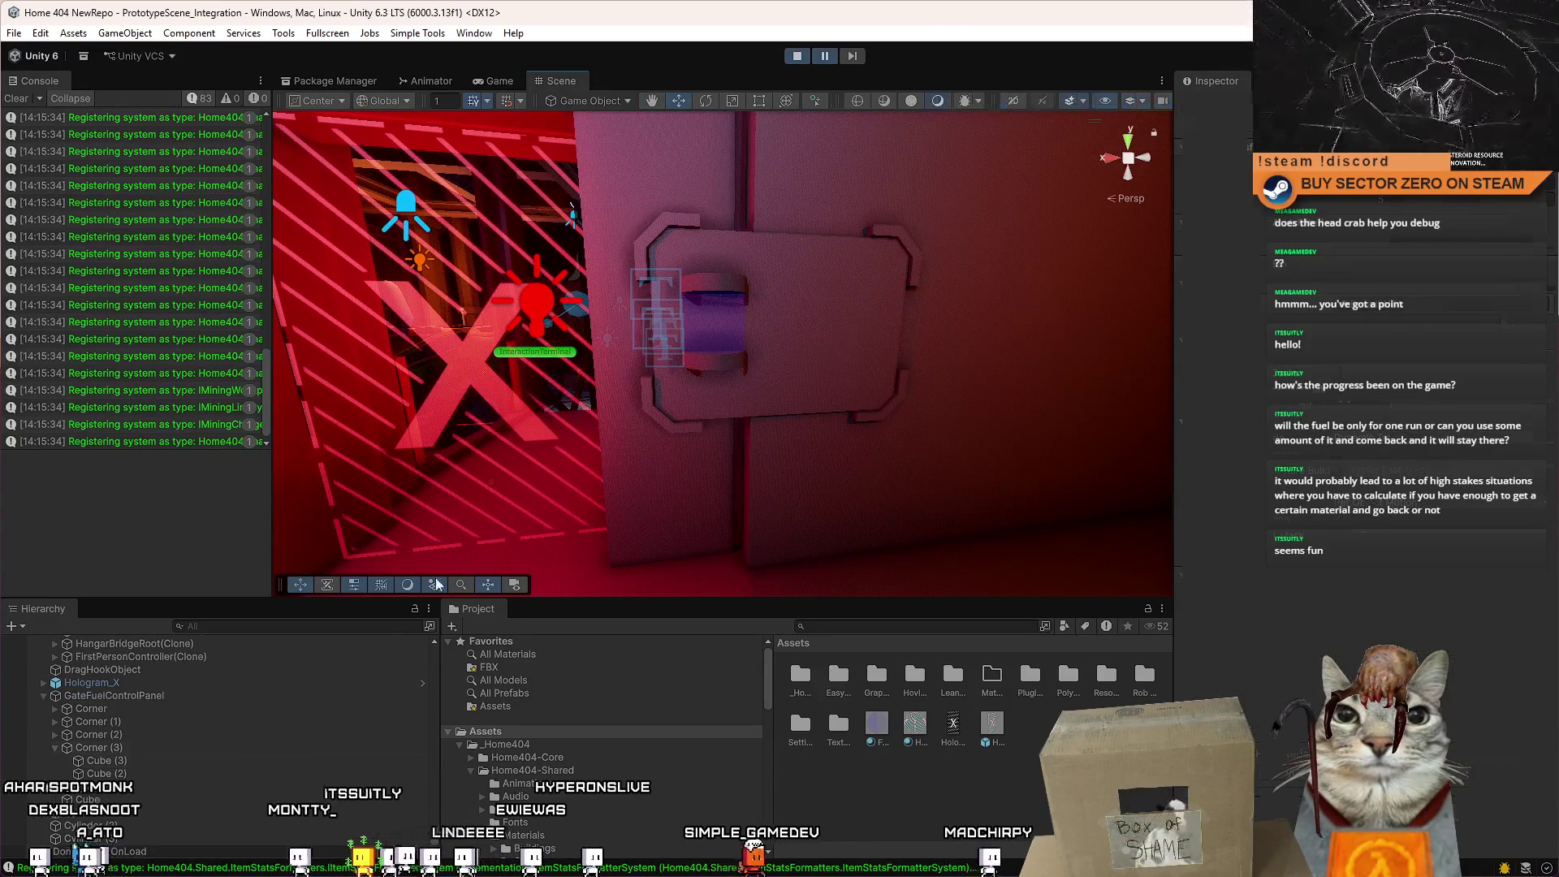
click(741, 403)
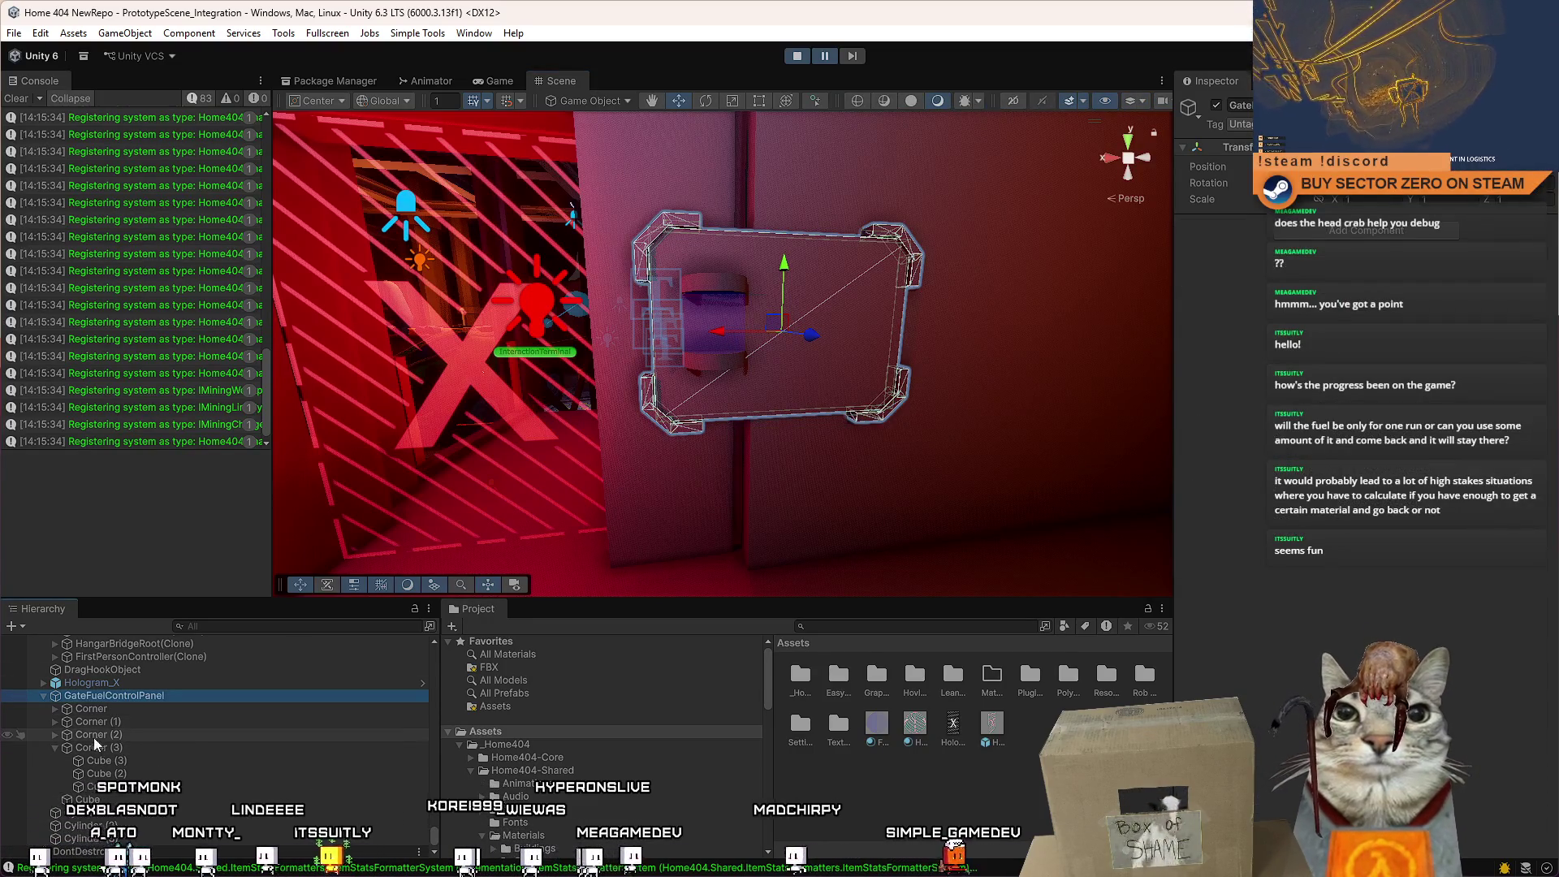
click(56, 748)
mouse_move(719, 335)
mouse_down()
mouse_move(854, 352)
mouse_move(620, 406)
mouse_move(668, 385)
mouse_move(635, 364)
mouse_move(673, 362)
mouse_move(687, 337)
mouse_up()
click(651, 366)
mouse_move(679, 448)
mouse_down()
mouse_move(694, 374)
mouse_move(550, 395)
mouse_up()
mouse_move(718, 446)
mouse_down()
mouse_move(625, 418)
mouse_move(662, 436)
mouse_up()
click(142, 737)
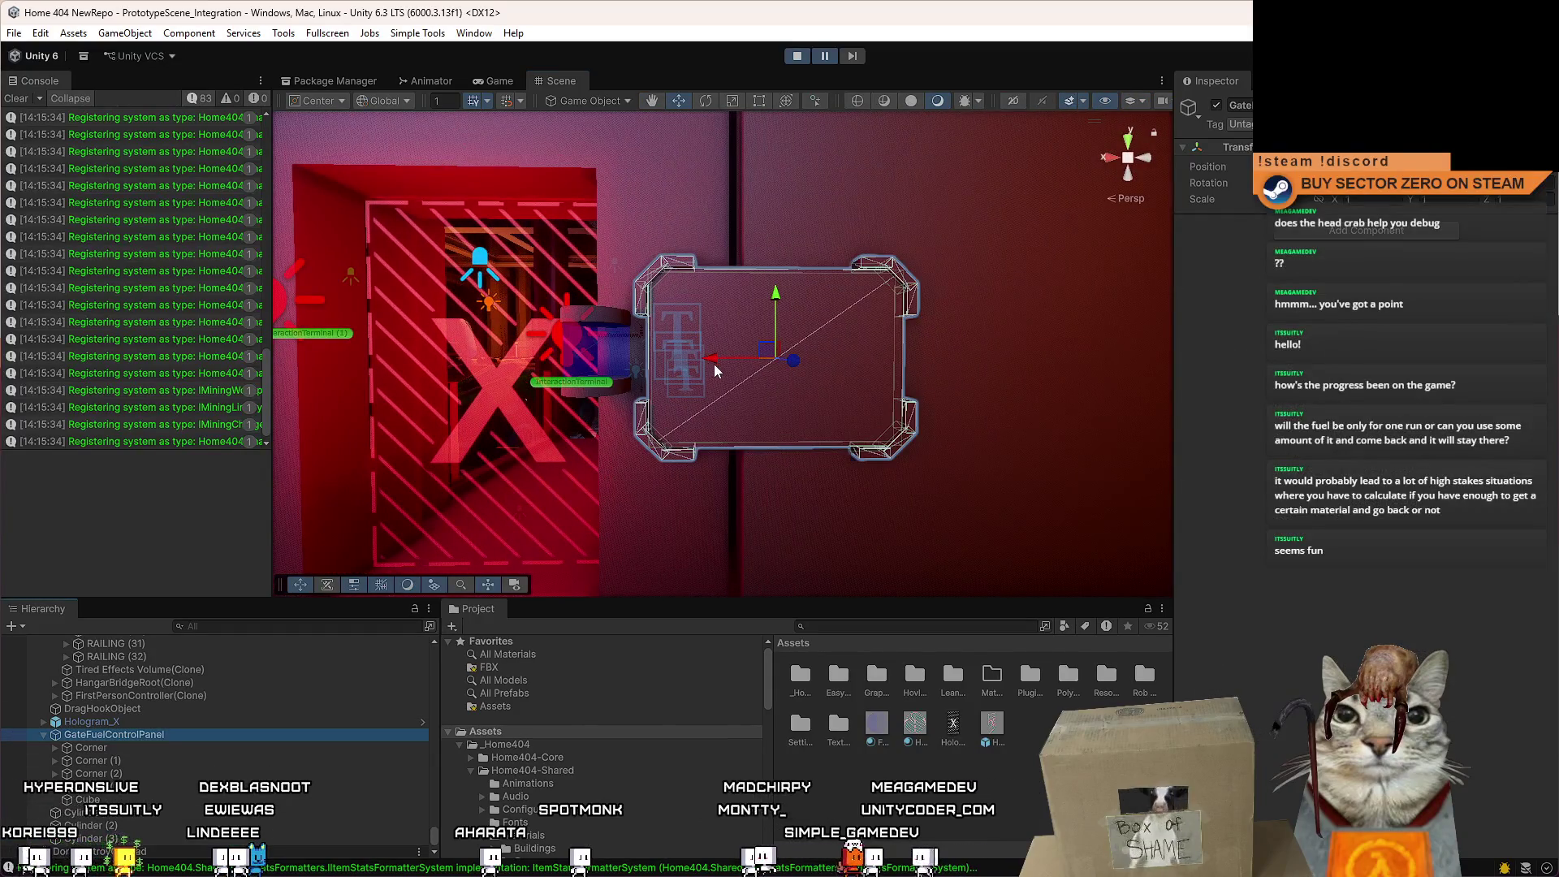
mouse_move(765, 362)
mouse_down()
mouse_move(820, 359)
mouse_move(768, 371)
mouse_up()
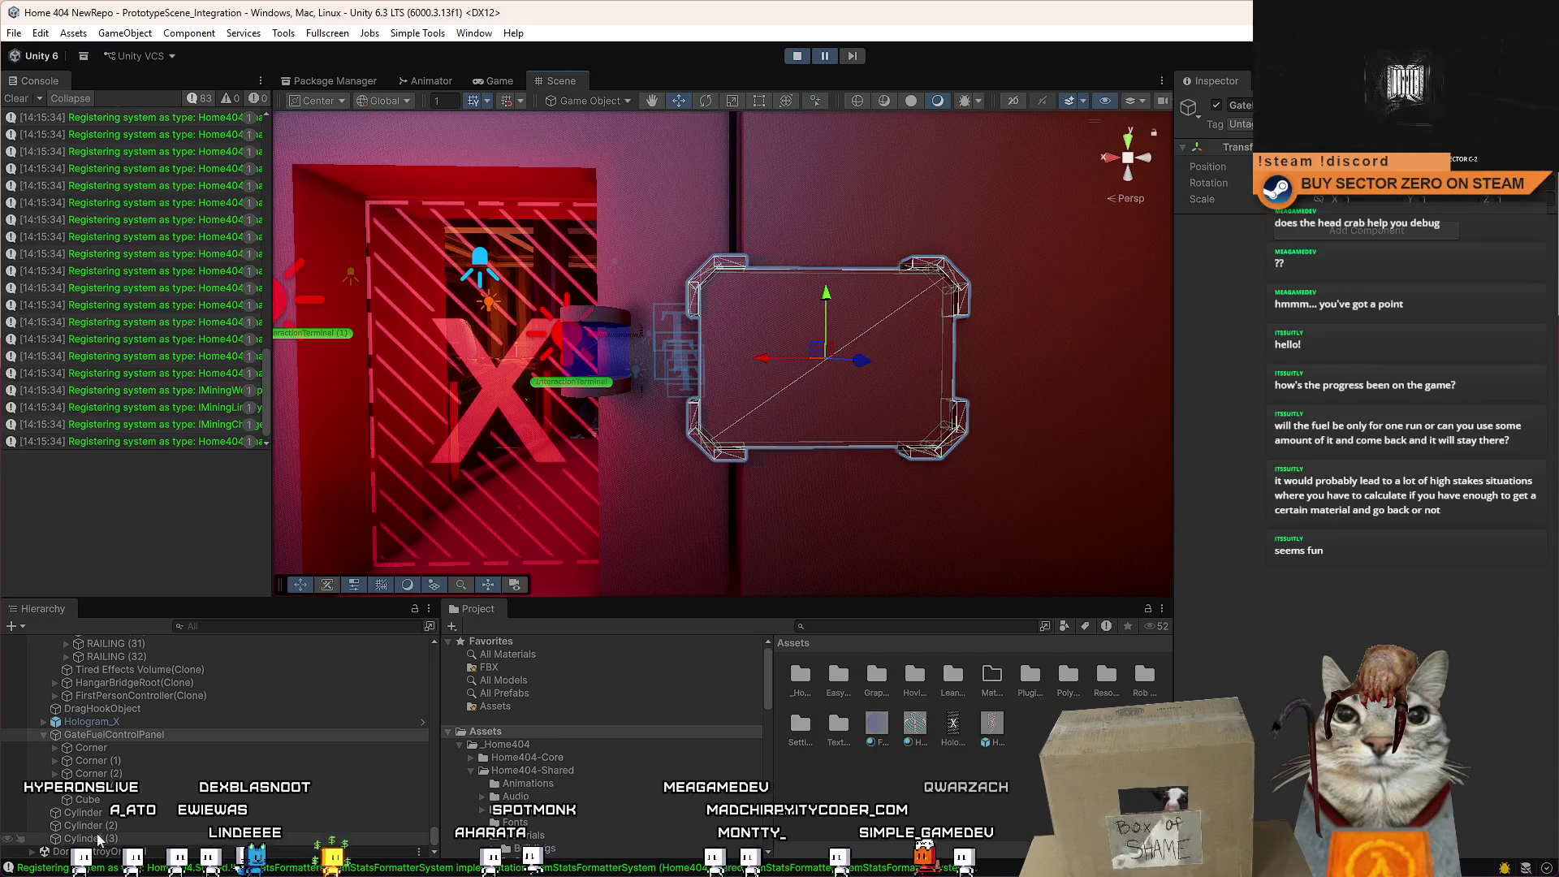
Move the fuel cylinder right, back into the panel's recess.
click(605, 351)
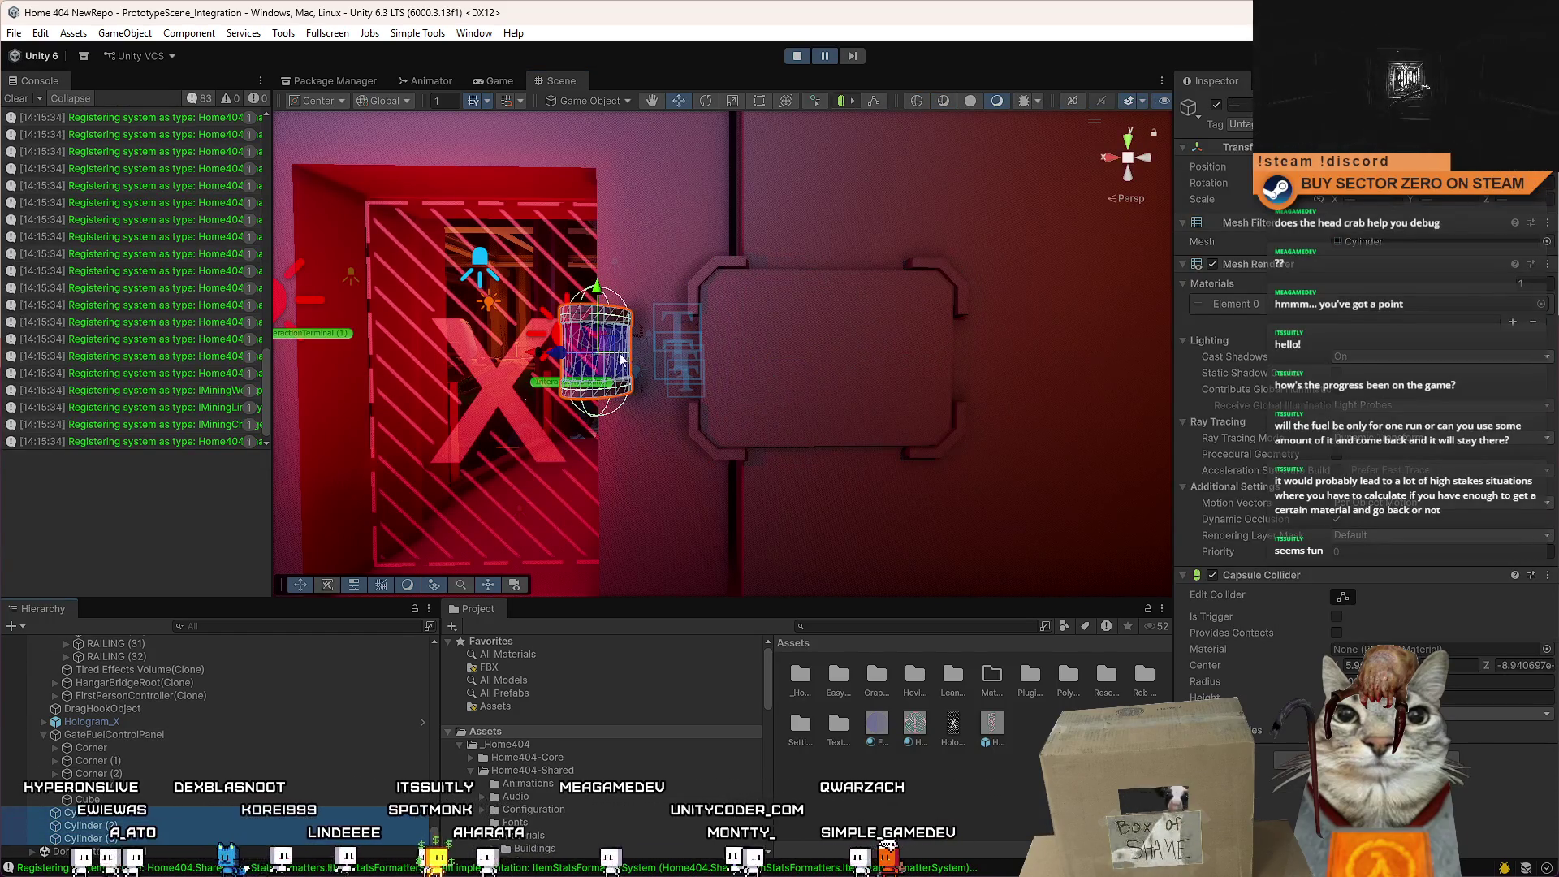
key(f)
scroll(605, 331, down, 3)
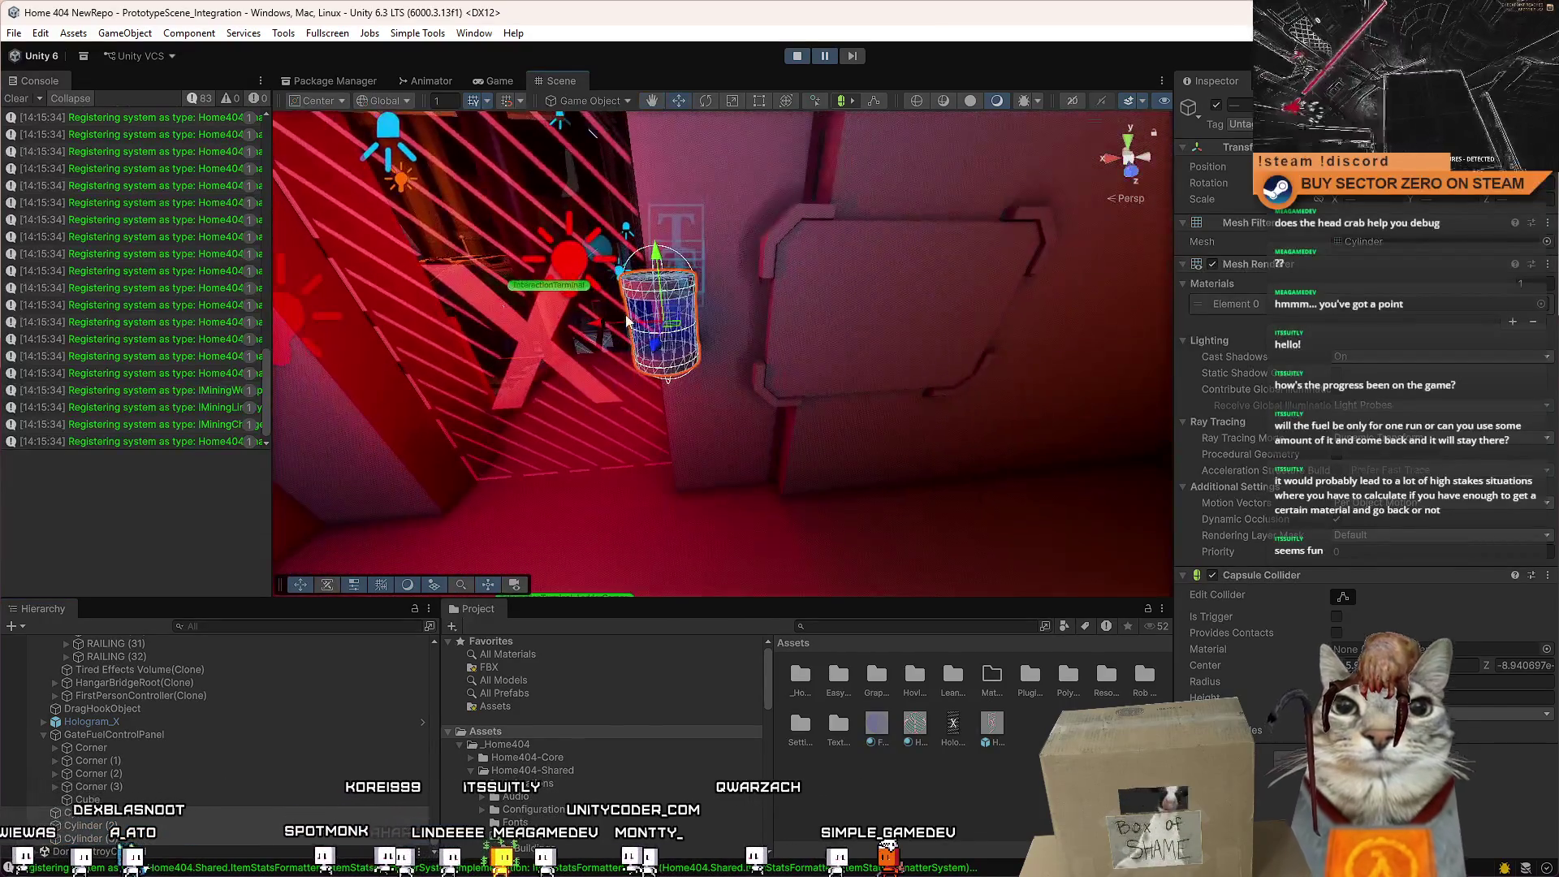
mouse_move(604, 327)
mouse_down()
mouse_move(695, 325)
mouse_move(649, 336)
mouse_move(683, 328)
mouse_move(666, 330)
mouse_move(1241, 567)
mouse_move(1030, 820)
mouse_move(796, 515)
mouse_move(835, 522)
mouse_move(845, 335)
mouse_move(847, 364)
mouse_move(792, 333)
mouse_move(694, 341)
mouse_move(778, 358)
mouse_move(960, 305)
mouse_move(723, 319)
mouse_up()
click(719, 317)
Create a new Cube from GameObject > 3D Object and select it in the Hierarchy.
click(142, 33)
mouse_move(167, 142)
click(439, 140)
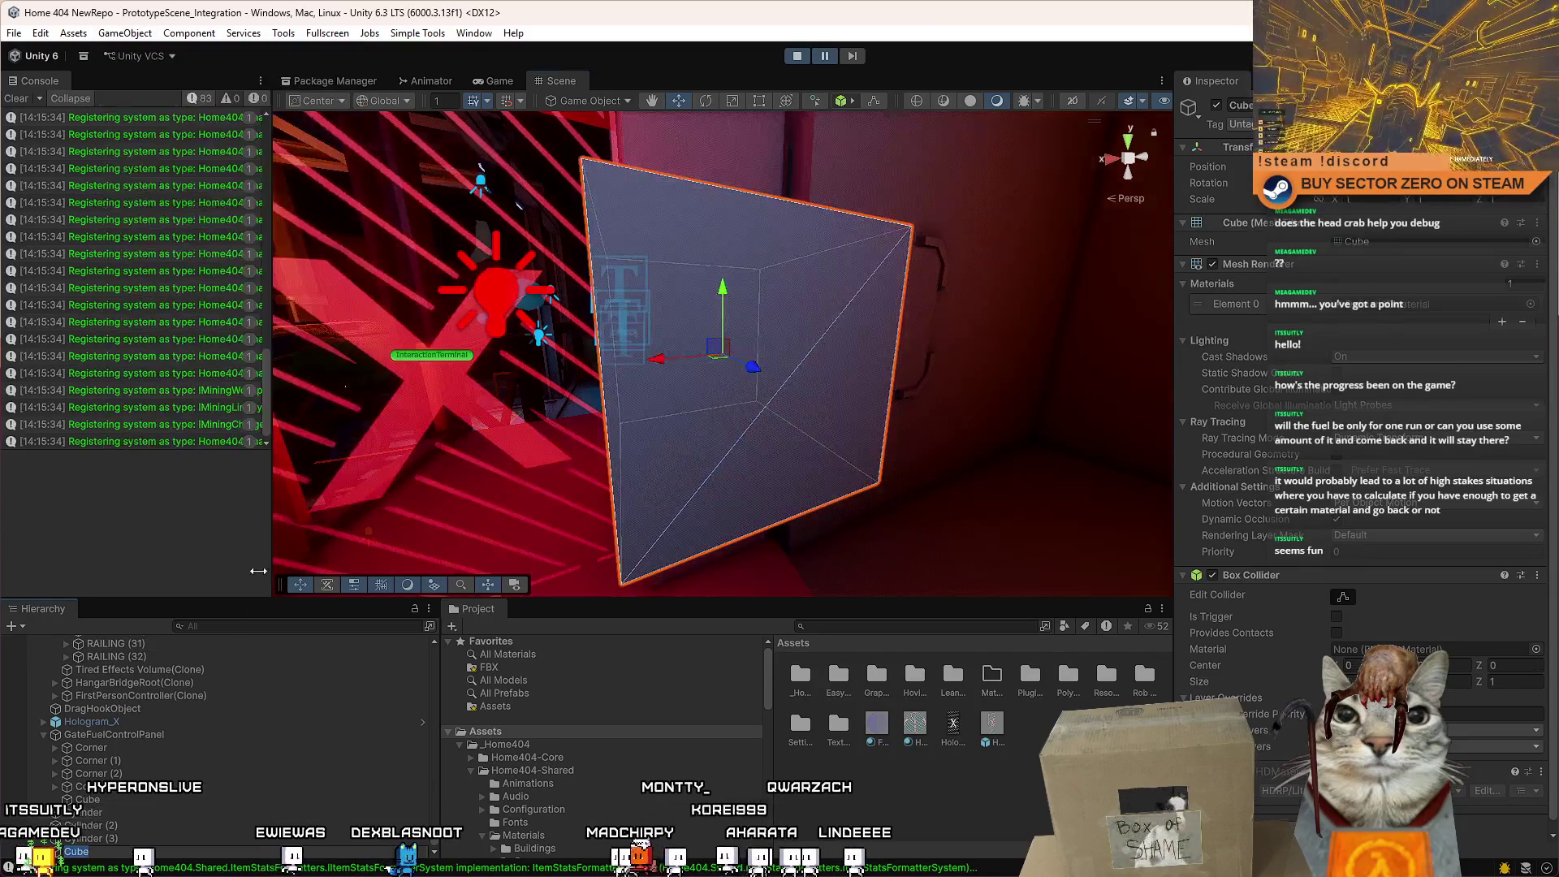
click(121, 812)
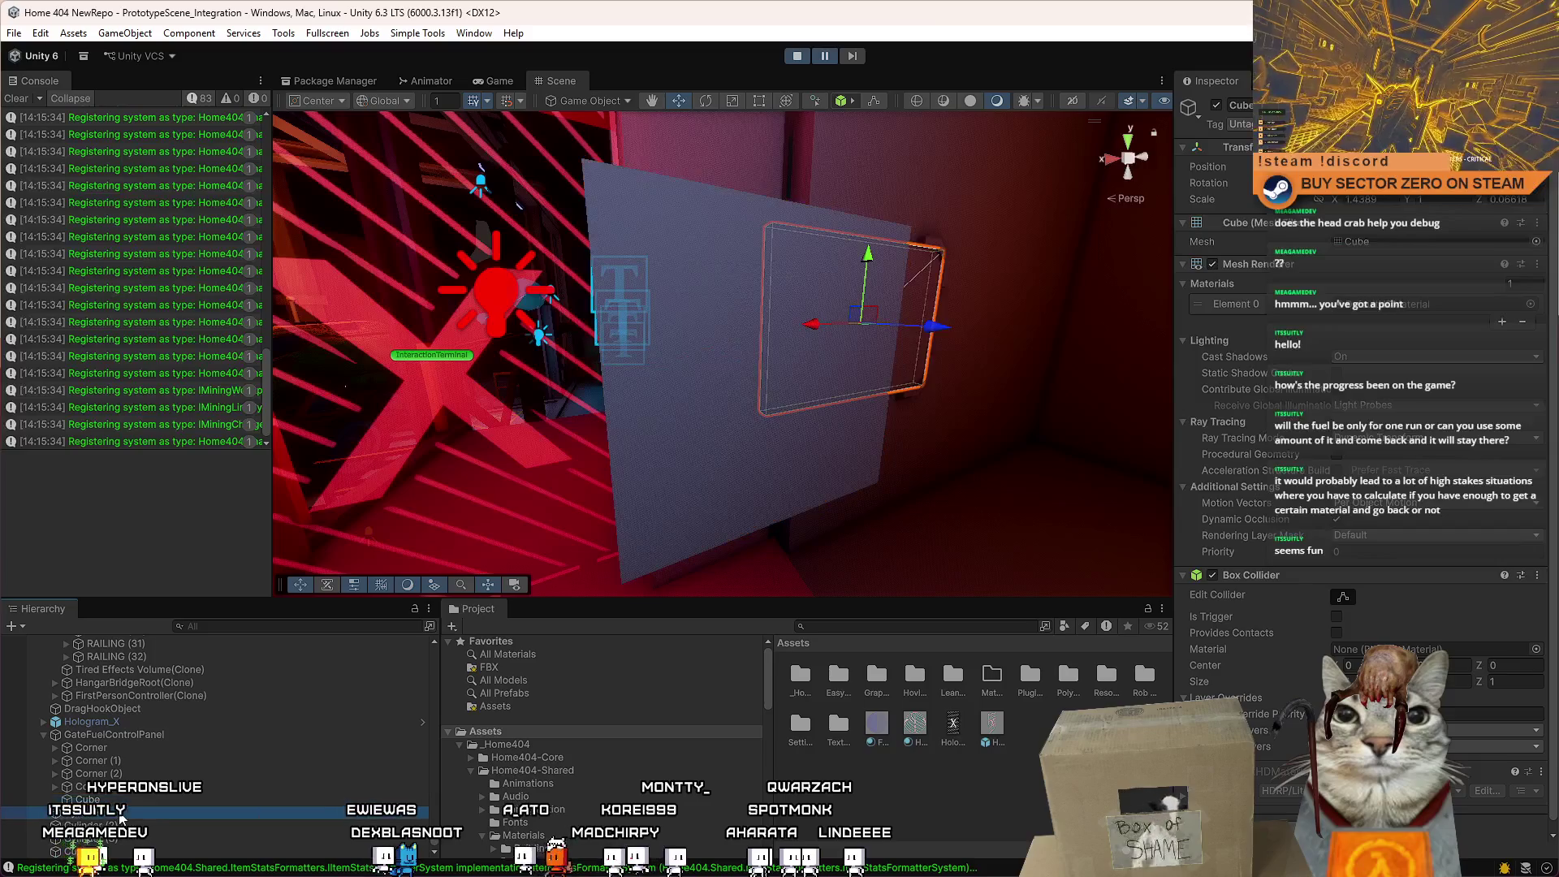
click(104, 851)
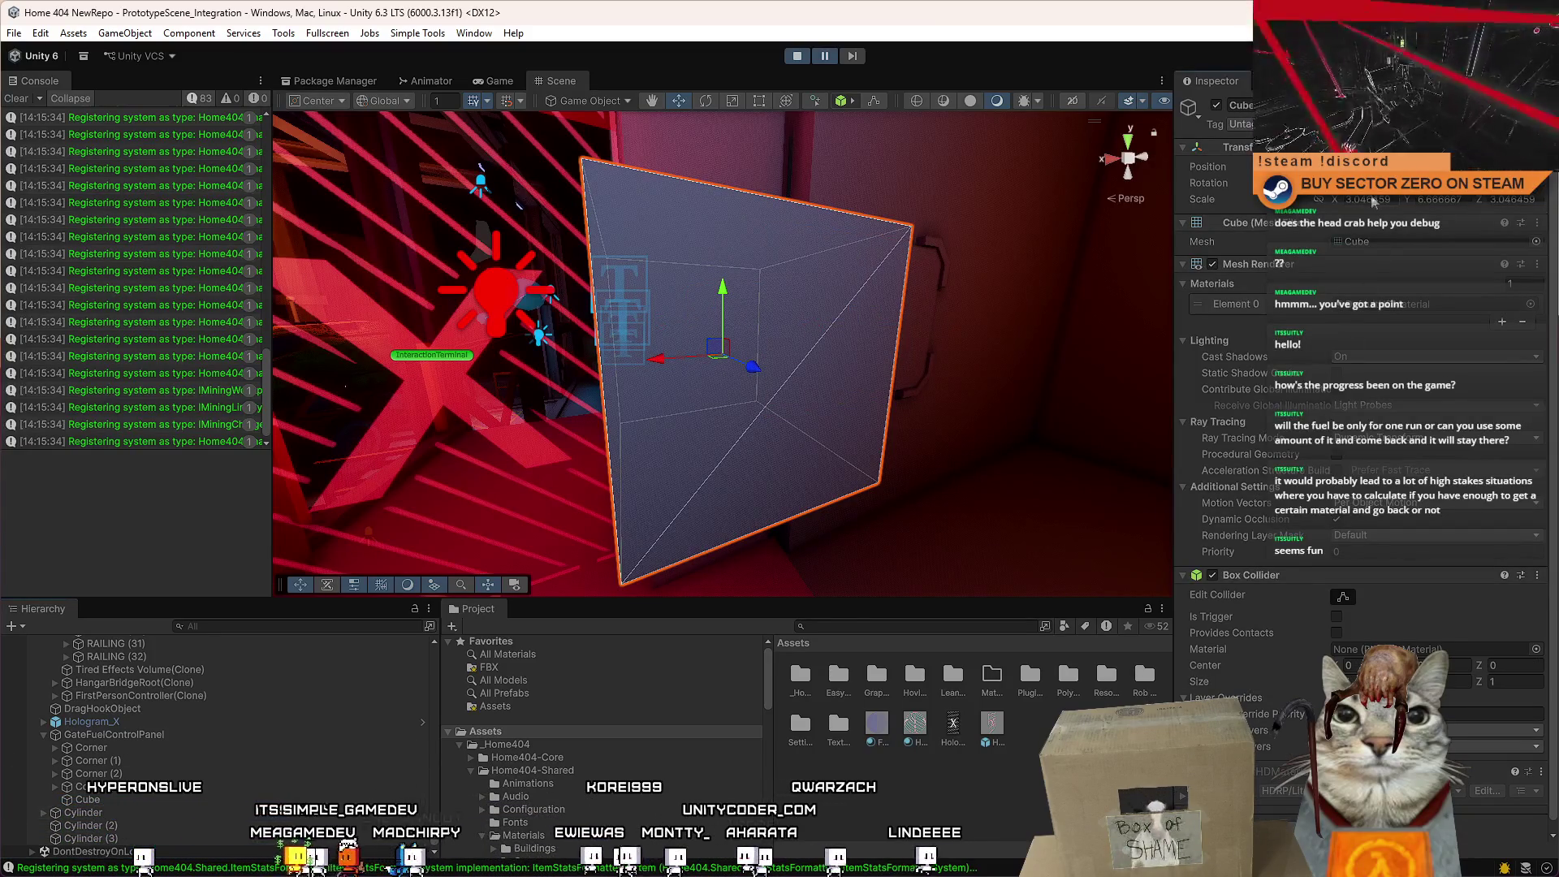
Set the cube's Scale X, Y and Z to 1, then reselect it and zoom in.
text(1)
key(Tab)
text(1)
key(Tab)
text(1)
key(Return)
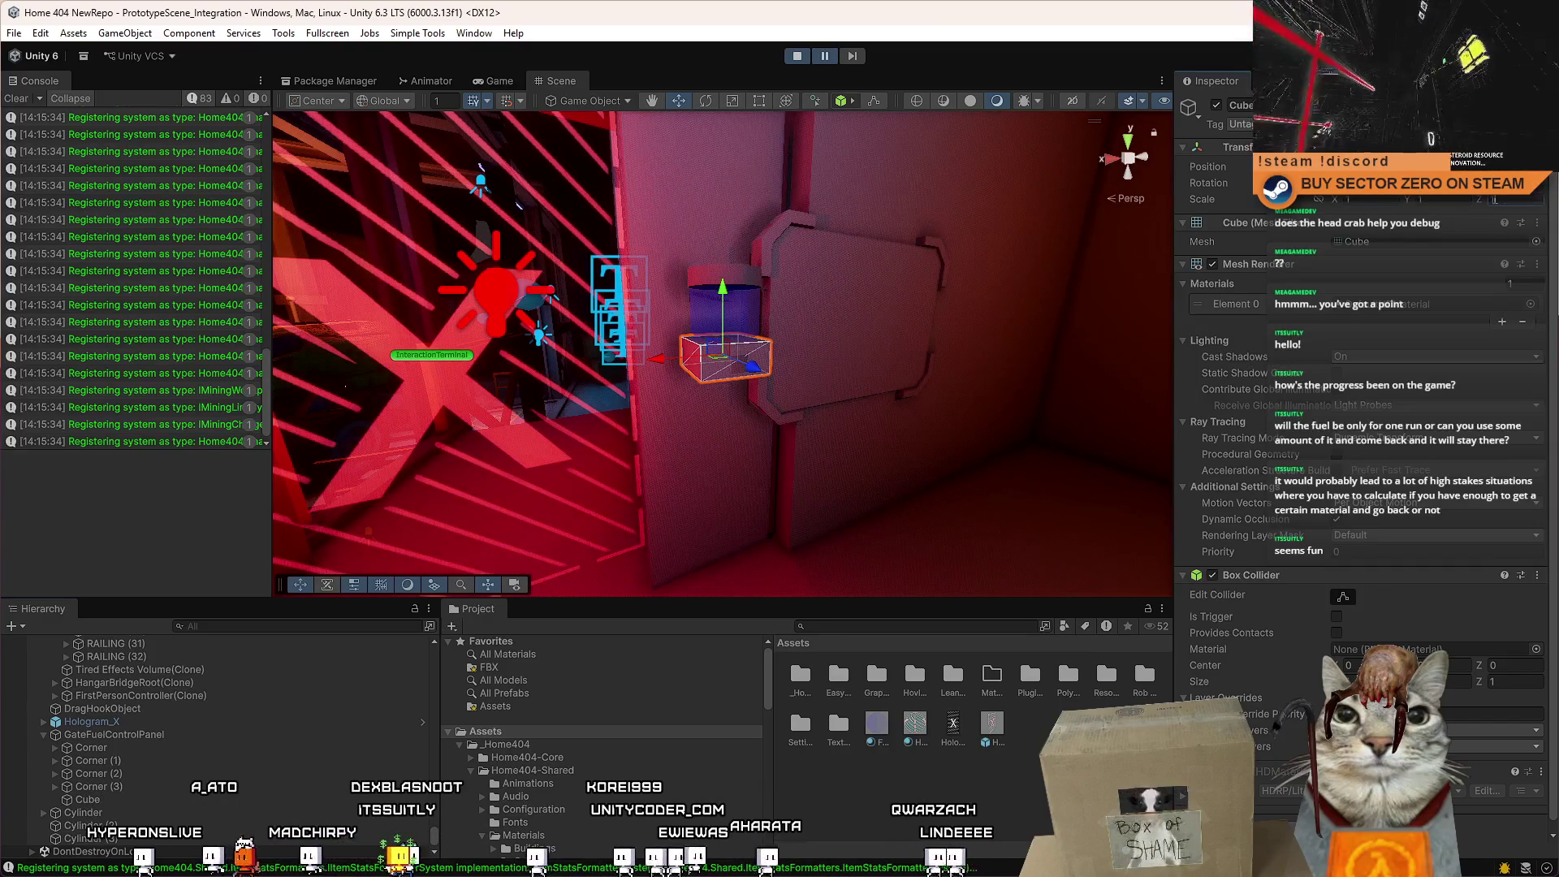
click(105, 813)
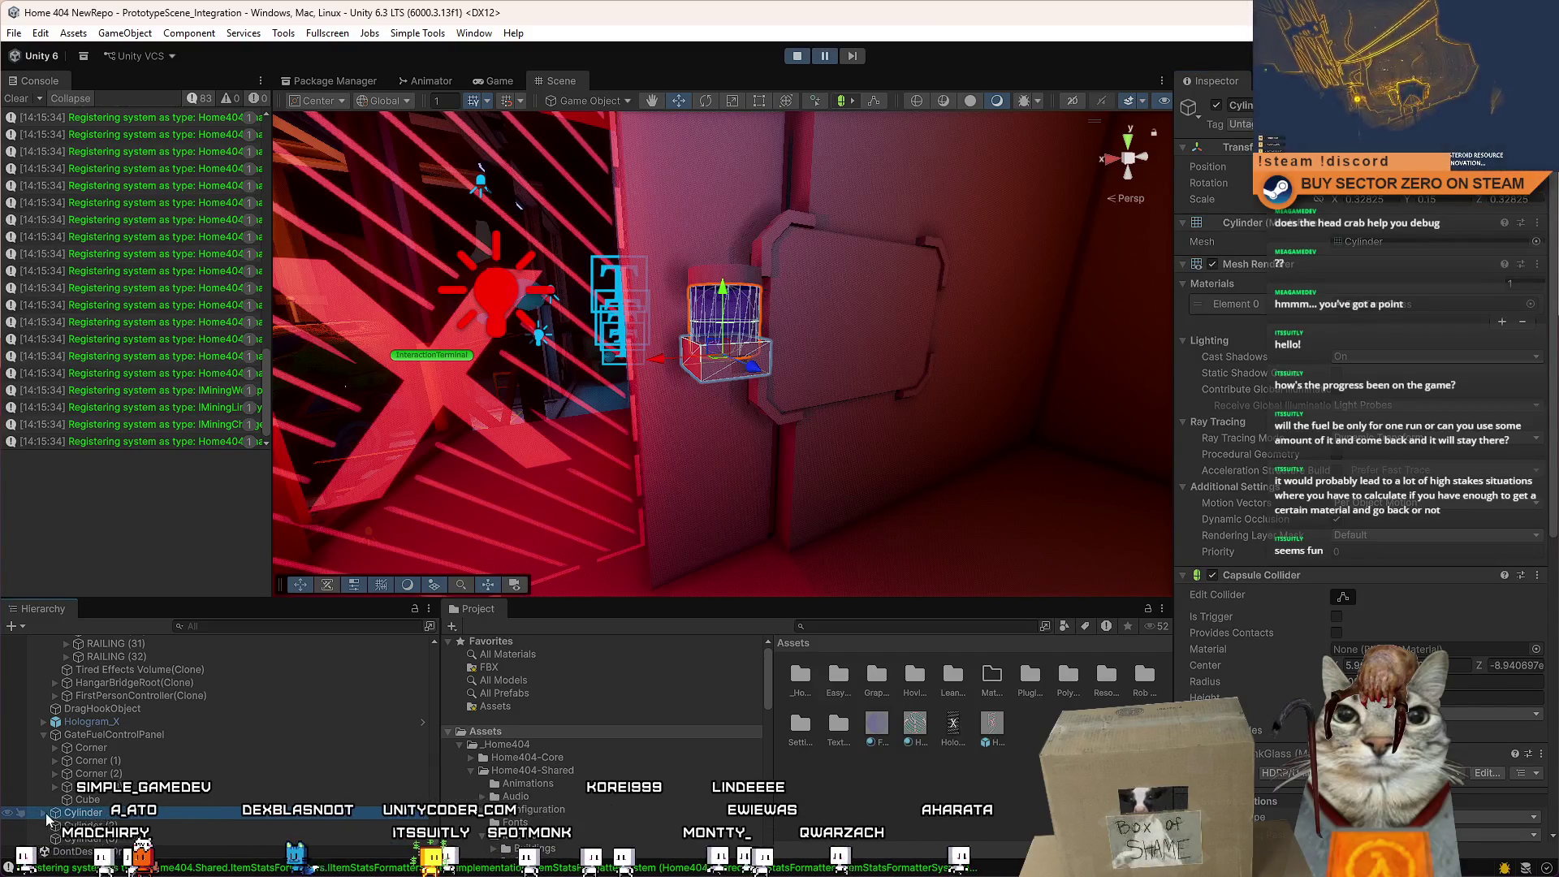
key(Down)
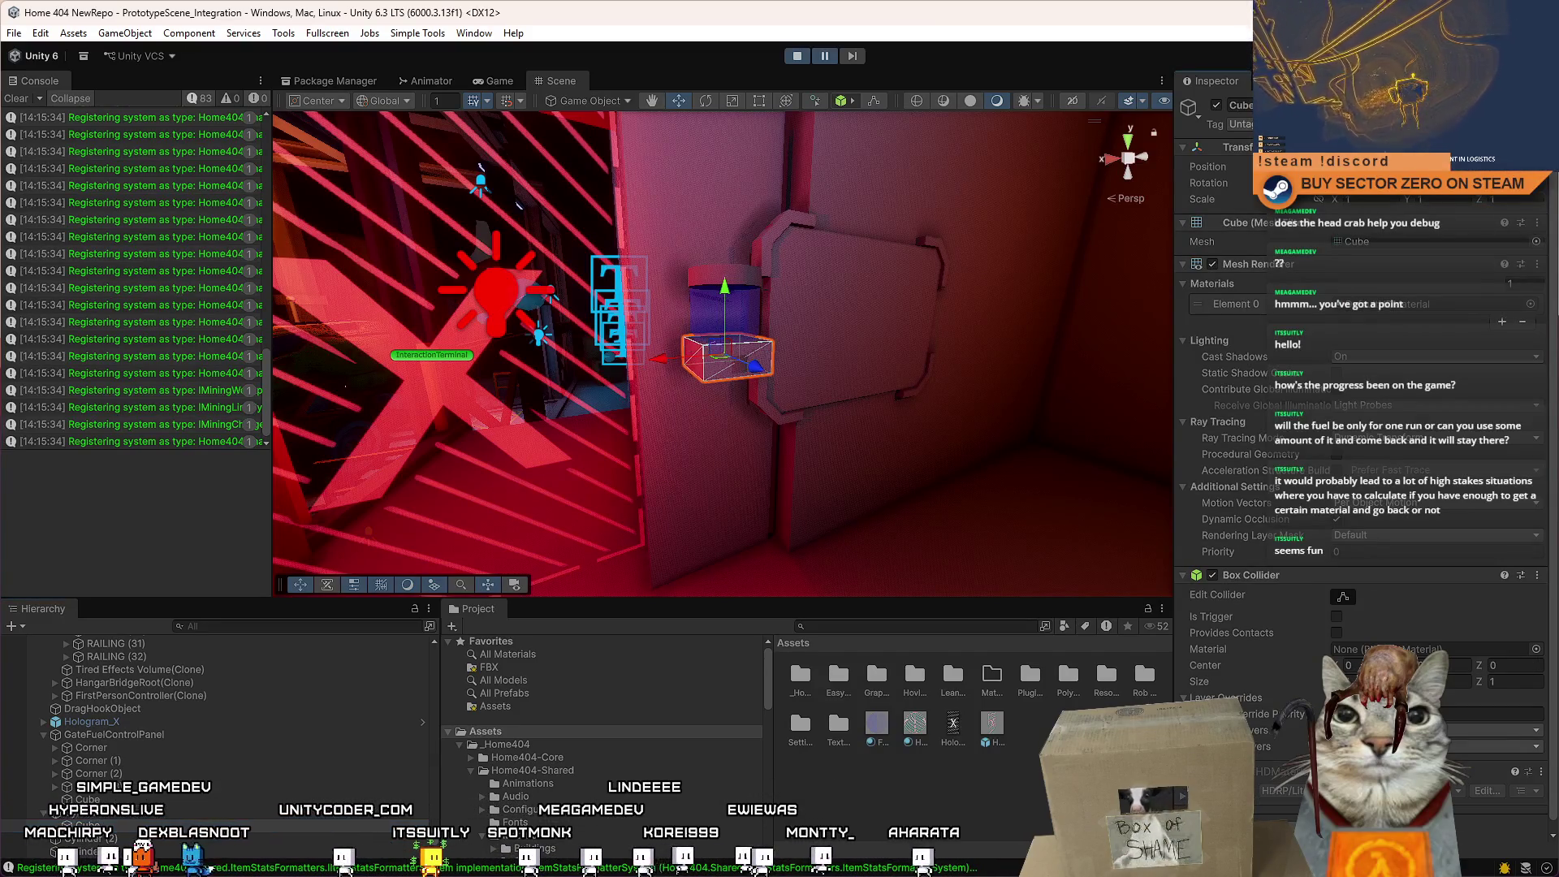
mouse_move(730, 341)
mouse_down()
mouse_move(823, 362)
mouse_move(617, 332)
mouse_move(956, 316)
mouse_move(723, 354)
mouse_move(545, 299)
mouse_move(671, 319)
mouse_up()
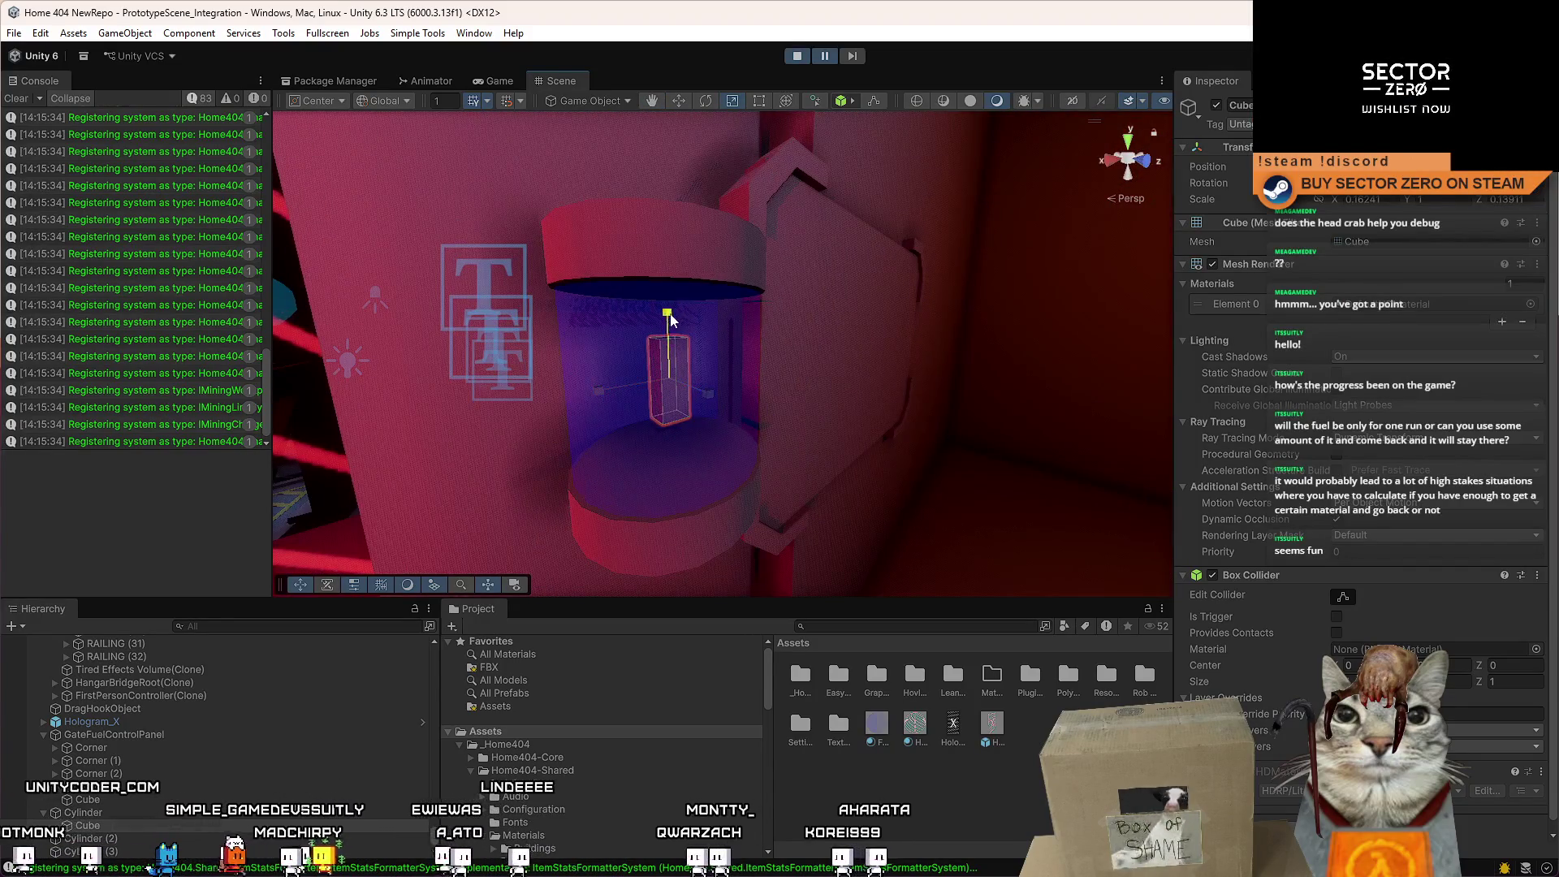
Shorten the cube rod along Y so it fits inside the cylinder chamber.
mouse_move(680, 249)
mouse_down()
mouse_move(675, 274)
mouse_move(681, 257)
mouse_move(732, 357)
mouse_move(563, 338)
mouse_up()
key(f)
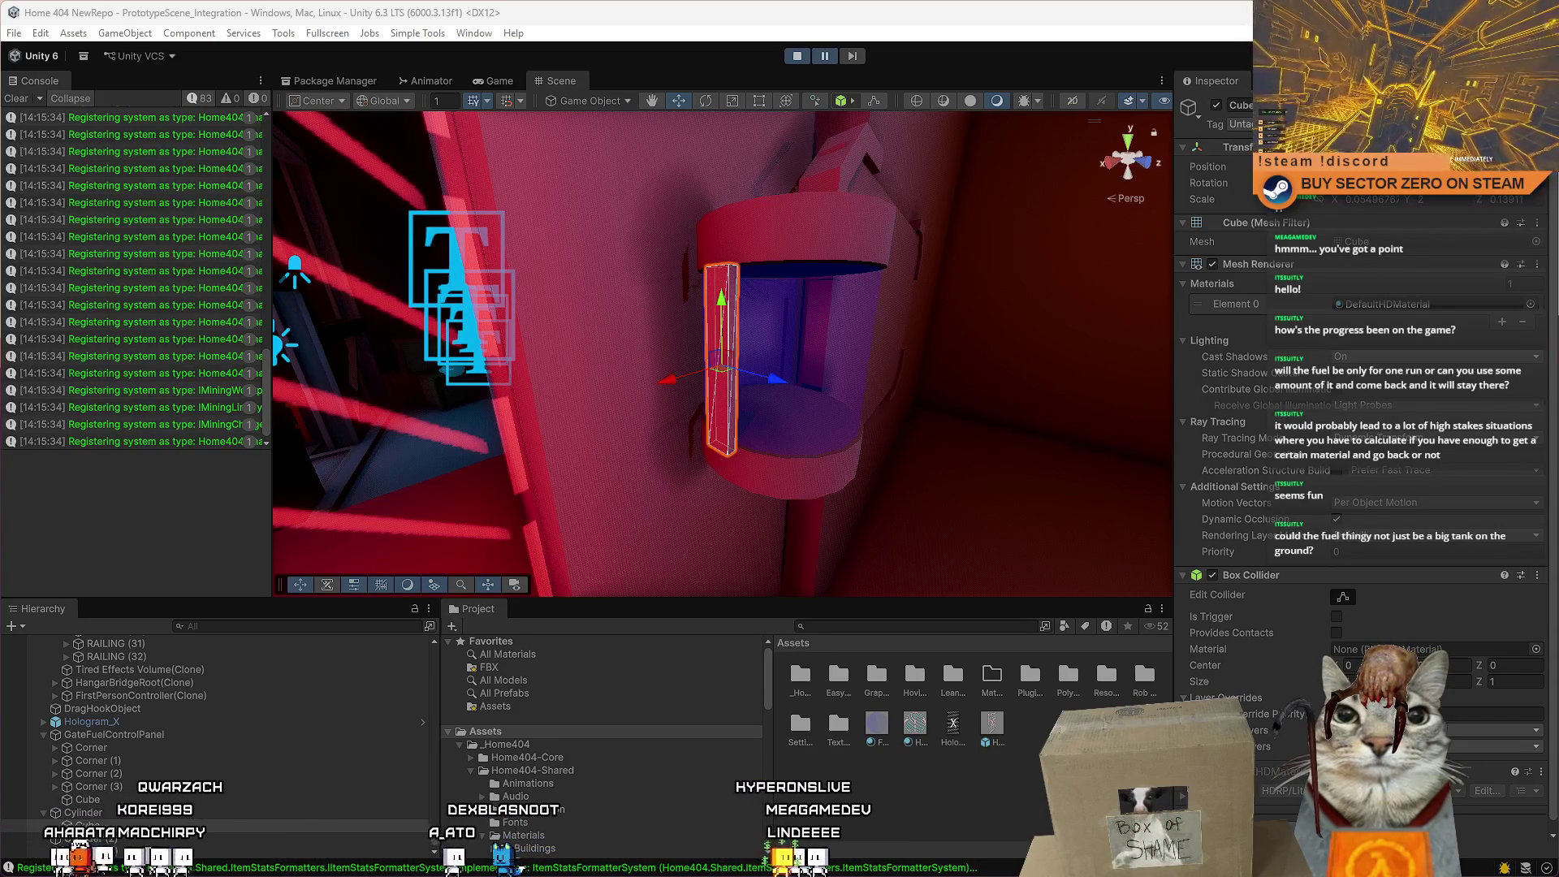
mouse_move(543, 358)
mouse_down()
mouse_move(637, 333)
mouse_move(356, 311)
mouse_move(422, 325)
mouse_move(381, 333)
mouse_move(406, 348)
mouse_move(907, 358)
mouse_move(933, 236)
mouse_move(832, 420)
mouse_move(749, 375)
mouse_move(887, 371)
mouse_move(923, 331)
mouse_up()
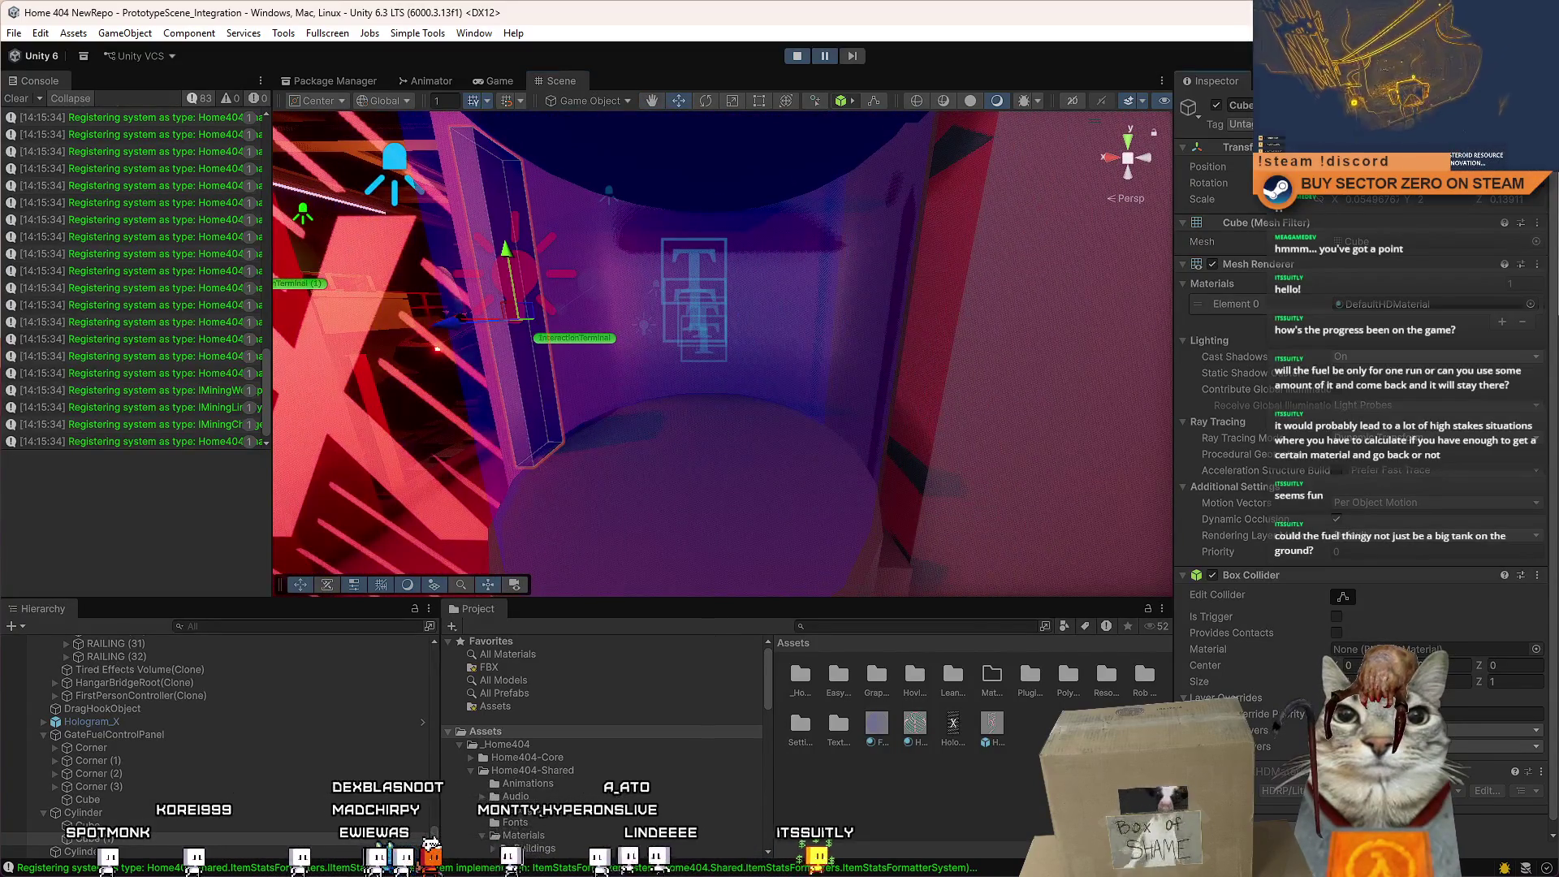
key(f)
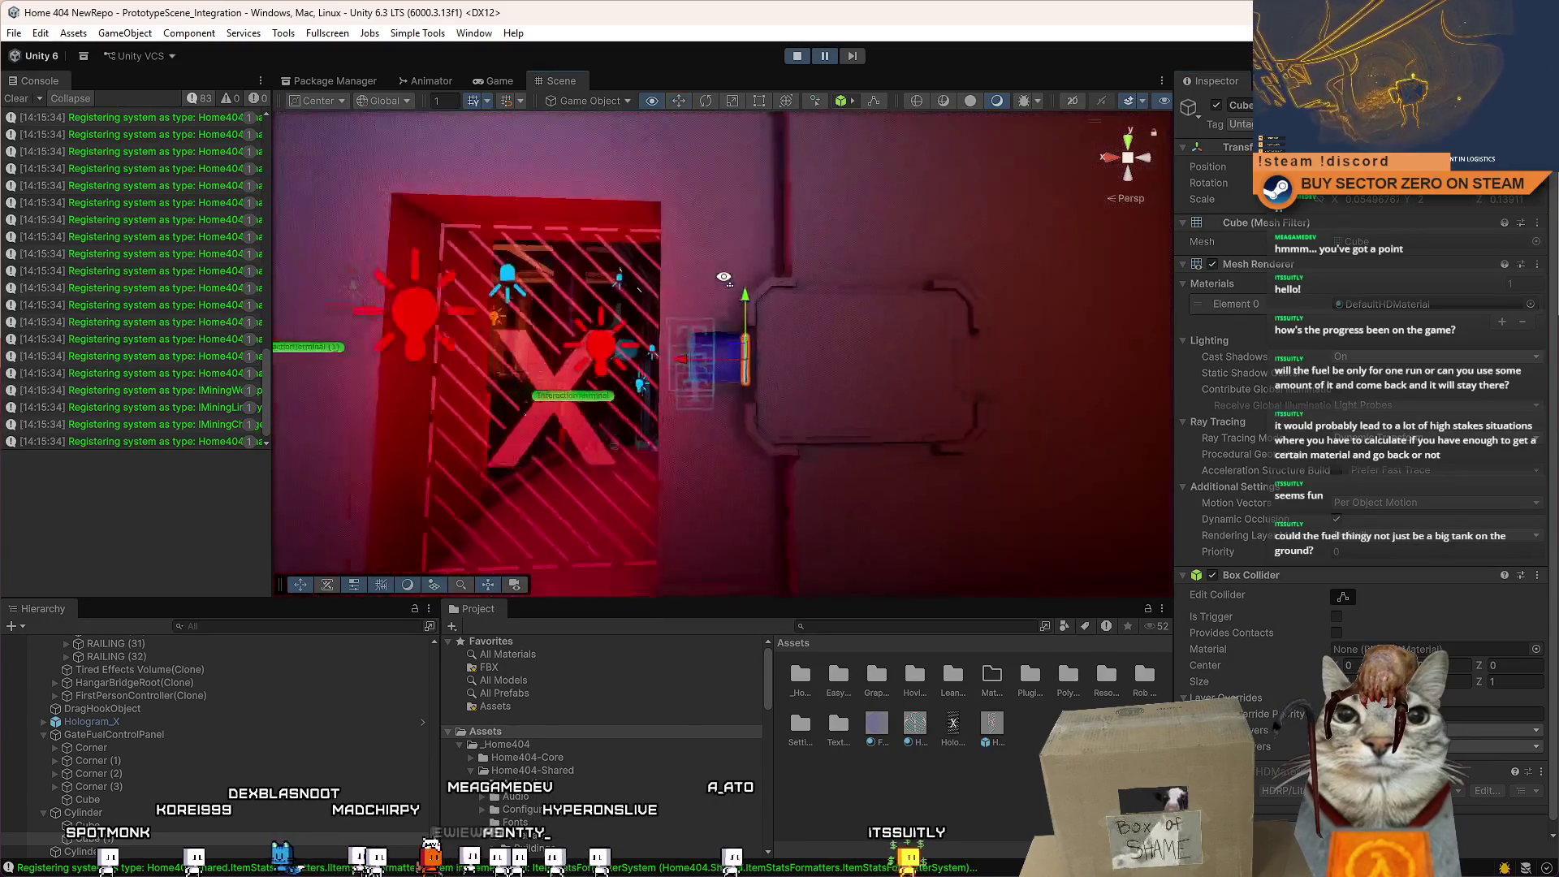
drag(777, 302, 664, 329)
key(f)
key(r)
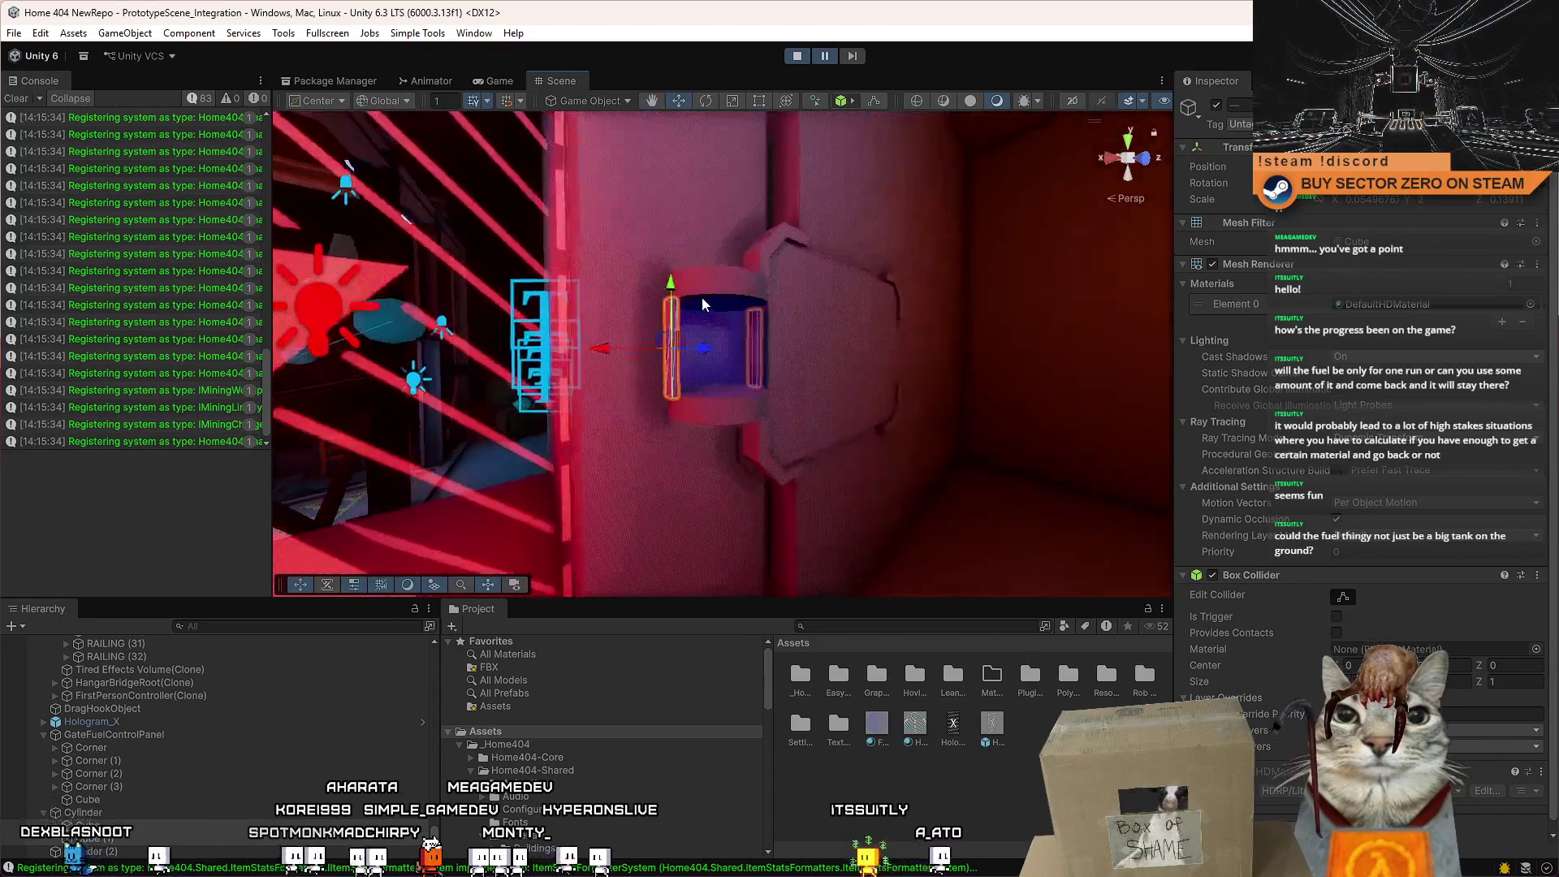
drag(694, 252, 685, 273)
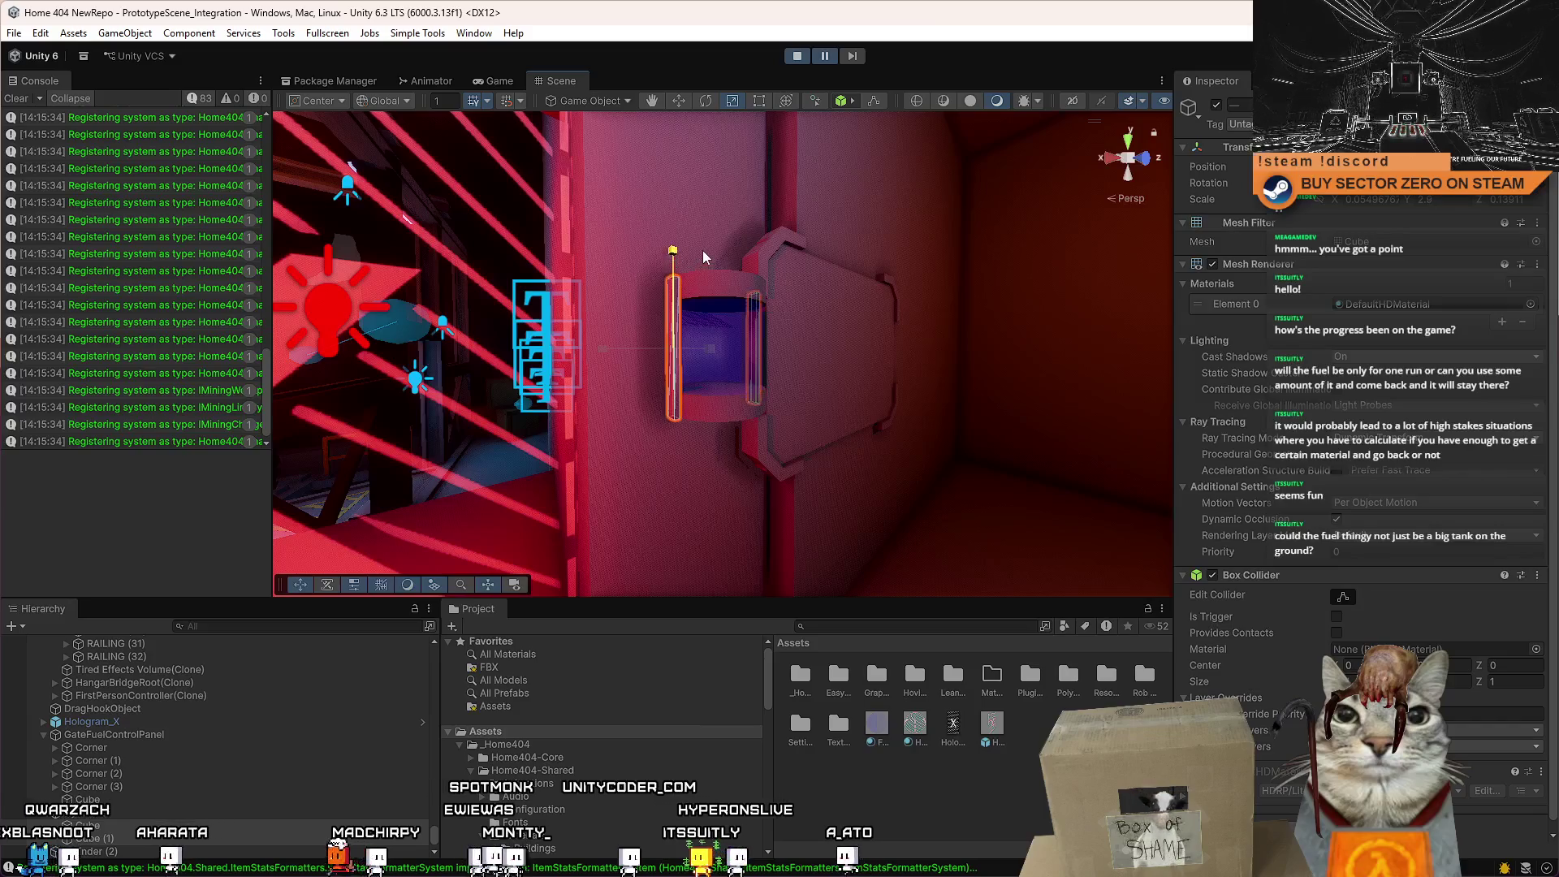
Select the inner Metal_Gray ring cylinder and remove its Capsule Collider.
click(783, 242)
mouse_move(783, 242)
mouse_down()
mouse_move(802, 374)
mouse_move(662, 324)
mouse_move(551, 261)
mouse_move(517, 286)
mouse_up()
click(773, 391)
click(517, 286)
key(f)
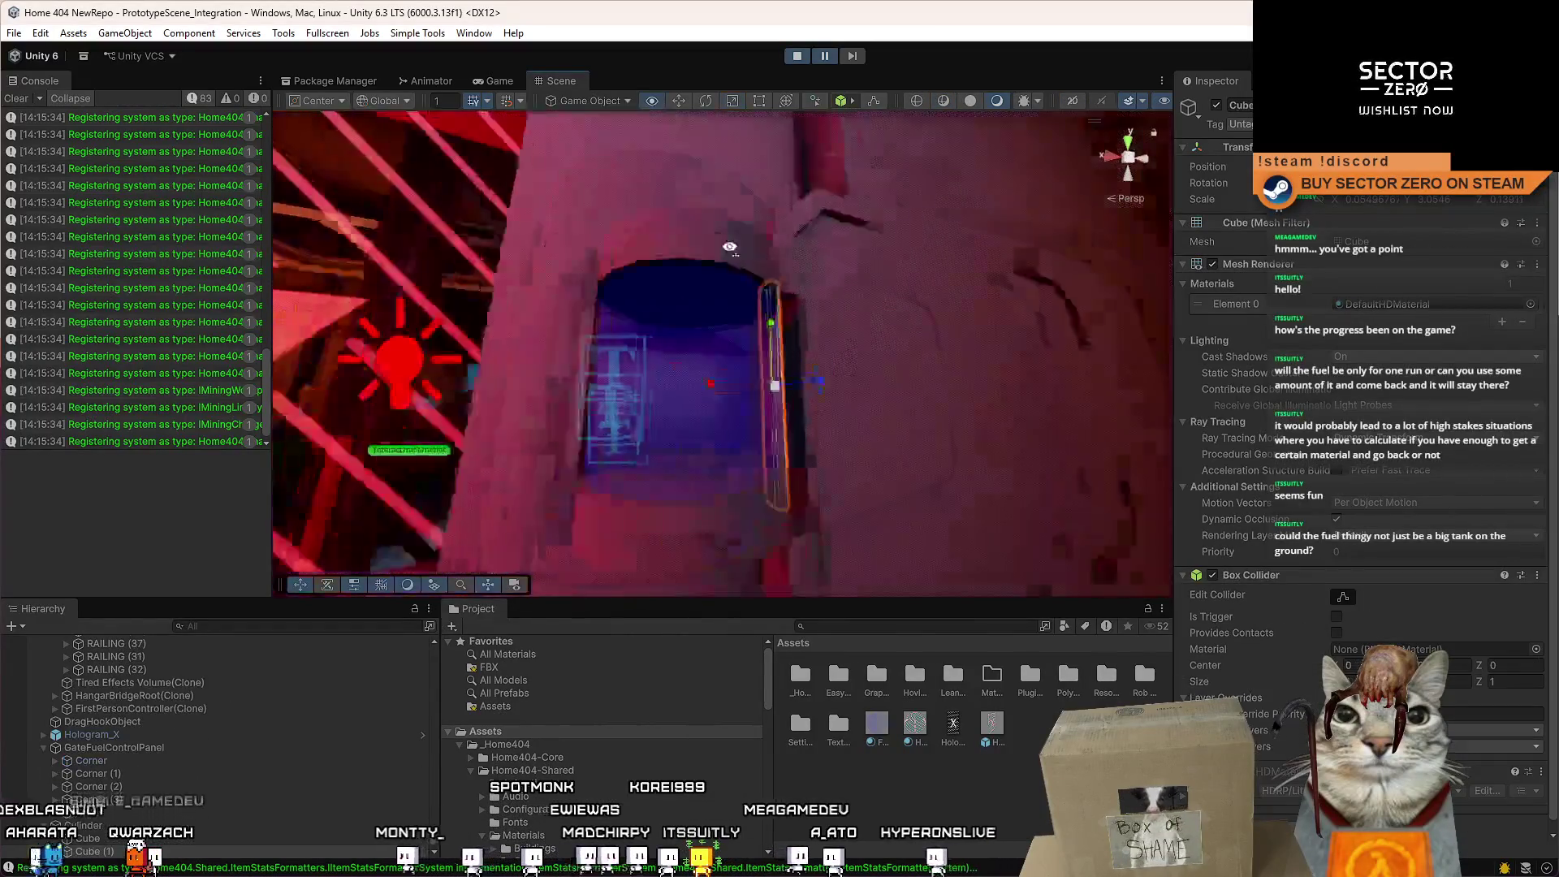
mouse_move(740, 370)
mouse_down()
mouse_move(830, 368)
mouse_move(785, 450)
mouse_move(787, 348)
mouse_move(721, 362)
mouse_move(726, 285)
mouse_up()
right_click(1283, 578)
click(1315, 609)
Shrink the grey ring uniformly and flatten it slightly.
mouse_move(712, 354)
mouse_down()
mouse_move(725, 367)
mouse_move(728, 329)
mouse_up()
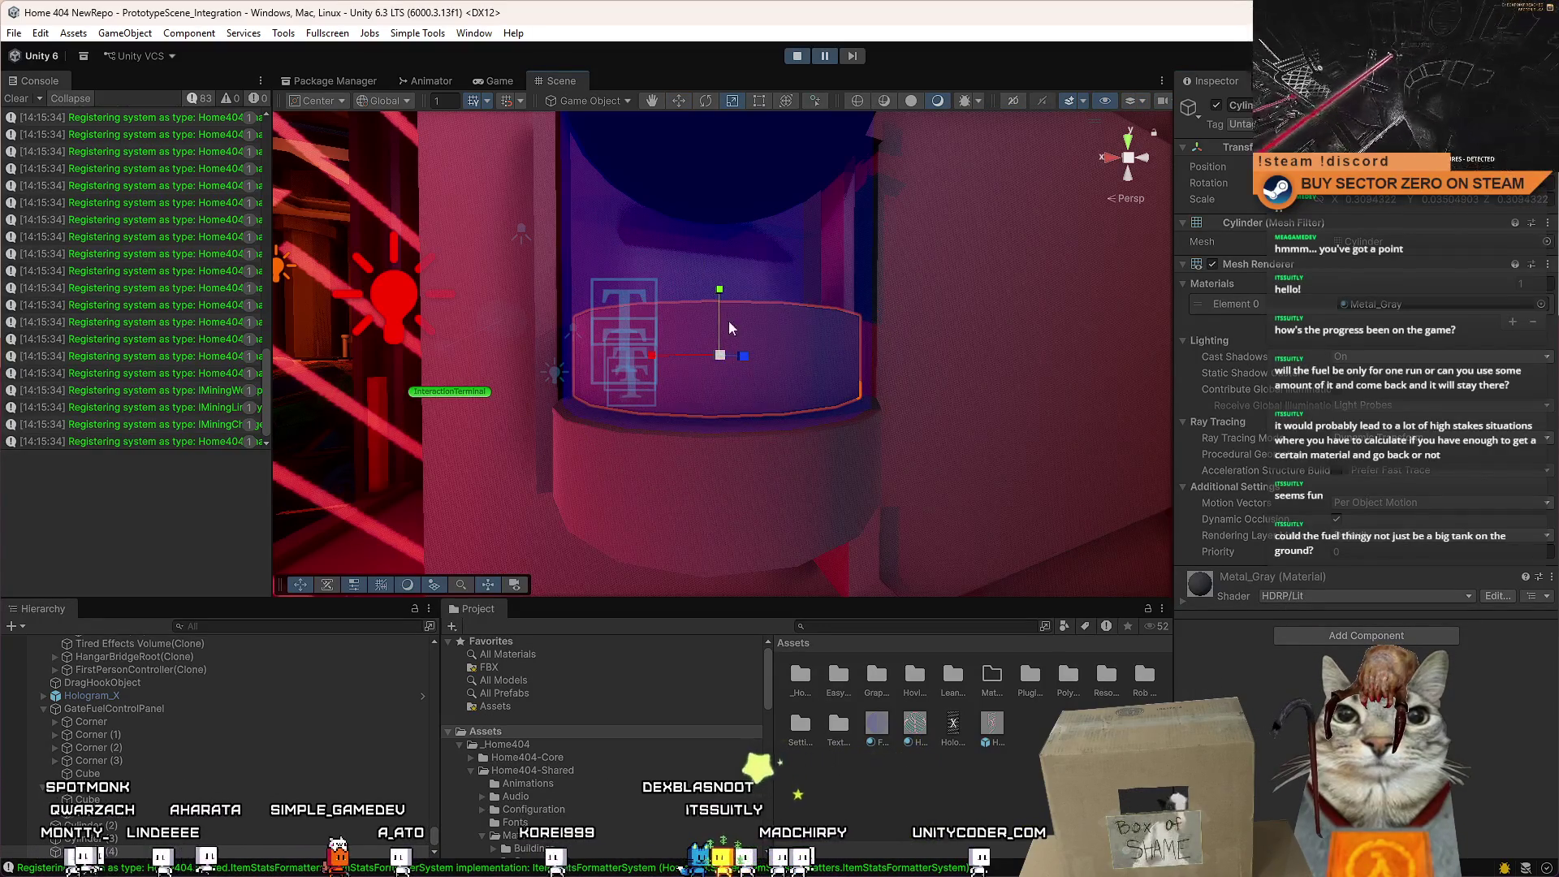
key(w)
key(r)
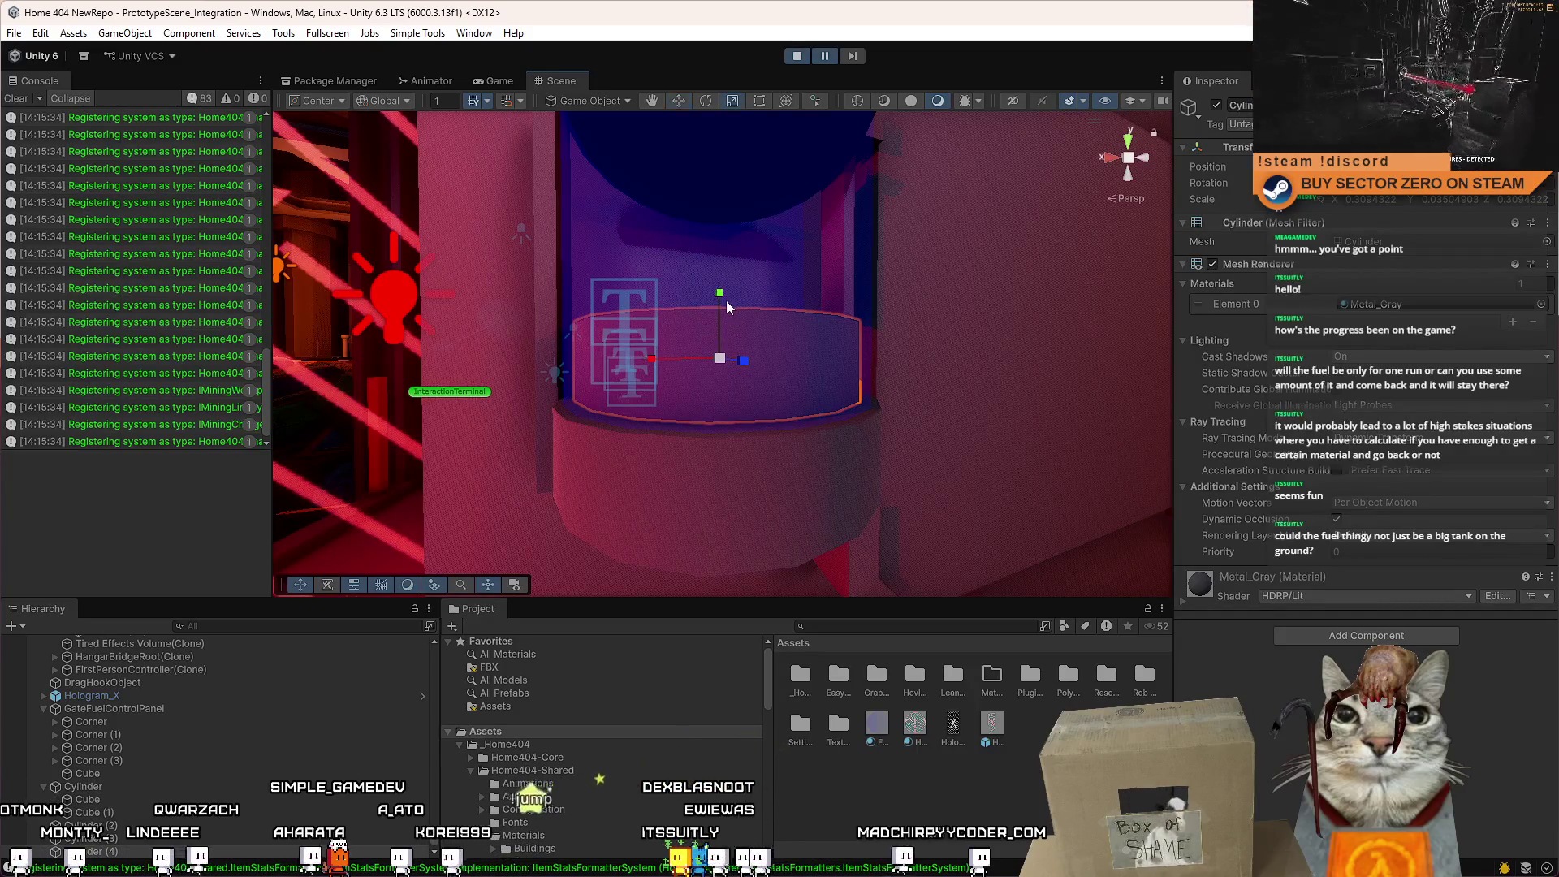
drag(719, 295, 720, 304)
Apply the EH_ChargeGreen material to the ring, found by searching 'gree'.
click(1540, 304)
text(gree)
double_click(723, 356)
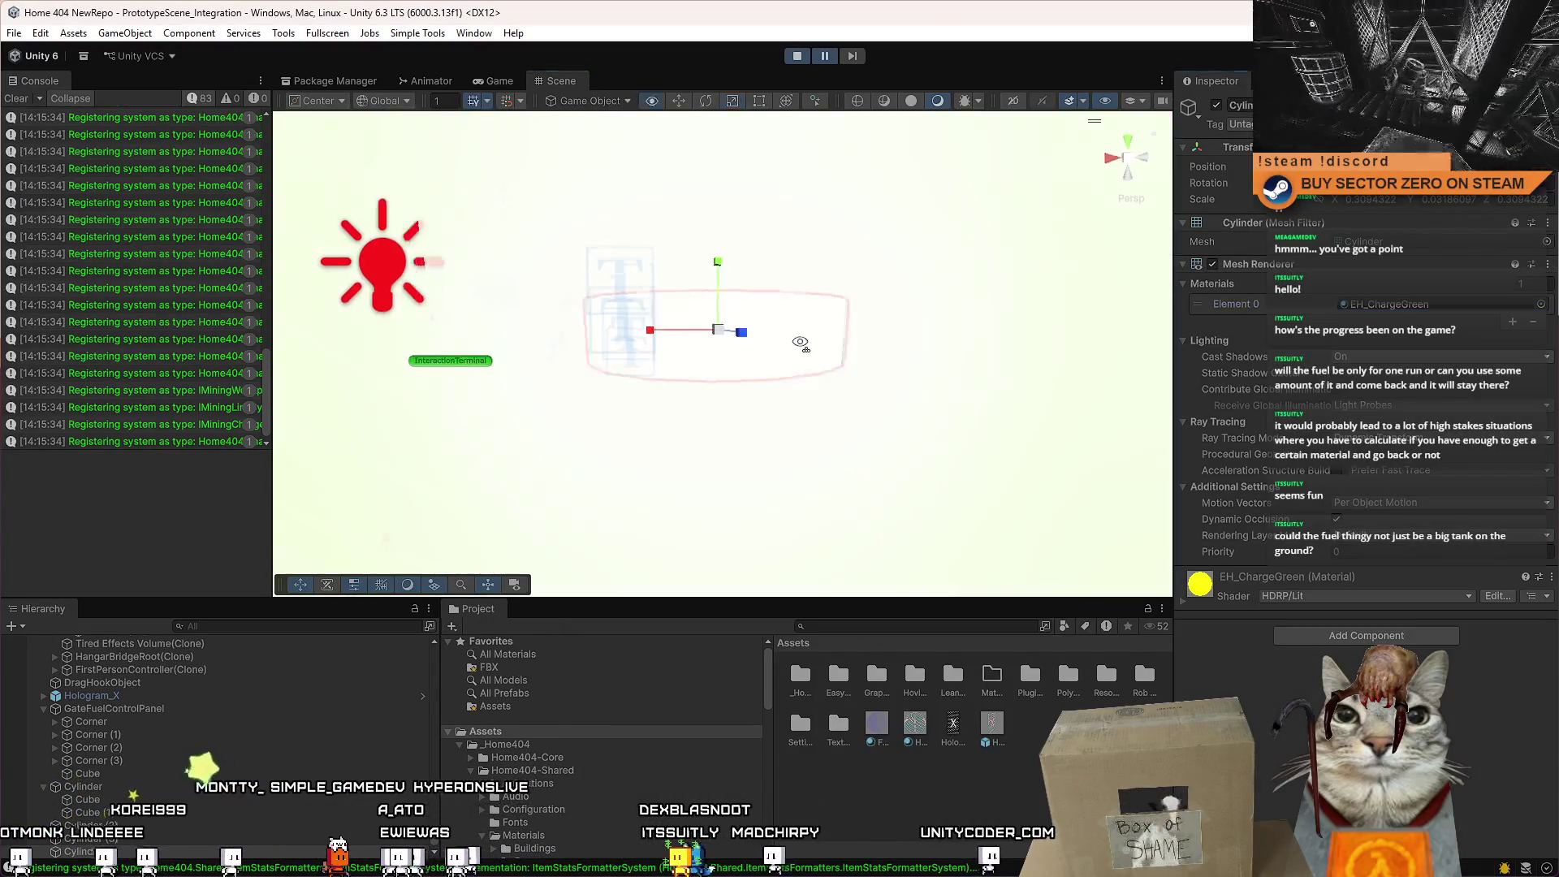
key(f)
mouse_move(802, 349)
mouse_down()
mouse_move(696, 442)
mouse_move(812, 386)
mouse_move(922, 376)
mouse_move(812, 424)
mouse_up()
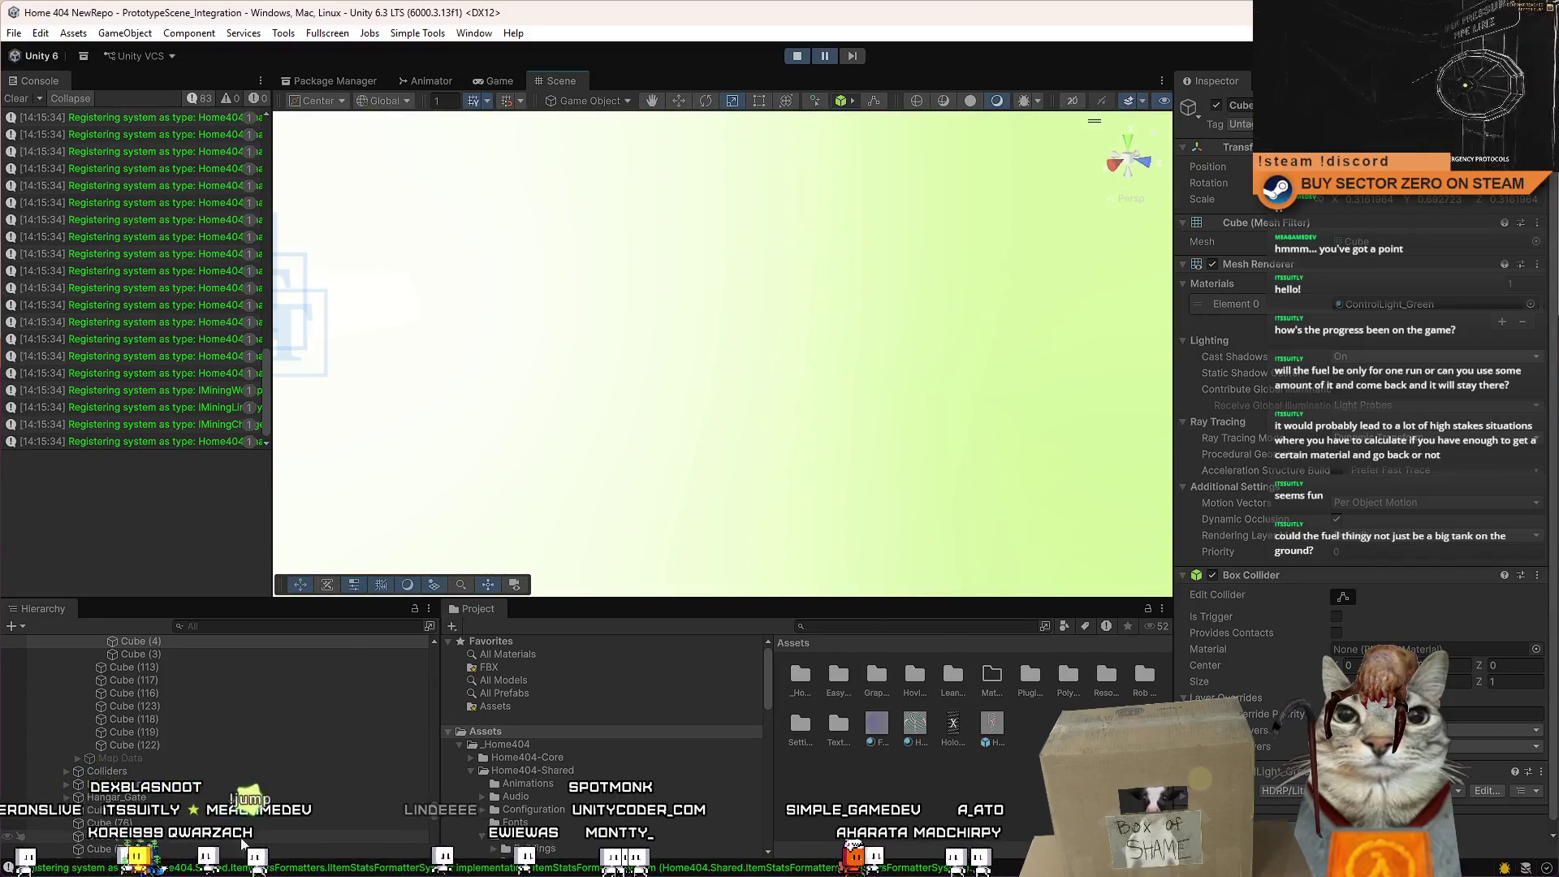
scroll(420, 786, down, 5)
drag(432, 812, 437, 851)
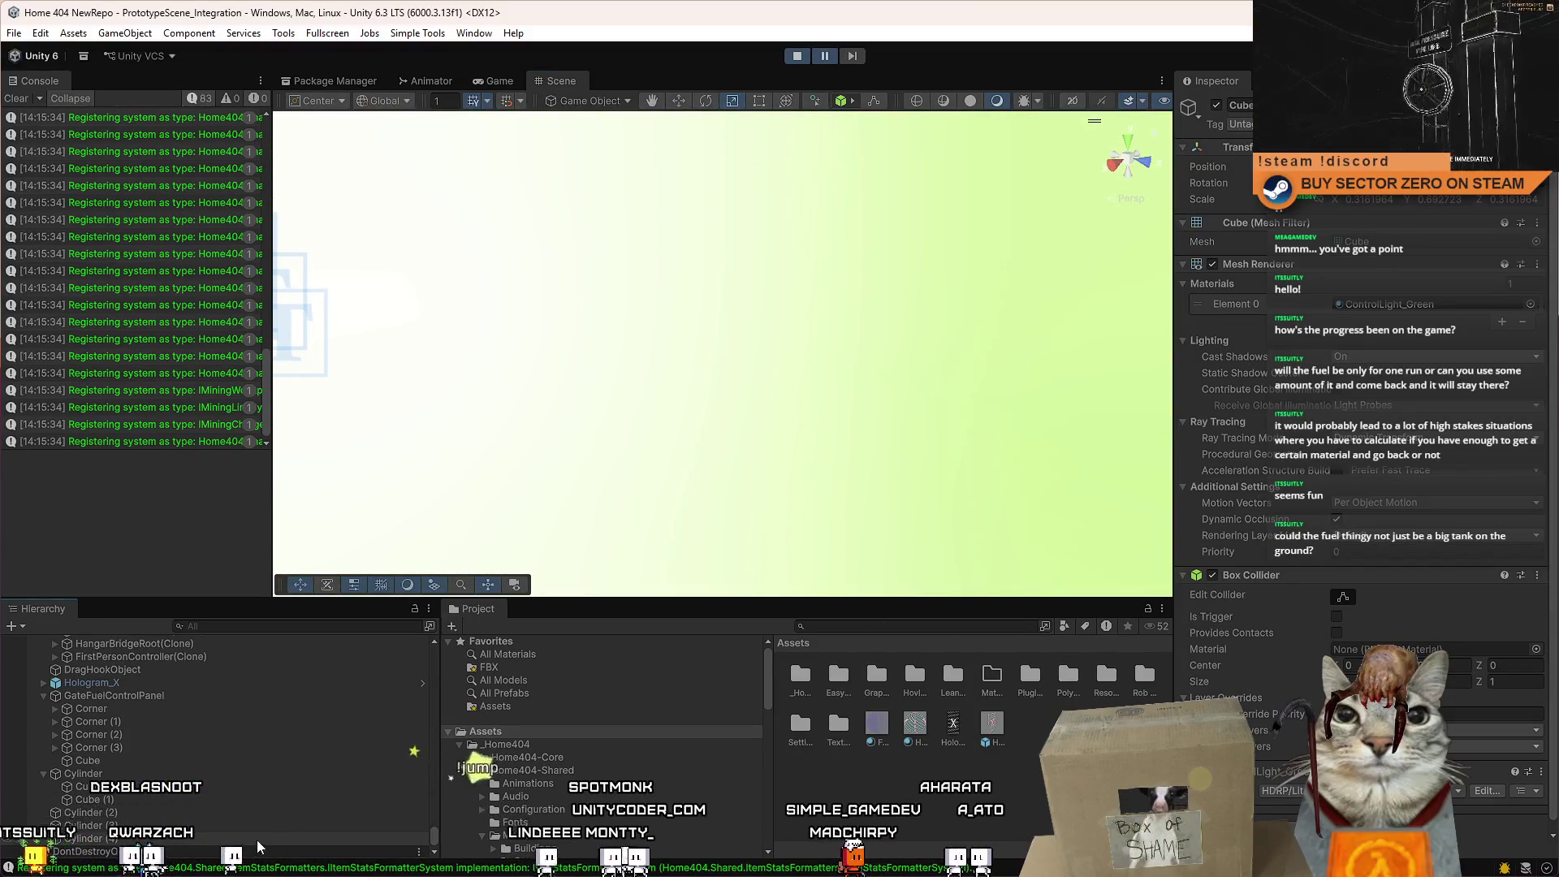
Step through the GateFuelControlPanel's children in the Hierarchy to select Cylinder (4).
double_click(151, 697)
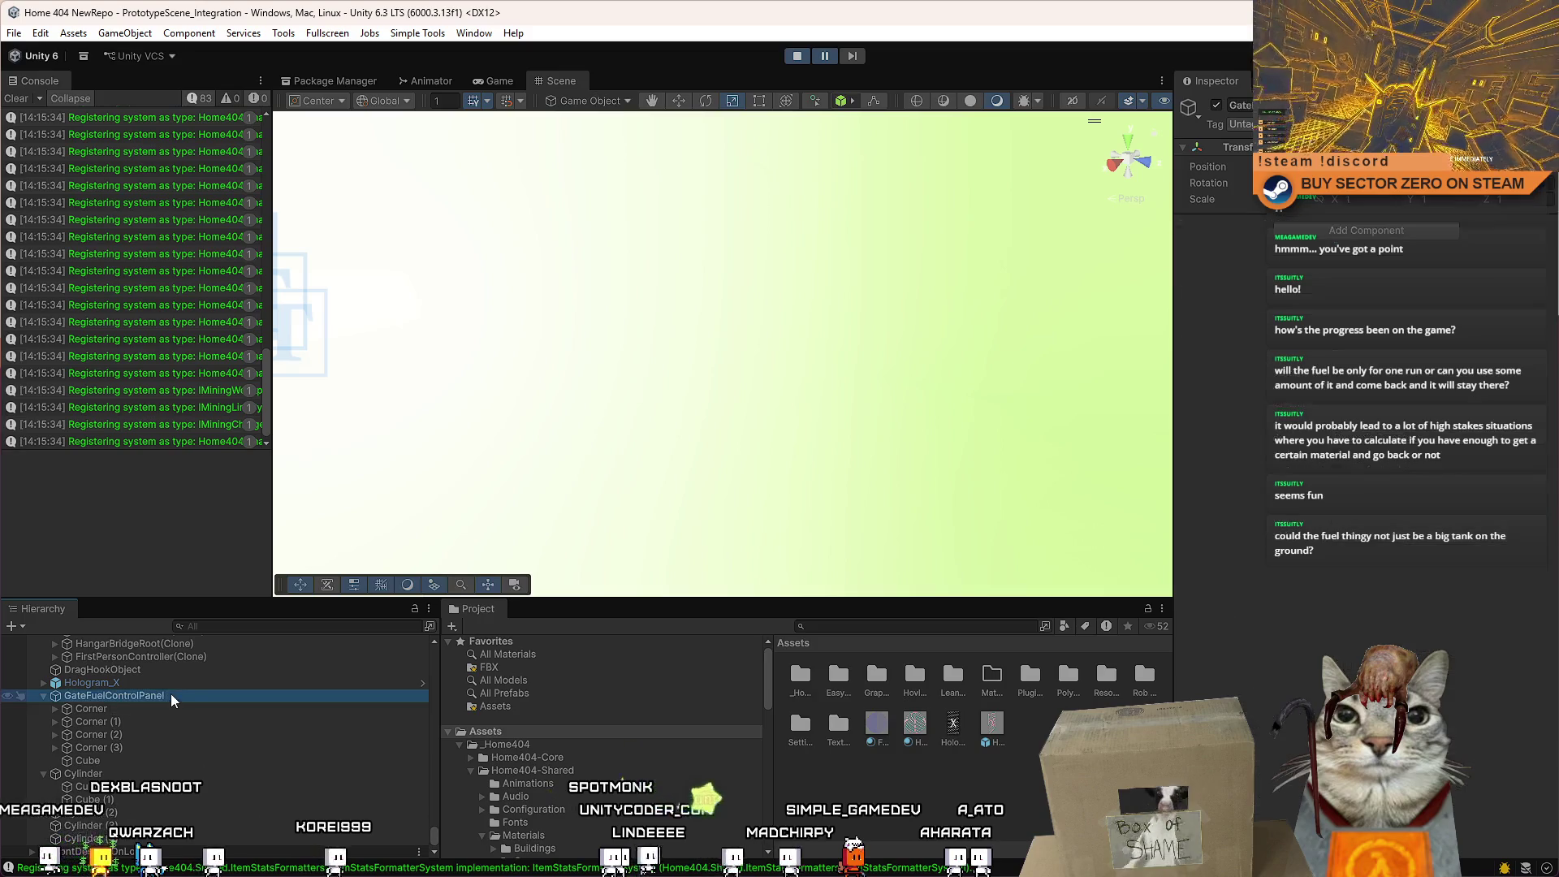
double_click(133, 758)
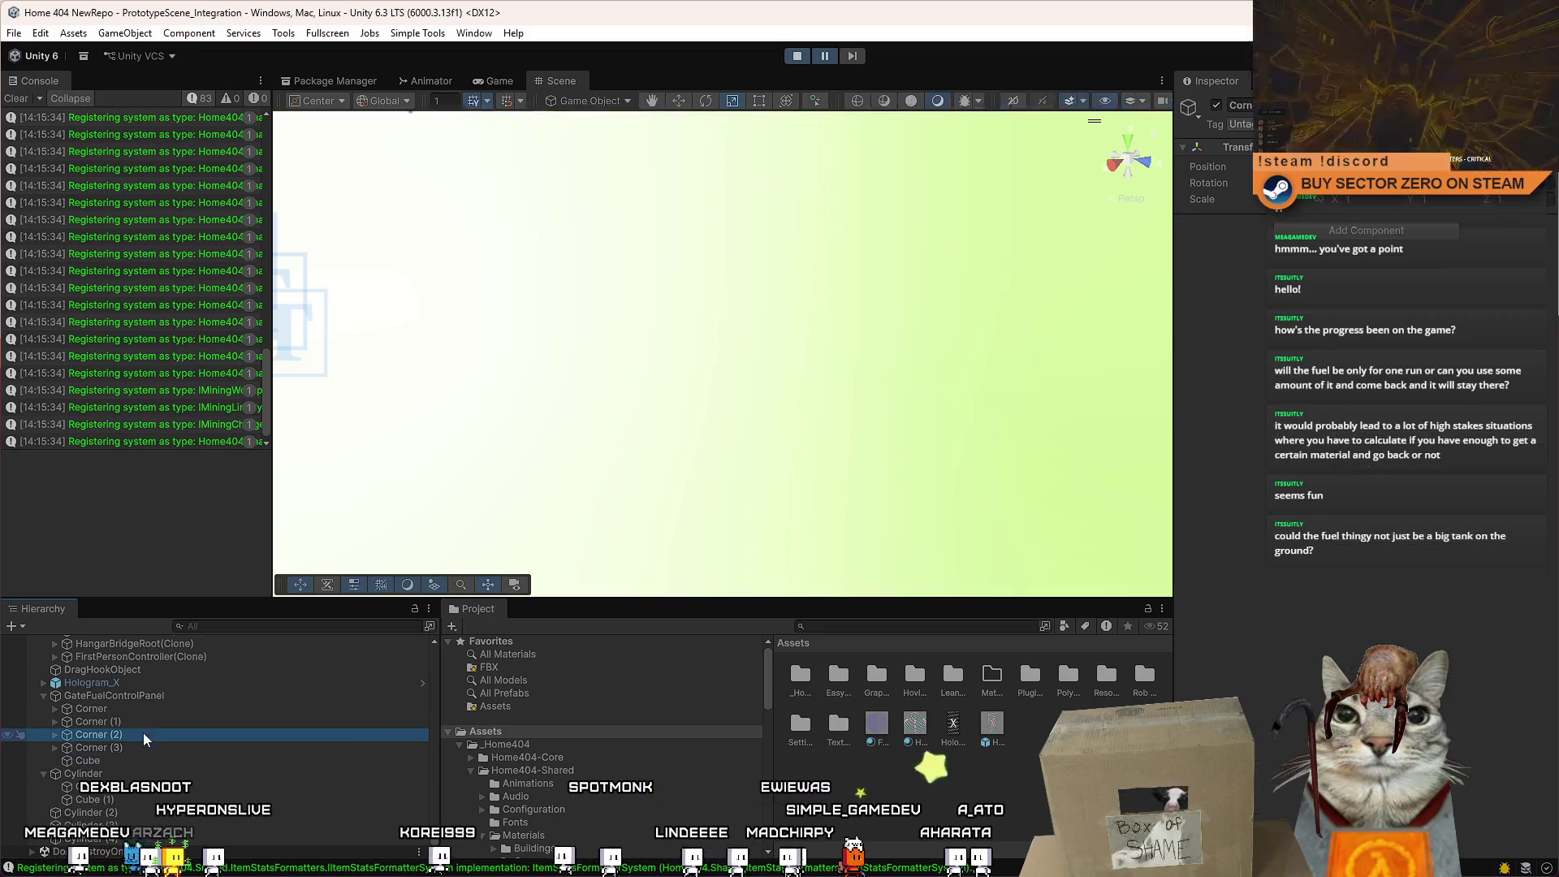
double_click(152, 712)
double_click(118, 768)
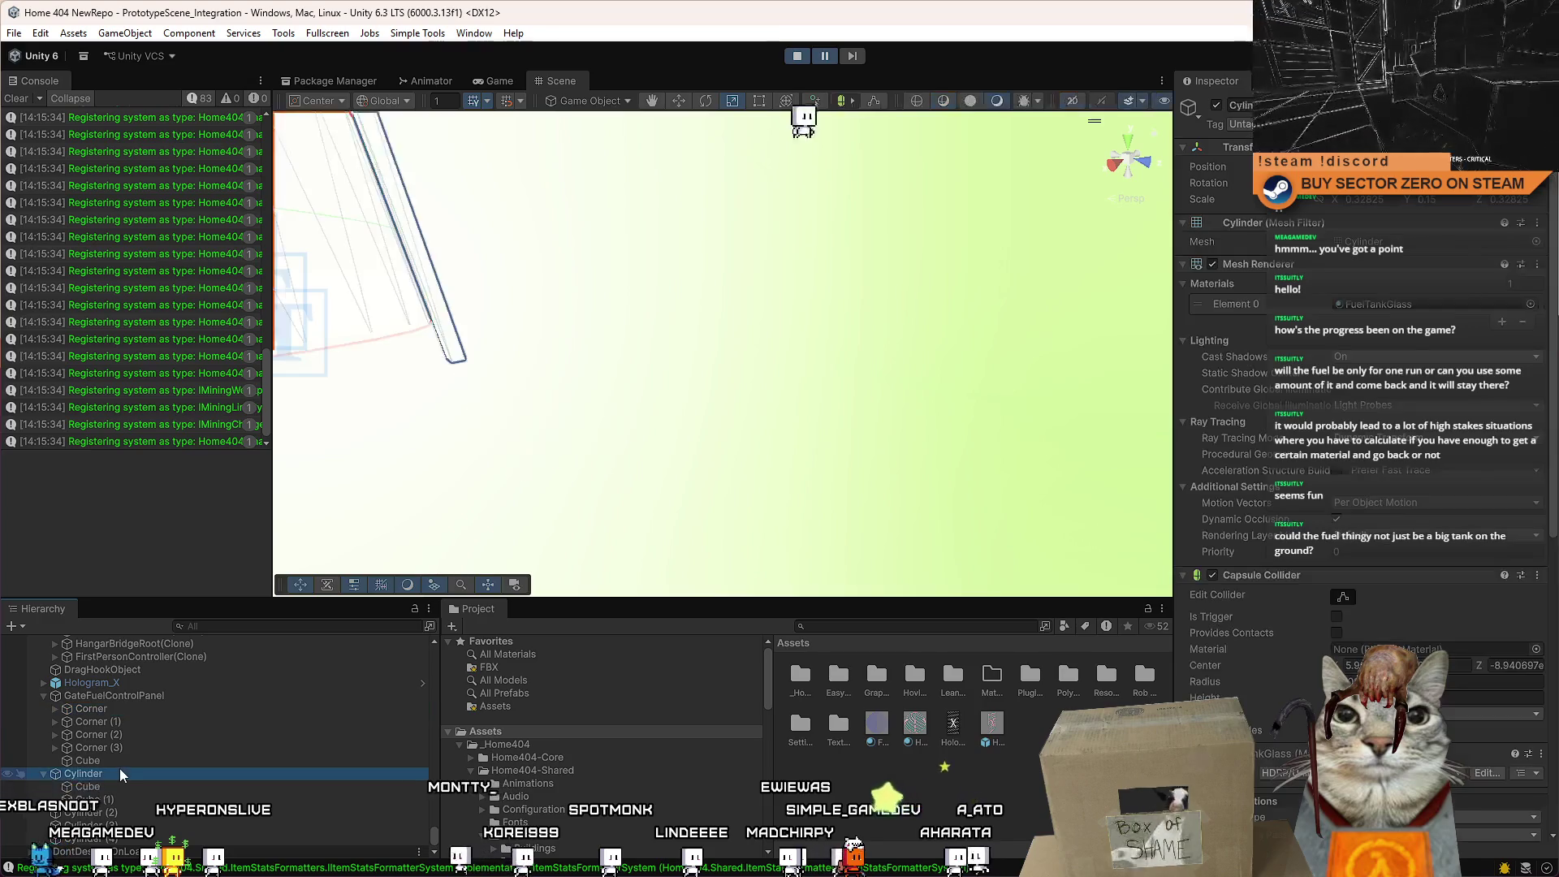
double_click(115, 784)
double_click(129, 802)
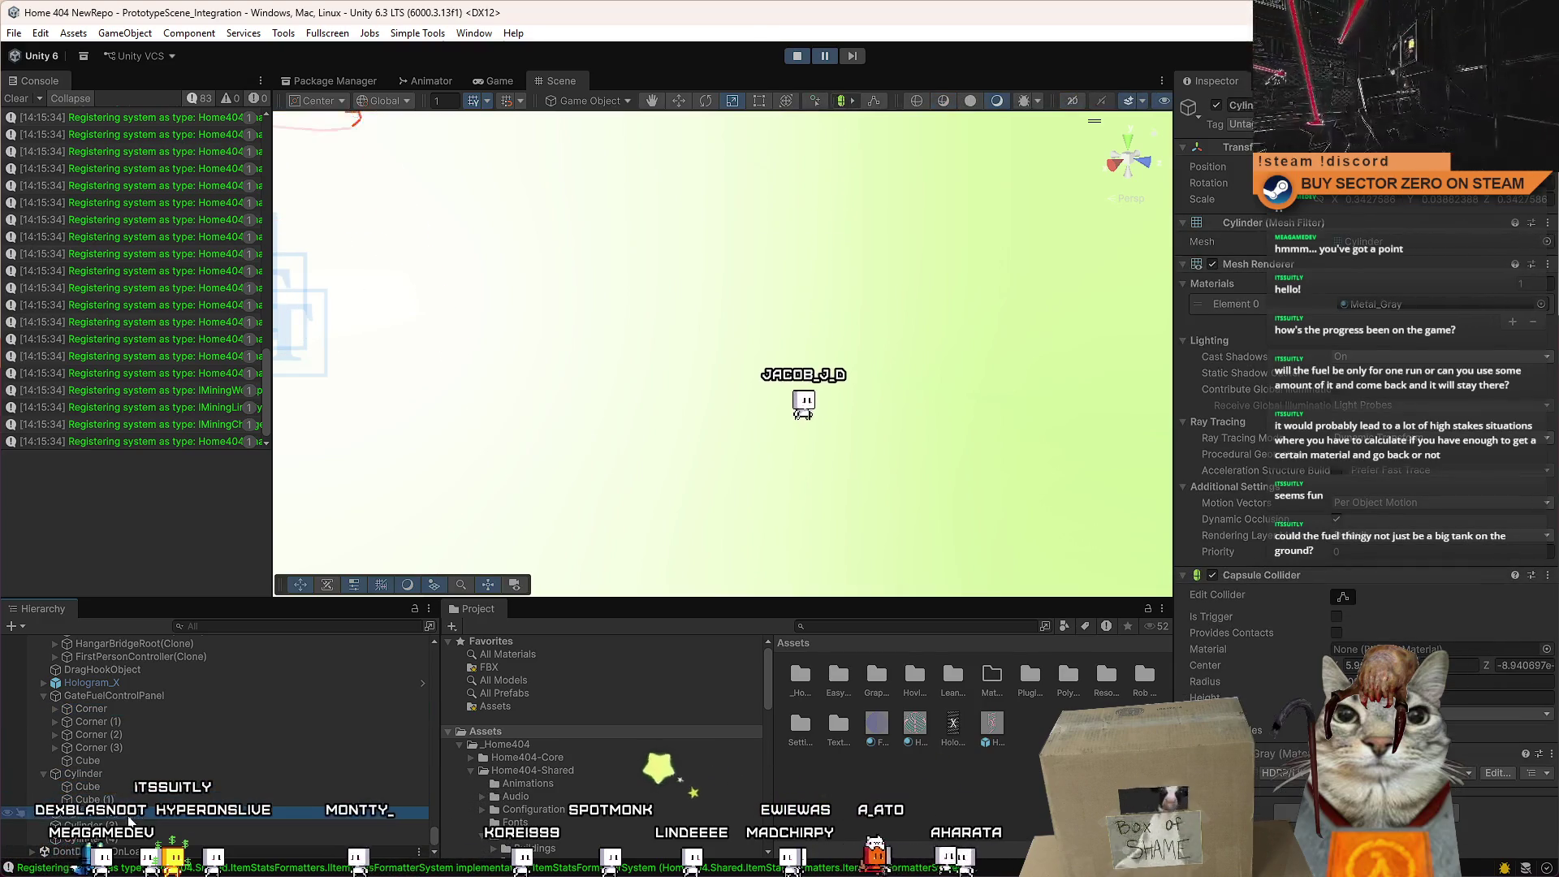
double_click(122, 825)
double_click(193, 841)
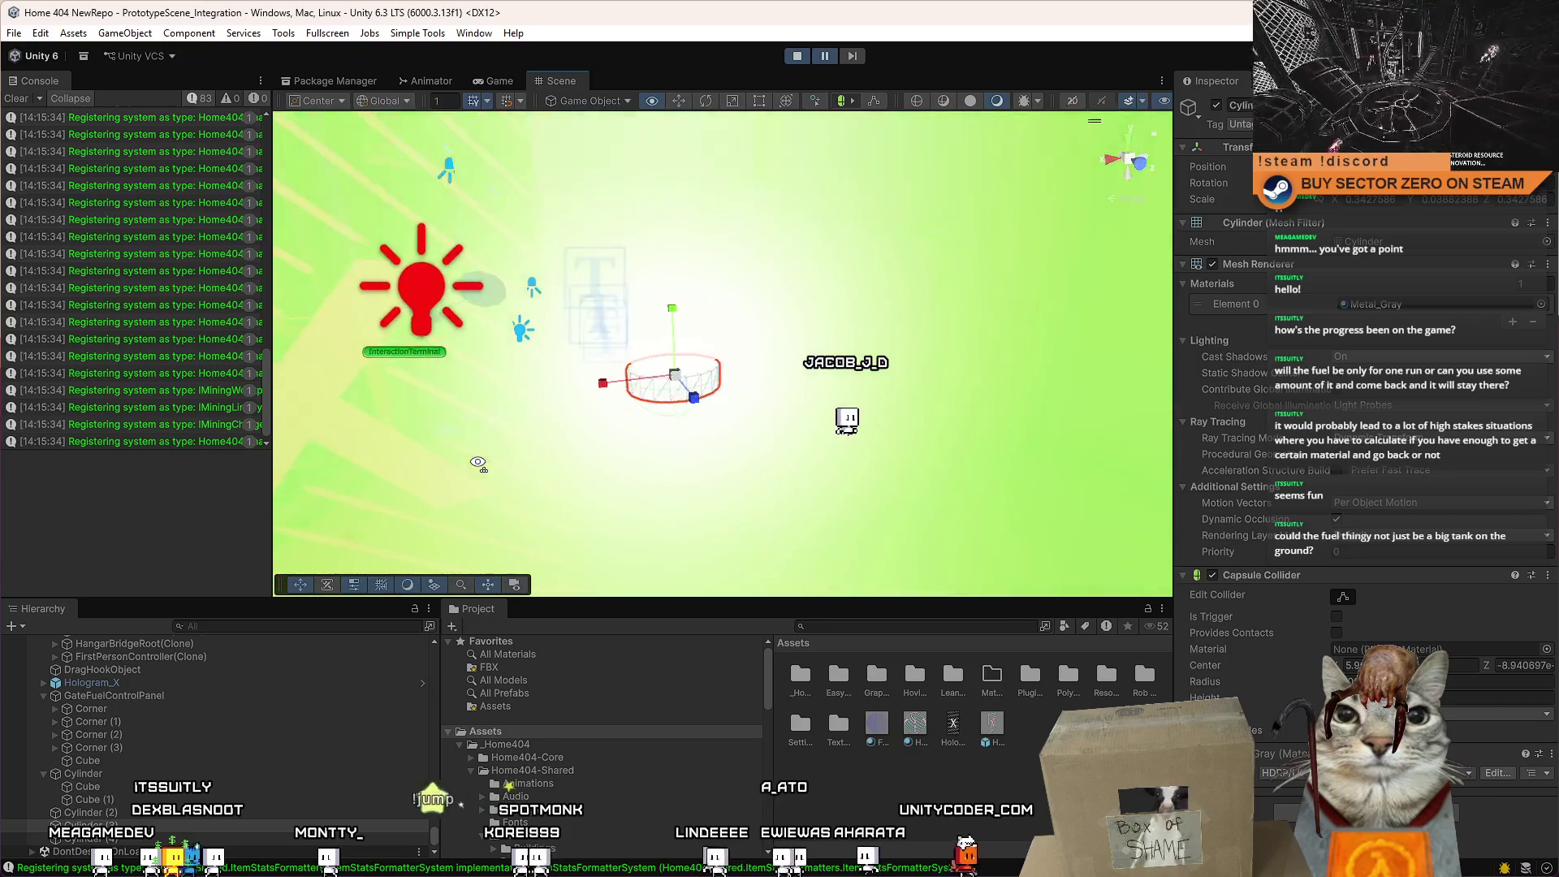
Give Cylinder (4) the ControlLight_Green material, searching 'control ligh'.
click(1540, 304)
text(control ligh)
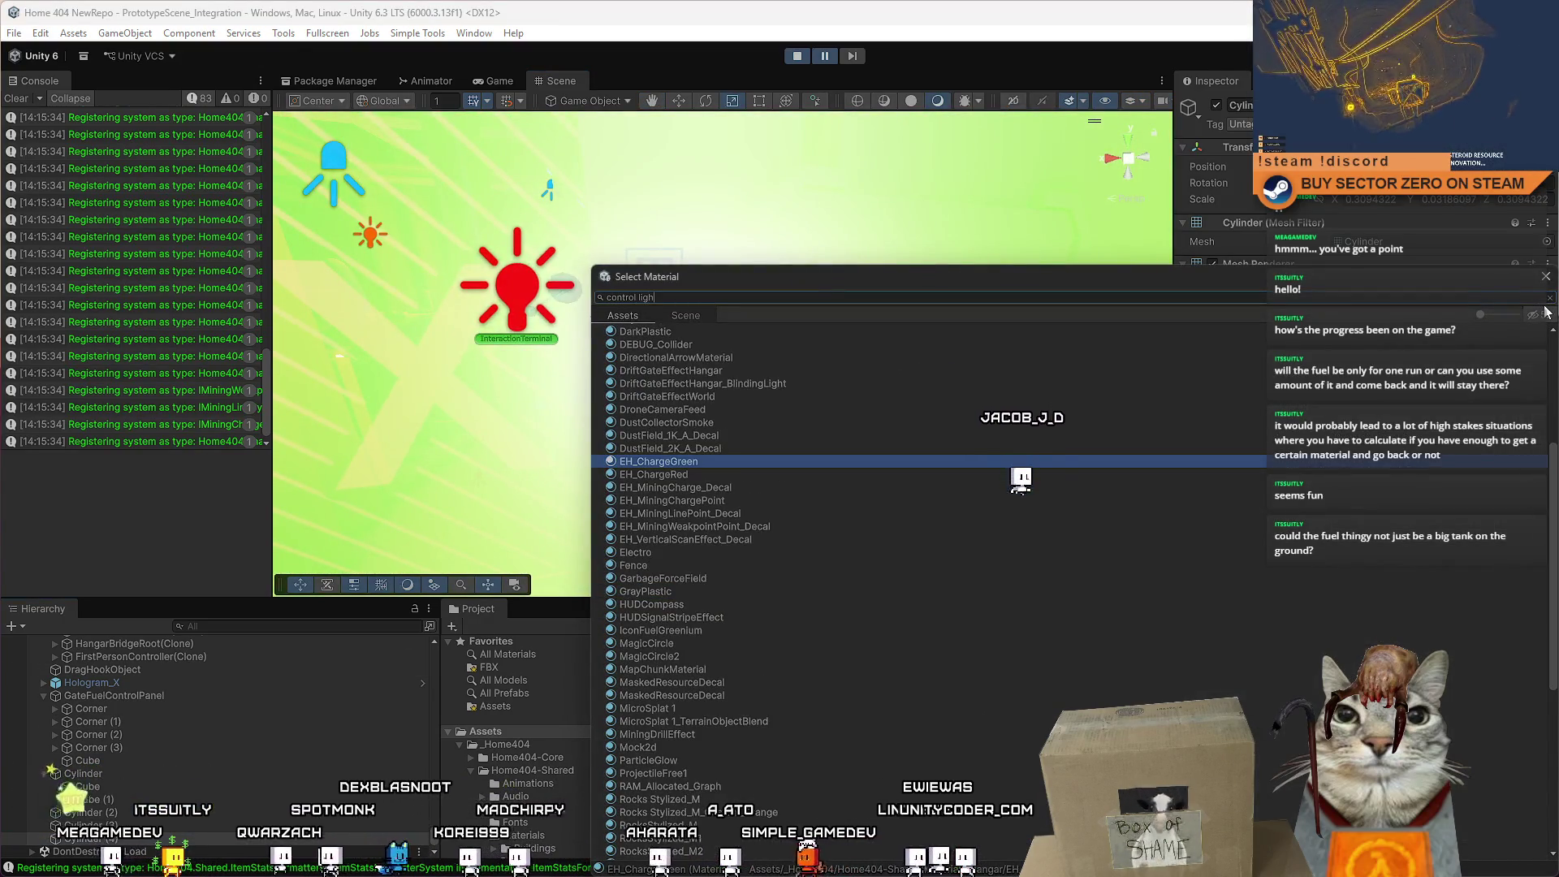
key(Return)
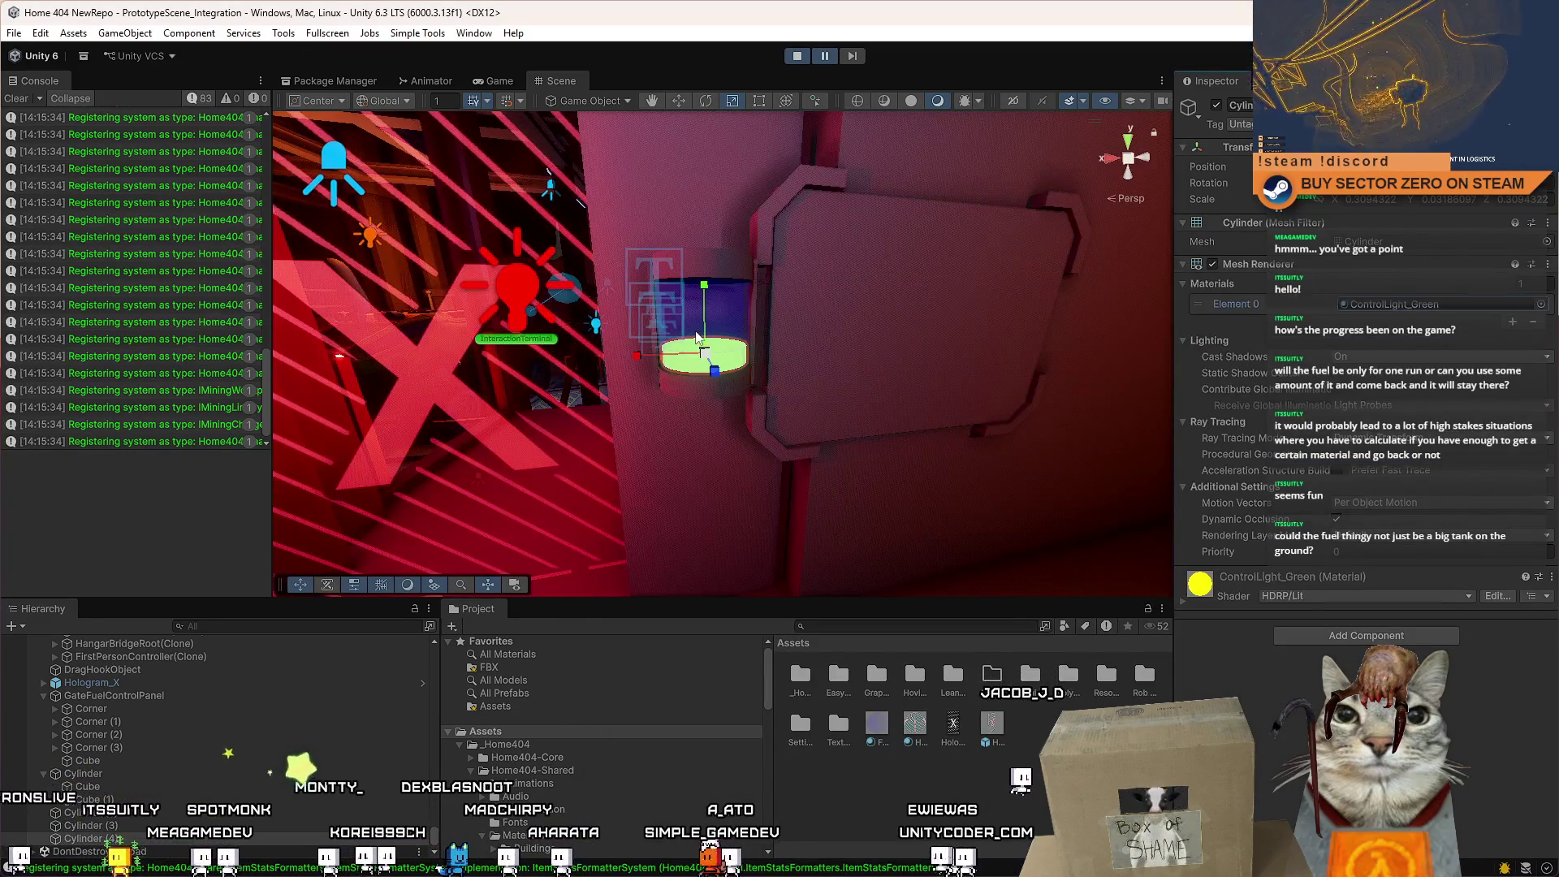
key(f)
mouse_move(696, 337)
mouse_down()
mouse_move(642, 209)
mouse_move(682, 334)
mouse_move(763, 358)
mouse_move(766, 276)
mouse_move(694, 296)
mouse_up()
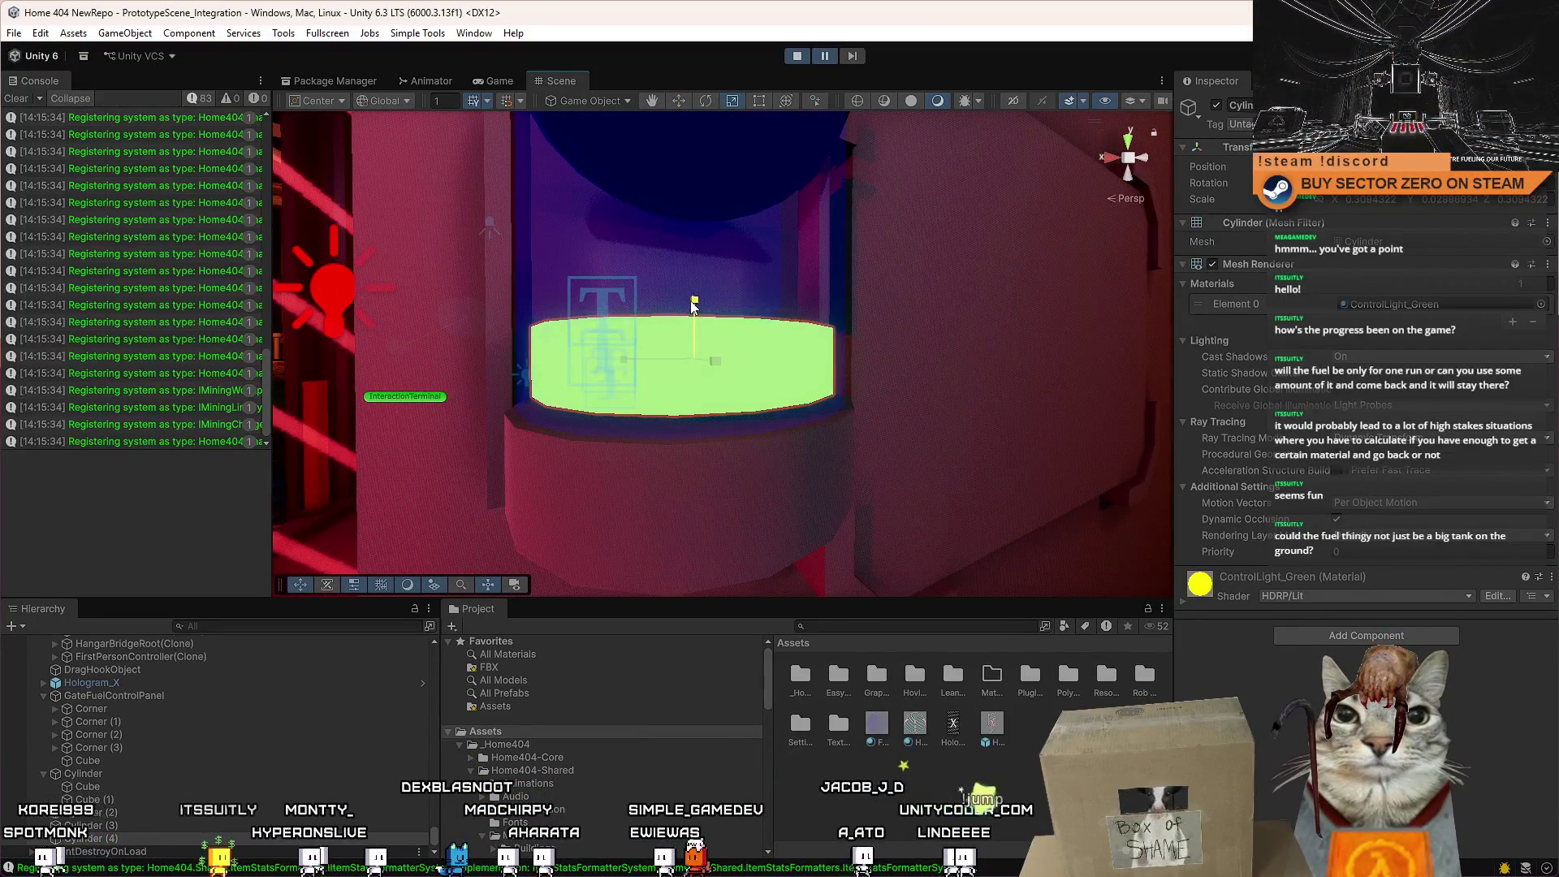
scroll(693, 304, down, 5)
scroll(801, 310, up, 3)
Orbit and zoom around the green cylinder to check it beside the door.
key(w)
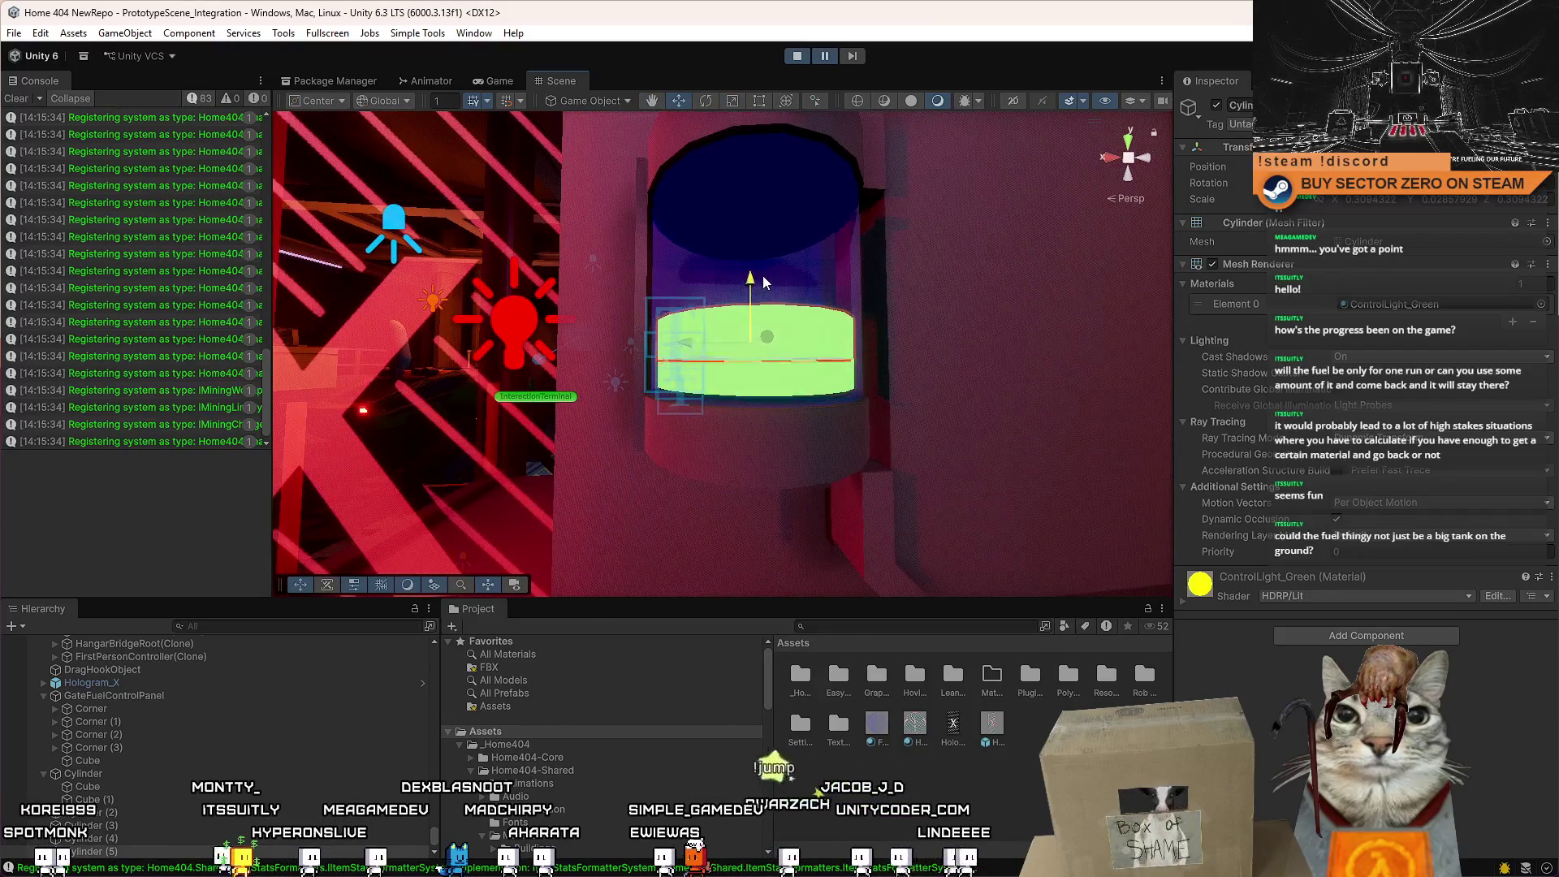
scroll(772, 266, down, 4)
scroll(720, 252, up, 5)
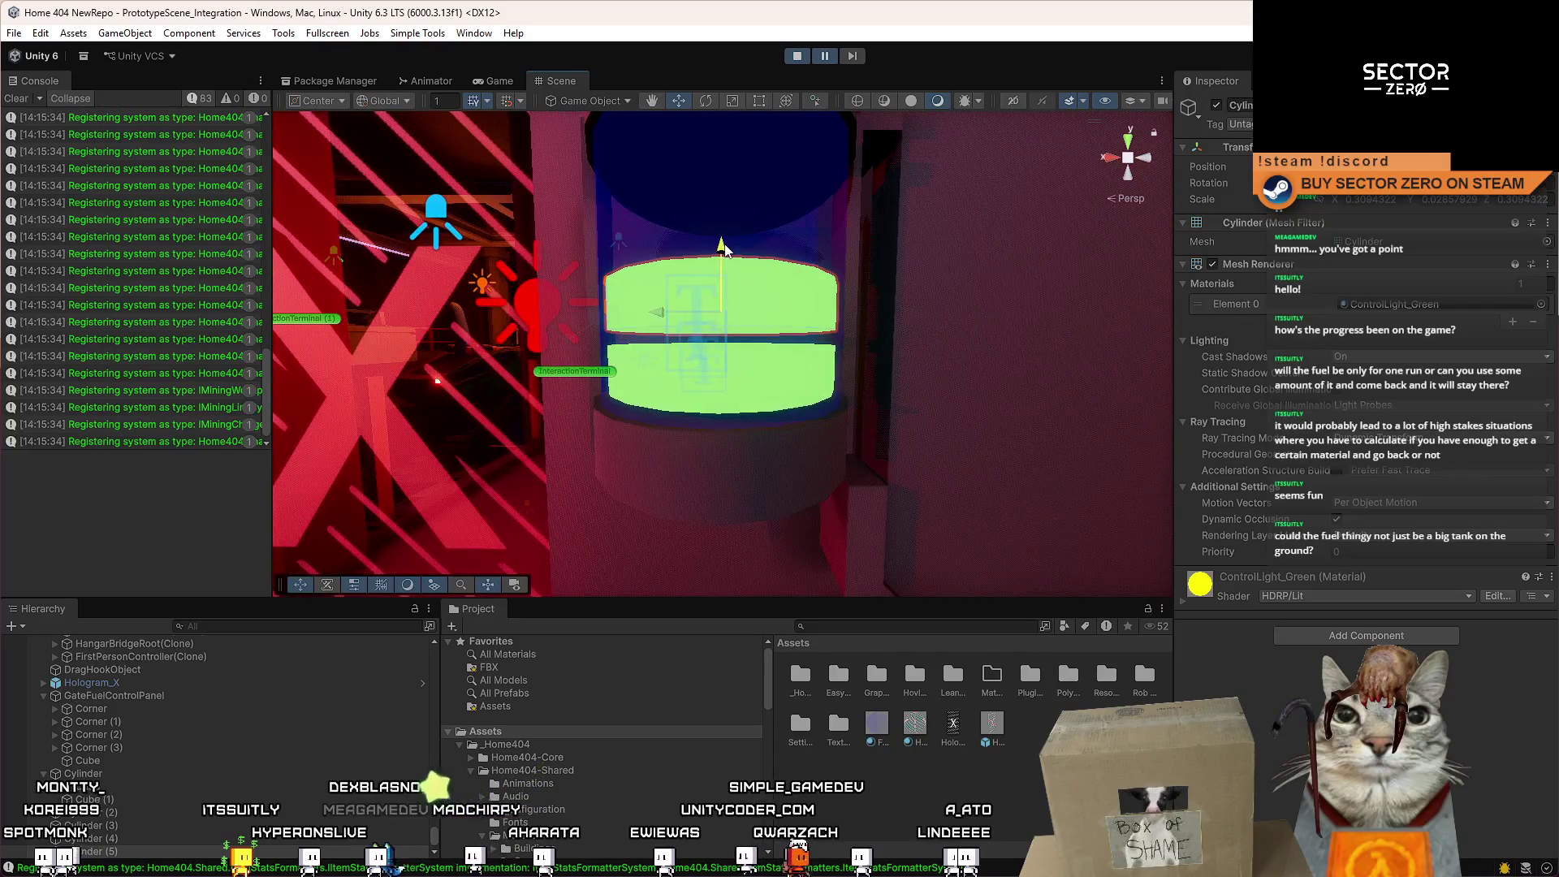
scroll(724, 243, down, 4)
alt+drag(725, 243, 714, 276)
scroll(718, 288, up, 3)
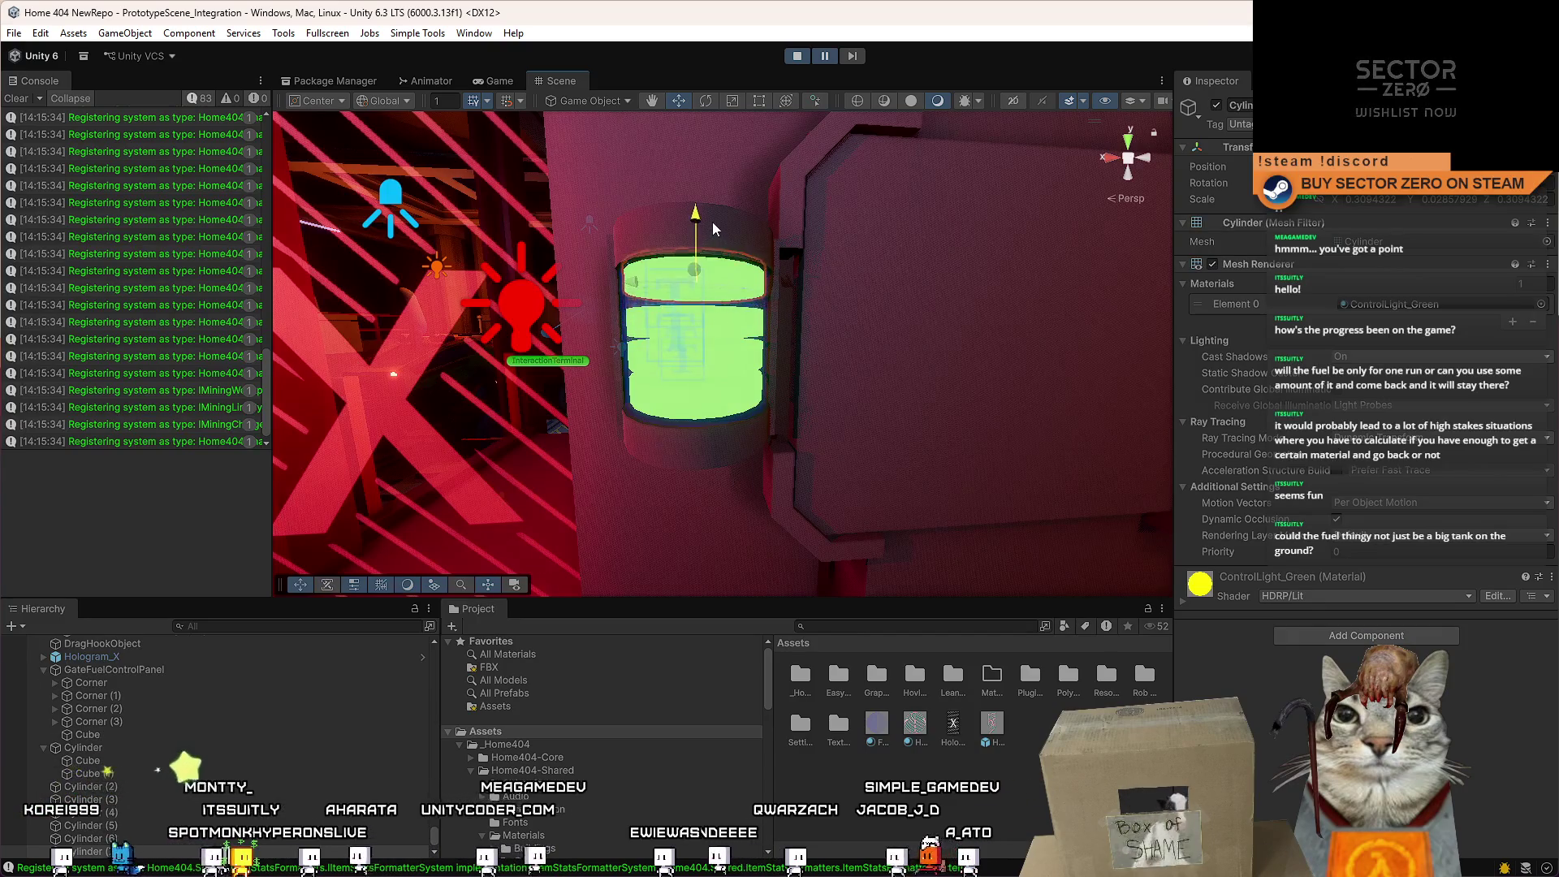
scroll(706, 232, down, 4)
alt+drag(707, 232, 745, 248)
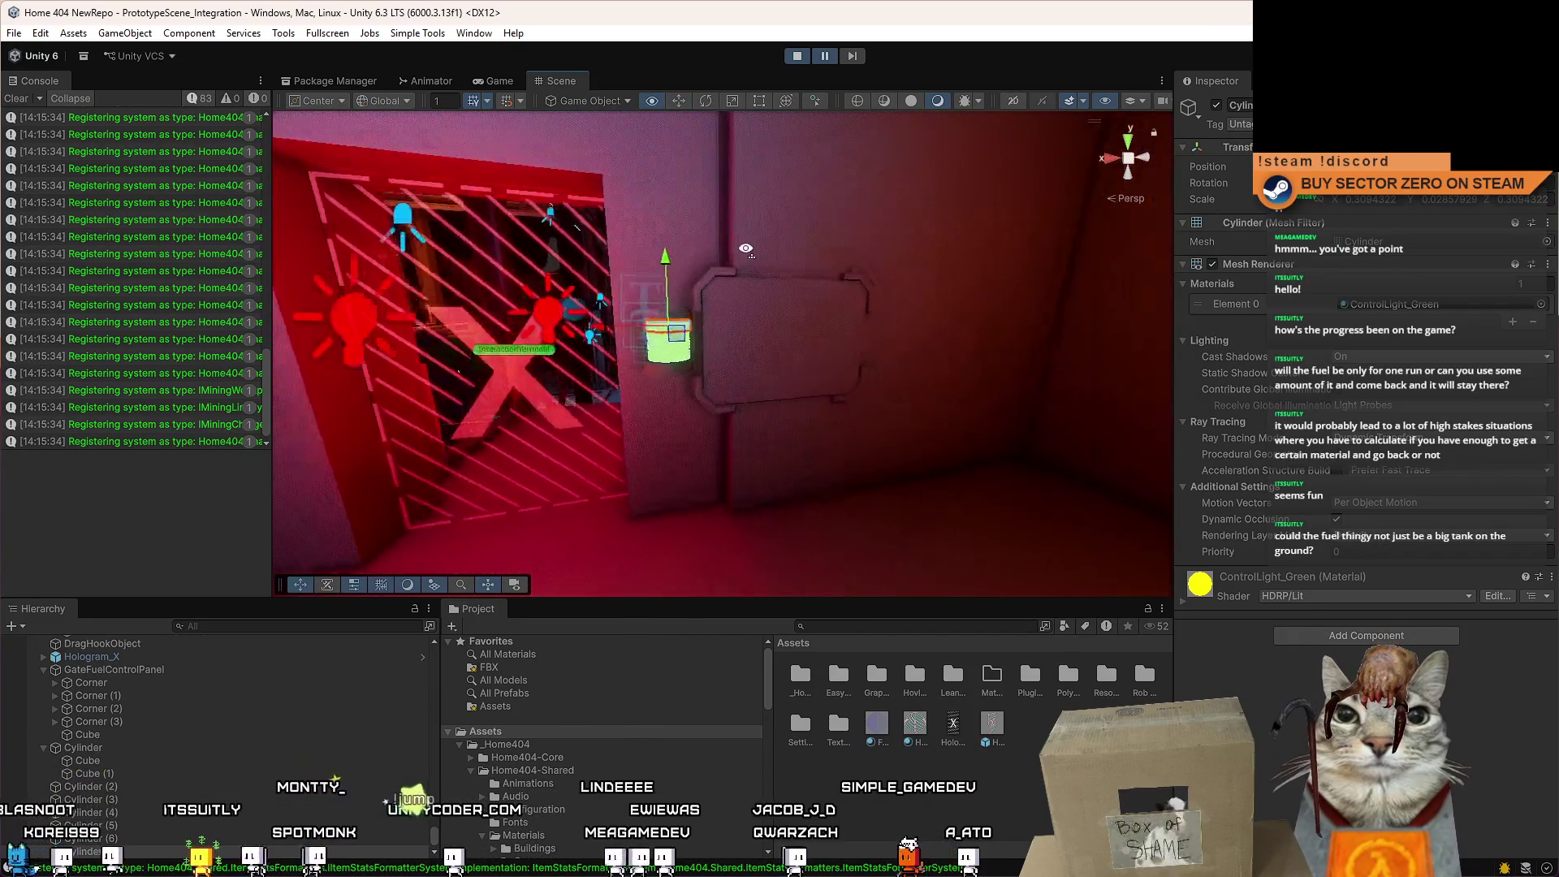
scroll(745, 249, up, 3)
scroll(811, 431, down, 3)
drag(811, 430, 859, 368)
scroll(859, 369, up, 3)
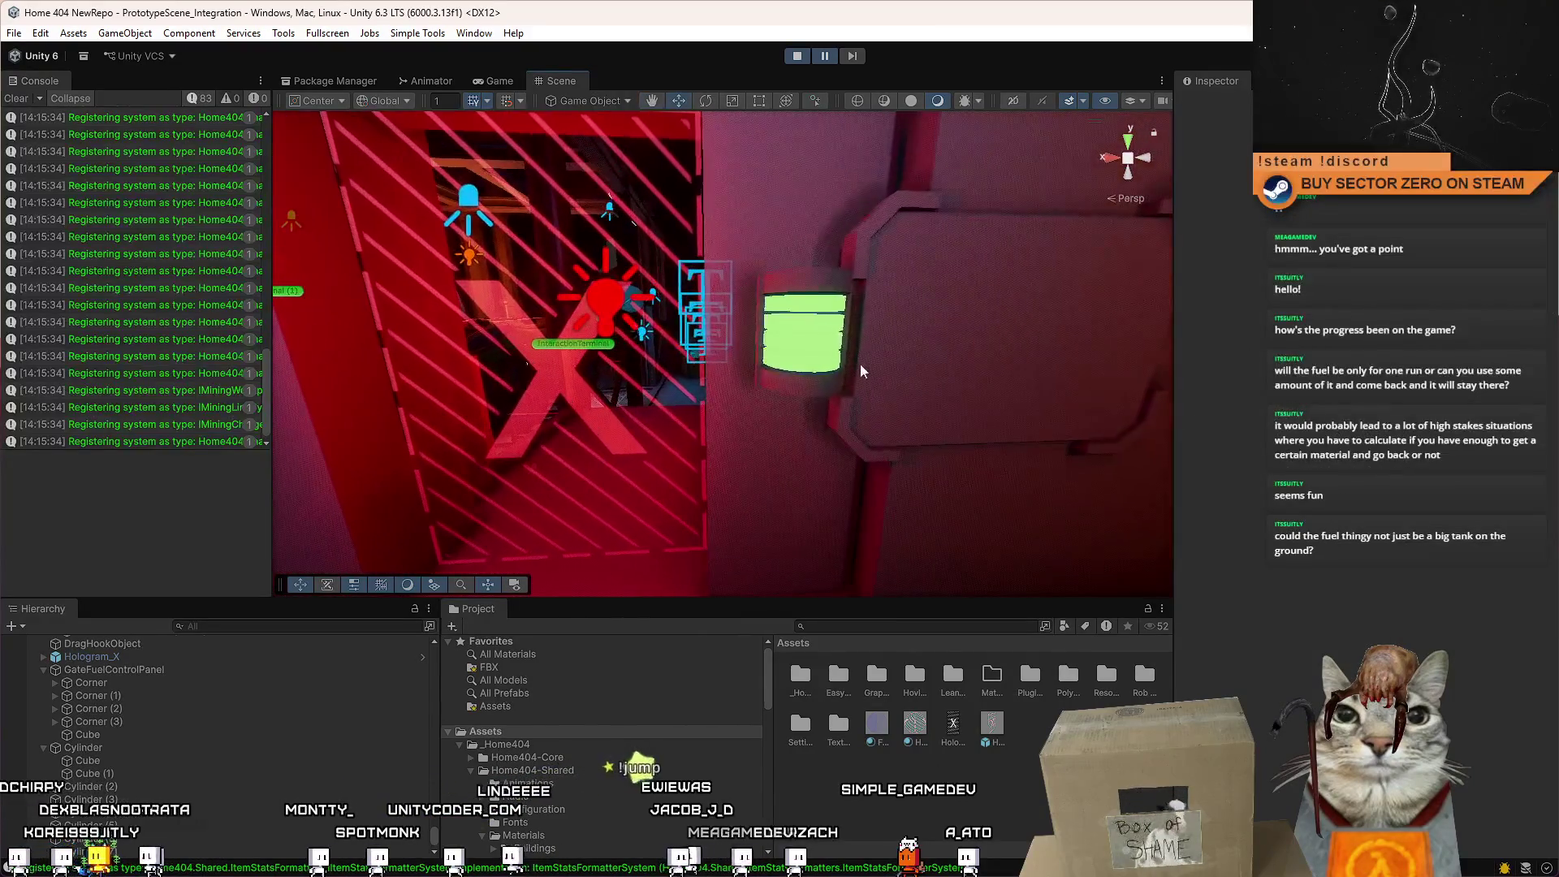
click(499, 81)
Play-test by walking up to the green panel and back, then return to the Scene view.
click(909, 174)
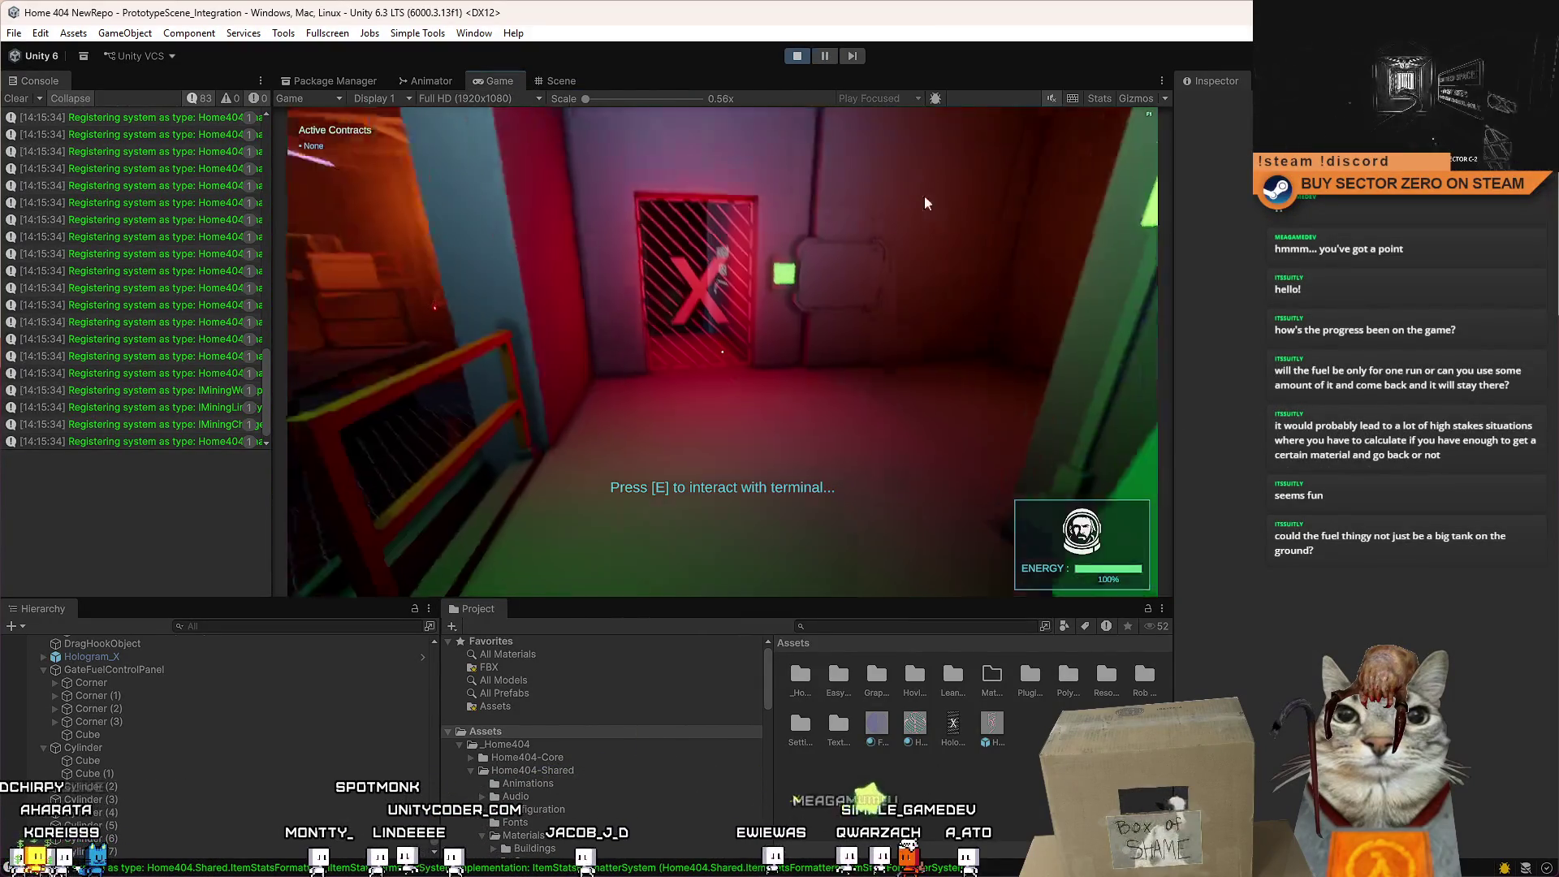
key(w)
key(s)
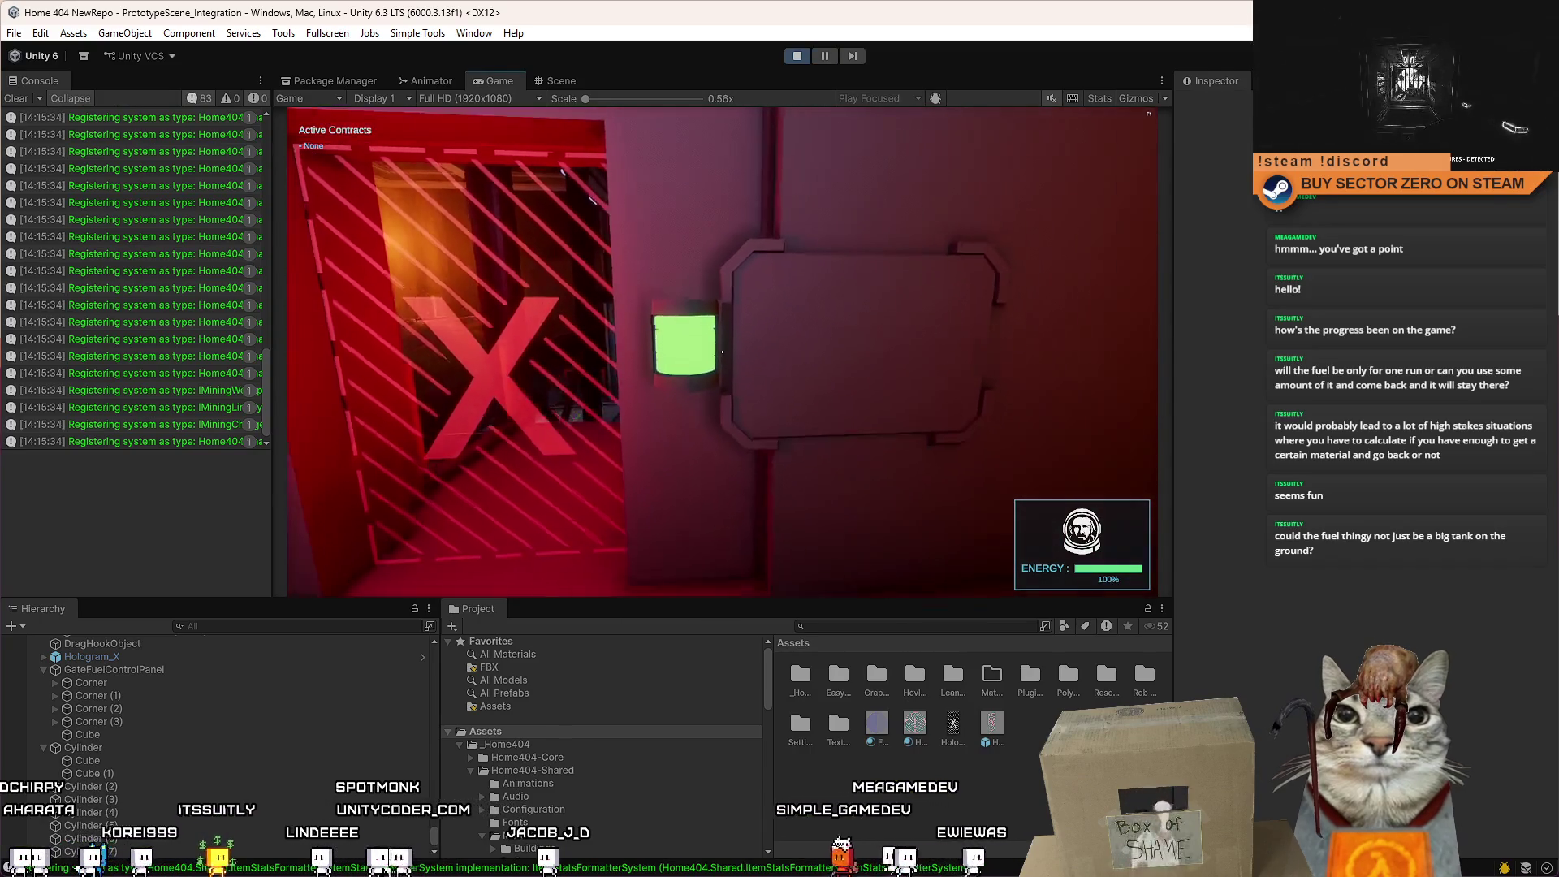
key(Escape)
key(ctrl+1)
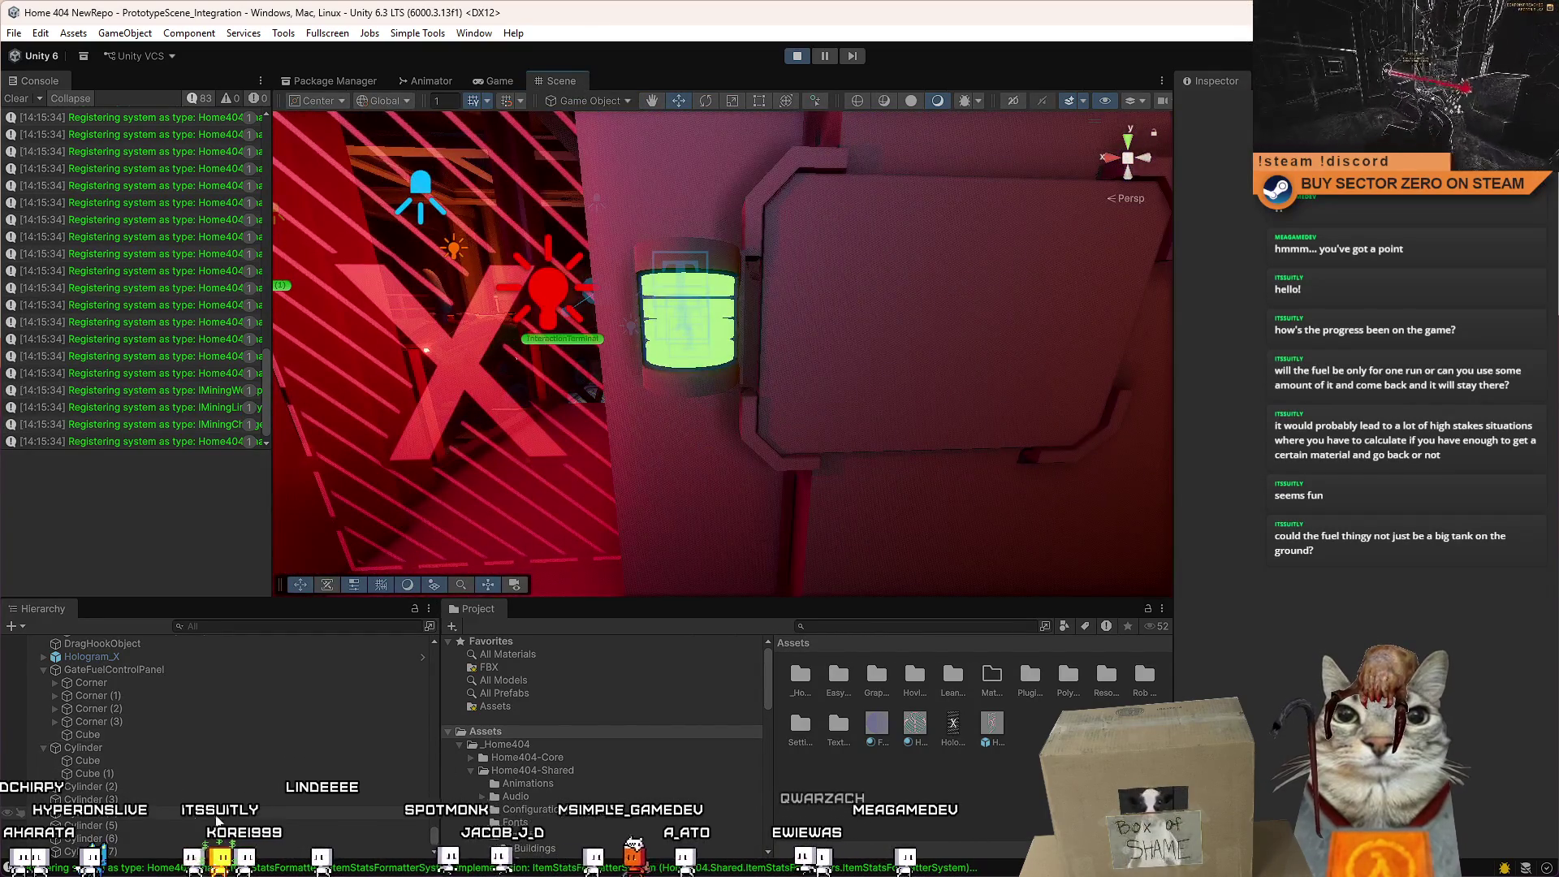
Select Cylinders (4) through (7) and set their Y scale to 0.02.
click(142, 811)
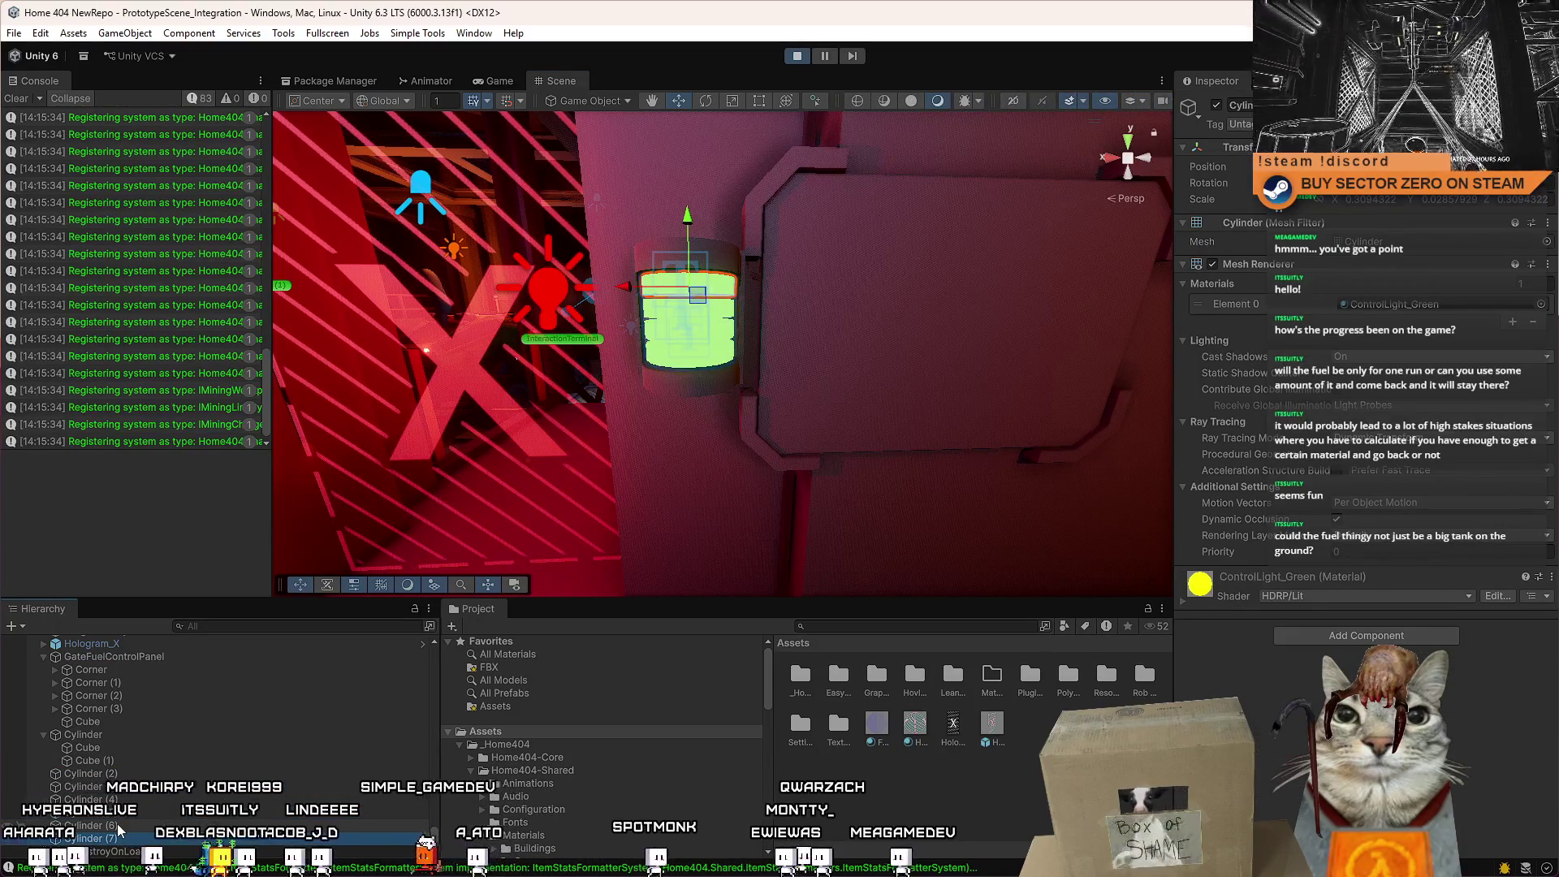
click(124, 810)
click(130, 796)
shift+click(116, 840)
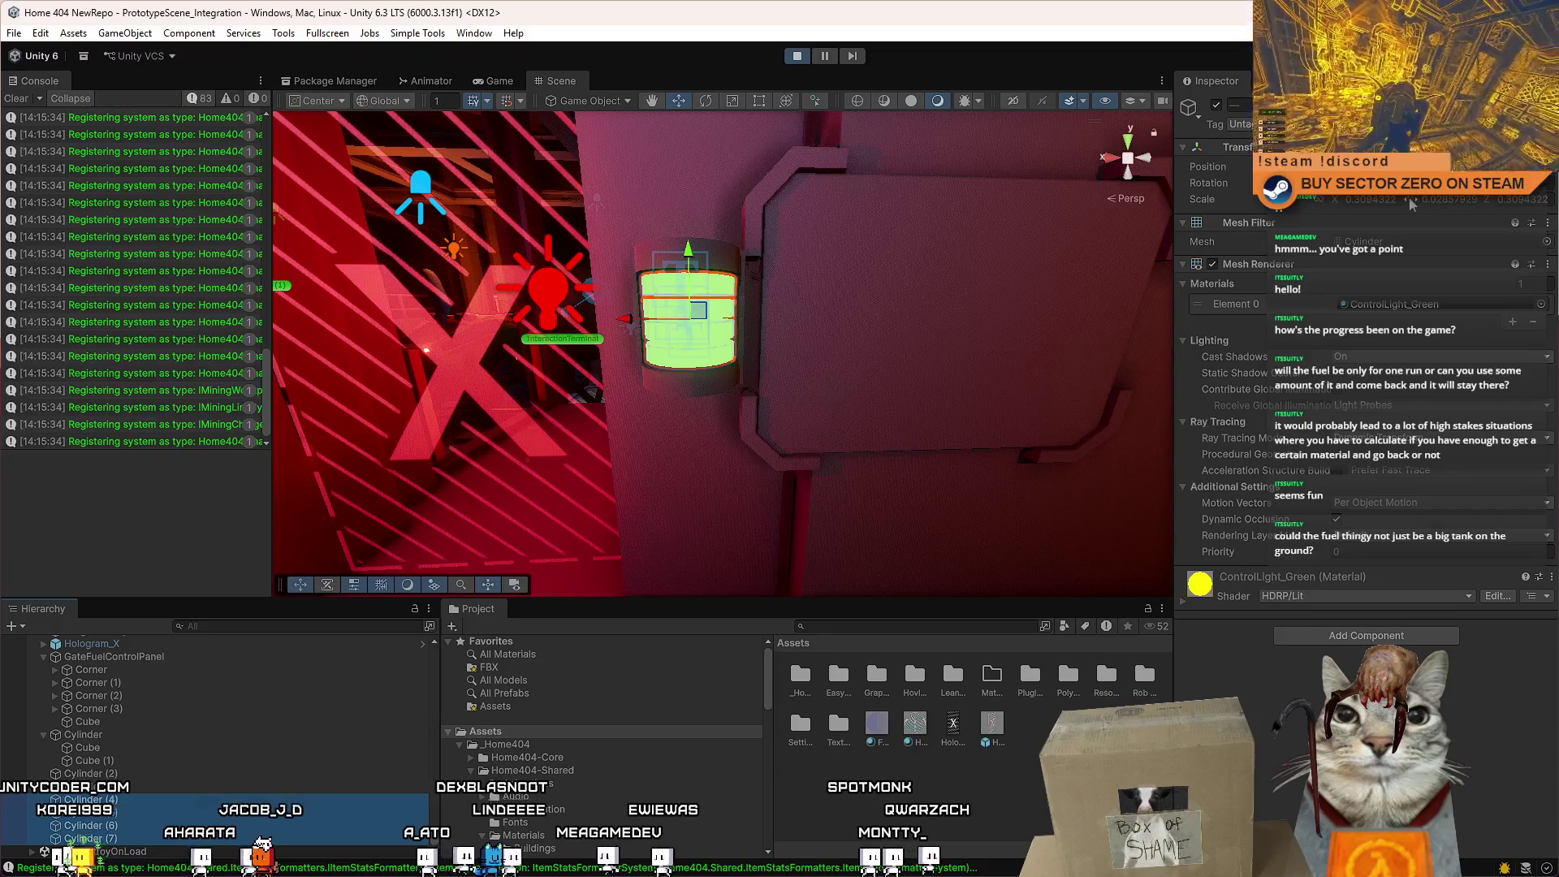
drag(1410, 198, 1404, 201)
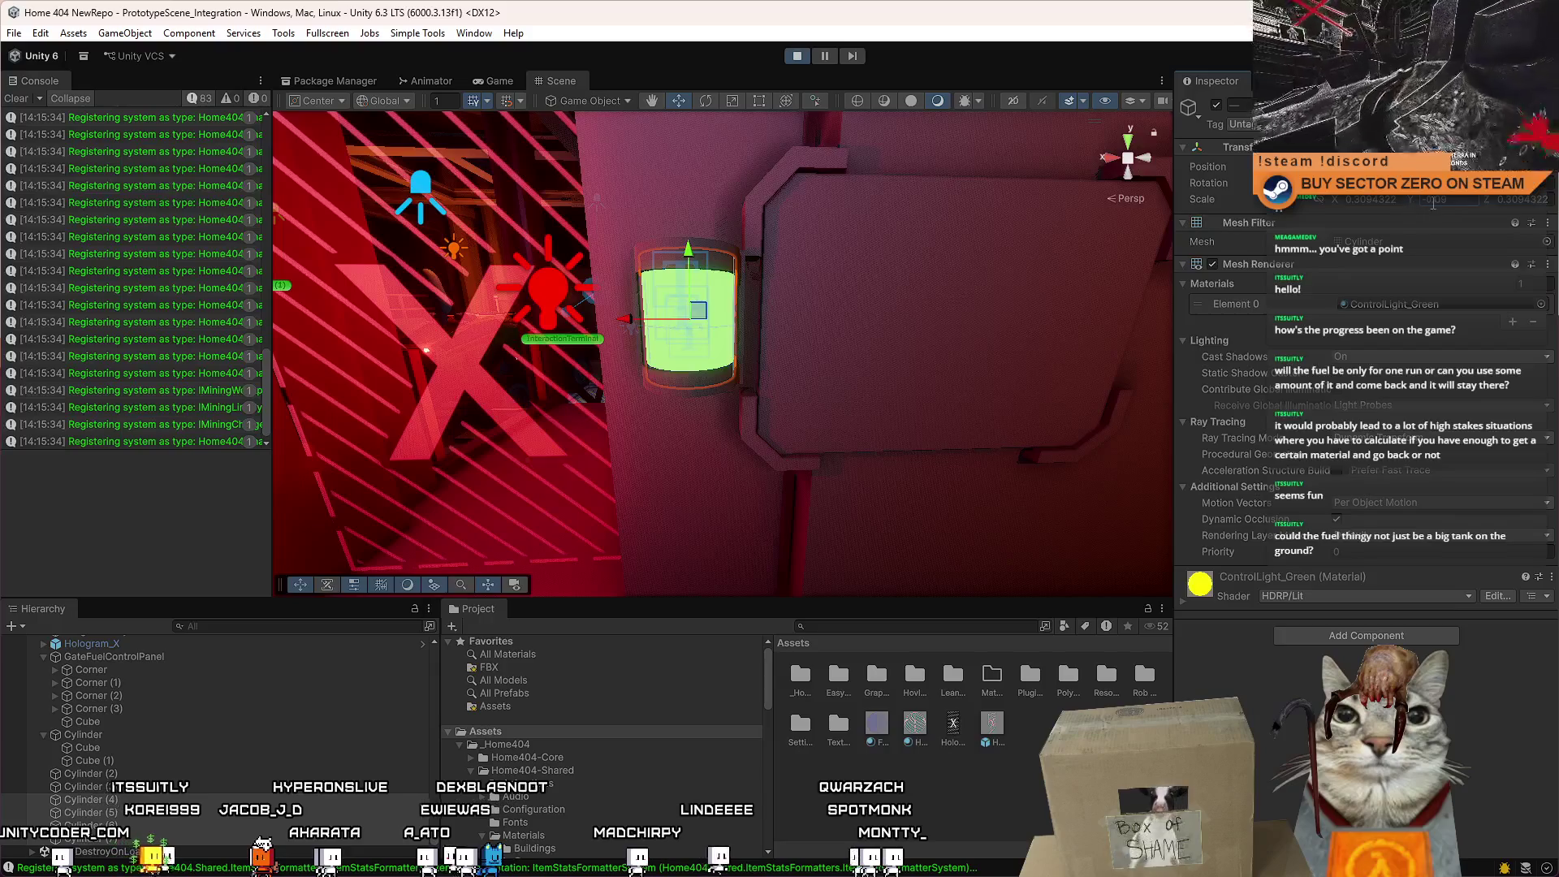
click(1461, 199)
text(0.1)
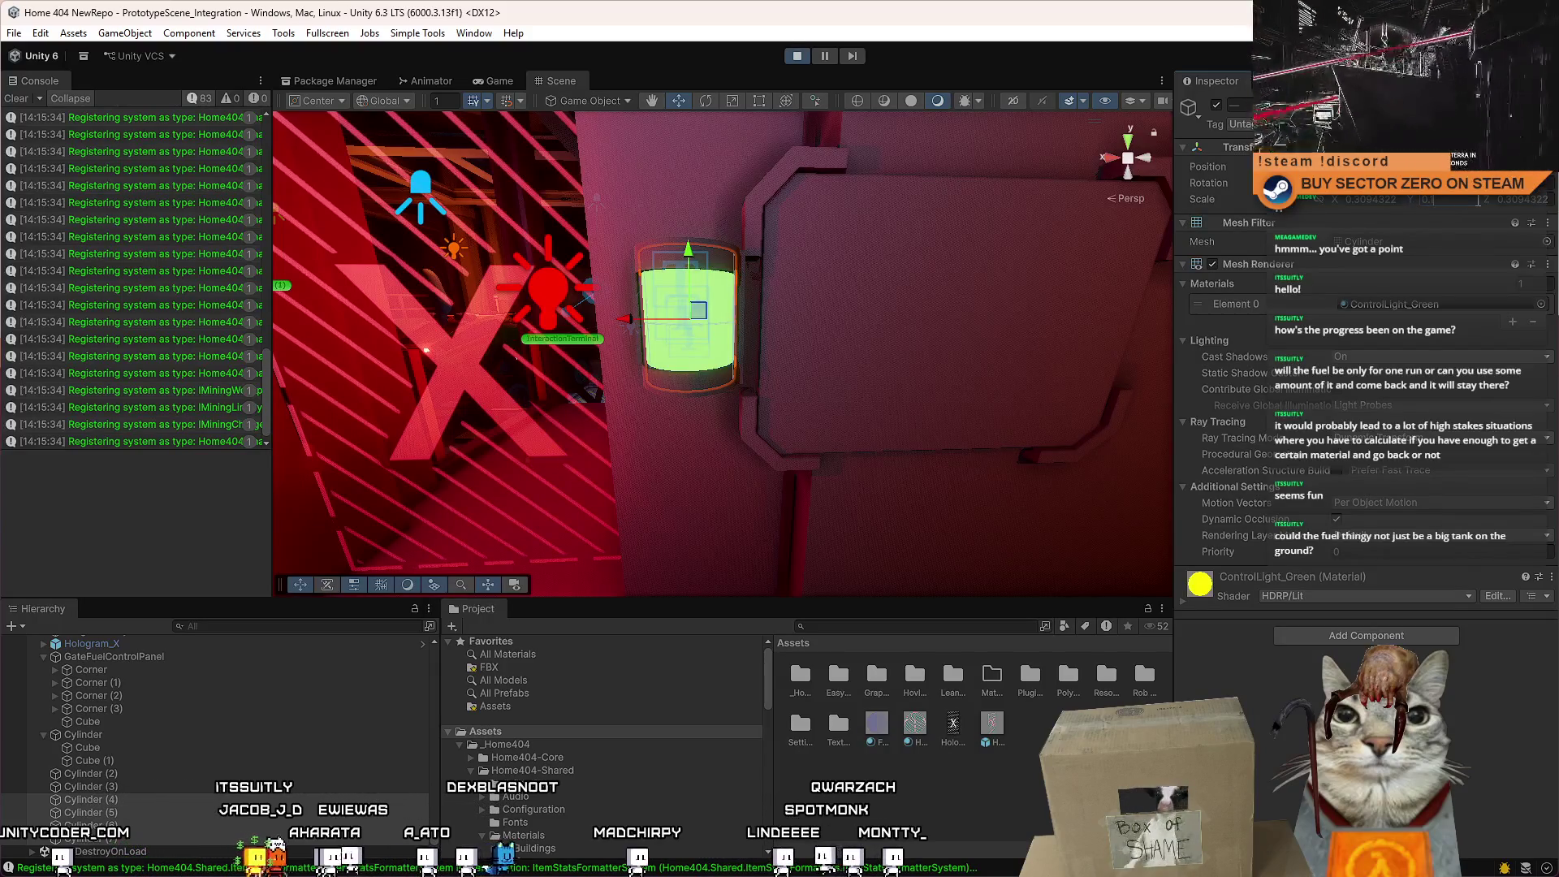
key(BackSpace)
text(025)
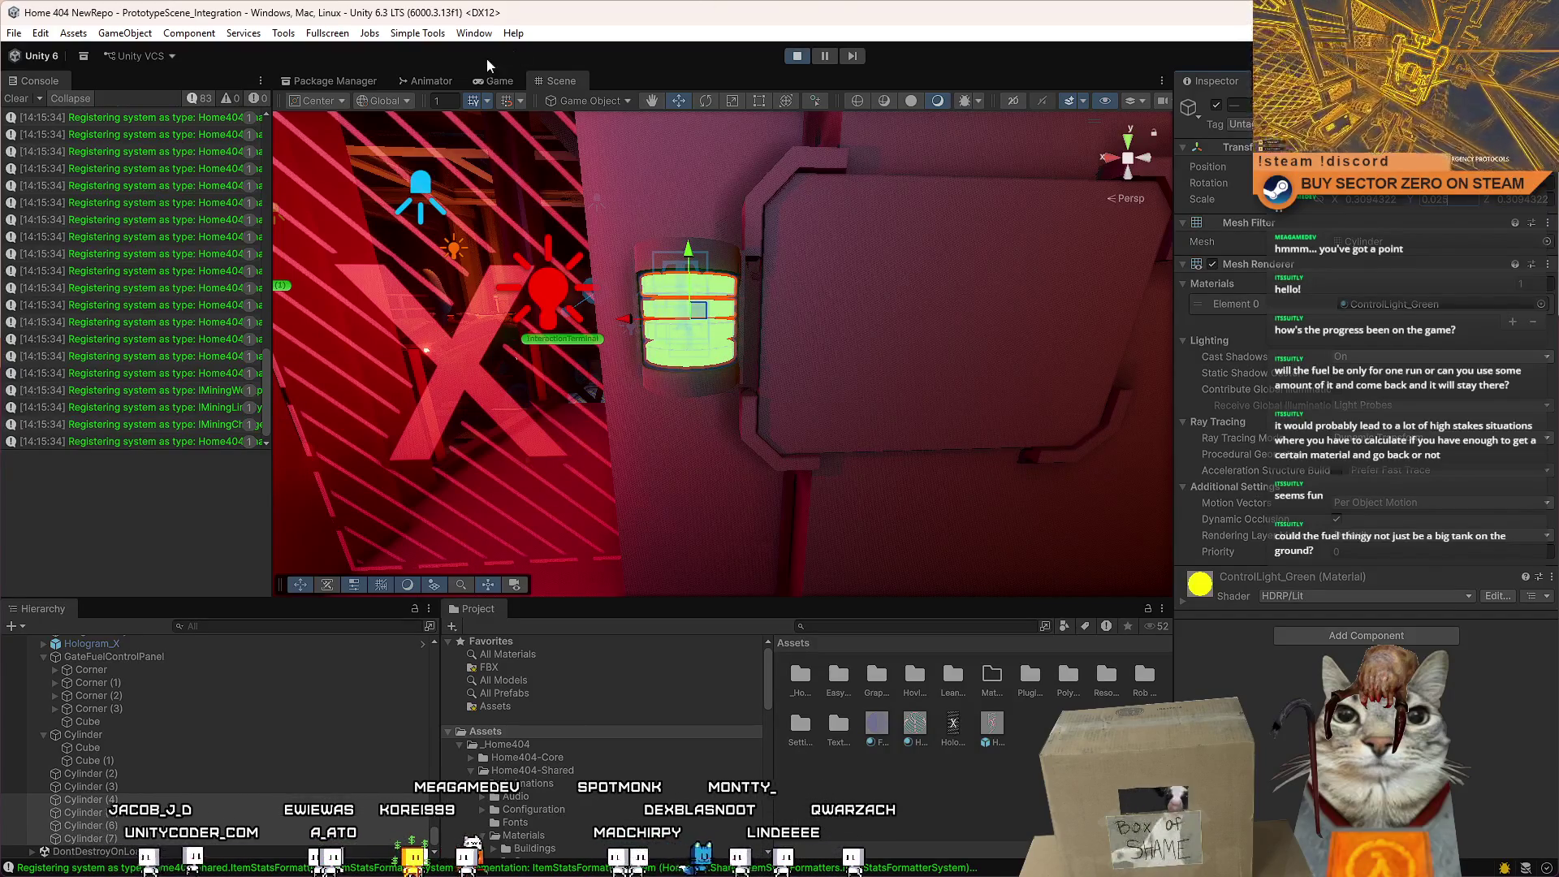
Preview the stacked green gauge discs in the running game from front and side.
click(517, 81)
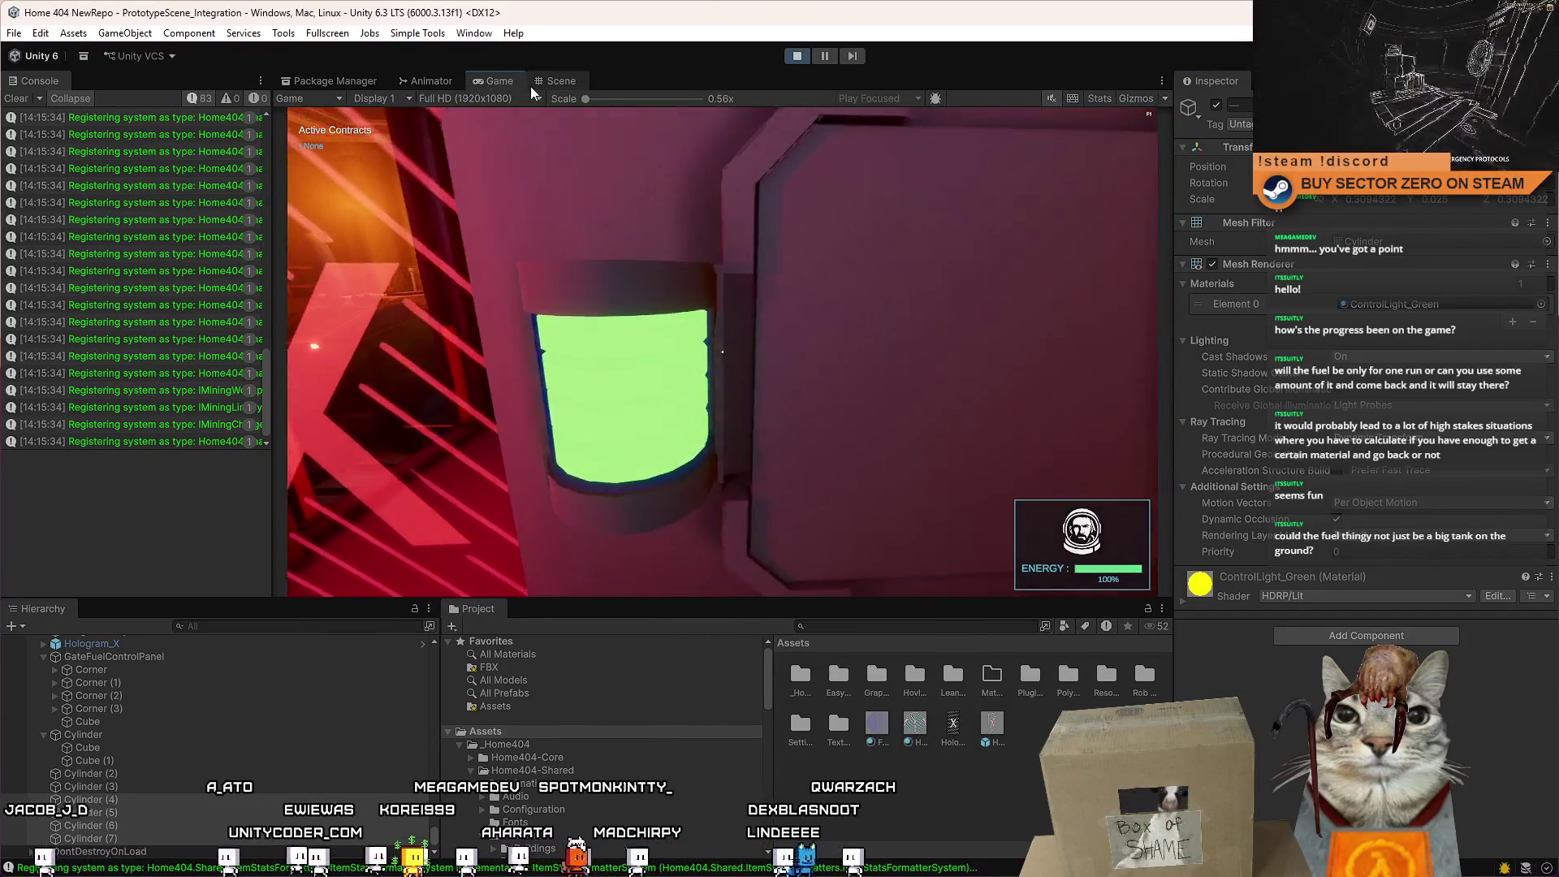
key(s)
key(w)
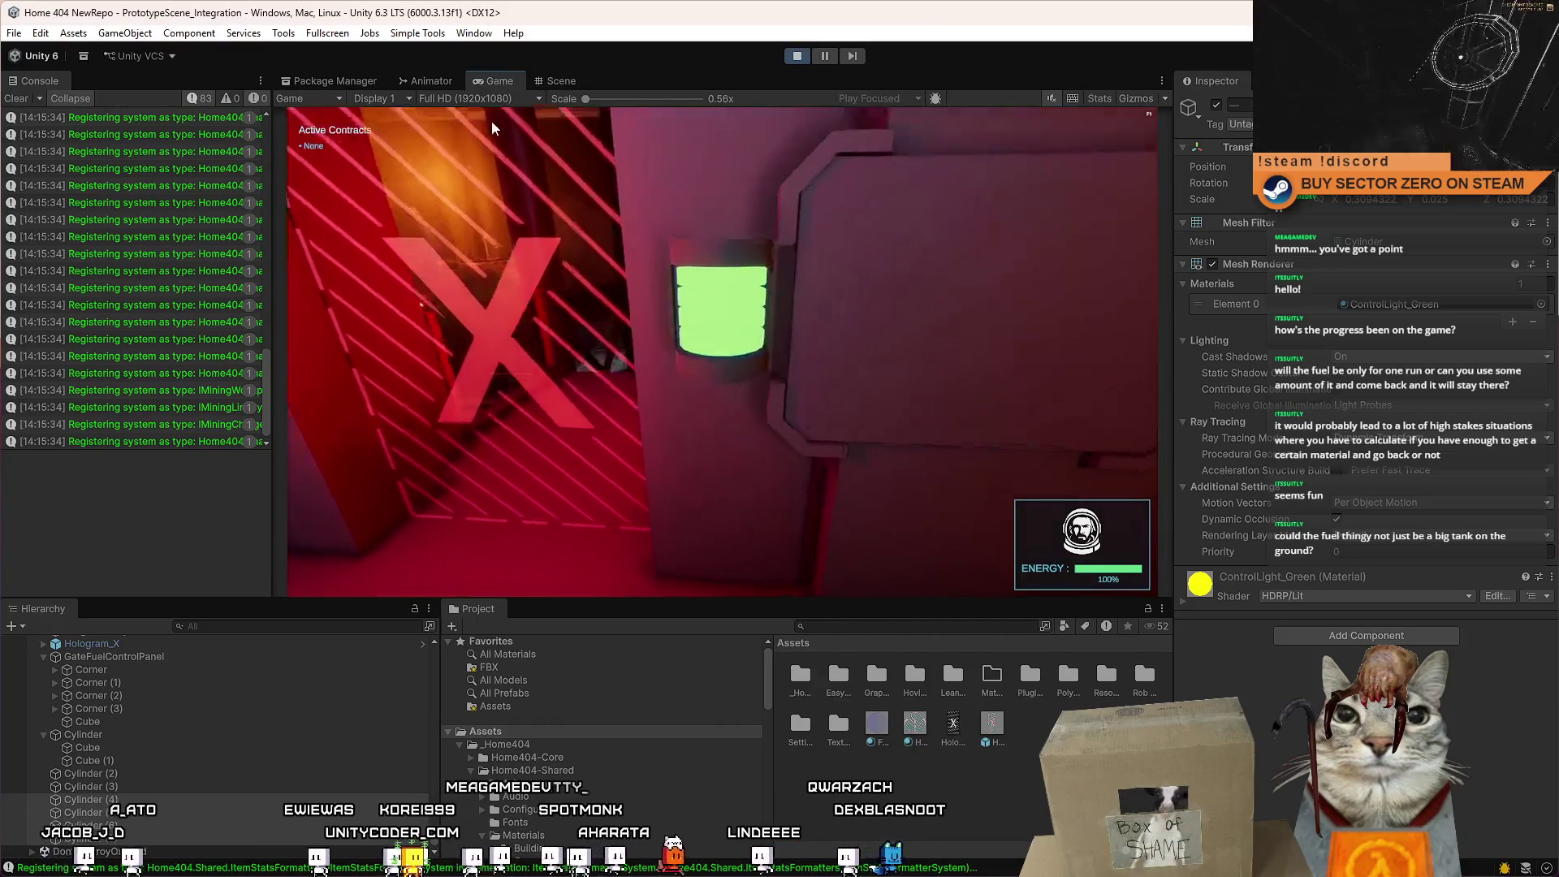
key(a)
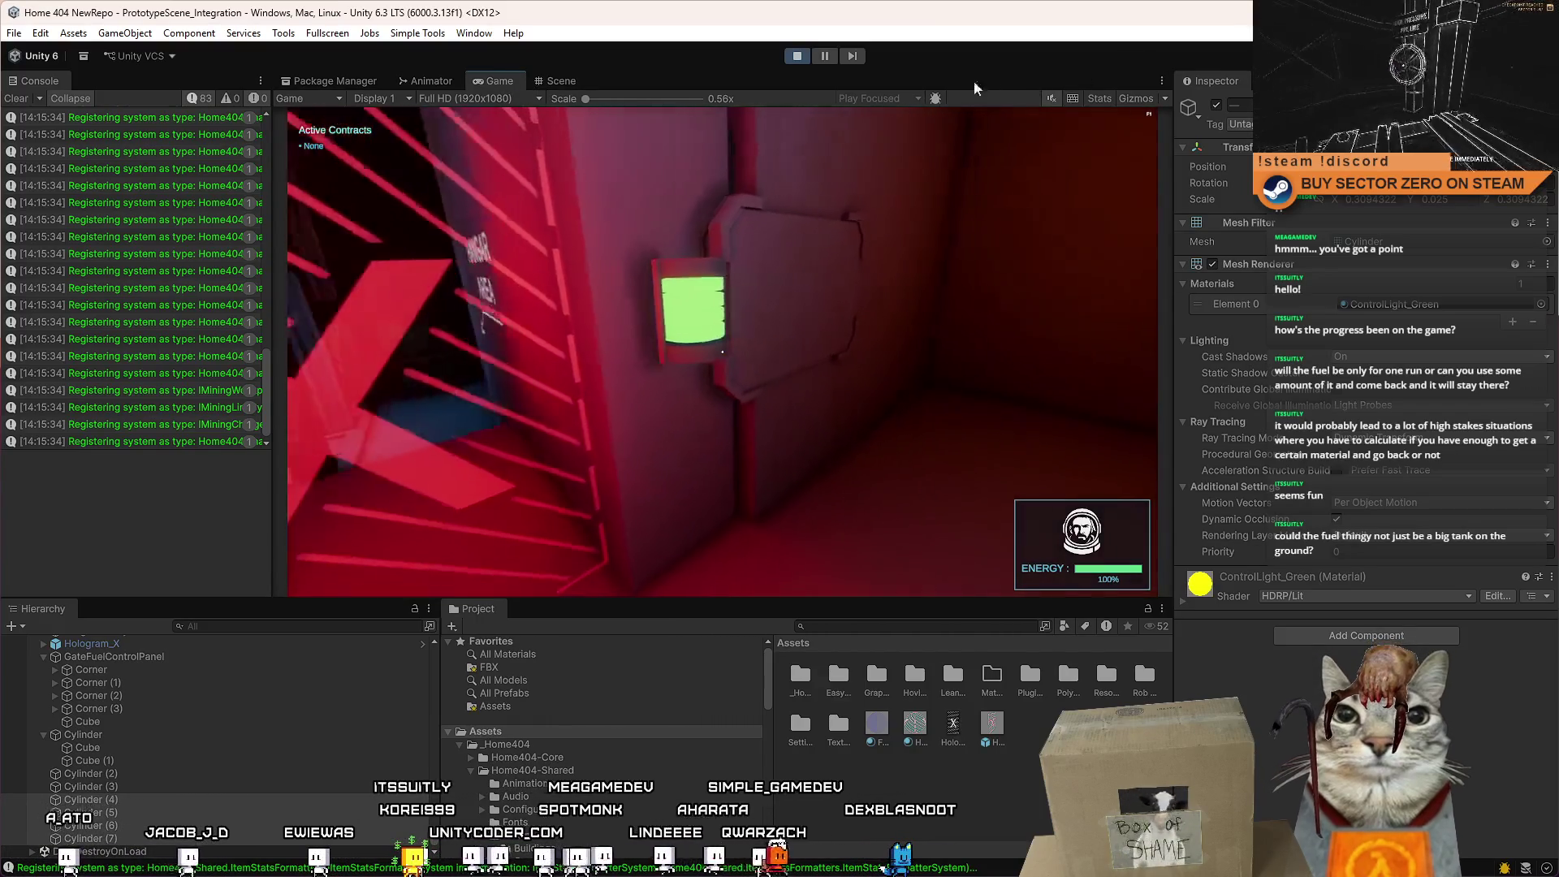
Duplicate ControlLight_Green in Assets and name the copy FuelDisc_Green.
click(1444, 305)
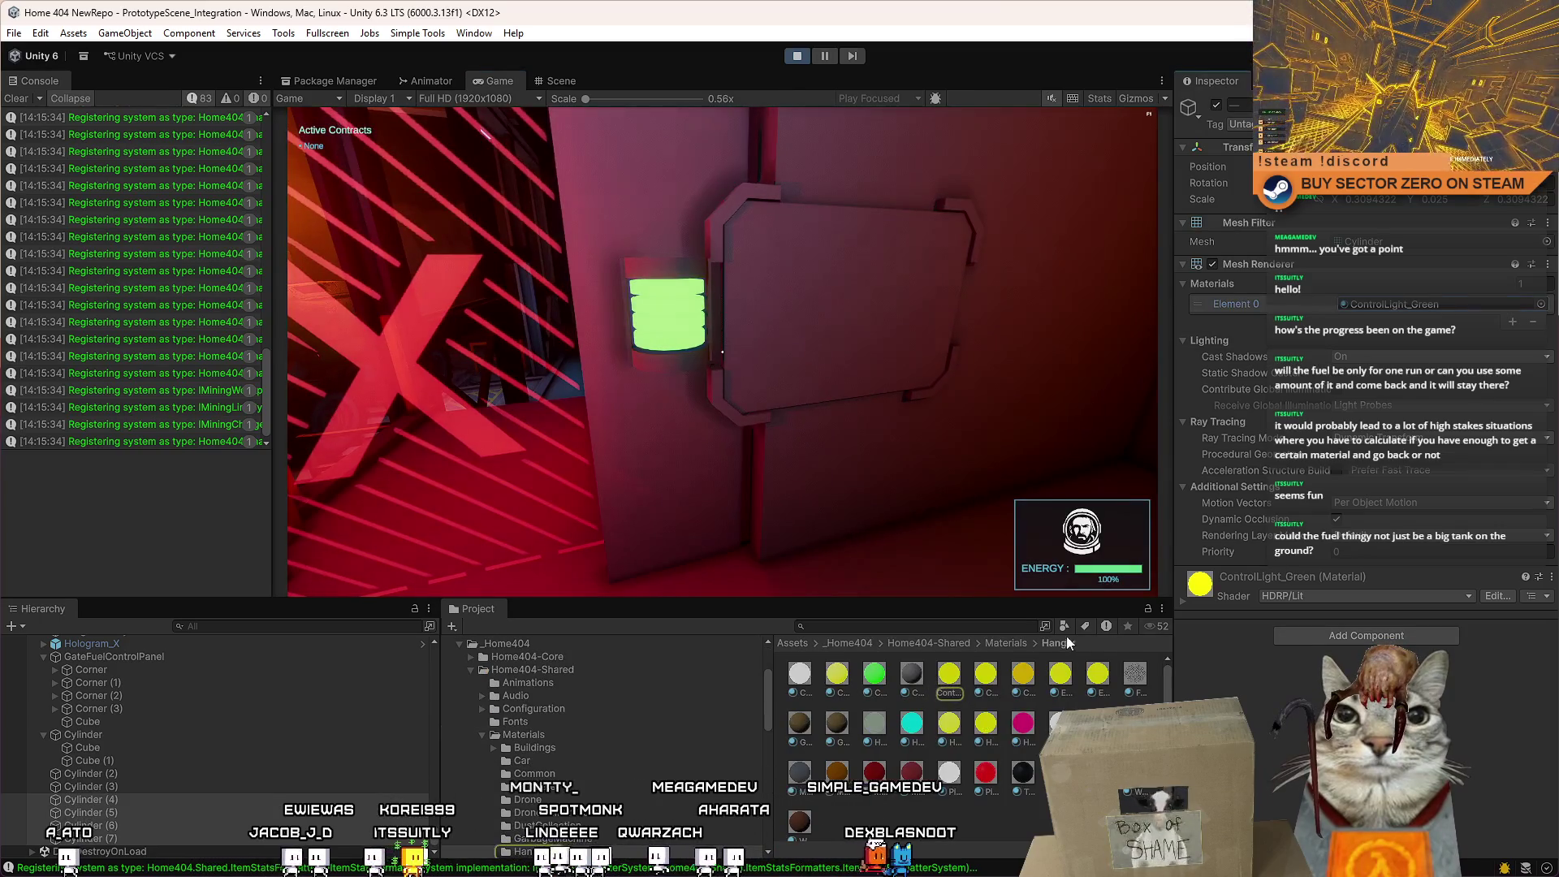
click(958, 678)
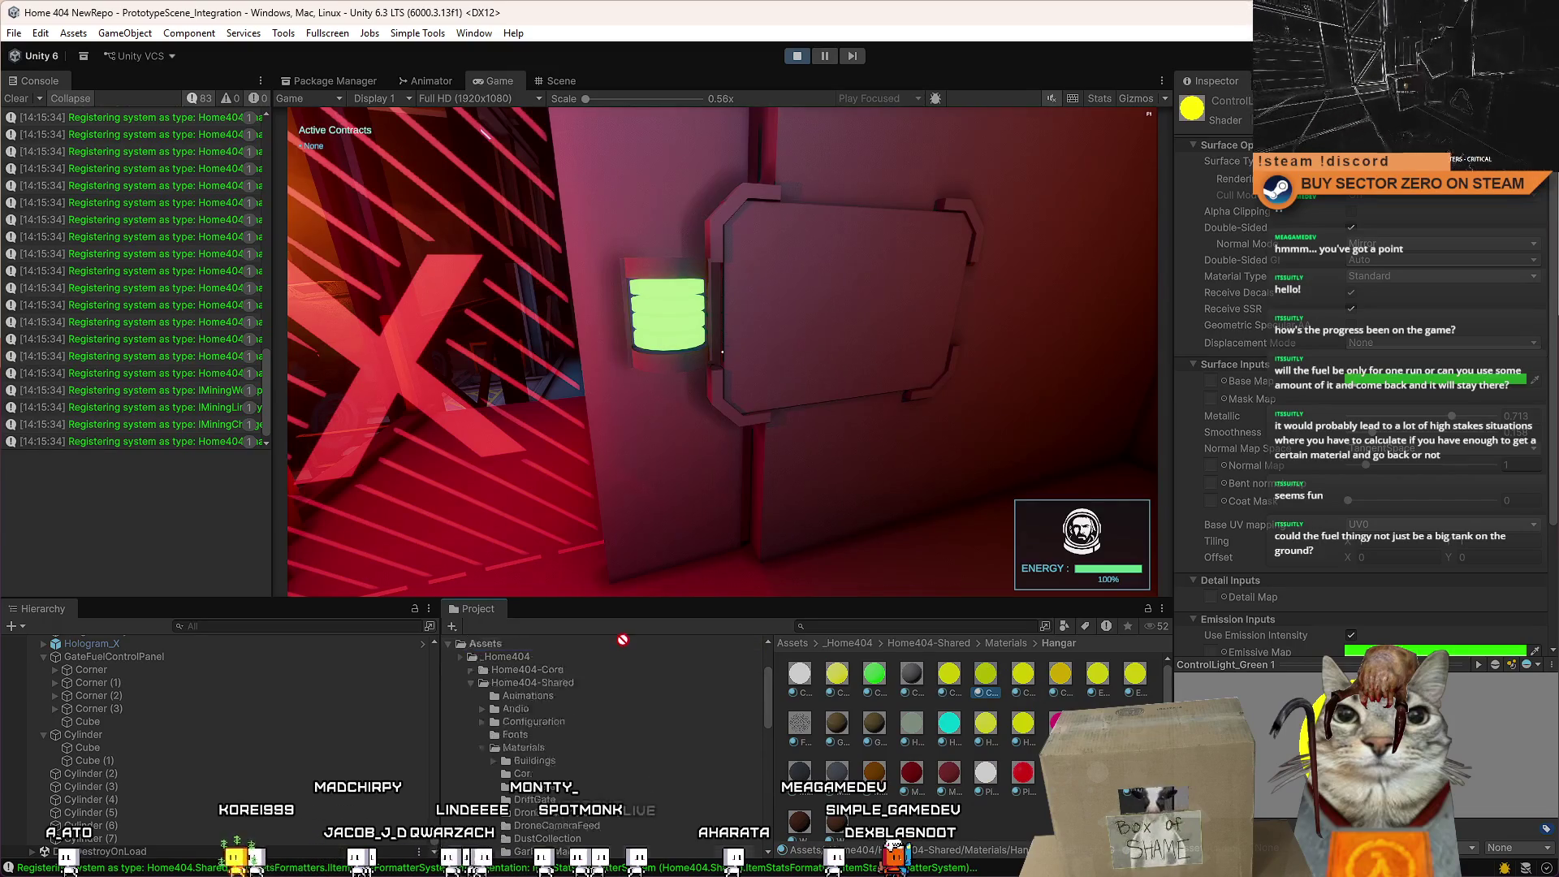
scroll(510, 729, down, 3)
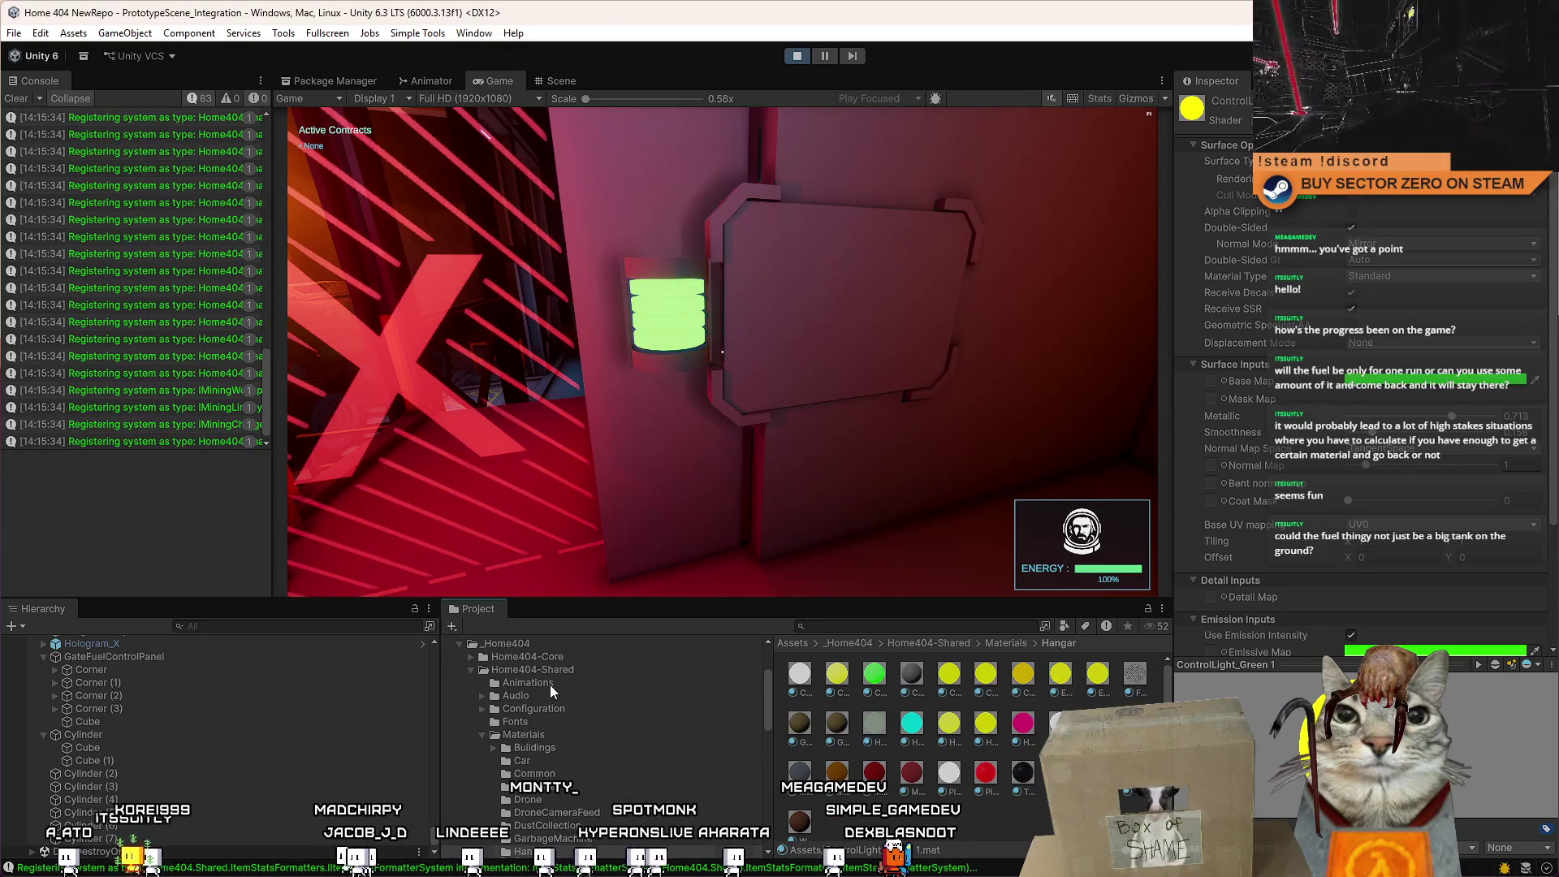
scroll(551, 691, up, 5)
click(519, 731)
scroll(899, 823, down, 3)
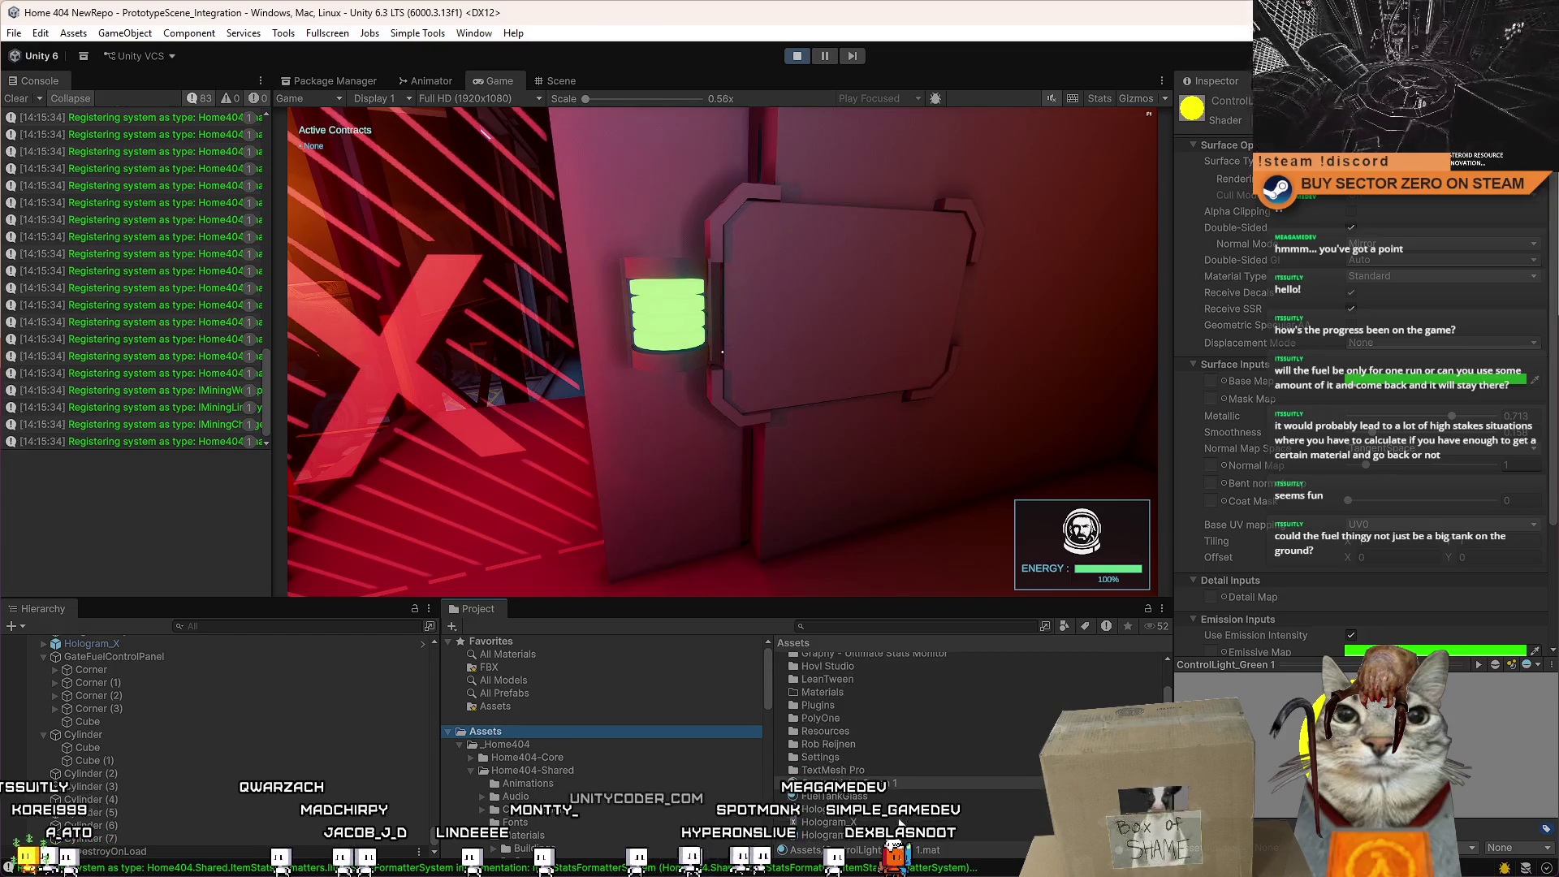
click(926, 781)
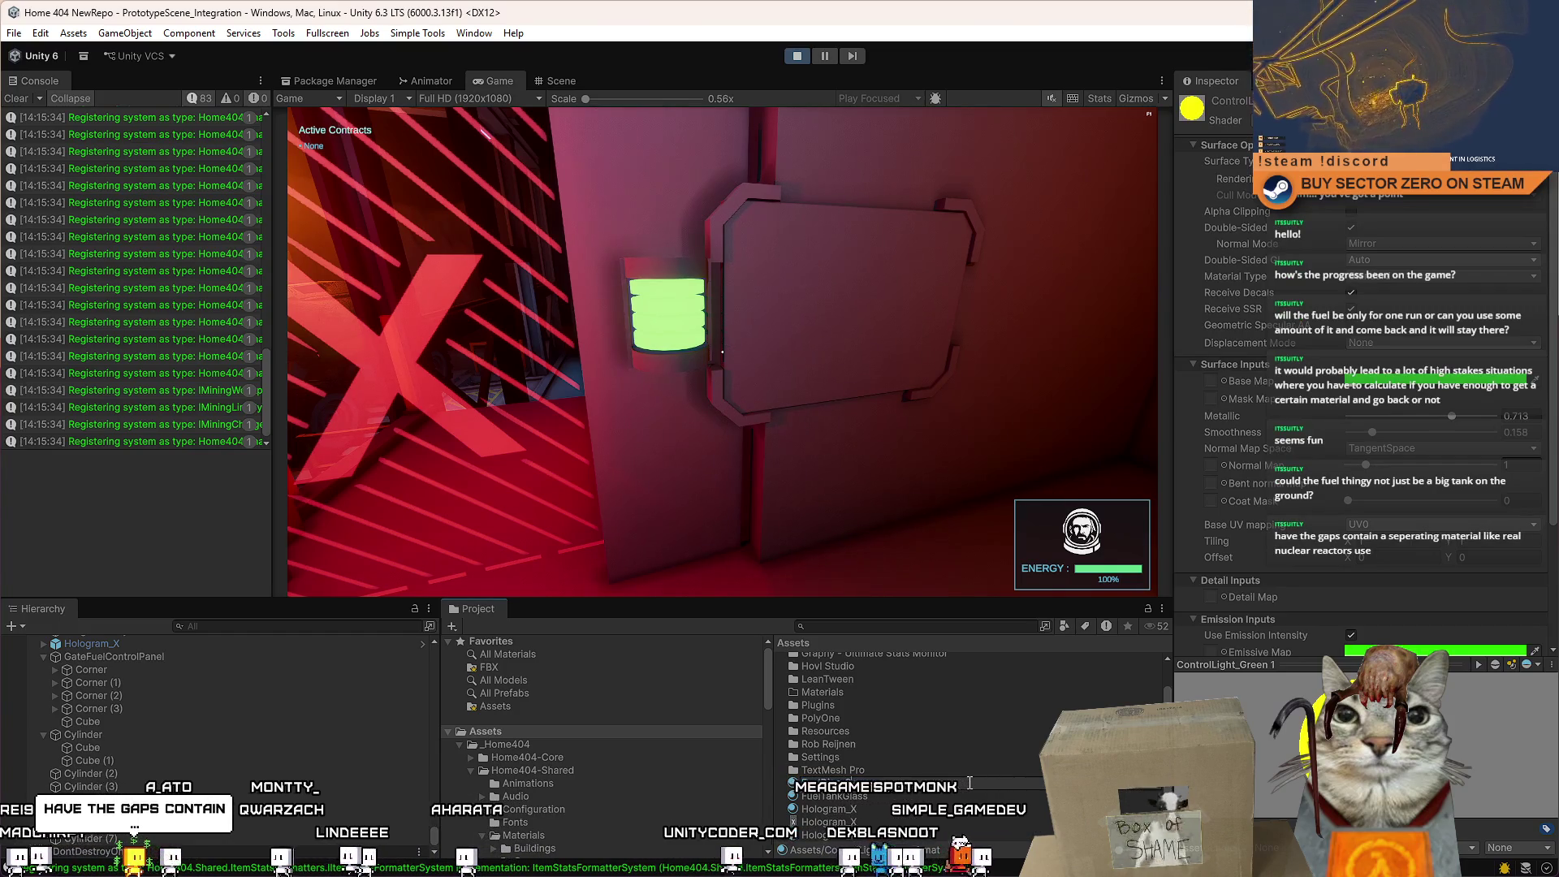
key(Return)
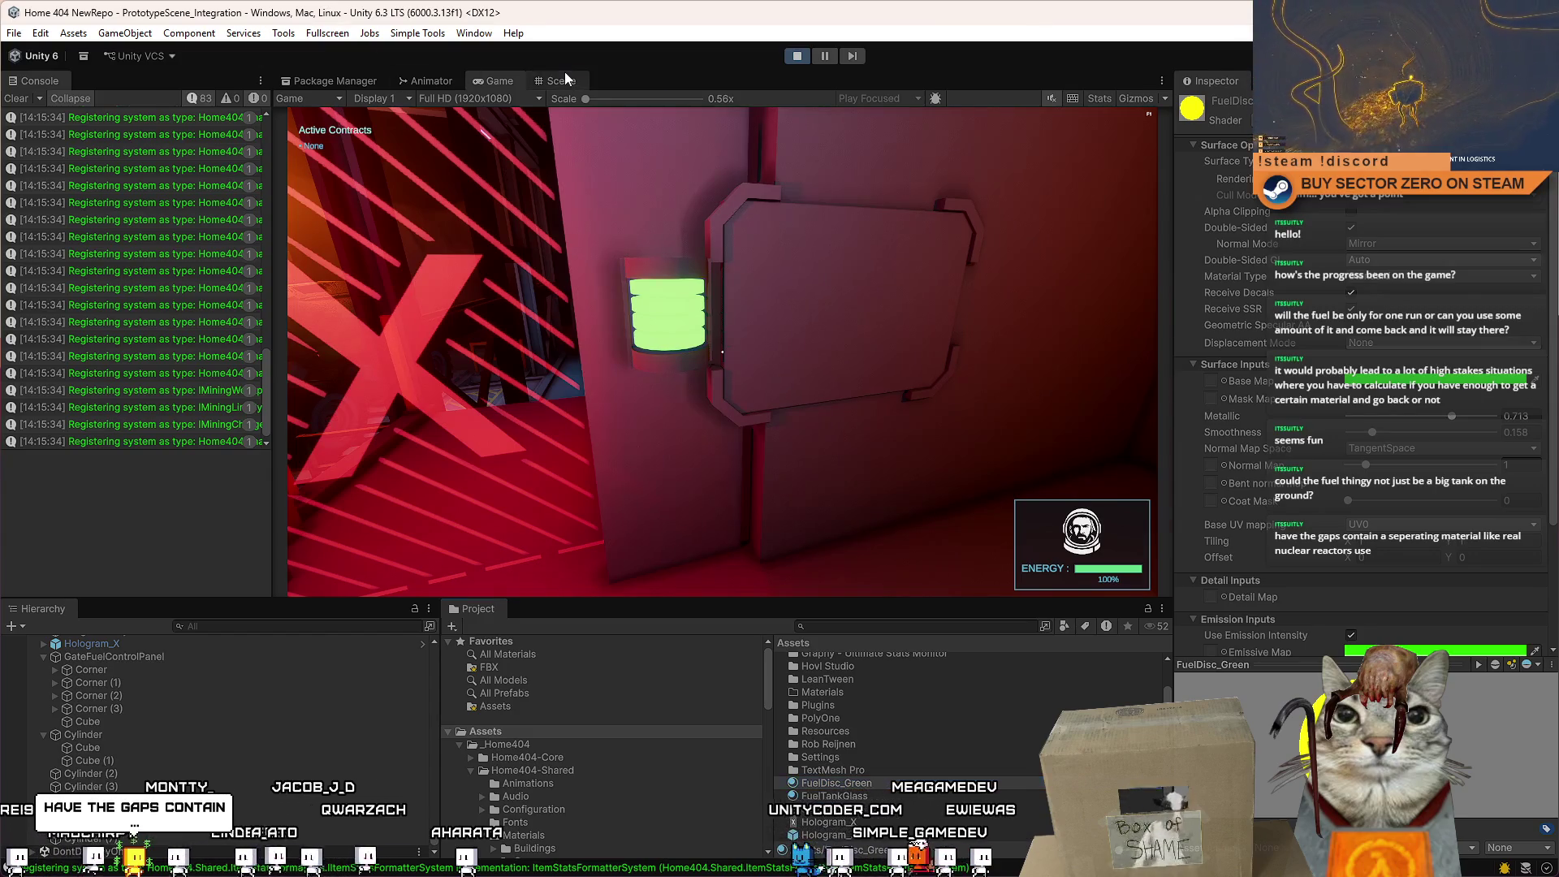
Assign FuelDisc_Green to the selected fuel disc cylinders (4)–(7).
key(ctrl+1)
drag(722, 352, 707, 280)
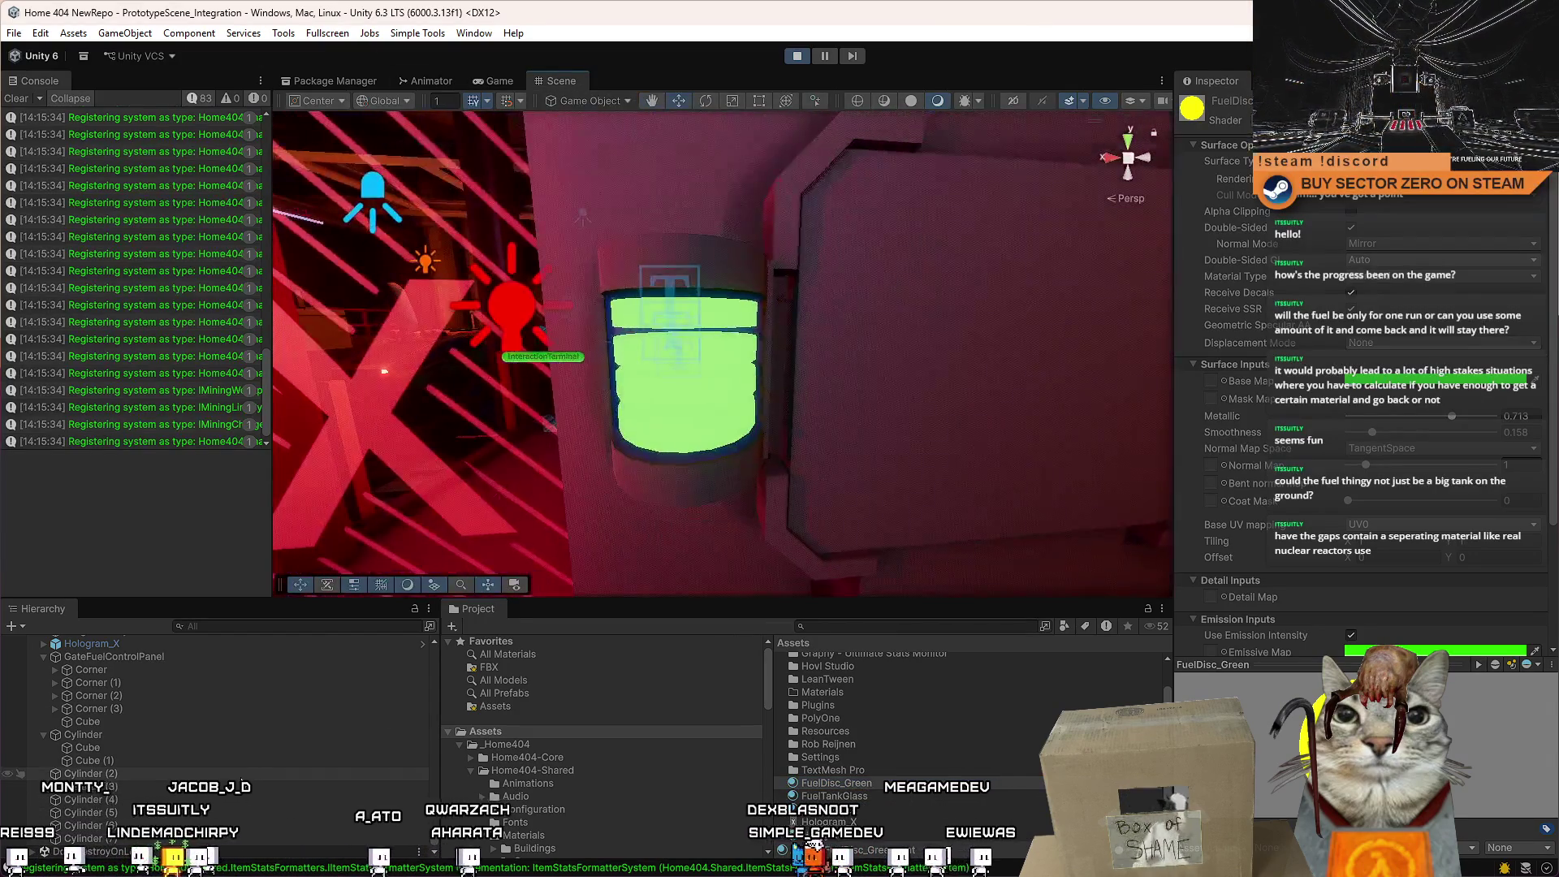
click(138, 810)
shift+click(138, 800)
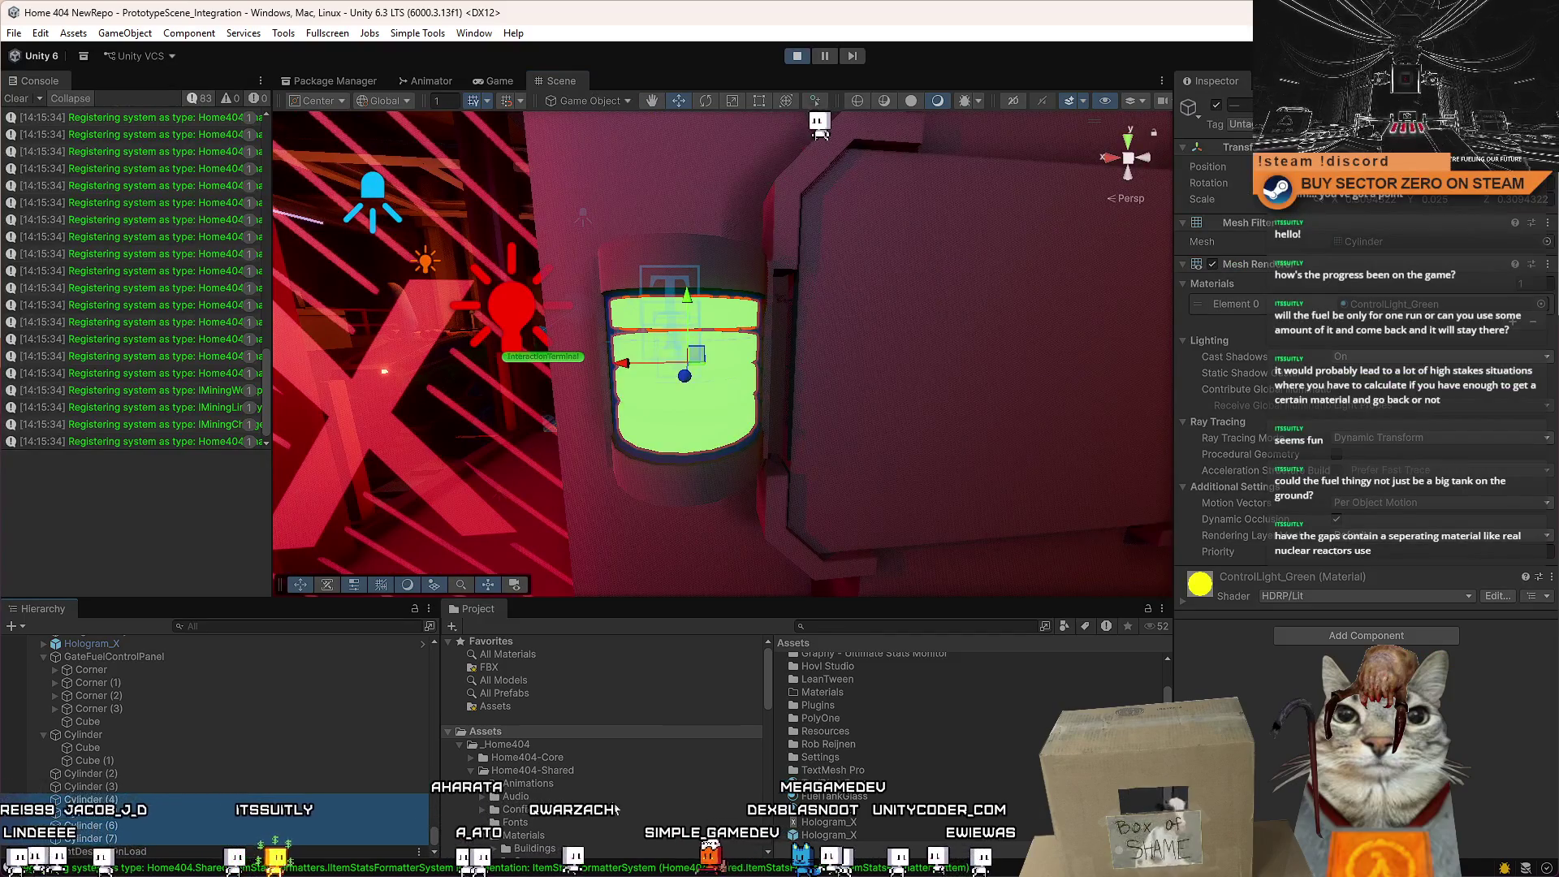
drag(873, 783, 1396, 304)
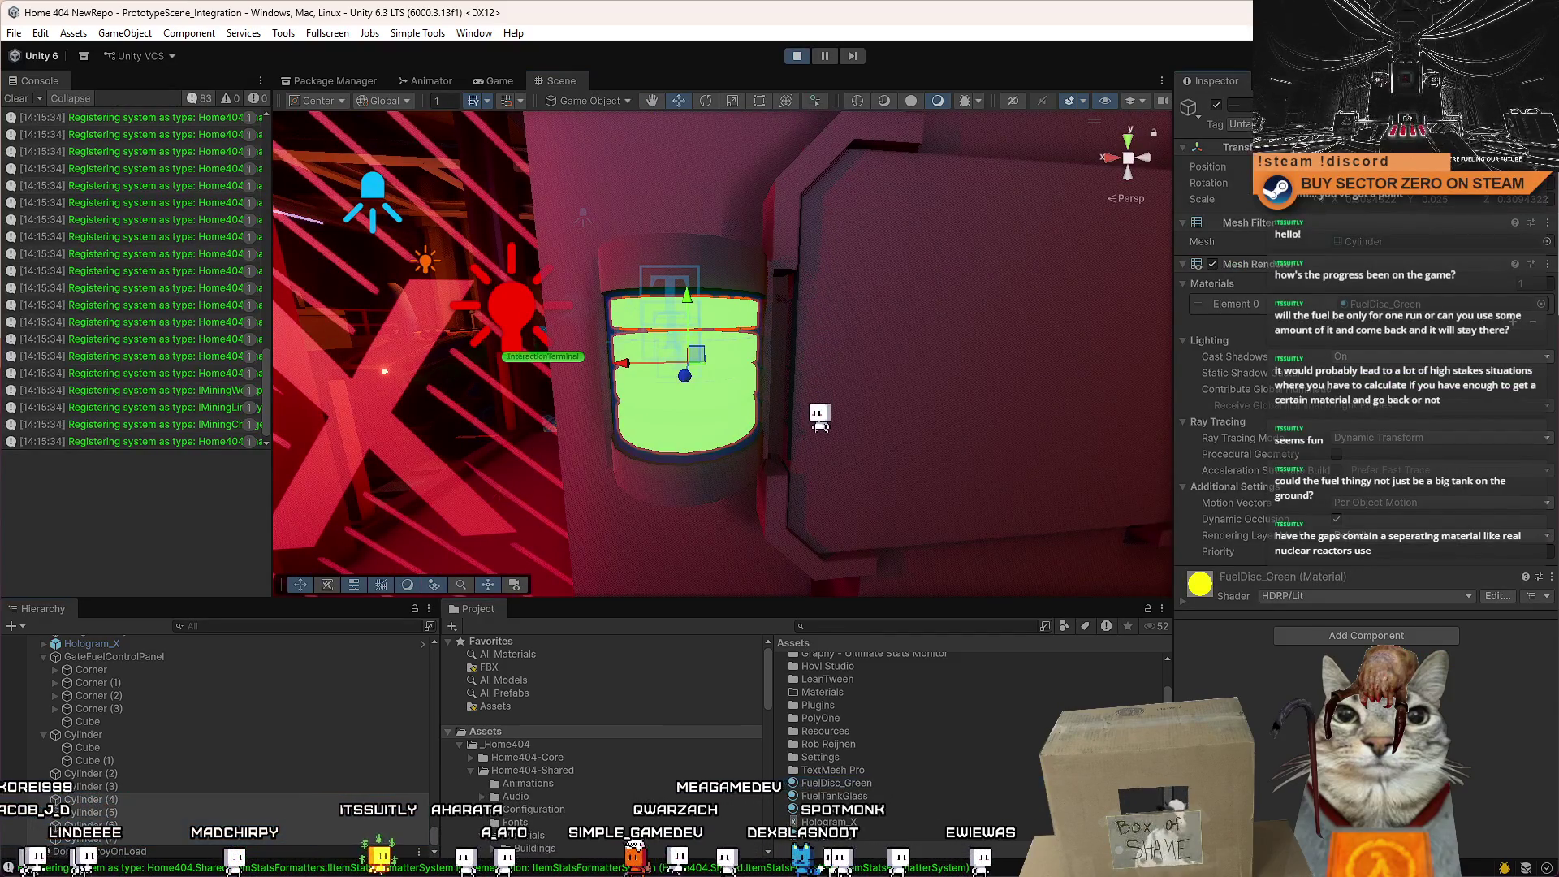
Open FuelDisc_Green's settings and adjust its Metallic value while viewing the game.
click(1422, 308)
click(1423, 308)
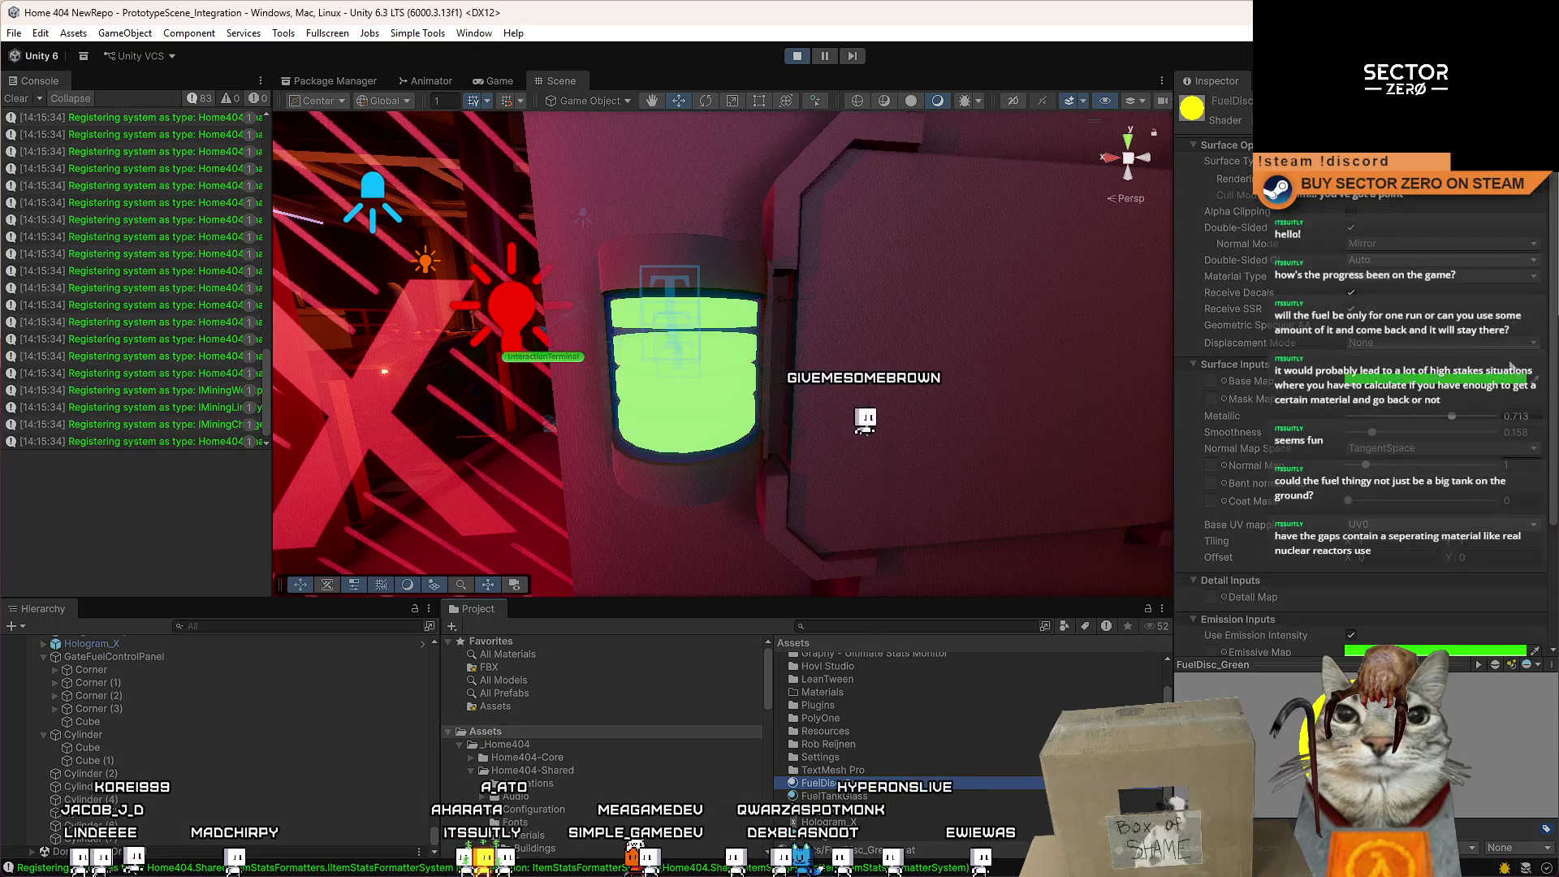
click(492, 81)
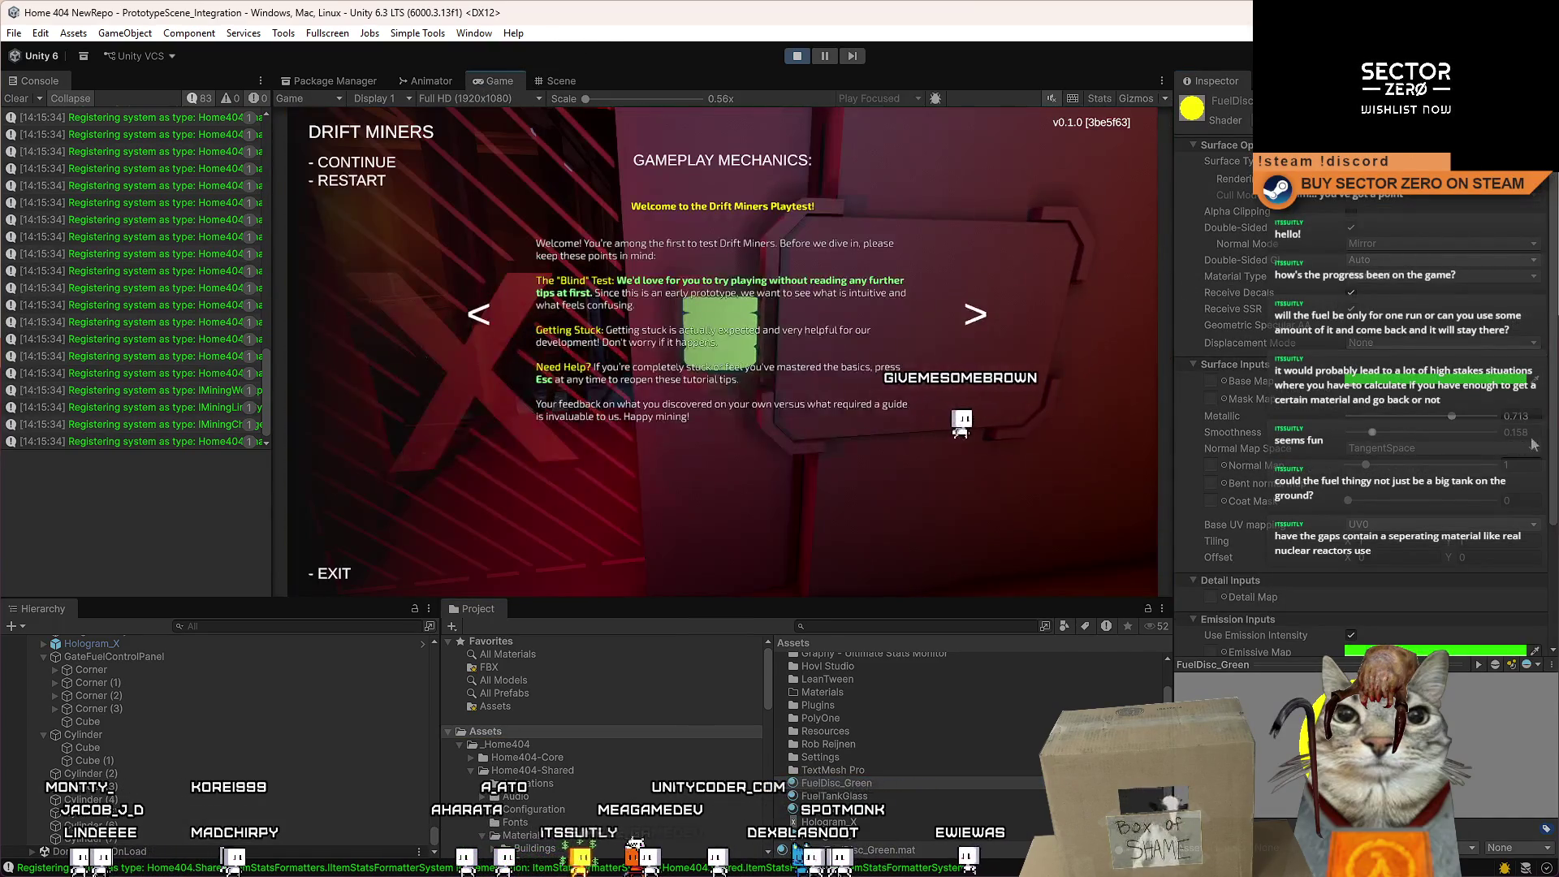
click(1453, 415)
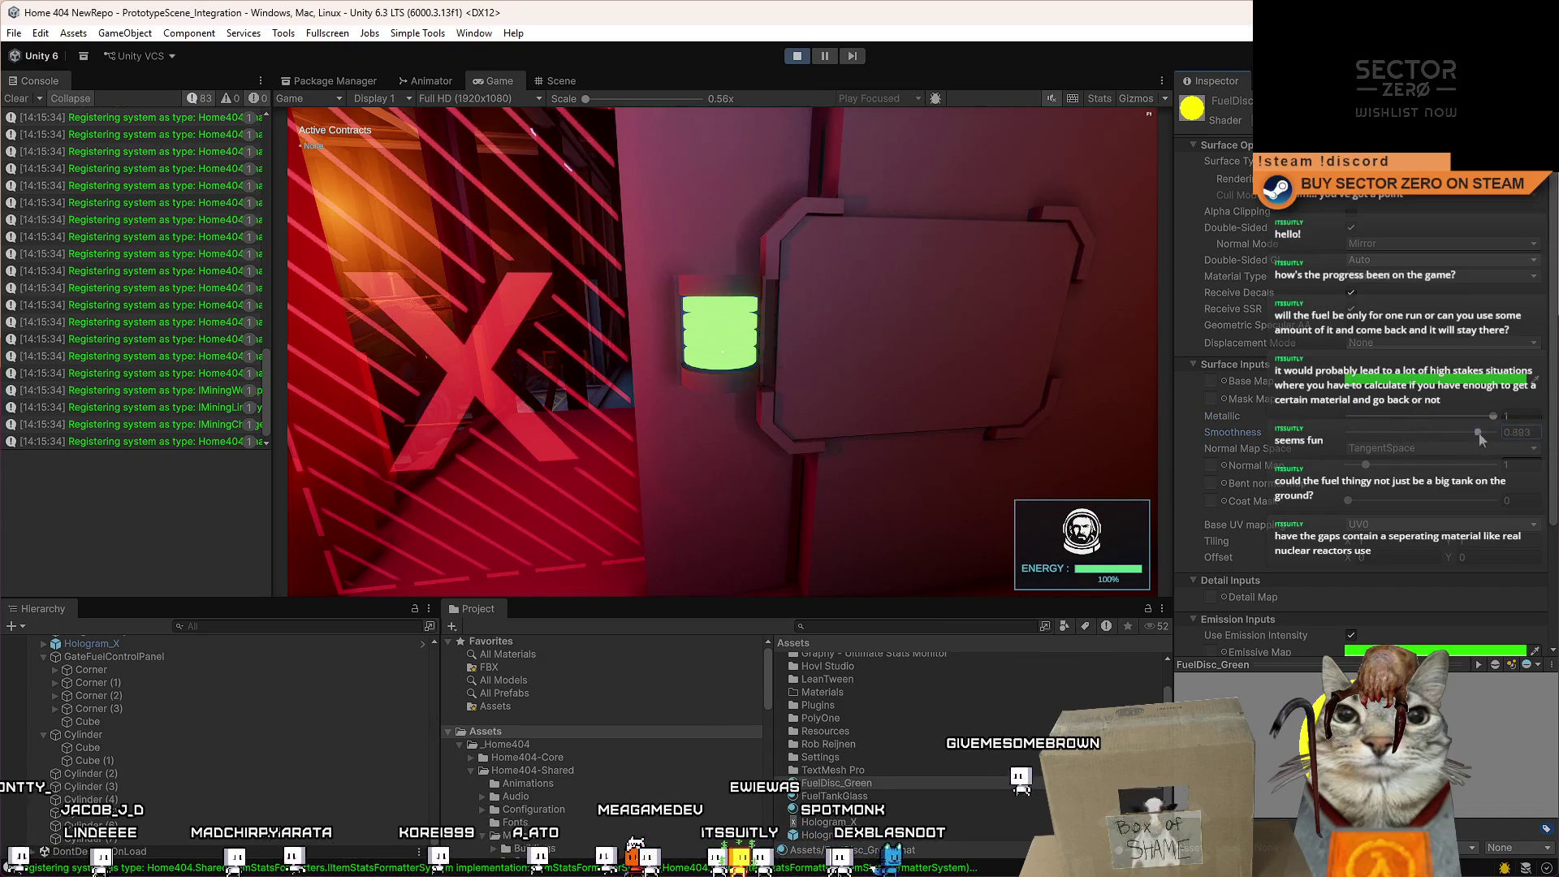
Check the Base Map and emissive colours, then set Emission Intensity to 5000.
click(1384, 382)
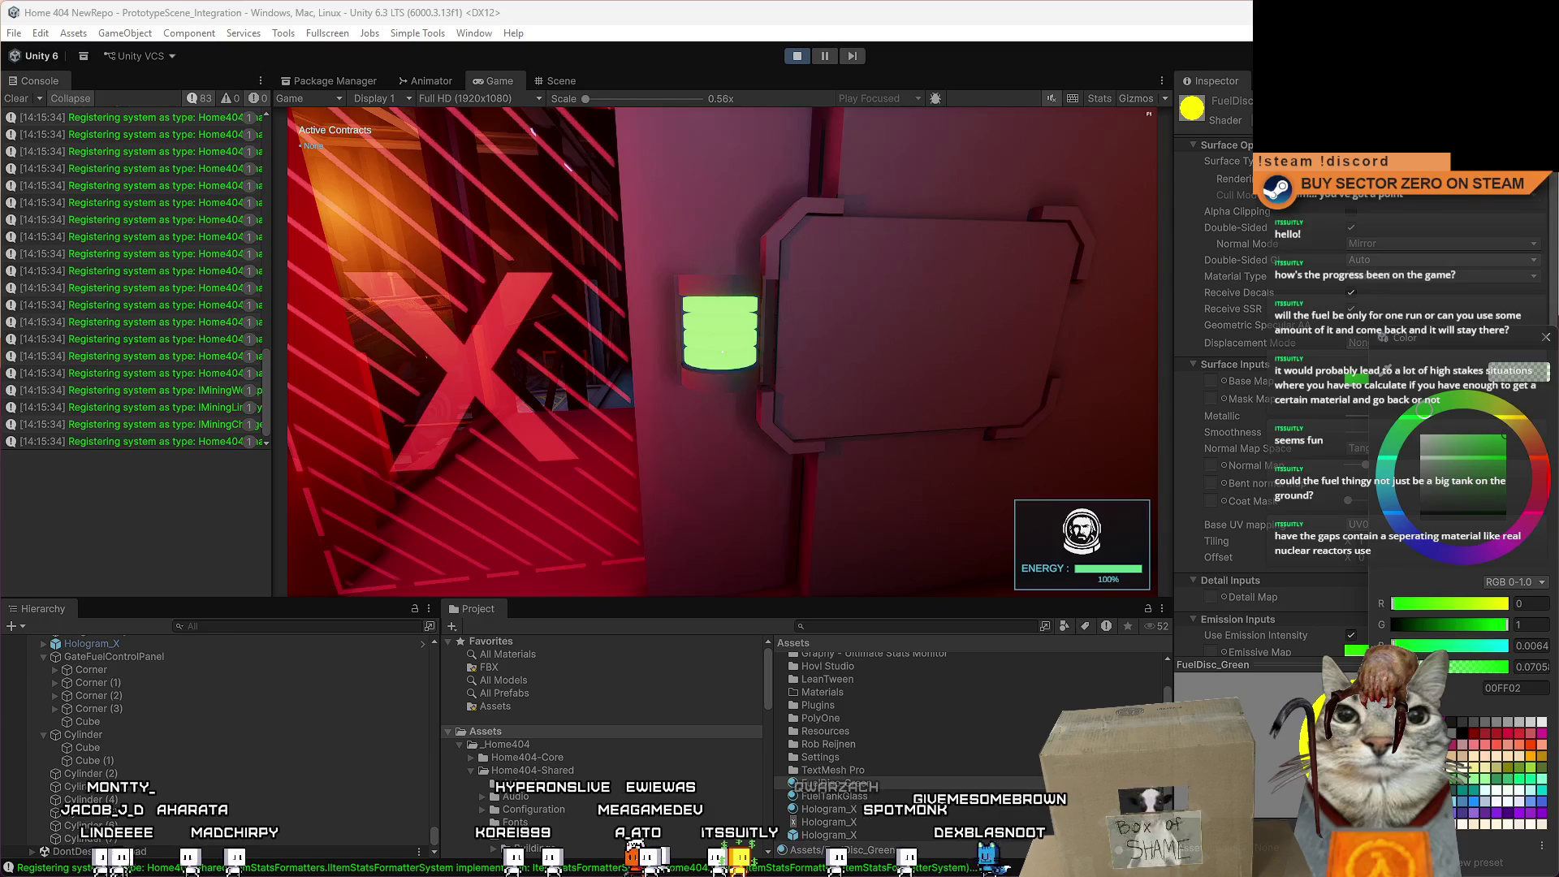
click(1546, 338)
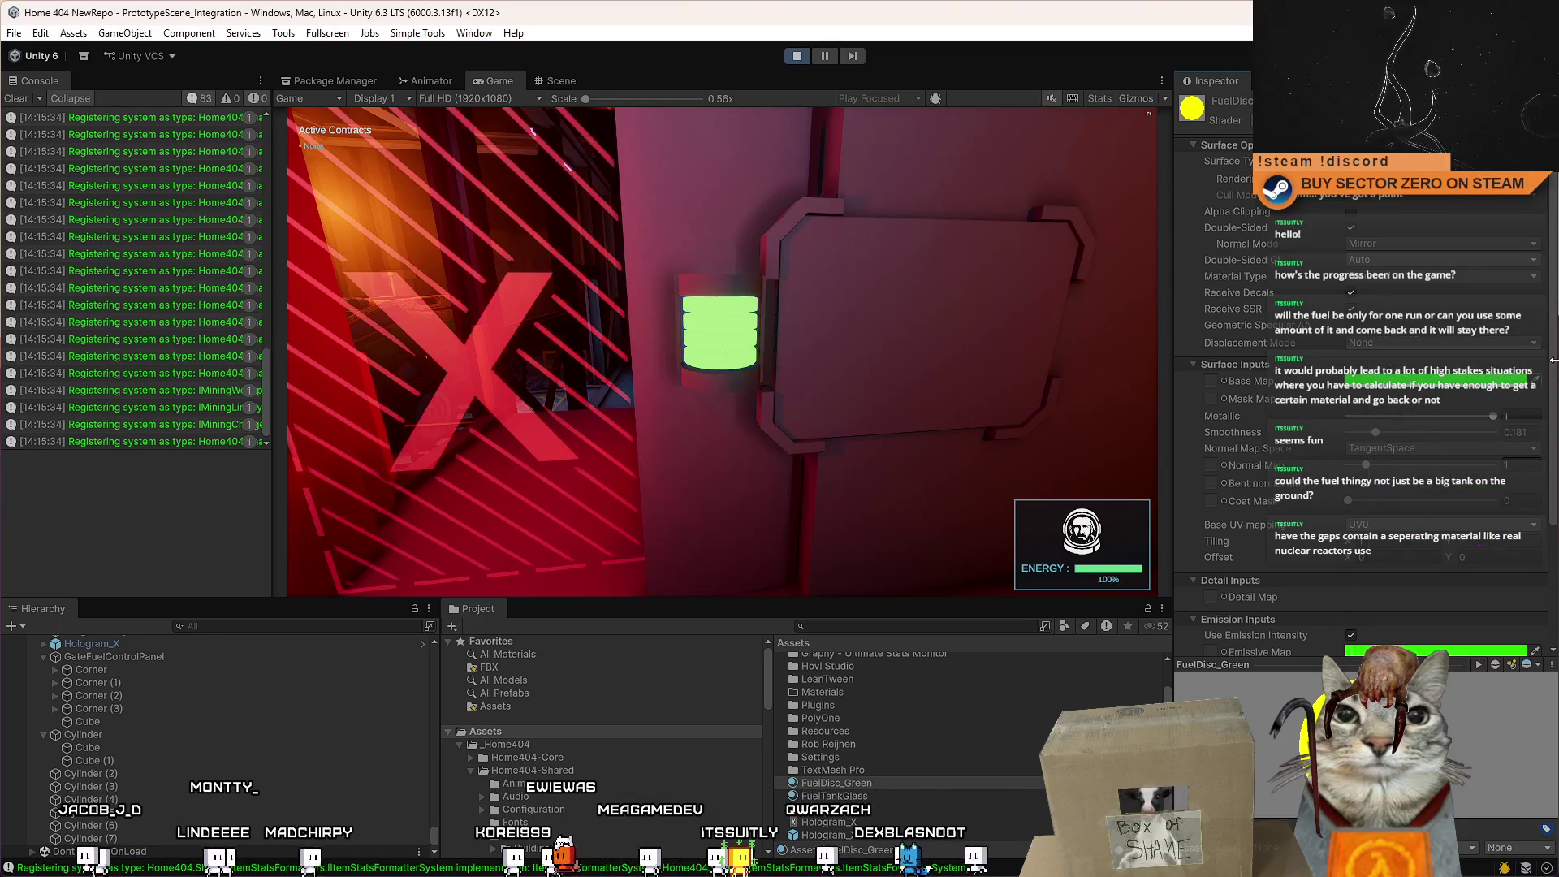
scroll(1353, 512, down, 4)
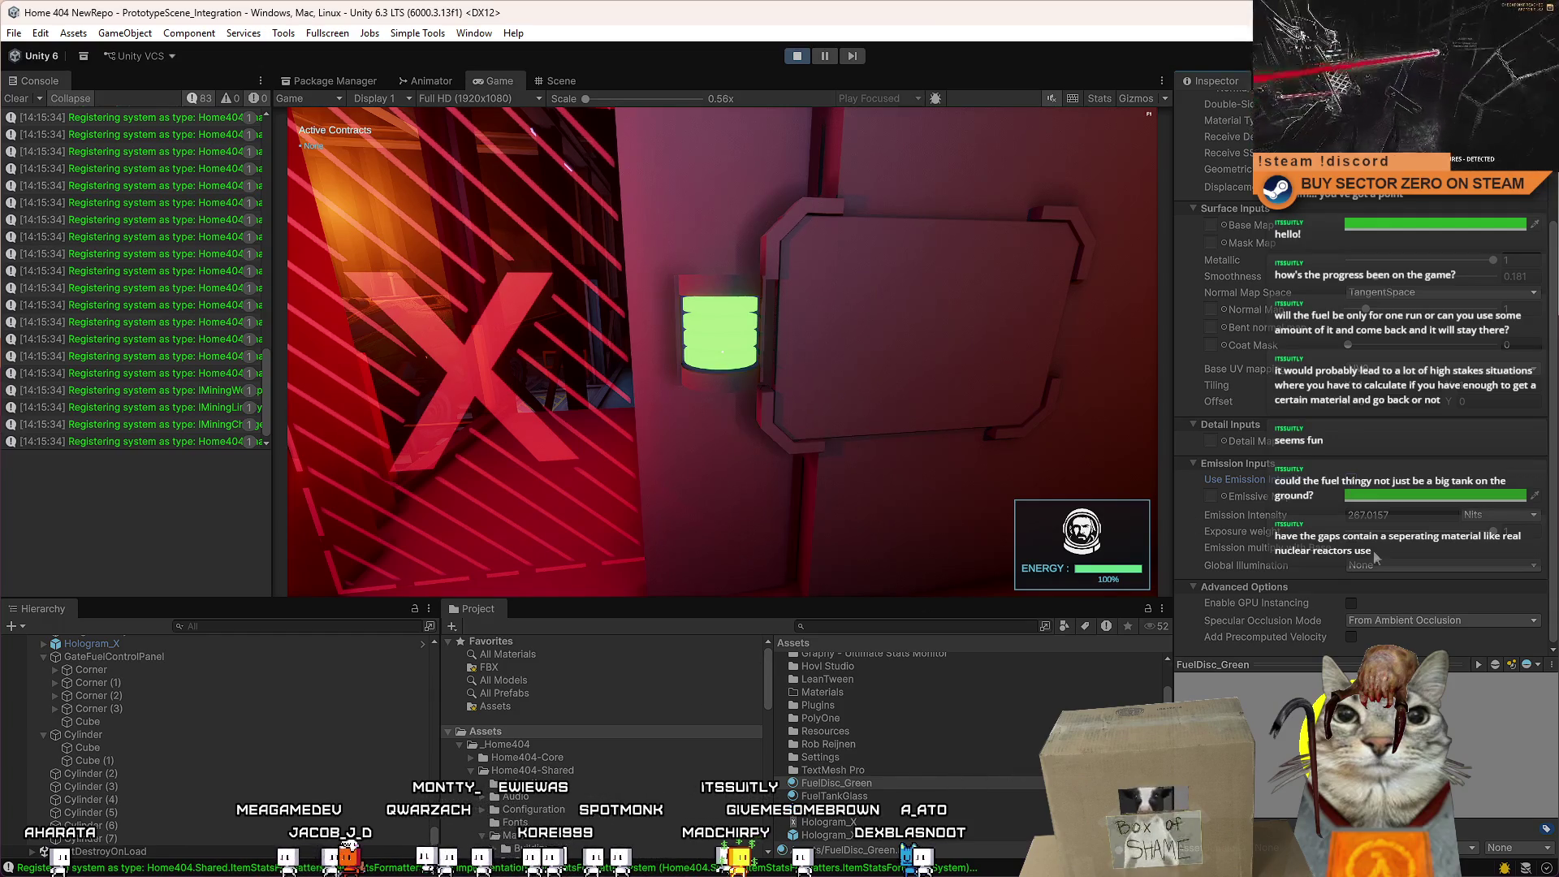
click(1398, 496)
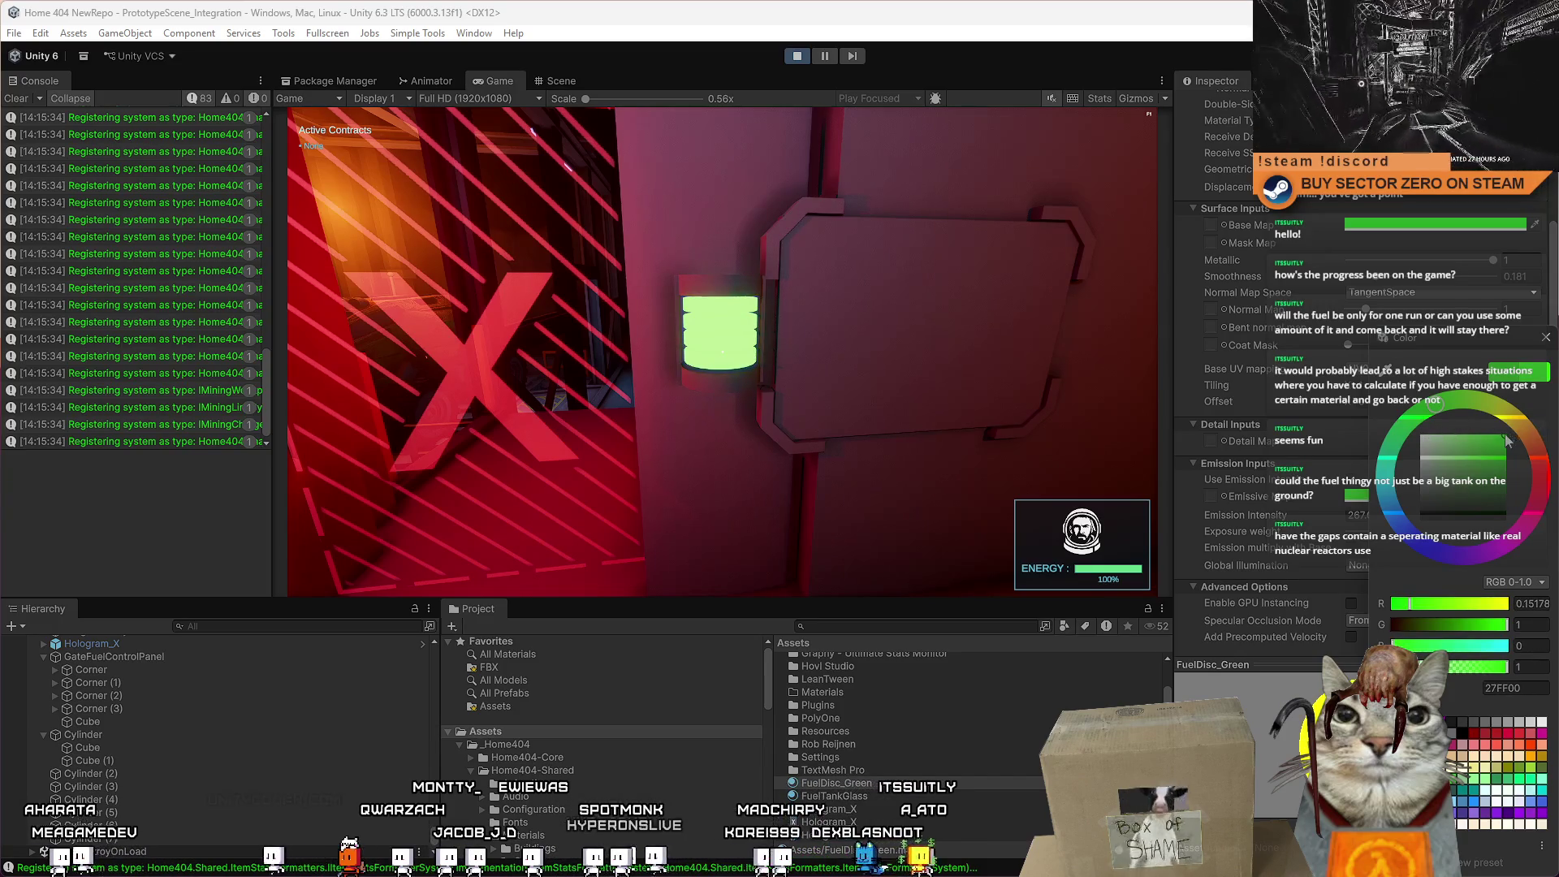
click(1546, 338)
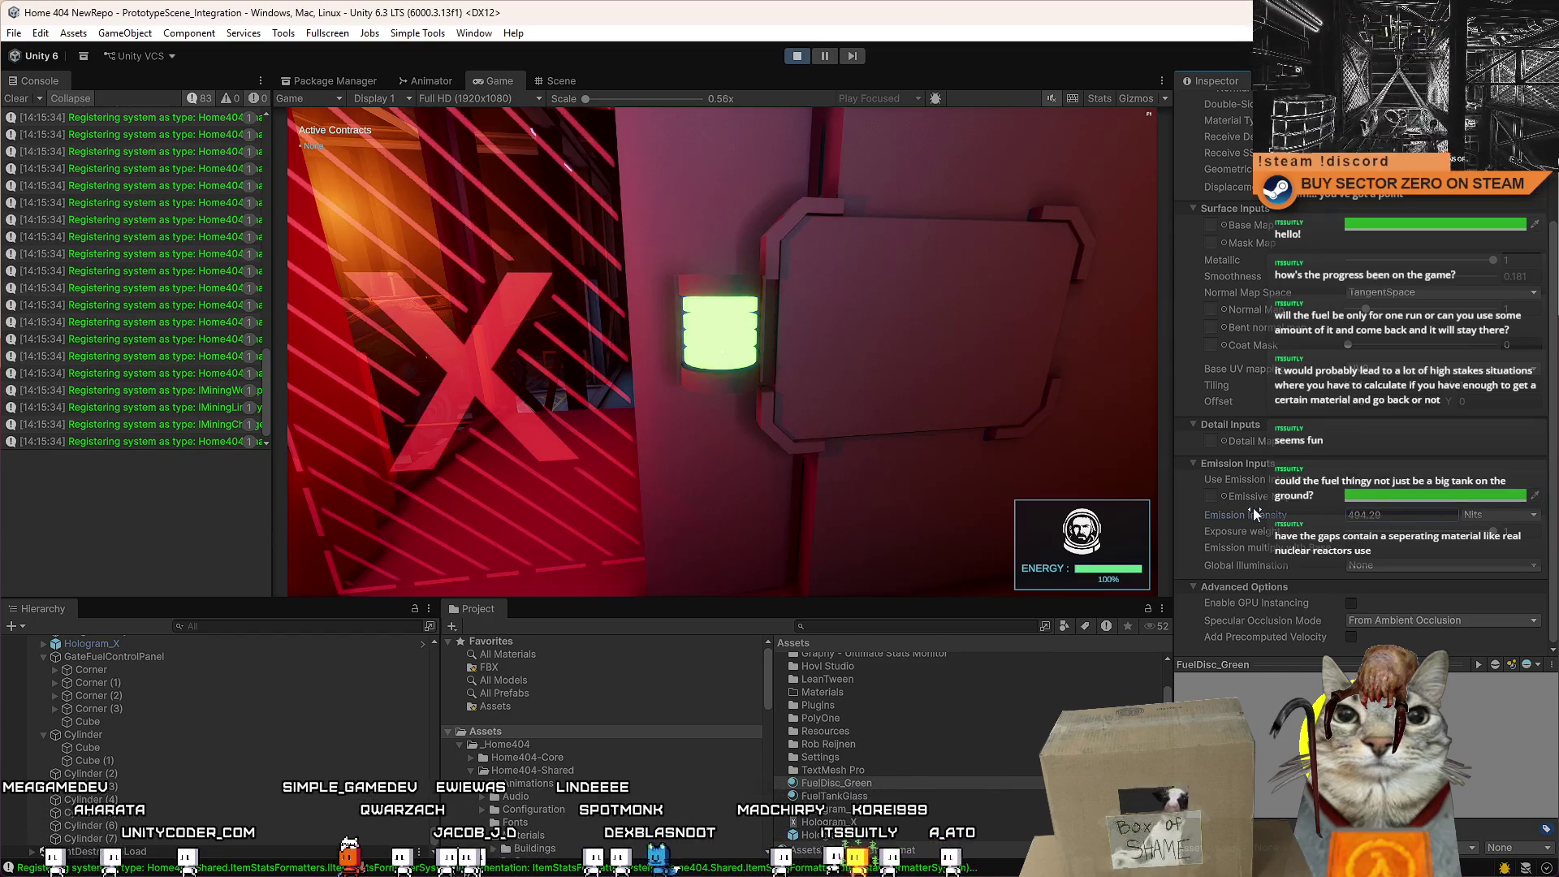
text(5000)
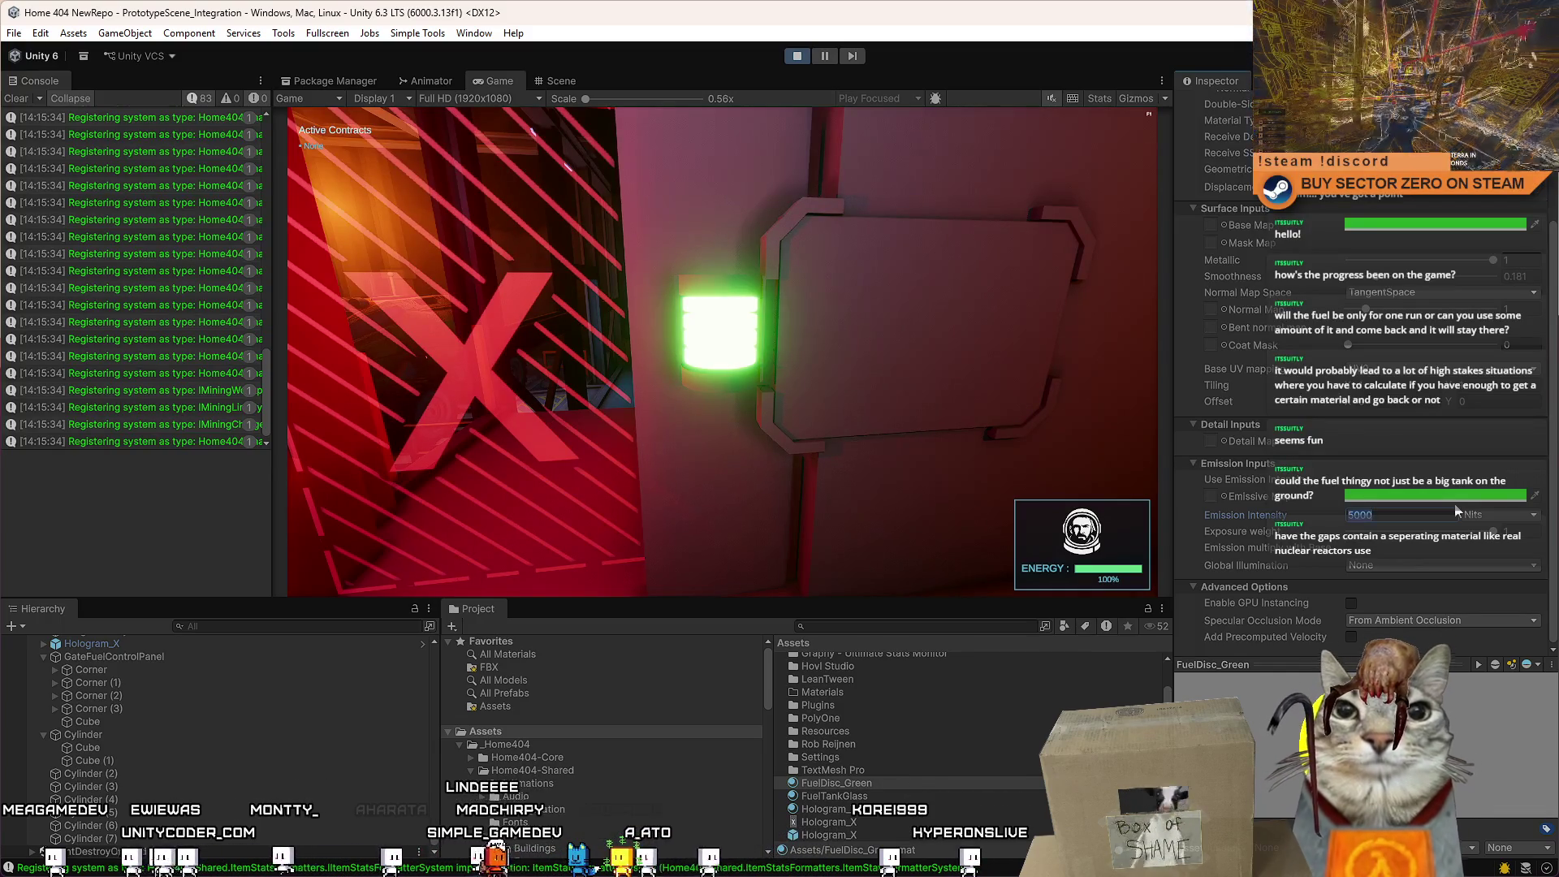
Try FuelDisc_Green emission intensities of 100 and then 50 while the game runs.
key(BackSpace)
key(BackSpace)
key(BackSpace)
text(1)
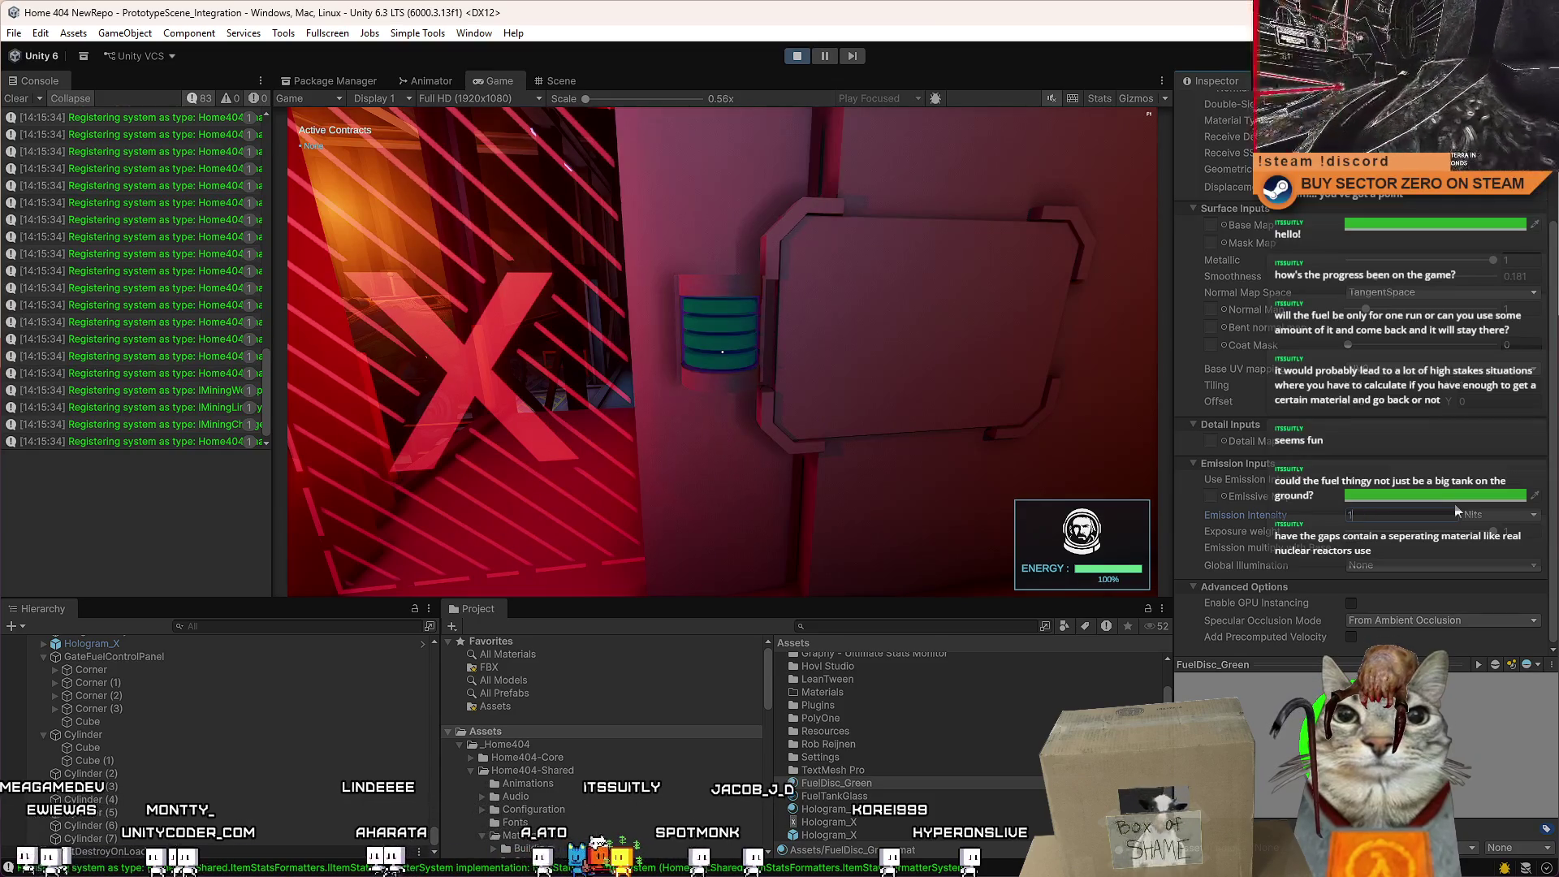
text(00w)
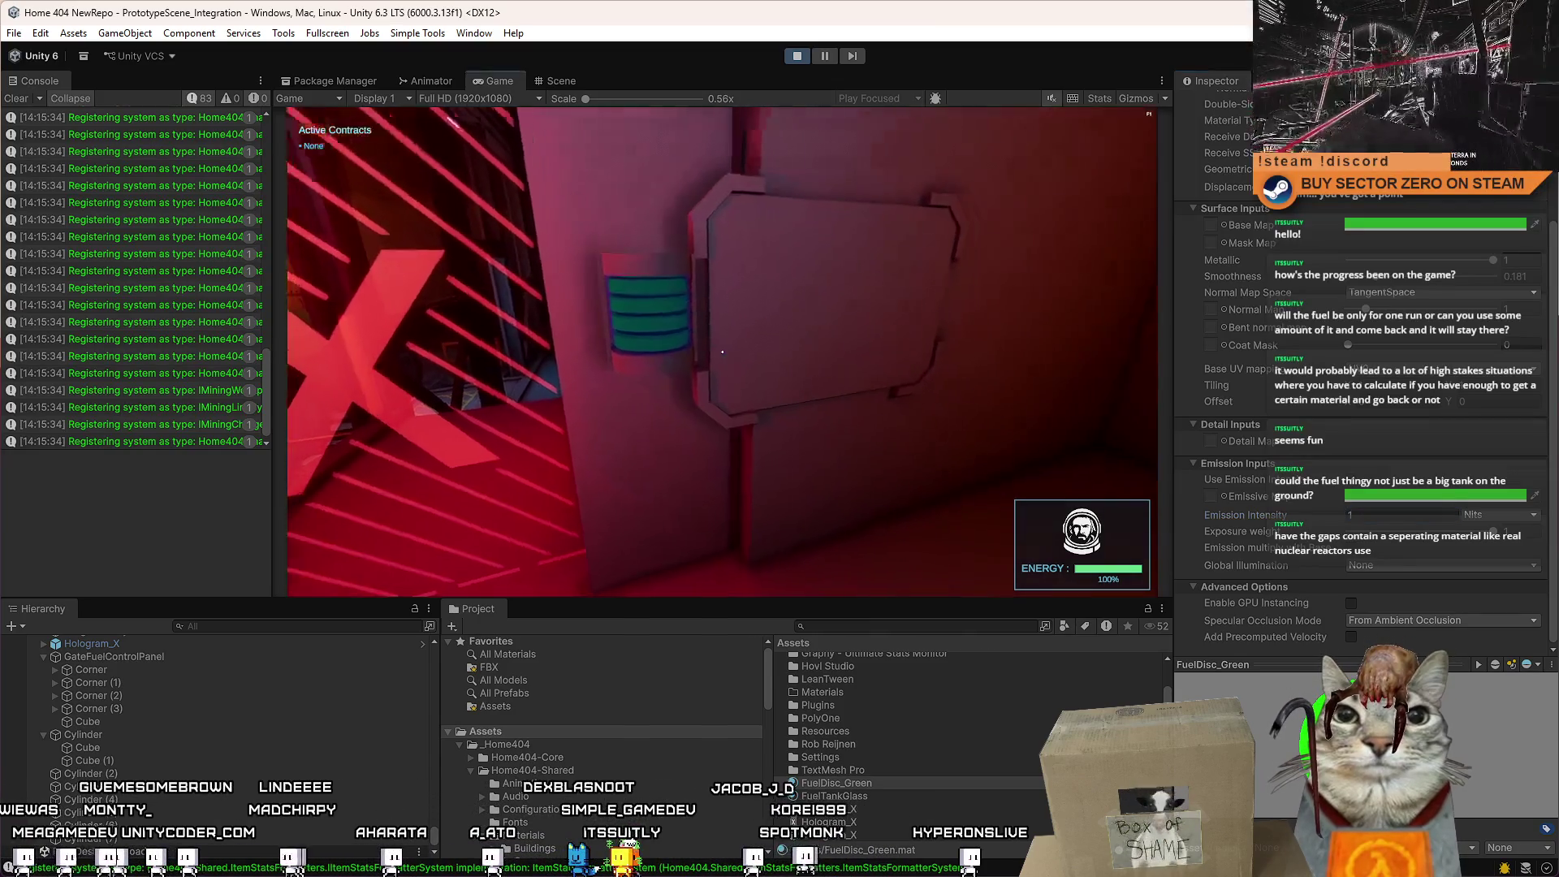
text(s)
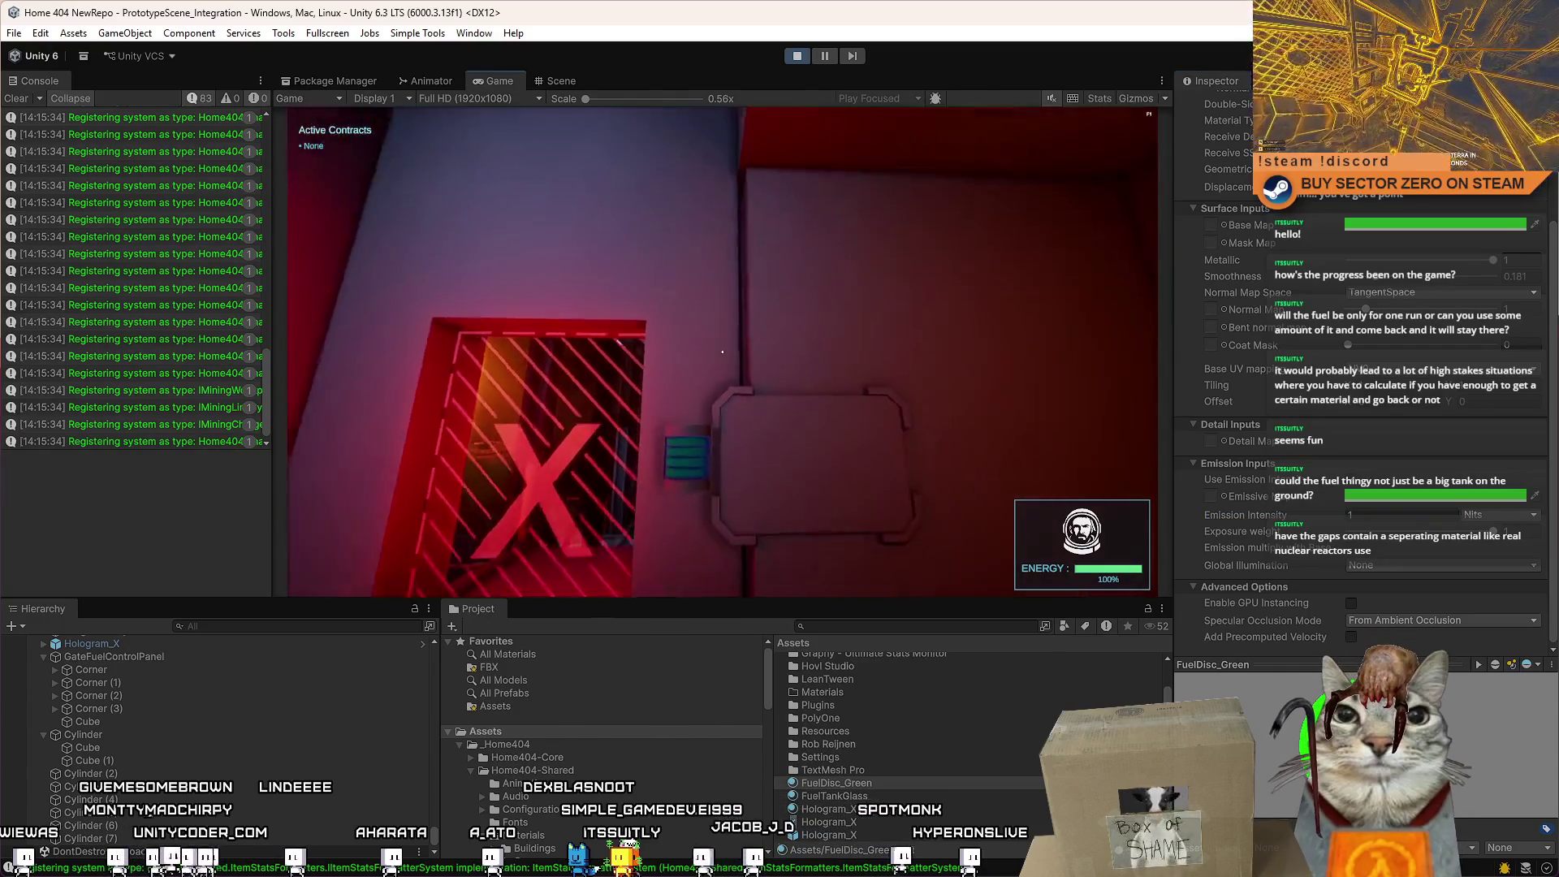
text(s)
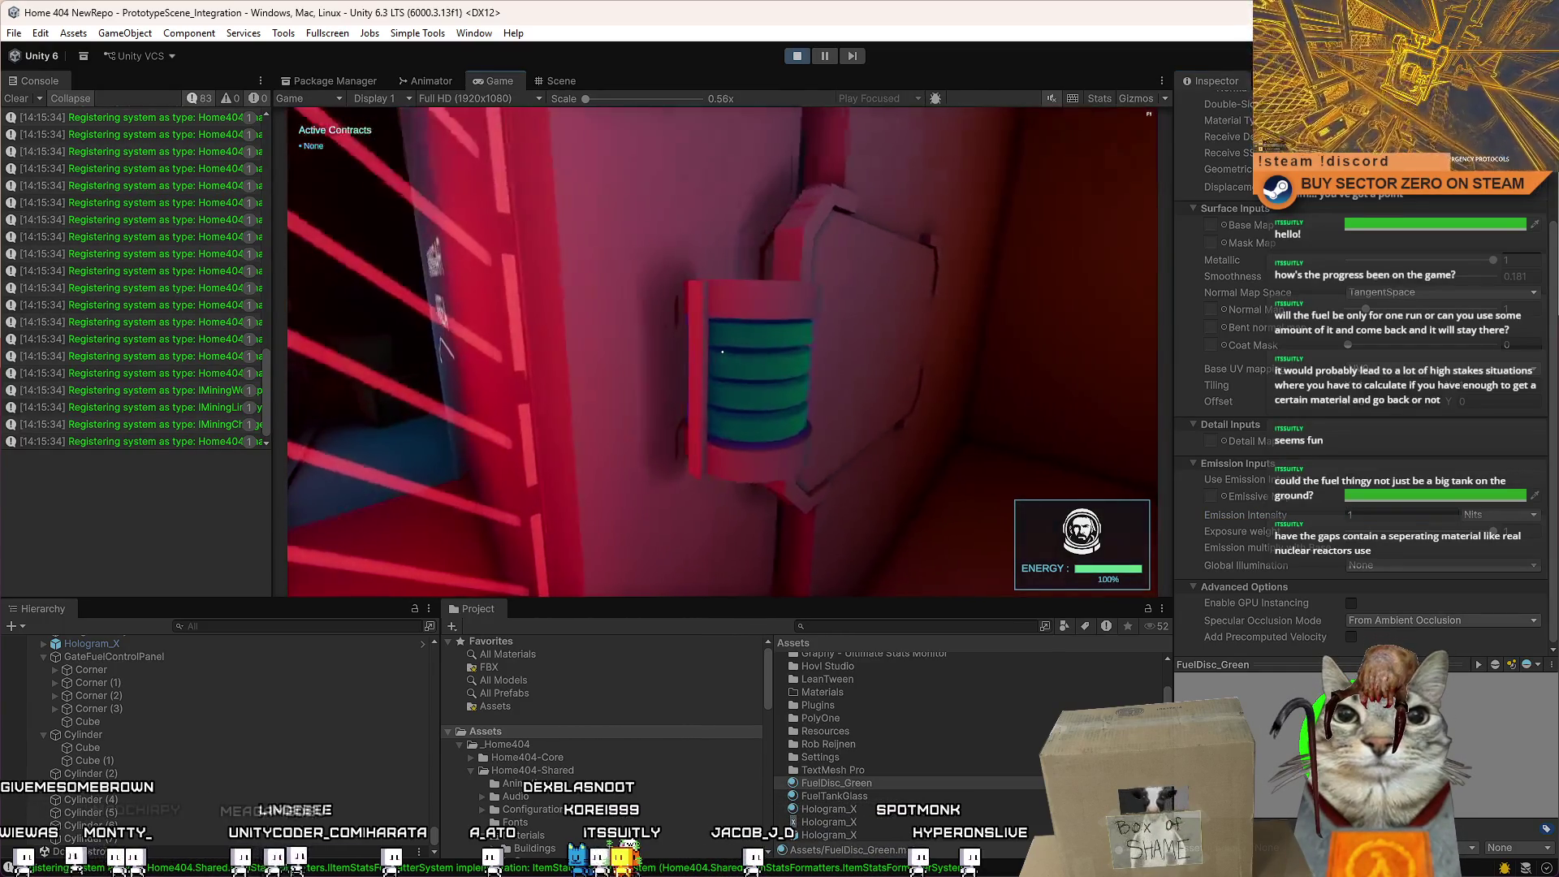
key(Escape)
click(1398, 516)
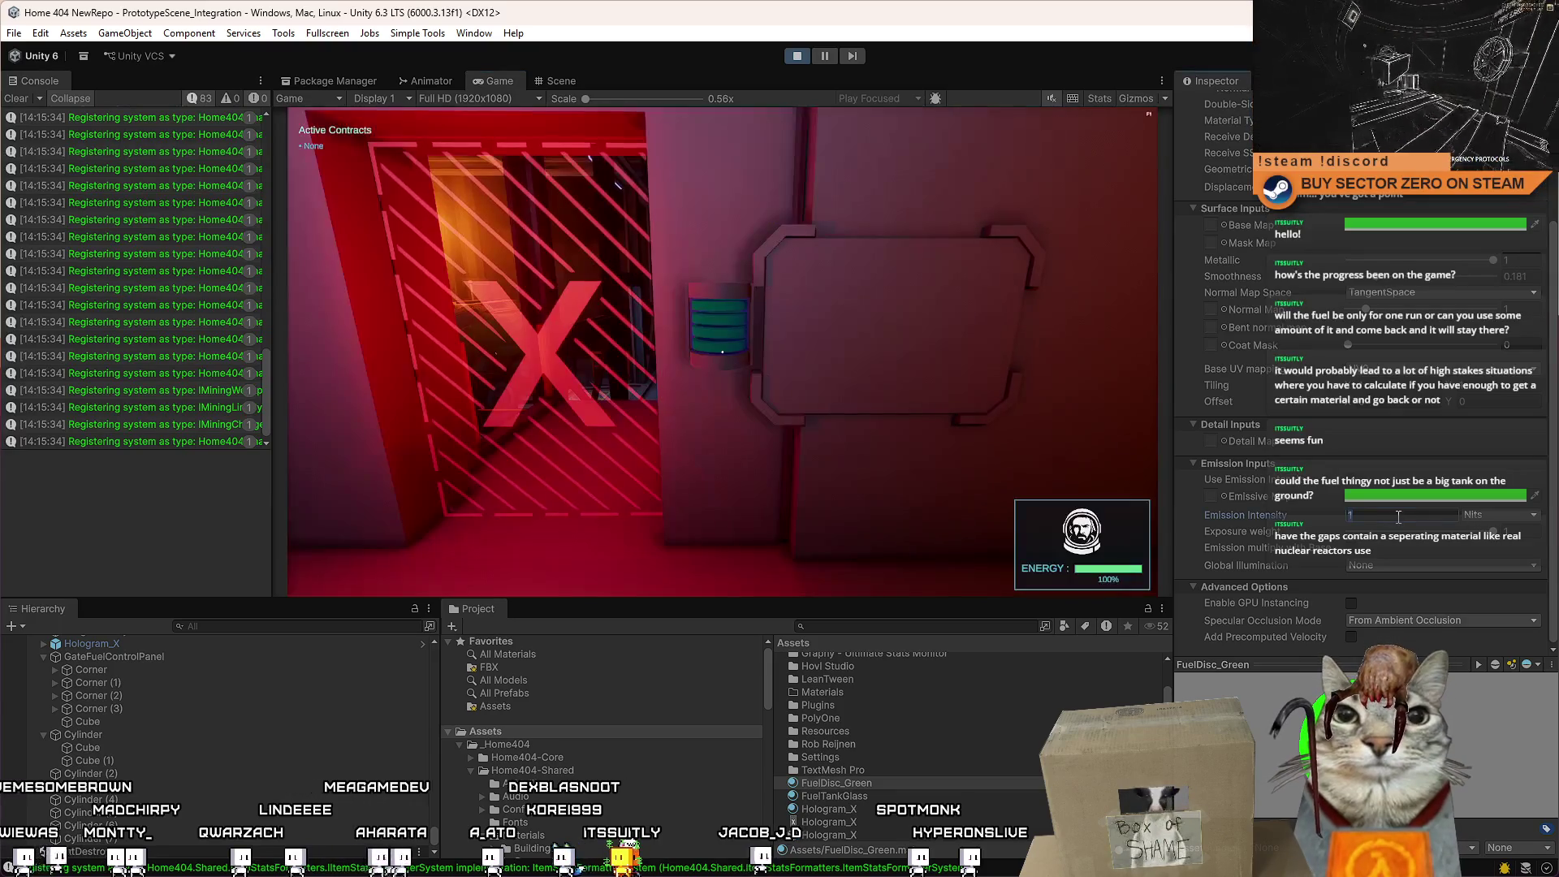
text(00)
double_click(1398, 516)
text(50)
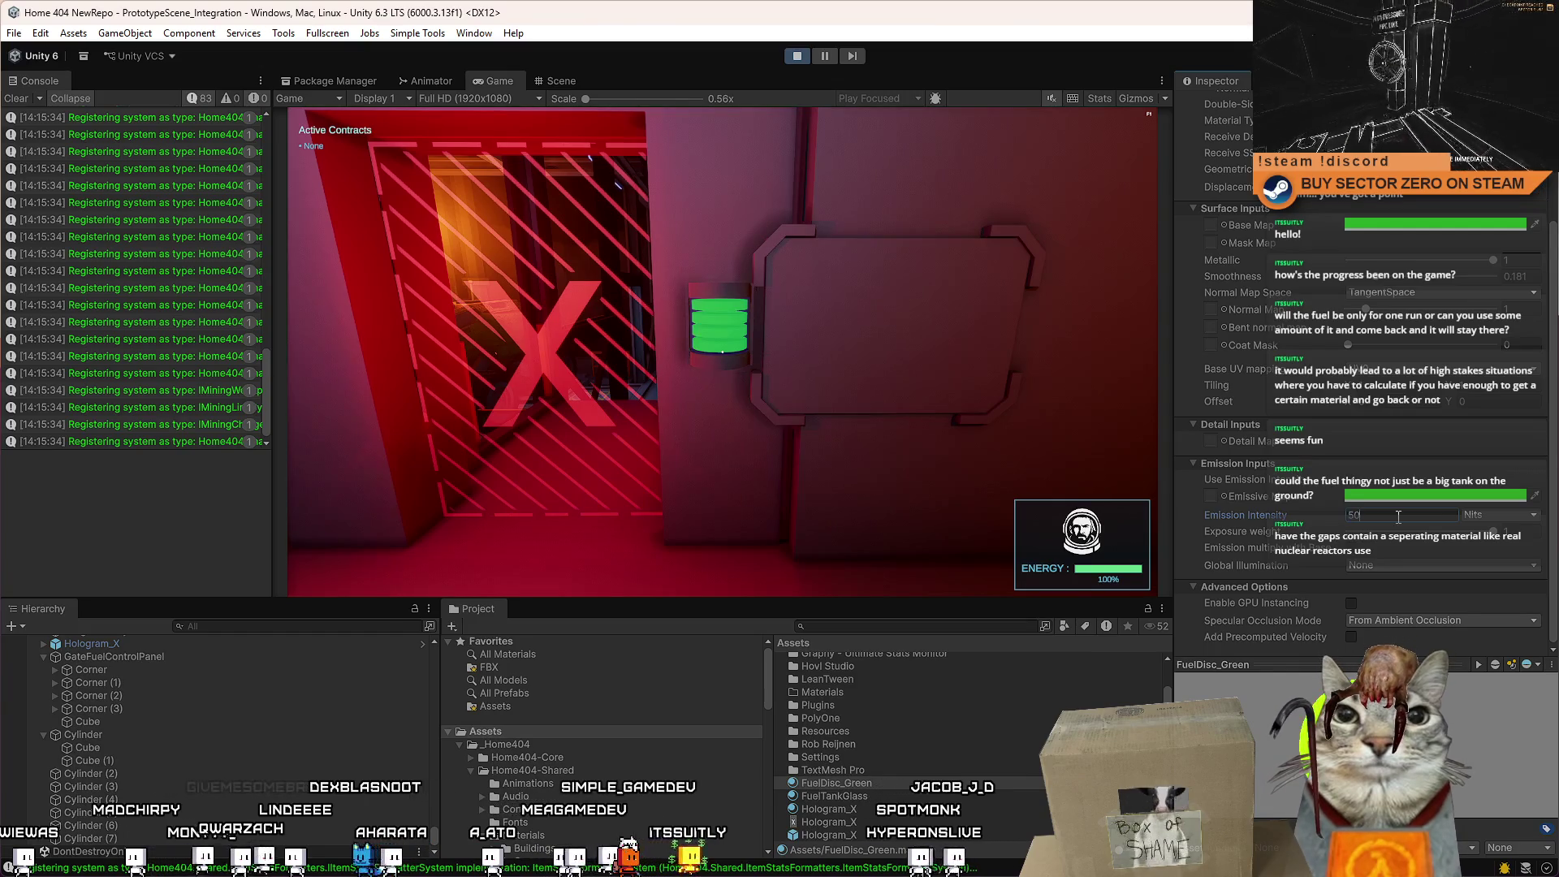
text(1000)
key(Return)
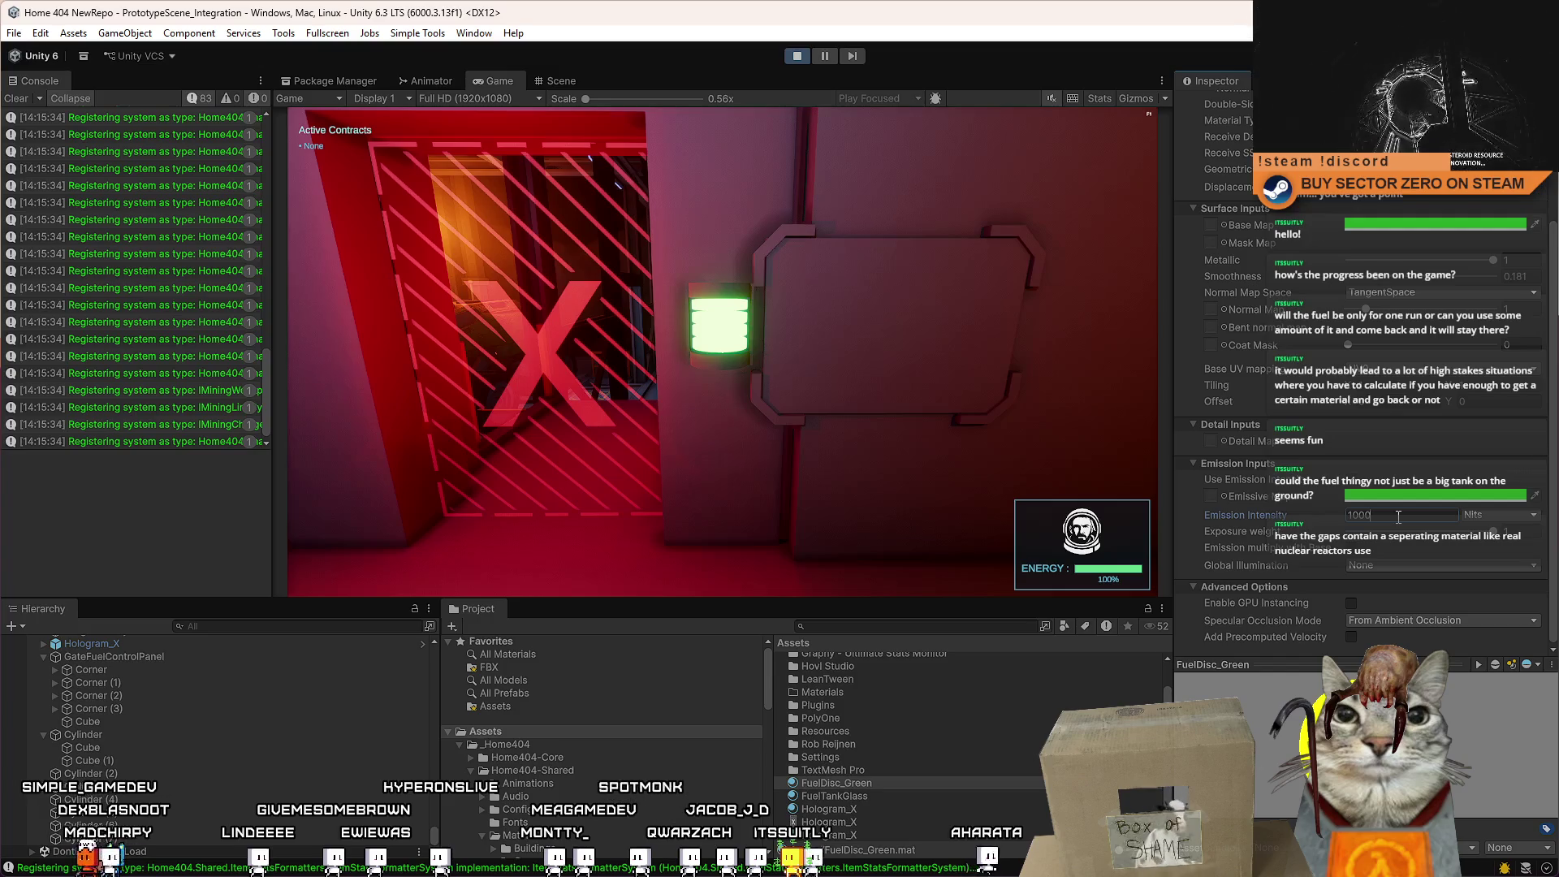
Walk up to view the panel in play mode, then settle the emission intensity at 1000.
click(722, 351)
key(s)
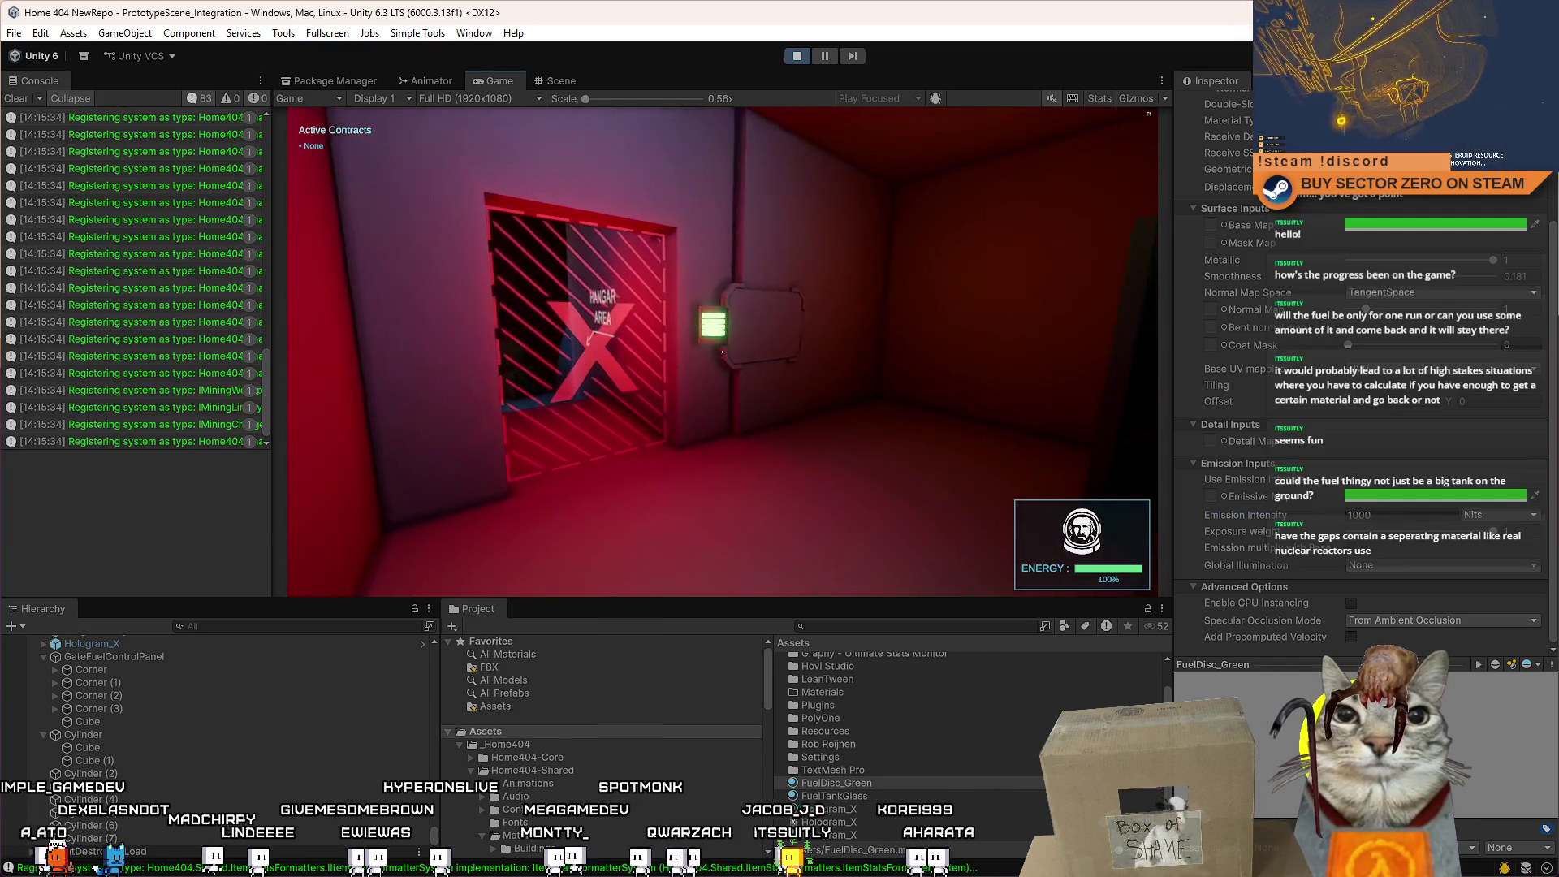
key(w)
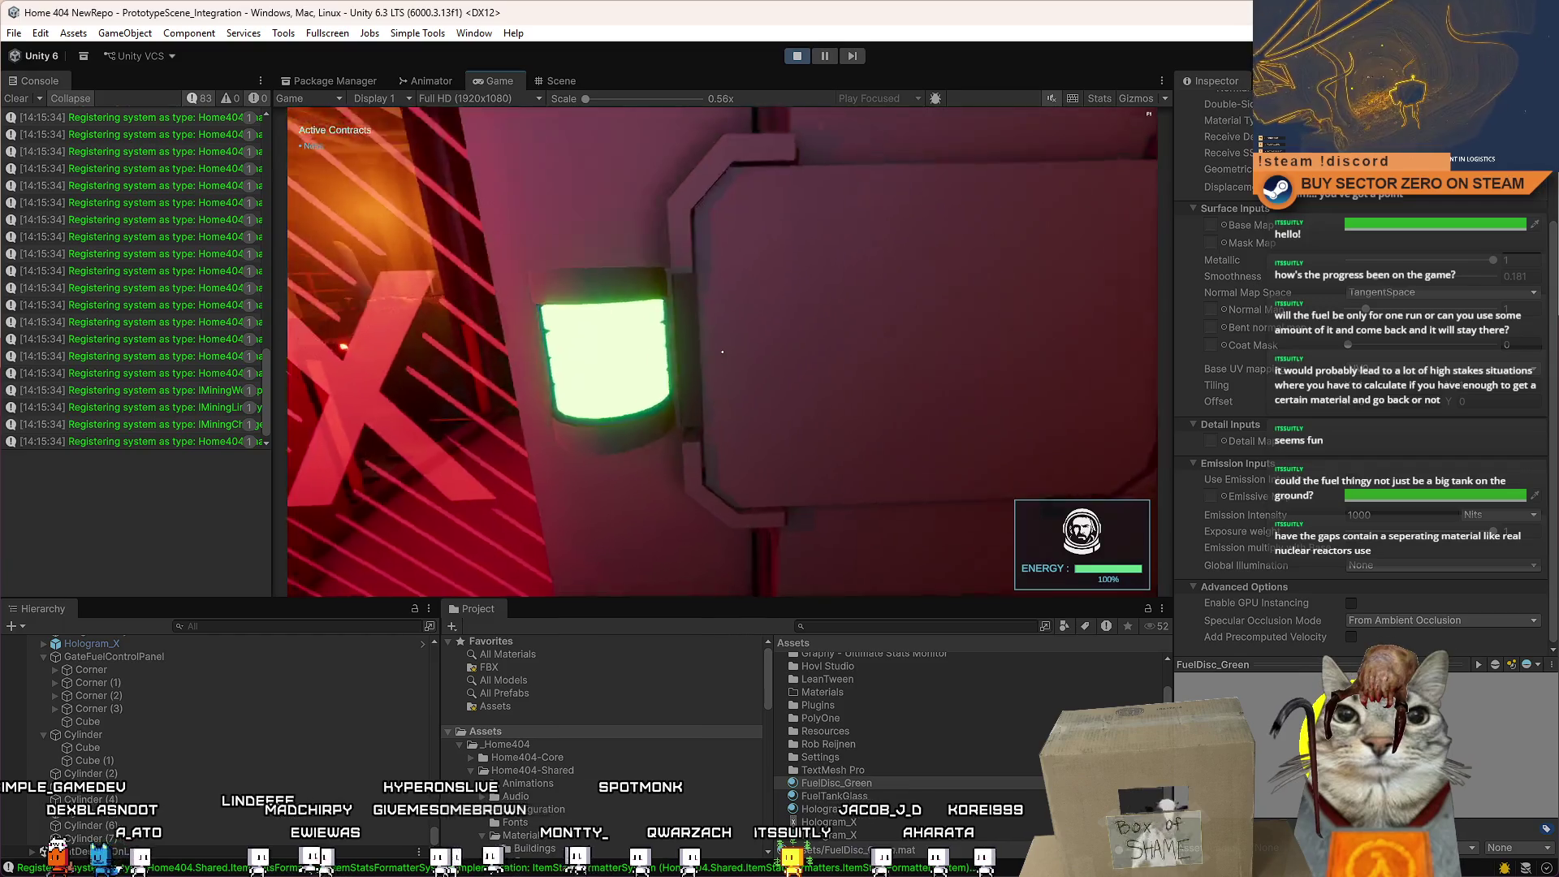
key(Escape)
key(Escape)
click(1374, 514)
text(0)
key(BackSpace)
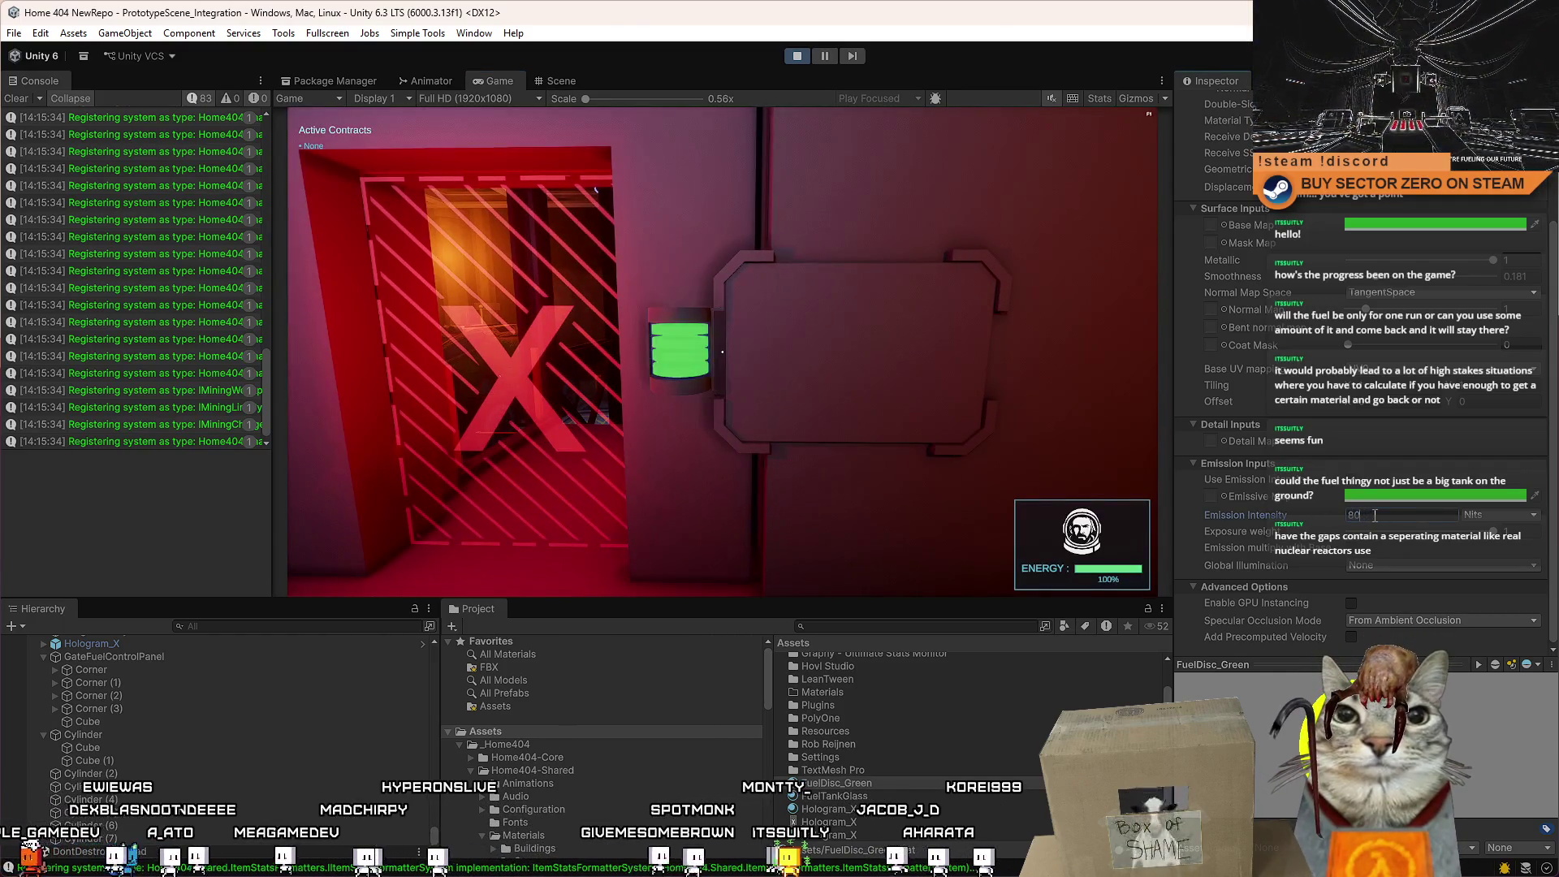
text(1000)
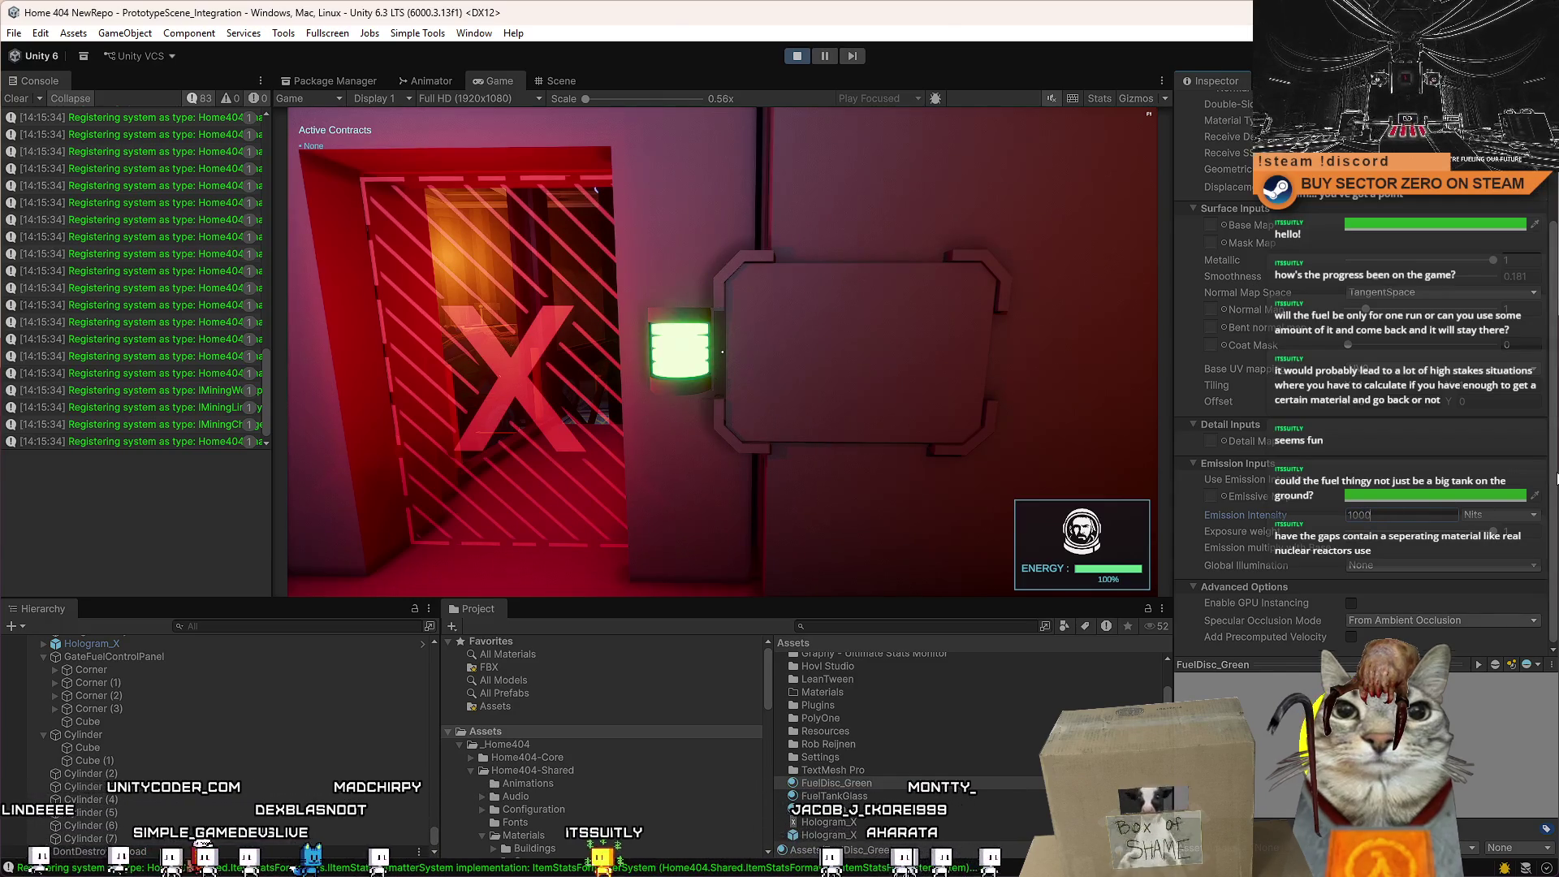
scroll(1492, 378, up, 3)
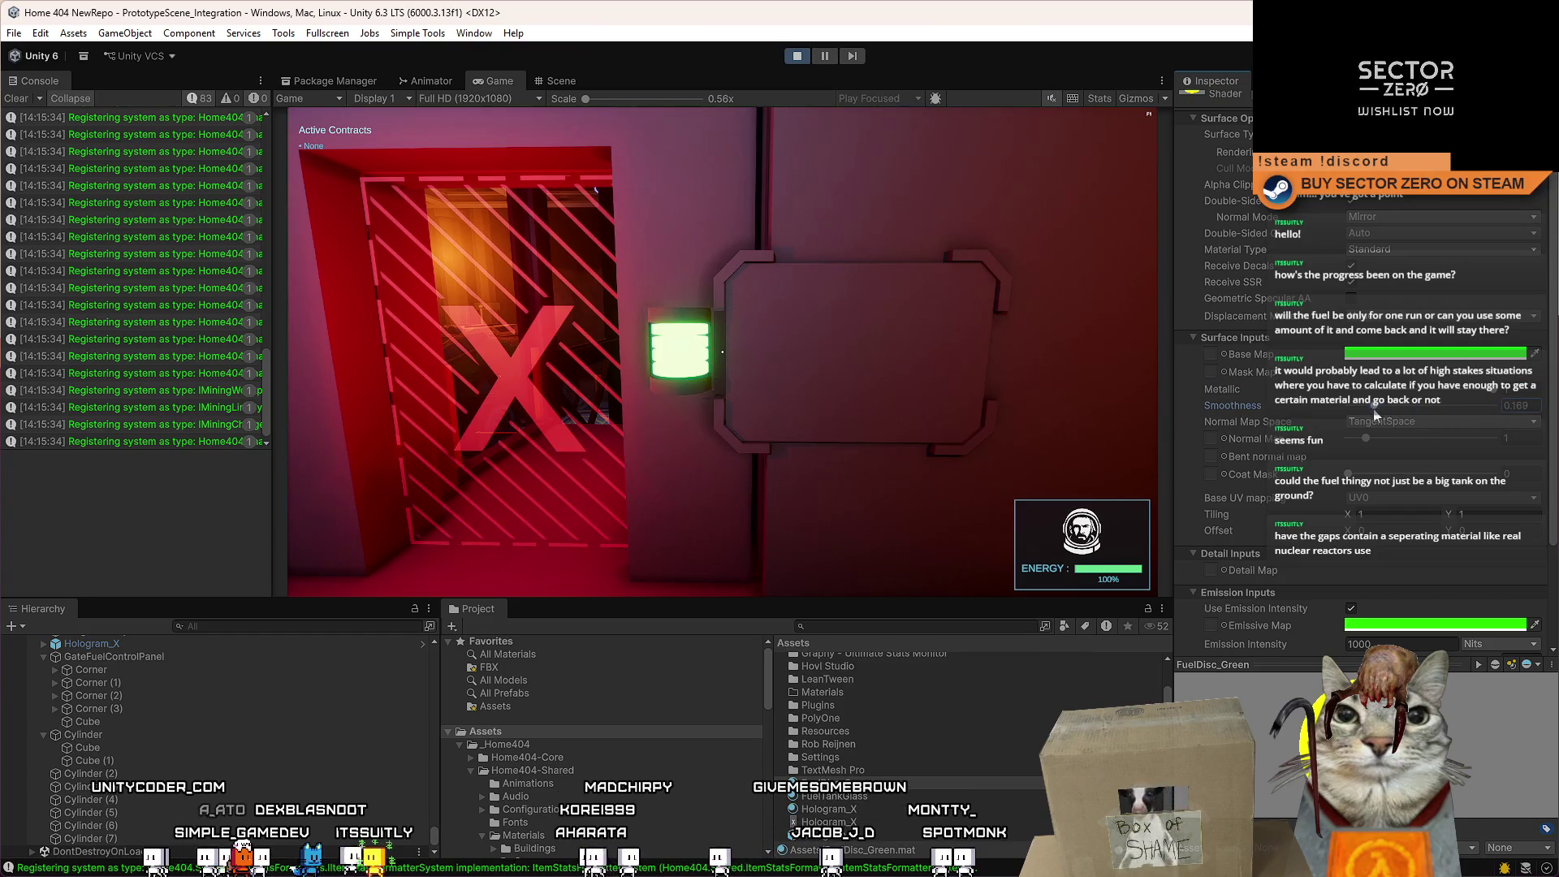
click(560, 81)
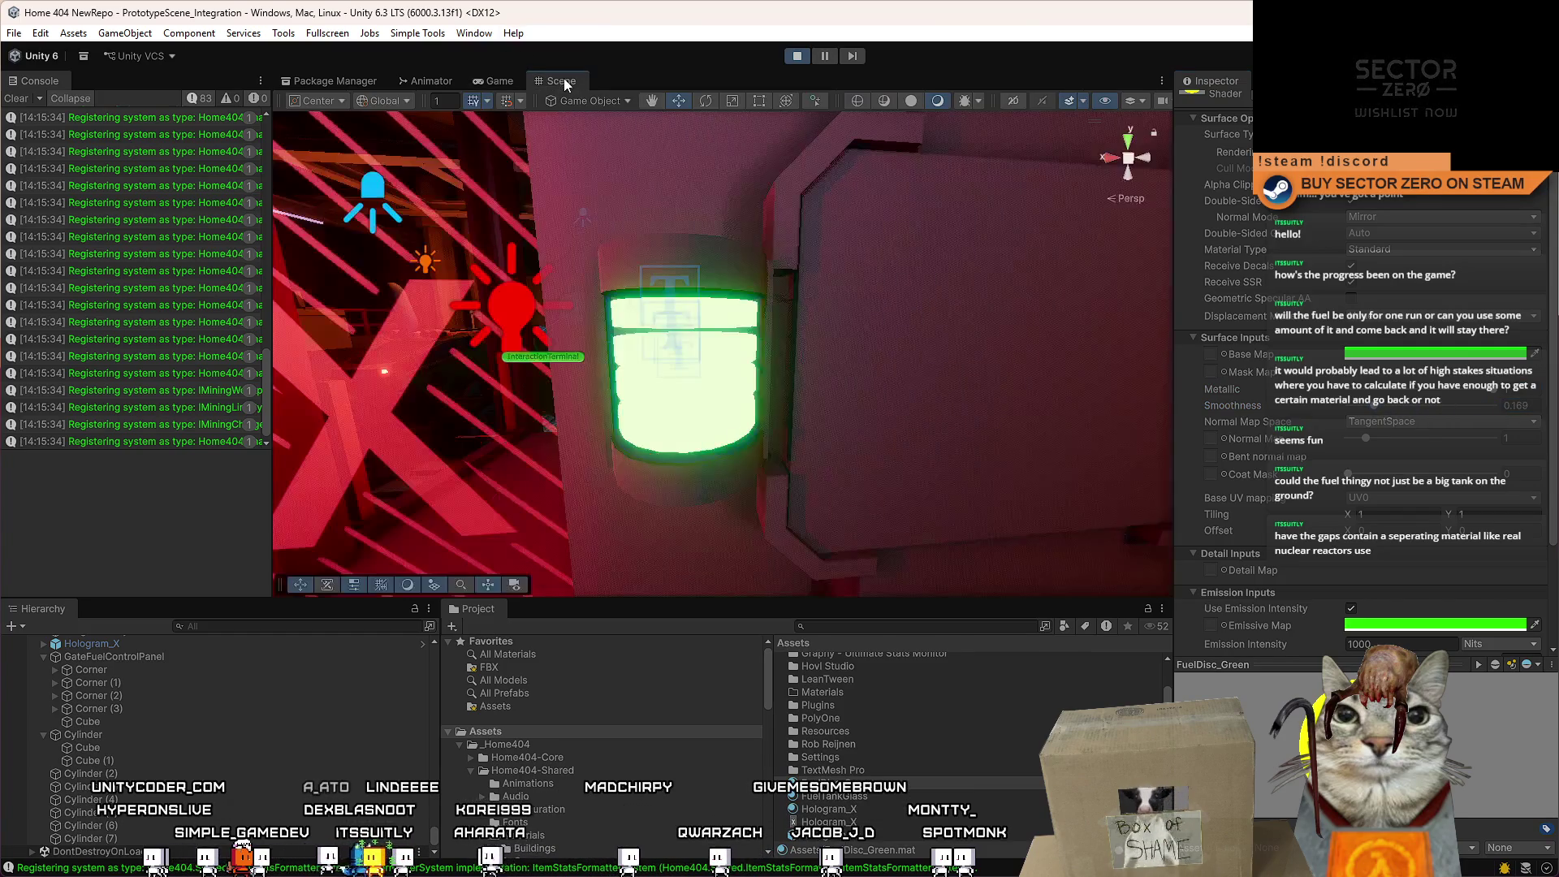
Frame the green tank cylinder and give it the Metal_Gray material.
click(682, 366)
key(f)
mouse_move(709, 284)
mouse_down()
mouse_move(747, 284)
mouse_move(693, 217)
mouse_move(700, 307)
mouse_move(668, 250)
mouse_move(799, 300)
mouse_move(719, 281)
mouse_up()
scroll(800, 301, up, 2)
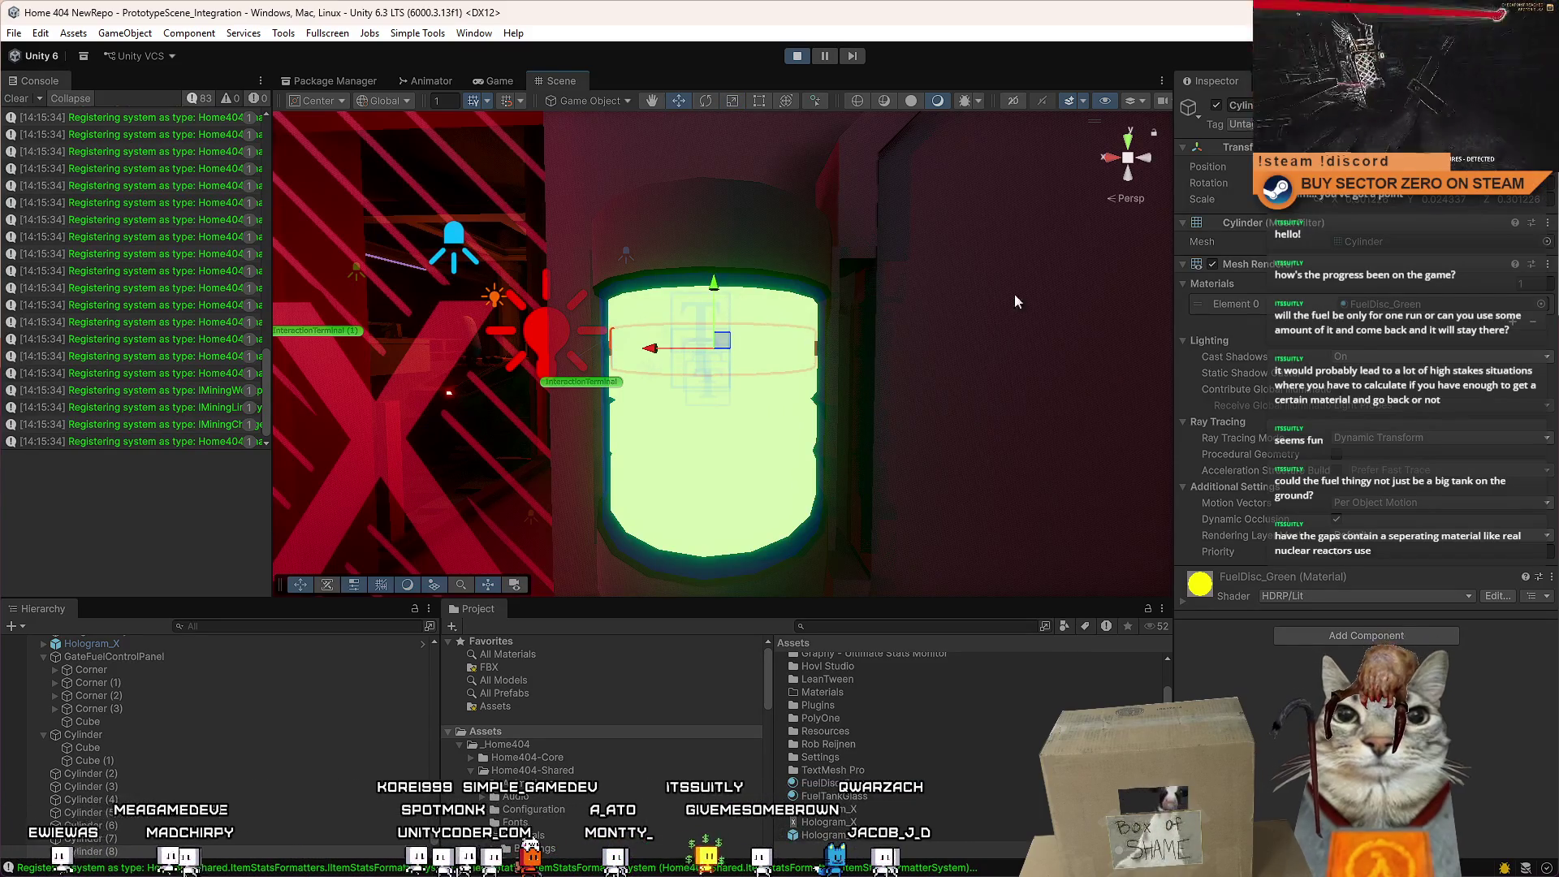
click(1542, 305)
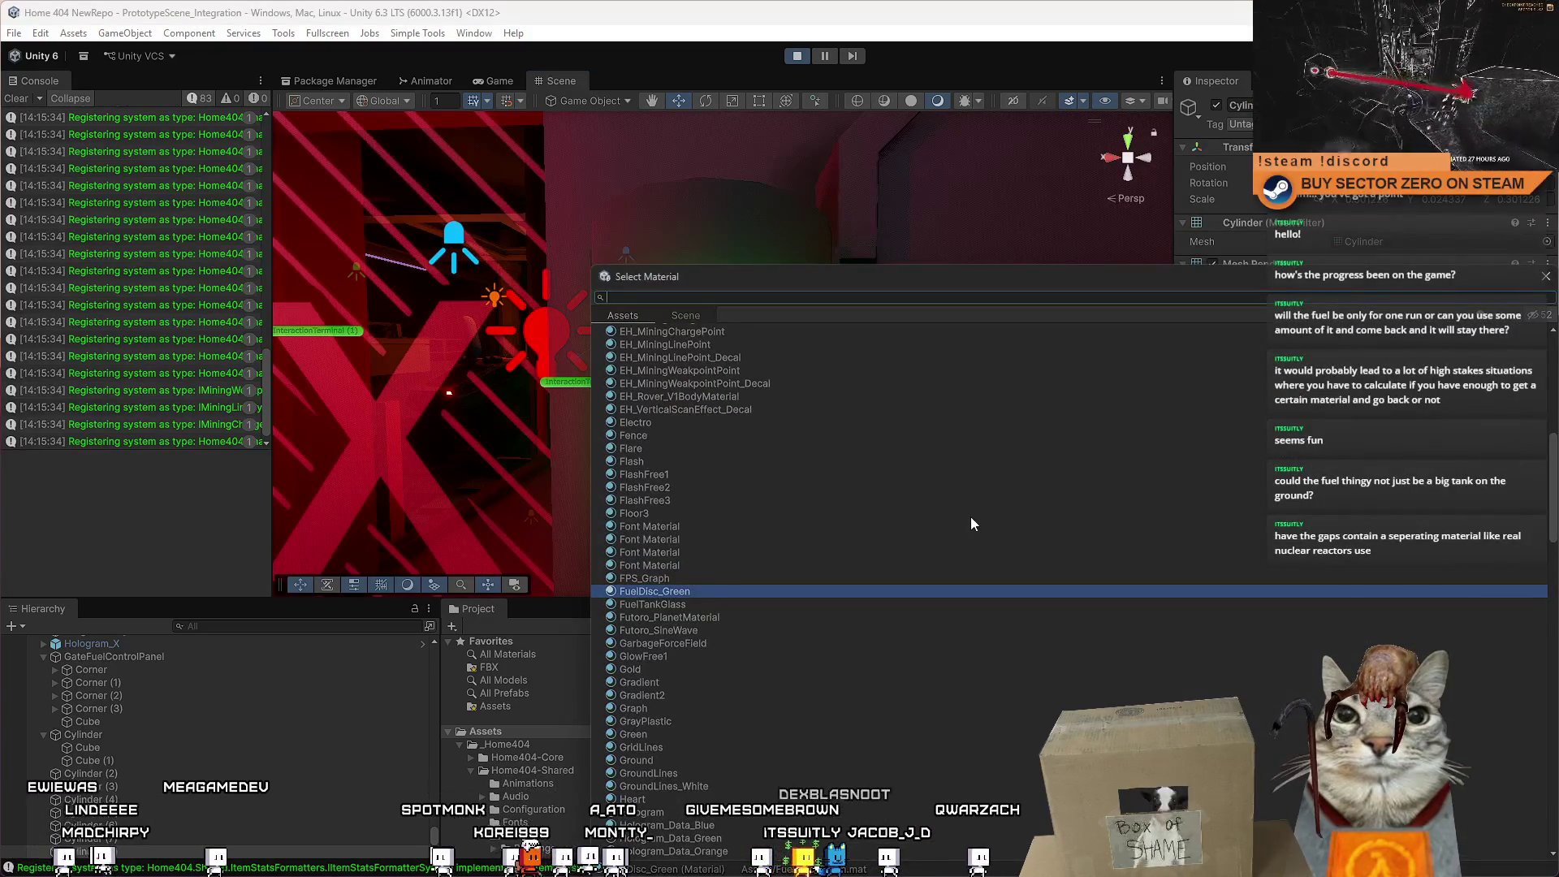
text(gray)
double_click(708, 356)
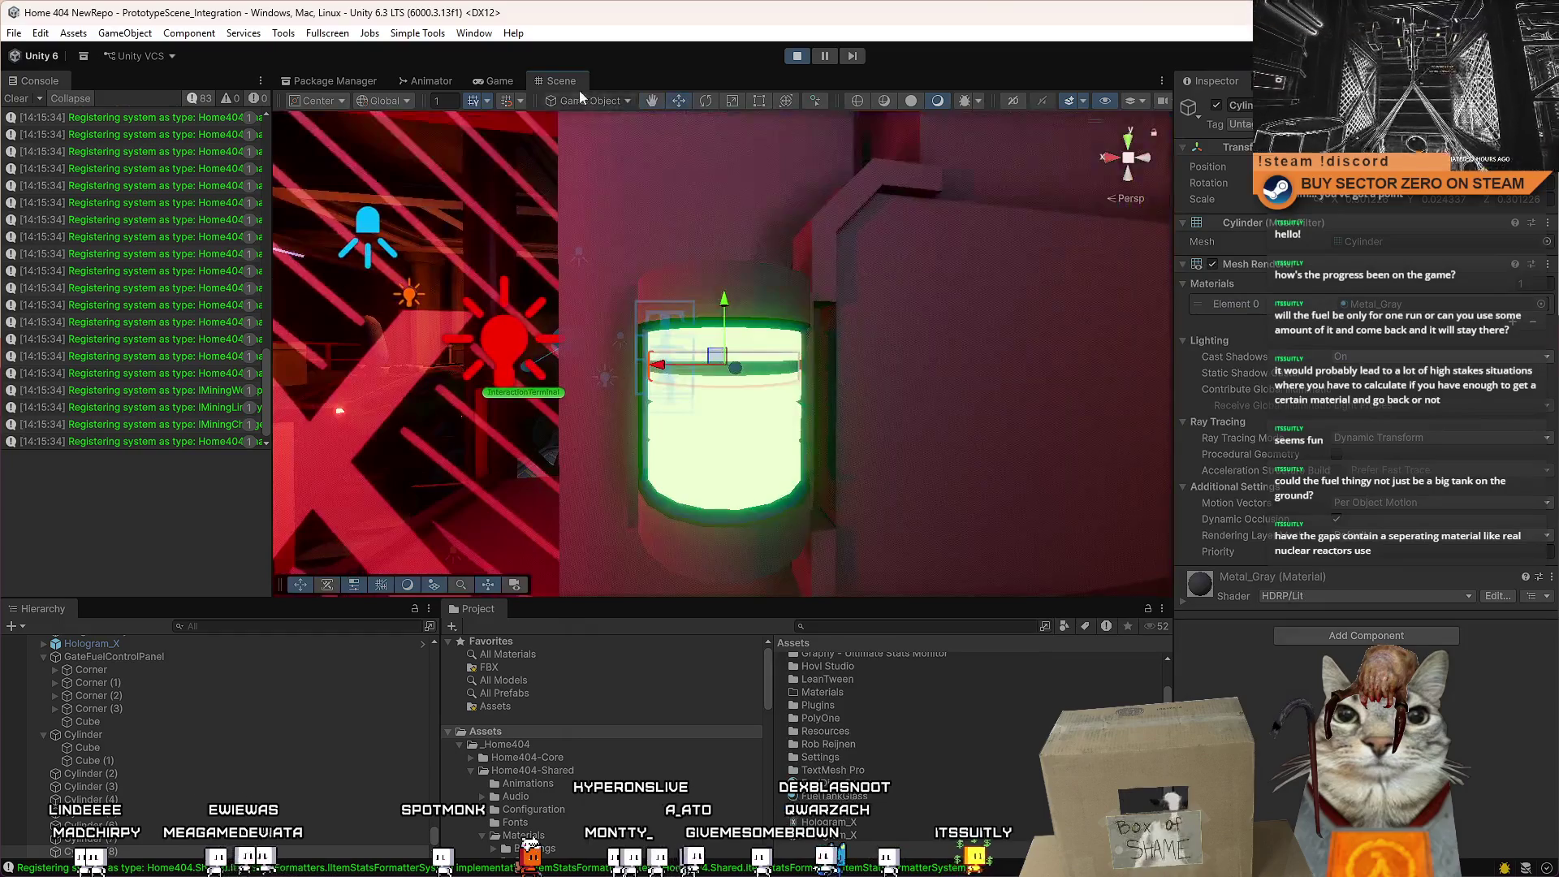
Check the panel in the Game view, then nudge the grey separator ring slightly upward.
click(495, 80)
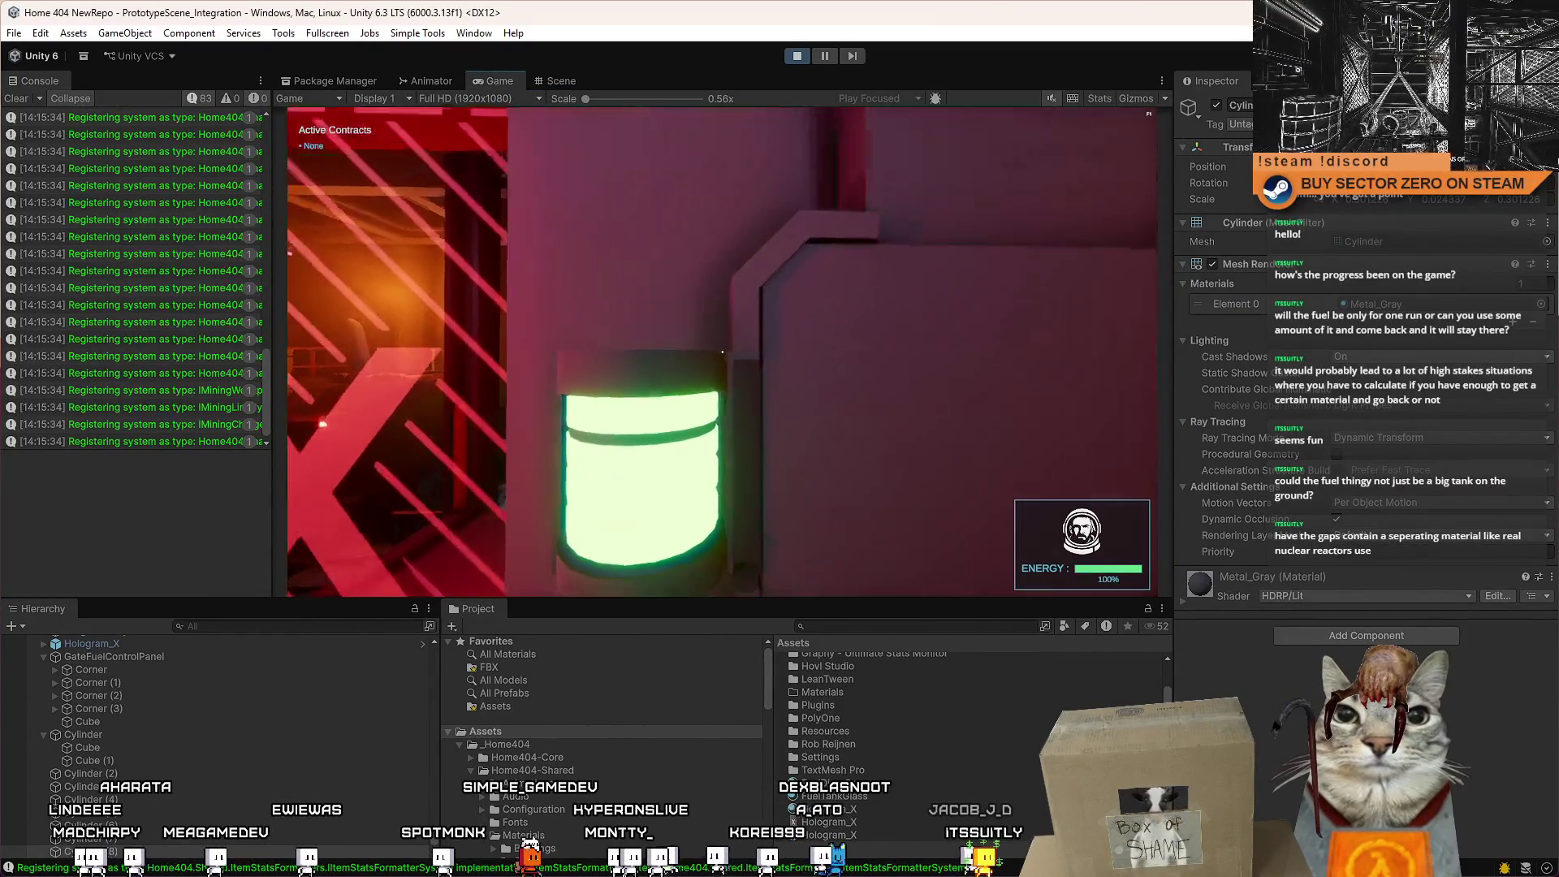
key(Escape)
key(Escape)
click(552, 81)
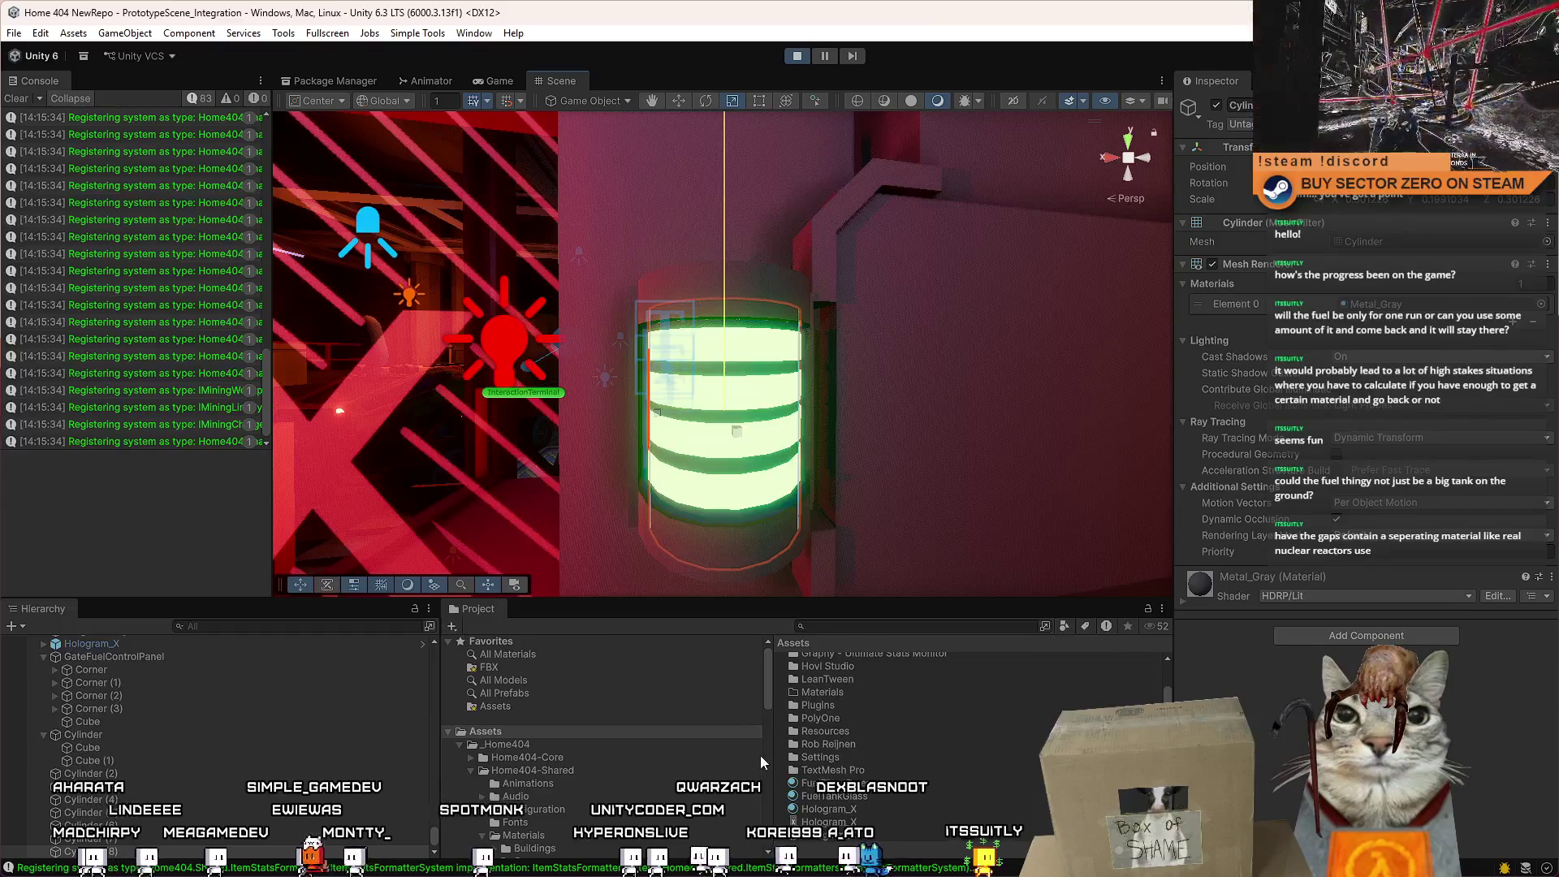
key(w)
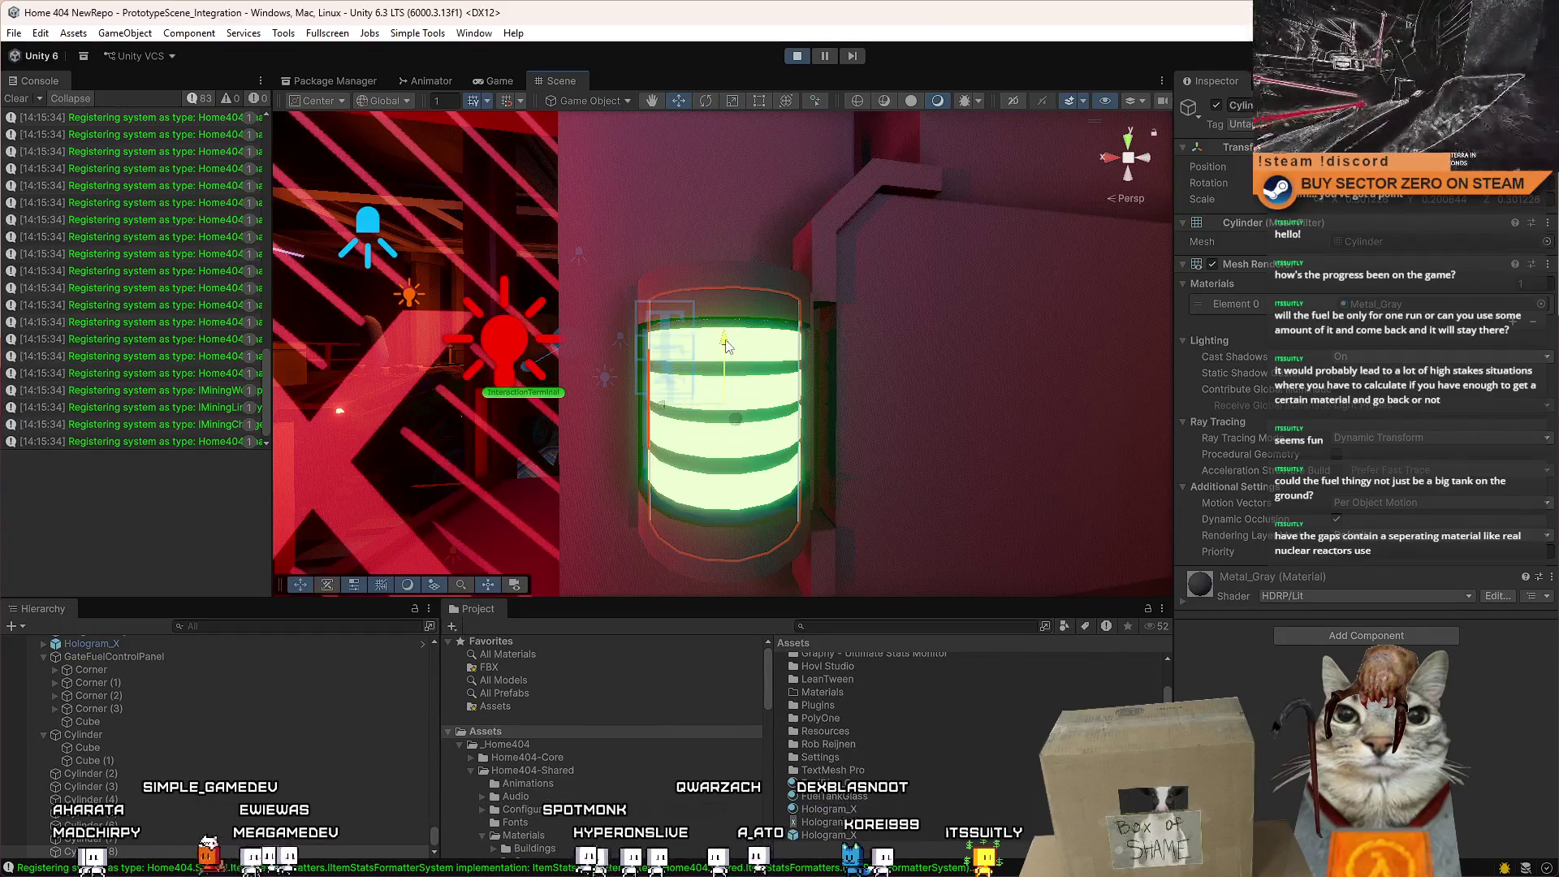
drag(725, 355, 725, 345)
Walk around the glowing fuel gauge in play mode, then reopen FuelDisc_Green's material settings.
click(500, 80)
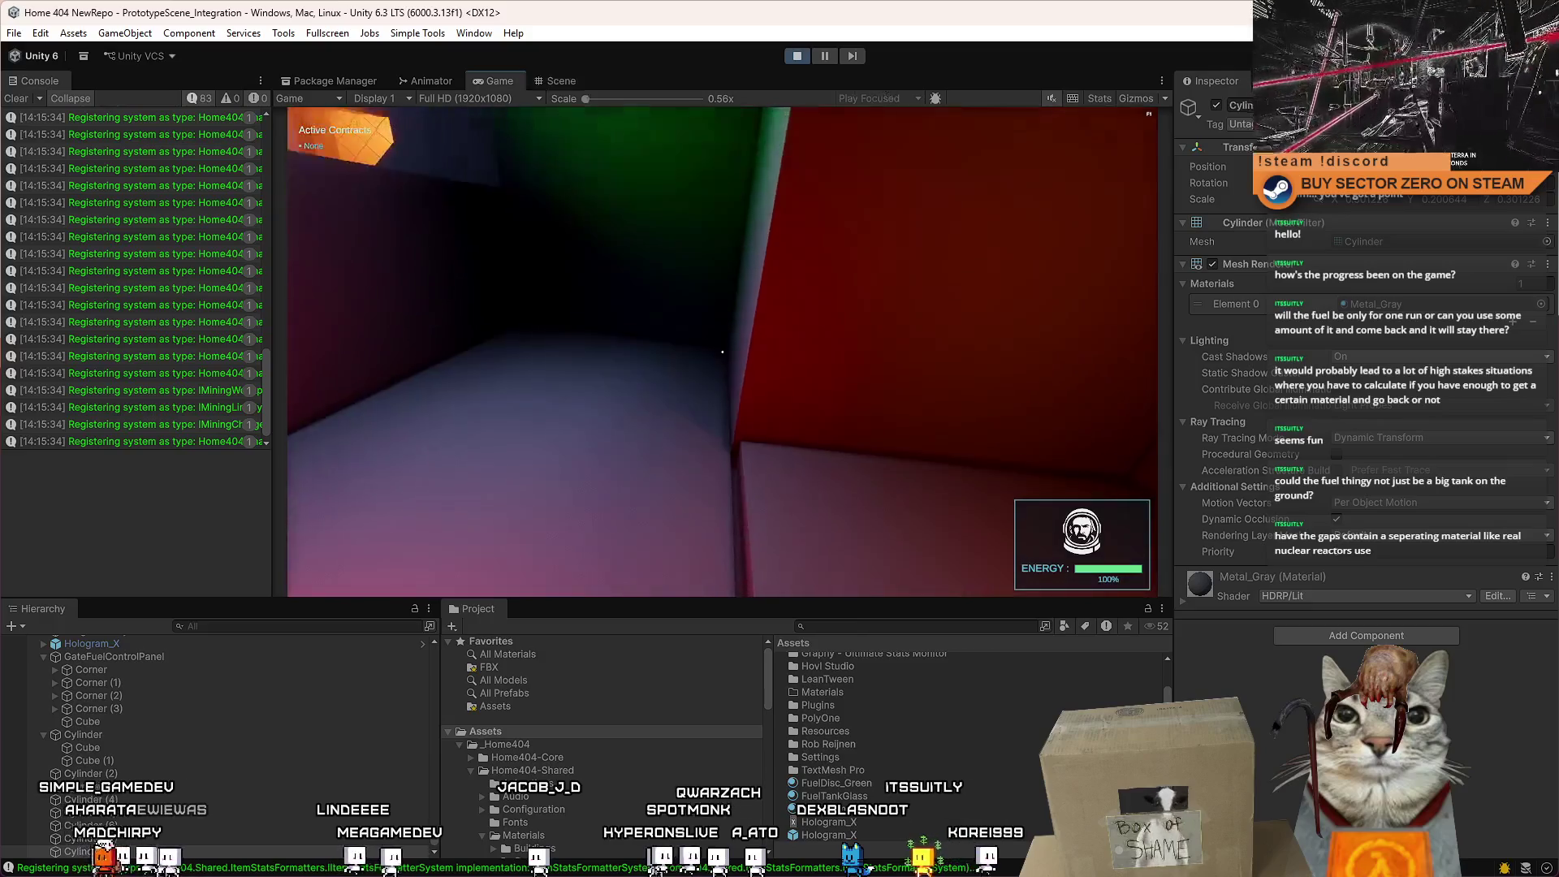
key(w)
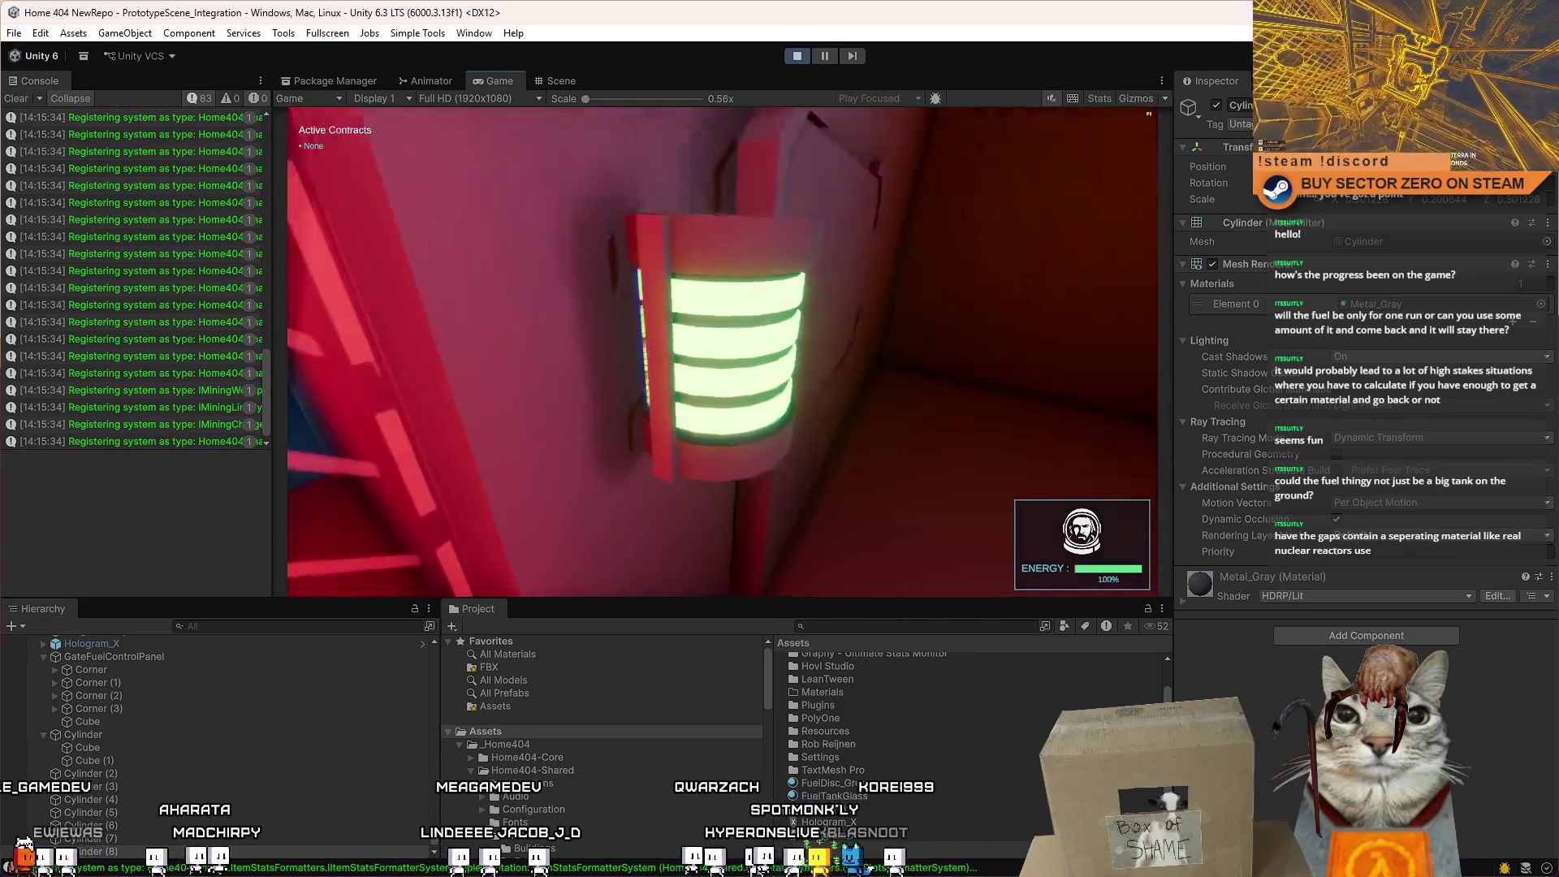
key(s)
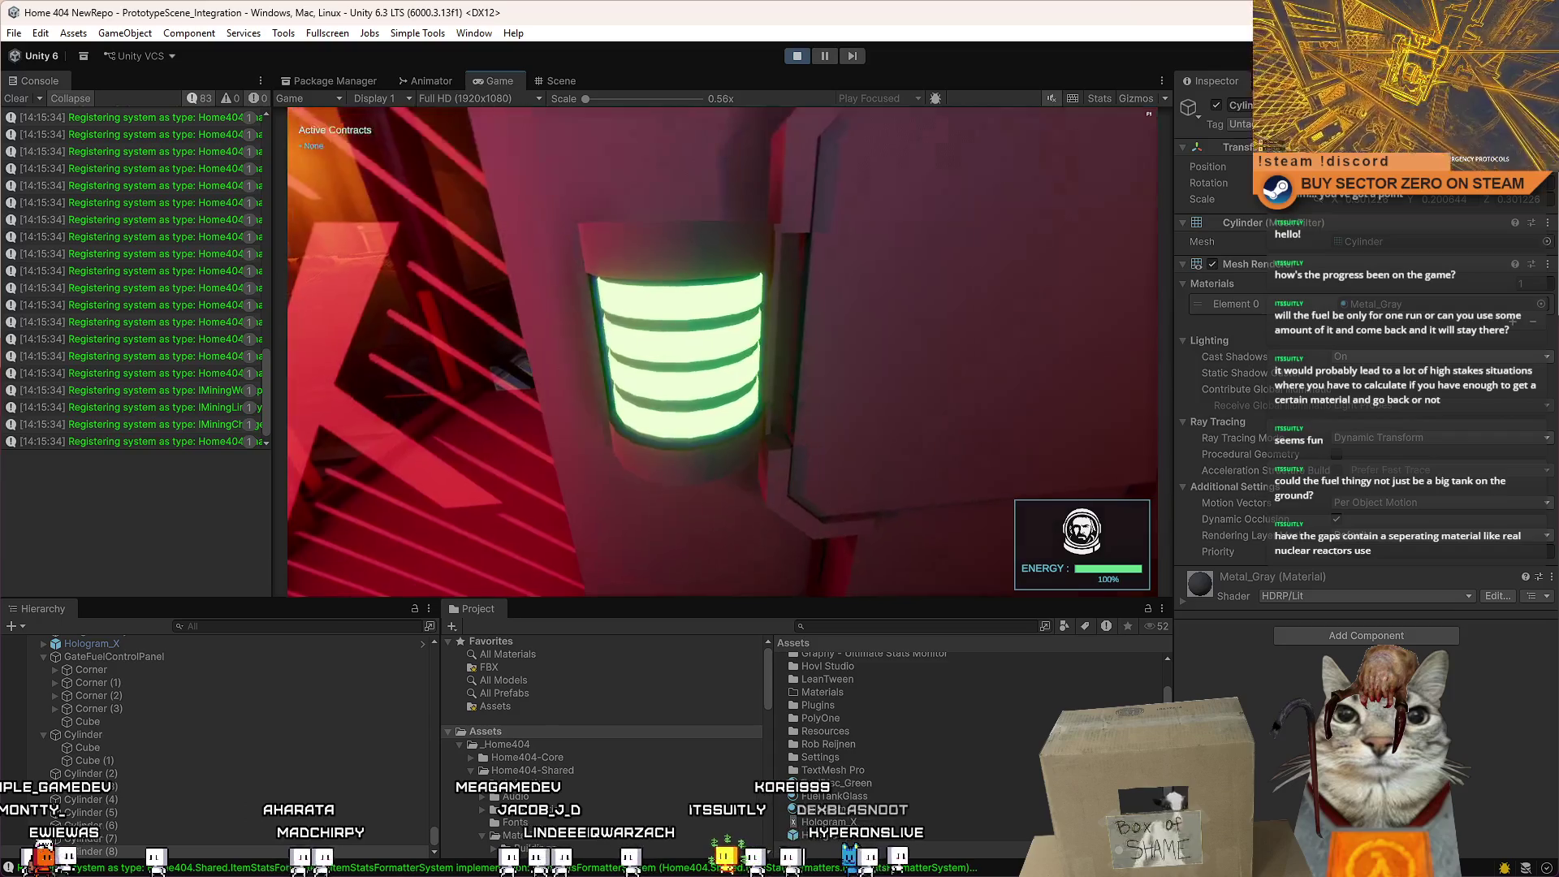
key(s)
key(w)
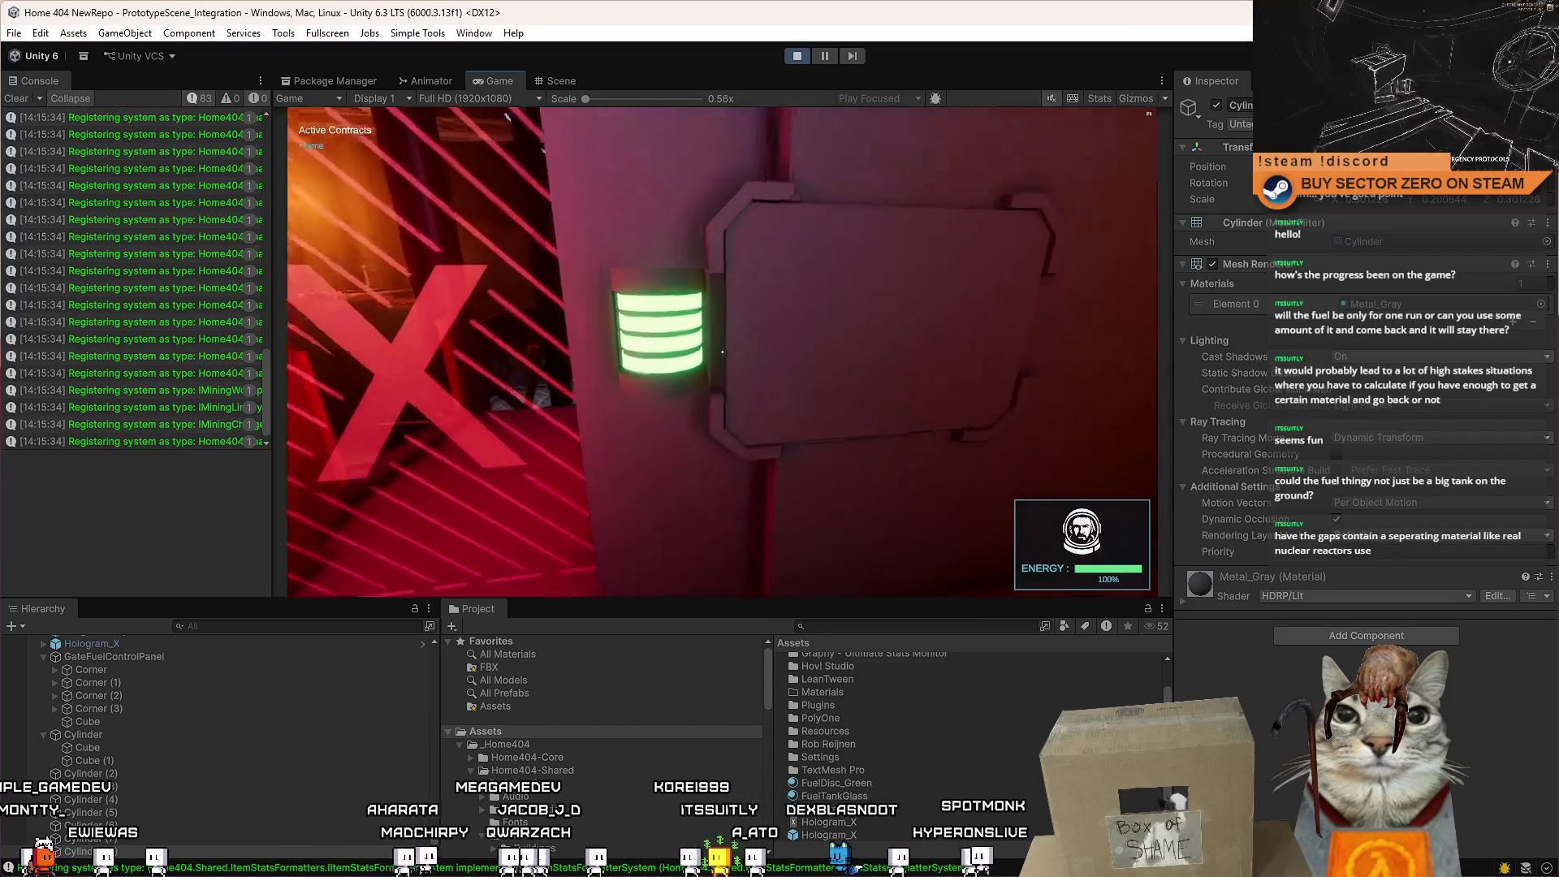
key(Escape)
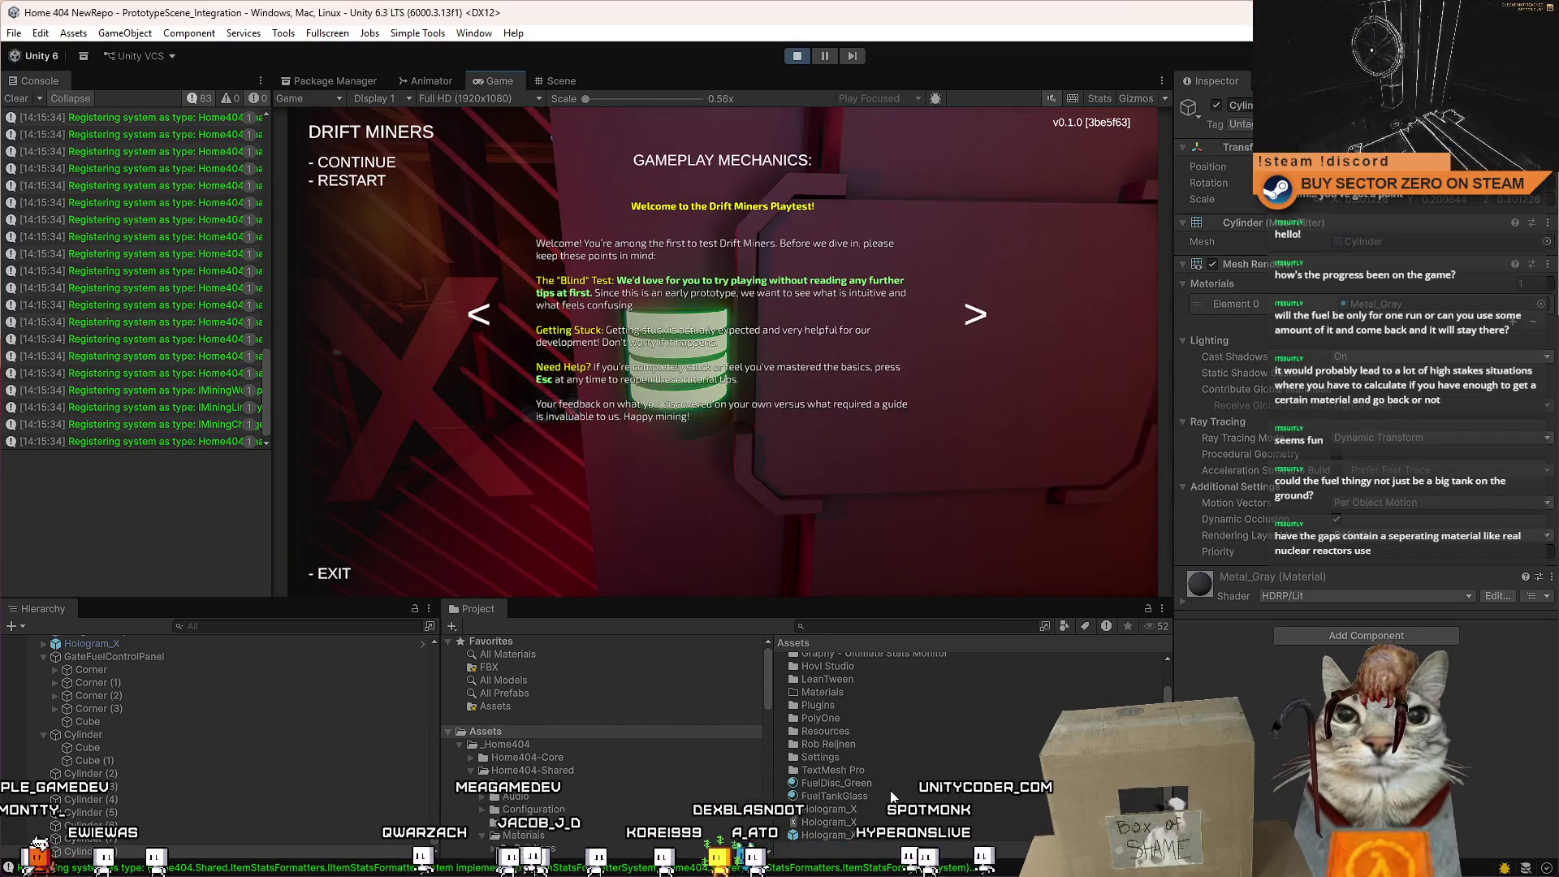
key(Escape)
click(879, 787)
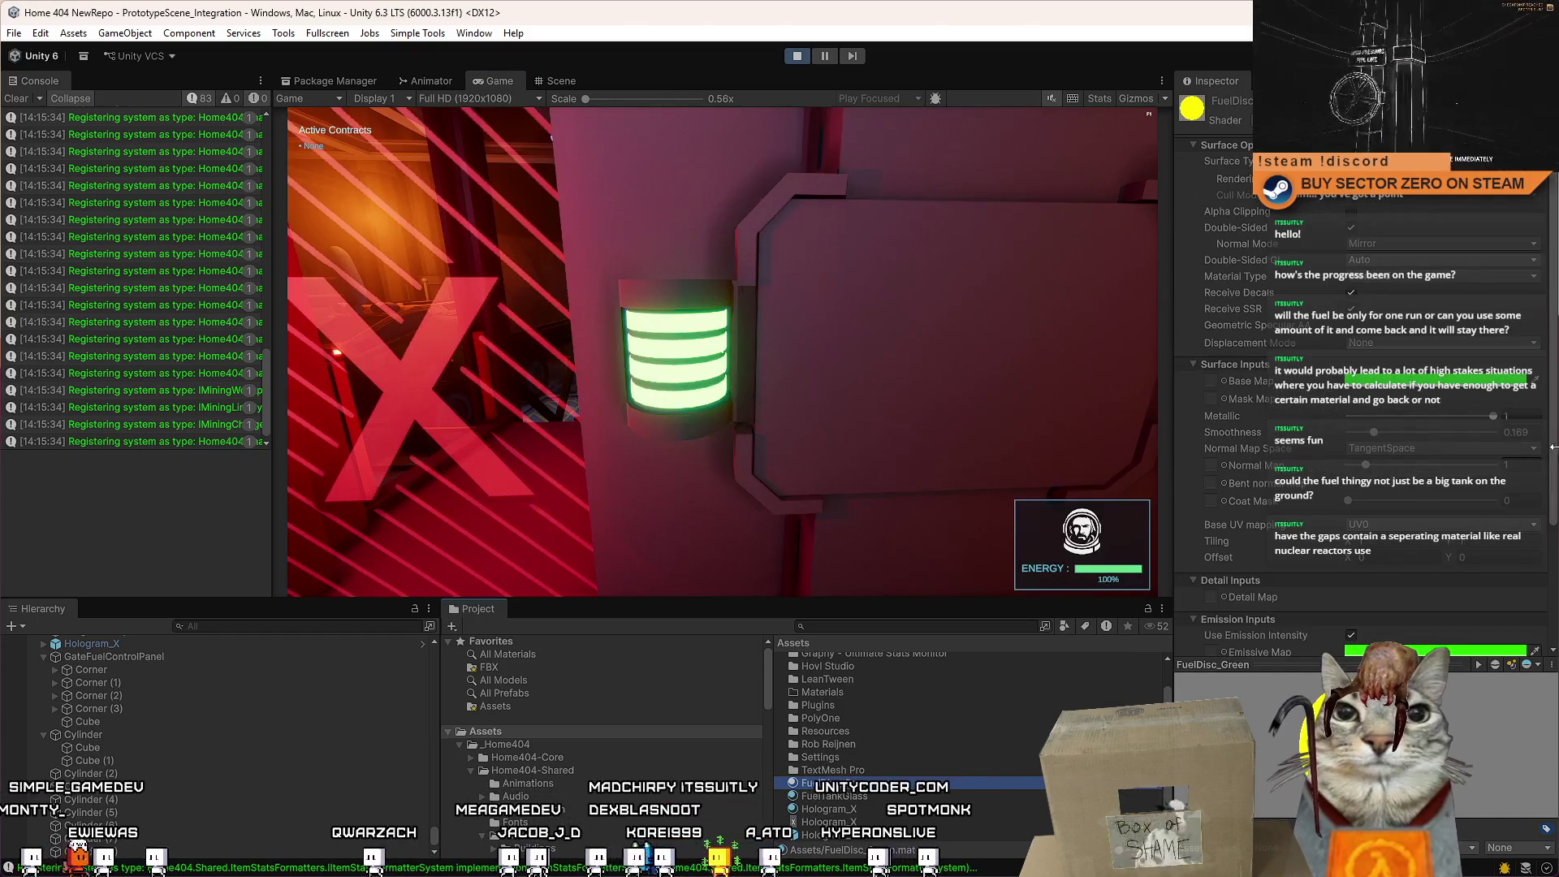
Set FuelDisc_Green's emission intensity to 5000.
drag(1551, 444, 1542, 572)
click(1414, 516)
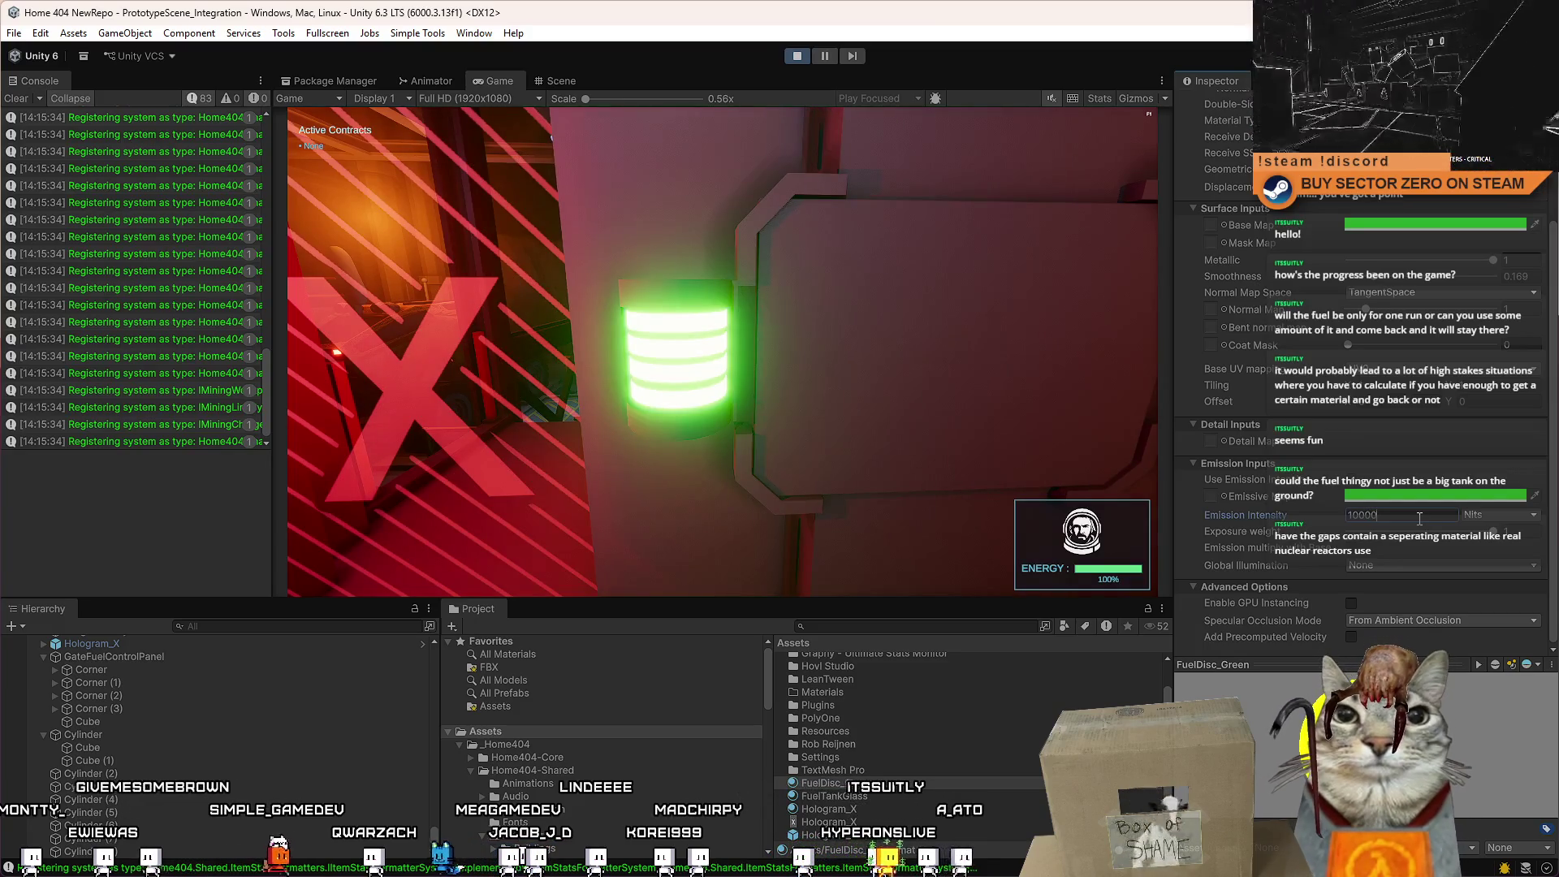
text(5000)
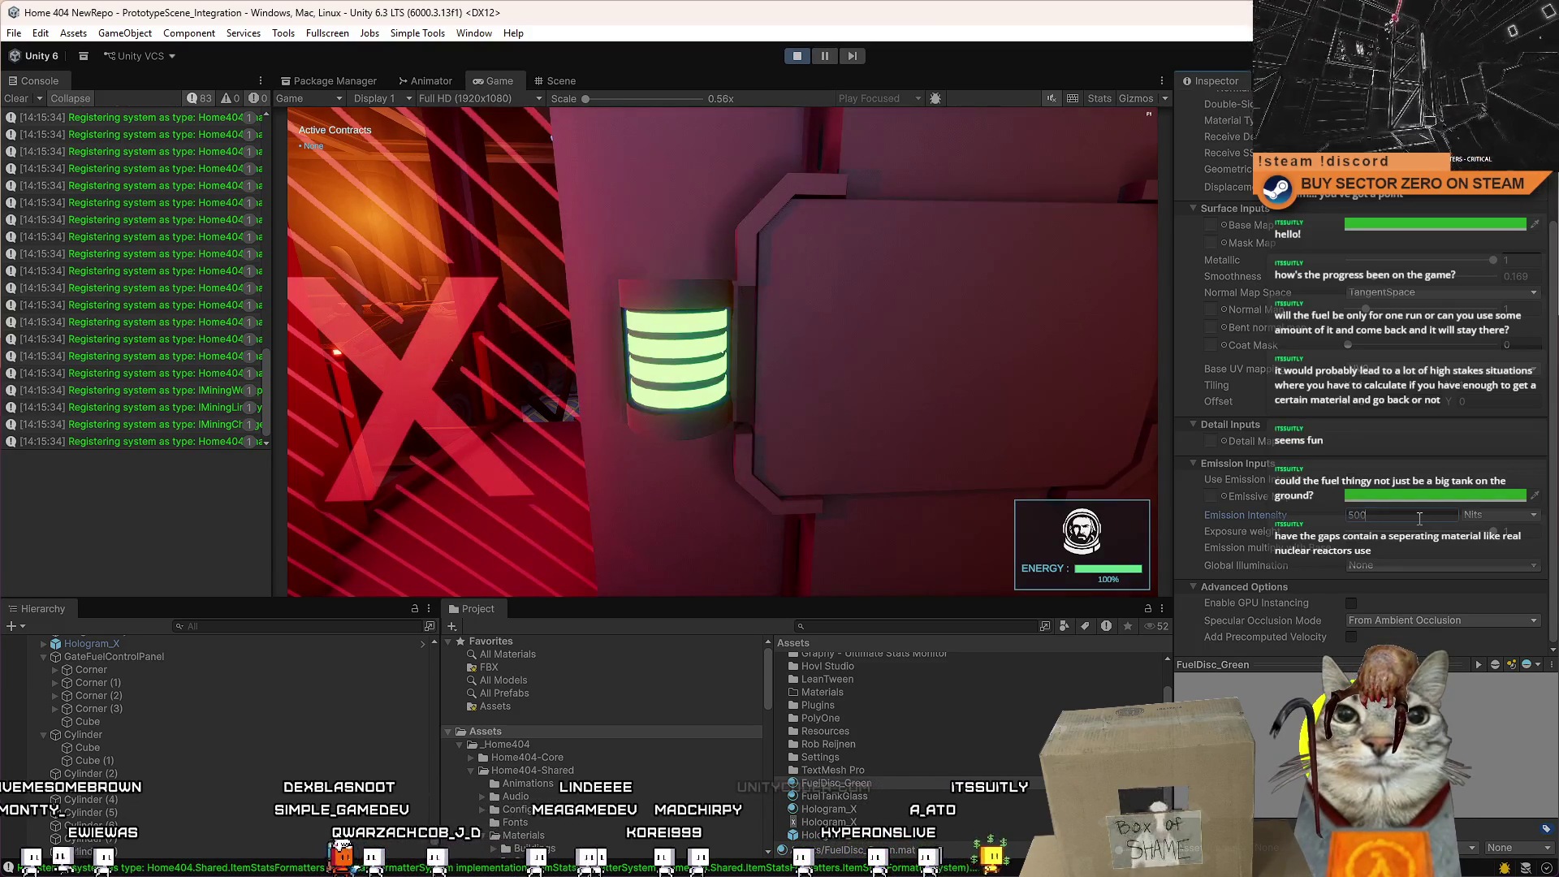
View the brighter panel in play mode, select gauge disc Cylinder (8), and return to the game.
click(649, 210)
key(s)
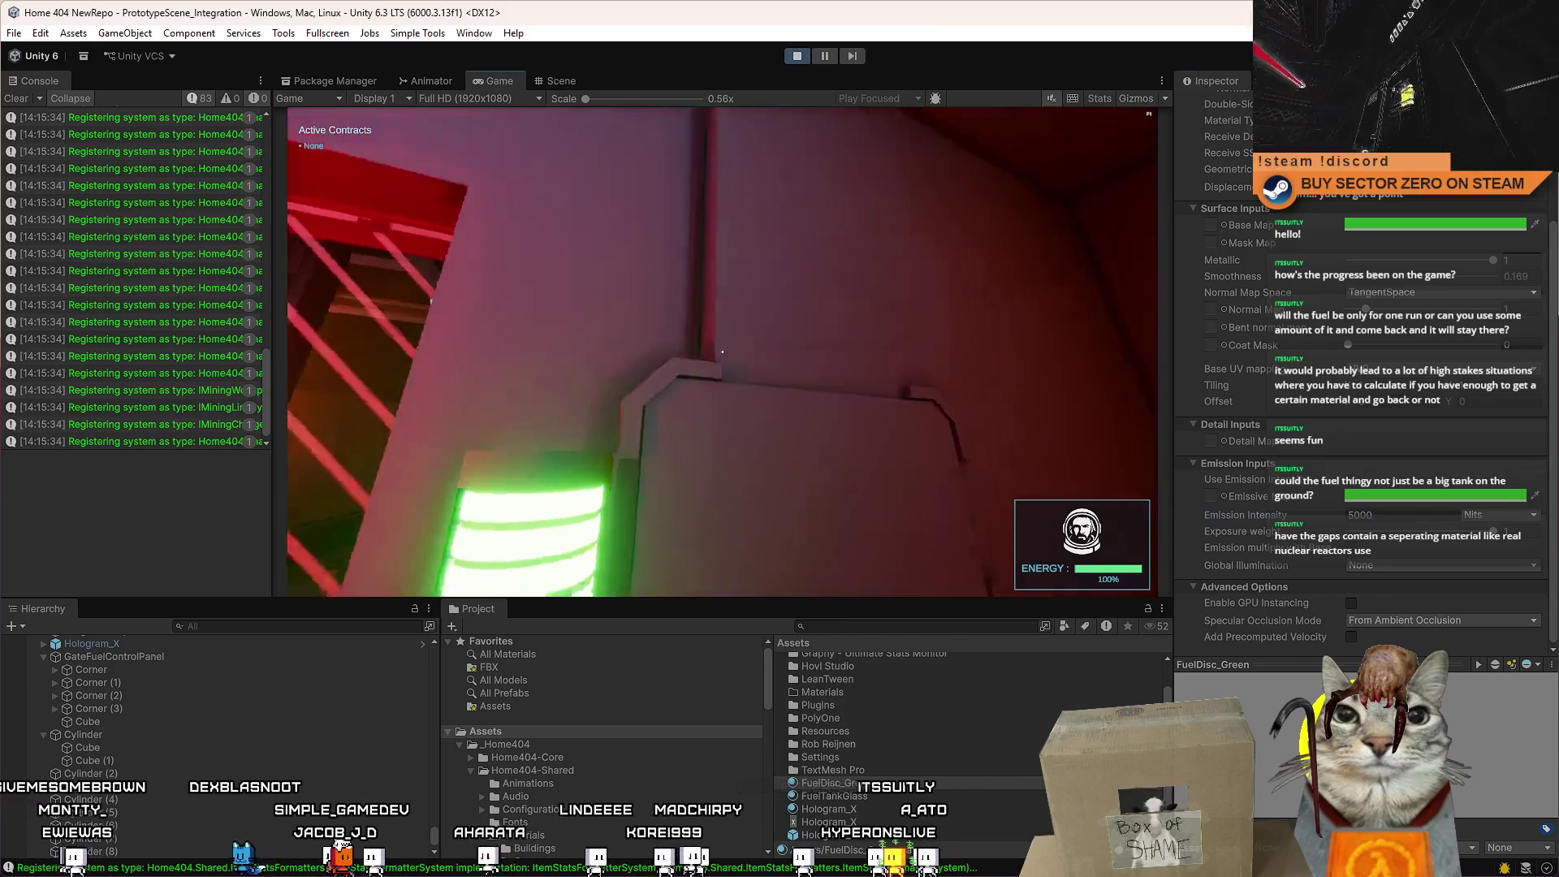
key(w)
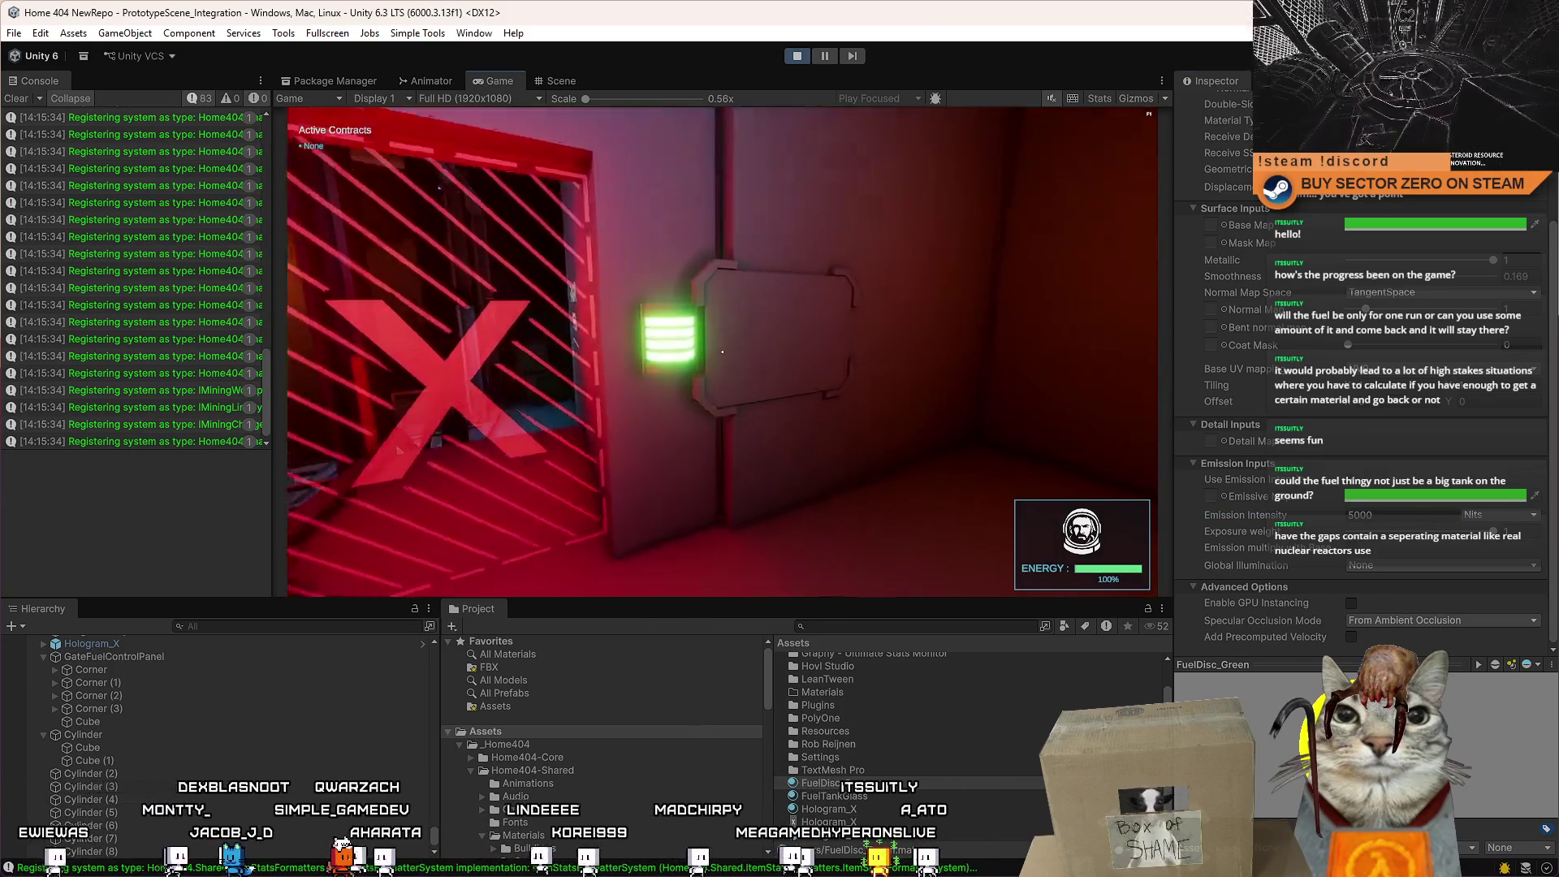
key(Escape)
click(557, 81)
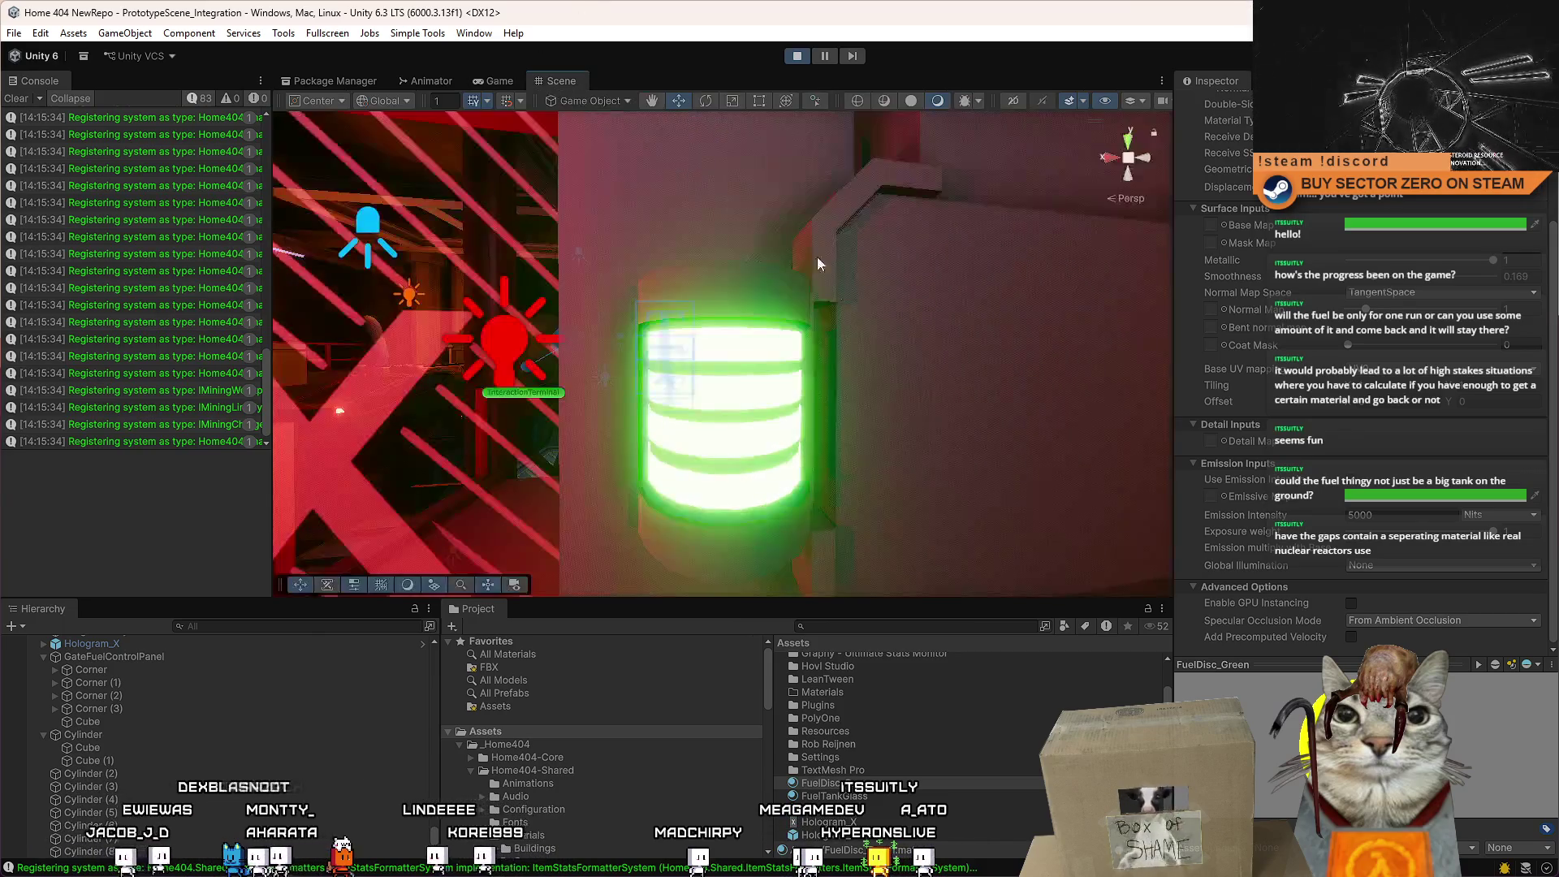
click(93, 838)
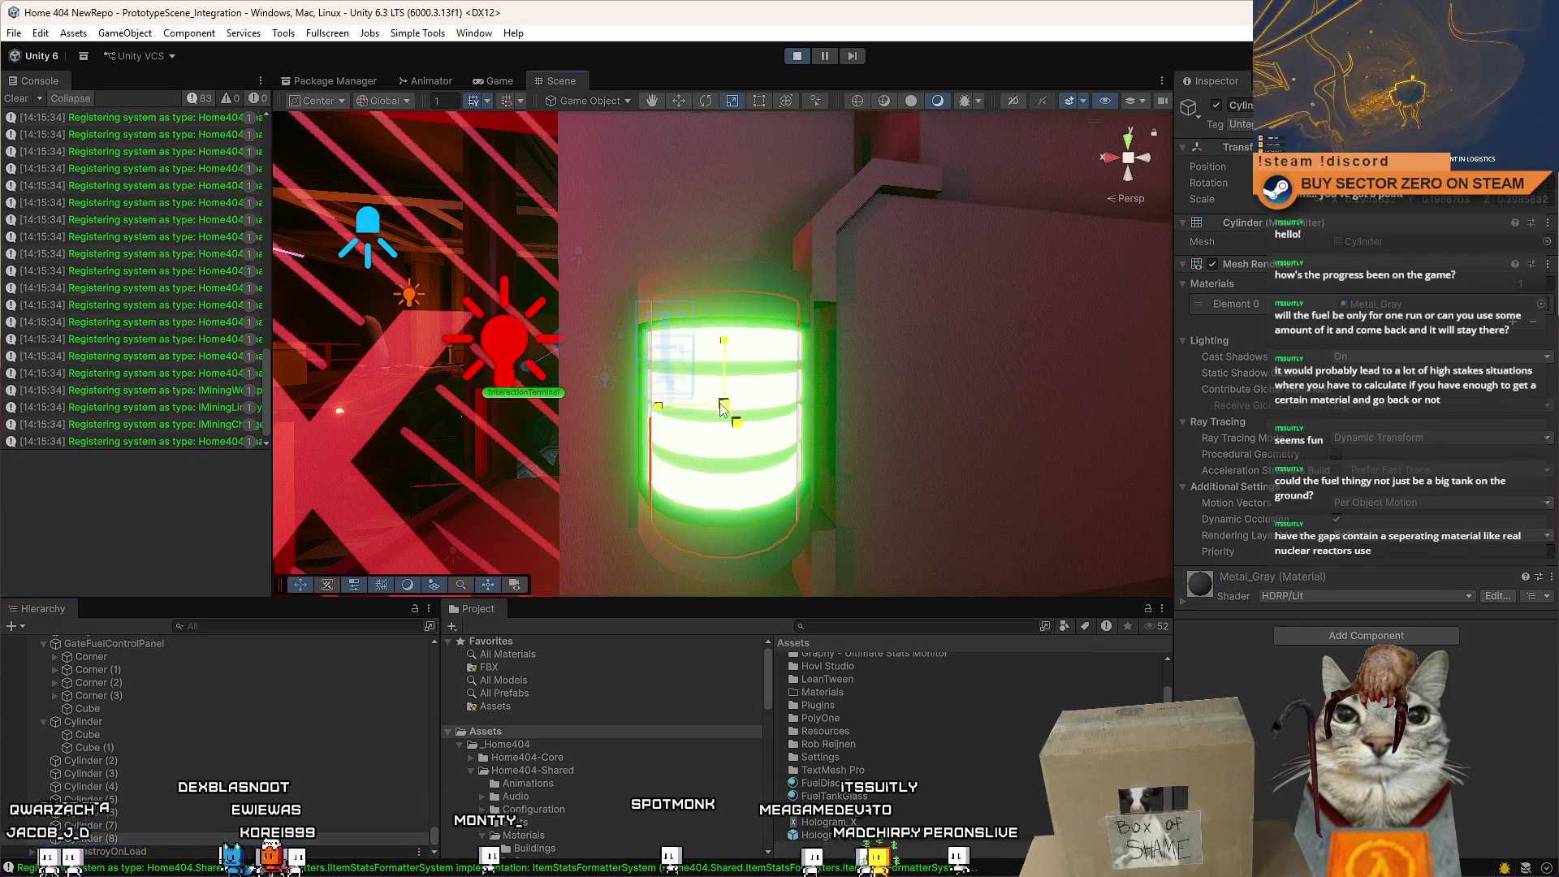
click(498, 82)
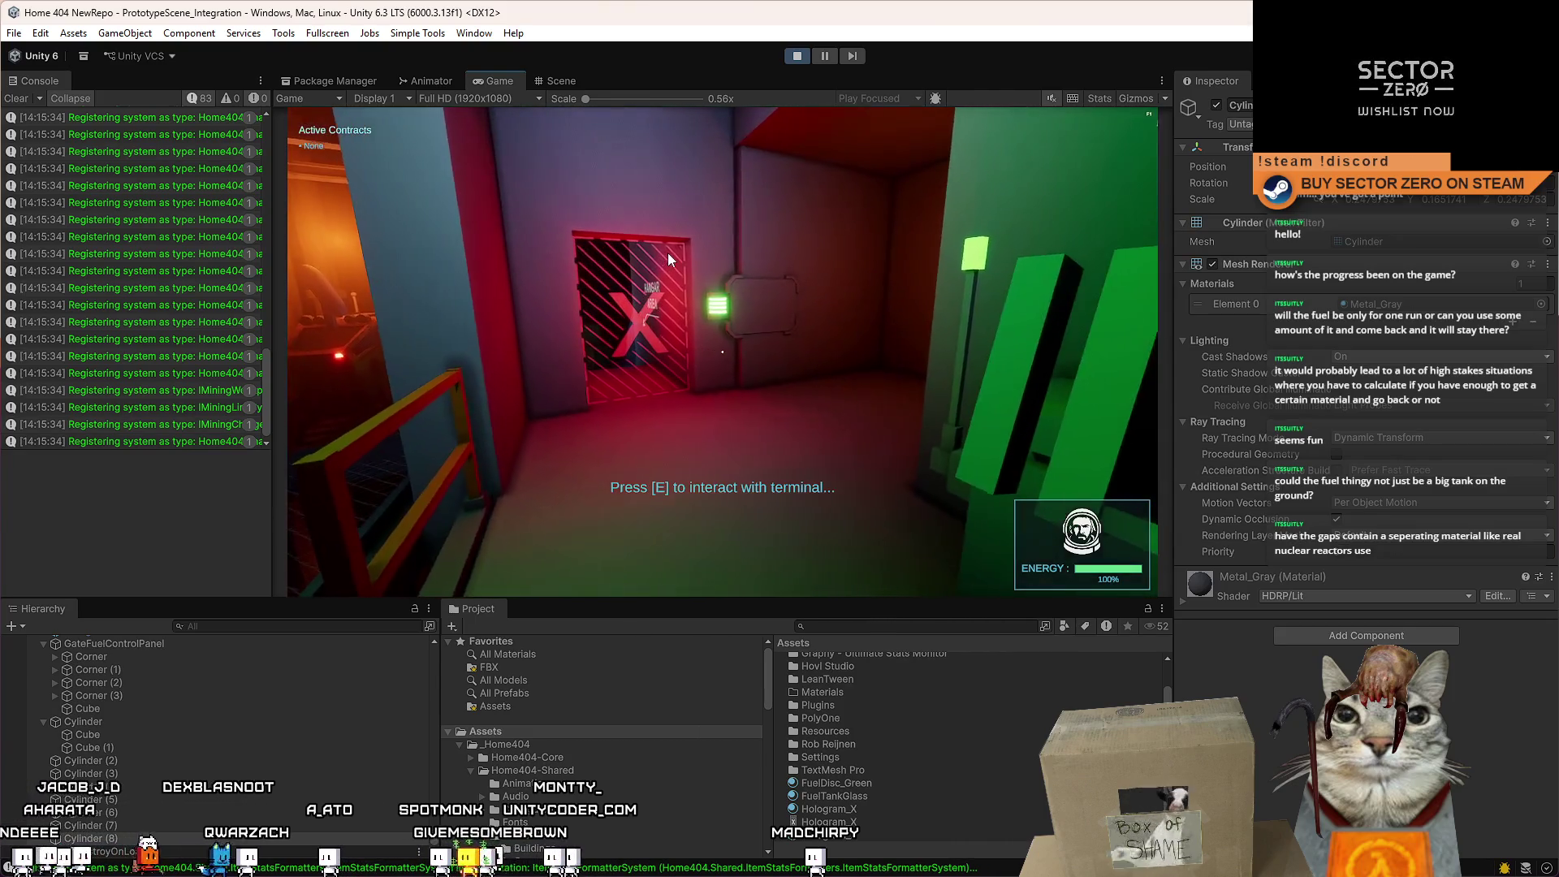
key(e)
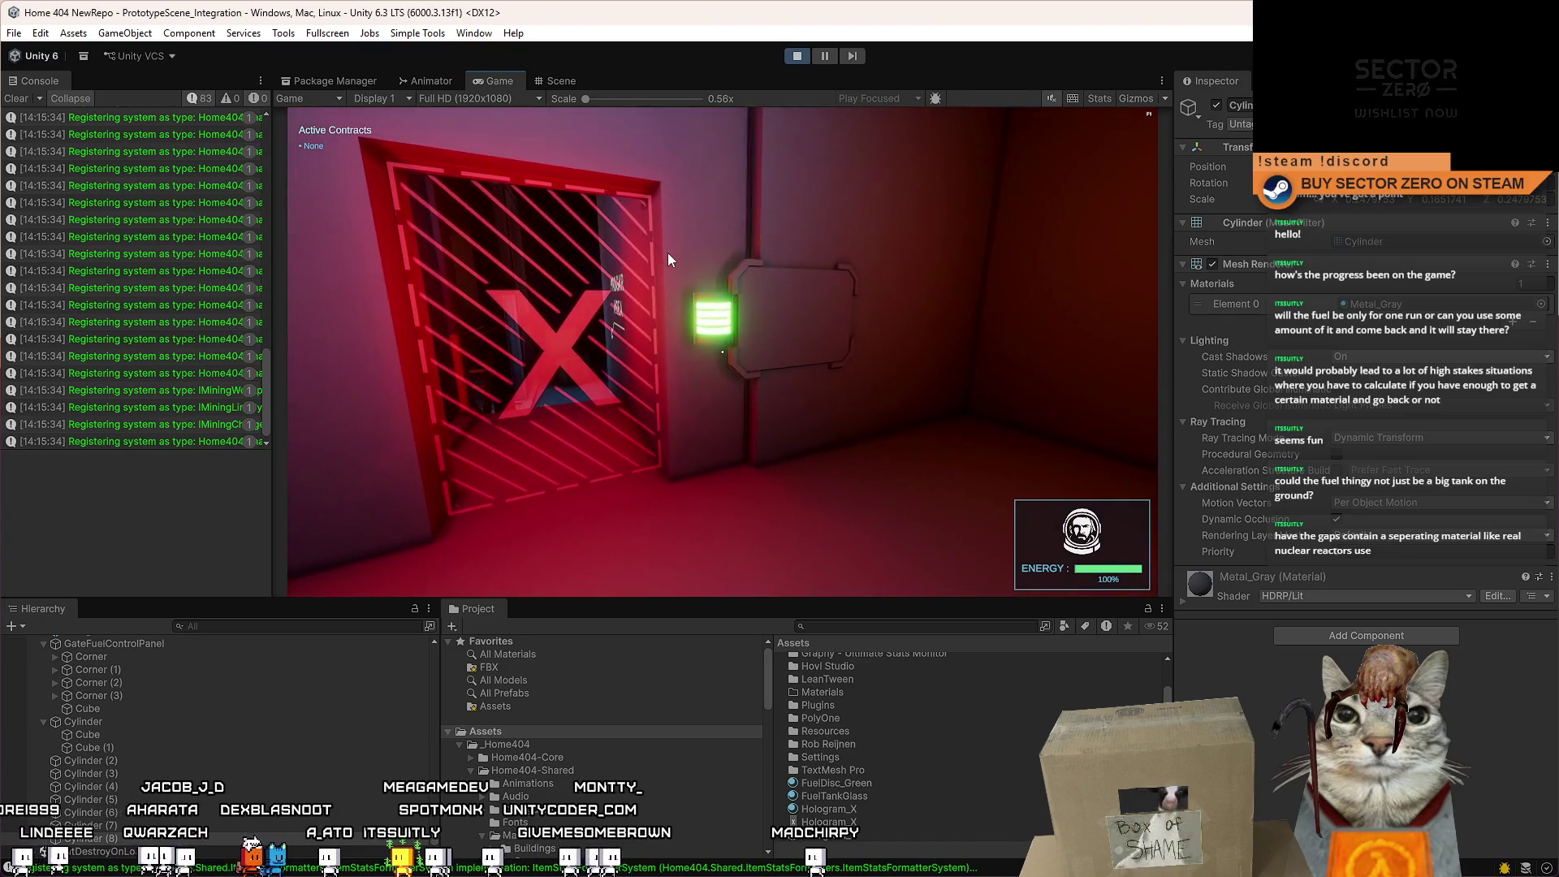
key(Escape)
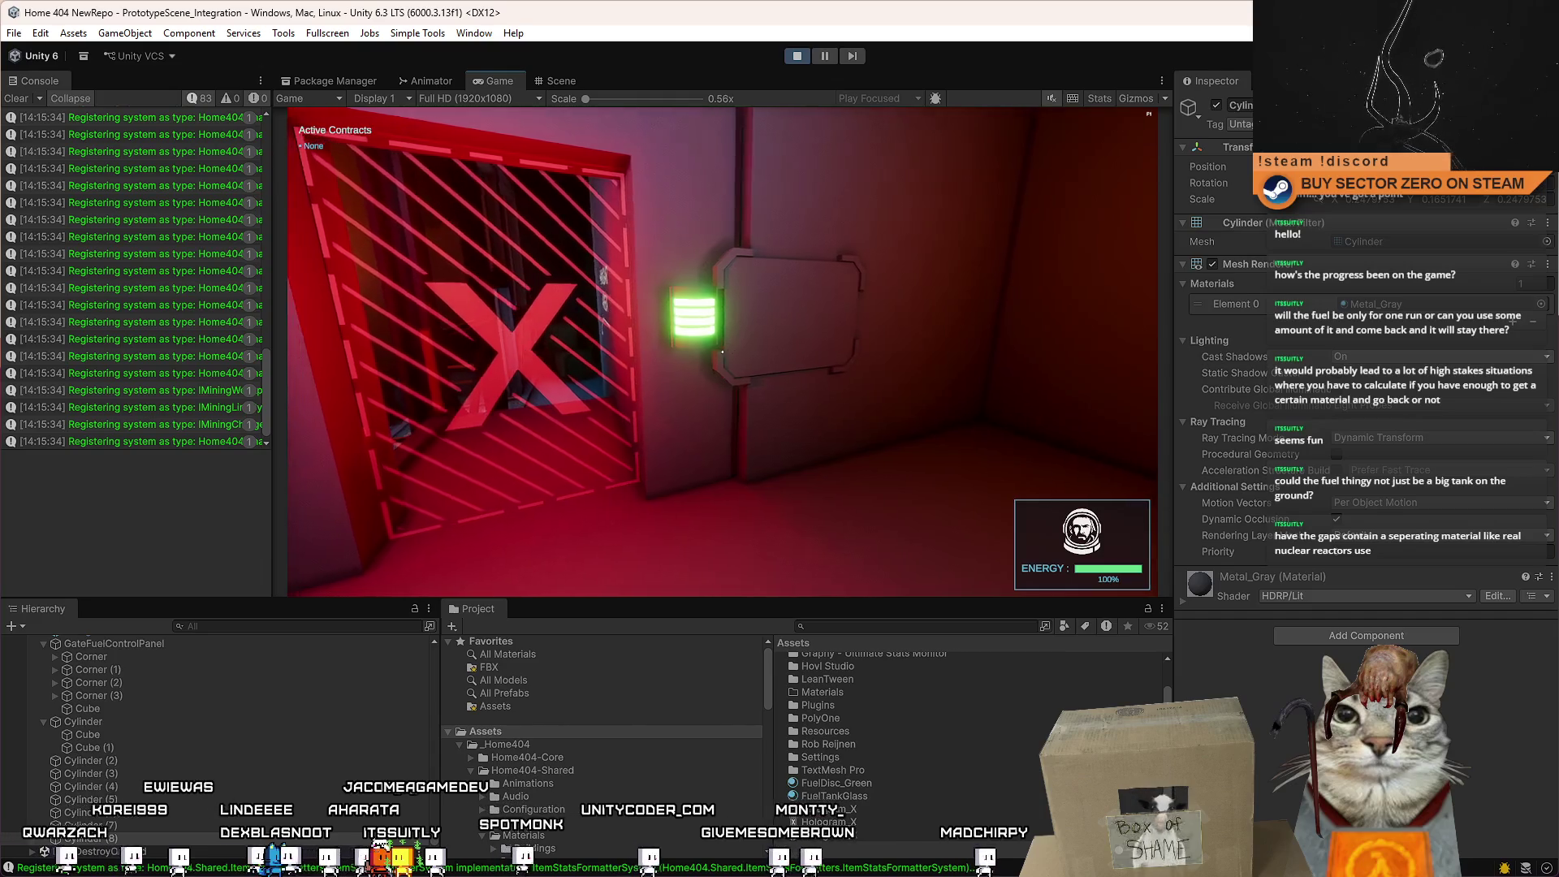
key(Escape)
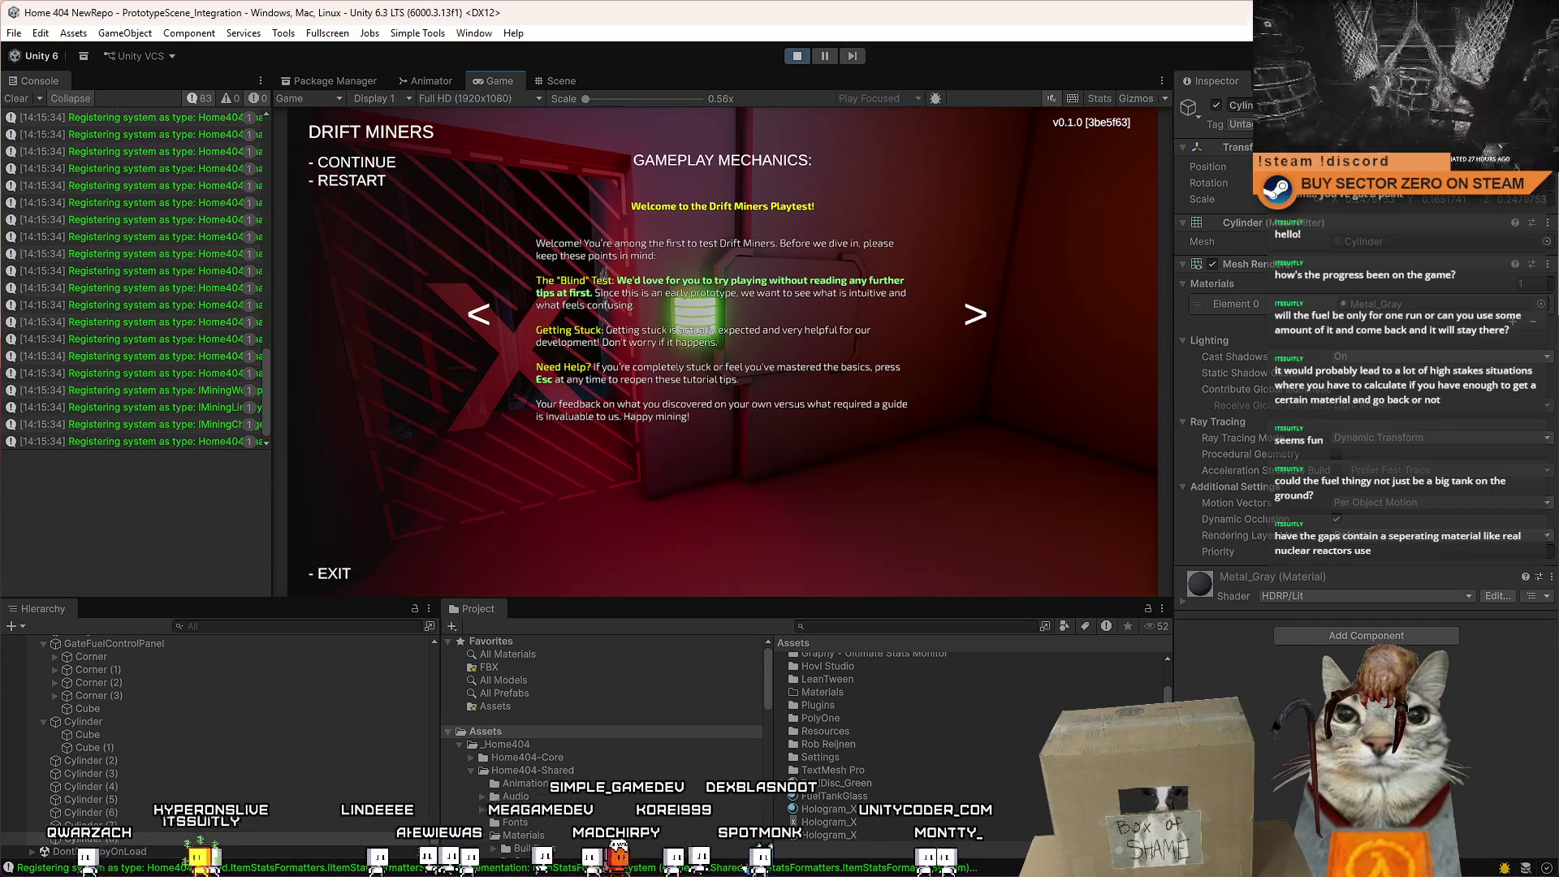
key(Escape)
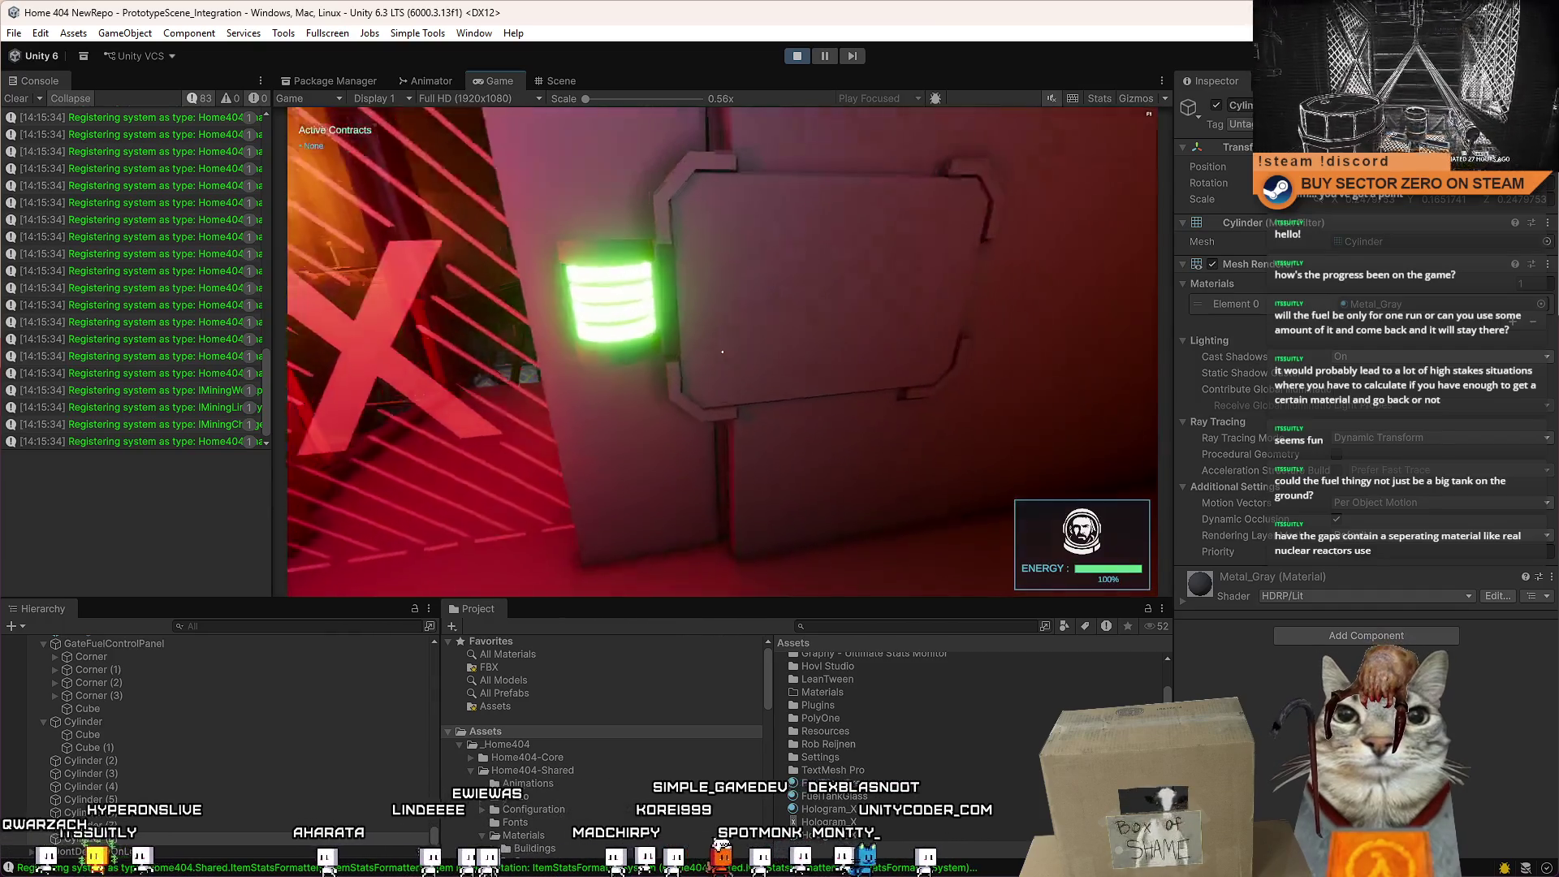
key(s)
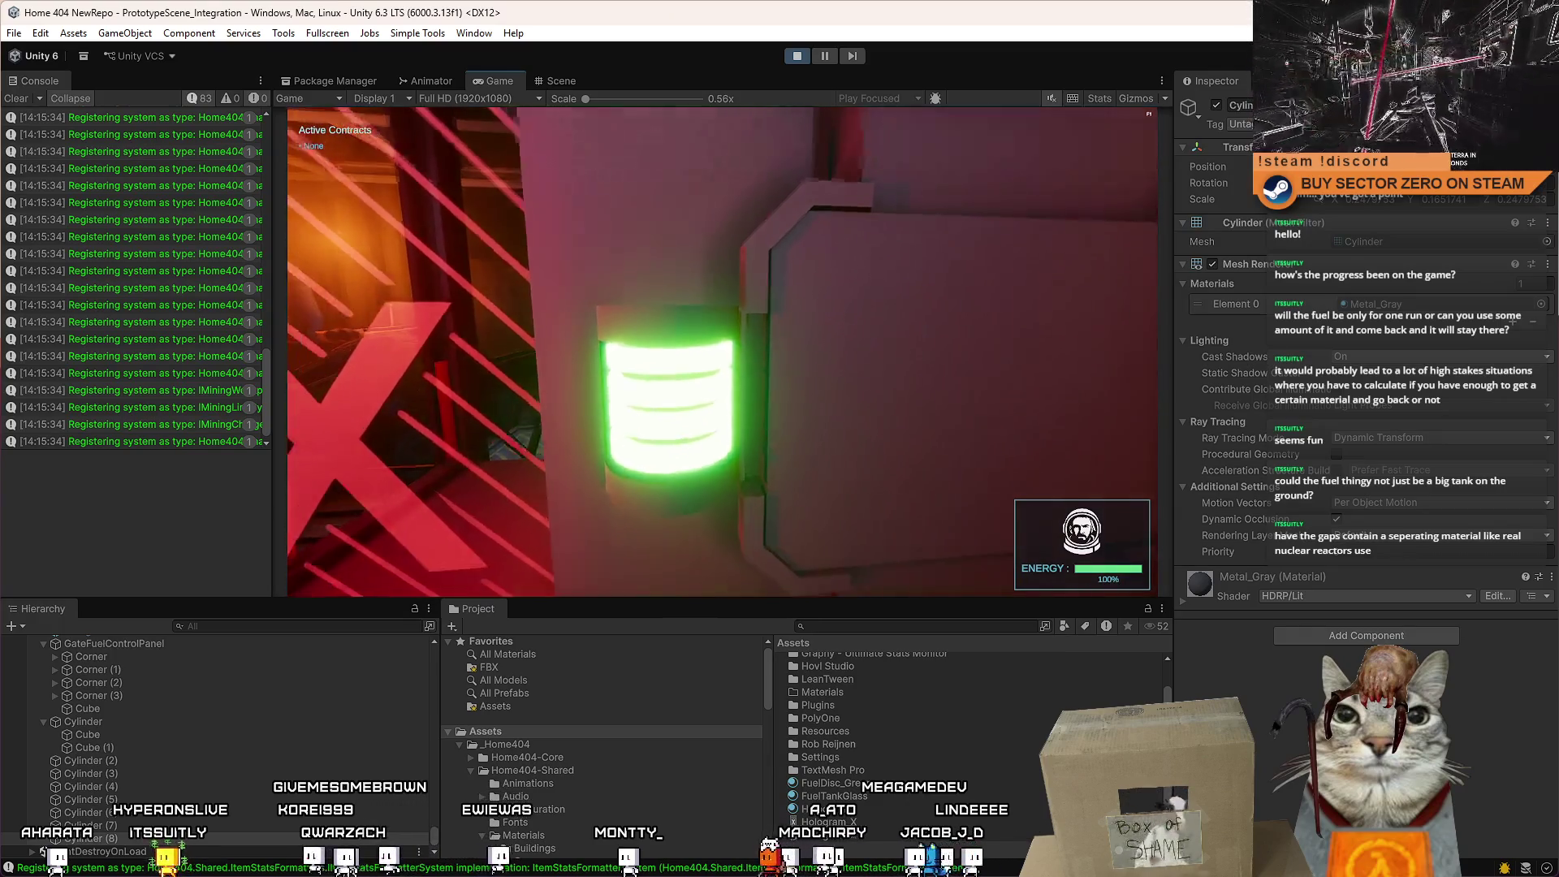
key(s)
key(w)
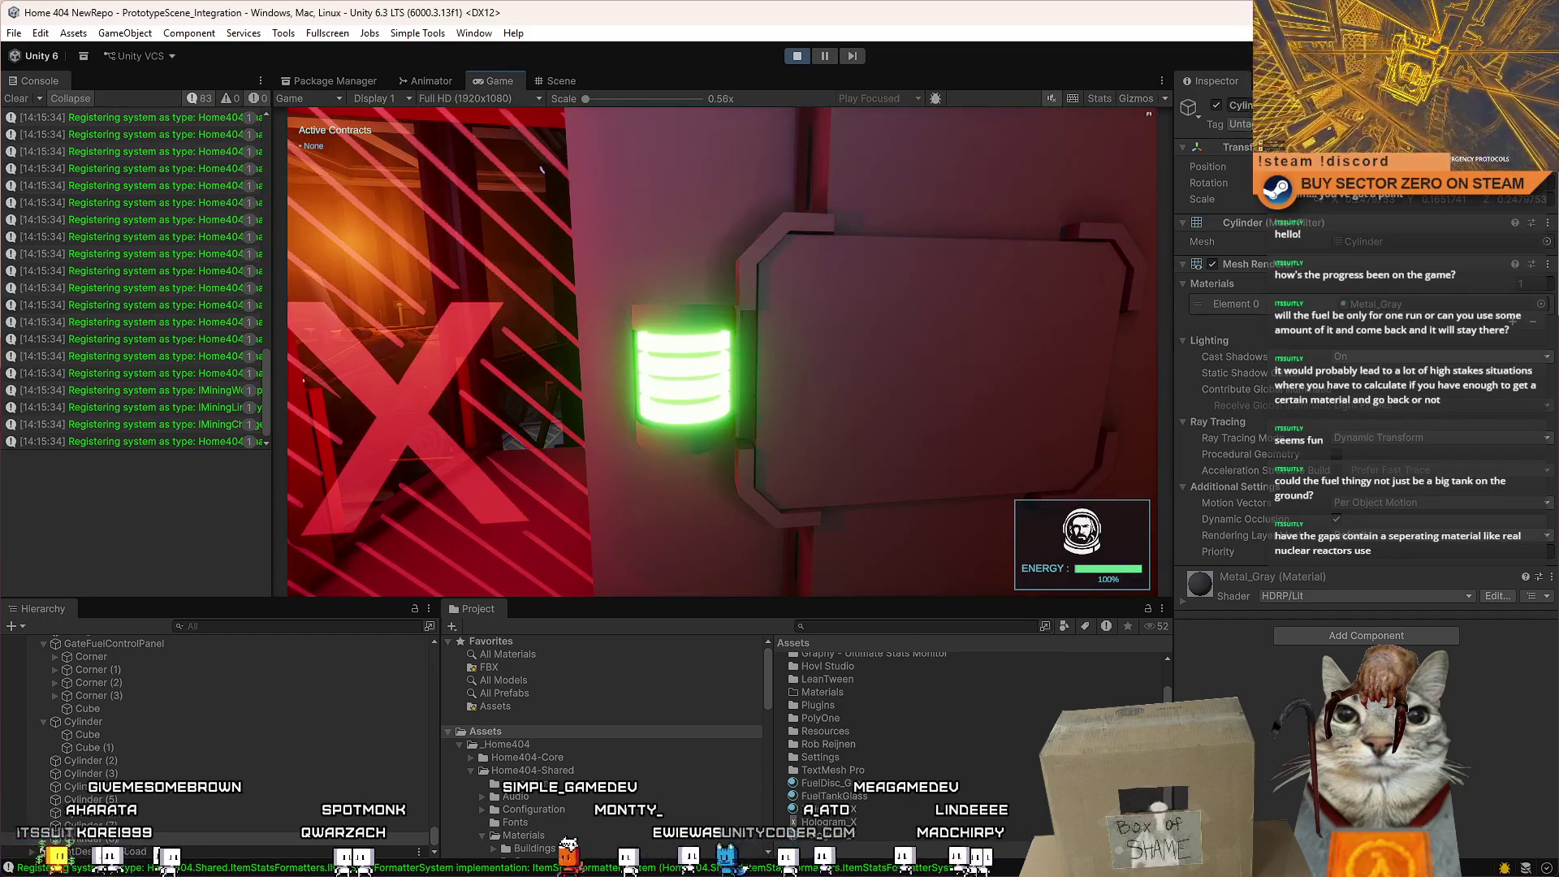
key(s)
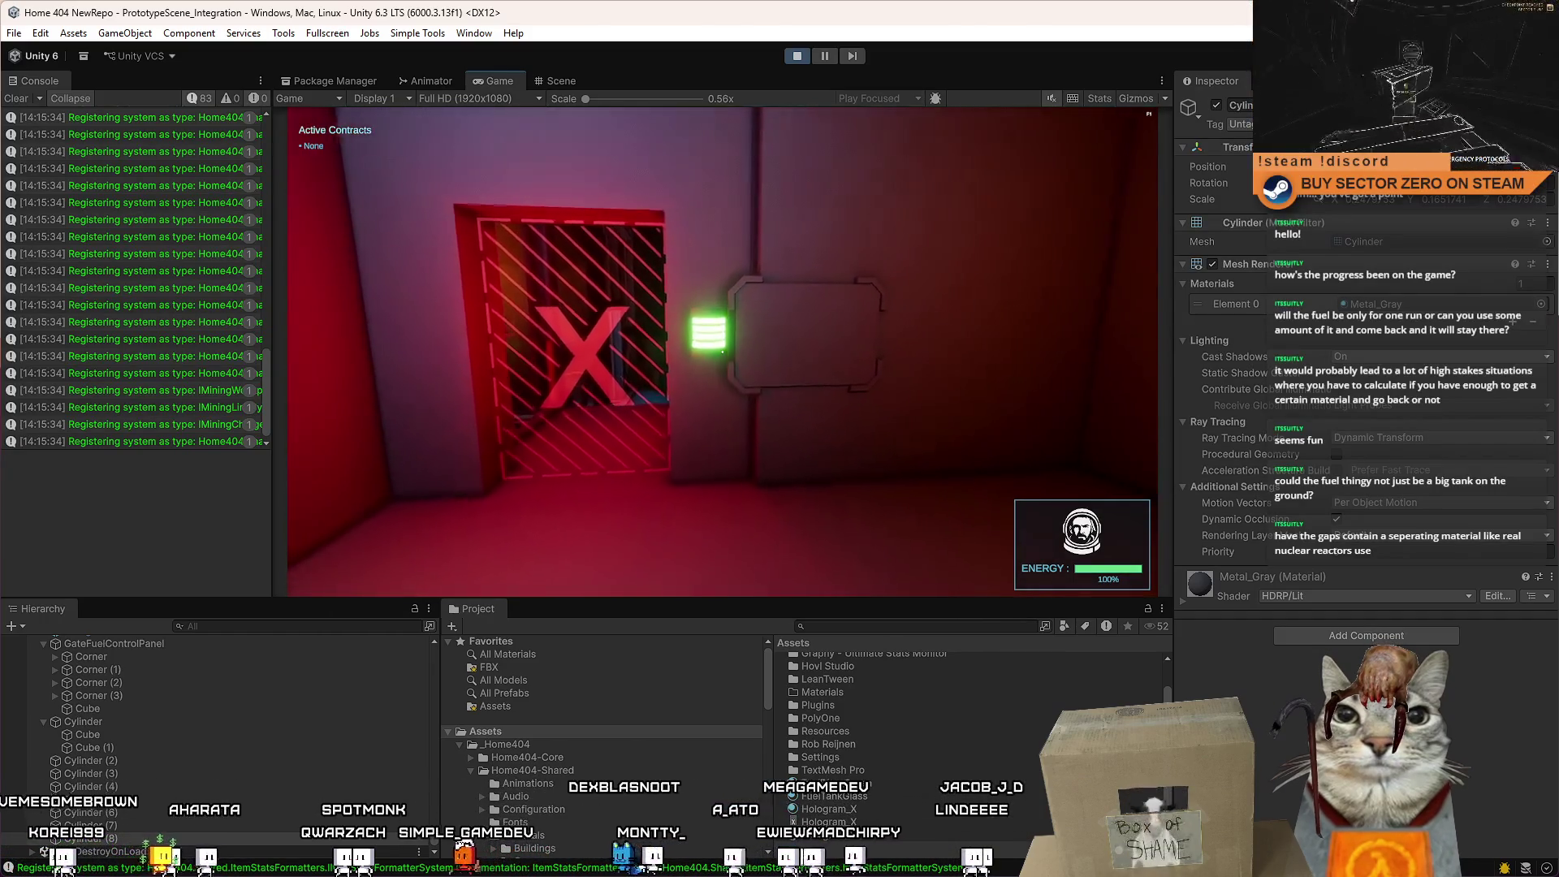
key(w)
key(Escape)
key(Escape)
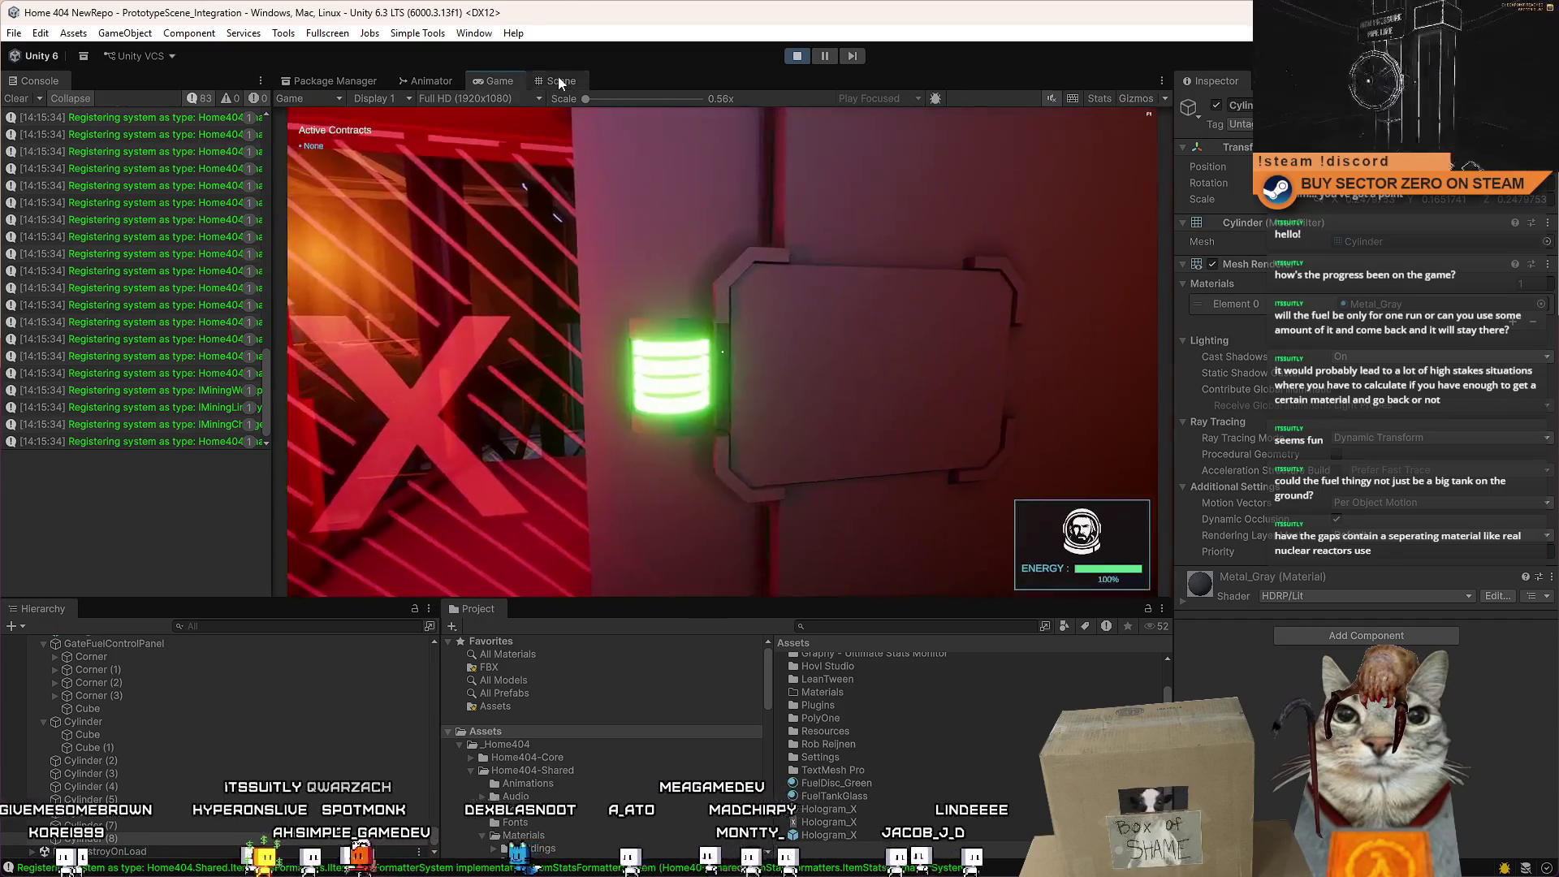
click(558, 80)
mouse_move(879, 386)
mouse_down()
mouse_move(758, 368)
mouse_move(859, 362)
mouse_move(763, 403)
mouse_up()
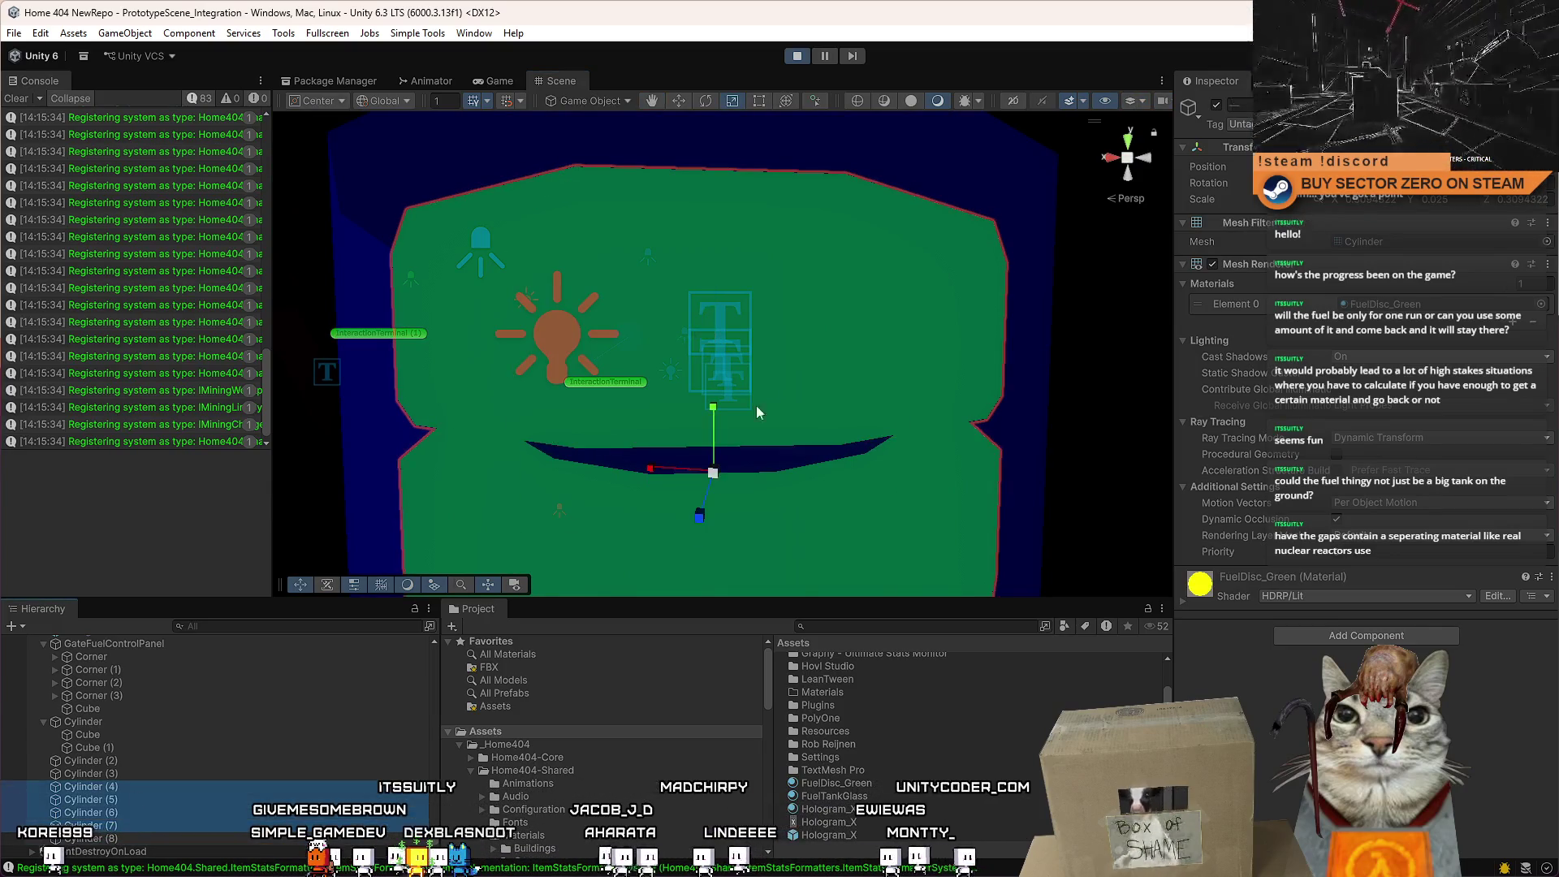
key(ctrl+2)
key(Escape)
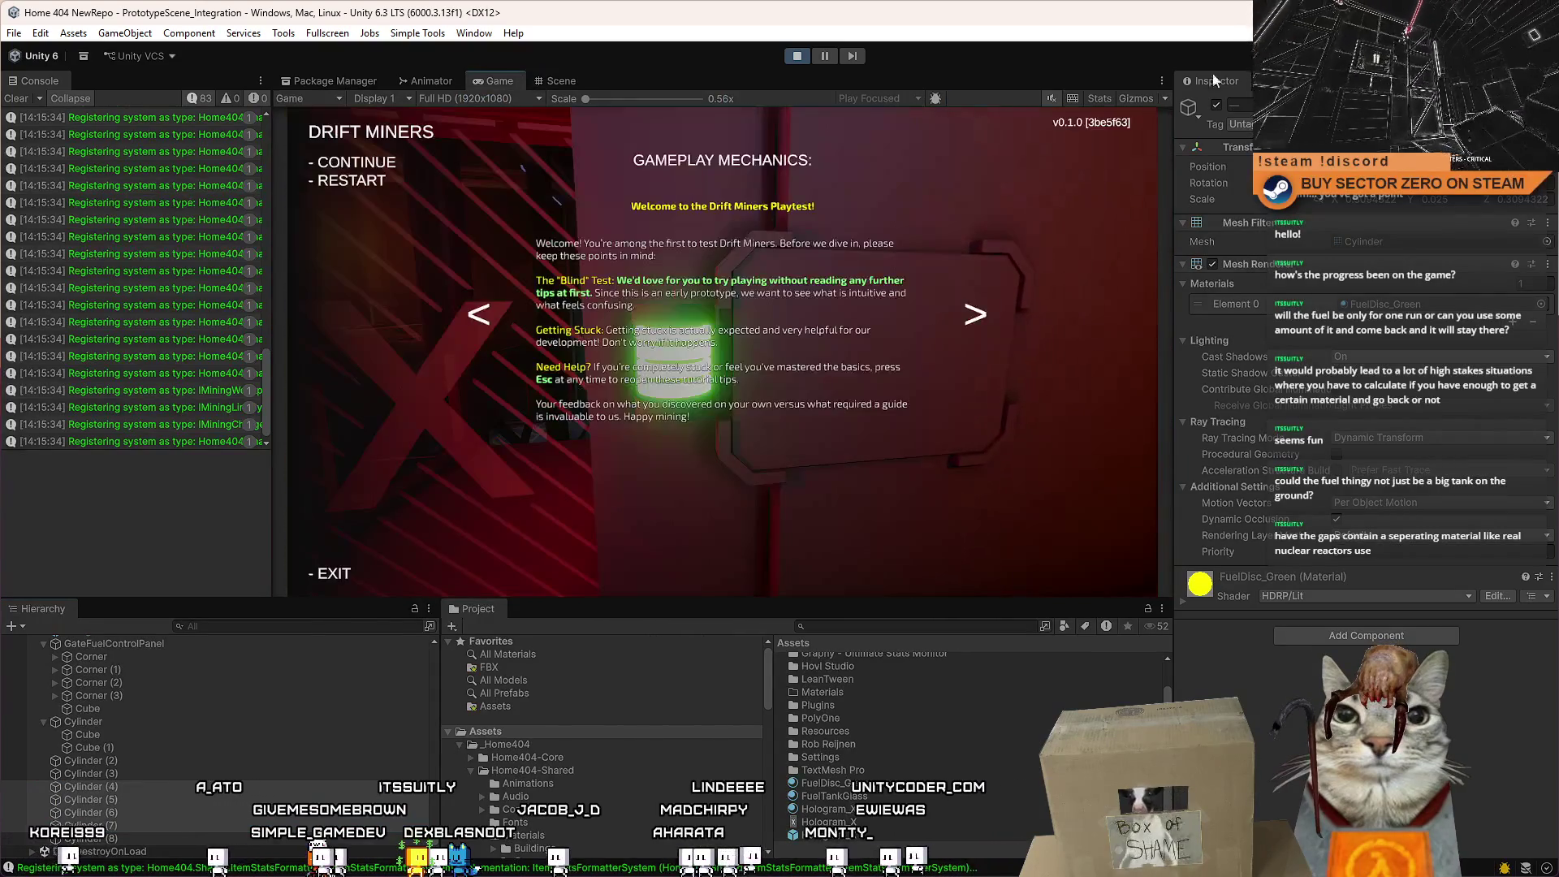
key(Escape)
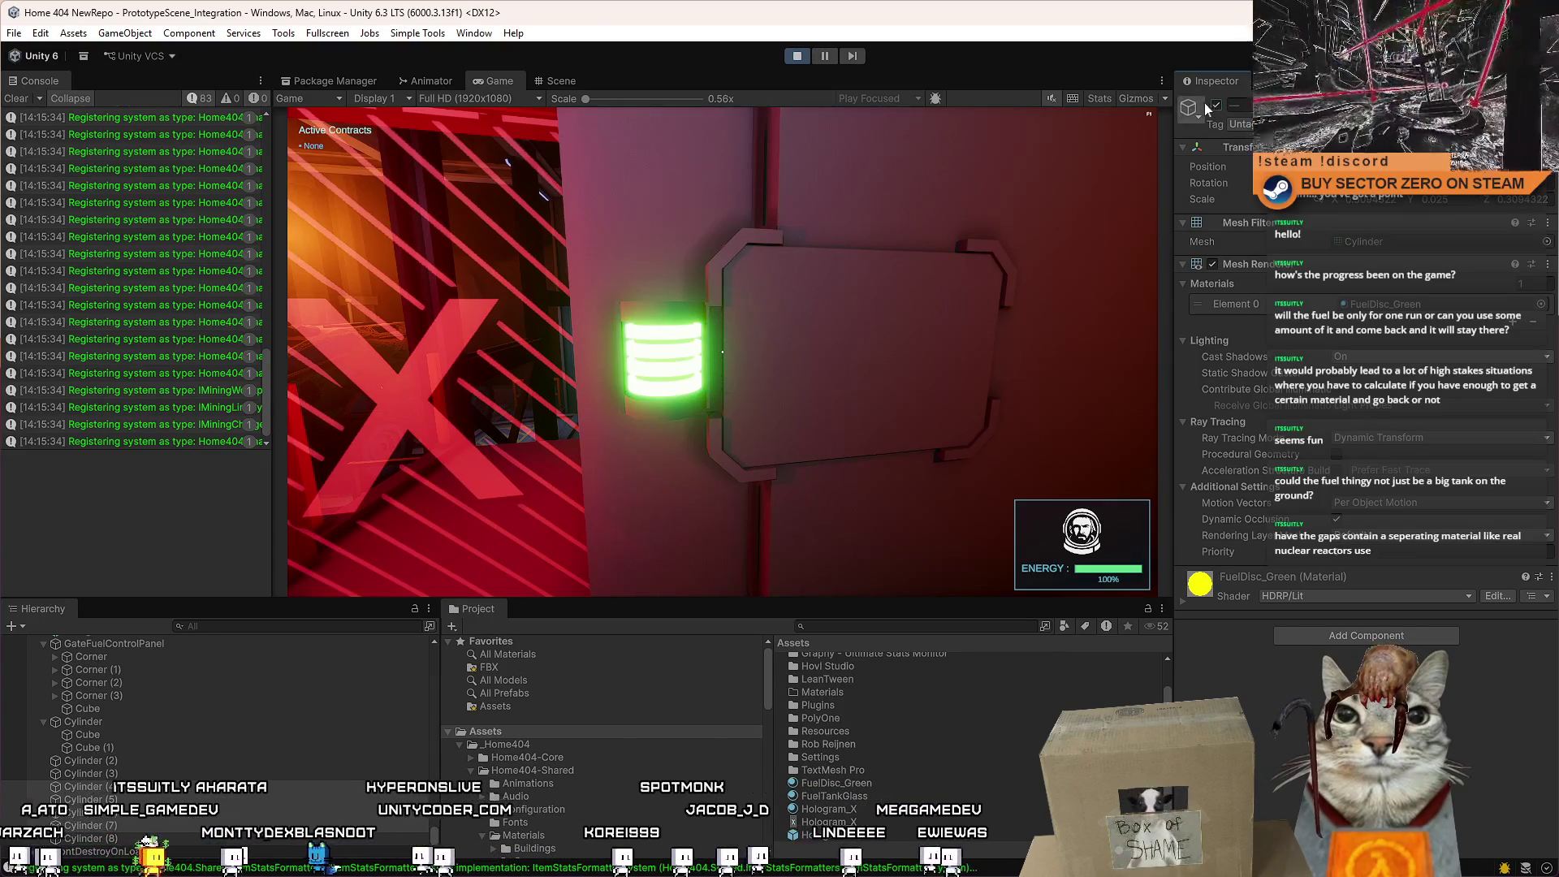
Select and frame the top disc Cylinder (7), then scale it down slightly.
click(543, 84)
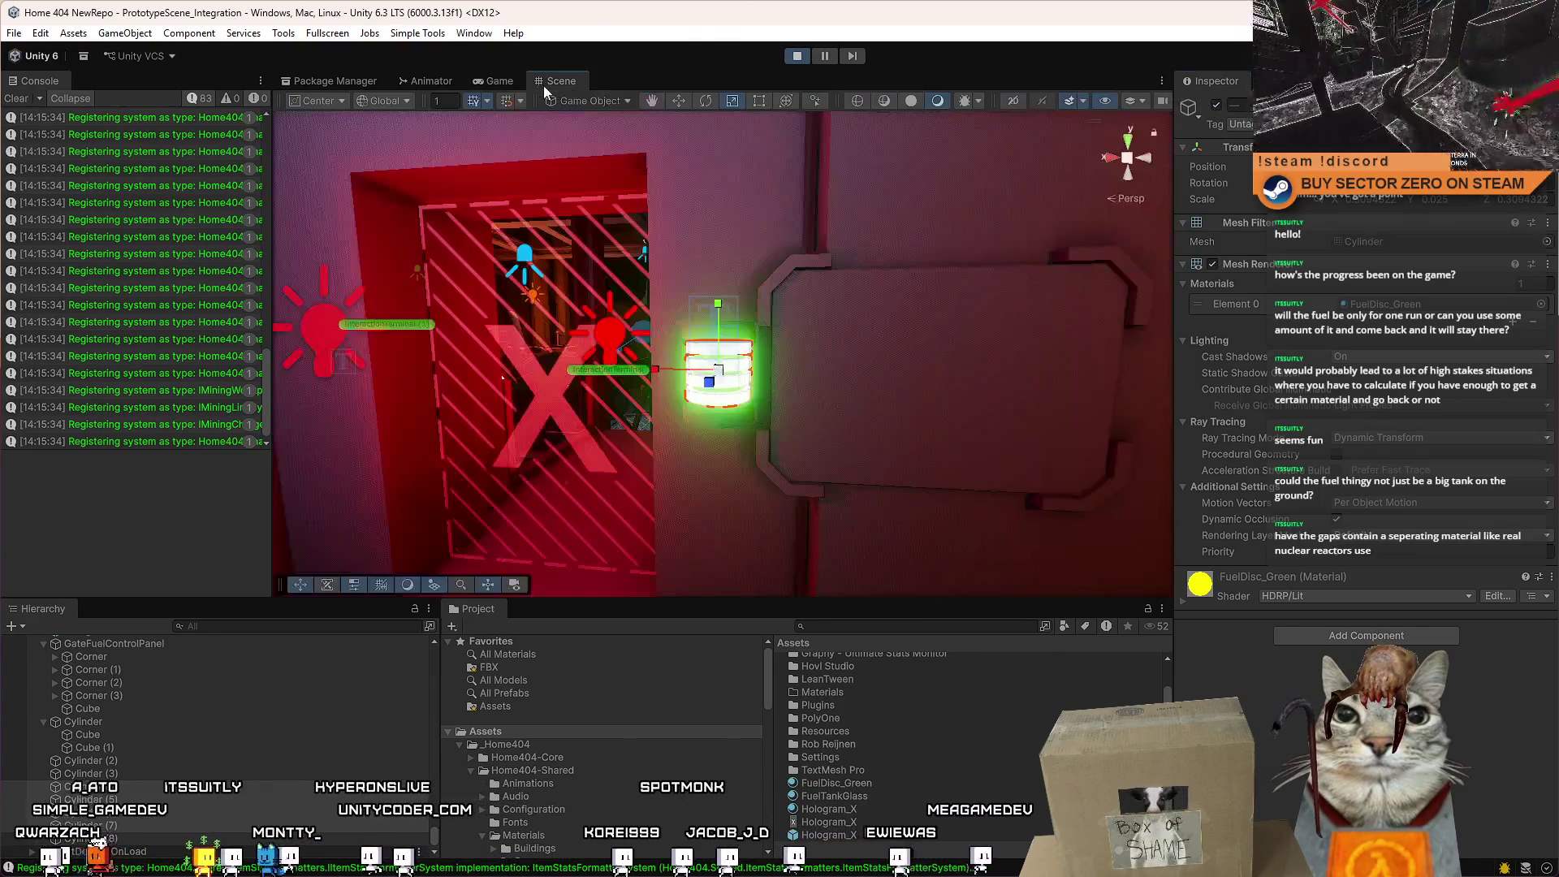
click(140, 789)
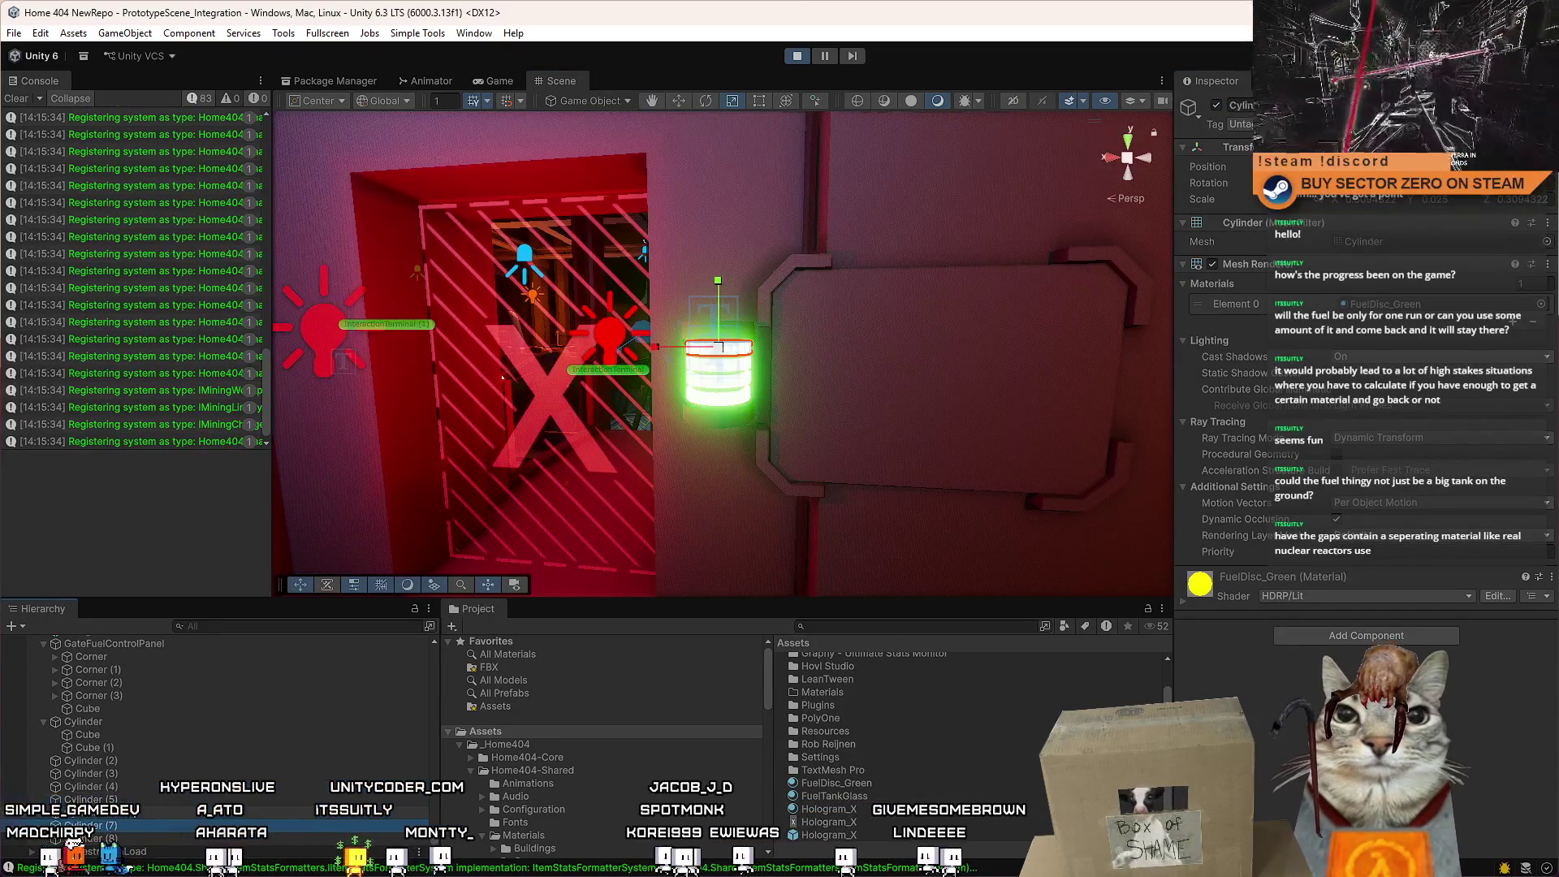
shift+click(118, 827)
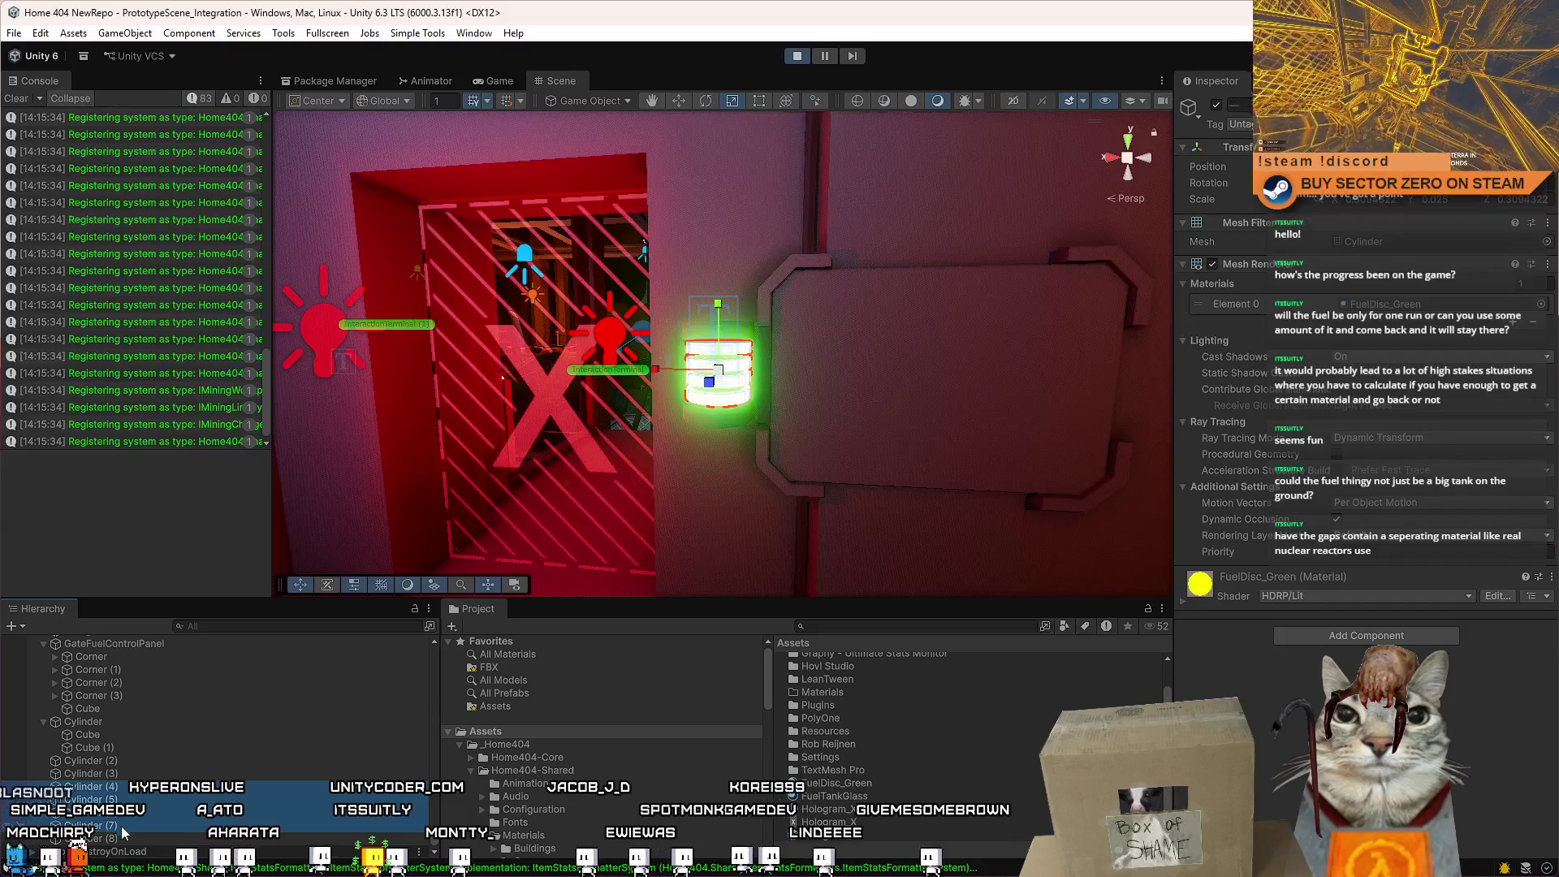
click(121, 828)
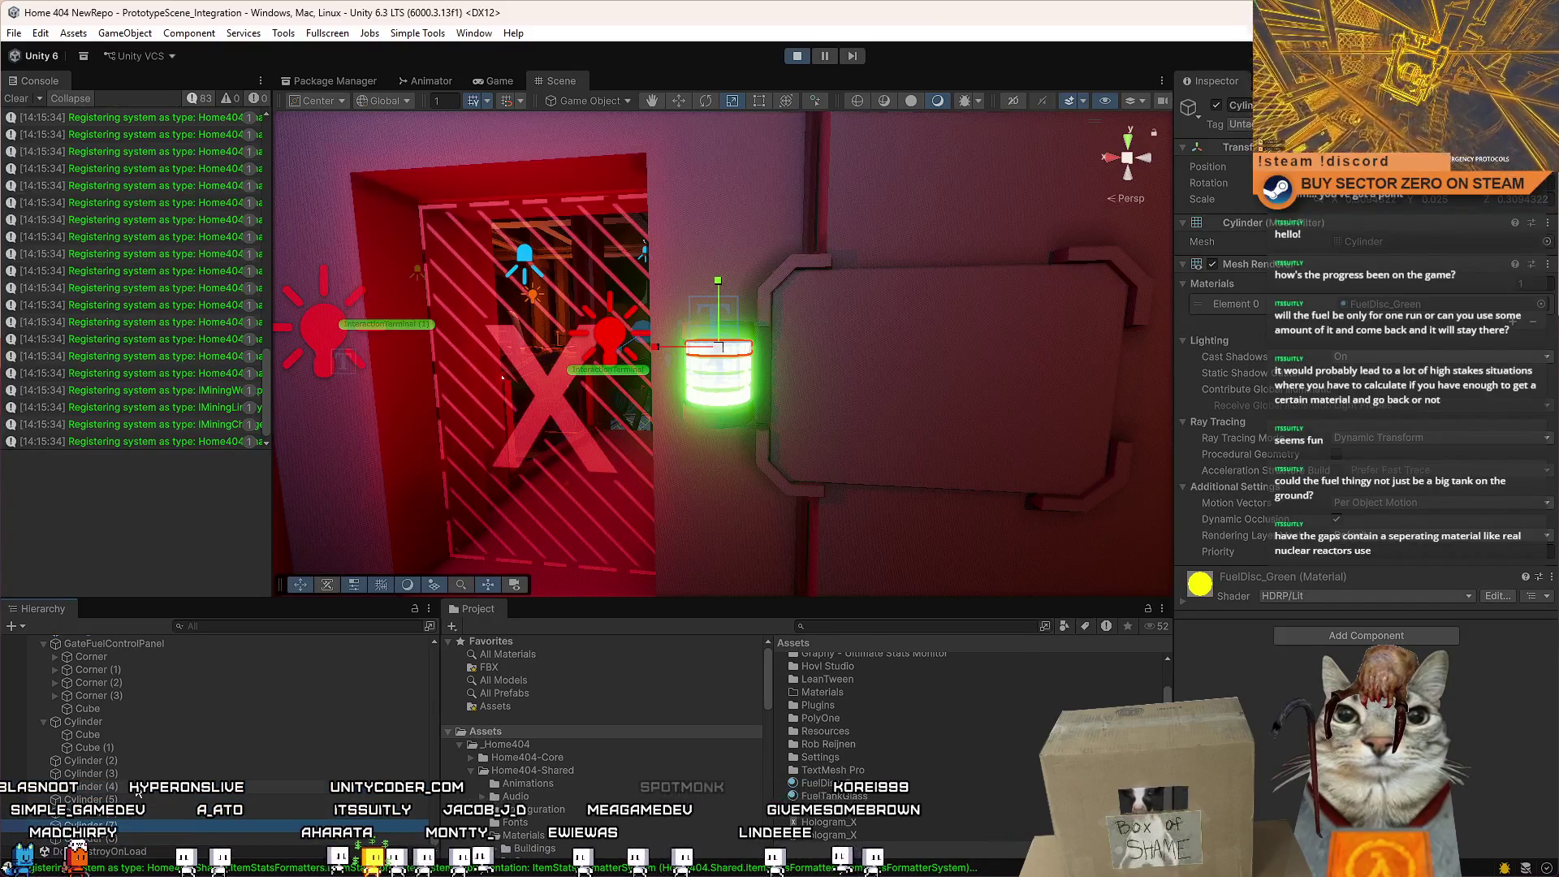
click(121, 826)
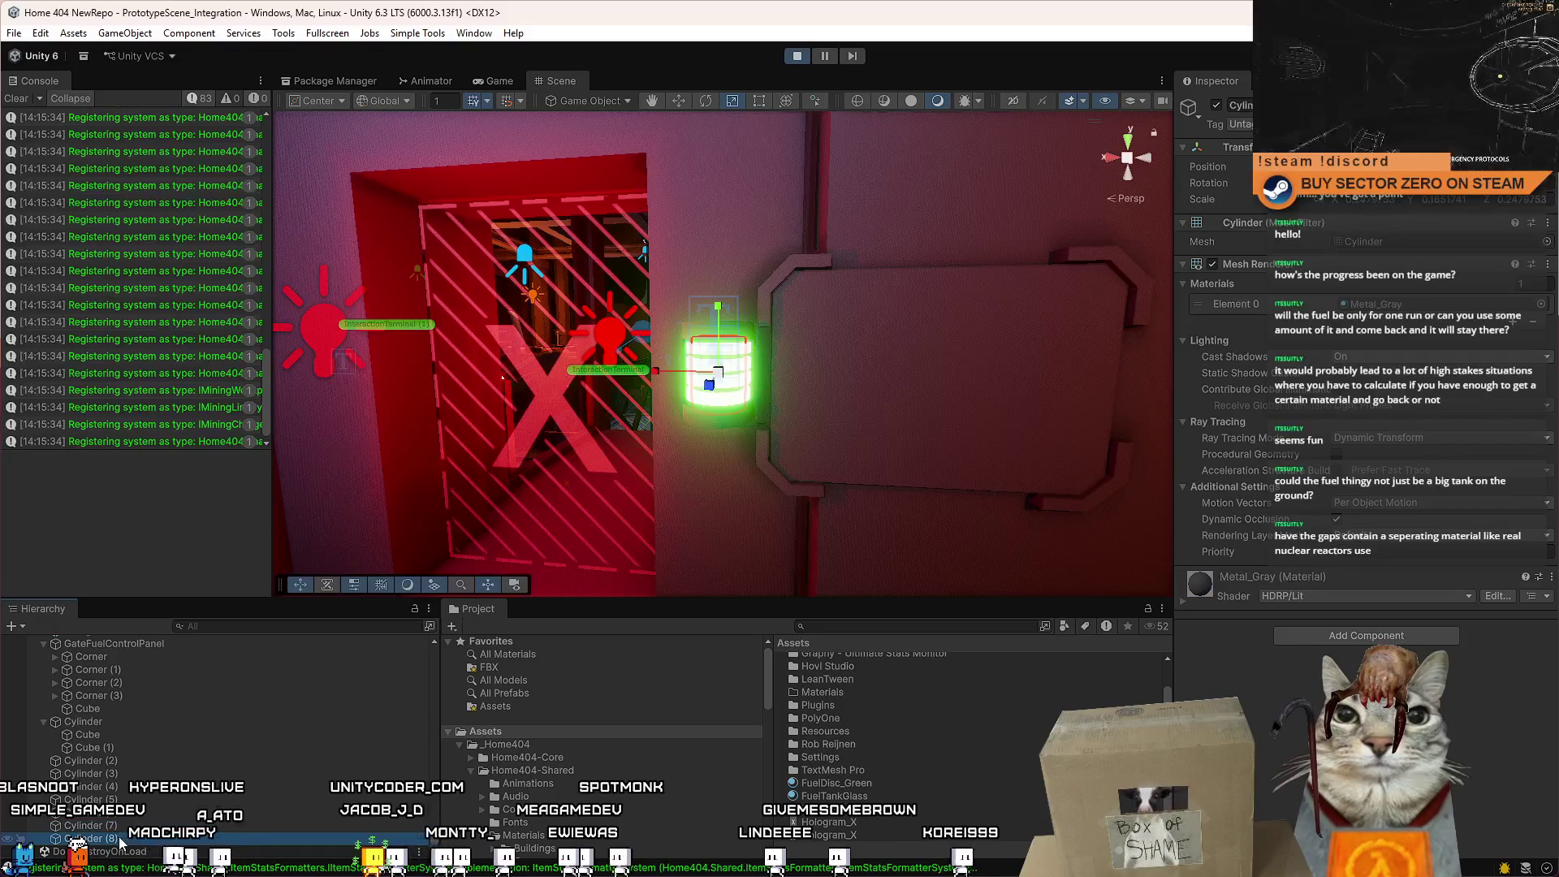
key(f)
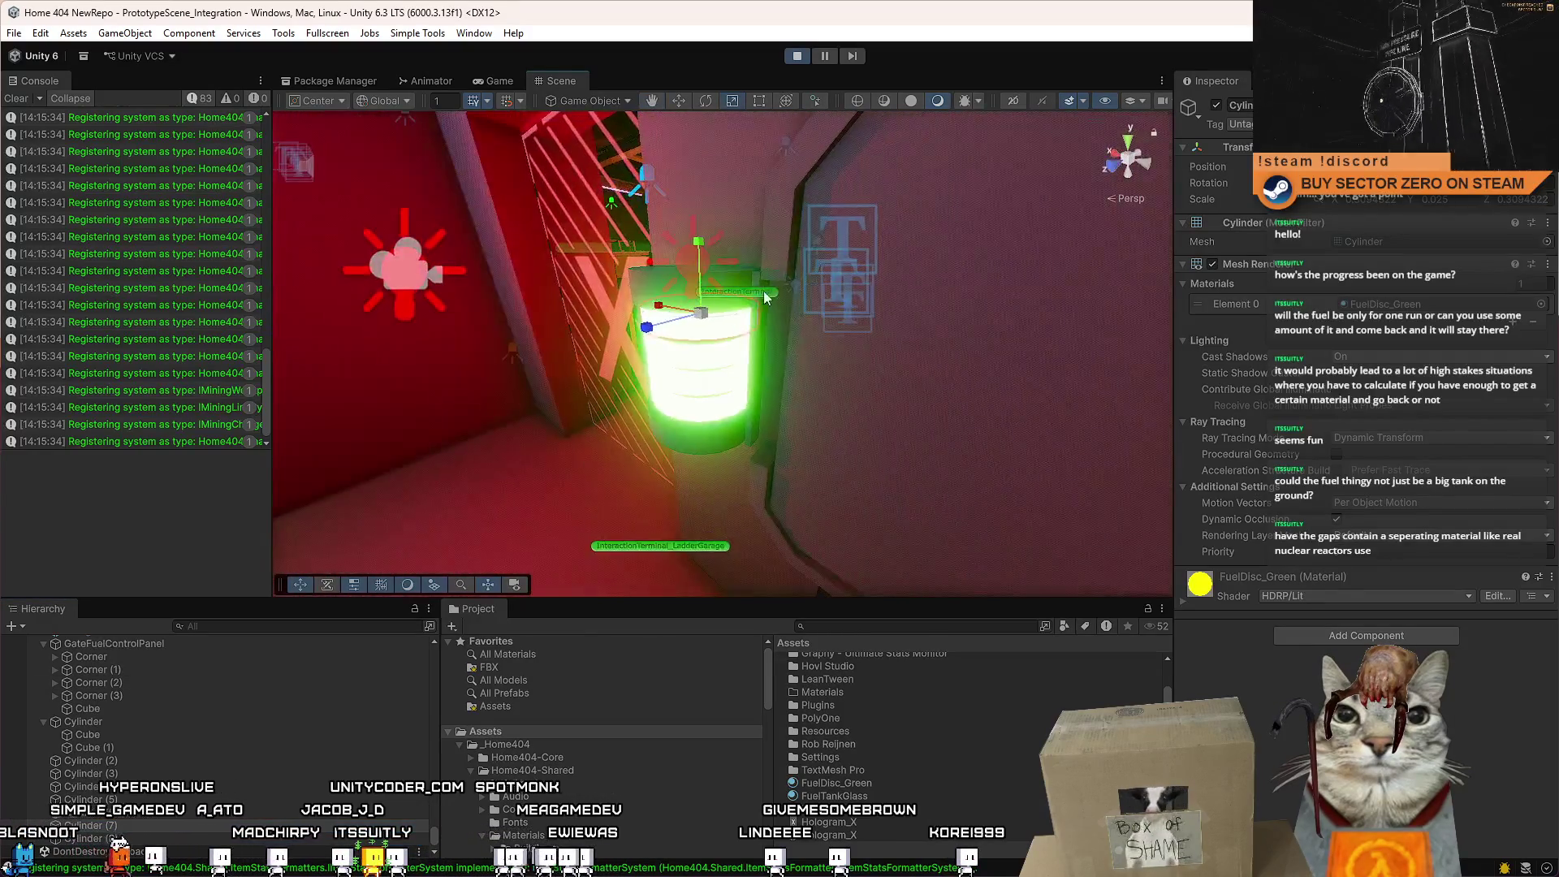
mouse_move(700, 316)
mouse_down()
mouse_move(698, 357)
mouse_move(709, 334)
mouse_up()
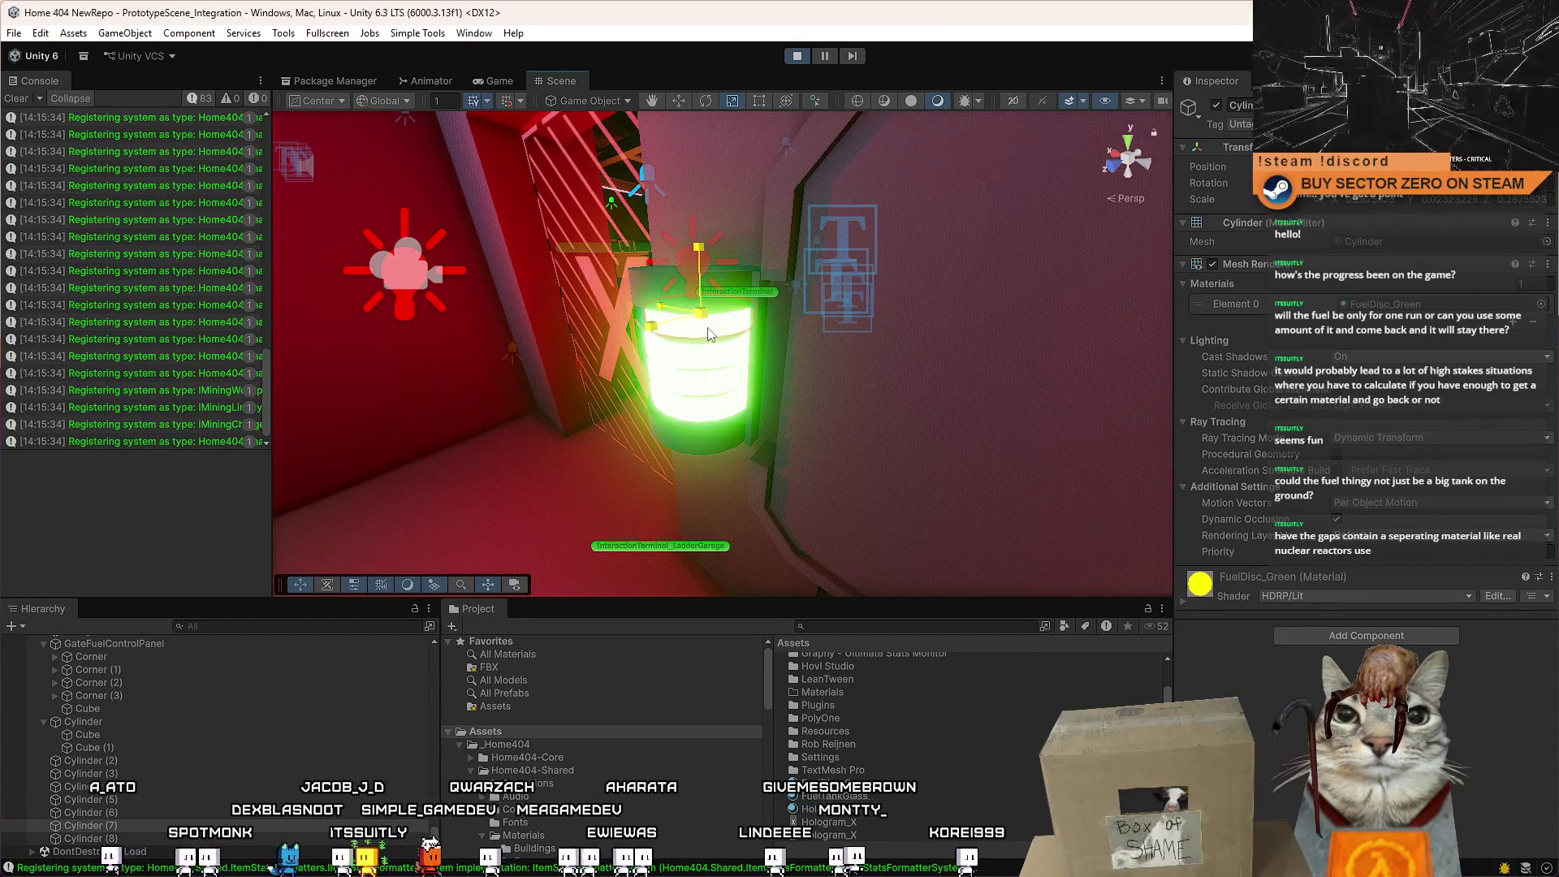
mouse_move(835, 332)
mouse_down()
mouse_move(831, 309)
mouse_move(823, 355)
mouse_move(937, 243)
mouse_move(893, 310)
mouse_move(897, 277)
mouse_up()
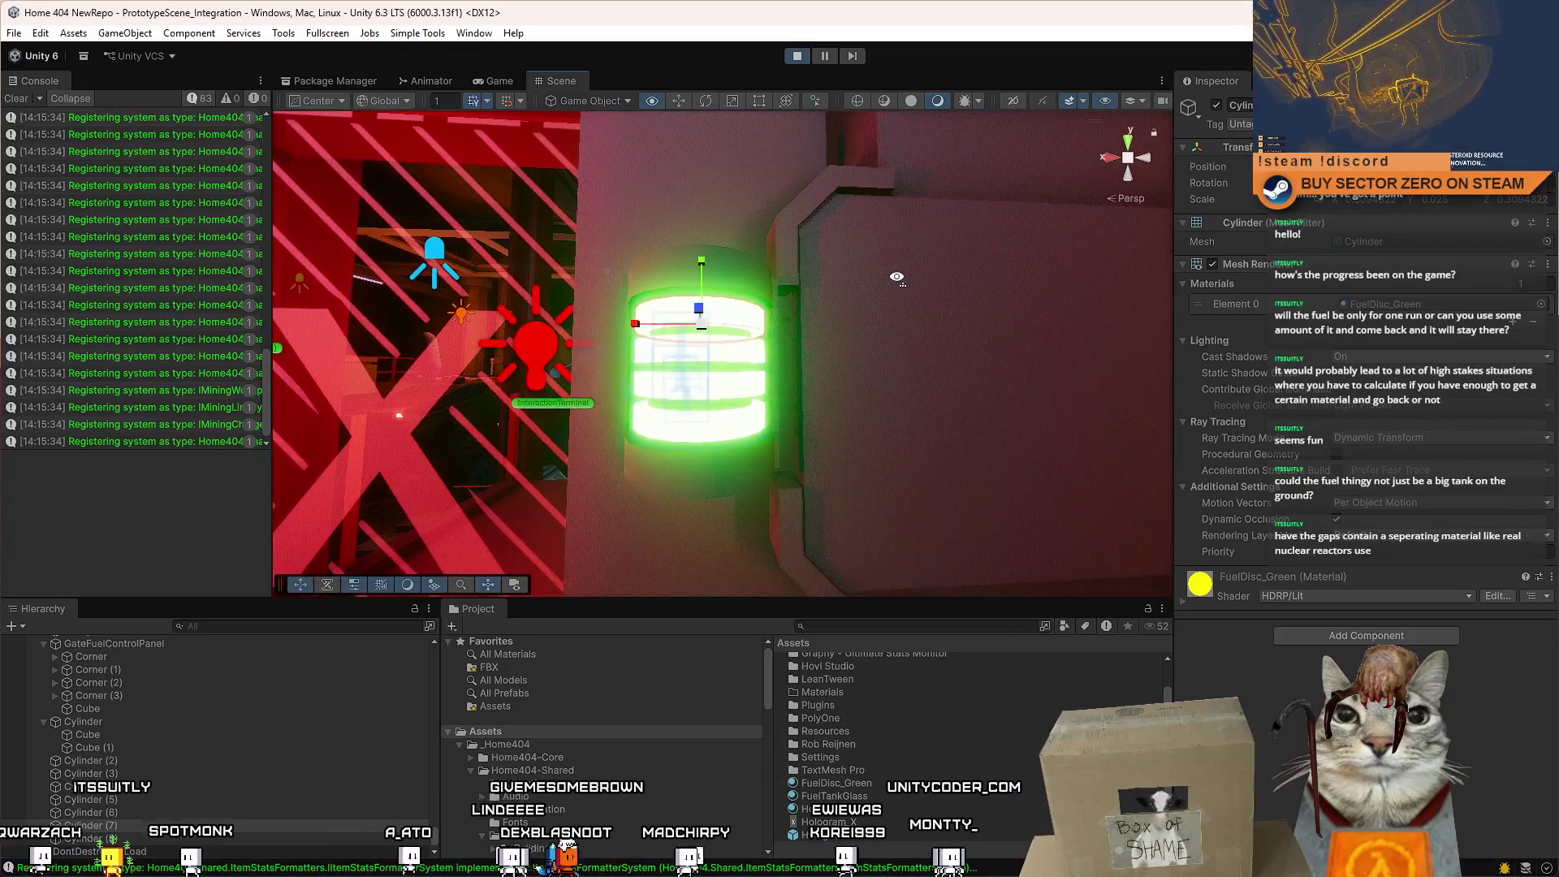